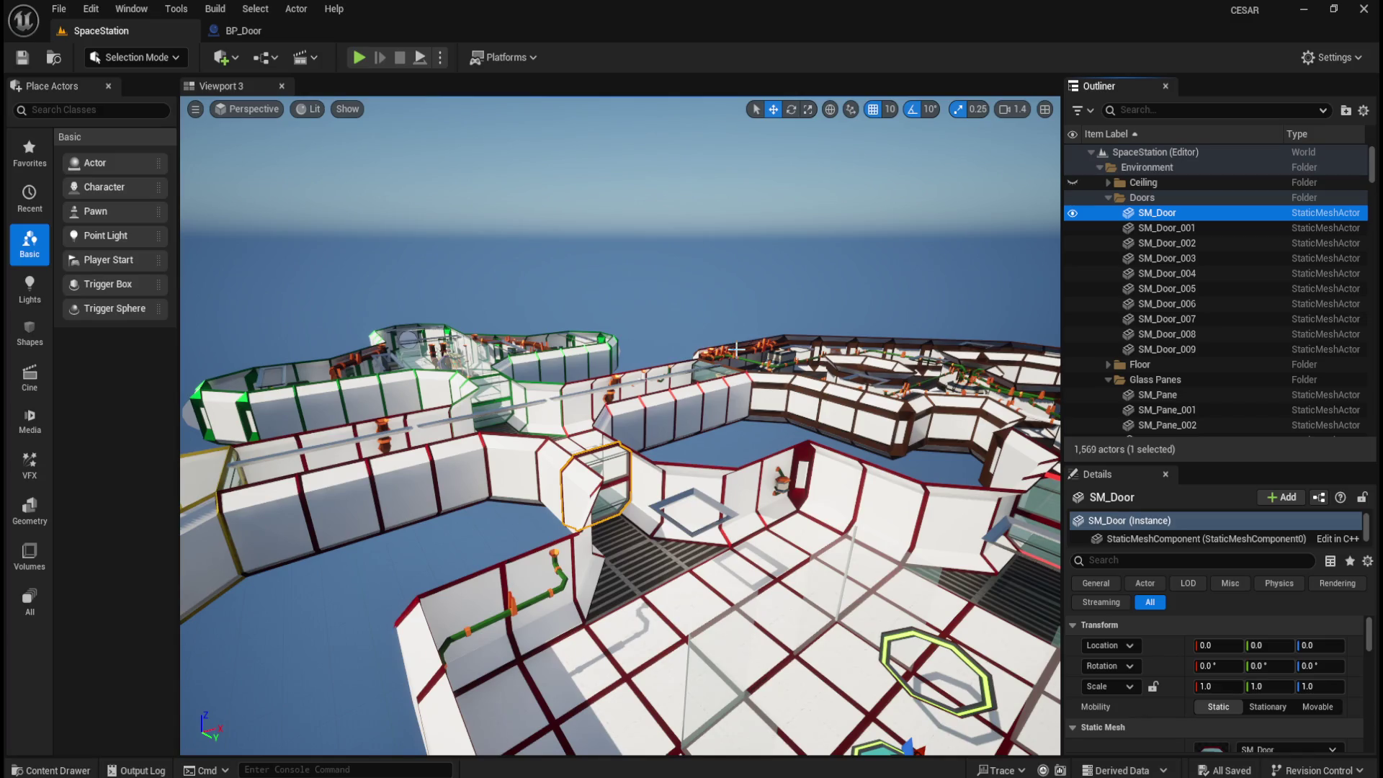
# - Delete SM_Door and drag BP_Door from the Content Blueprints folder into the level
pyautogui.press('Delete')
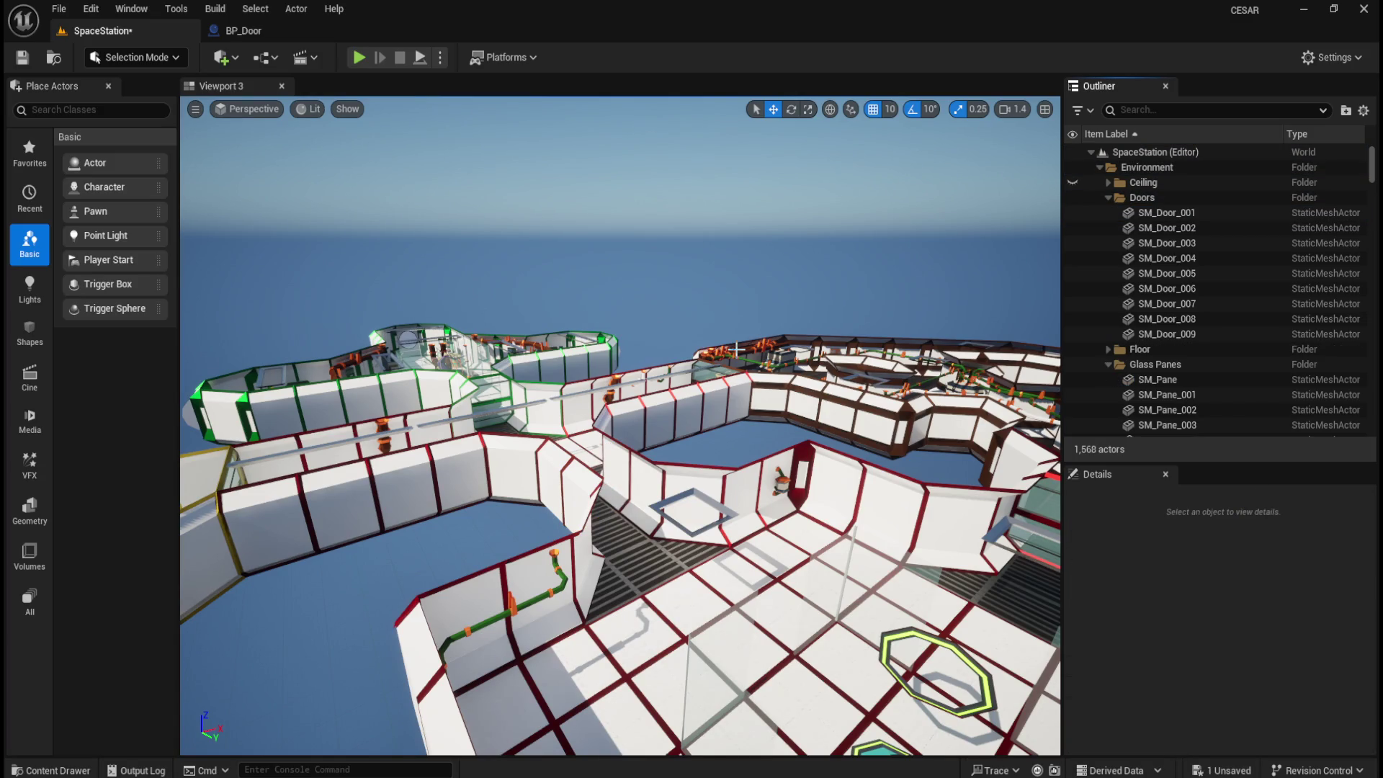
pyautogui.hotkey('ctrl', 'space')
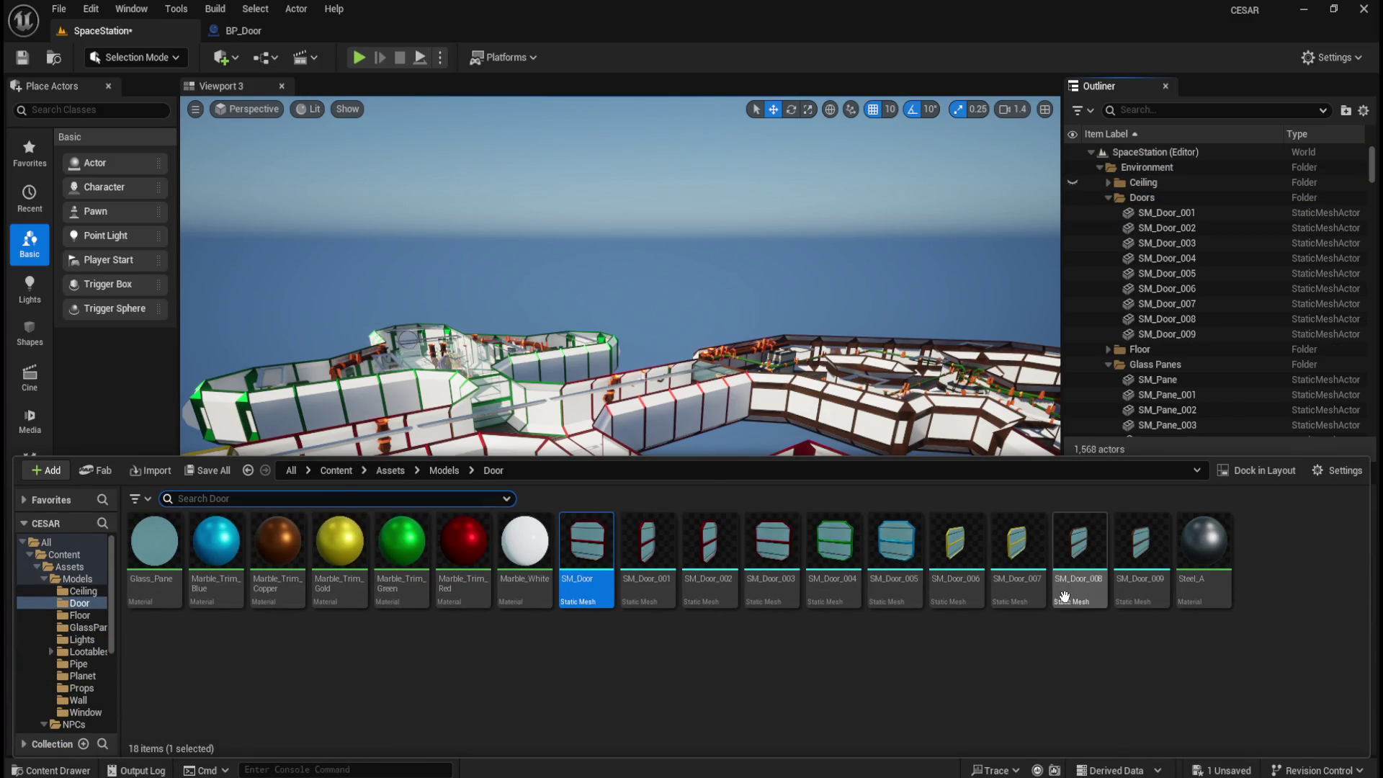
pyautogui.click(344, 470)
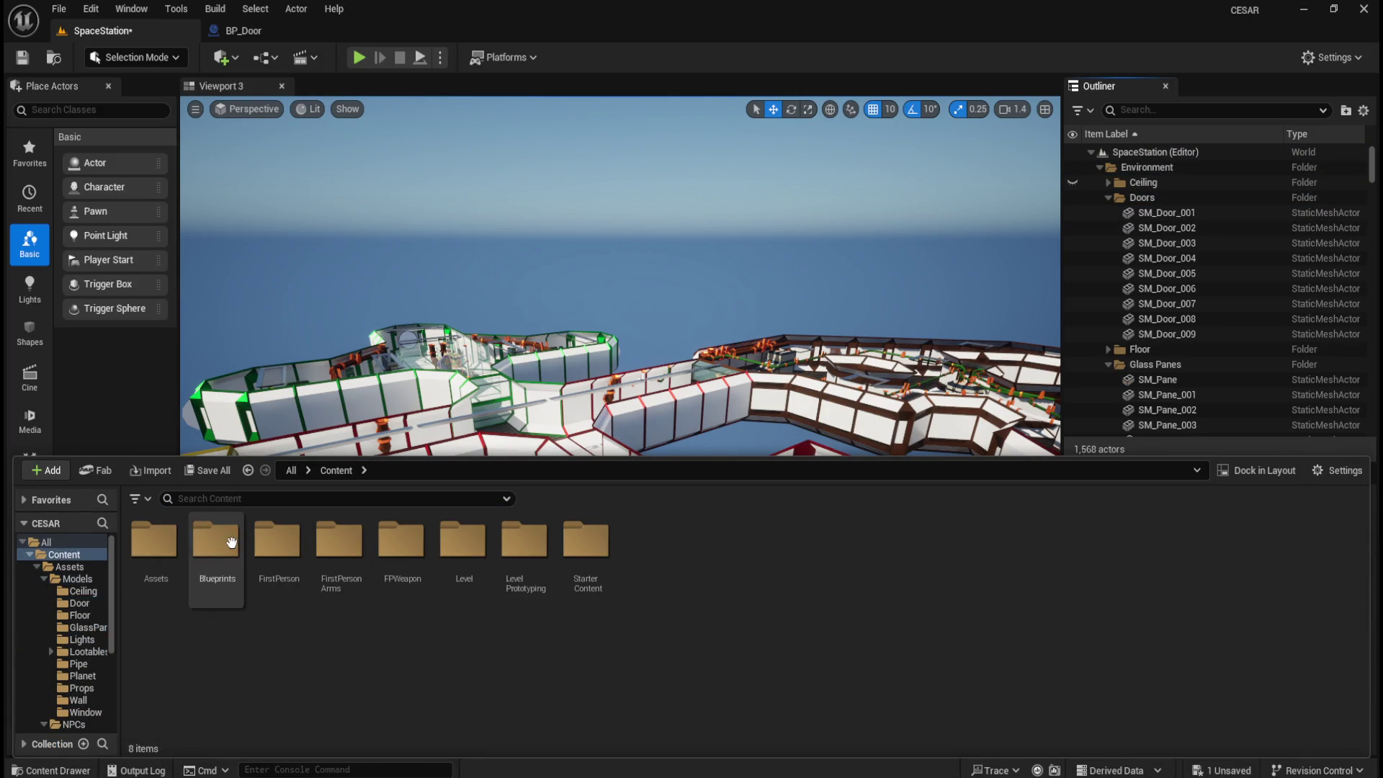
pyautogui.doubleClick(216, 548)
pyautogui.click(164, 546)
pyautogui.moveTo(165, 546)
pyautogui.mouseDown()
pyautogui.moveTo(583, 432)
pyautogui.moveTo(504, 396)
pyautogui.mouseUp()
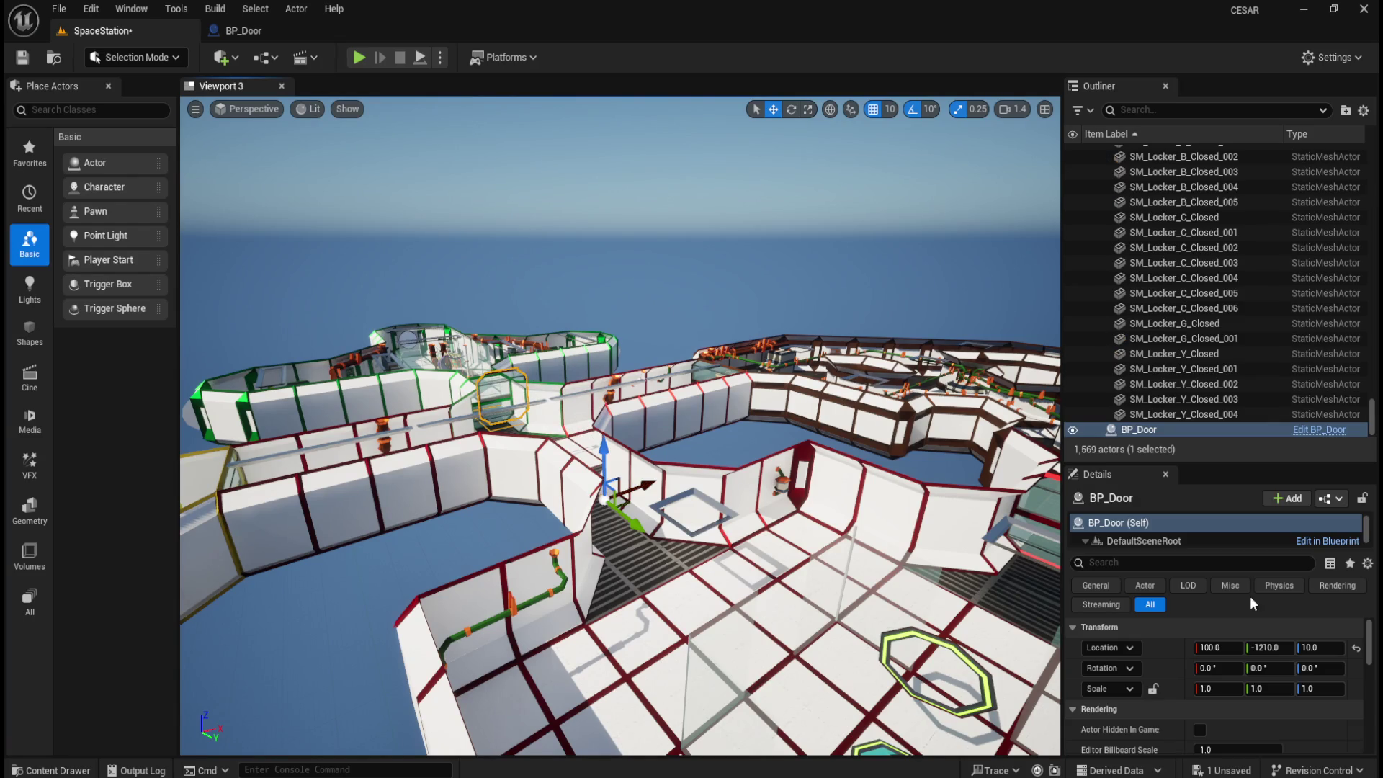
# - Reset BP_Door's location to 0,0,0 and move it into the Doors folder
pyautogui.click(1356, 650)
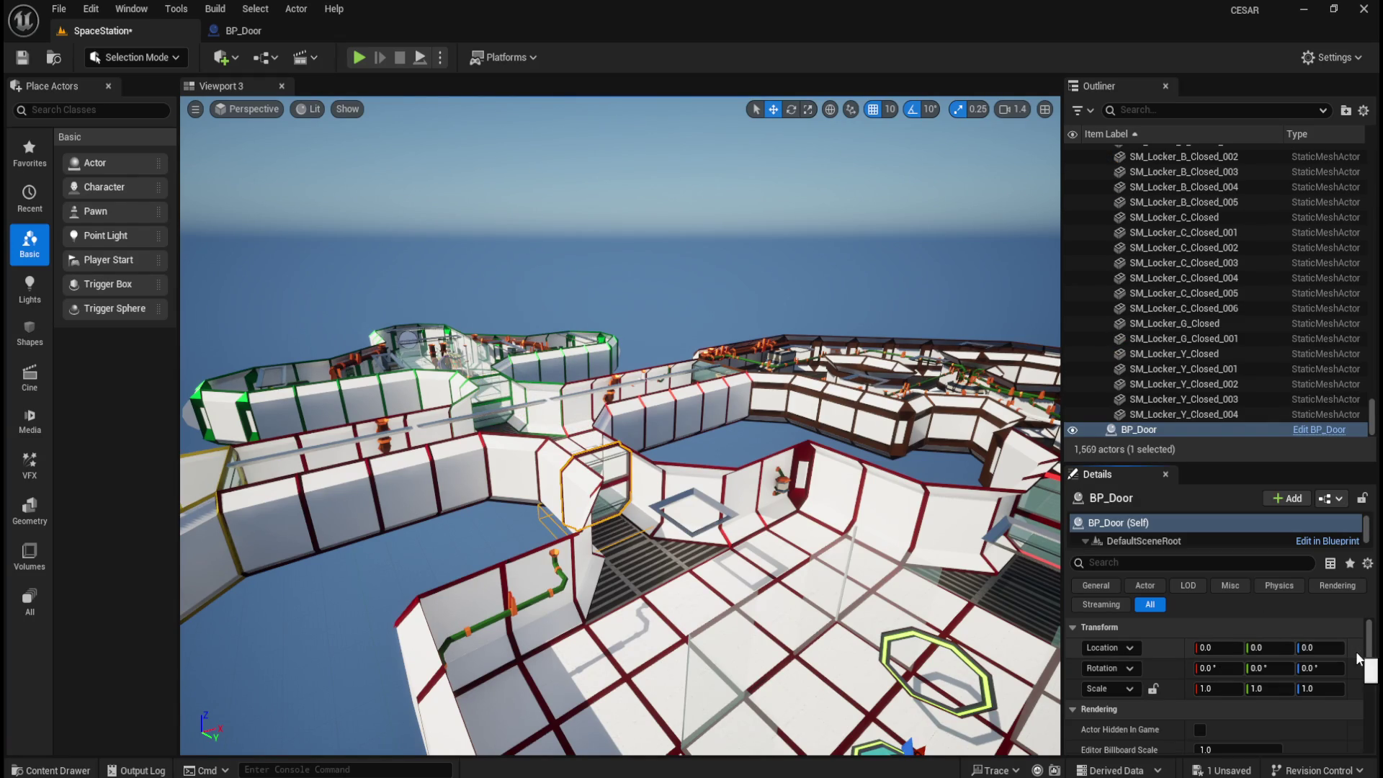
pyautogui.rightClick(1151, 431)
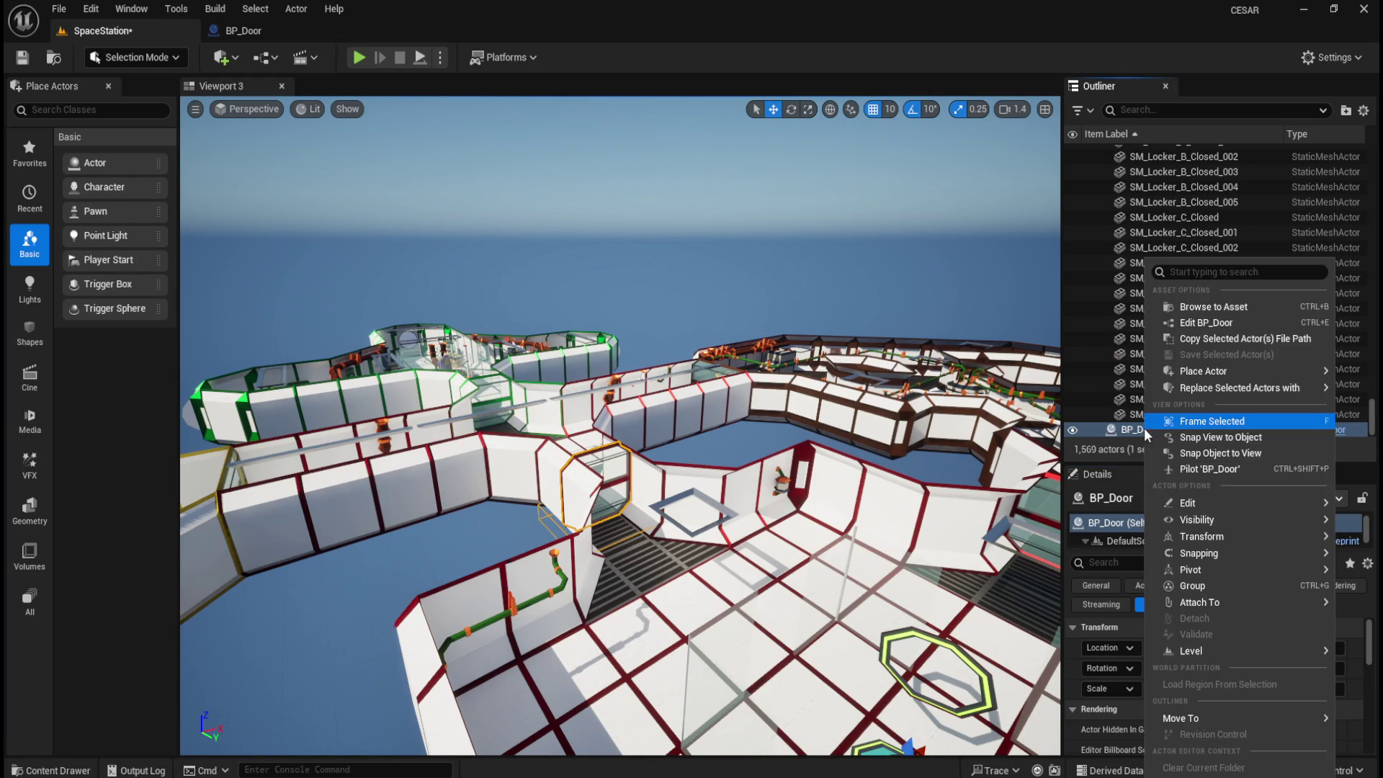
pyautogui.moveTo(1178, 719)
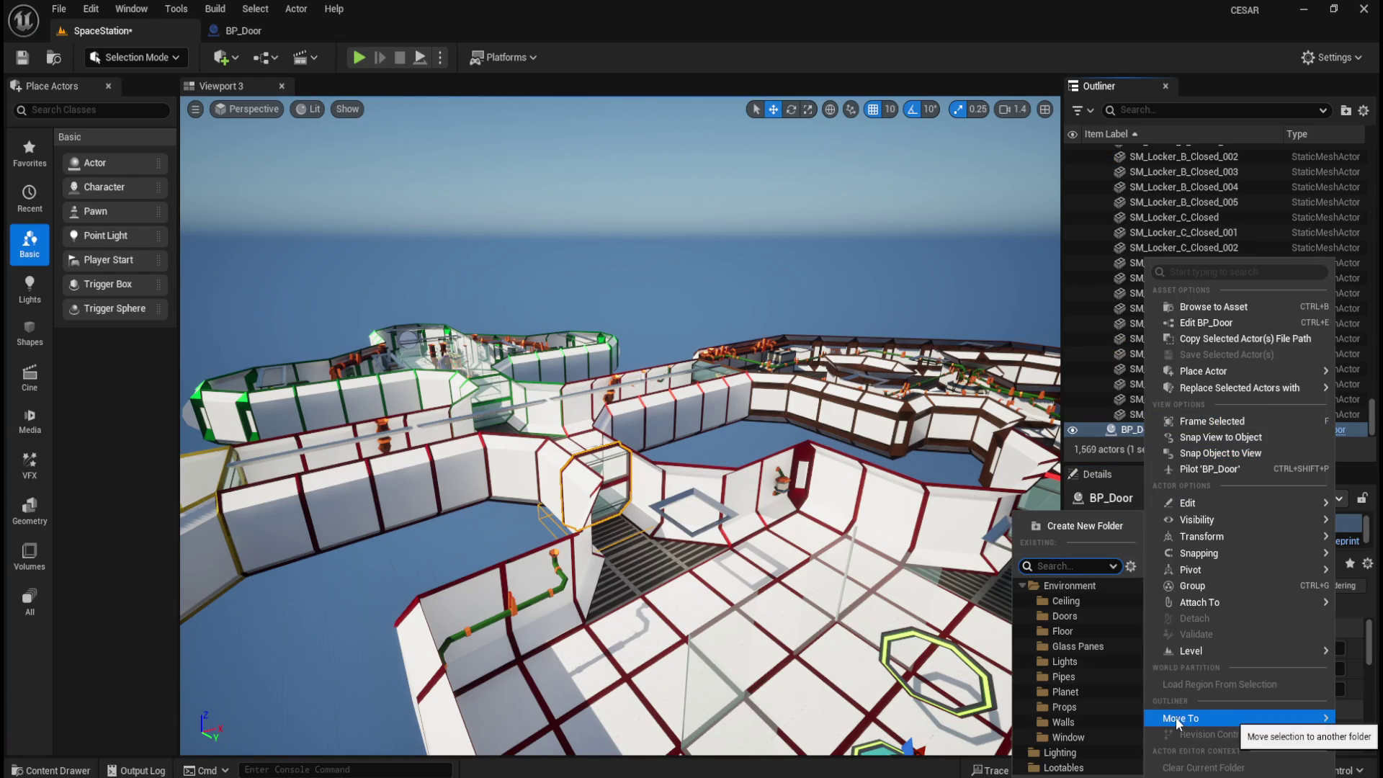
pyautogui.click(1066, 616)
pyautogui.moveTo(1370, 410); pyautogui.dragTo(1373, 169)
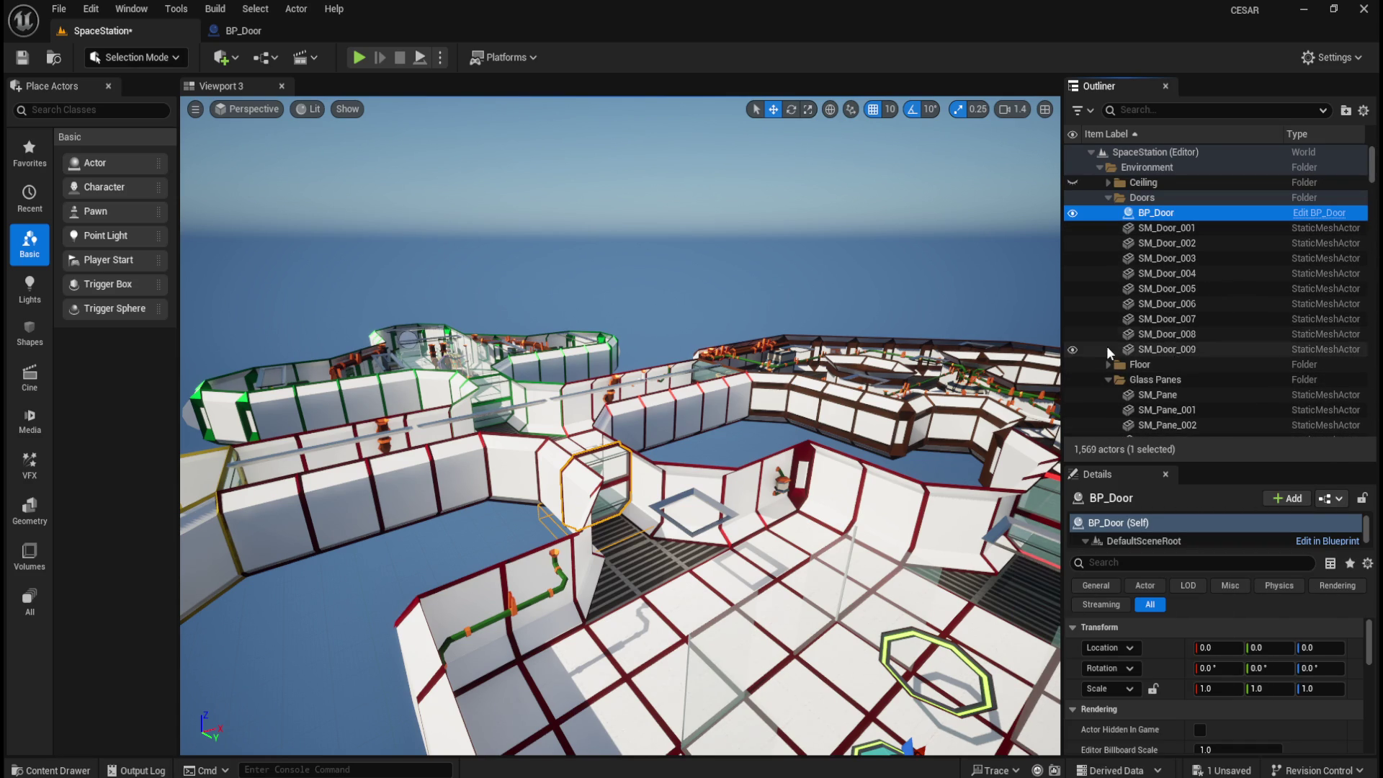
pyautogui.moveTo(754, 415)
pyautogui.mouseDown()
pyautogui.moveTo(743, 500)
pyautogui.moveTo(789, 492)
pyautogui.mouseUp()
# - In the BP_Door Blueprint, set the Box collision's Z scale to 5.0
pyautogui.moveTo(539, 326); pyautogui.dragTo(539, 325)
pyautogui.click(274, 34)
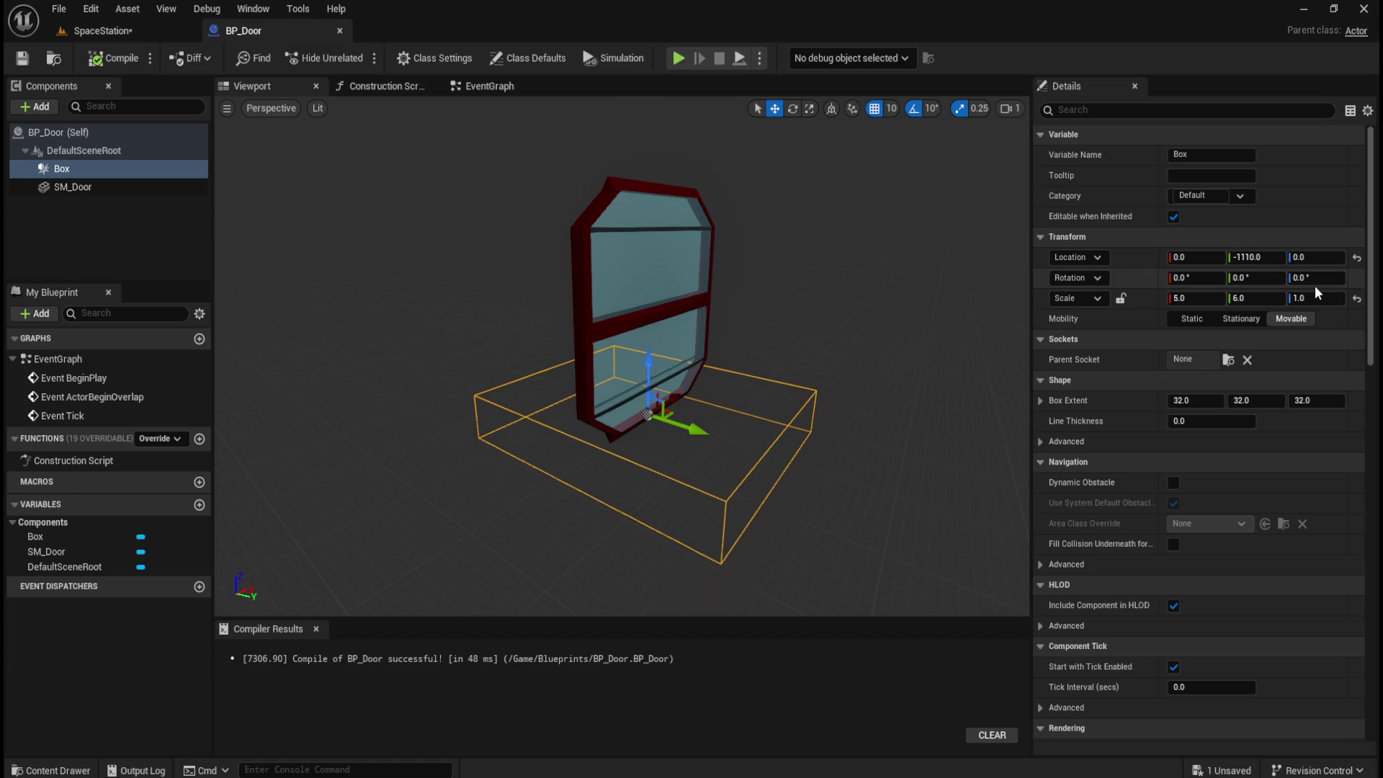
pyautogui.write('5')
pyautogui.press('Return')
pyautogui.moveTo(721, 468); pyautogui.dragTo(785, 474)
pyautogui.moveTo(660, 388)
pyautogui.mouseDown()
pyautogui.moveTo(635, 334)
pyautogui.moveTo(673, 255)
pyautogui.mouseUp()
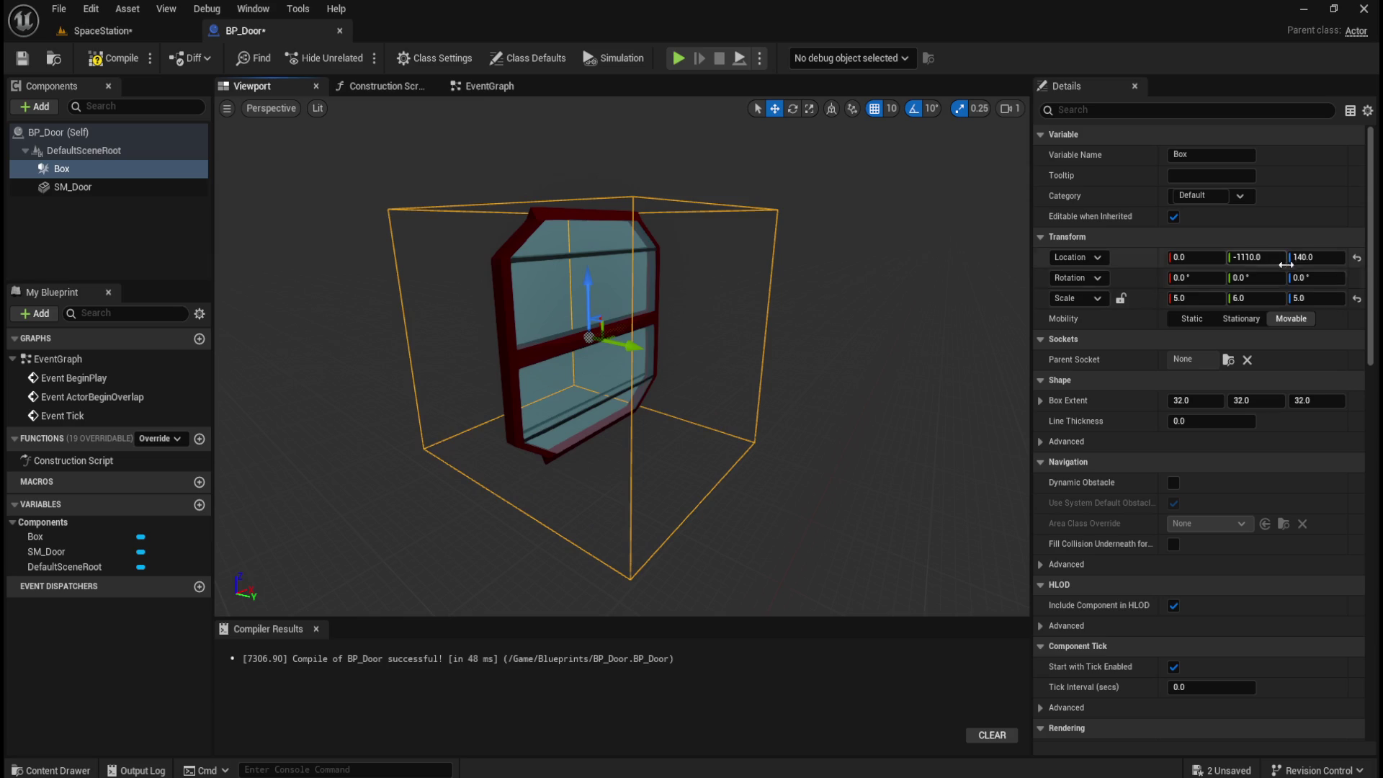
# - Try the Box's Z scale at 4.0, then restore 5.0 and frame the door
pyautogui.moveTo(1308, 297); pyautogui.dragTo(1315, 295)
pyautogui.moveTo(804, 356); pyautogui.dragTo(803, 357)
pyautogui.moveTo(778, 302); pyautogui.dragTo(778, 303)
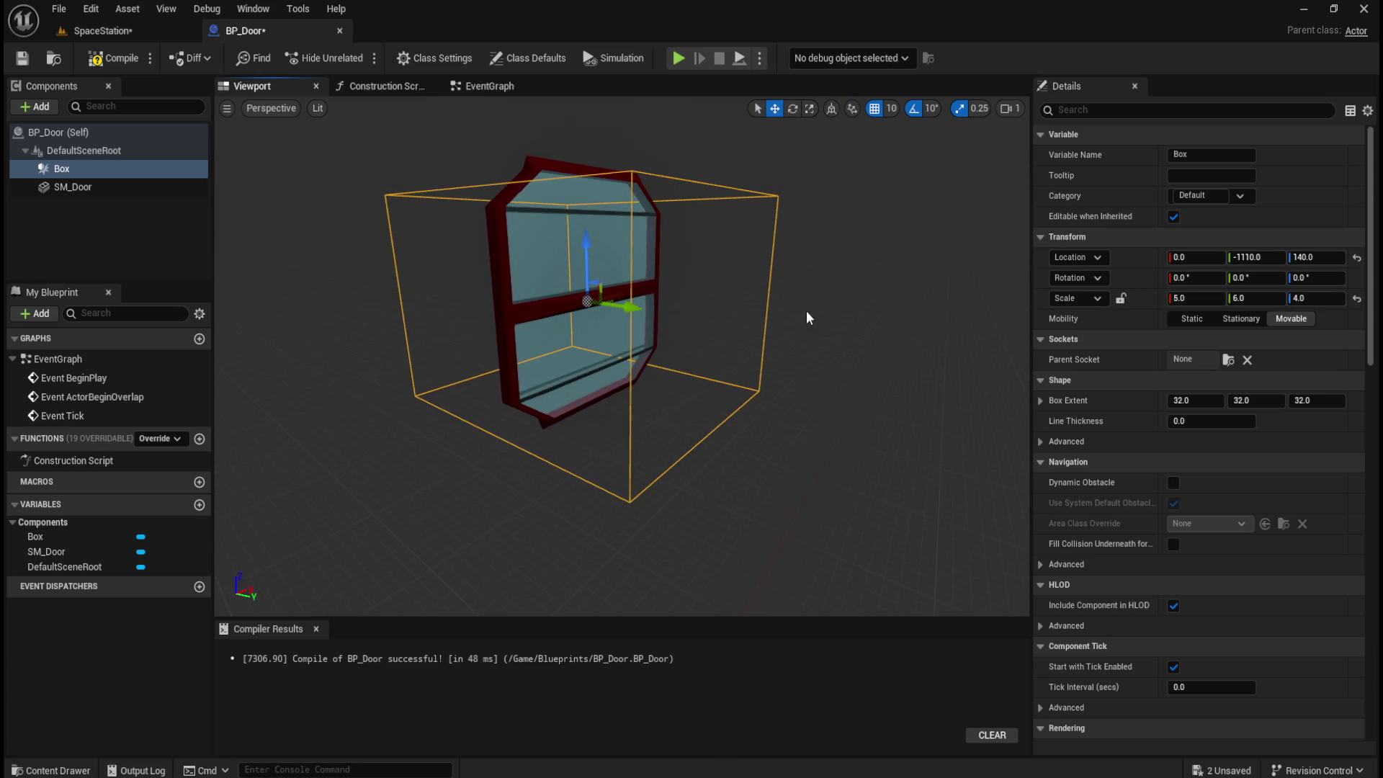
pyautogui.click(1313, 297)
pyautogui.write('5')
pyautogui.press('Return')
pyautogui.moveTo(778, 302); pyautogui.dragTo(778, 302)
pyautogui.press('f')
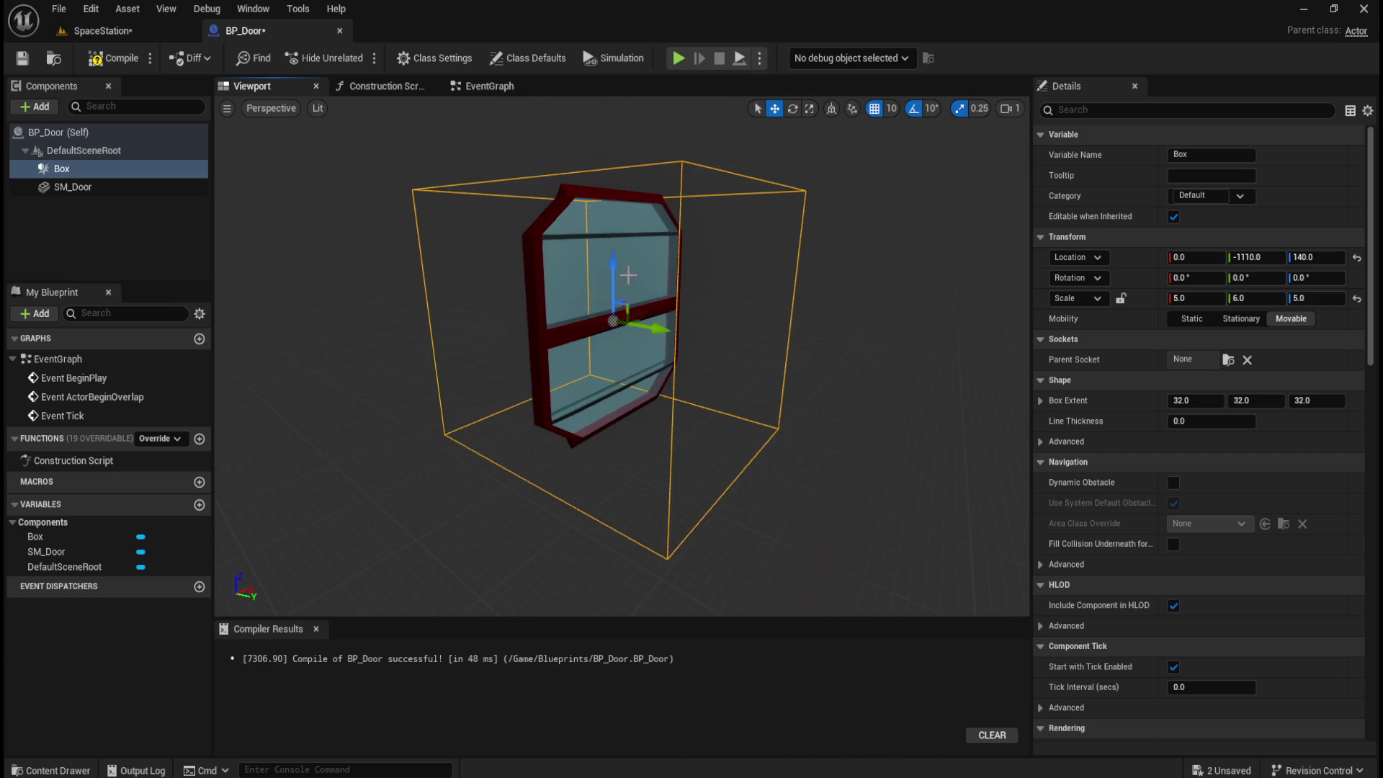
# - Raise the Box to Z 140, set its Z scale to 4.5, and compile BP_Door
pyautogui.moveTo(617, 263); pyautogui.dragTo(621, 257)
pyautogui.click(1307, 298)
pyautogui.write('4.5')
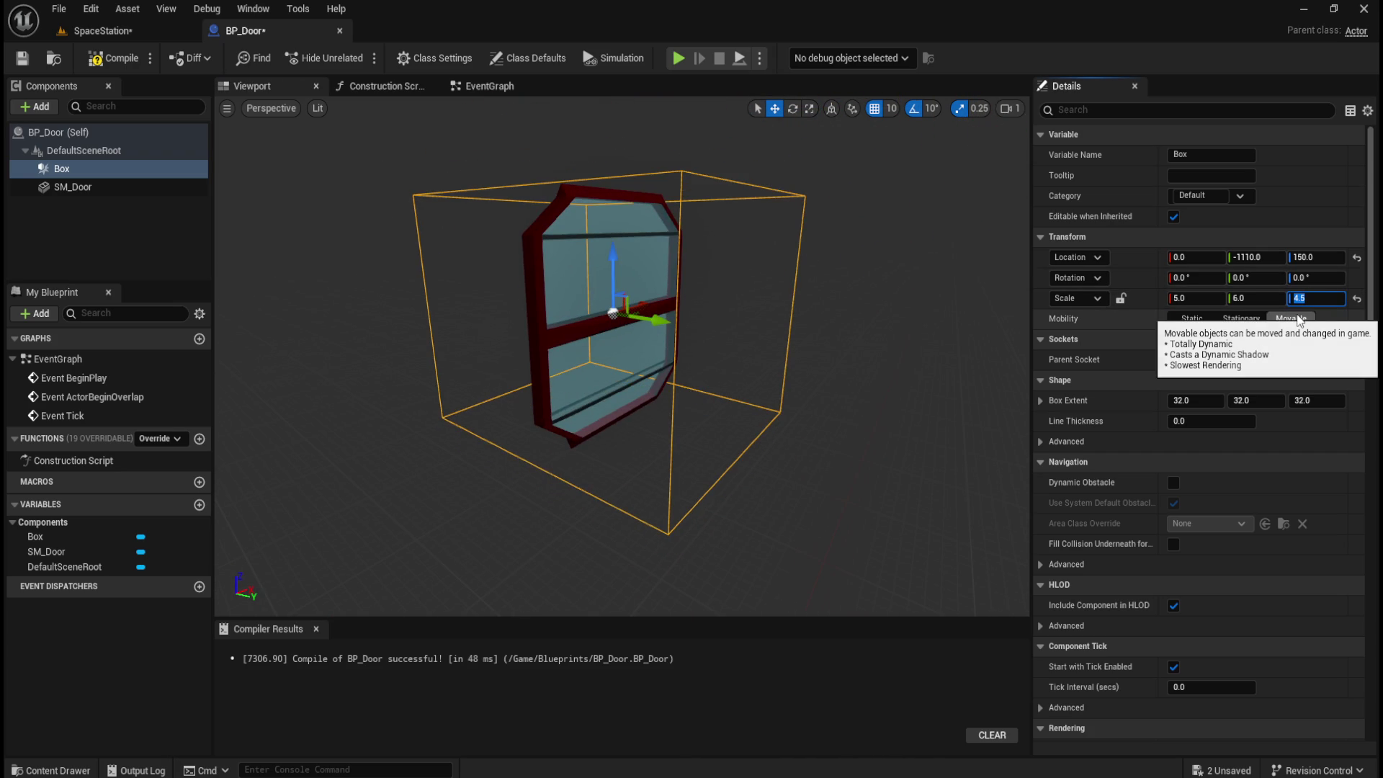
pyautogui.moveTo(741, 303)
pyautogui.mouseDown()
pyautogui.moveTo(741, 375)
pyautogui.moveTo(687, 264)
pyautogui.moveTo(669, 374)
pyautogui.mouseUp()
pyautogui.press('f')
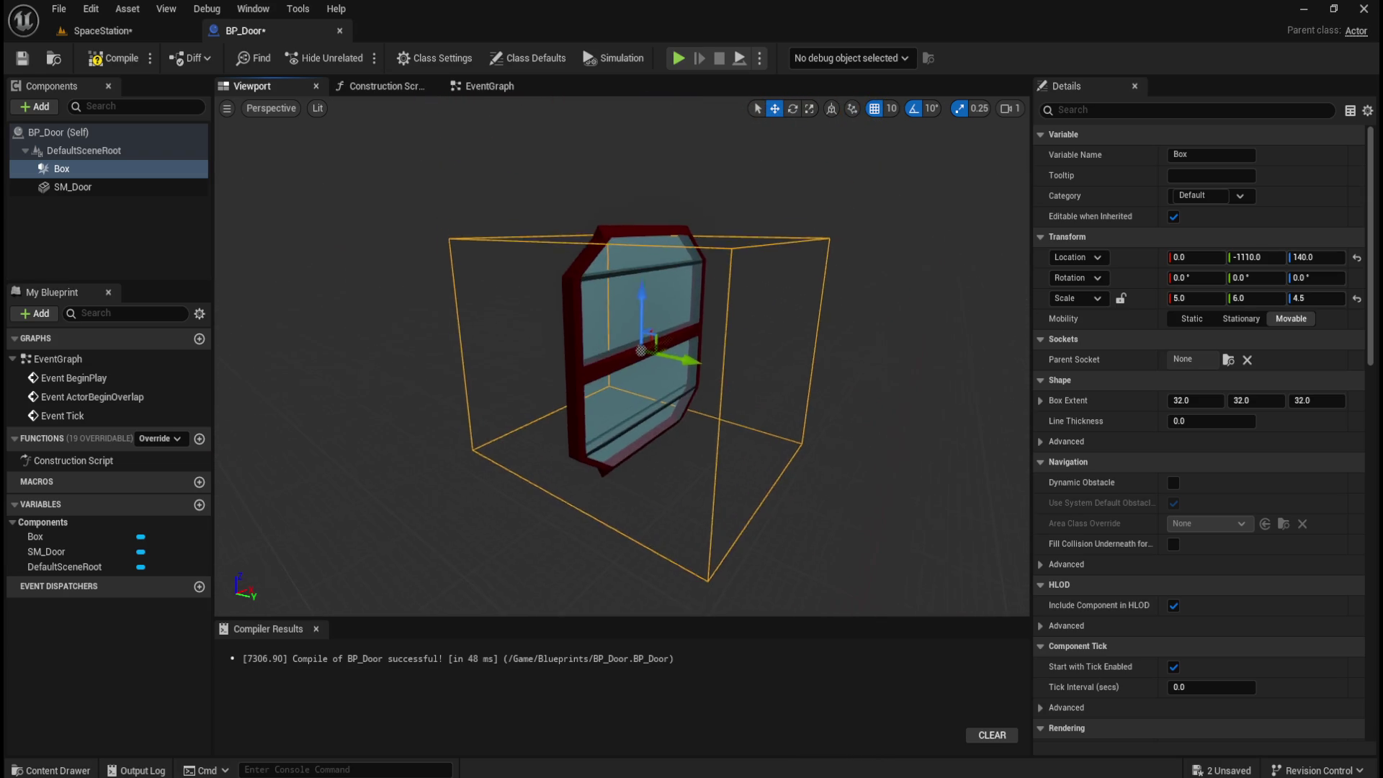
pyautogui.click(112, 58)
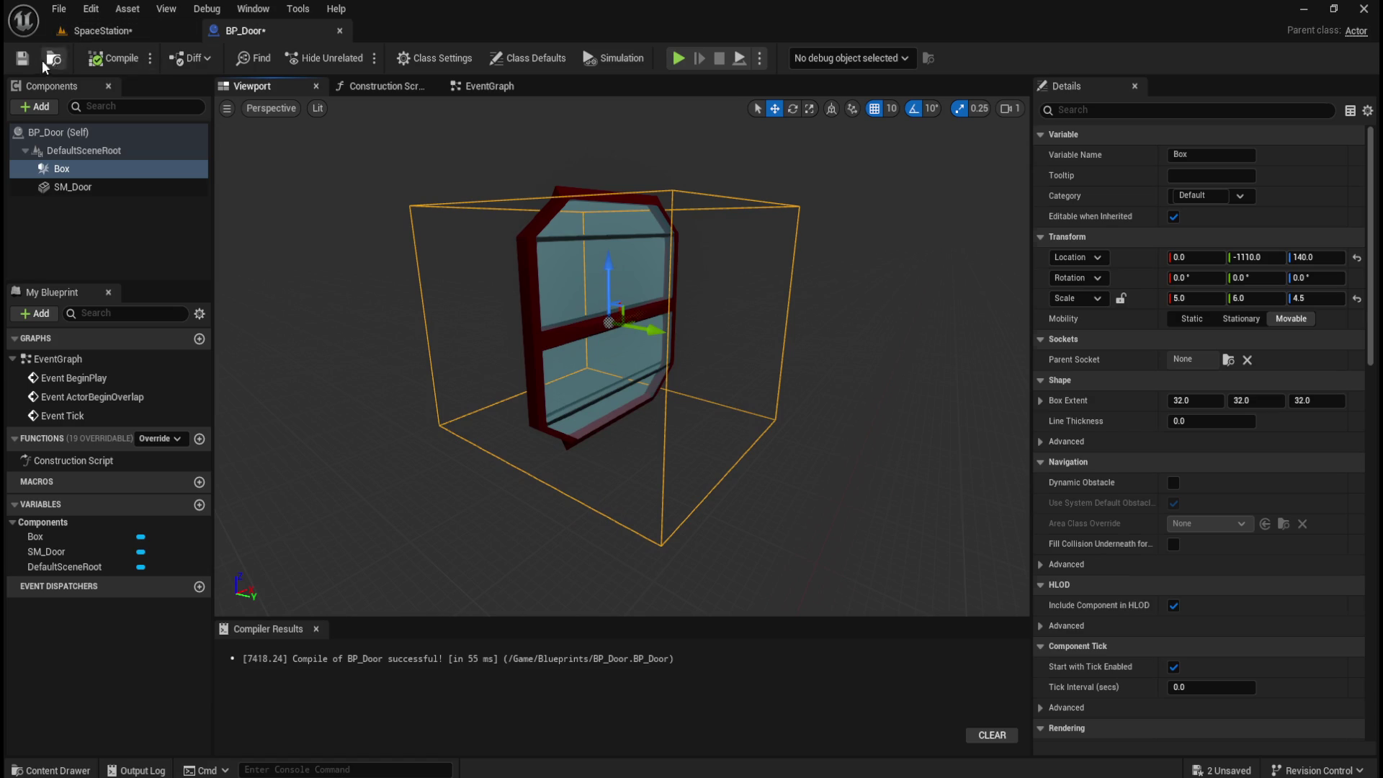
pyautogui.click(102, 30)
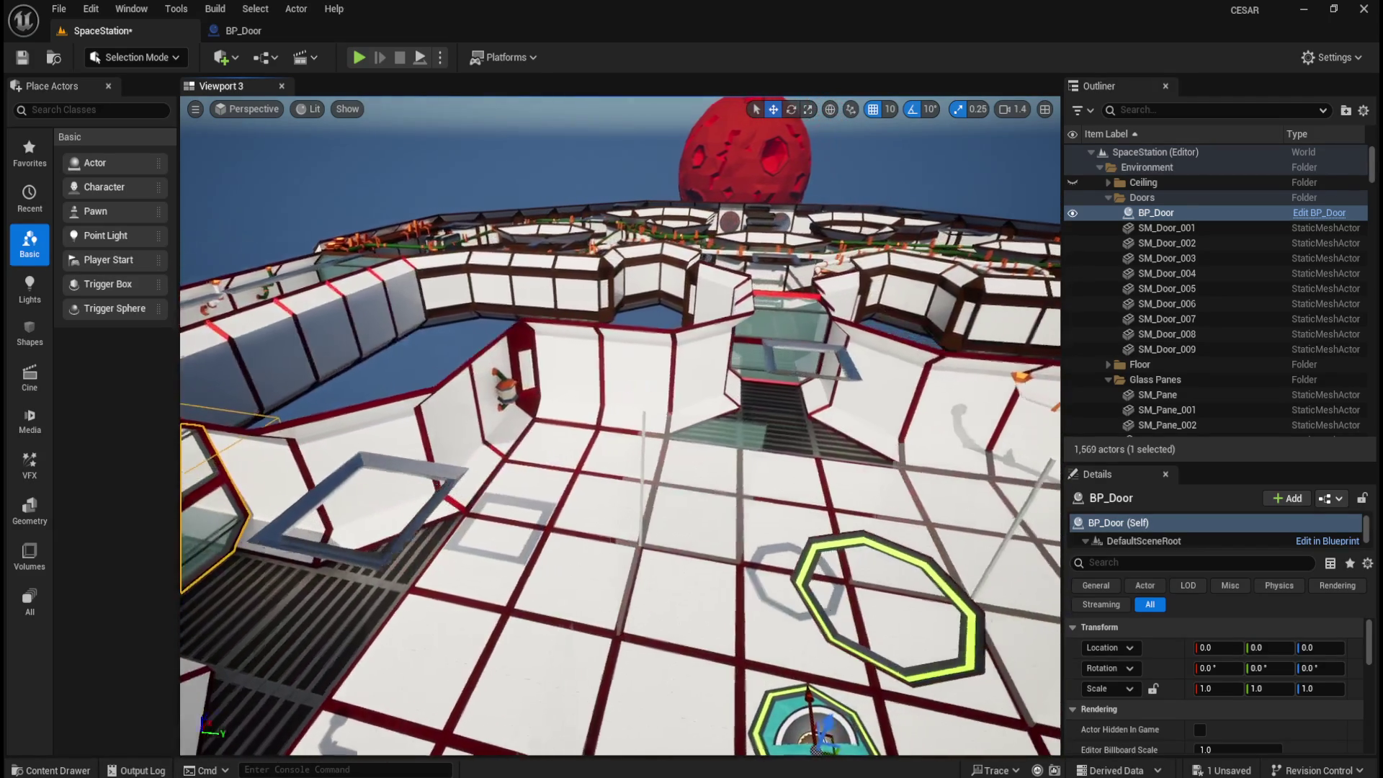
# - Save all changes and return to BP_Door's Event Graph
pyautogui.hotkey('ctrl', 's')
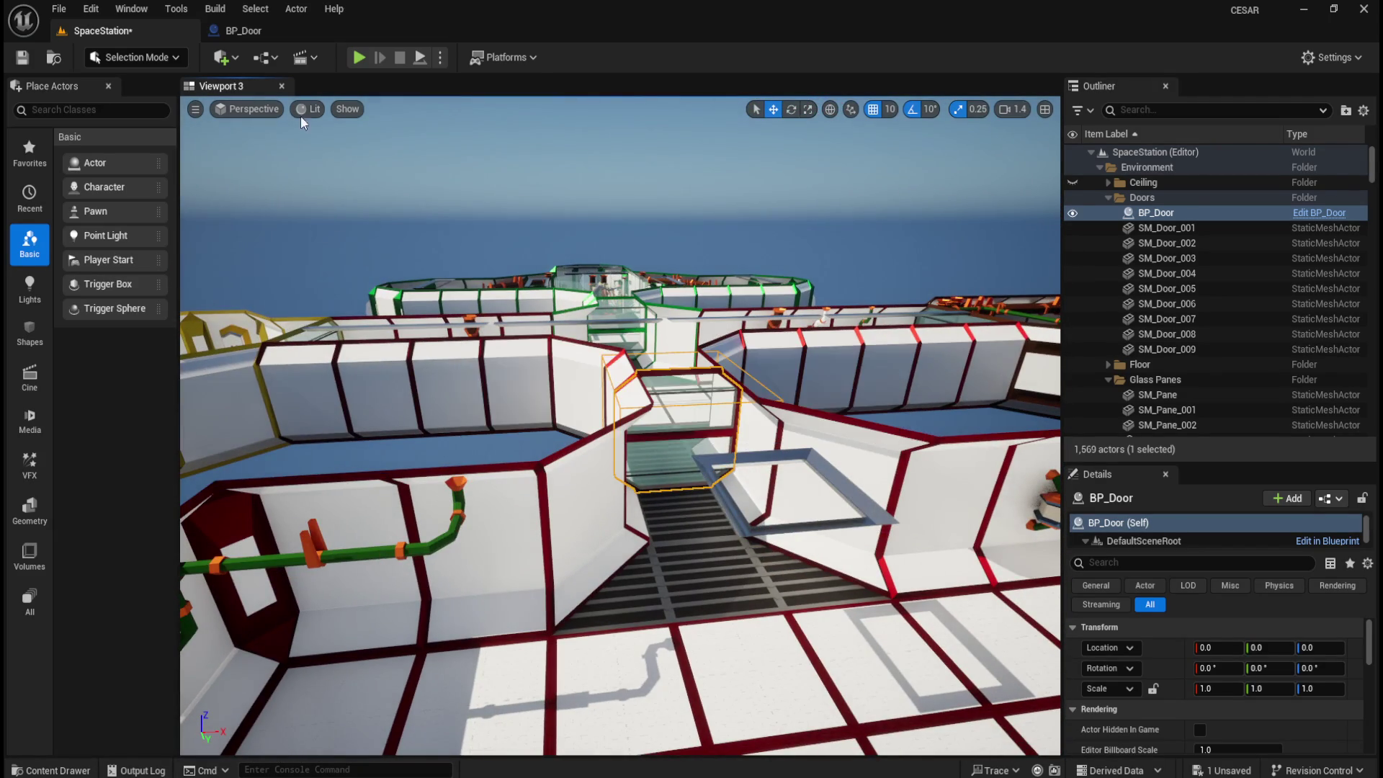
pyautogui.click(275, 31)
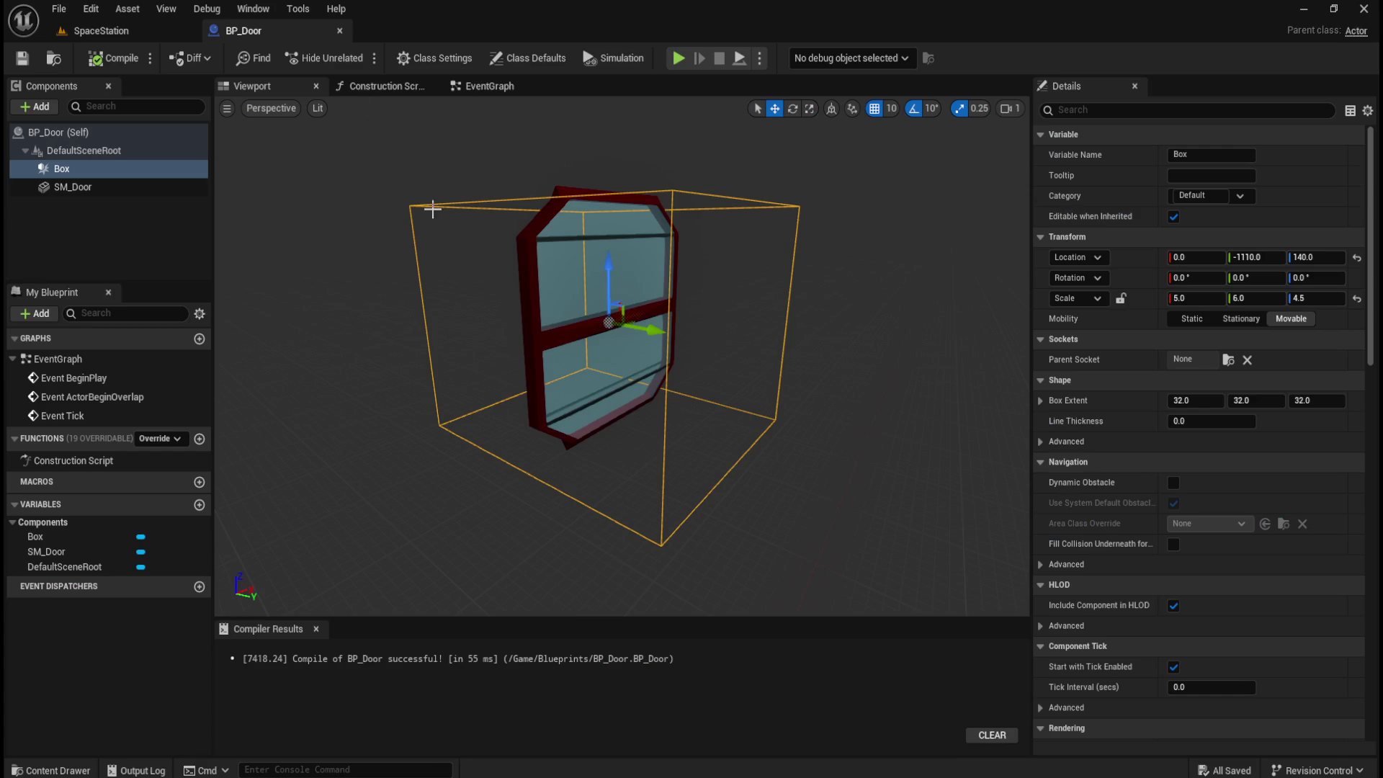
pyautogui.click(491, 84)
# - Delete the three default event nodes and recompile the Blueprint
pyautogui.moveTo(425, 169)
pyautogui.mouseDown()
pyautogui.moveTo(700, 386)
pyautogui.moveTo(747, 550)
pyautogui.mouseUp()
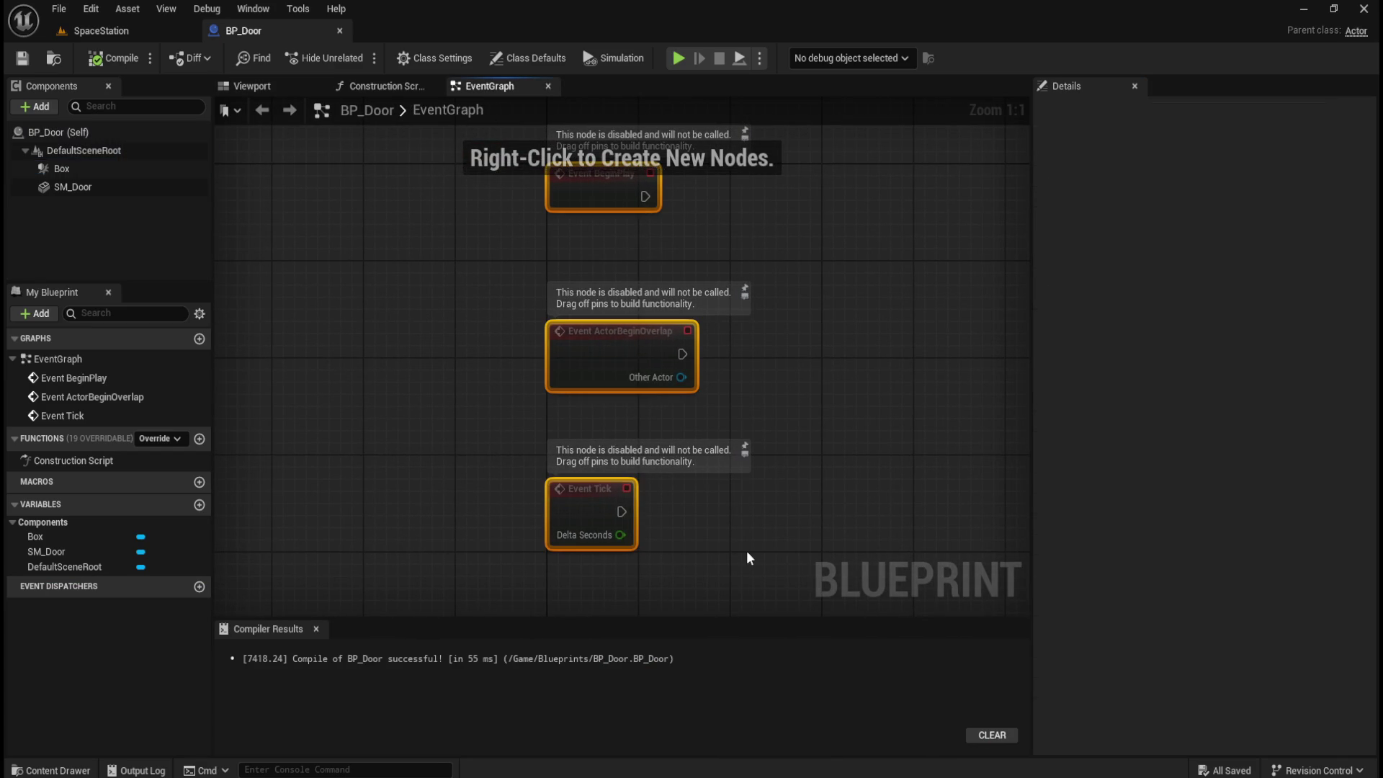
pyautogui.press('Delete')
pyautogui.press('F7')
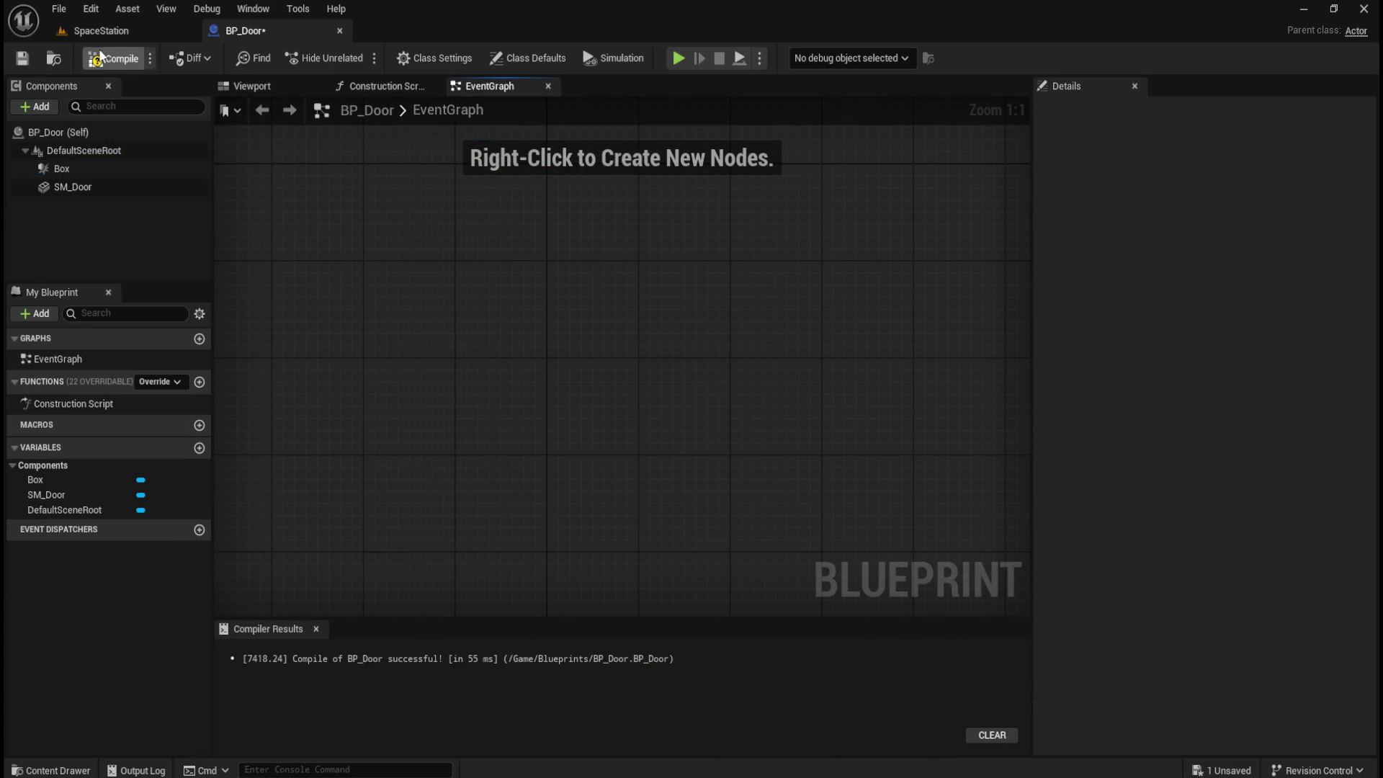
# - Add an On Component Begin Overlap event for the Box component
pyautogui.click(131, 170)
pyautogui.rightClick(128, 169)
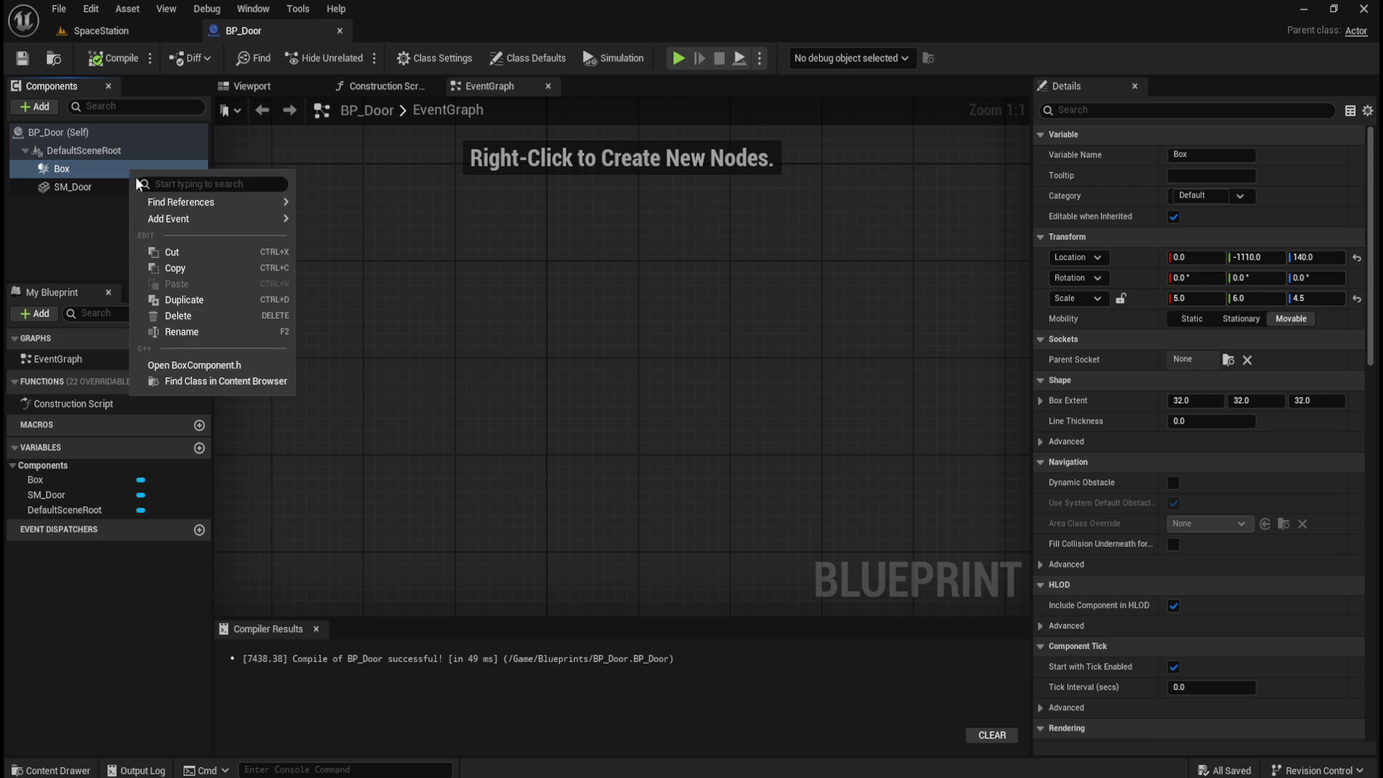
pyautogui.moveTo(169, 218)
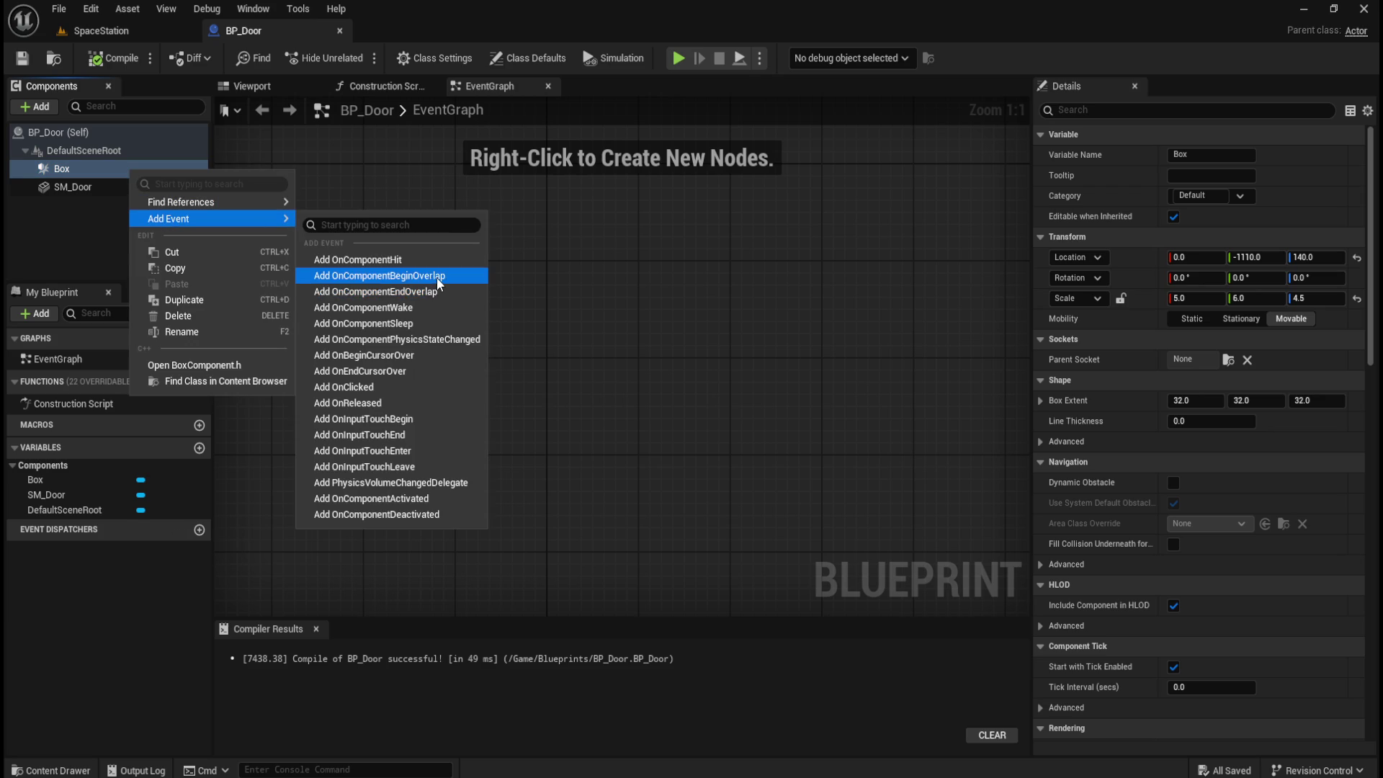
pyautogui.click(436, 276)
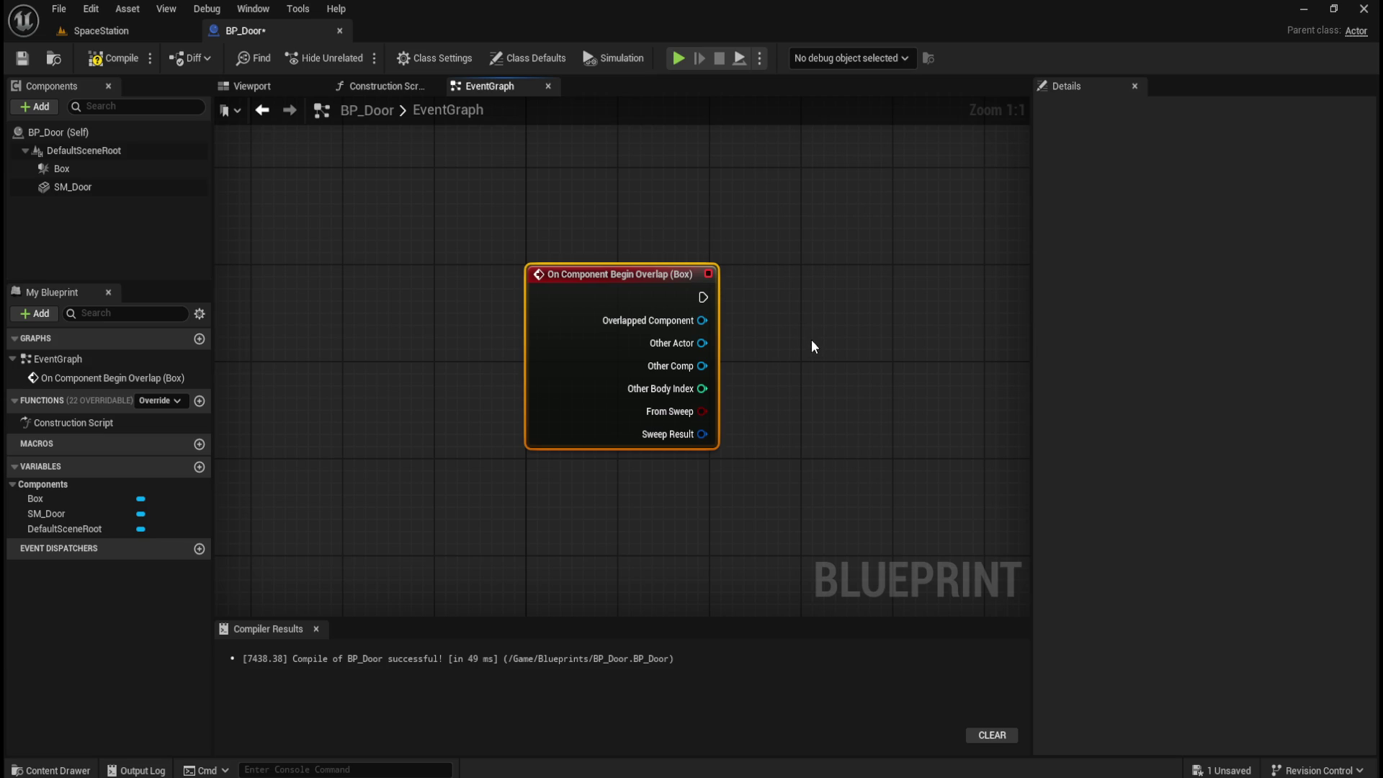
pyautogui.moveTo(837, 393)
pyautogui.mouseDown()
pyautogui.moveTo(609, 374)
pyautogui.moveTo(632, 375)
pyautogui.mouseUp()
pyautogui.click(605, 352)
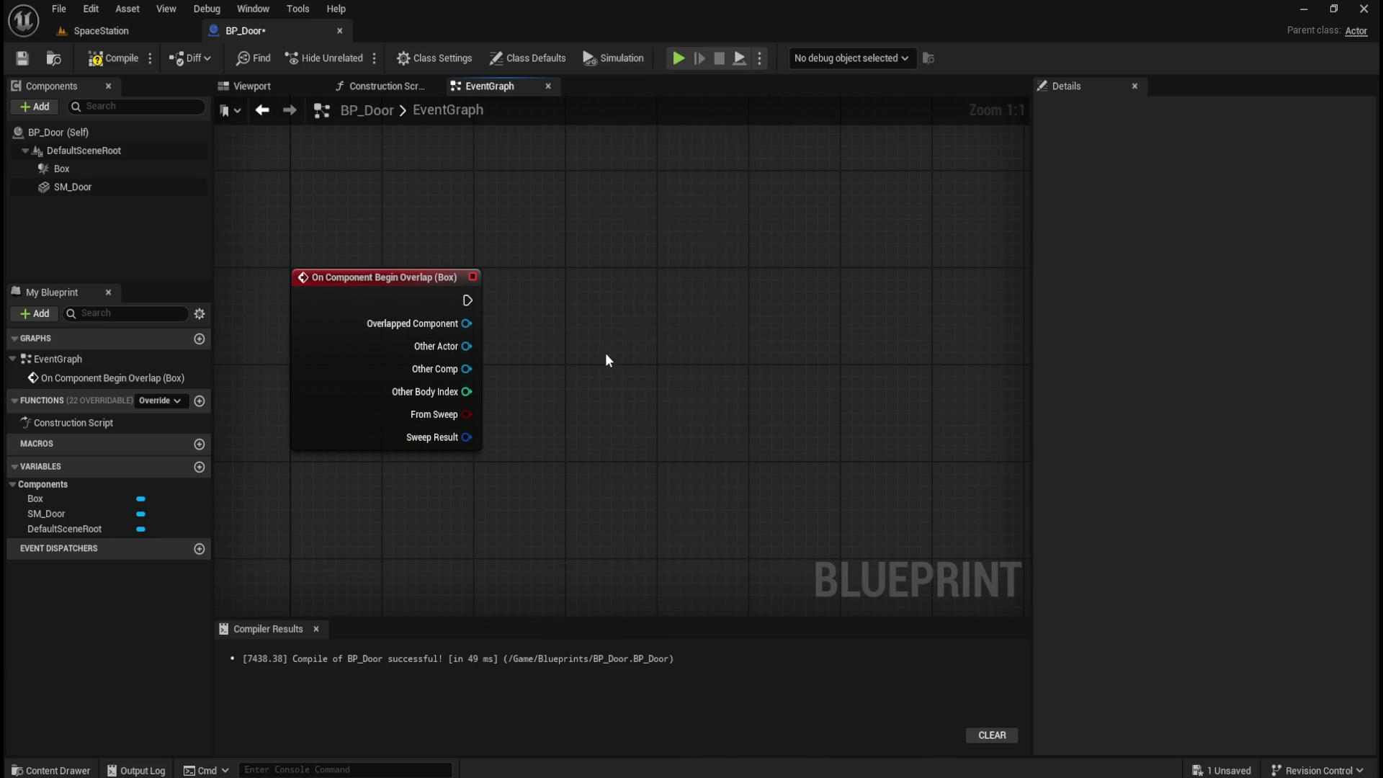
# - Add a Timeline node named 'Door Up' and open it for editing
pyautogui.rightClick(637, 290)
pyautogui.write('timeline')
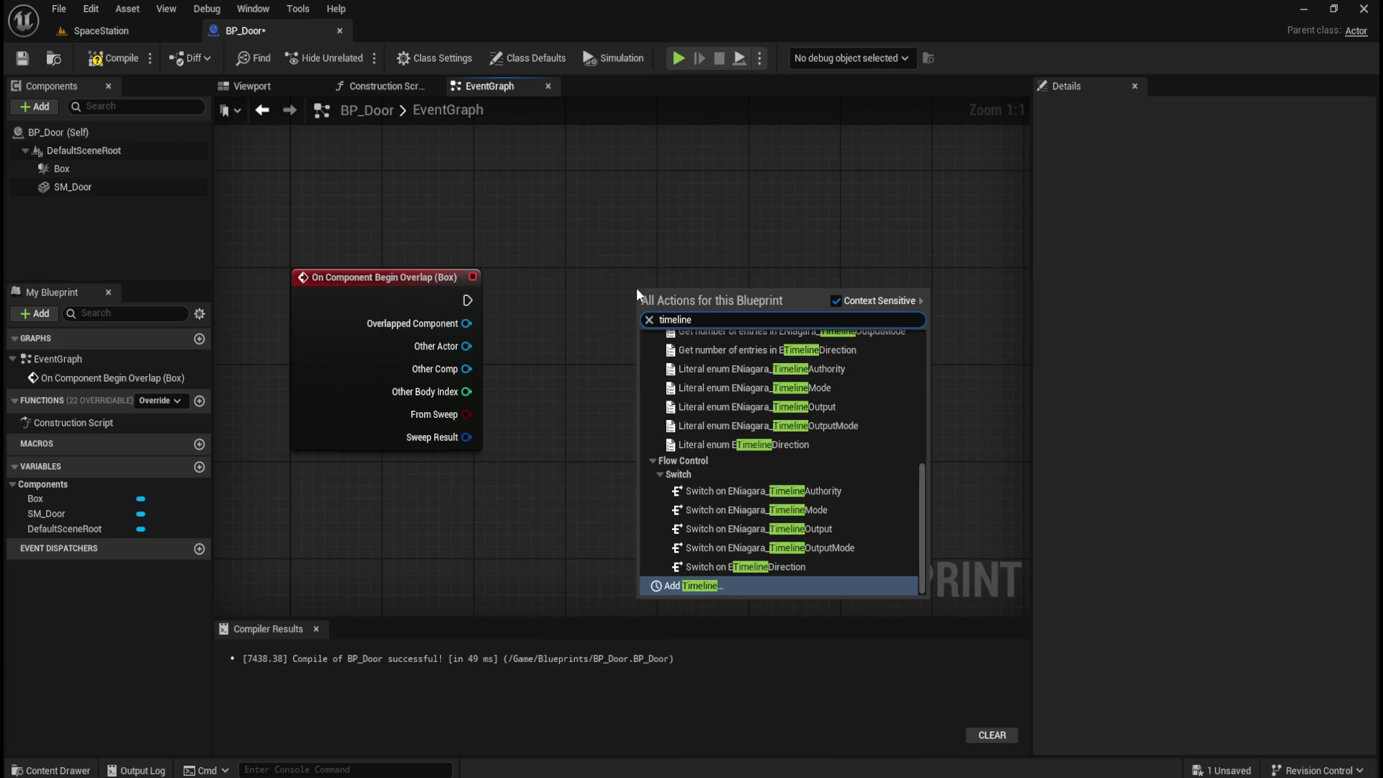
pyautogui.click(683, 585)
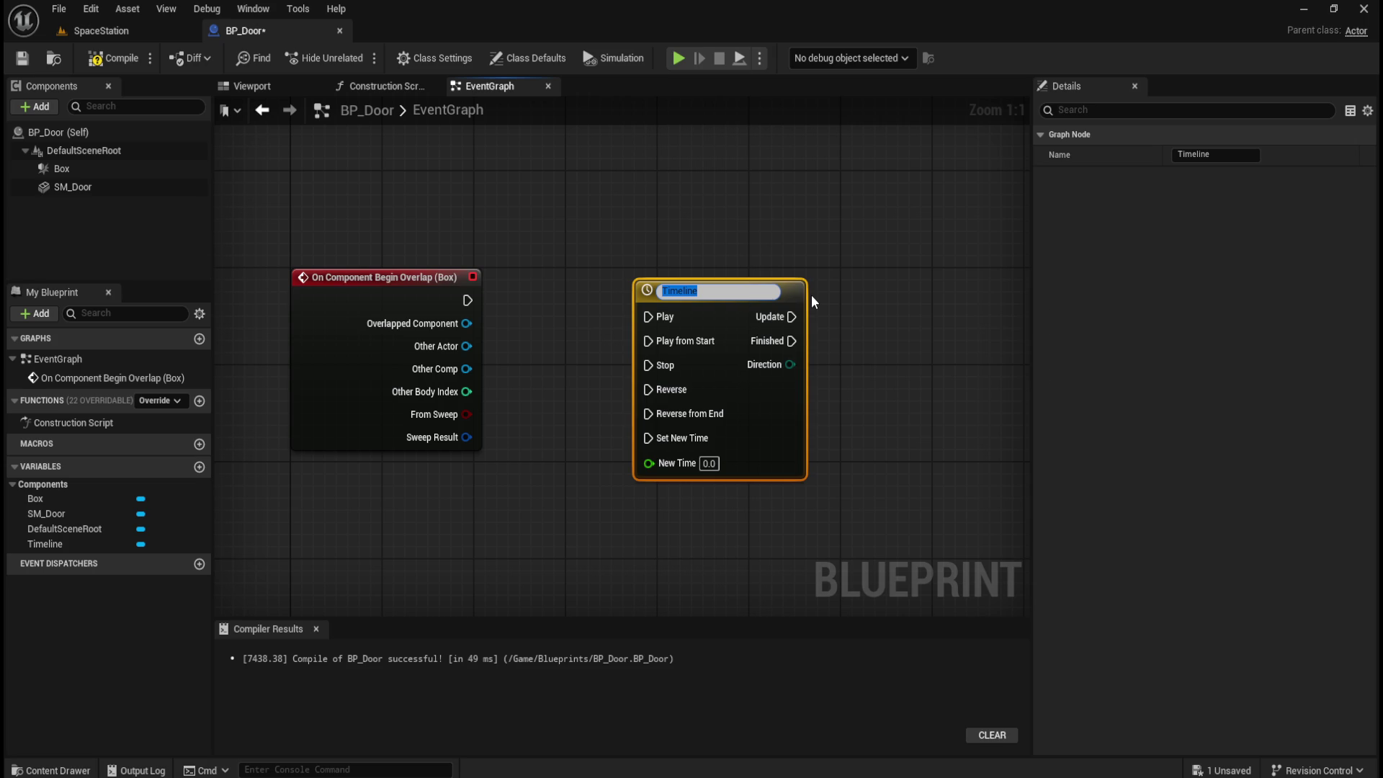
pyautogui.write('Door')
pyautogui.write(' Up')
pyautogui.click(759, 277)
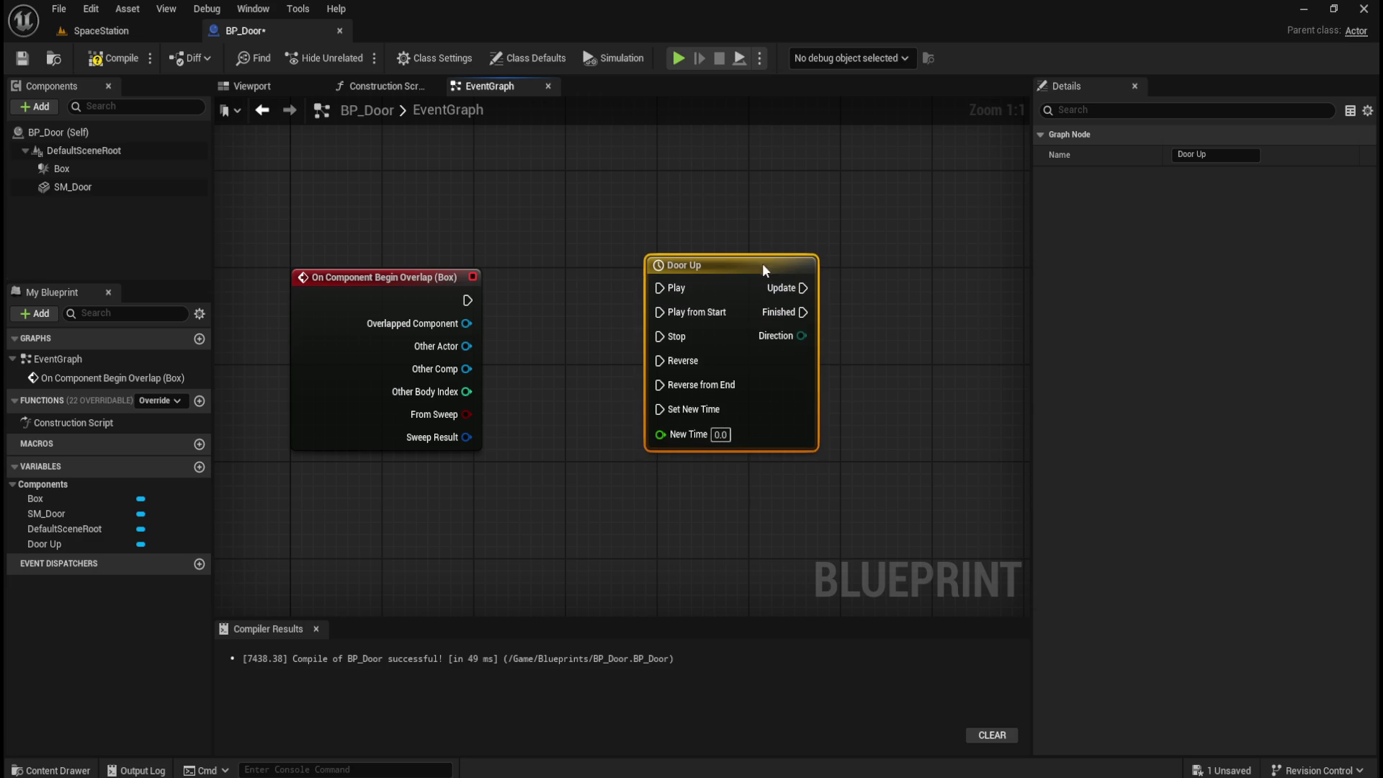
pyautogui.doubleClick(729, 265)
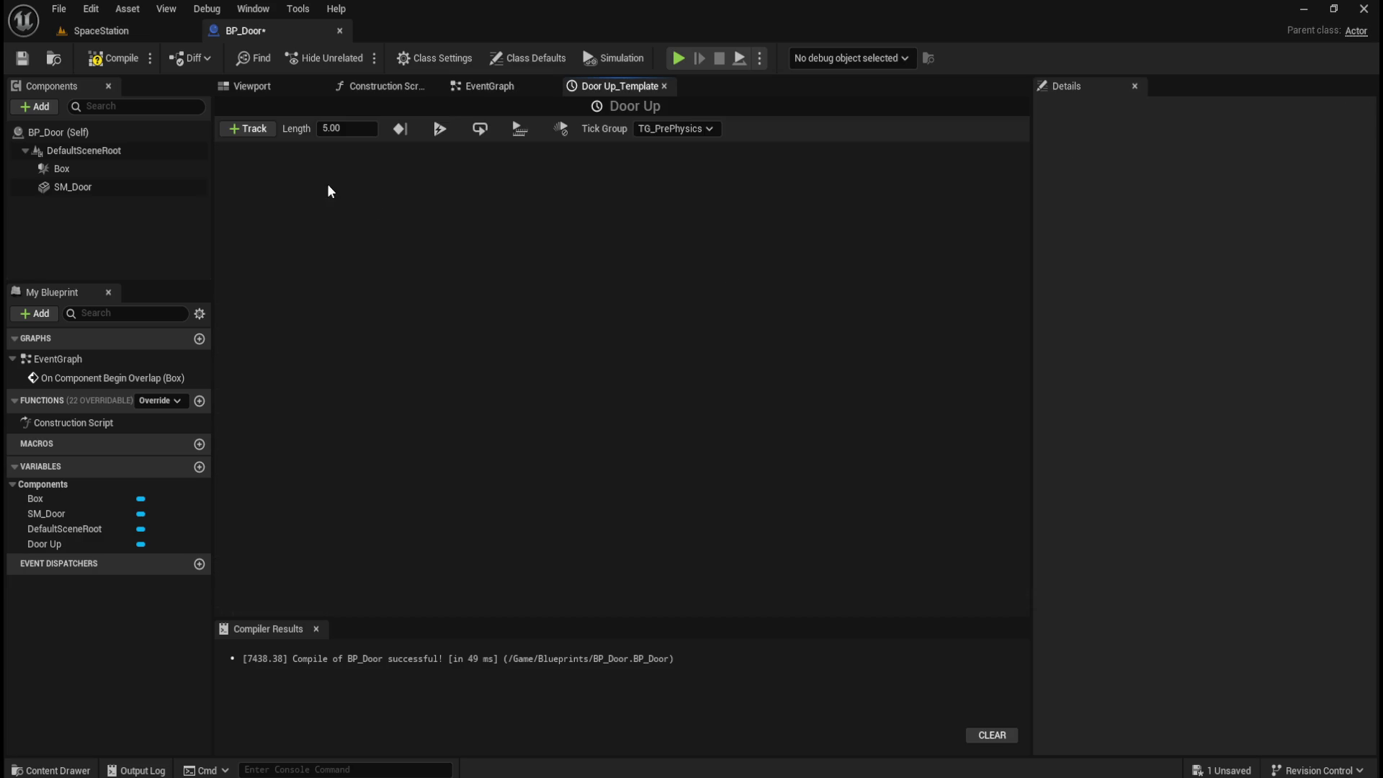
# - Add a float track named Alpha and set the timeline length to 1.00
pyautogui.click(241, 134)
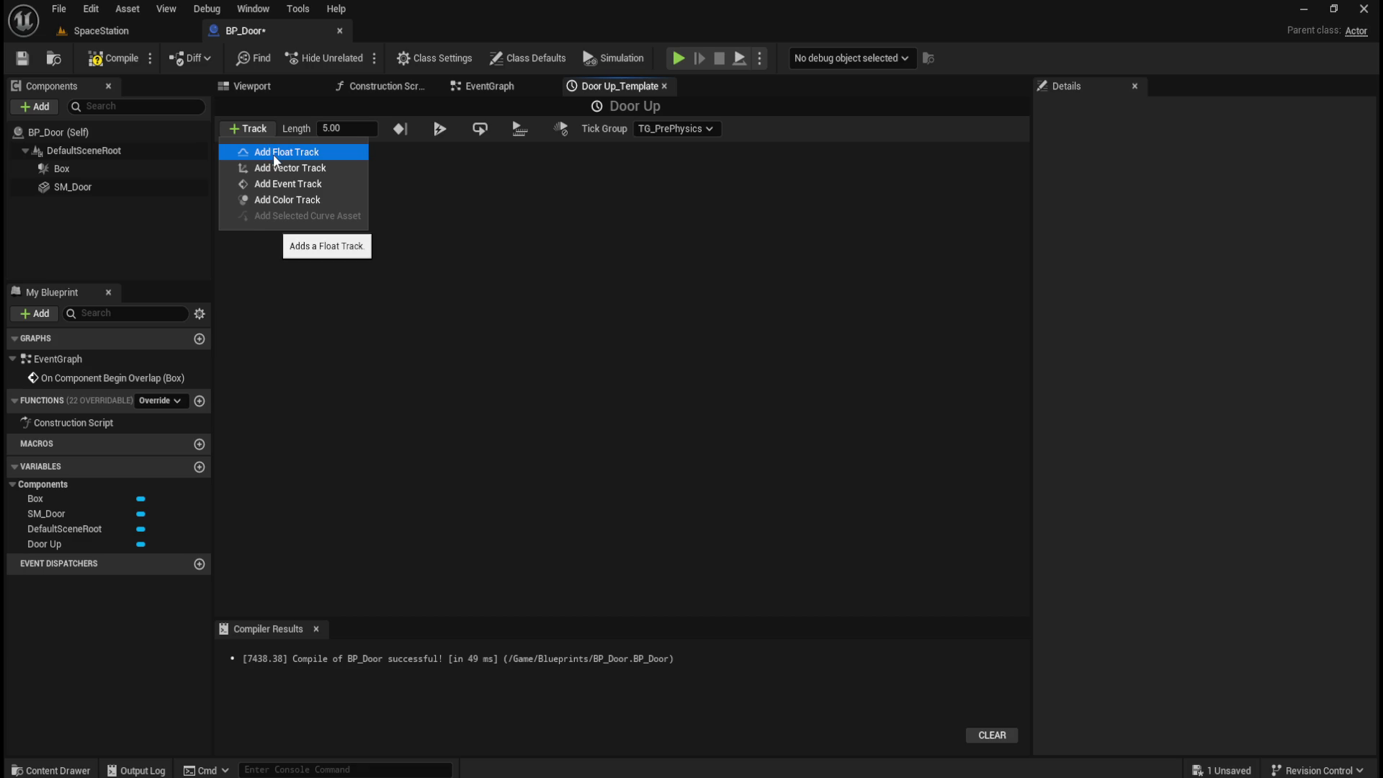
pyautogui.click(273, 154)
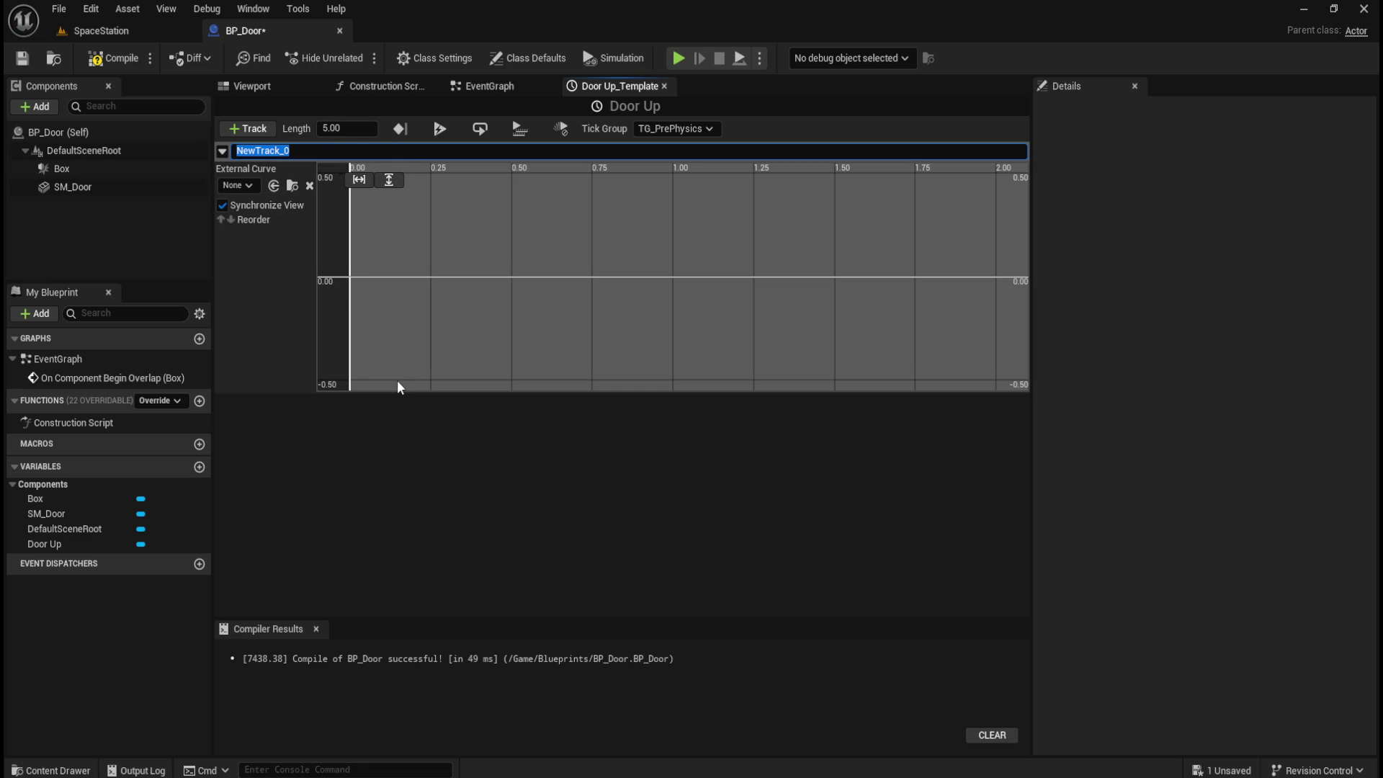
pyautogui.write('Alpha')
pyautogui.press('Return')
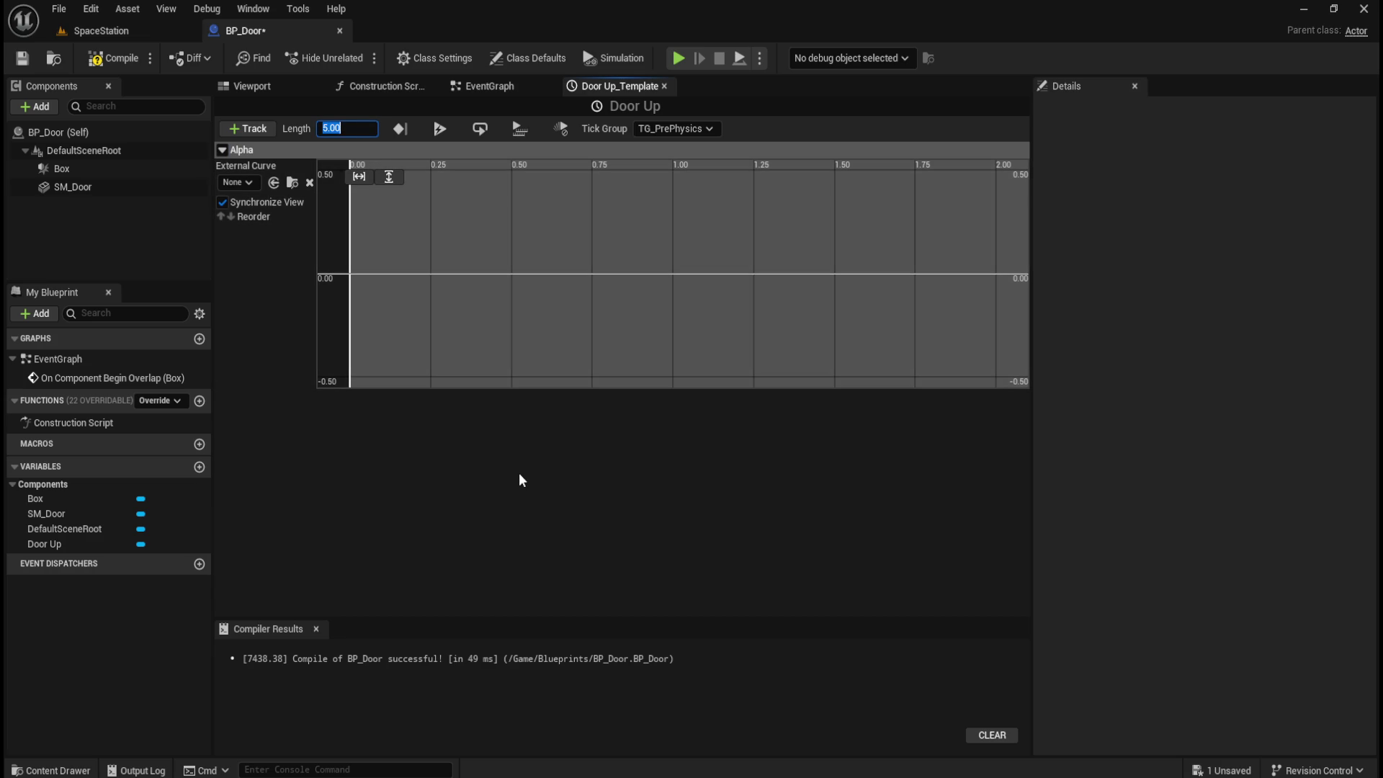
pyautogui.write('1')
pyautogui.press('Return')
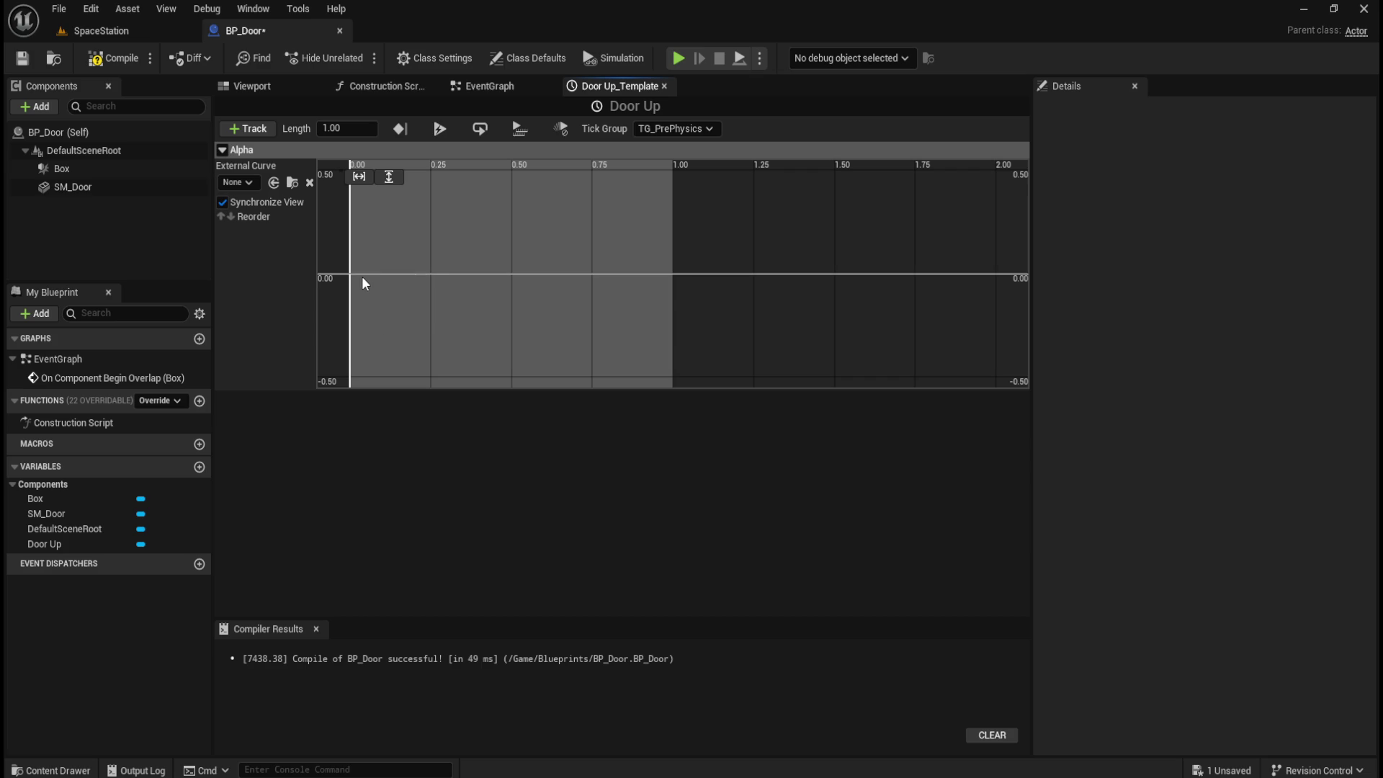
# - Add an Alpha key at time 0
pyautogui.rightClick(363, 276)
pyautogui.click(401, 306)
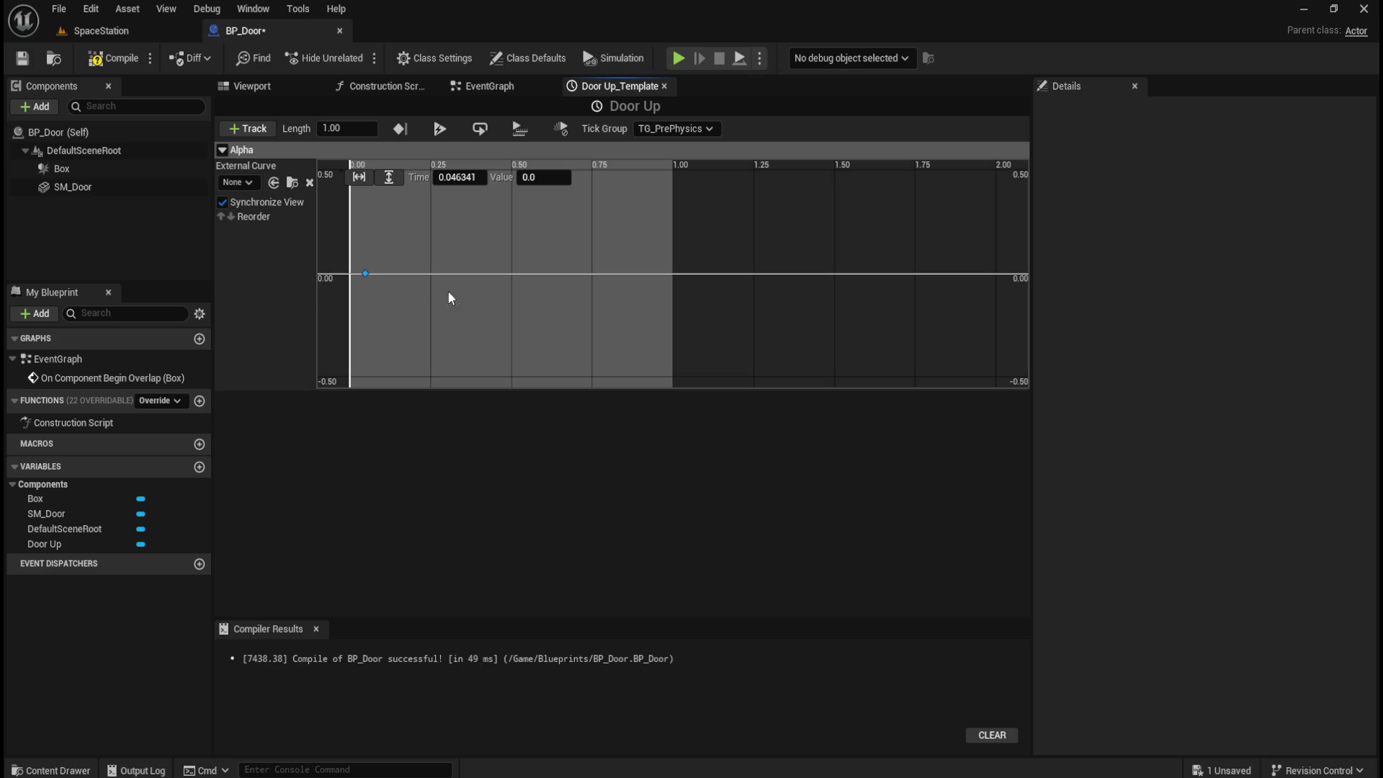
pyautogui.click(456, 177)
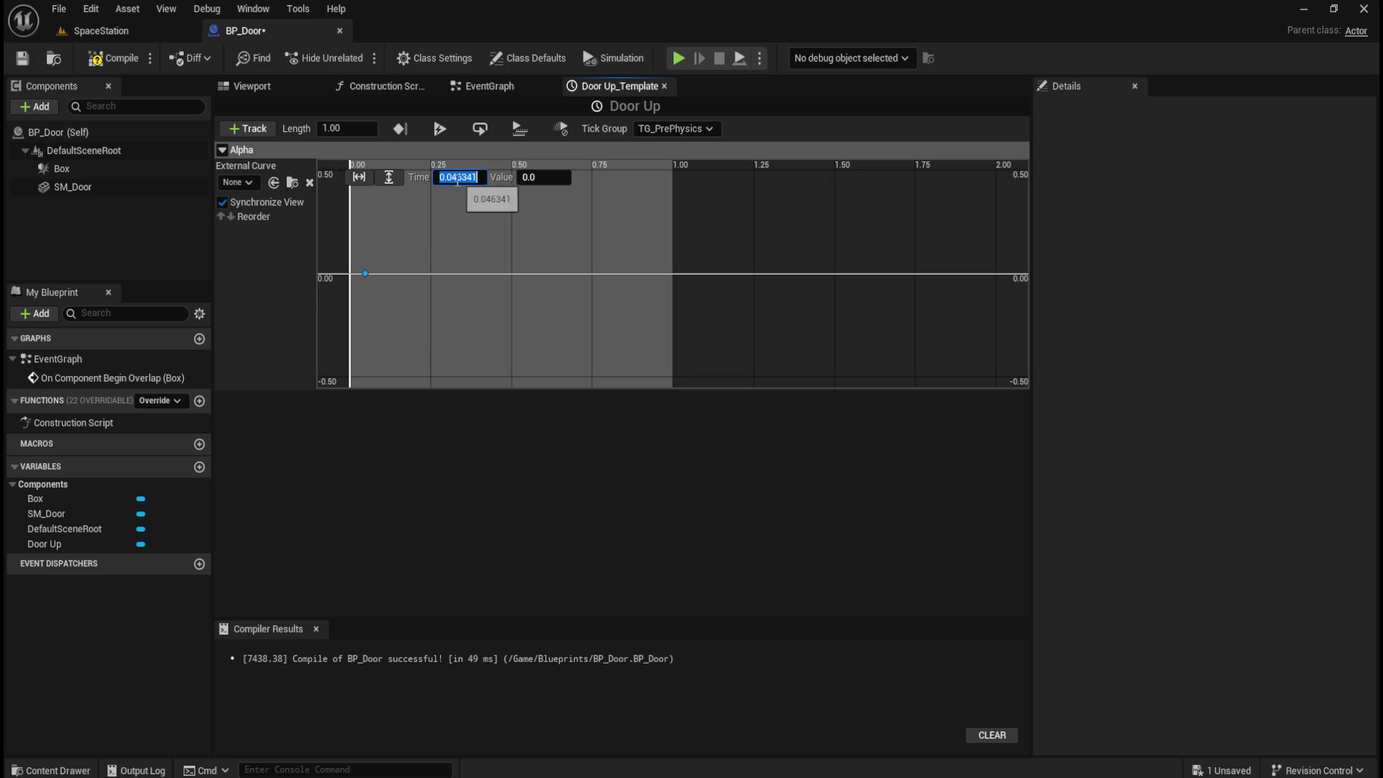
pyautogui.write('0')
pyautogui.press('Return')
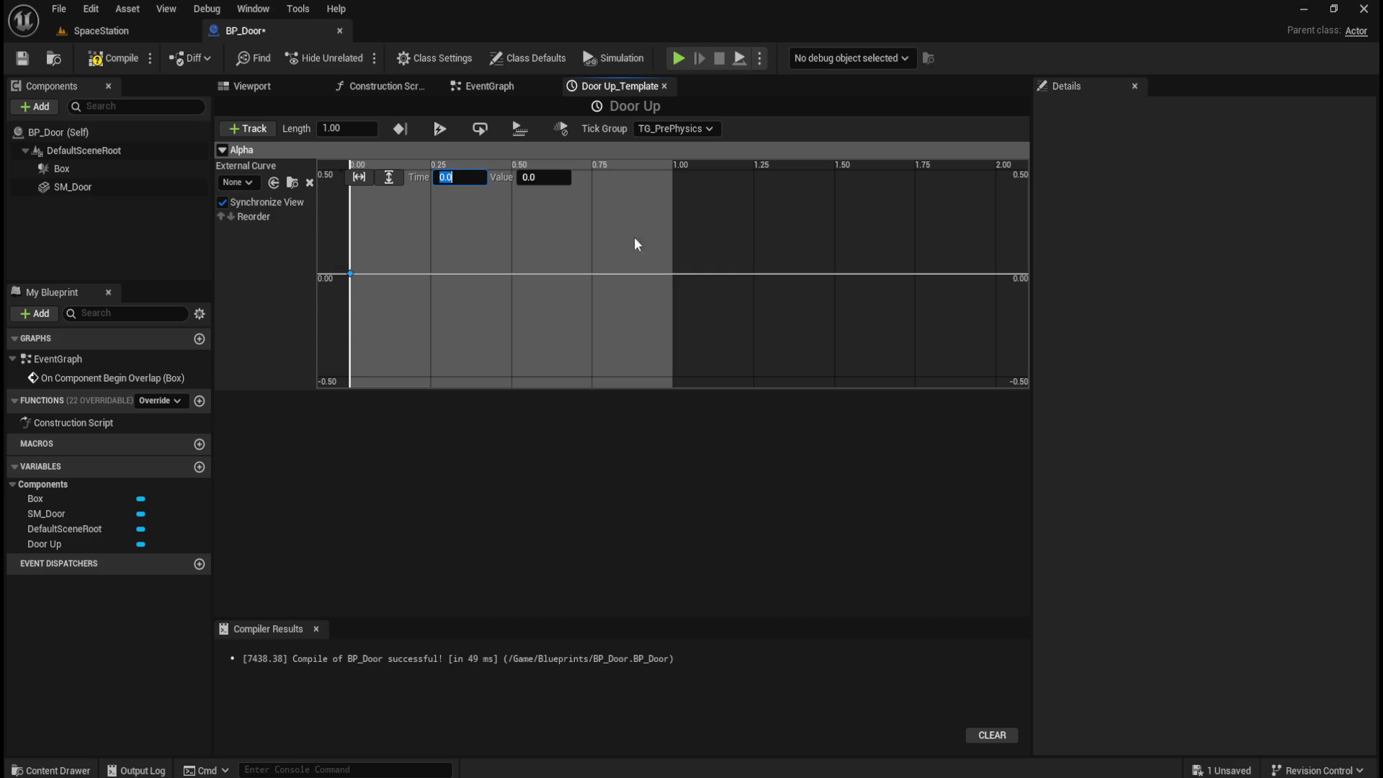
# - Add a second Alpha key at time 1 with value 1, then fit the curve in view
pyautogui.rightClick(667, 274)
pyautogui.click(720, 308)
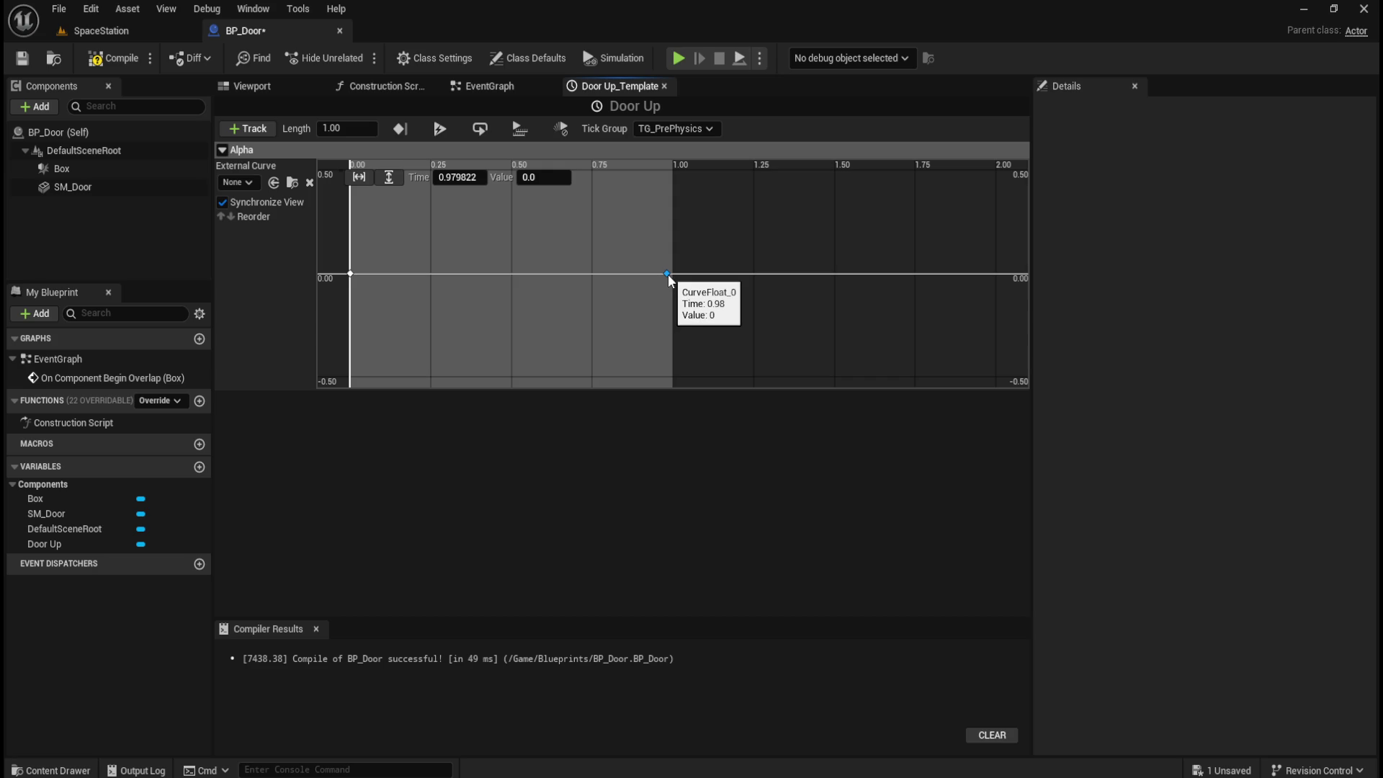
pyautogui.click(459, 177)
pyautogui.write('1')
pyautogui.press('Return')
pyautogui.click(539, 177)
pyautogui.write('1')
pyautogui.press('Return')
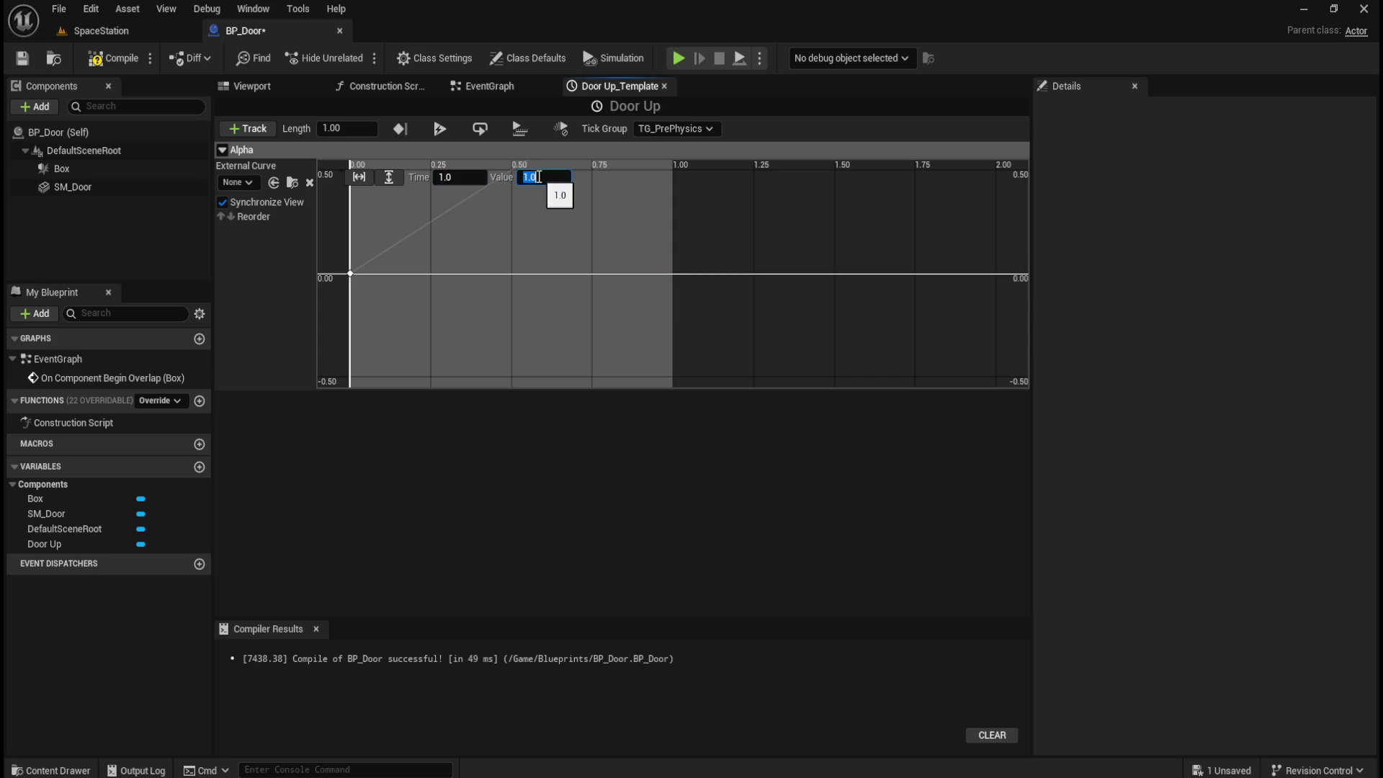
pyautogui.click(390, 180)
pyautogui.click(355, 178)
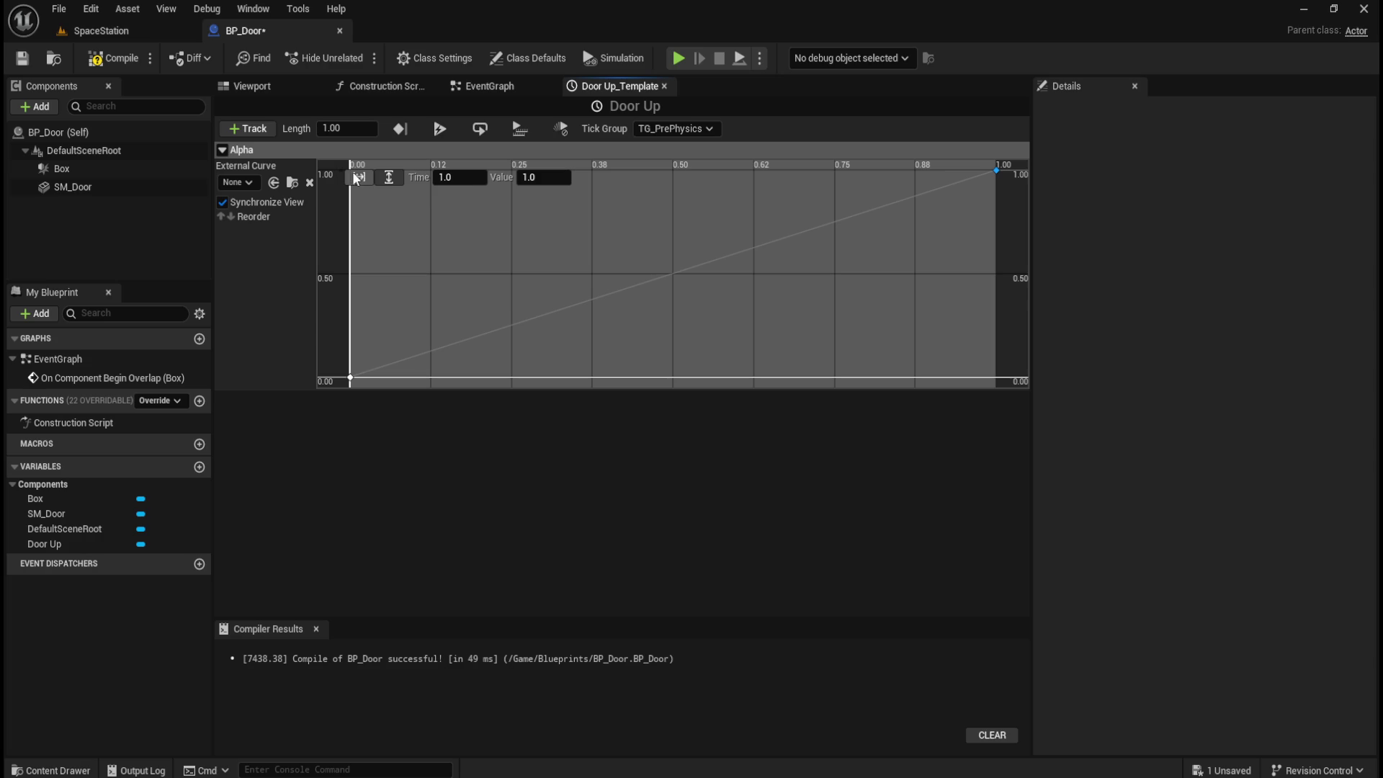
# - Compile and save BP_Door, then bring up the Box component's add-event options in the Event Graph
pyautogui.click(106, 64)
pyautogui.click(22, 58)
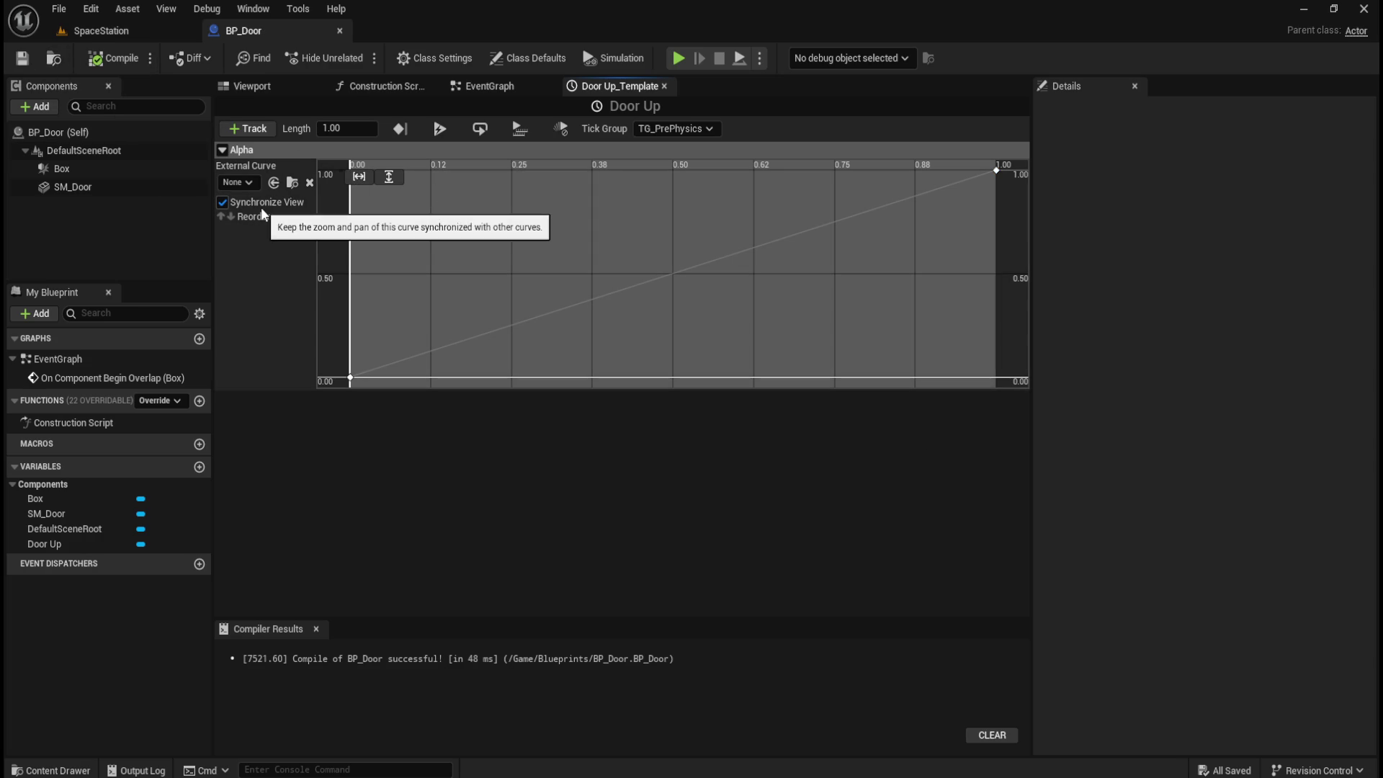
pyautogui.click(497, 88)
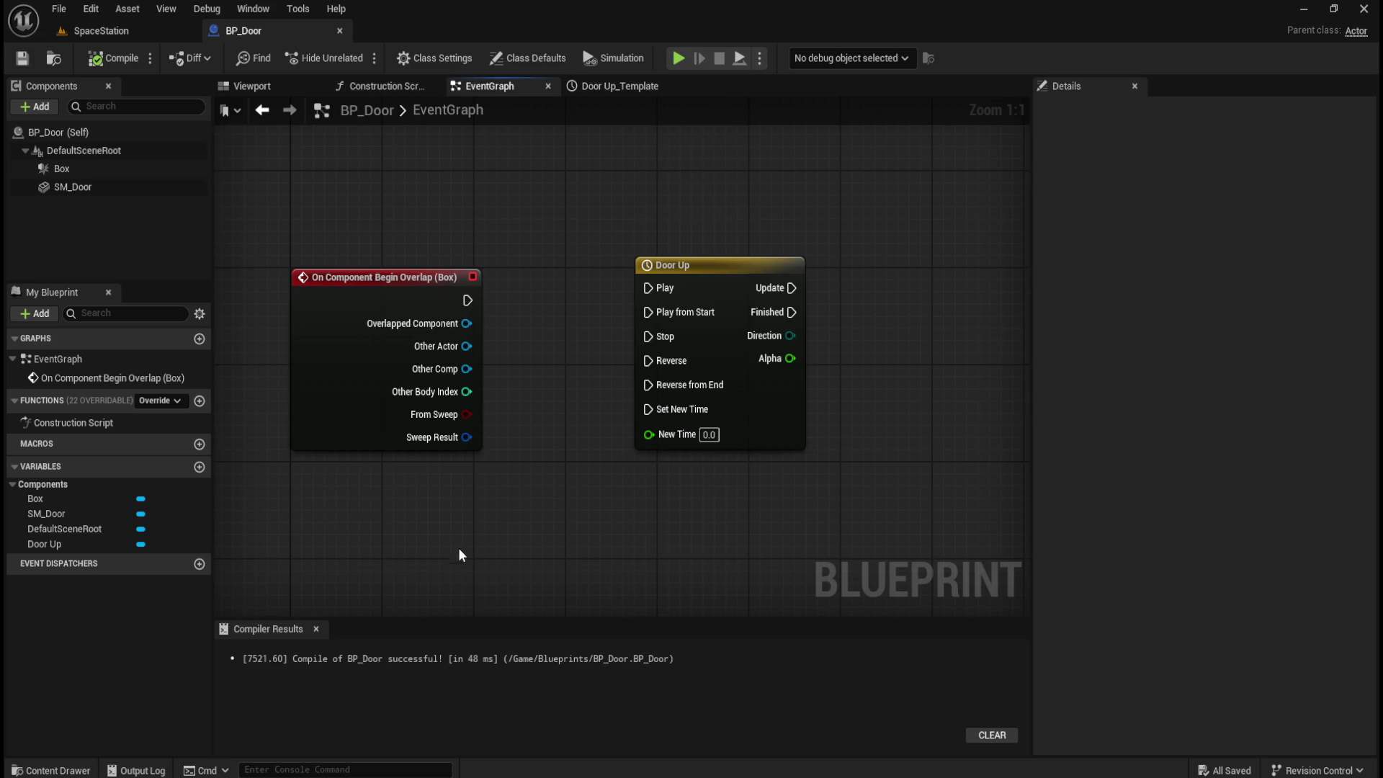
pyautogui.moveTo(451, 562)
pyautogui.mouseDown()
pyautogui.moveTo(537, 389)
pyautogui.moveTo(612, 342)
pyautogui.mouseUp()
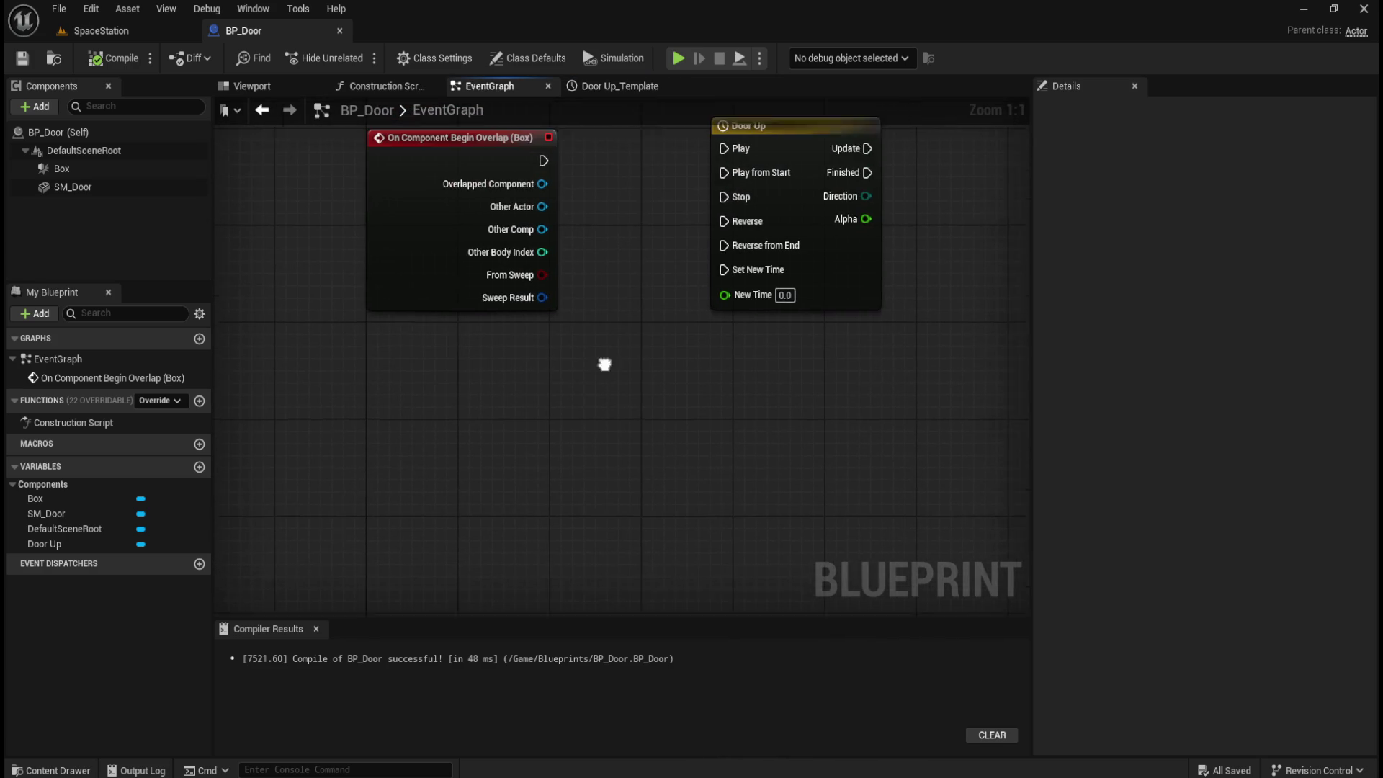
pyautogui.click(81, 169)
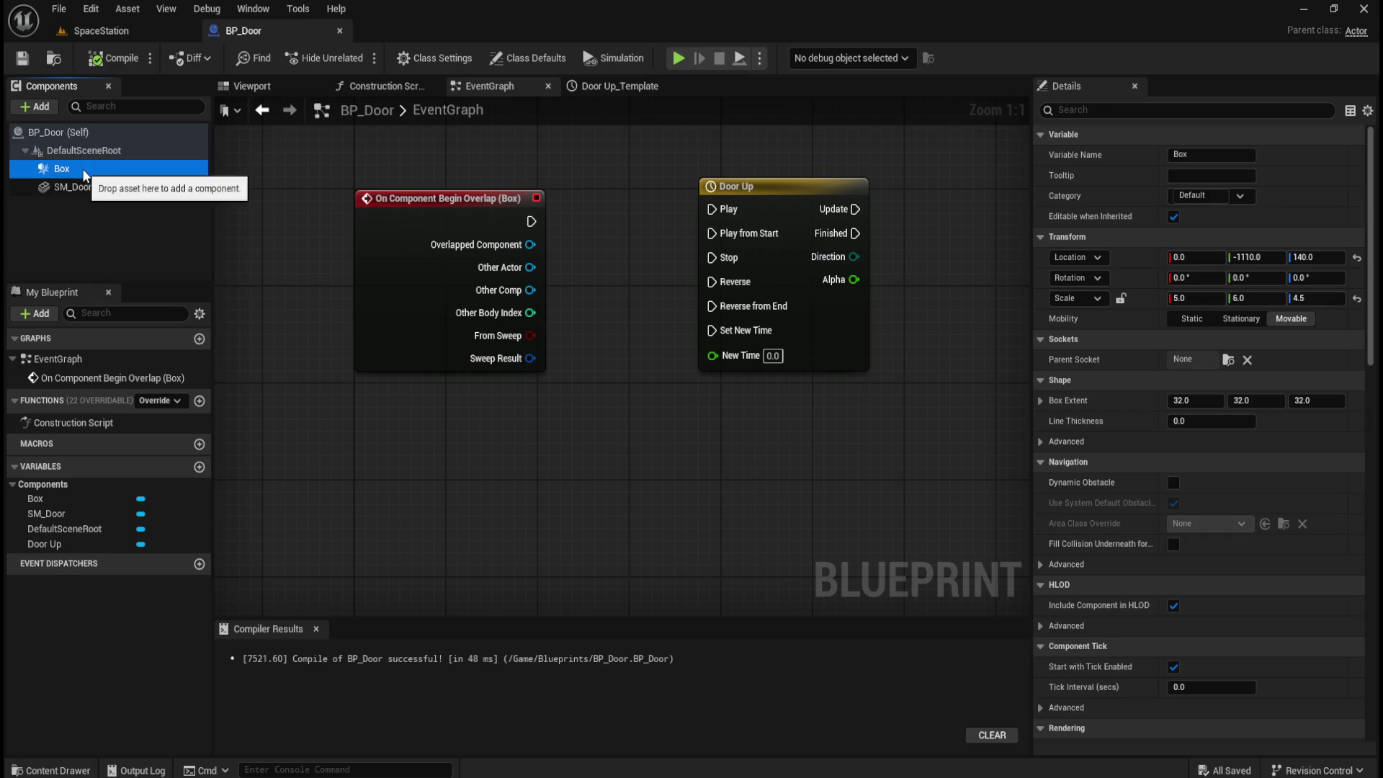
pyautogui.rightClick(72, 168)
pyautogui.moveTo(158, 218)
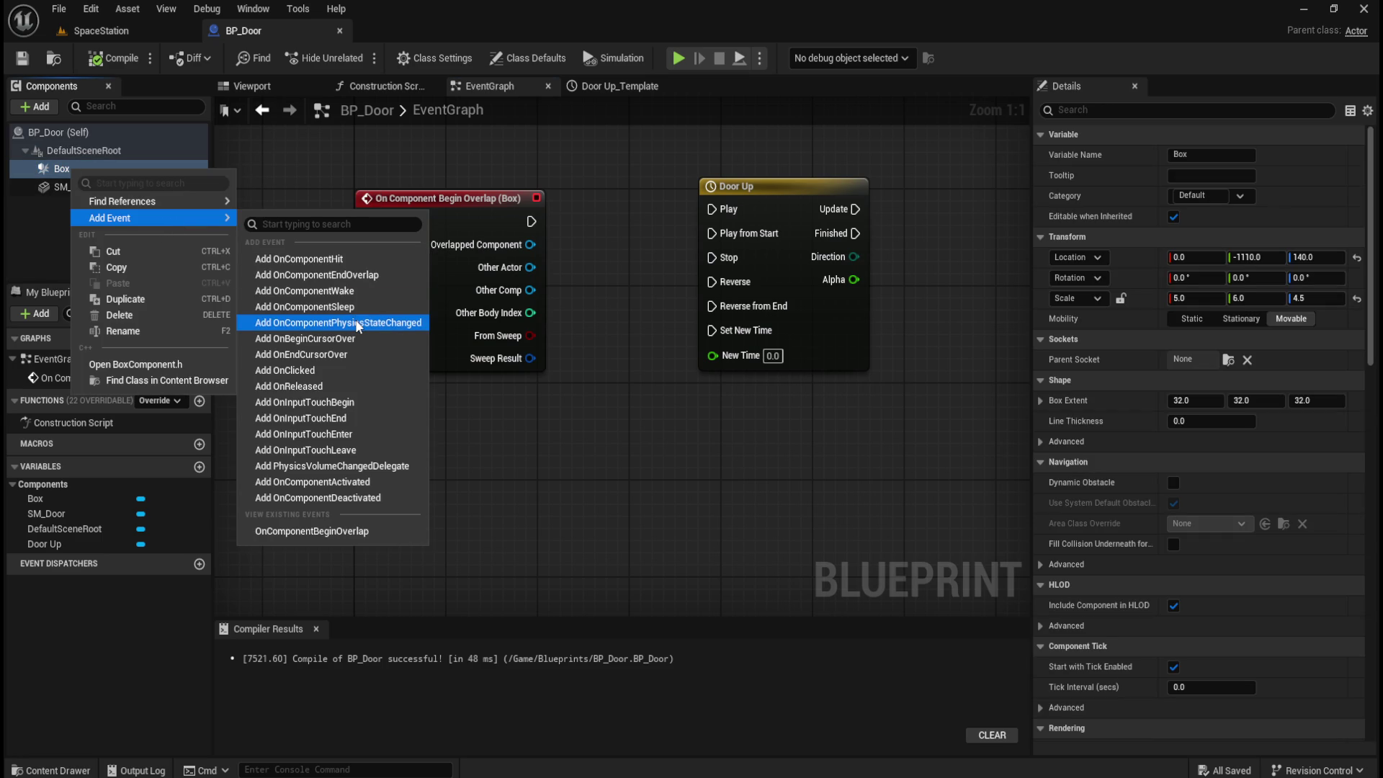
# - Add an End Overlap event for Box and move the Door Up node closer
pyautogui.click(370, 277)
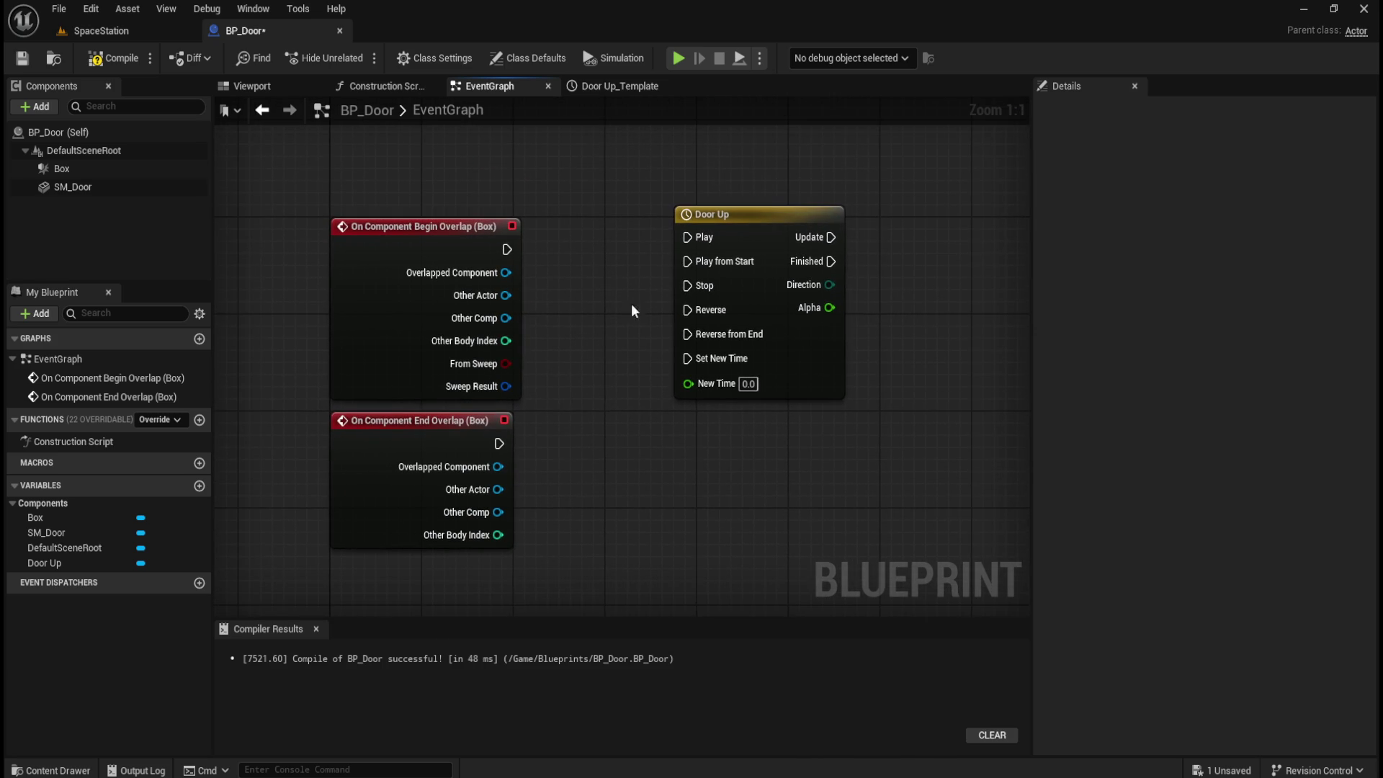
pyautogui.click(749, 229)
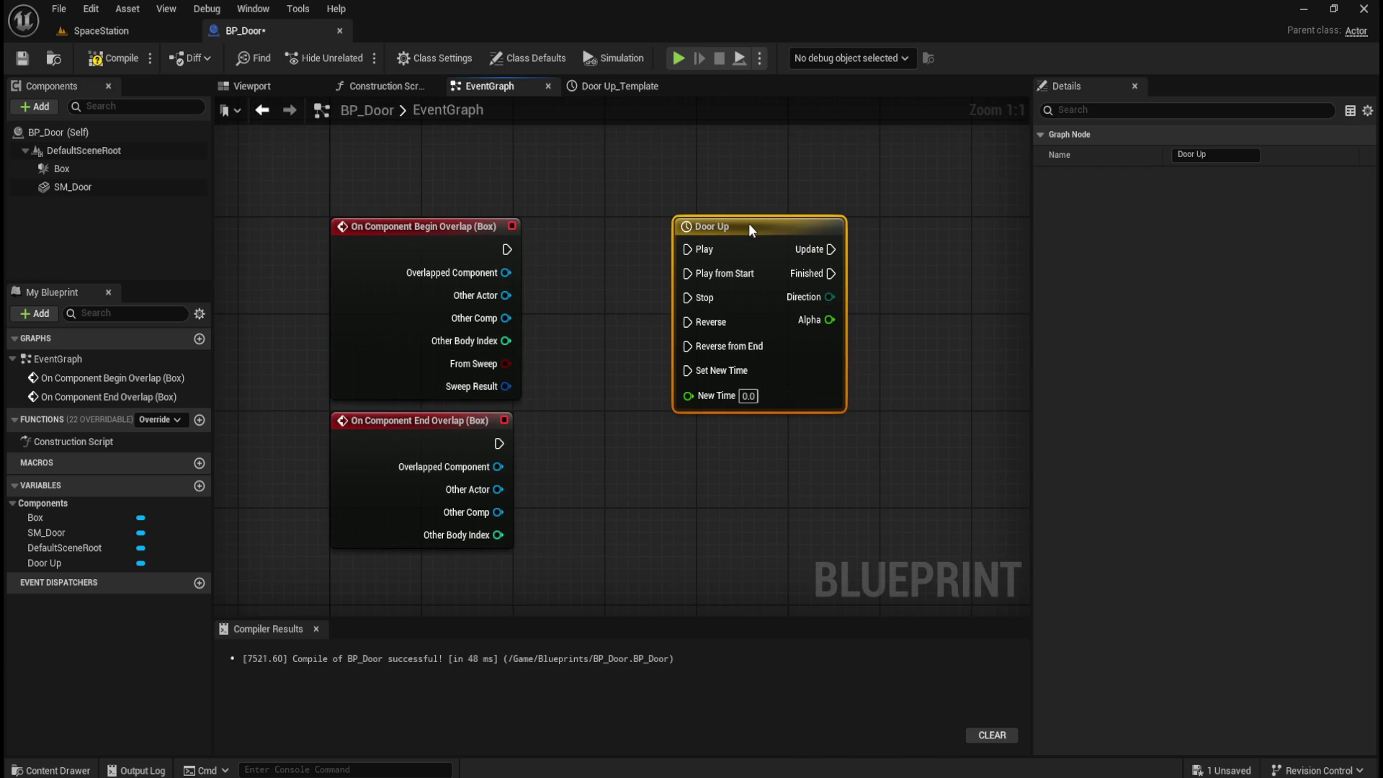
pyautogui.moveTo(749, 223); pyautogui.dragTo(683, 223)
pyautogui.click(521, 267)
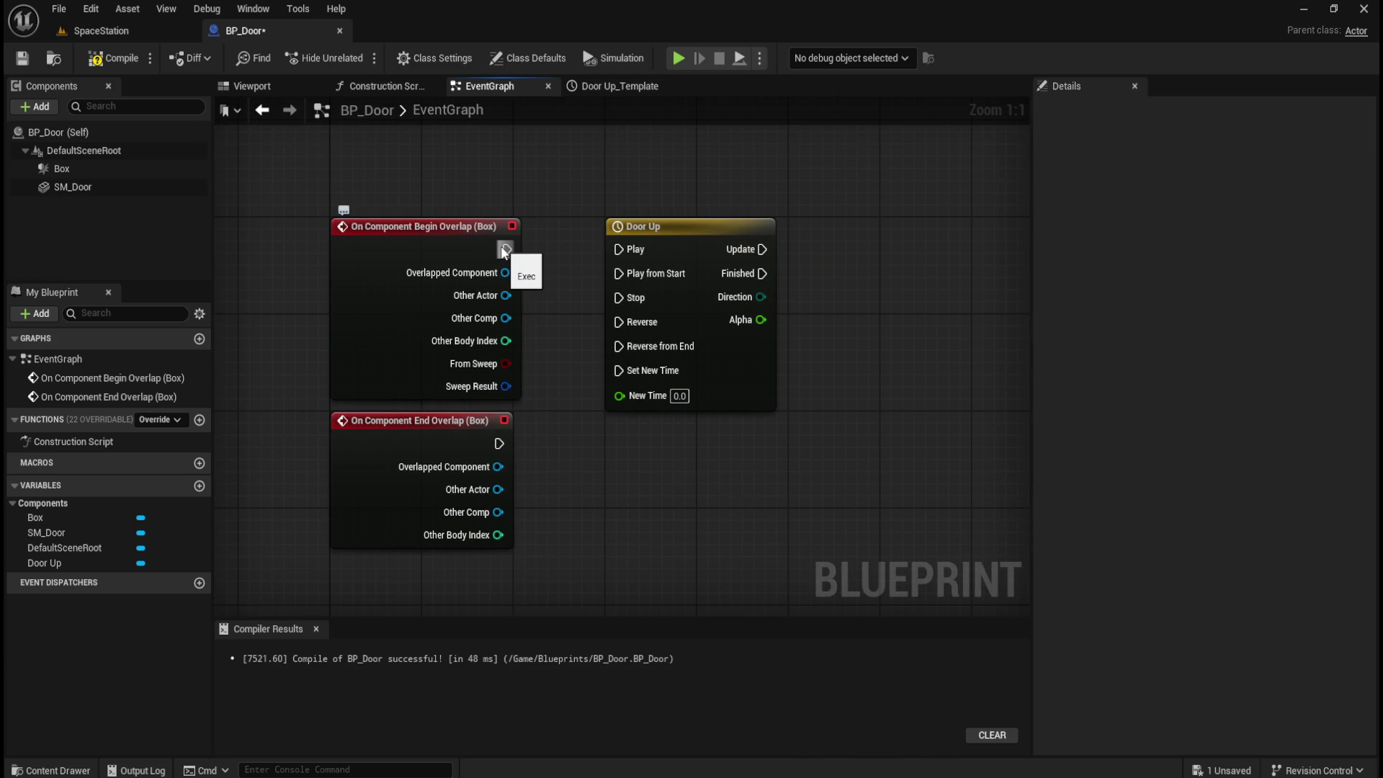
# - Wire Begin Overlap to Door Up's Play and End Overlap to Reverse from End
pyautogui.moveTo(505, 250); pyautogui.dragTo(627, 250)
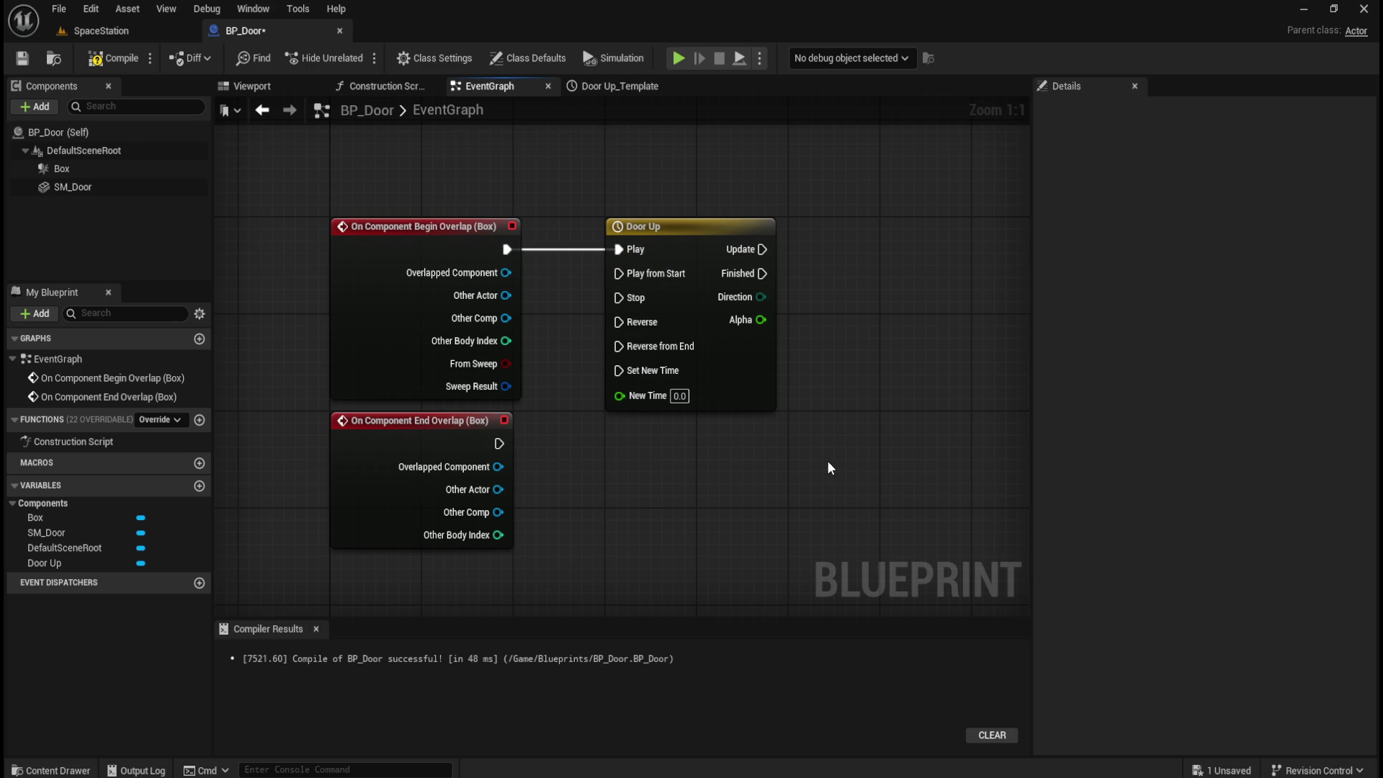
pyautogui.moveTo(501, 441); pyautogui.dragTo(653, 349)
pyautogui.moveTo(778, 481)
pyautogui.mouseDown()
pyautogui.moveTo(574, 488)
pyautogui.moveTo(718, 458)
pyautogui.mouseUp()
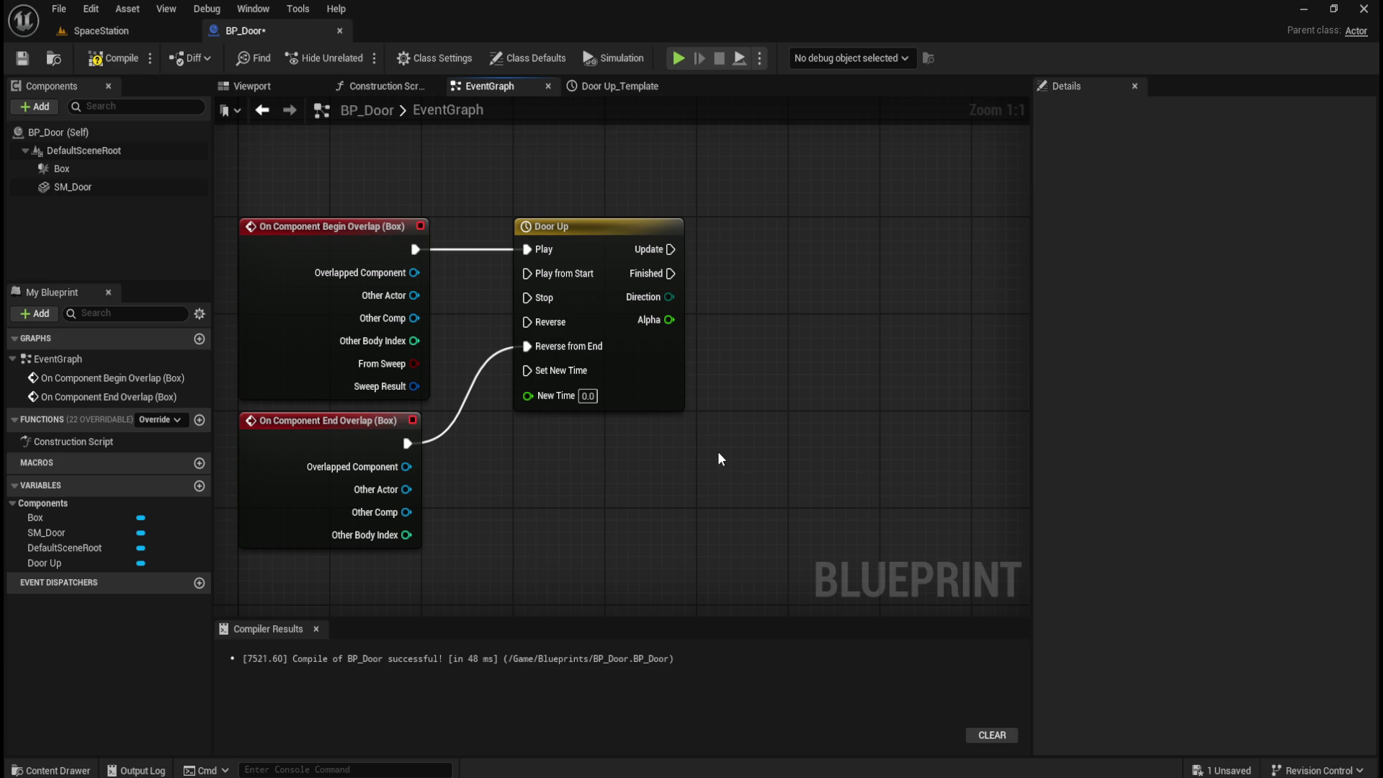
# - Open the Door Up timeline, briefly checking the level and the Box component along the way
pyautogui.doubleClick(646, 225)
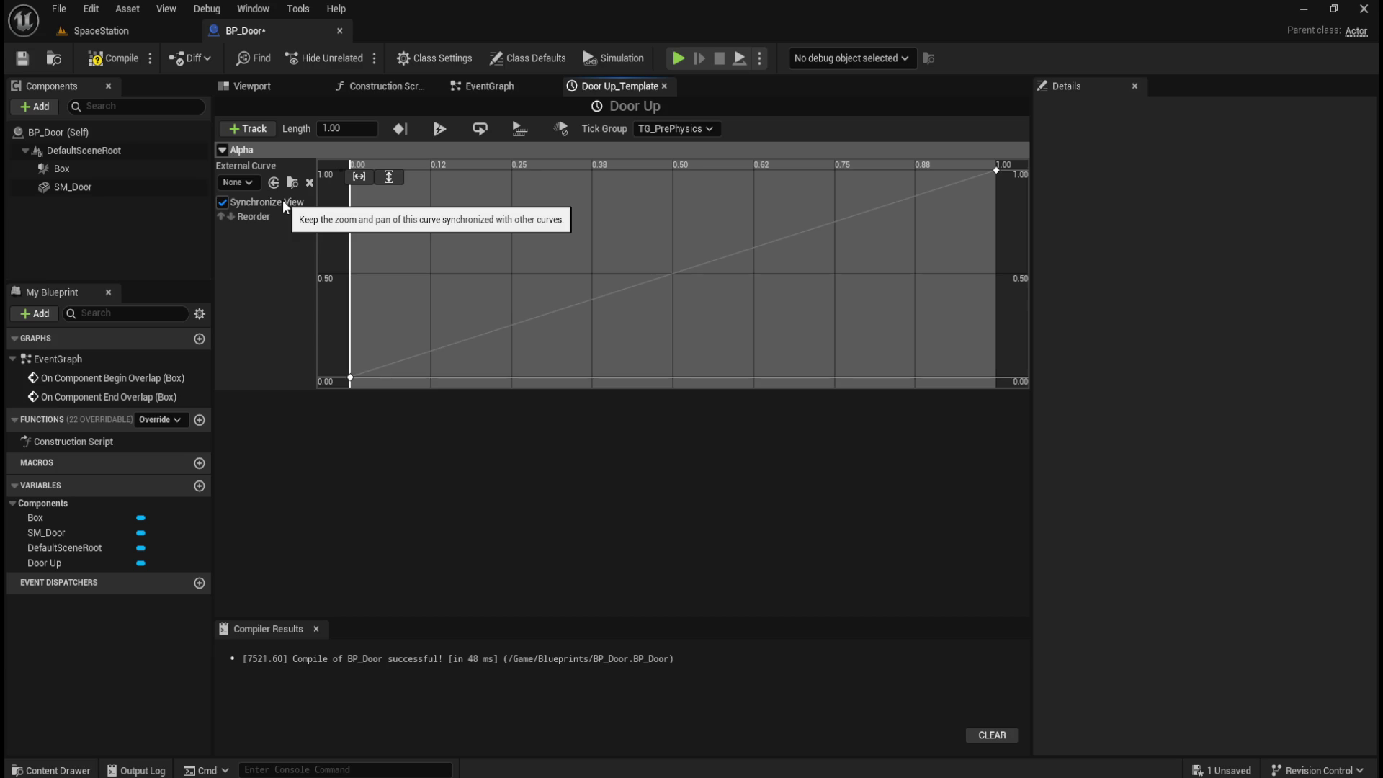
pyautogui.click(140, 32)
pyautogui.click(277, 35)
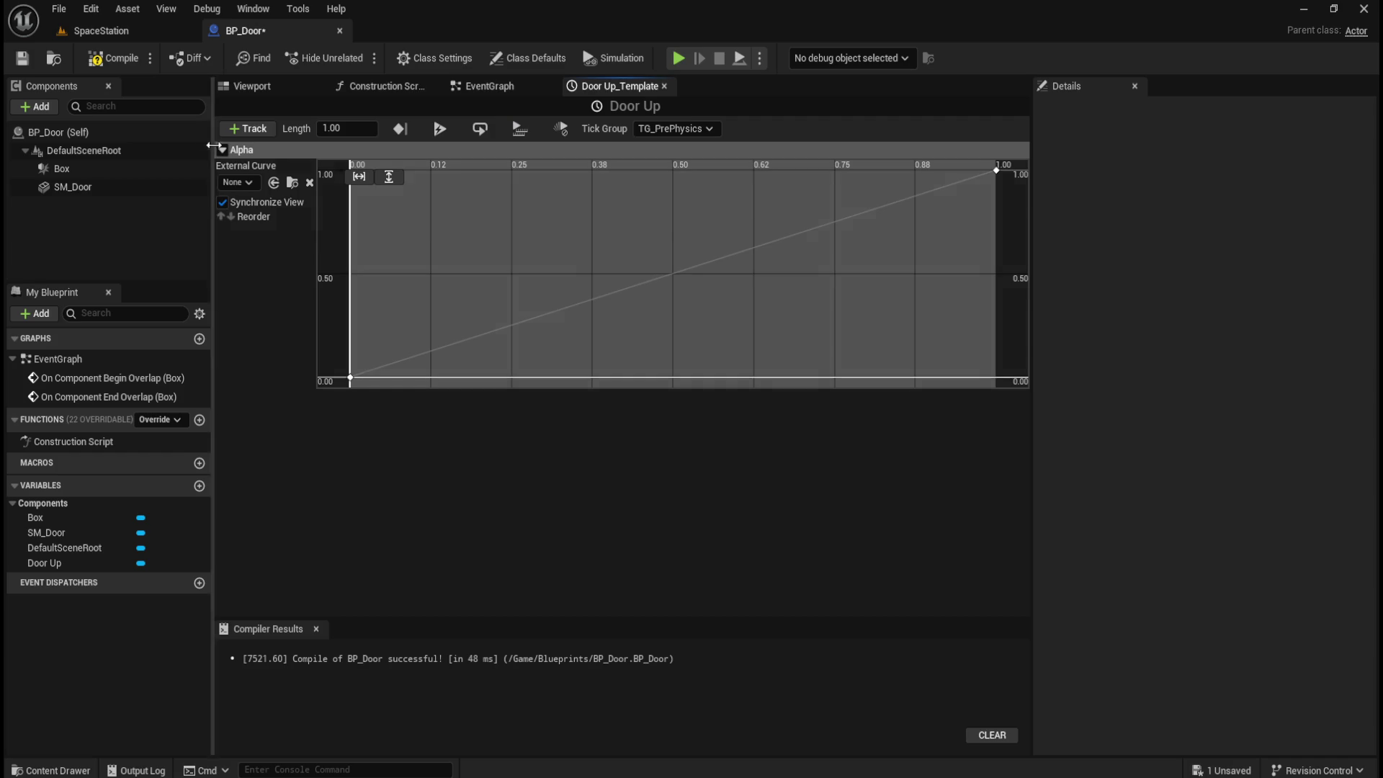
pyautogui.click(271, 84)
pyautogui.click(82, 167)
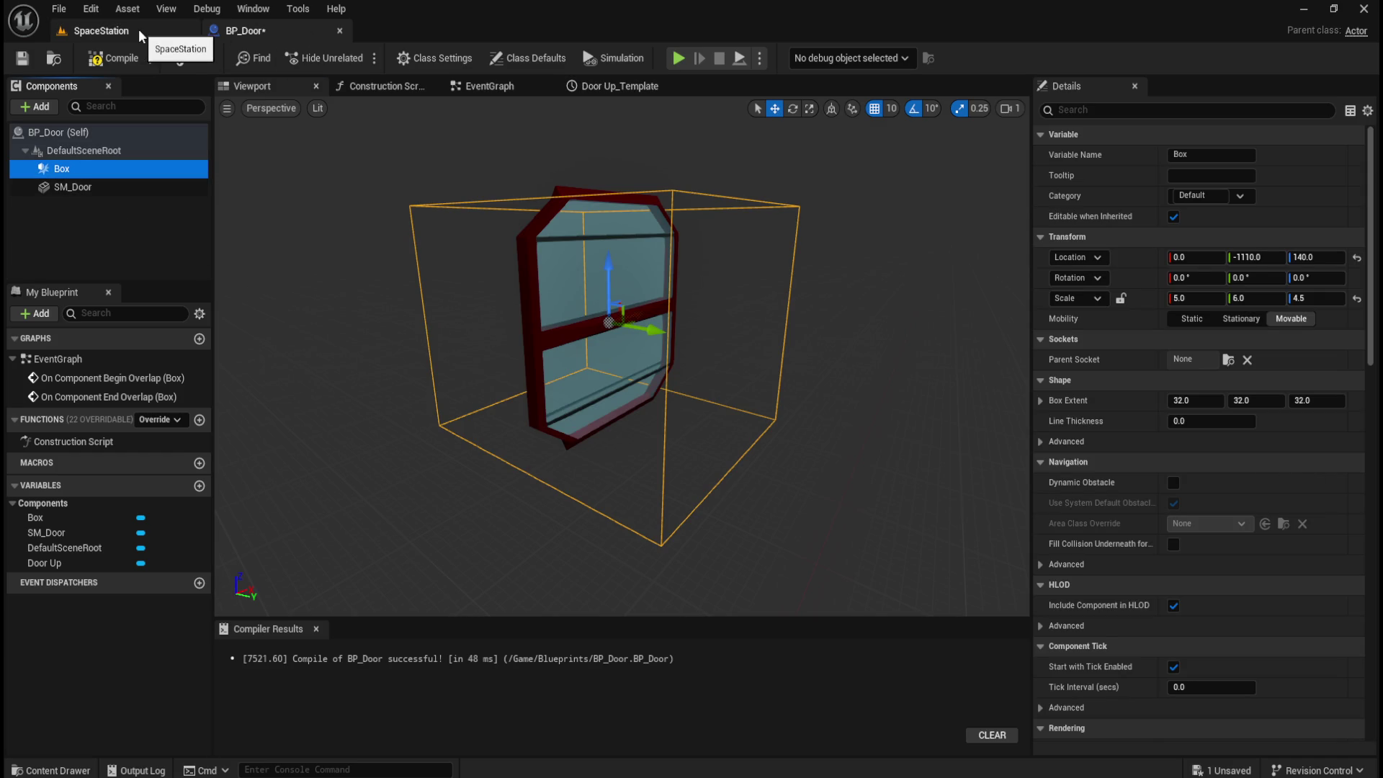
pyautogui.click(490, 86)
pyautogui.click(605, 86)
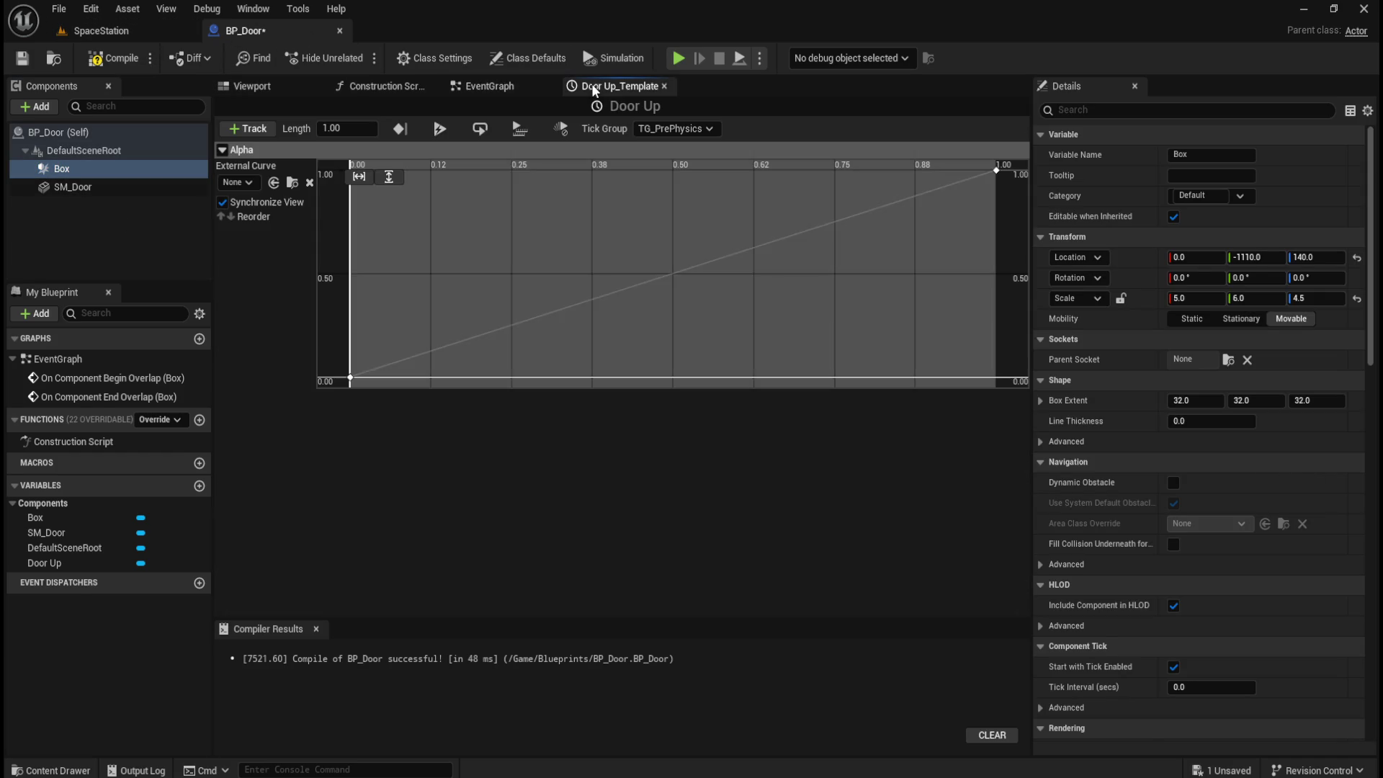
# - Add a vector track named NewTrack_1 and delete the Alpha track
pyautogui.click(244, 128)
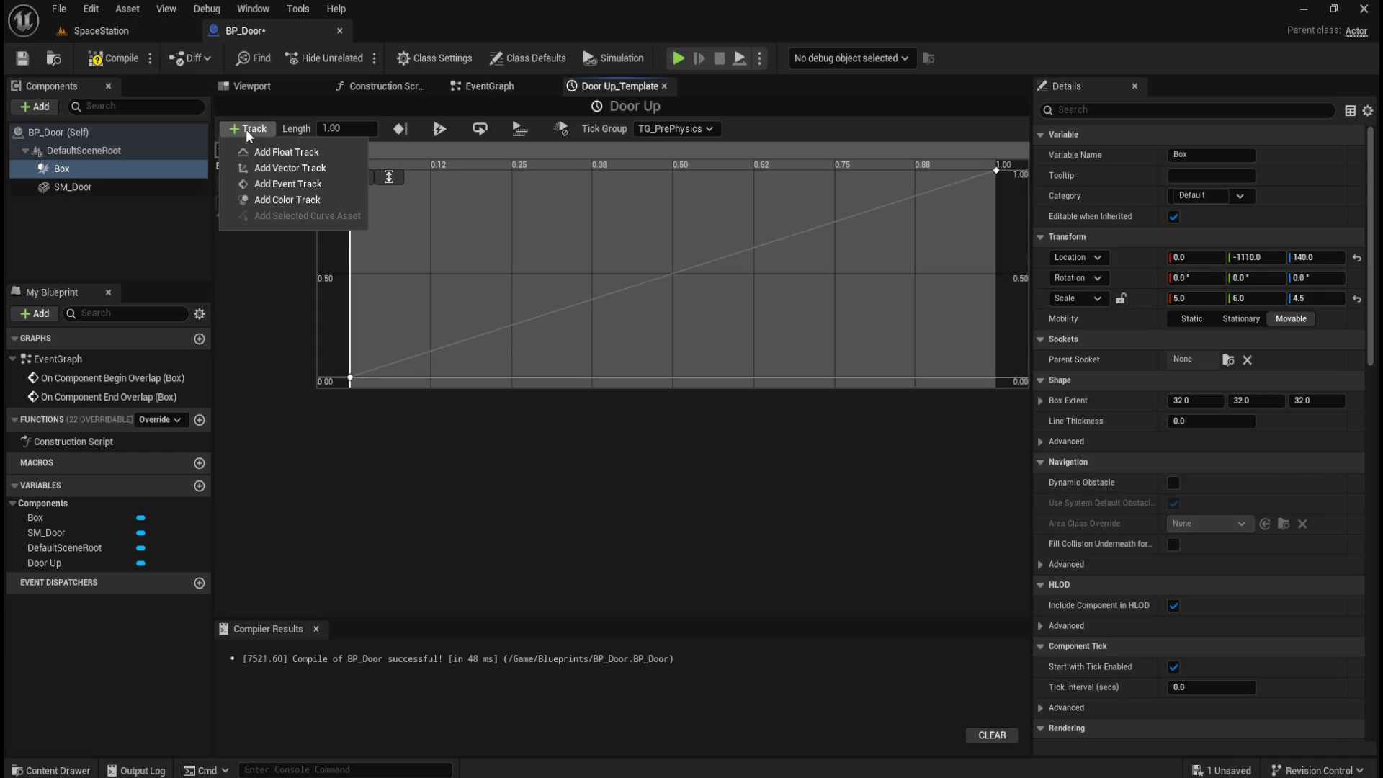
pyautogui.click(287, 168)
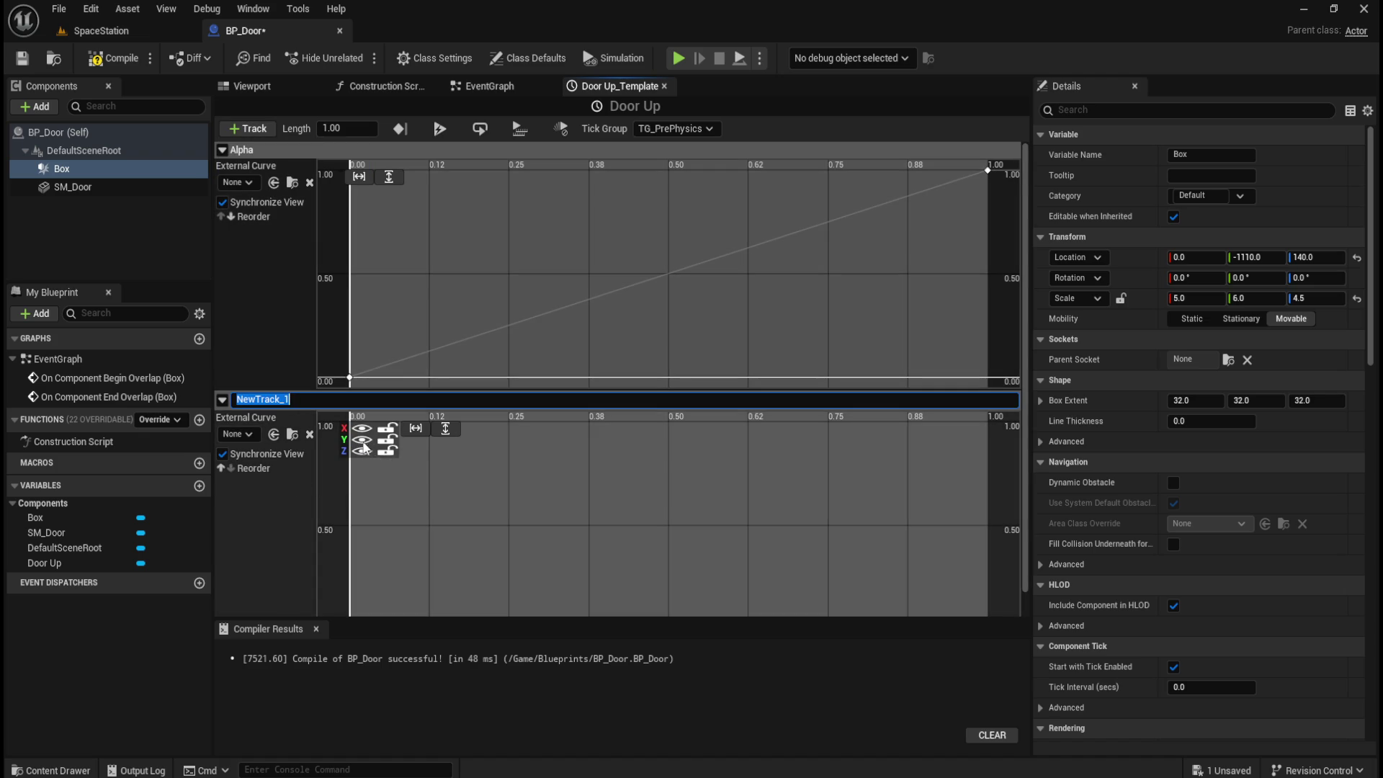
pyautogui.press('Return')
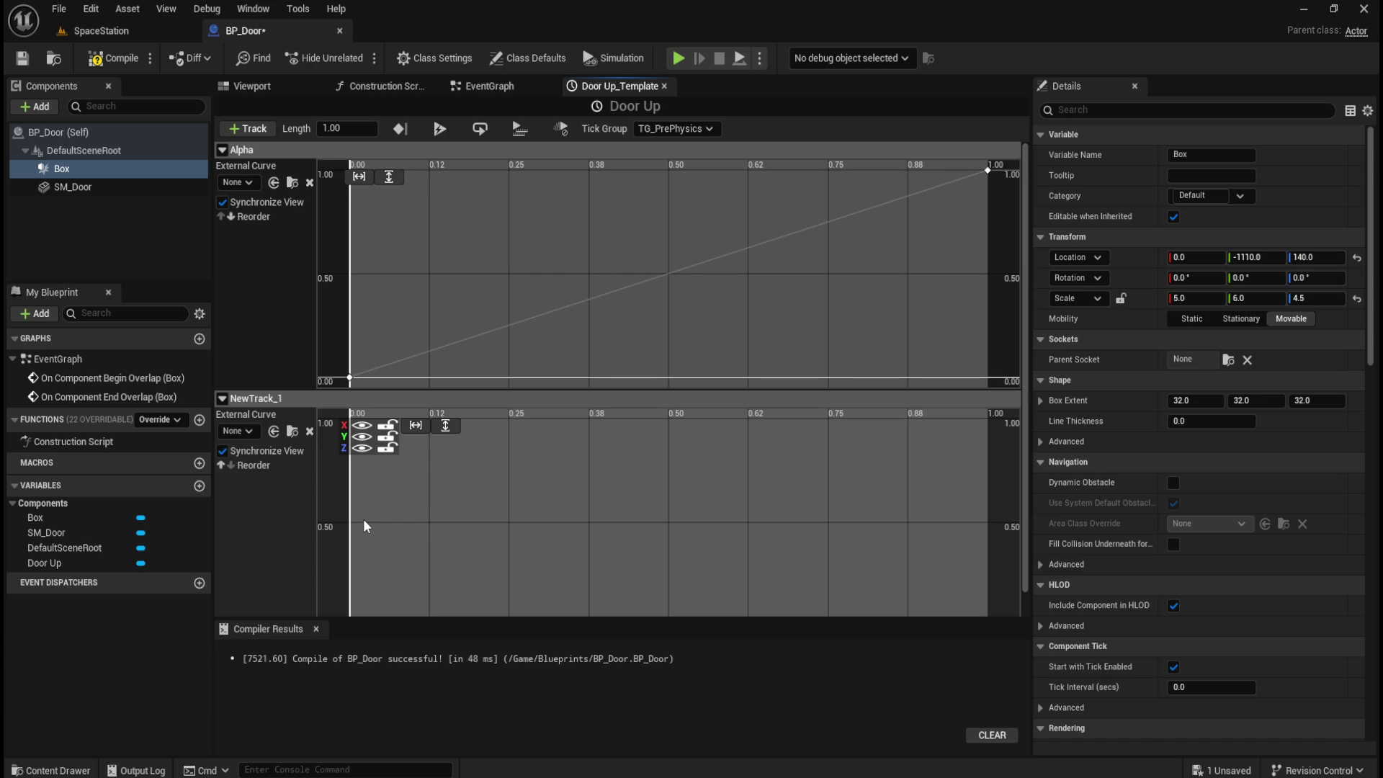
pyautogui.click(238, 431)
pyautogui.press('Escape')
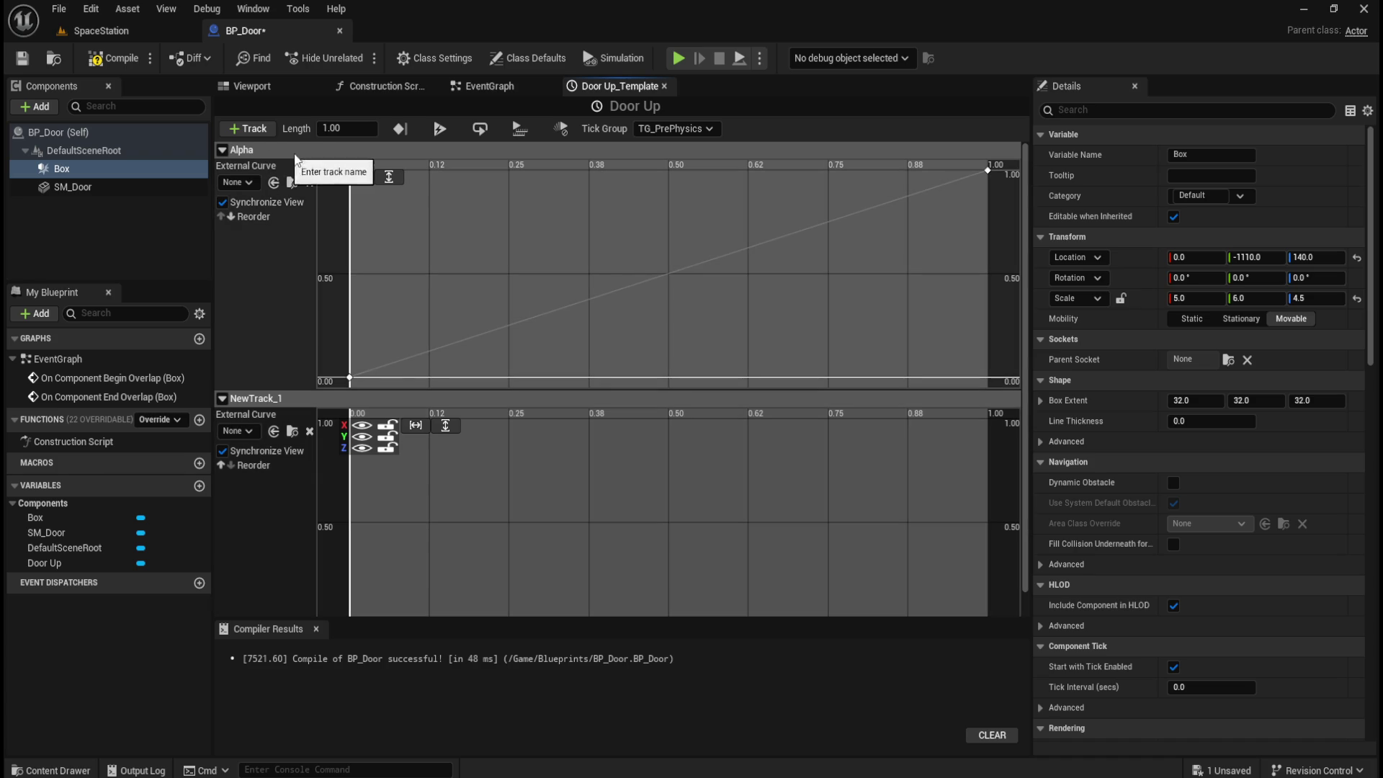
pyautogui.rightClick(249, 153)
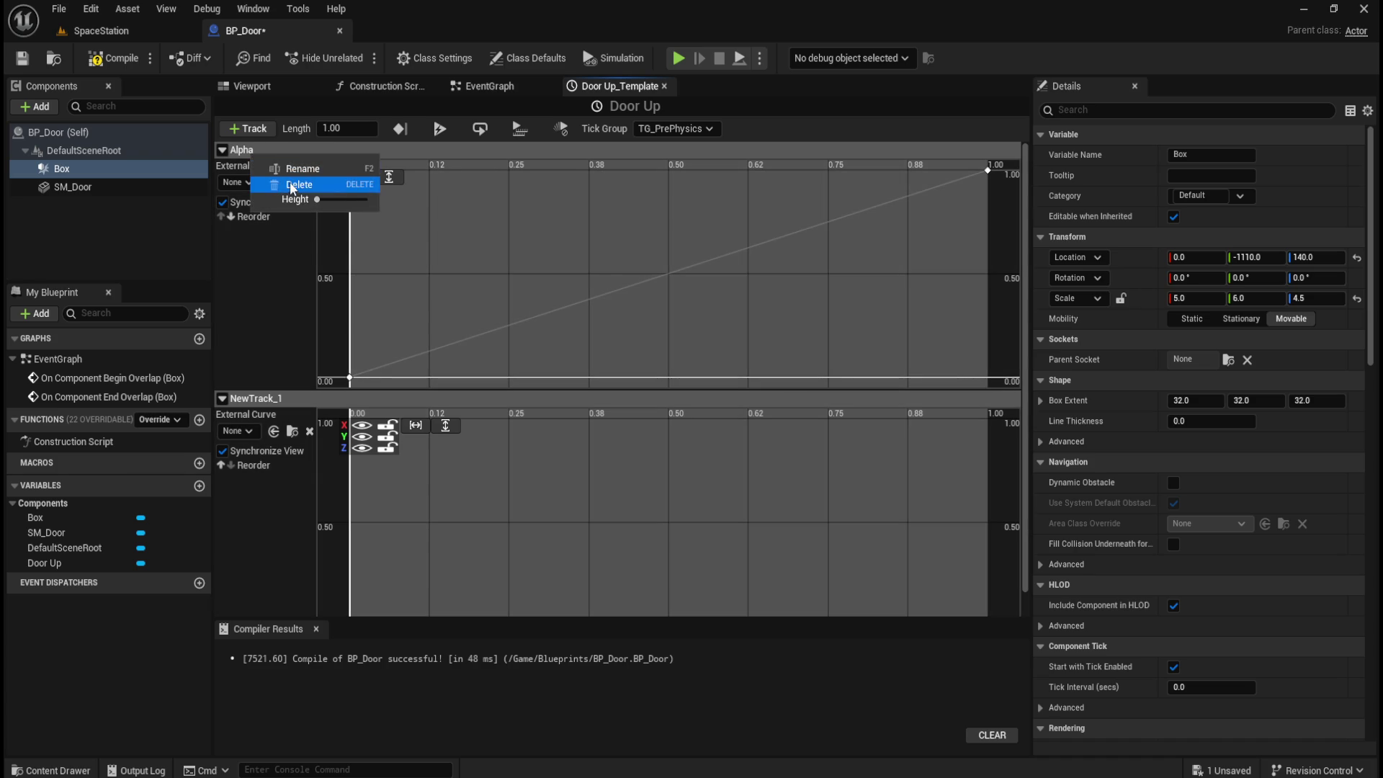
pyautogui.click(292, 188)
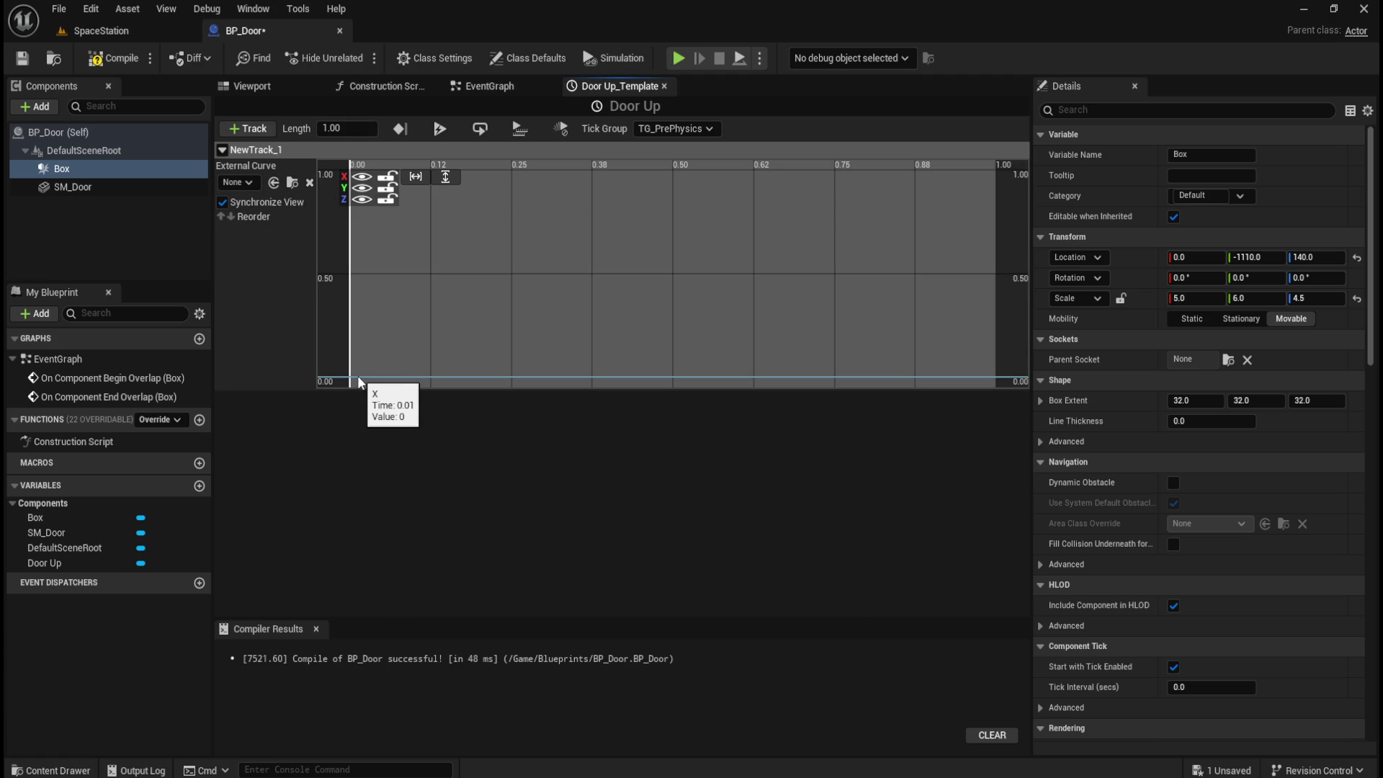
# - Hide the X and Y curves and add a key near the start of NewTrack_1
pyautogui.click(361, 177)
pyautogui.click(361, 188)
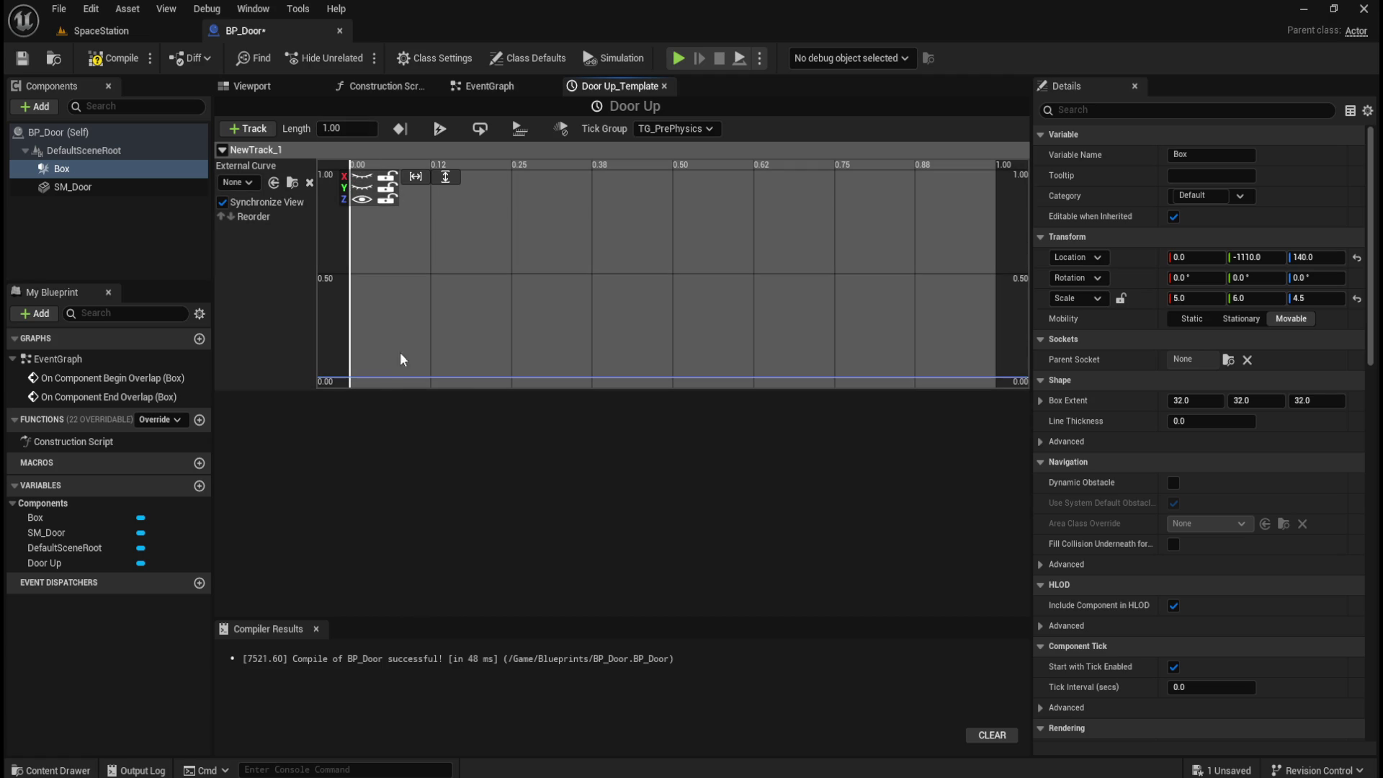
pyautogui.rightClick(355, 376)
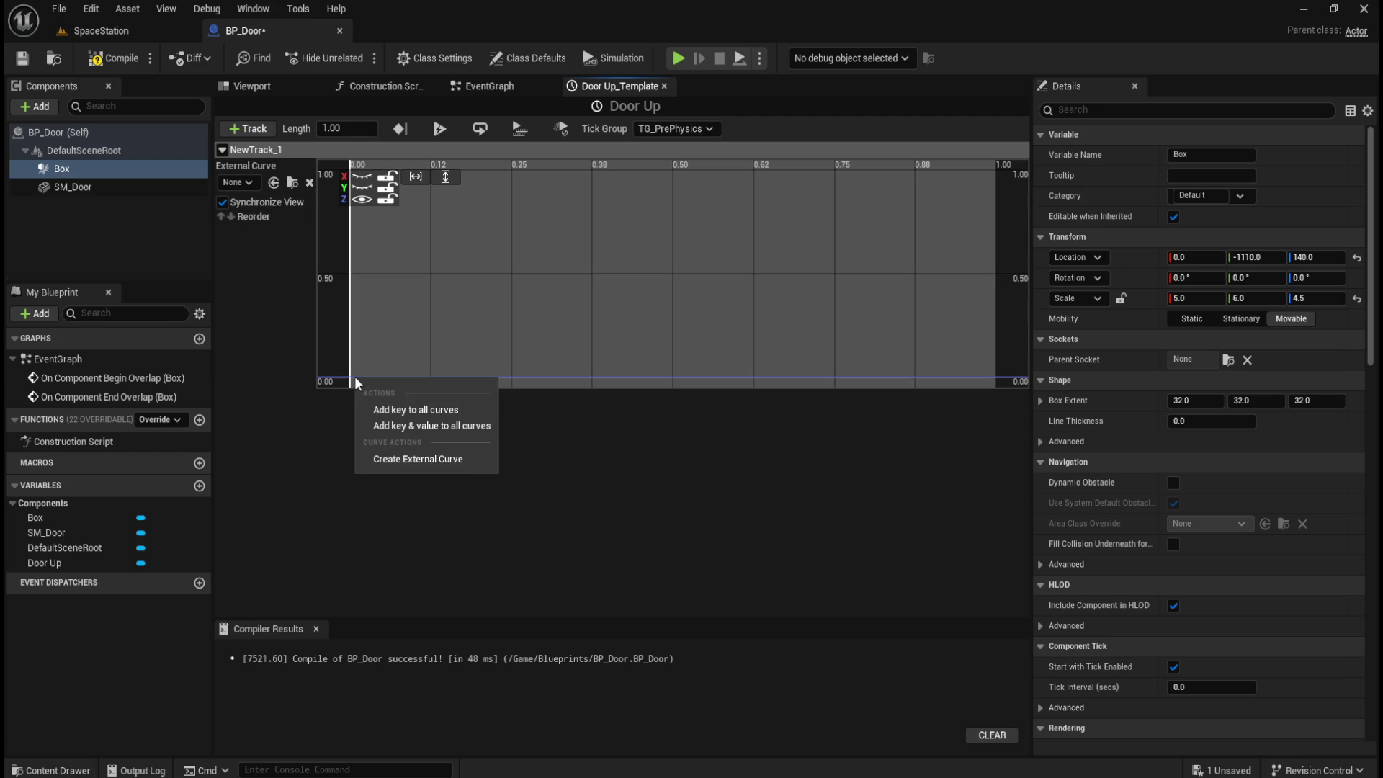
pyautogui.click(398, 411)
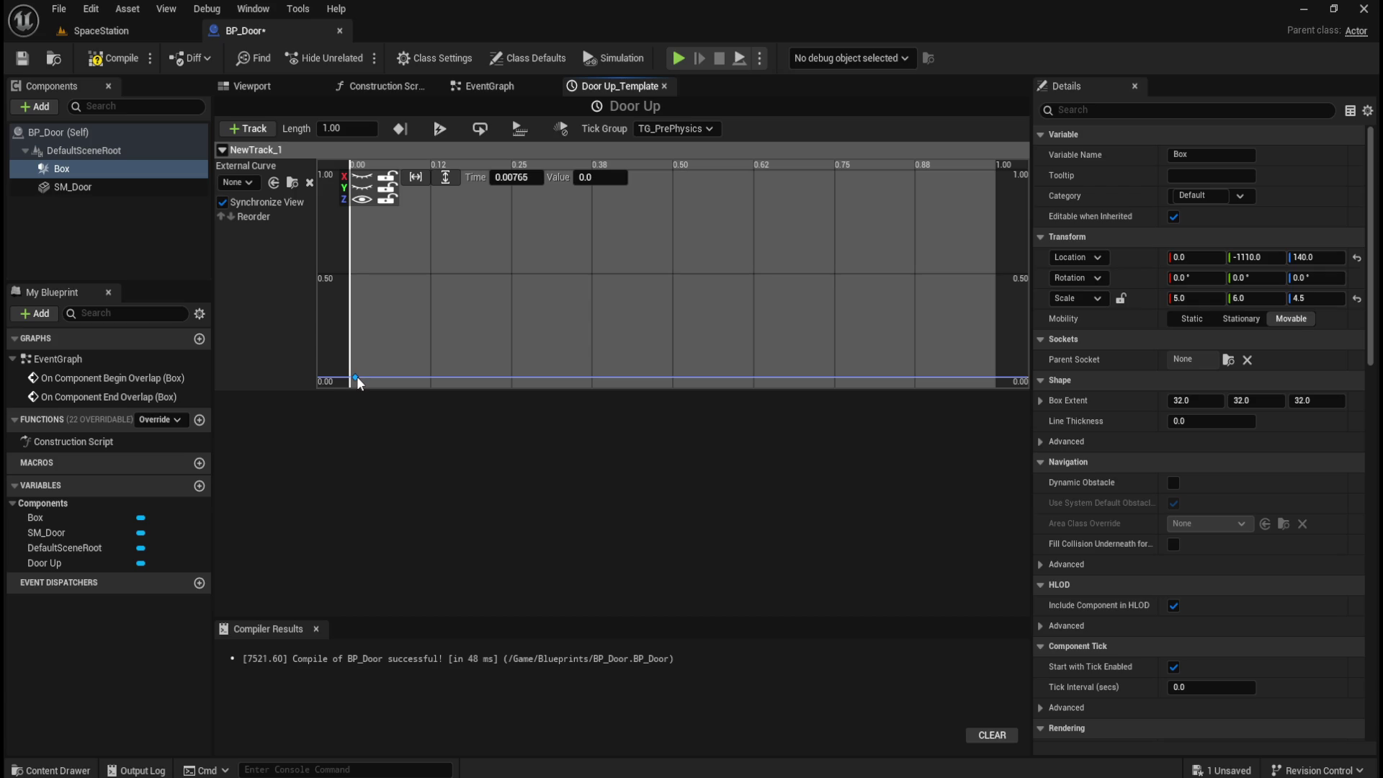
pyautogui.rightClick(345, 183)
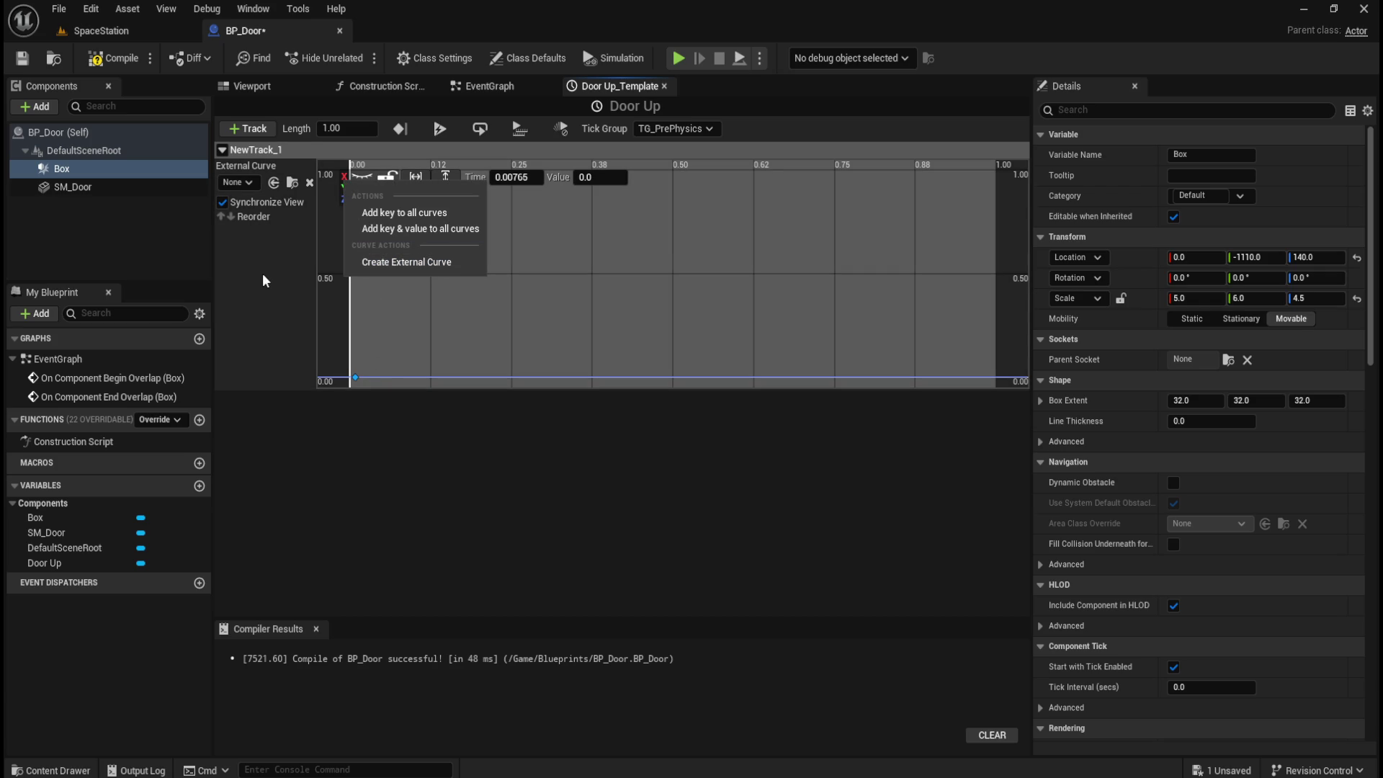
pyautogui.click(246, 183)
pyautogui.click(247, 178)
pyautogui.click(223, 149)
pyautogui.click(222, 149)
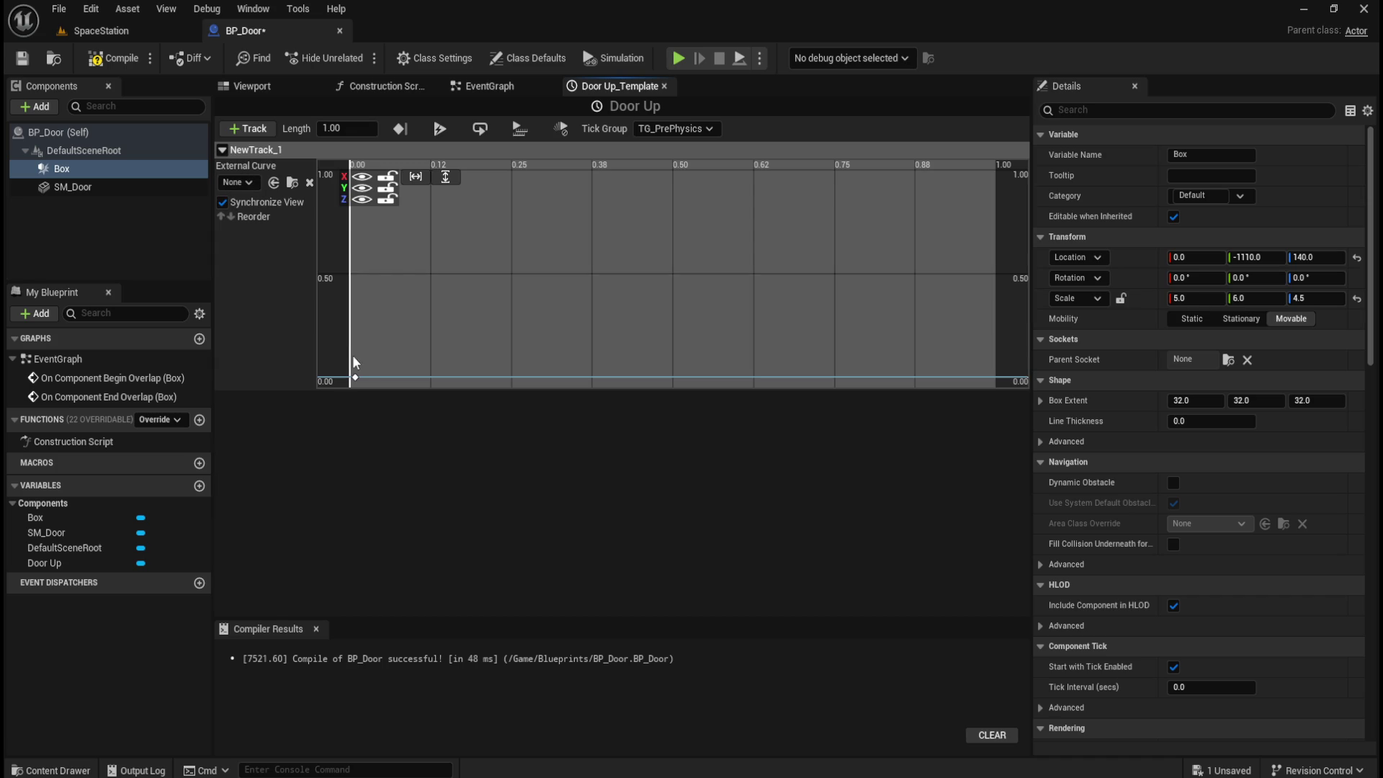
# - Delete the key at time 0 and lock the X and Y curves
pyautogui.click(355, 378)
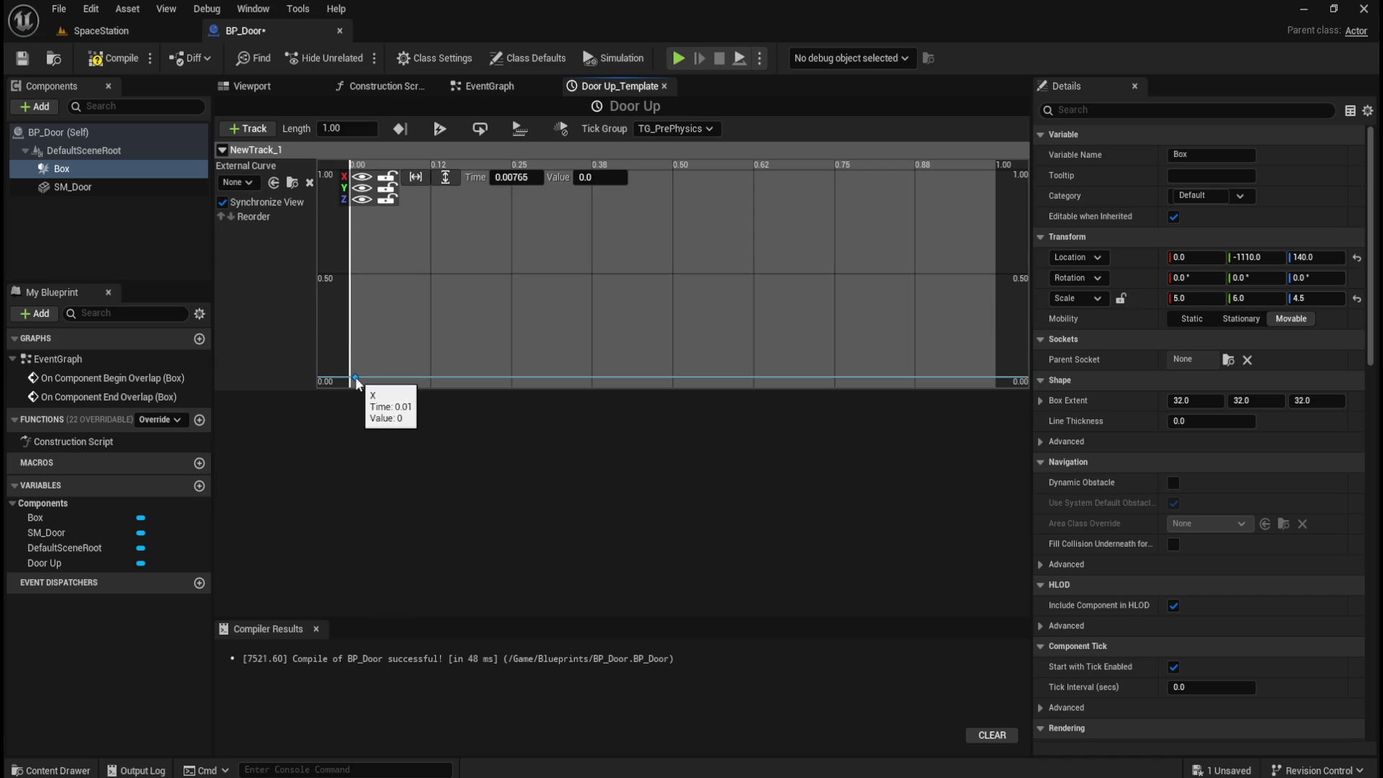
pyautogui.rightClick(356, 377)
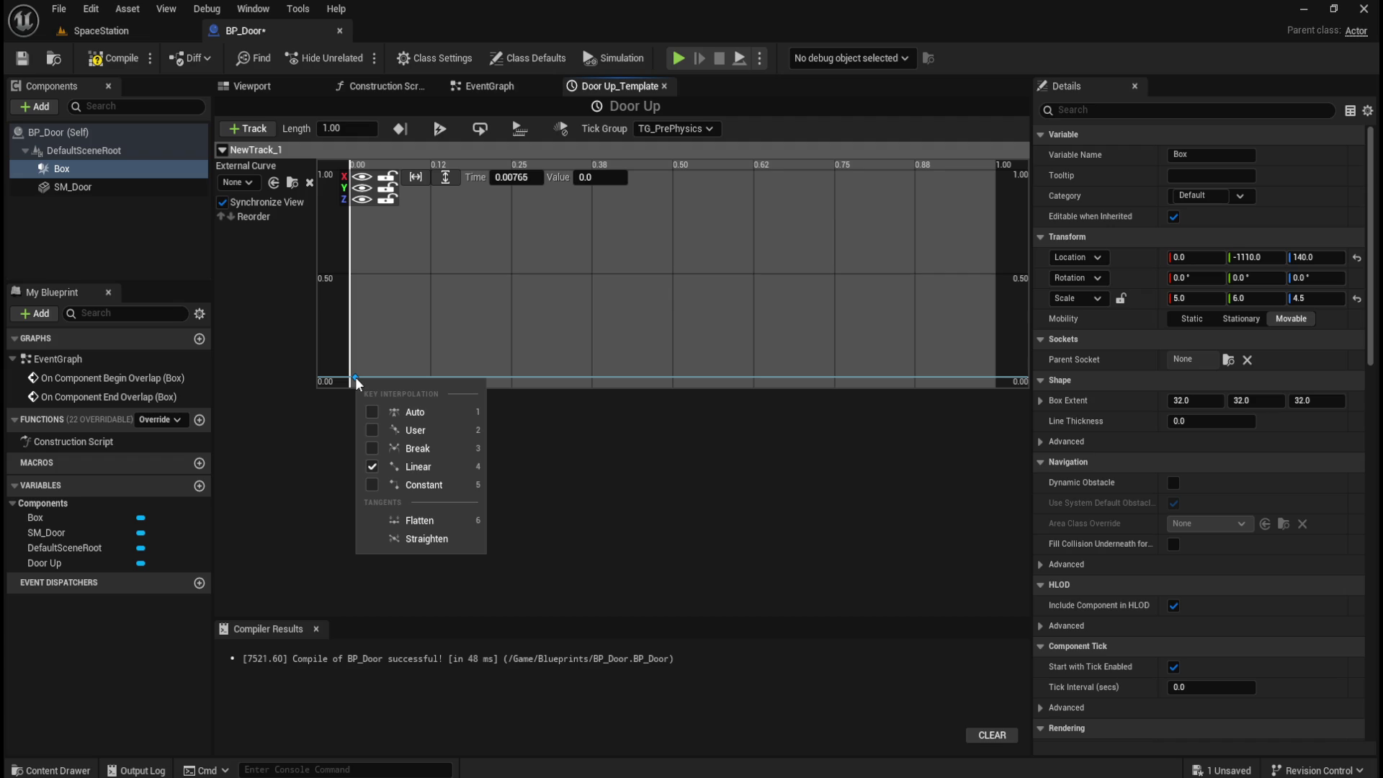
pyautogui.press('Escape')
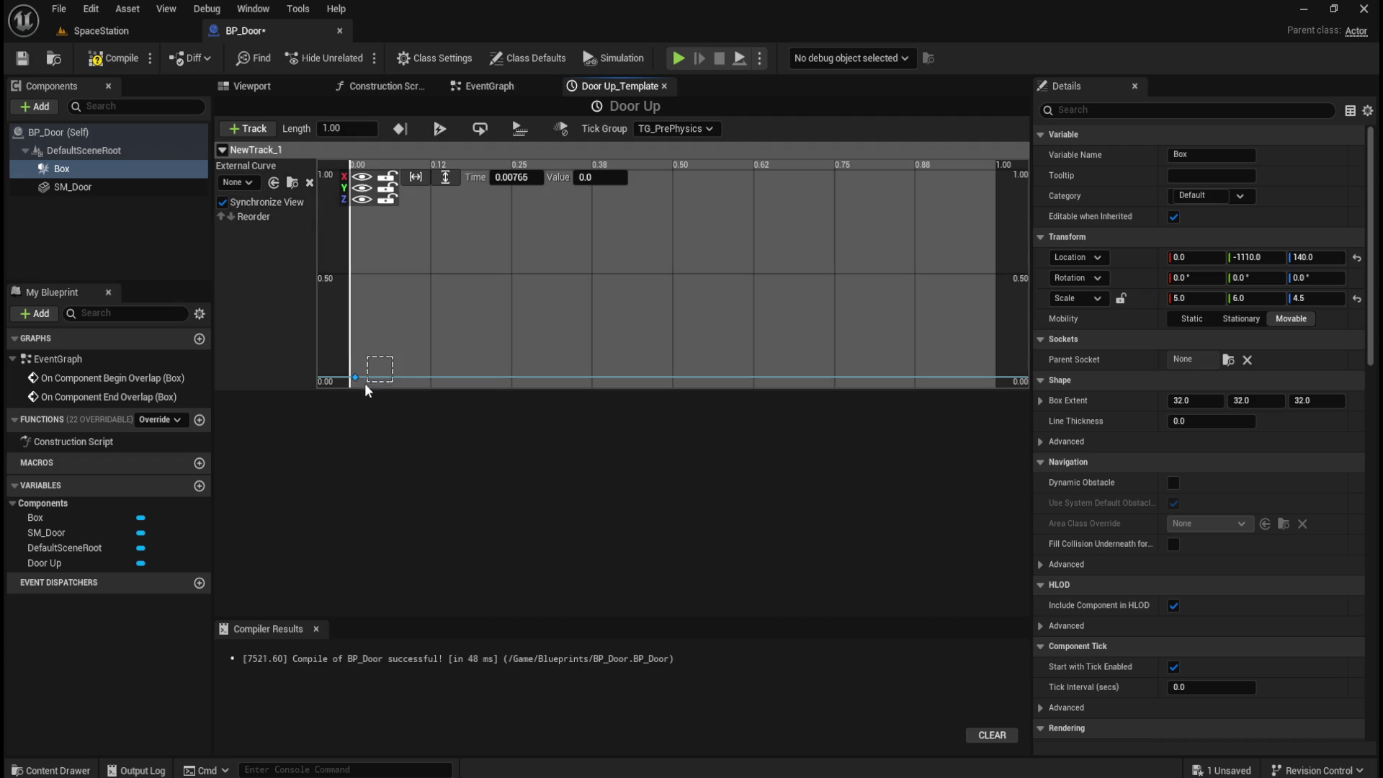
pyautogui.press('Delete')
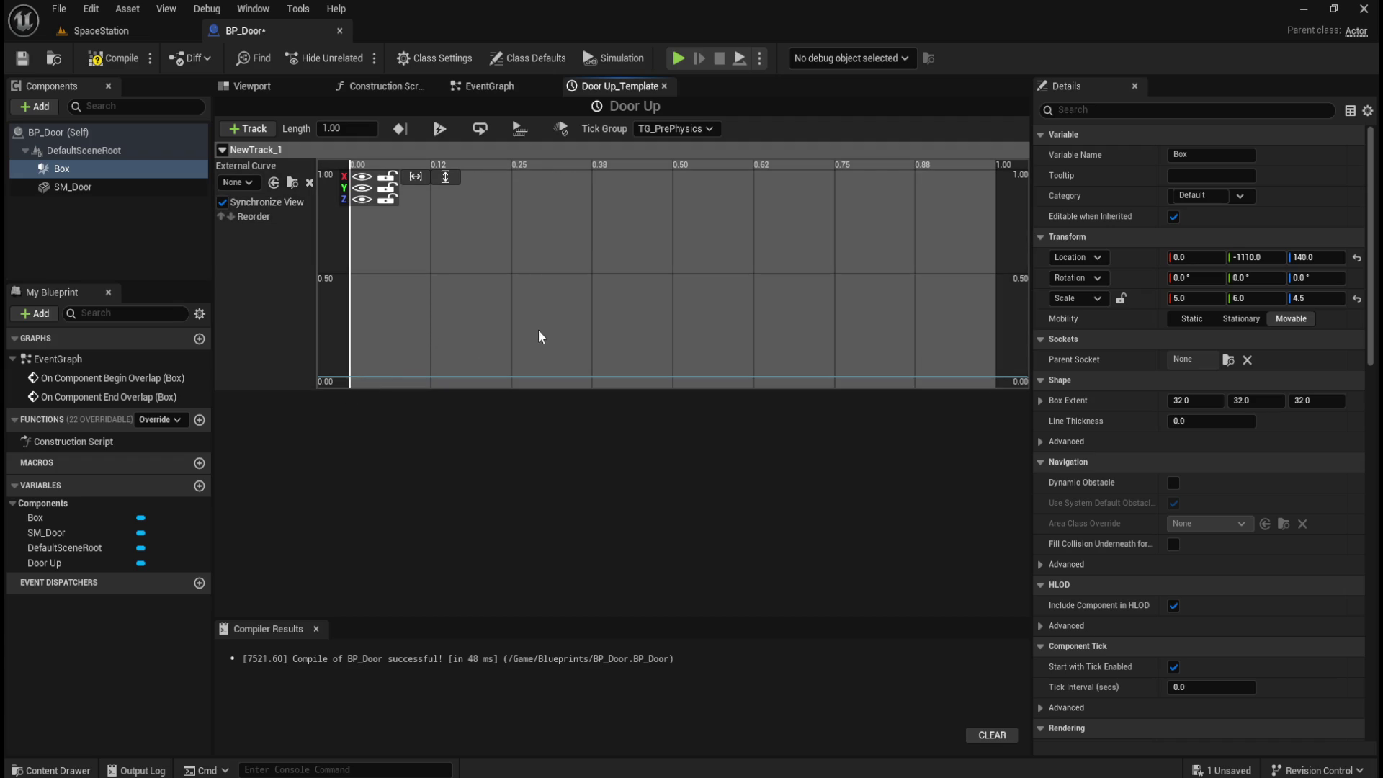
pyautogui.click(389, 177)
pyautogui.click(387, 188)
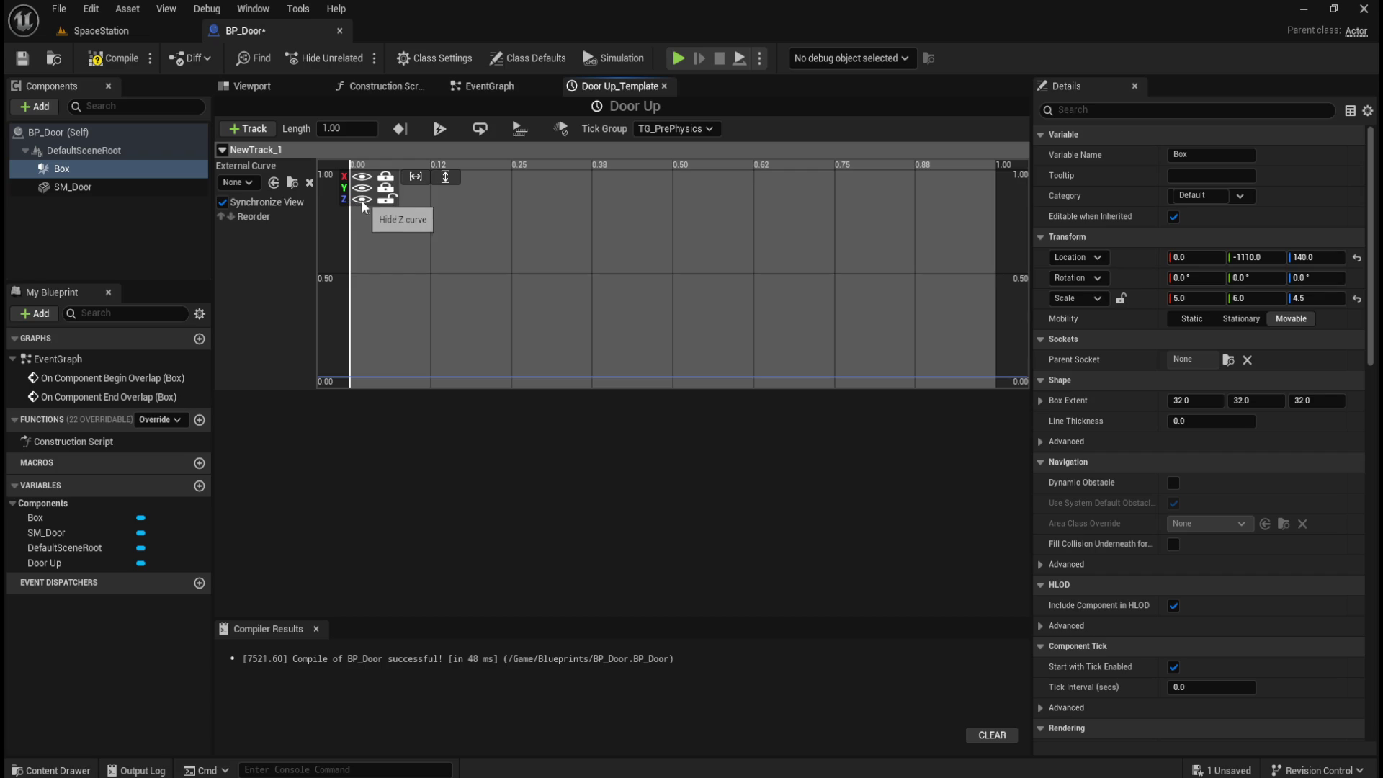
# - Add a new key to the Z curve
pyautogui.rightClick(364, 206)
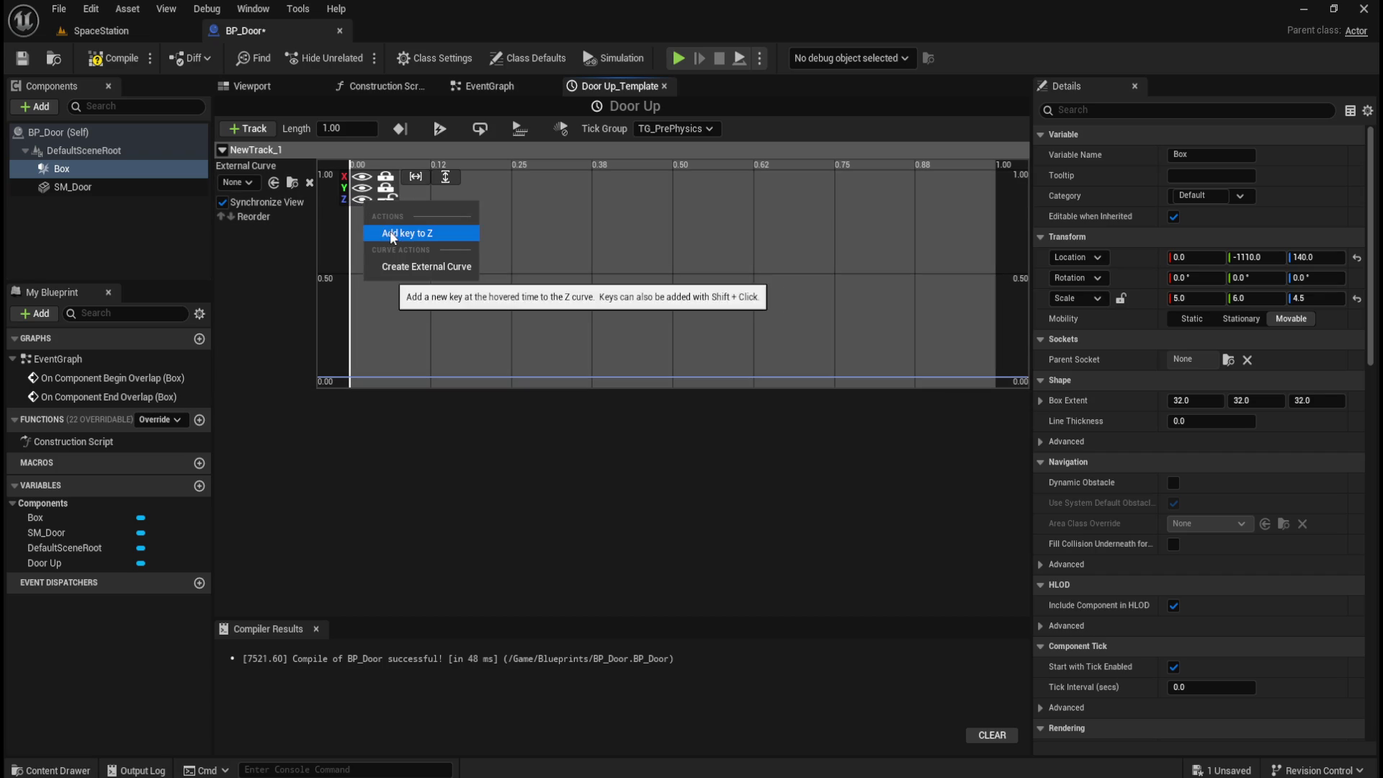
pyautogui.click(389, 186)
pyautogui.rightClick(361, 201)
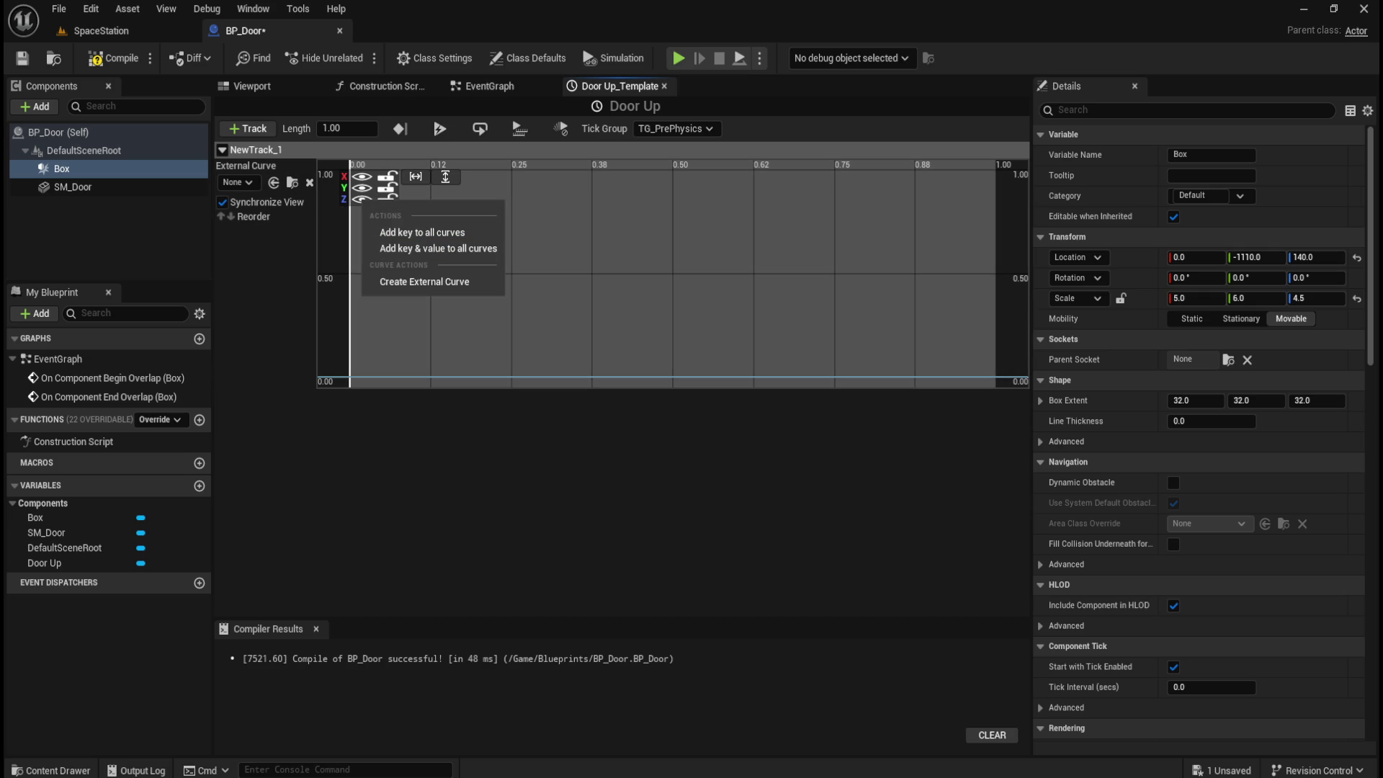
pyautogui.click(396, 188)
pyautogui.rightClick(343, 197)
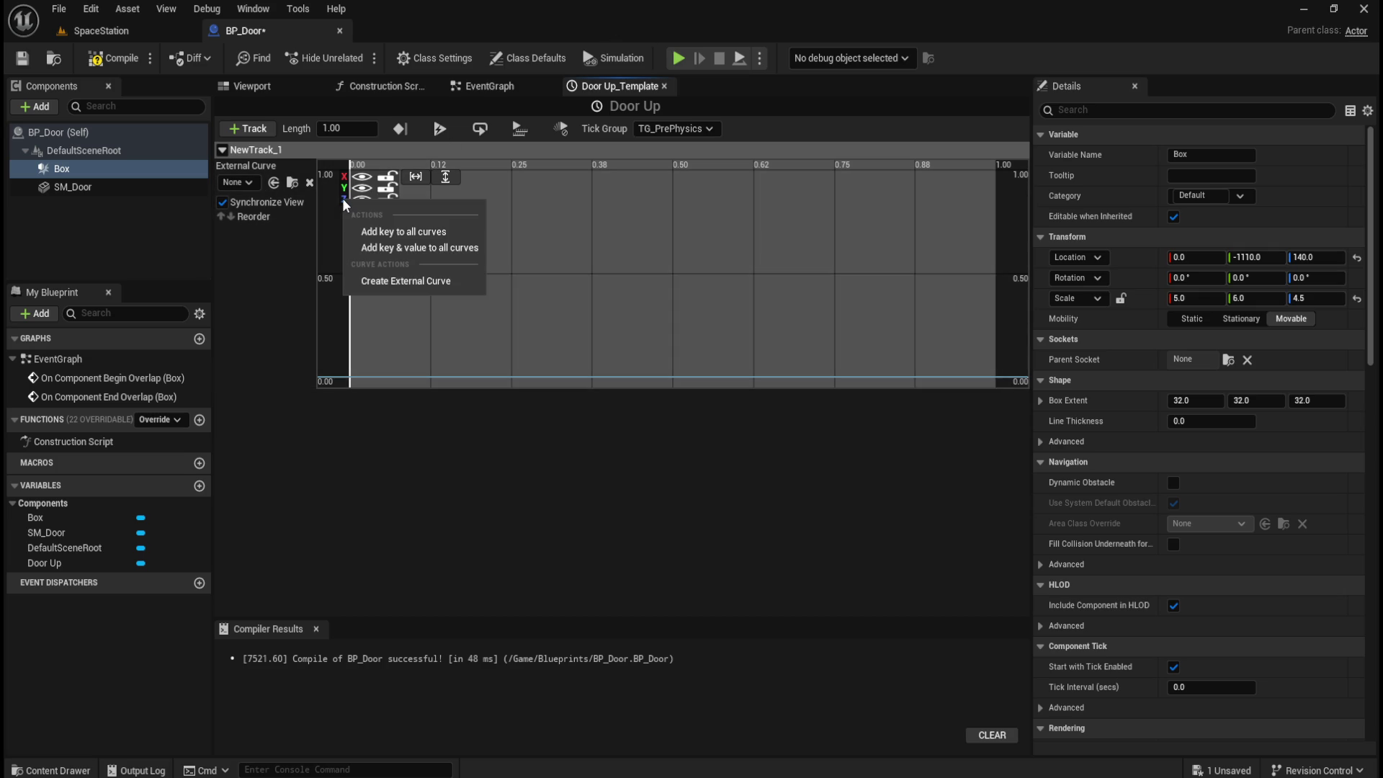
pyautogui.rightClick(364, 195)
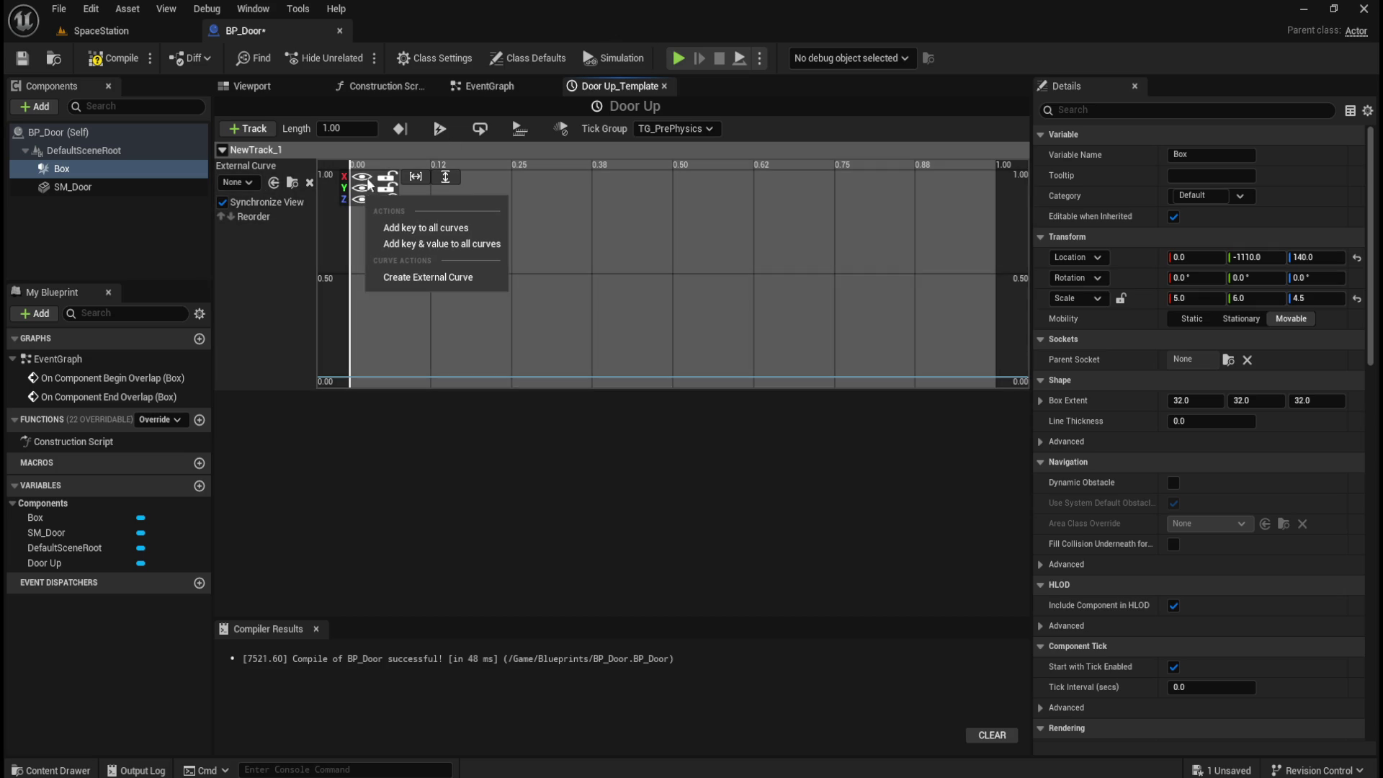
pyautogui.click(365, 199)
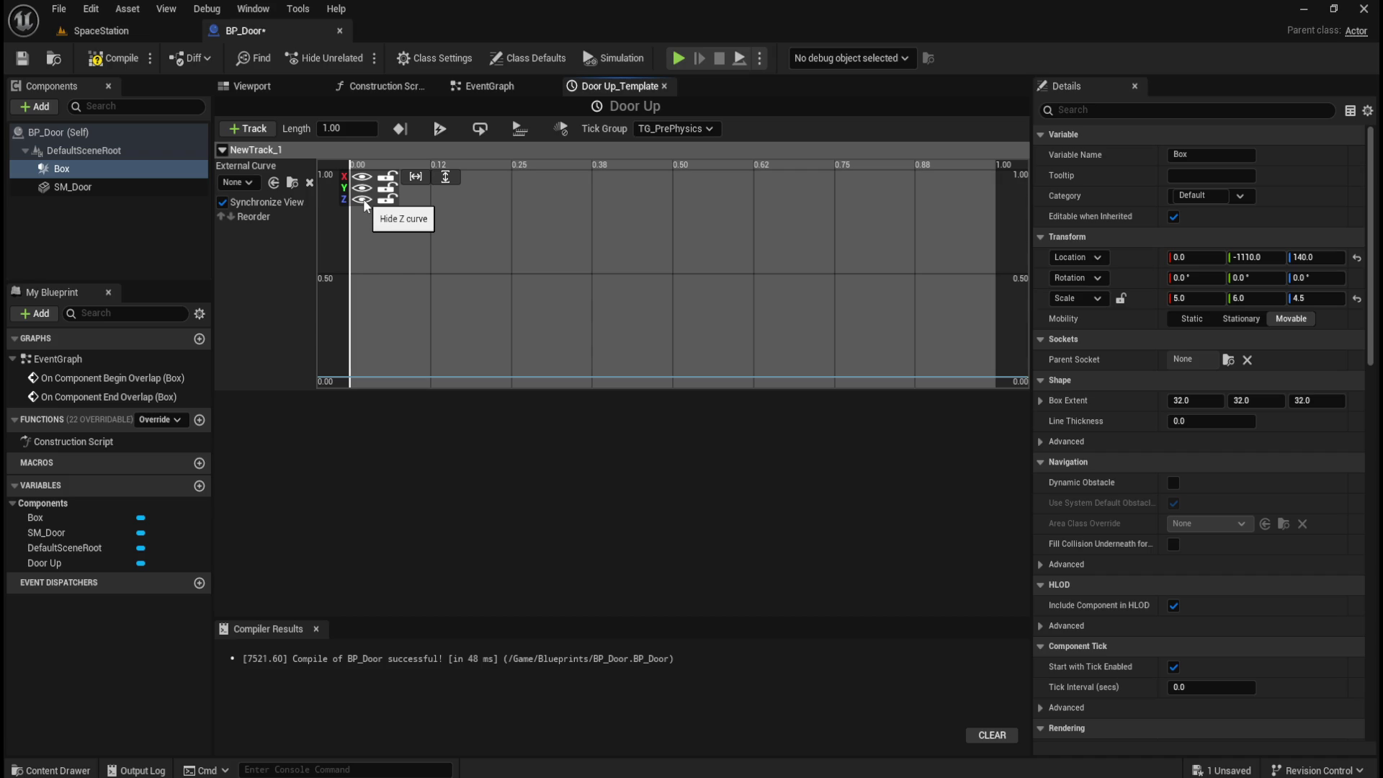
pyautogui.rightClick(364, 200)
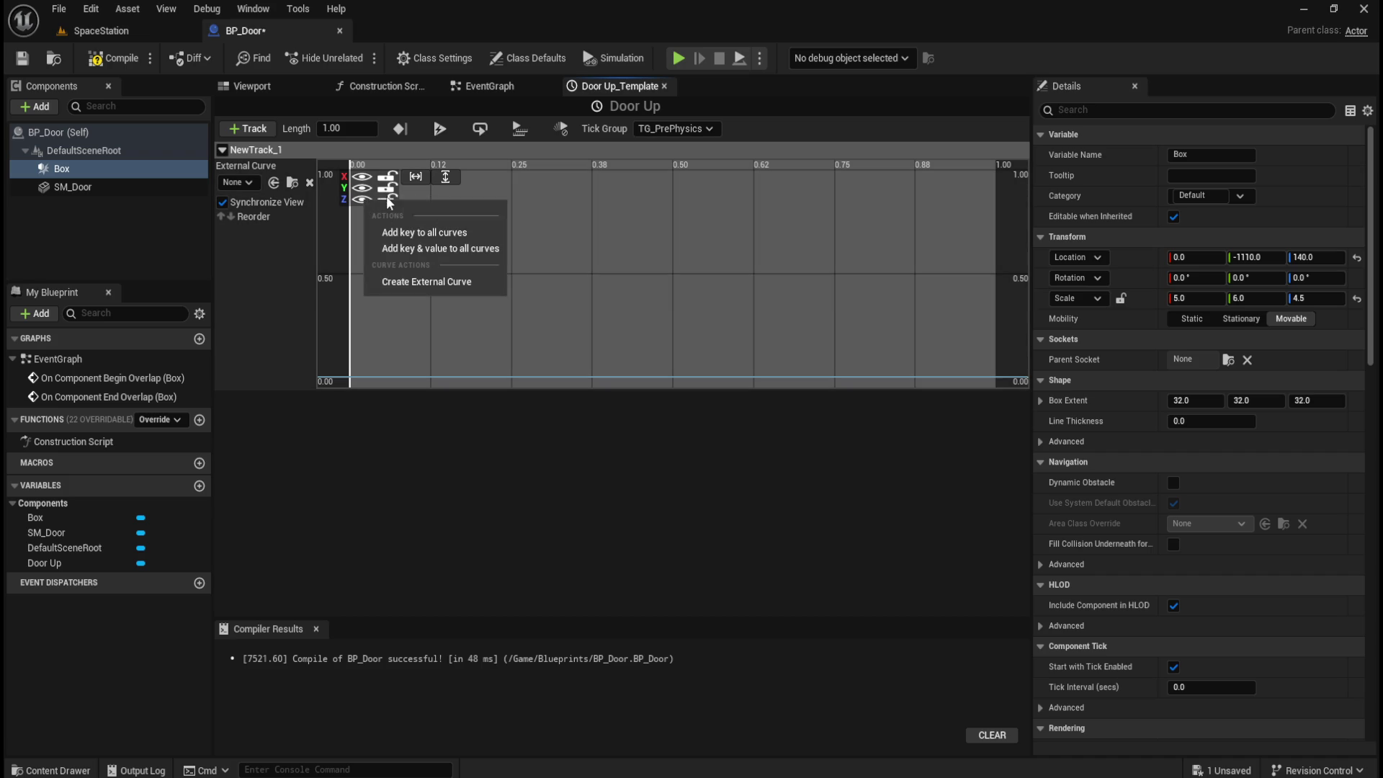
pyautogui.rightClick(389, 190)
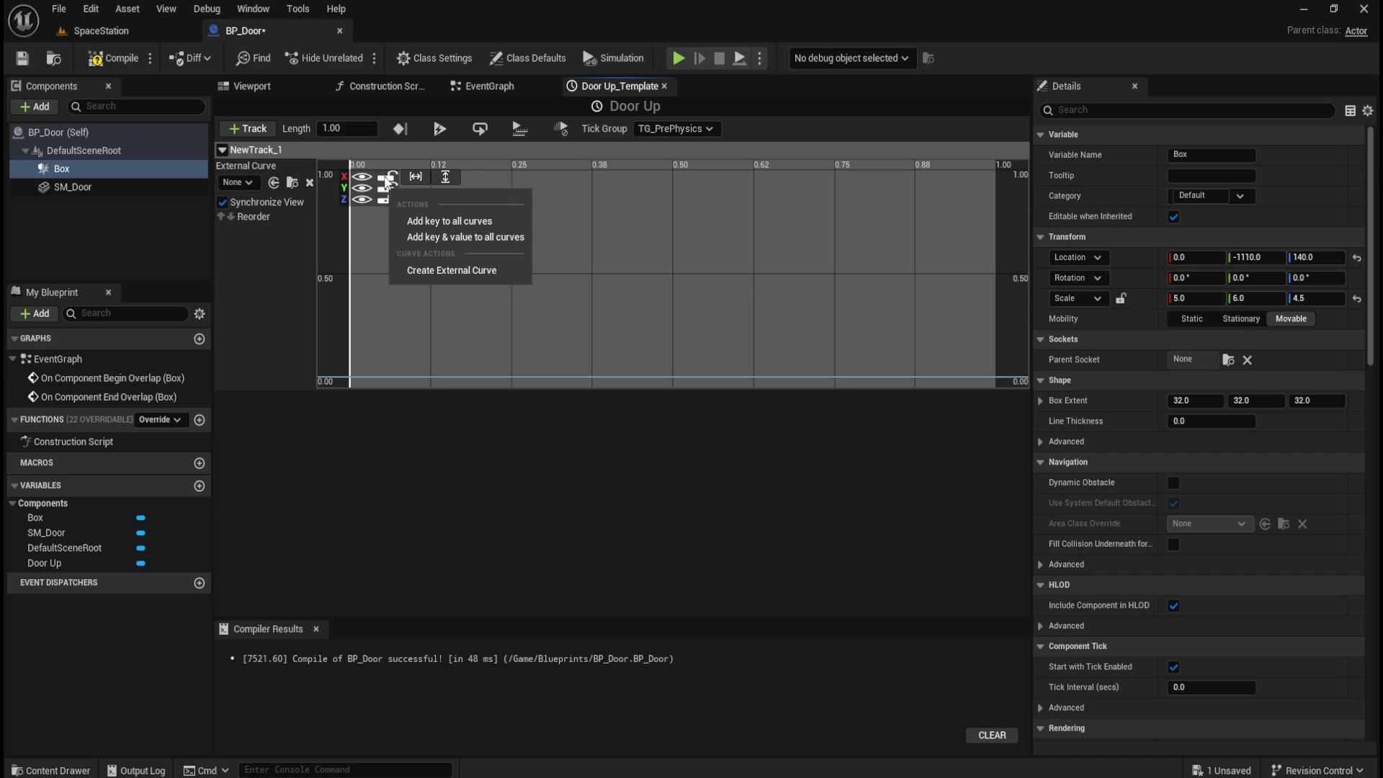
pyautogui.rightClick(365, 201)
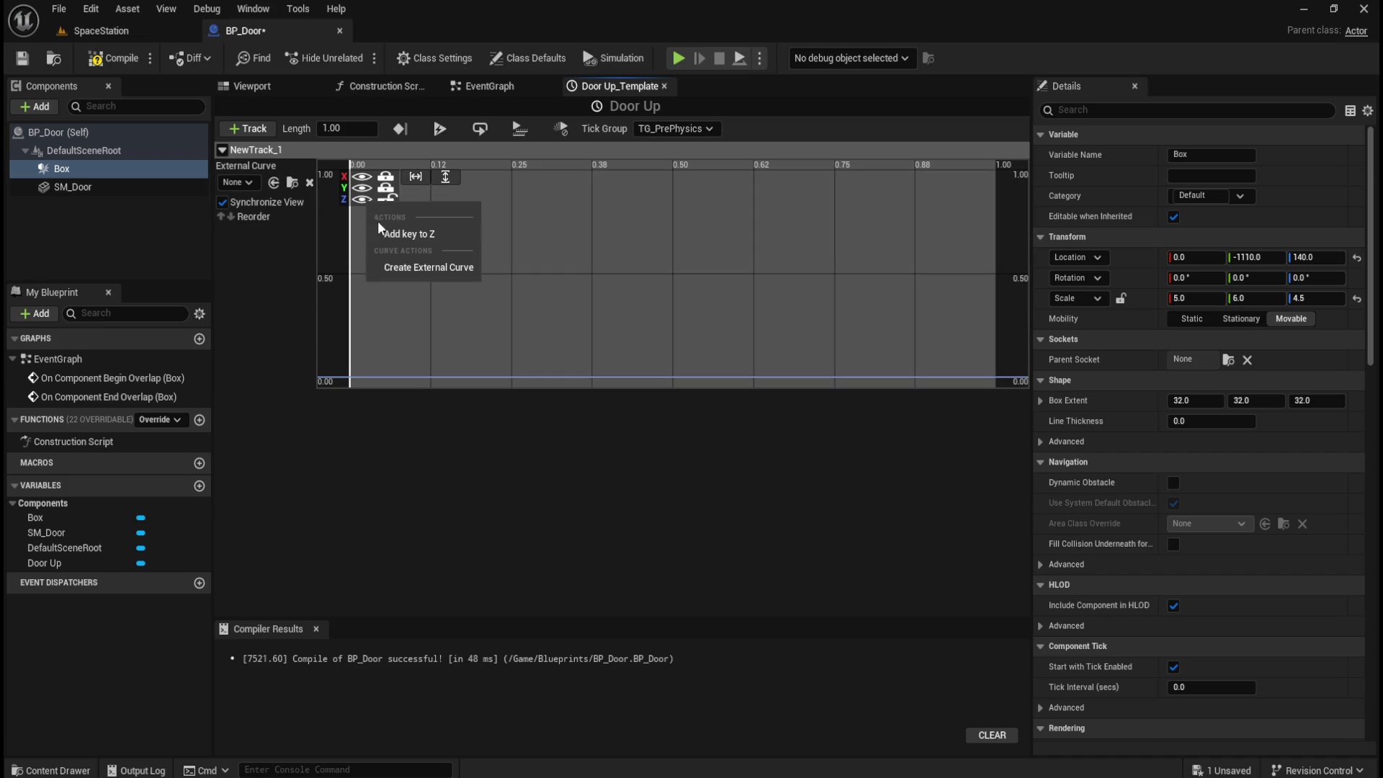
pyautogui.click(385, 232)
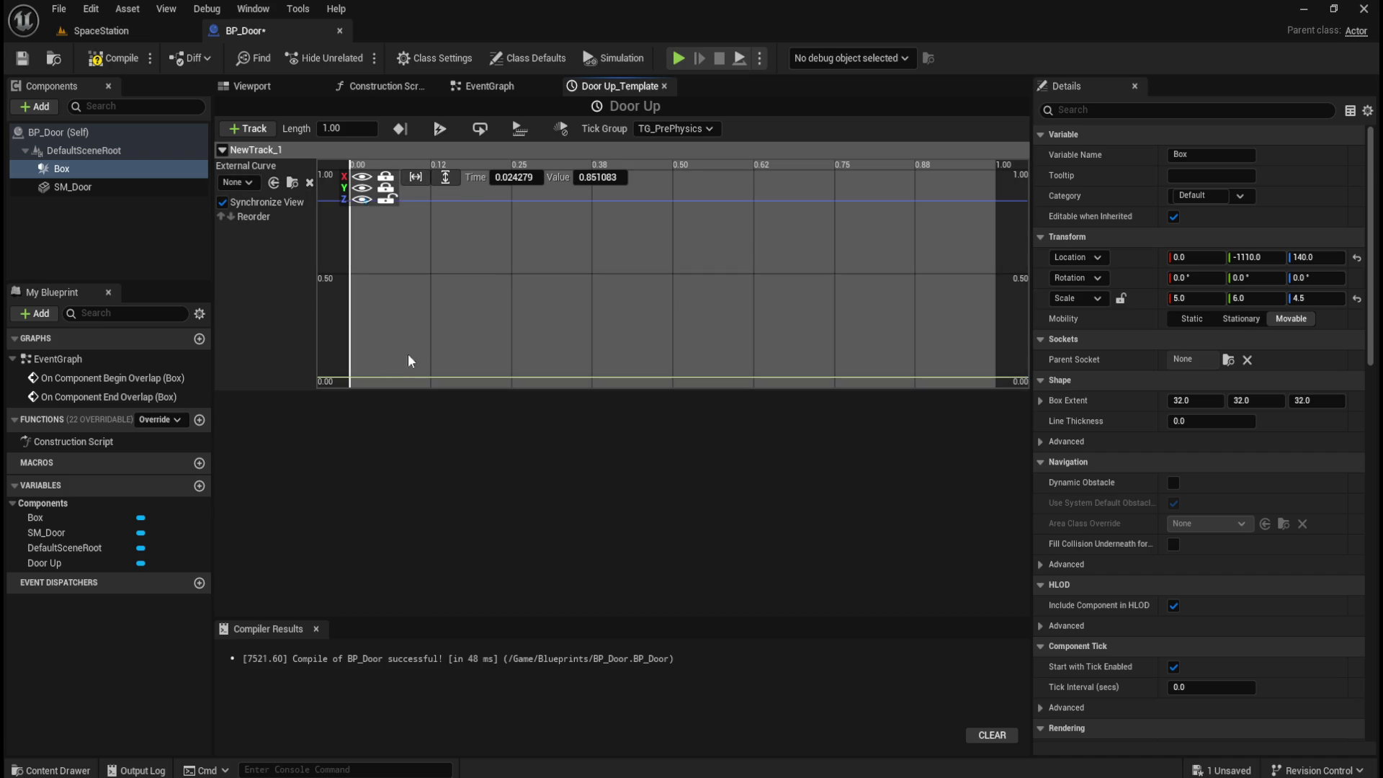
# - Zoom out the curve graph and set the Z key's time and value both to 0.0
pyautogui.scroll(-3, 608, 288)
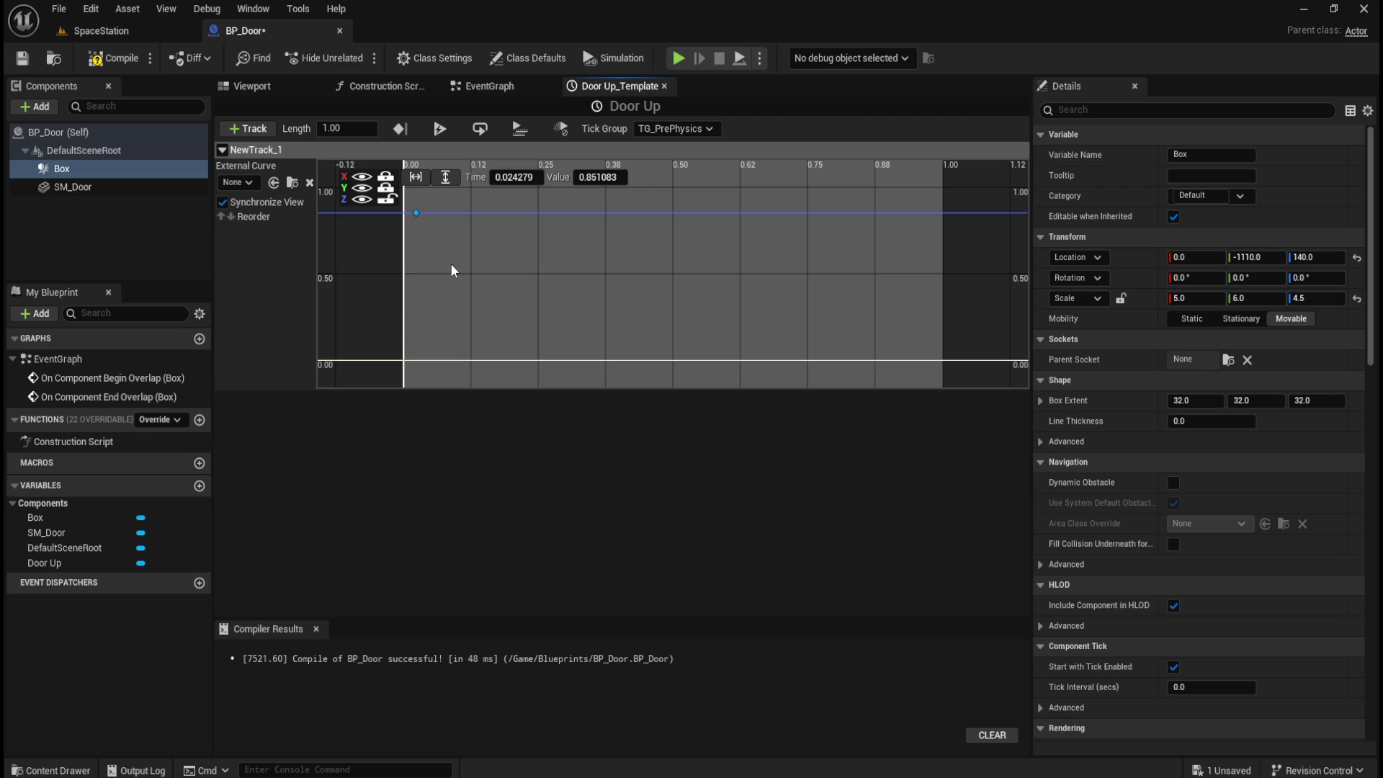
pyautogui.moveTo(417, 216)
pyautogui.click(520, 178)
pyautogui.write('0')
pyautogui.click(605, 178)
pyautogui.write('0')
pyautogui.press('Return')
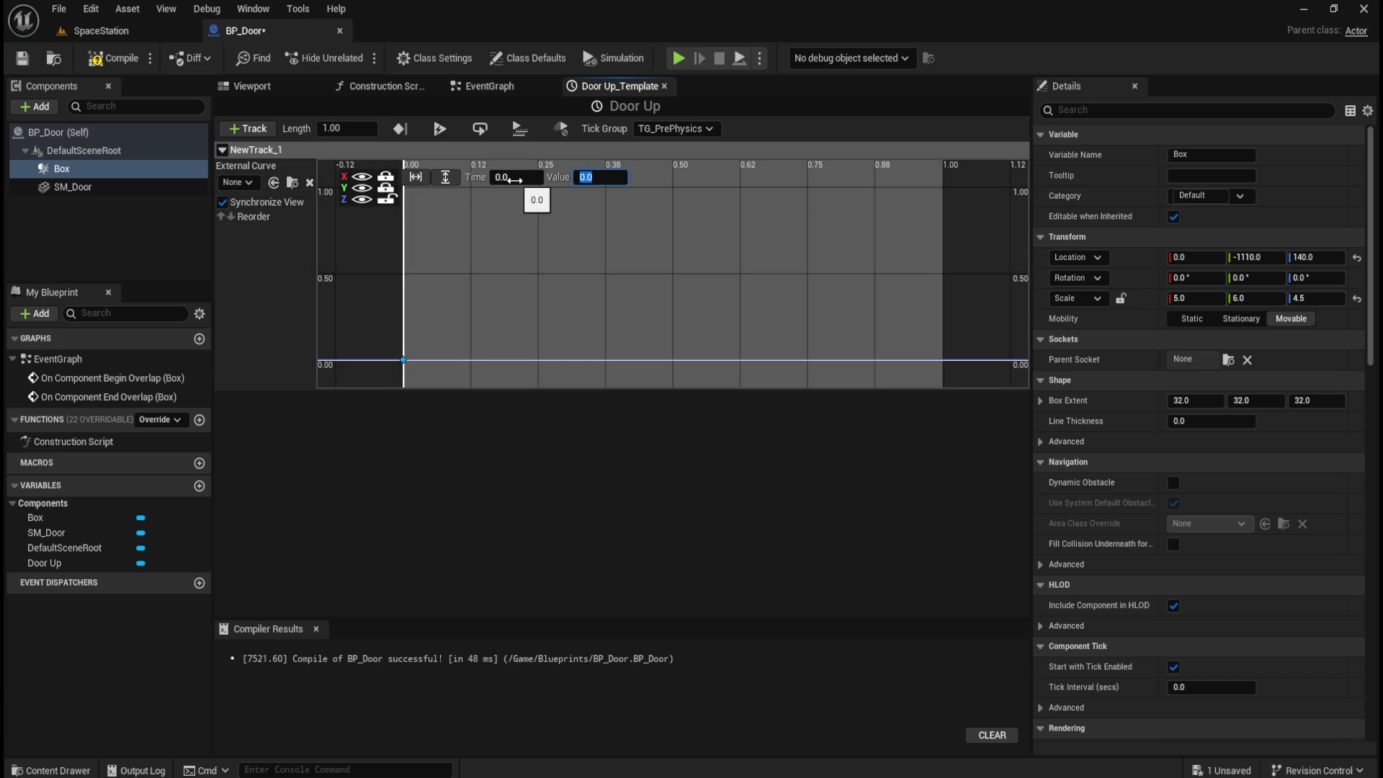
pyautogui.click(352, 130)
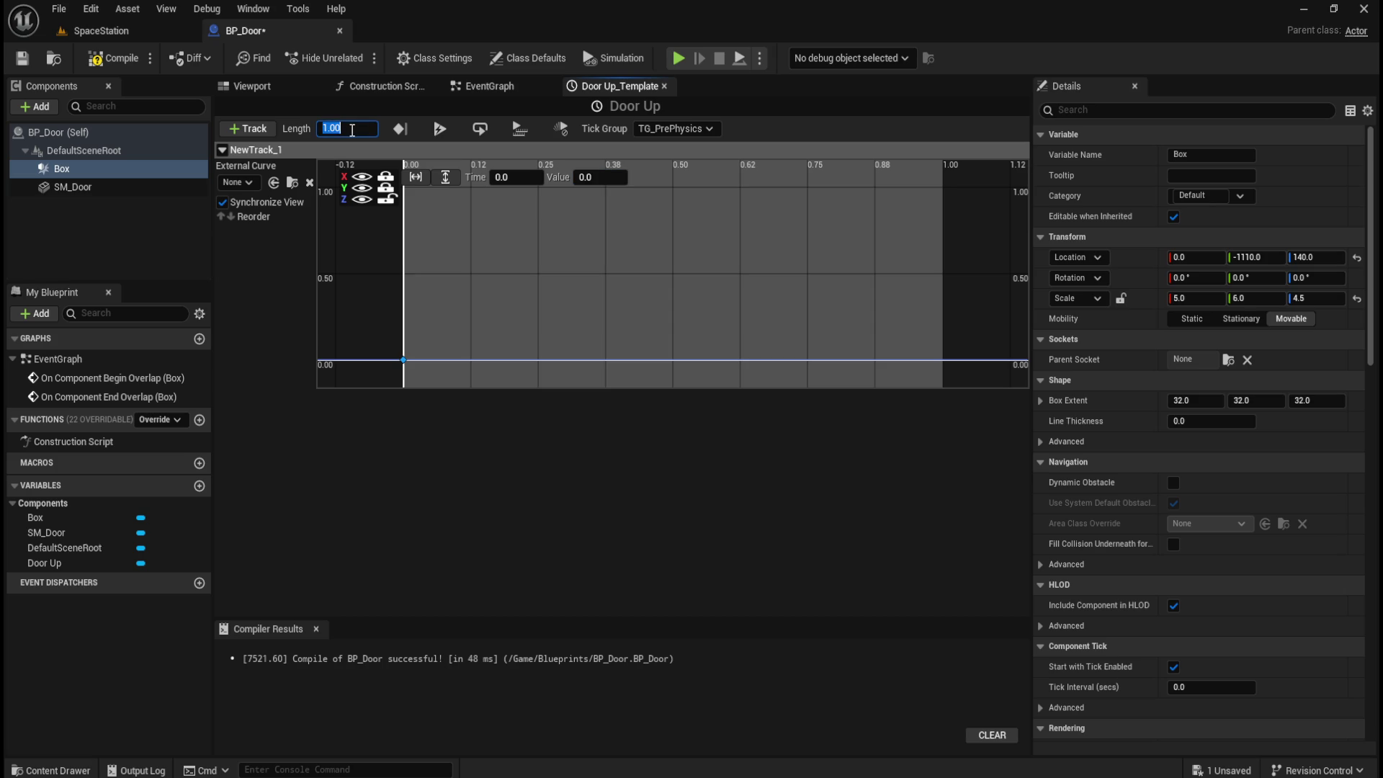
pyautogui.click(140, 38)
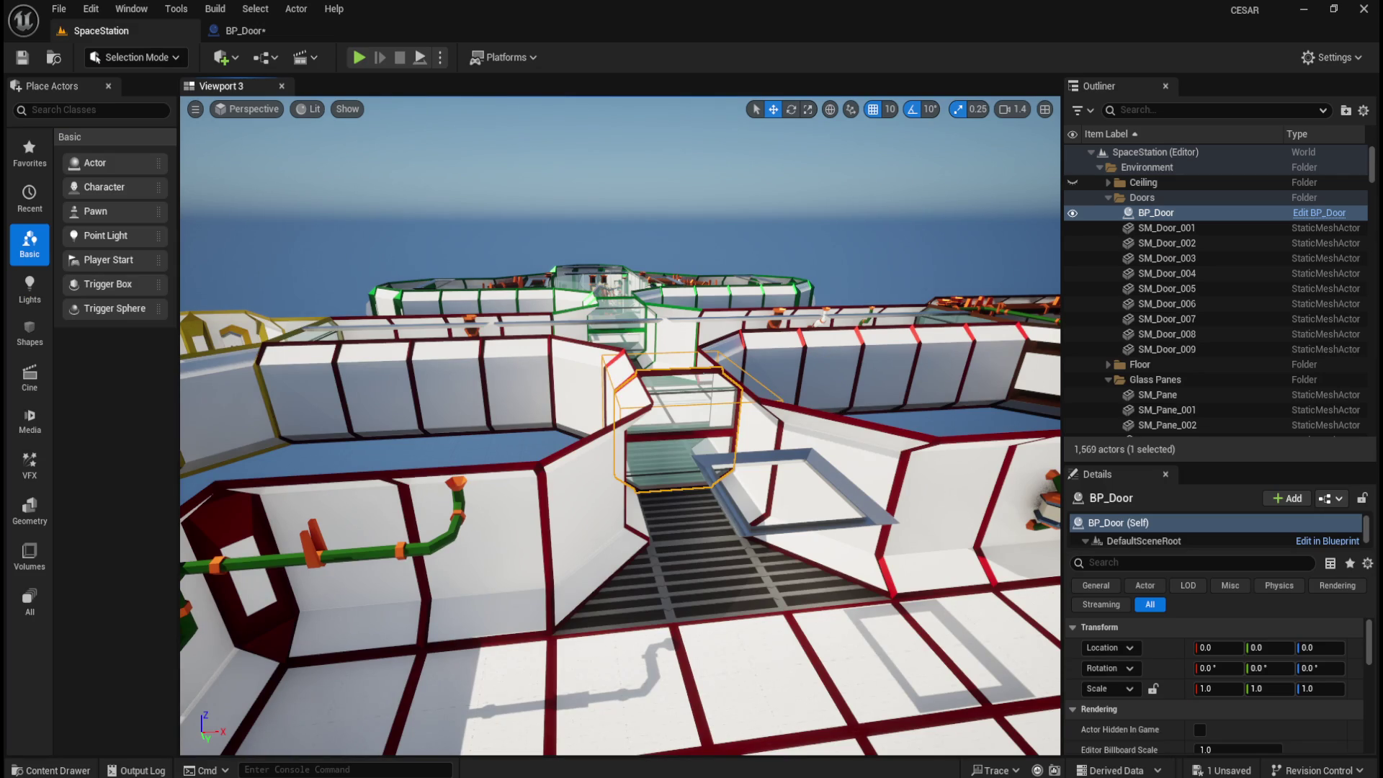
# - Trial-raise BP_Door along Z, undo it, and unhide the Ceiling folder in the Outliner
pyautogui.moveTo(696, 371)
pyautogui.mouseDown()
pyautogui.moveTo(710, 370)
pyautogui.moveTo(657, 391)
pyautogui.mouseUp()
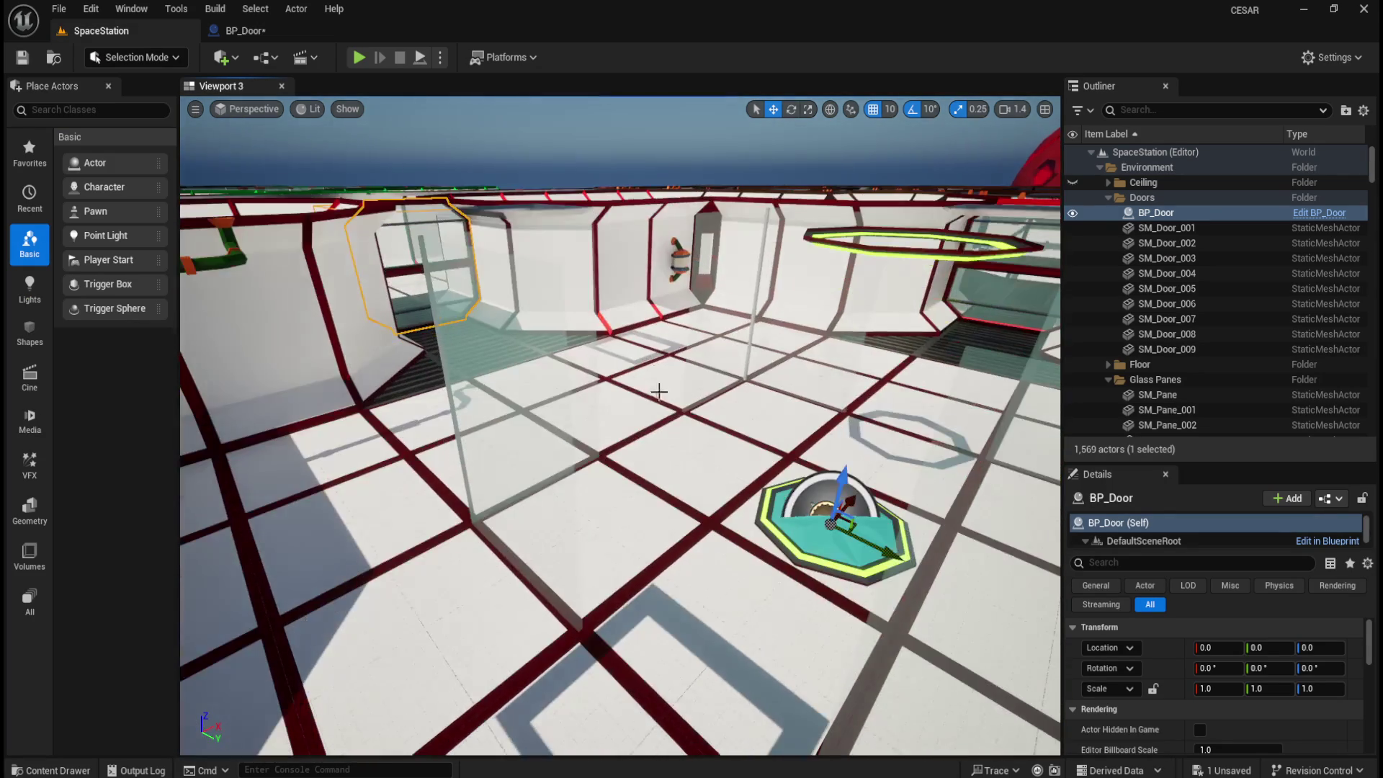
pyautogui.moveTo(839, 497)
pyautogui.mouseDown()
pyautogui.moveTo(885, 212)
pyautogui.moveTo(909, 171)
pyautogui.mouseUp()
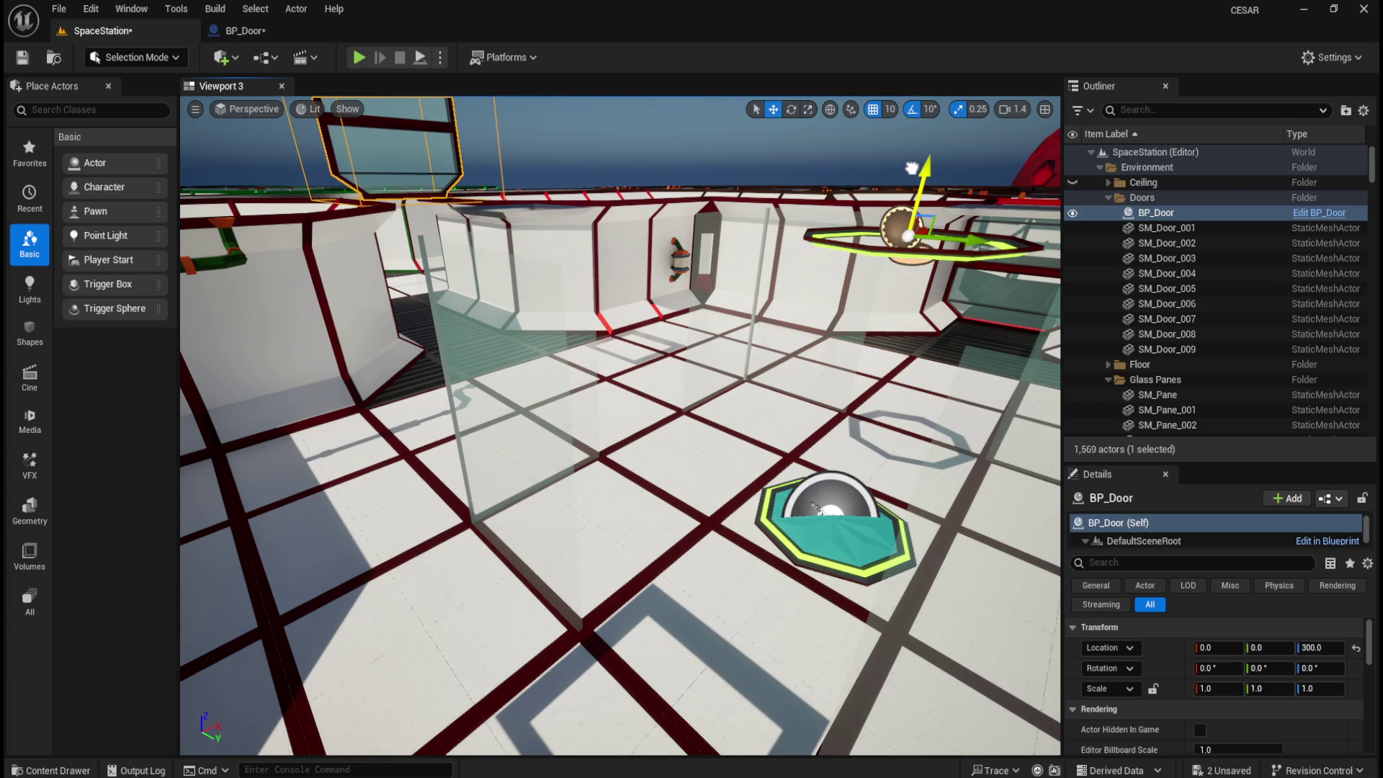
pyautogui.moveTo(912, 168); pyautogui.dragTo(915, 165)
pyautogui.hotkey('ctrl', 'z')
pyautogui.scroll(3, 619, 425)
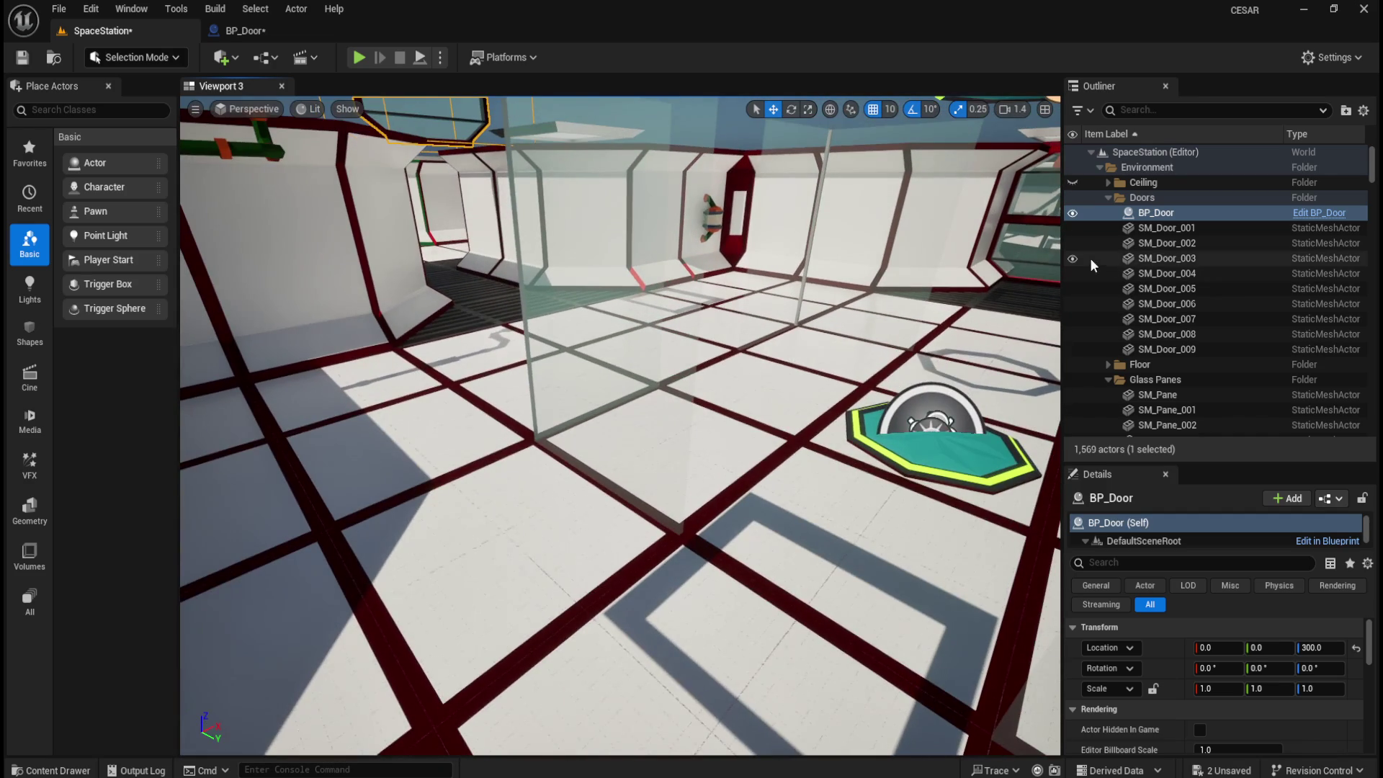
pyautogui.click(1073, 182)
# - Fly into the station corridor, trial-raise BP_Door to Z 330, undo, and frame the door
pyautogui.moveTo(1007, 191); pyautogui.dragTo(597, 336)
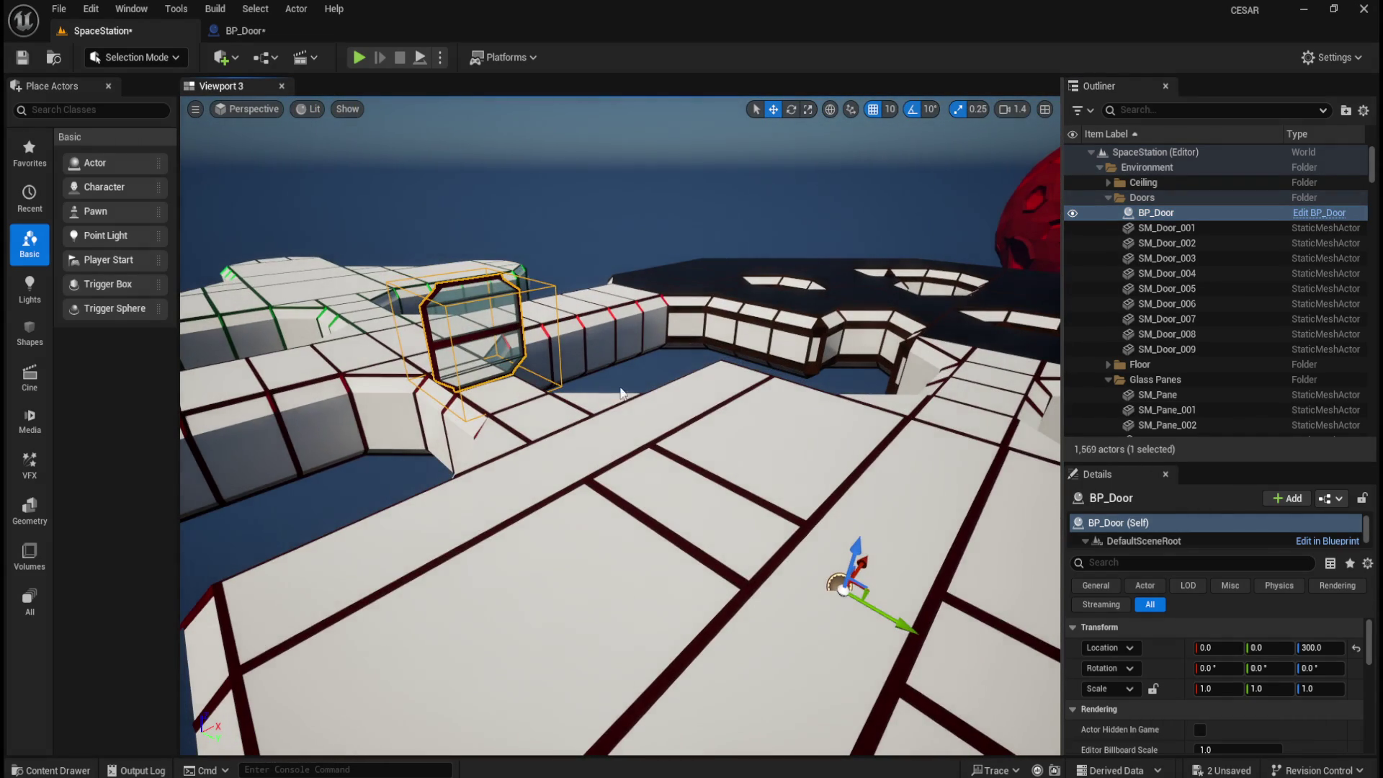
pyautogui.scroll(6, 608, 418)
pyautogui.moveTo(619, 418)
pyautogui.mouseDown()
pyautogui.moveTo(645, 435)
pyautogui.moveTo(643, 453)
pyautogui.moveTo(648, 408)
pyautogui.moveTo(488, 392)
pyautogui.mouseUp()
pyautogui.press('Escape')
pyautogui.click(488, 391)
pyautogui.moveTo(698, 414)
pyautogui.mouseDown()
pyautogui.moveTo(698, 452)
pyautogui.moveTo(745, 458)
pyautogui.mouseUp()
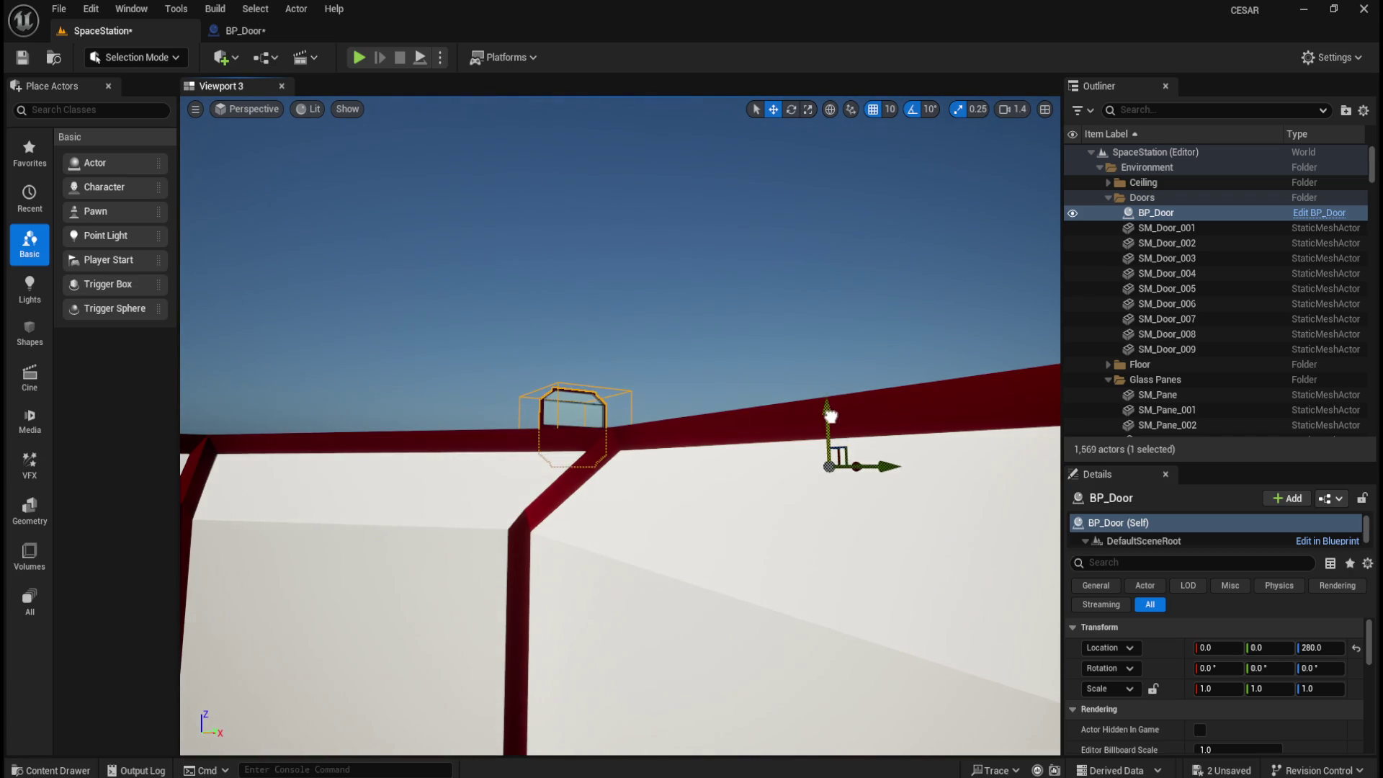
pyautogui.moveTo(827, 407)
pyautogui.mouseDown()
pyautogui.moveTo(831, 373)
pyautogui.moveTo(704, 407)
pyautogui.mouseUp()
pyautogui.hotkey('ctrl', 'z')
pyautogui.hotkey('ctrl', 'z')
pyautogui.click(710, 355)
pyautogui.moveTo(710, 355)
pyautogui.mouseDown()
pyautogui.moveTo(710, 296)
pyautogui.moveTo(666, 370)
pyautogui.mouseUp()
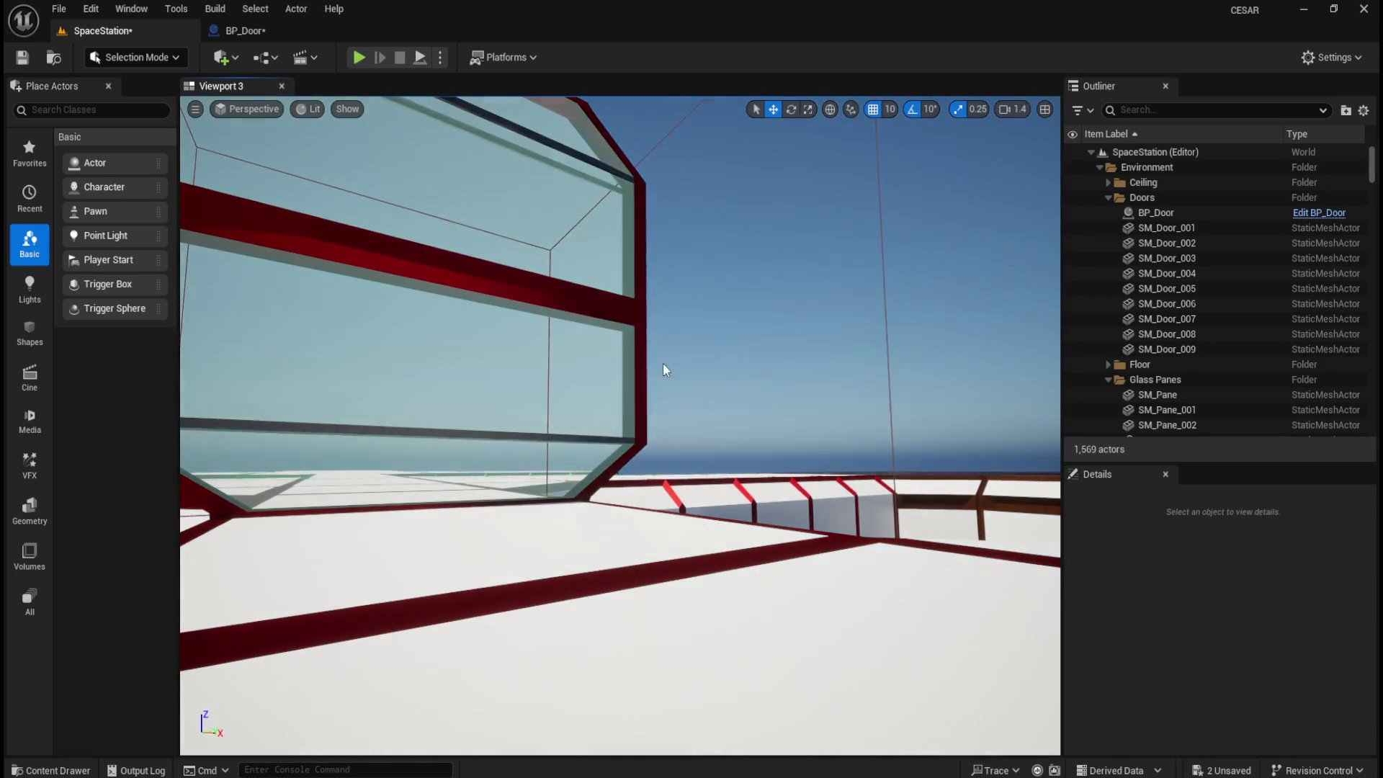
pyautogui.click(634, 310)
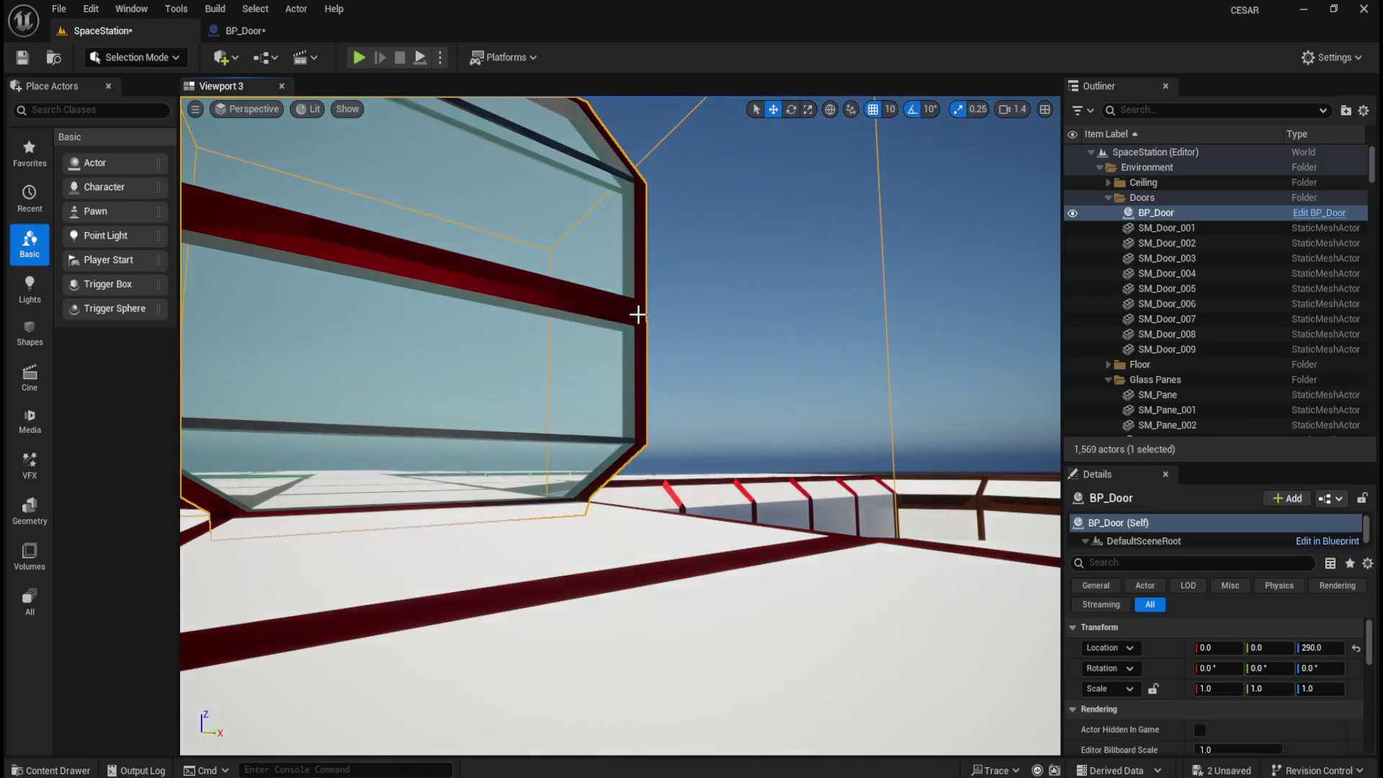
pyautogui.press('f')
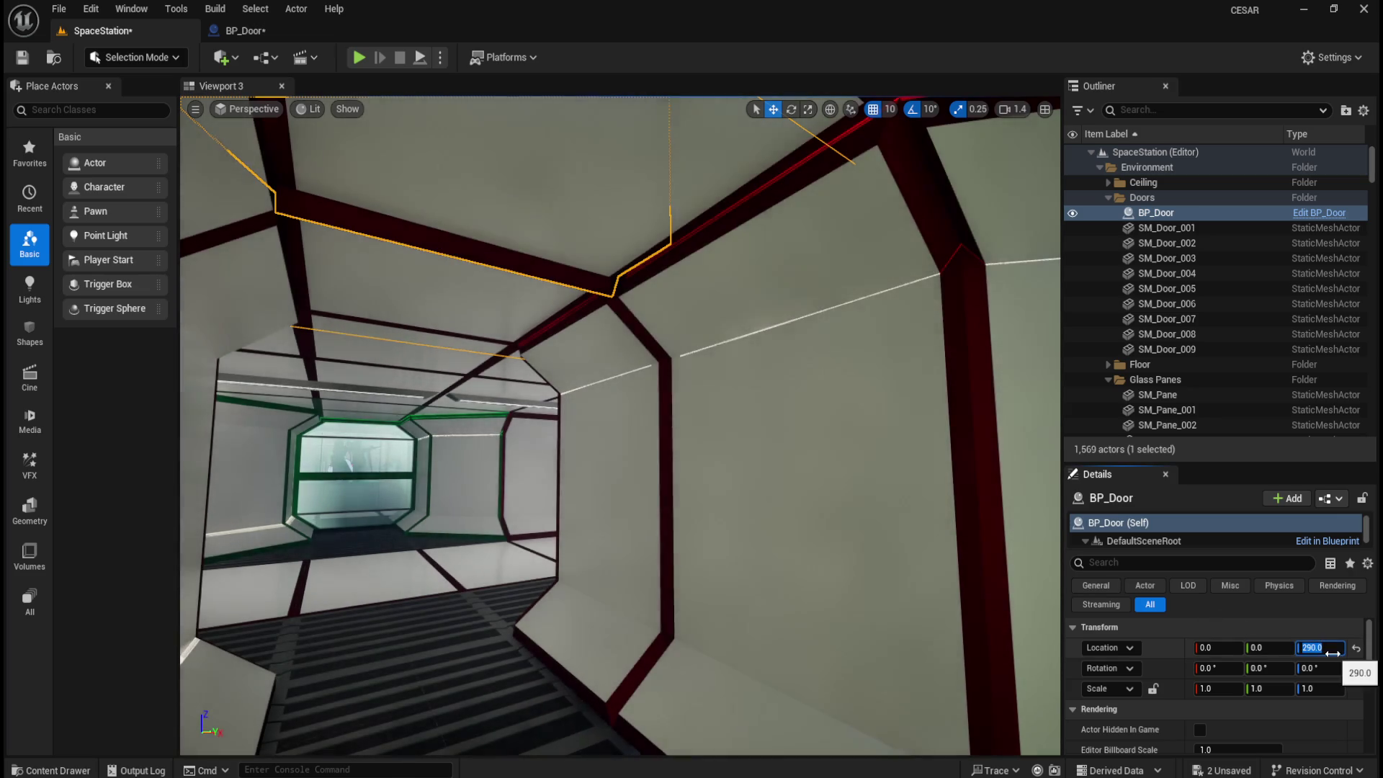
# - Try BP_Door Location Z values of 280, 290 and 300, then reset Z to 0
pyautogui.click(1331, 650)
pyautogui.write('-1')
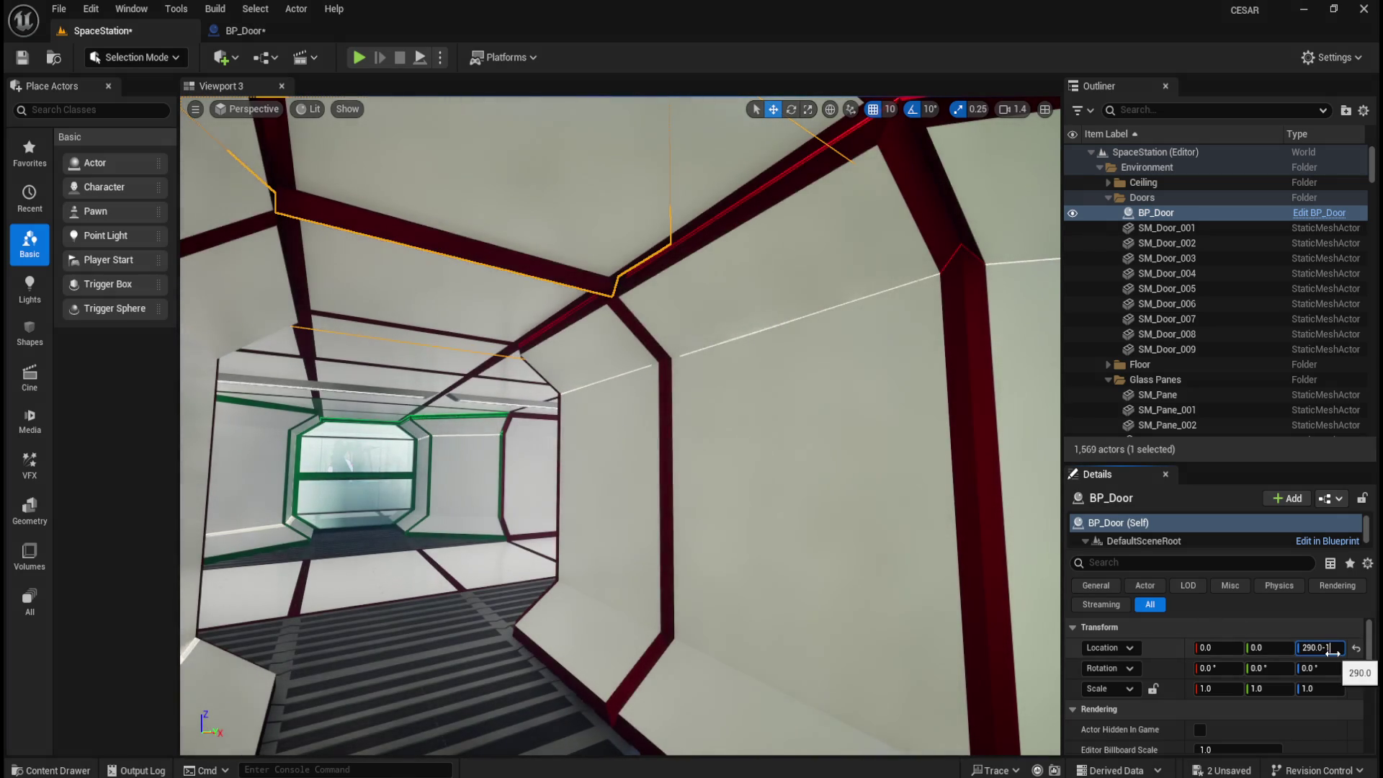
pyautogui.write('280')
pyautogui.press('Return')
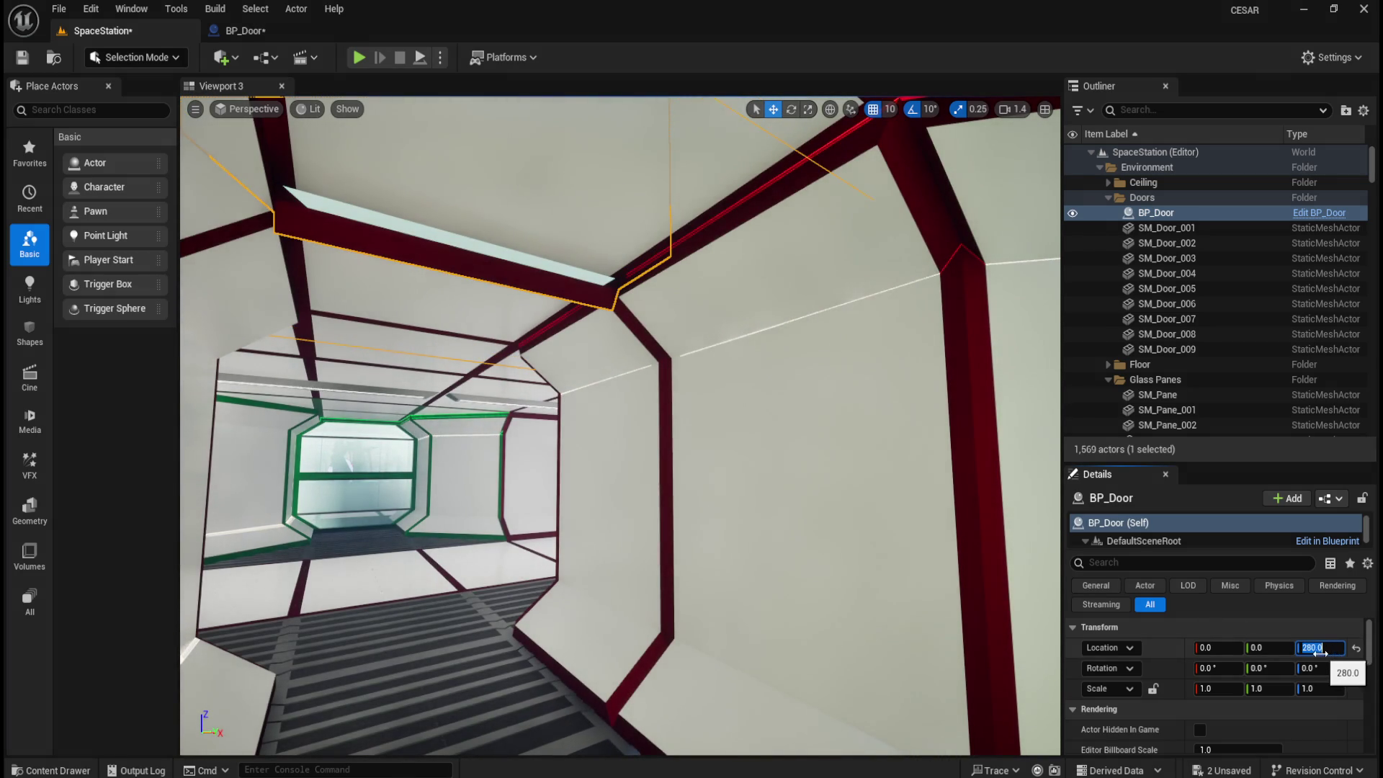
pyautogui.click(1341, 652)
pyautogui.press('BackSpace')
pyautogui.press('BackSpace')
pyautogui.press('BackSpace')
pyautogui.write('290')
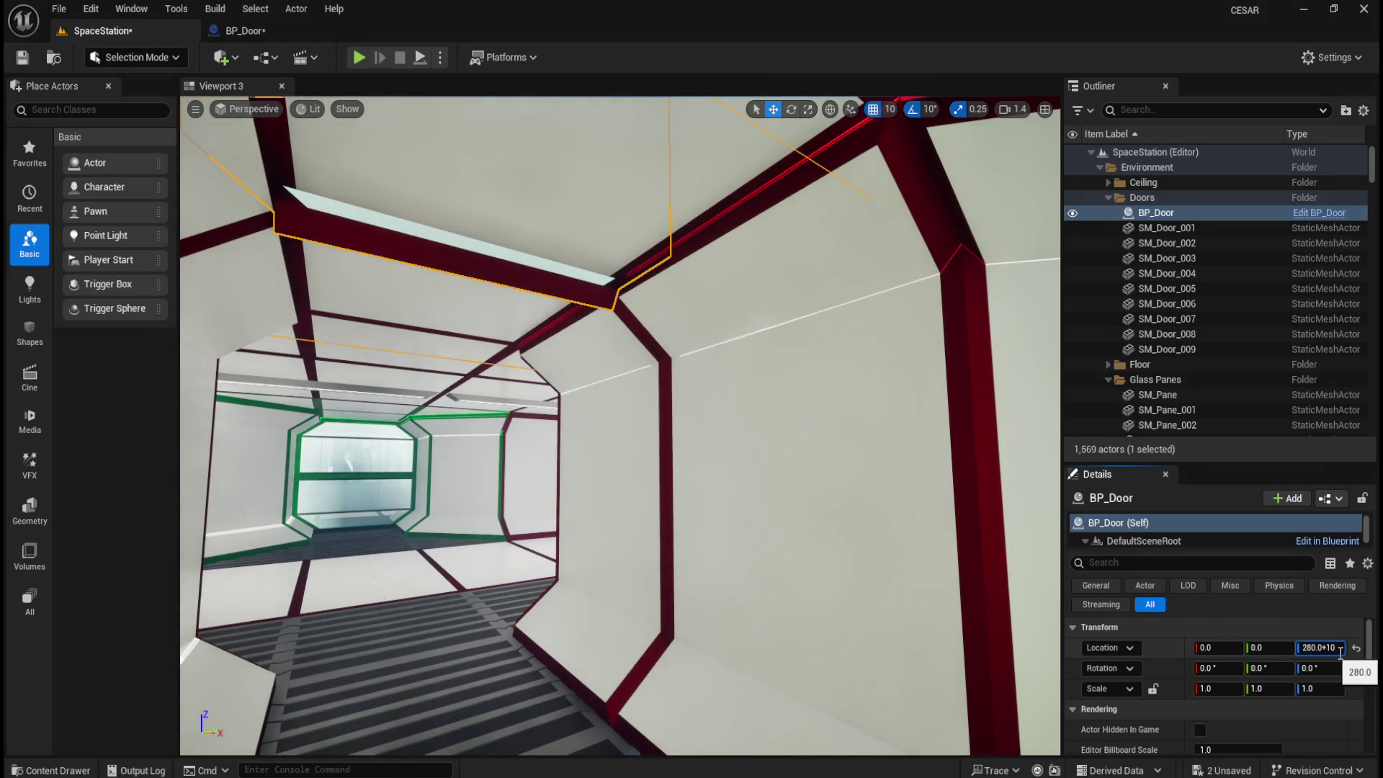
pyautogui.press('Return')
pyautogui.click(1341, 653)
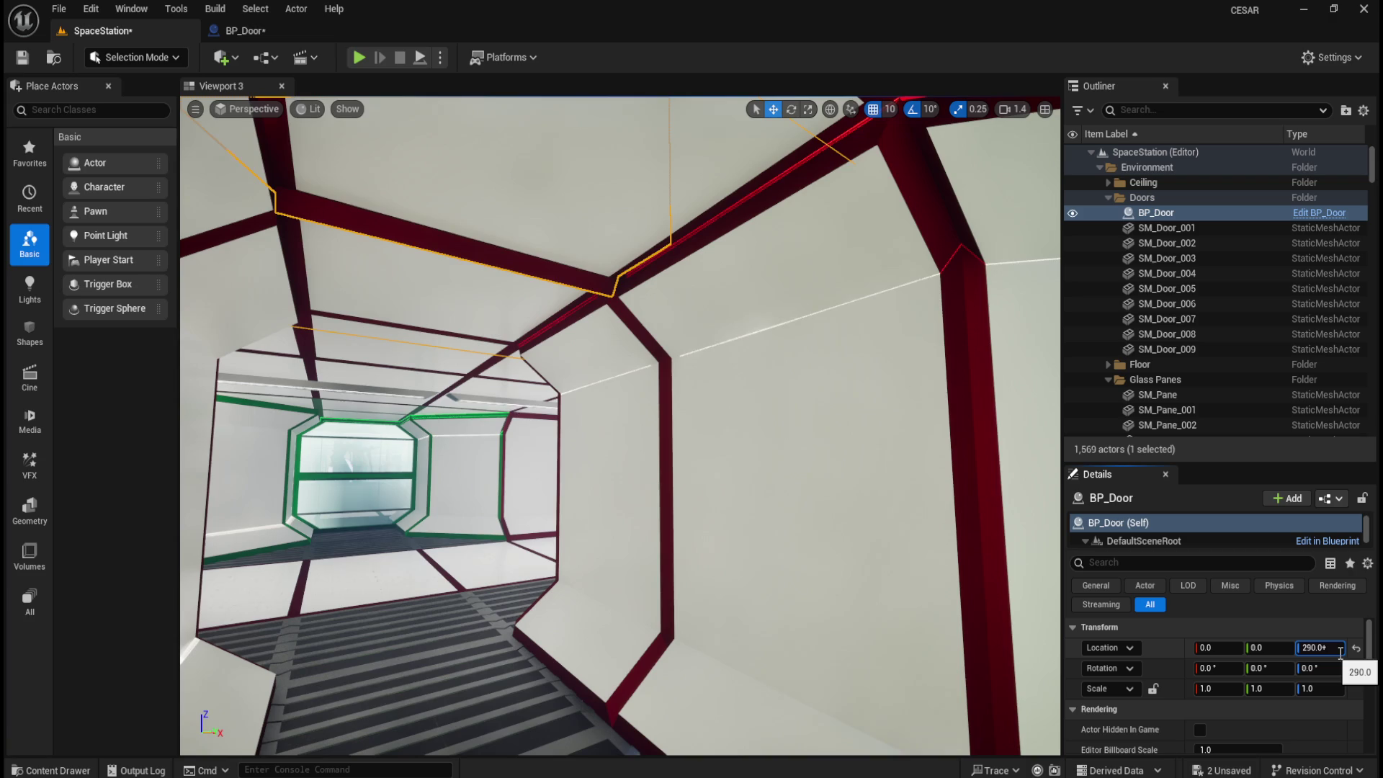
pyautogui.press('BackSpace')
pyautogui.press('BackSpace')
pyautogui.press('BackSpace')
pyautogui.write('300')
pyautogui.press('Return')
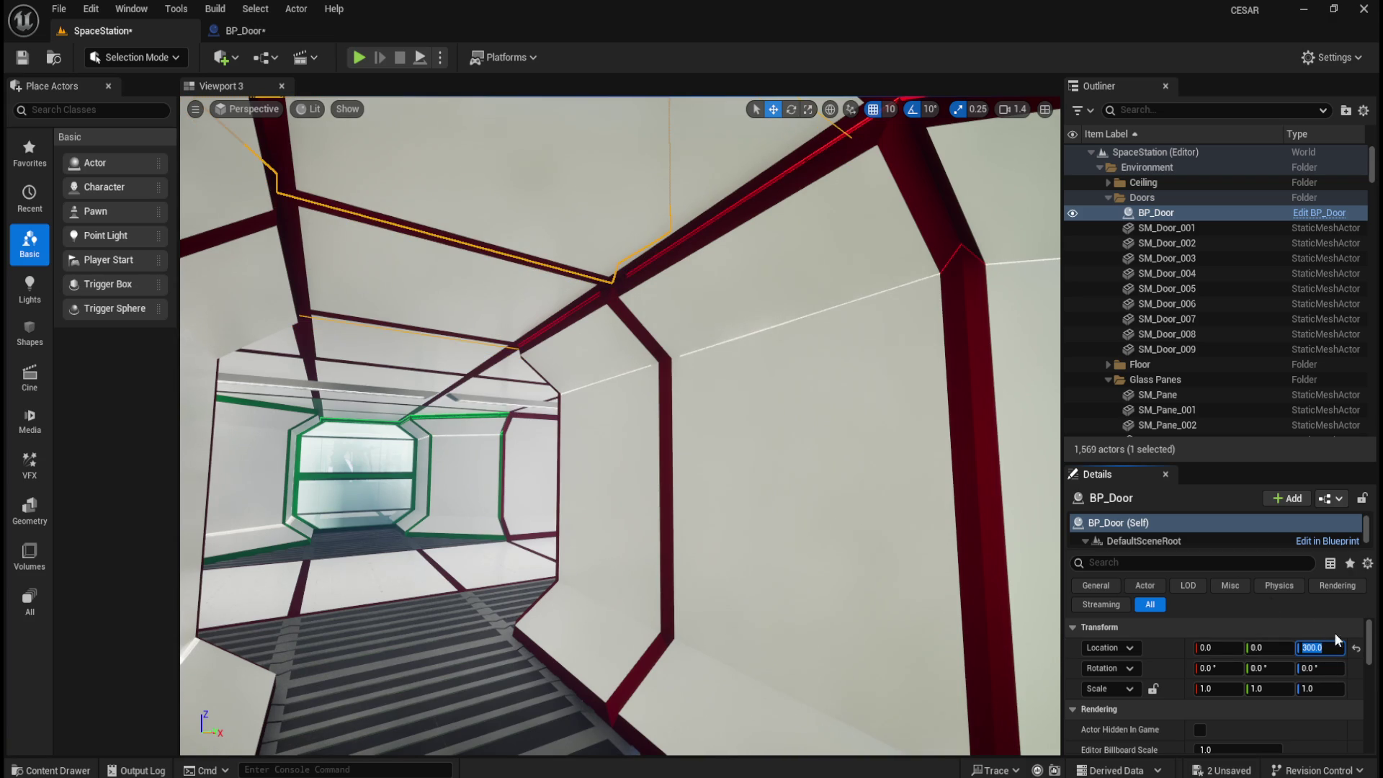
pyautogui.click(1355, 649)
pyautogui.click(288, 28)
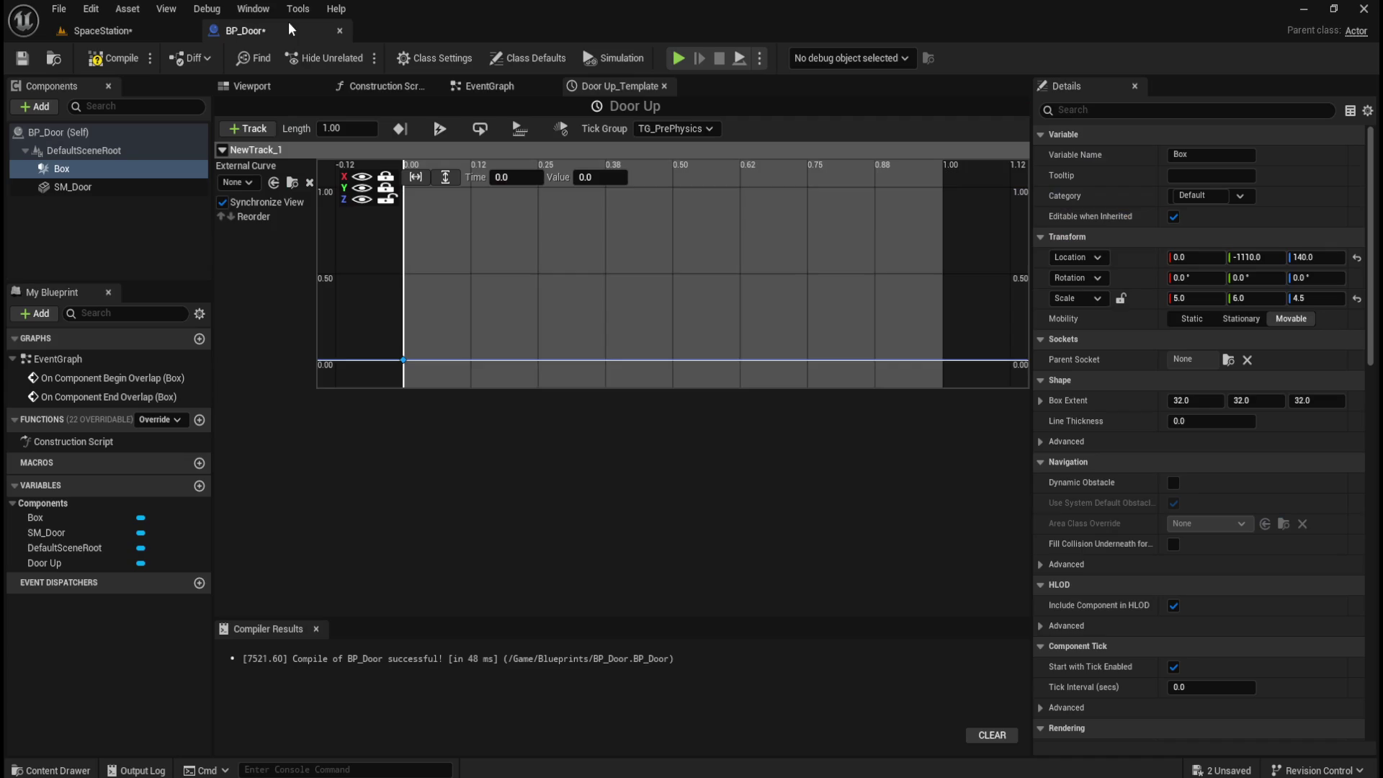
# - Enter 300 as the Door Up Z curve key's value
pyautogui.click(588, 177)
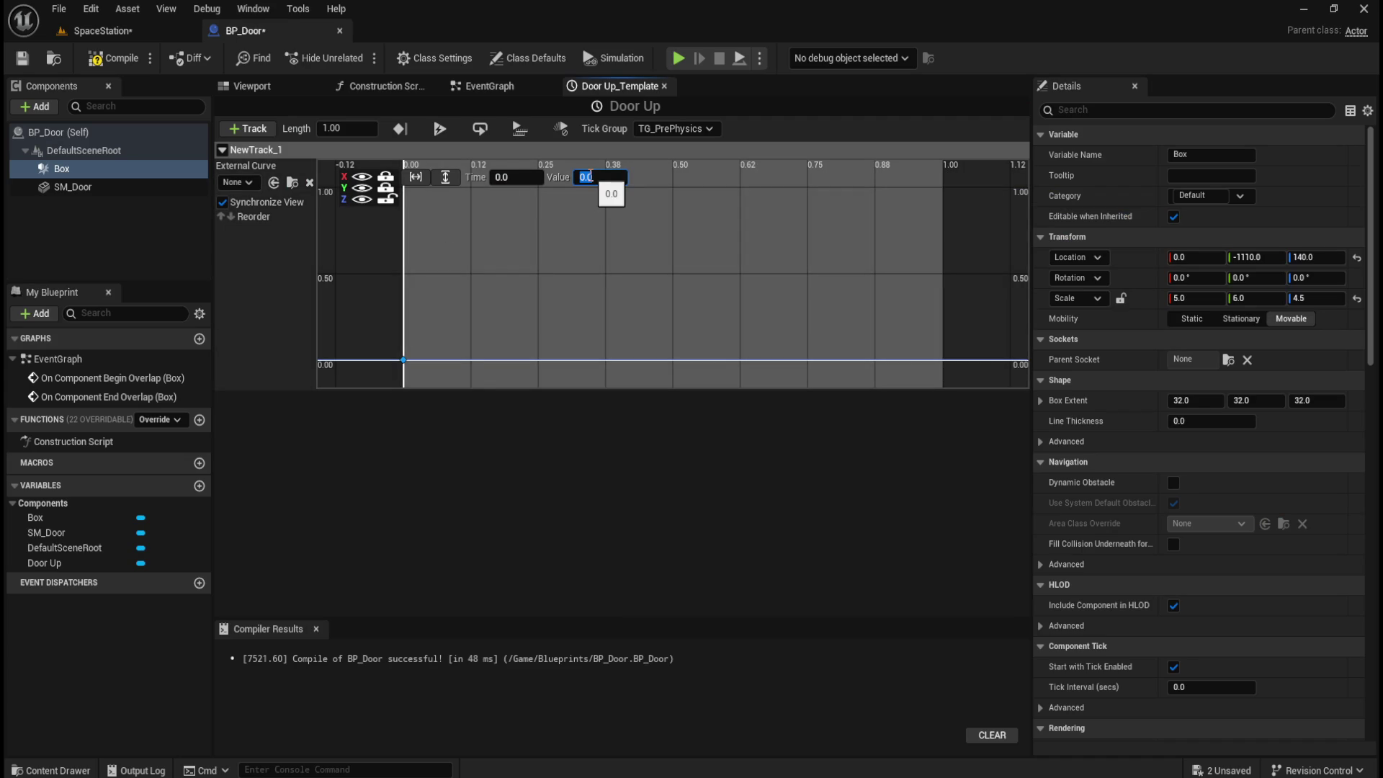
pyautogui.write('300')
pyautogui.press('Return')
pyautogui.click(368, 127)
# - Undo the accidental curve drag and fit the curve view to the keys
pyautogui.scroll(-3, 572, 292)
pyautogui.scroll(4, 624, 291)
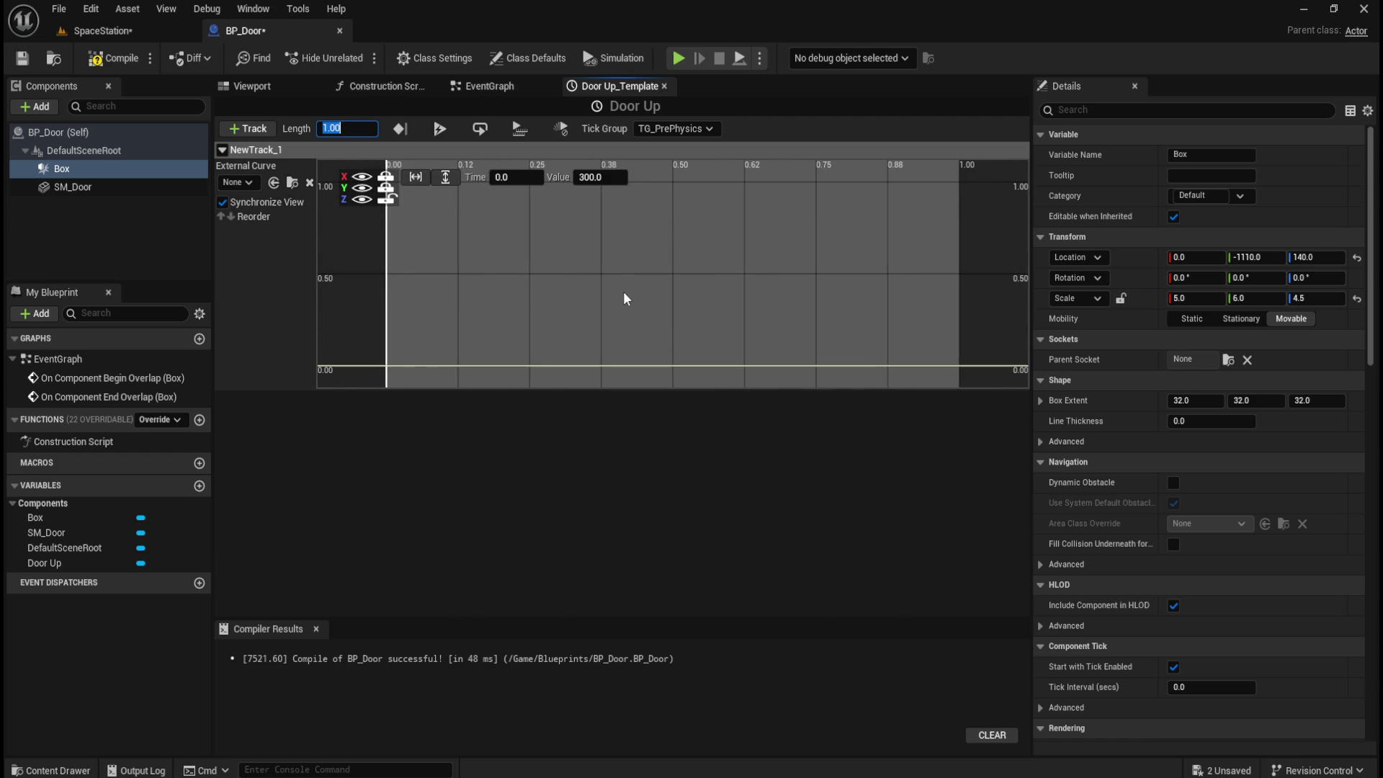
pyautogui.scroll(-3, 527, 289)
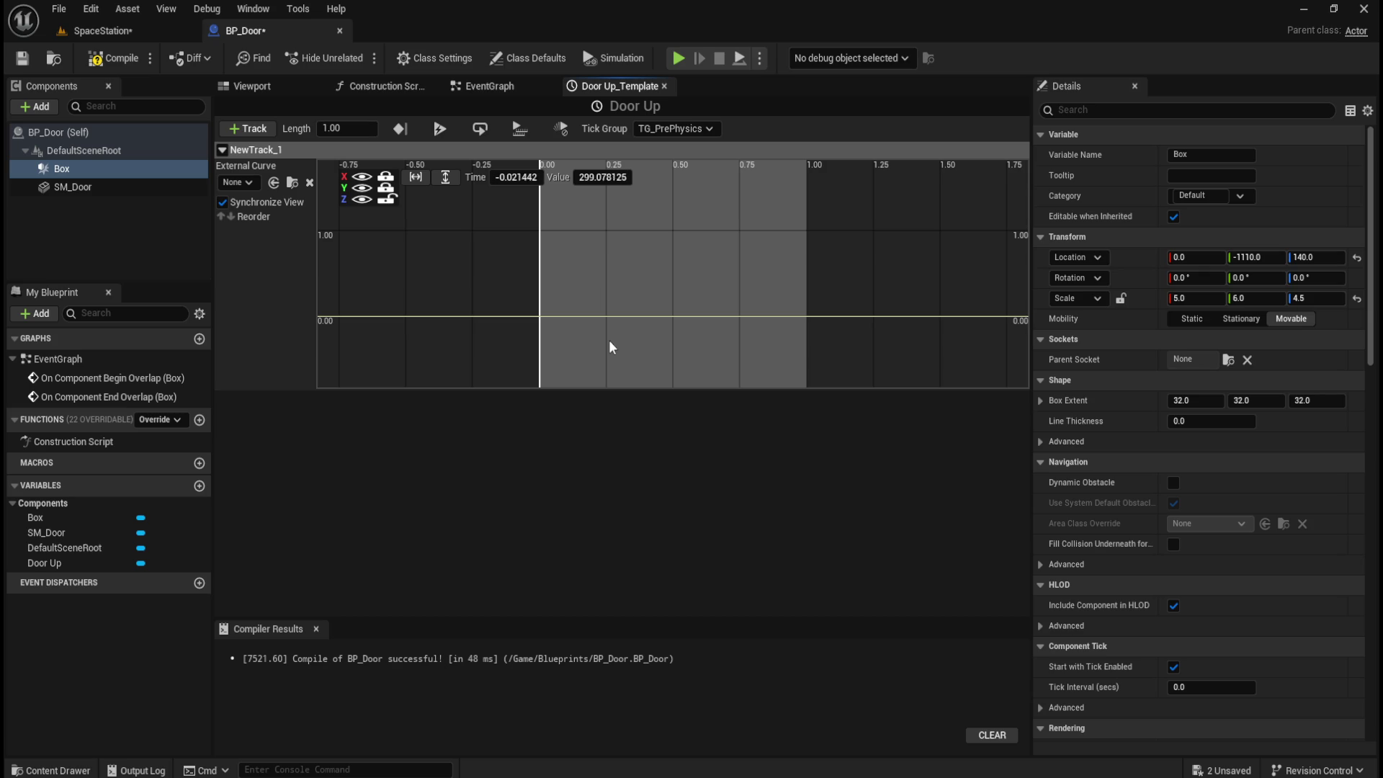
pyautogui.hotkey('ctrl', 'z')
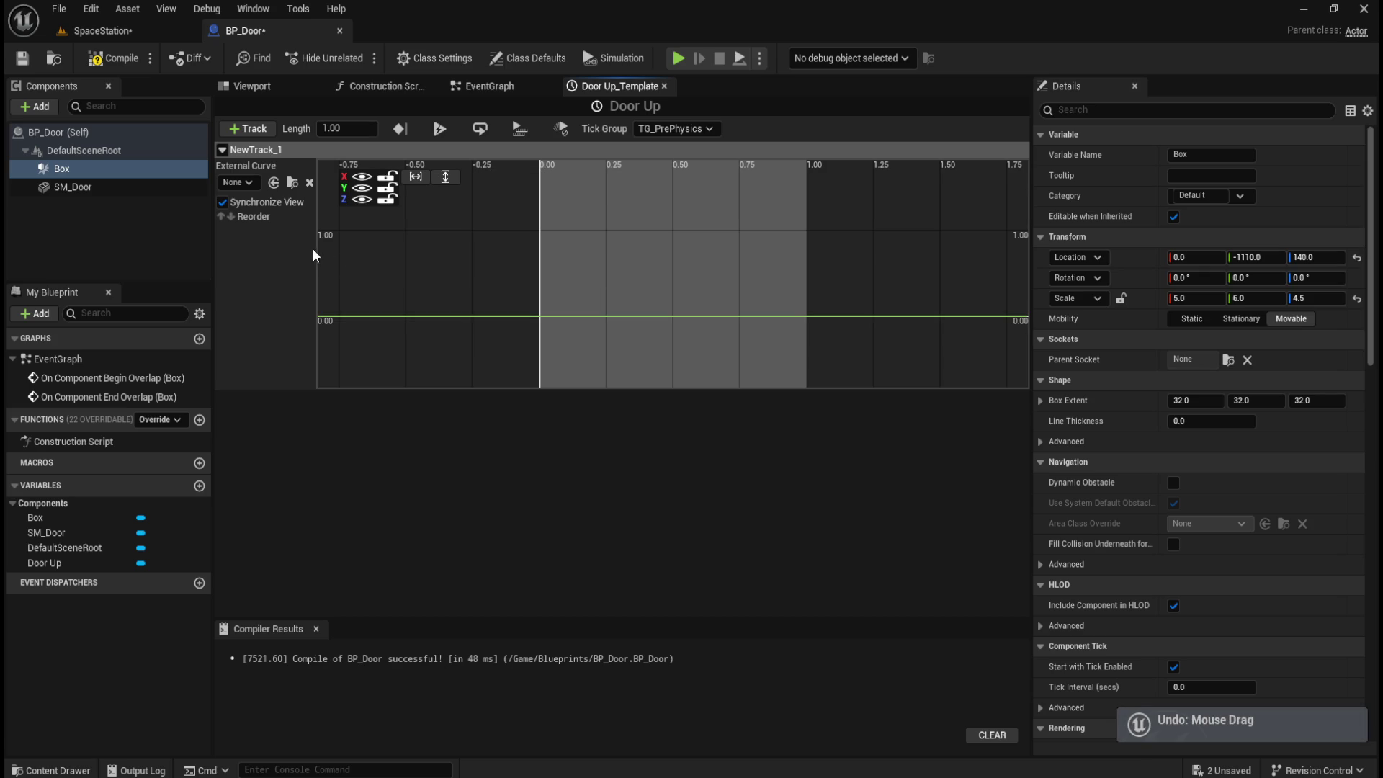
pyautogui.scroll(-5, 620, 269)
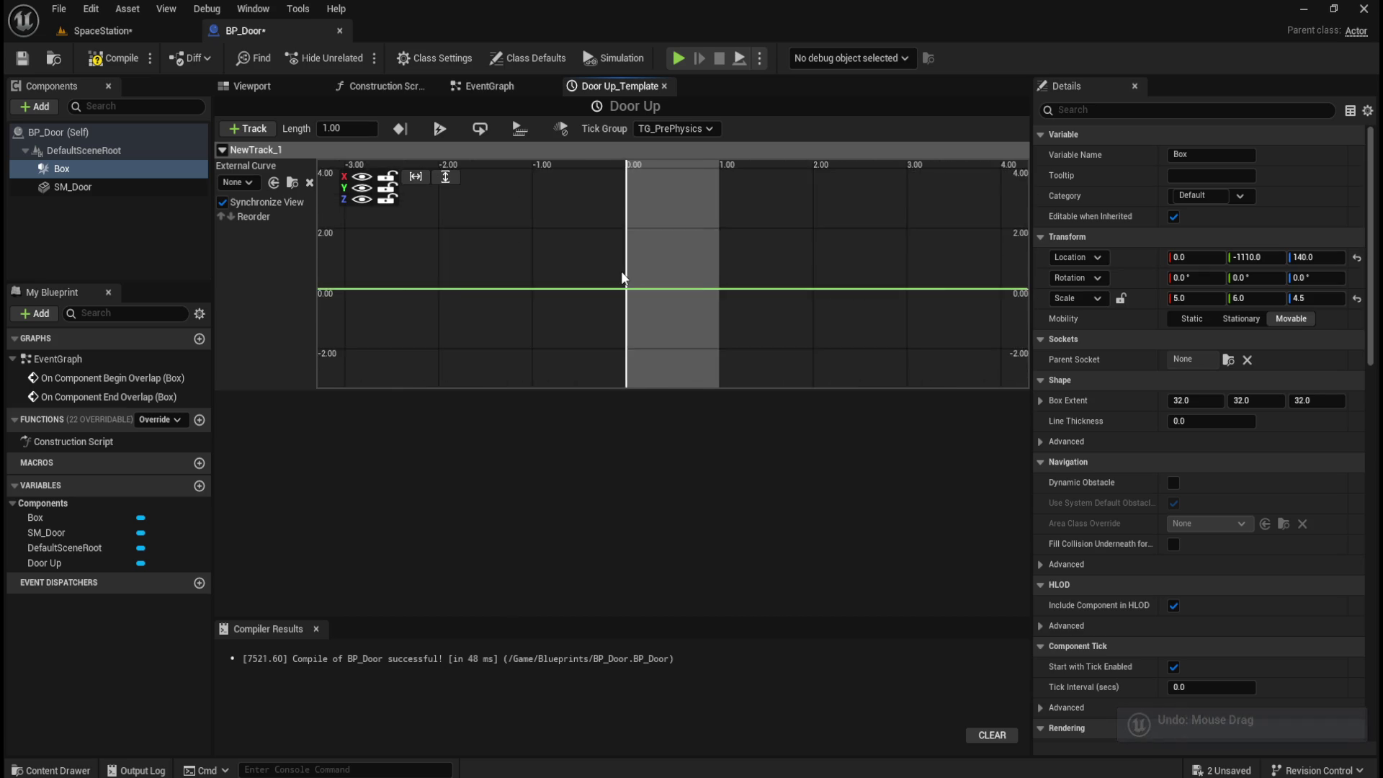
pyautogui.click(416, 177)
pyautogui.click(445, 176)
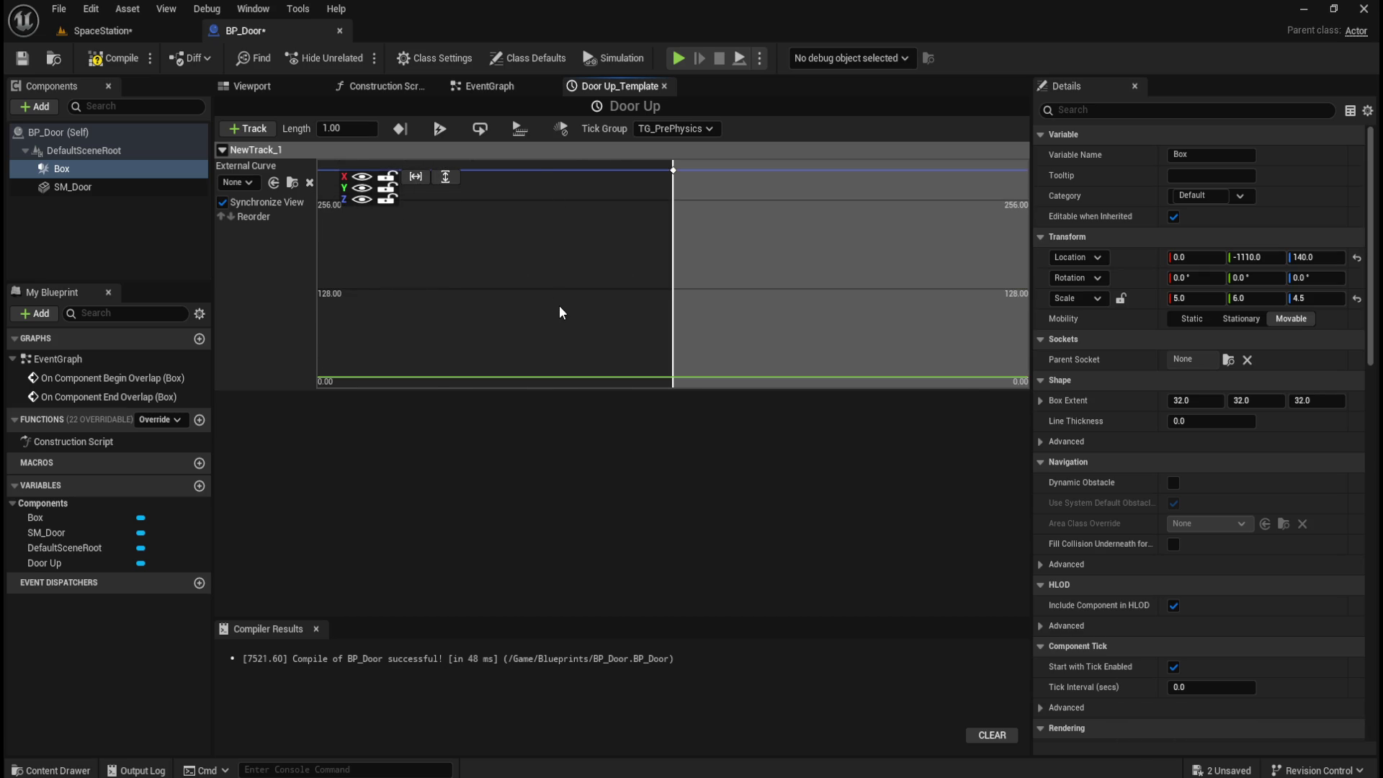
pyautogui.scroll(-3, 563, 311)
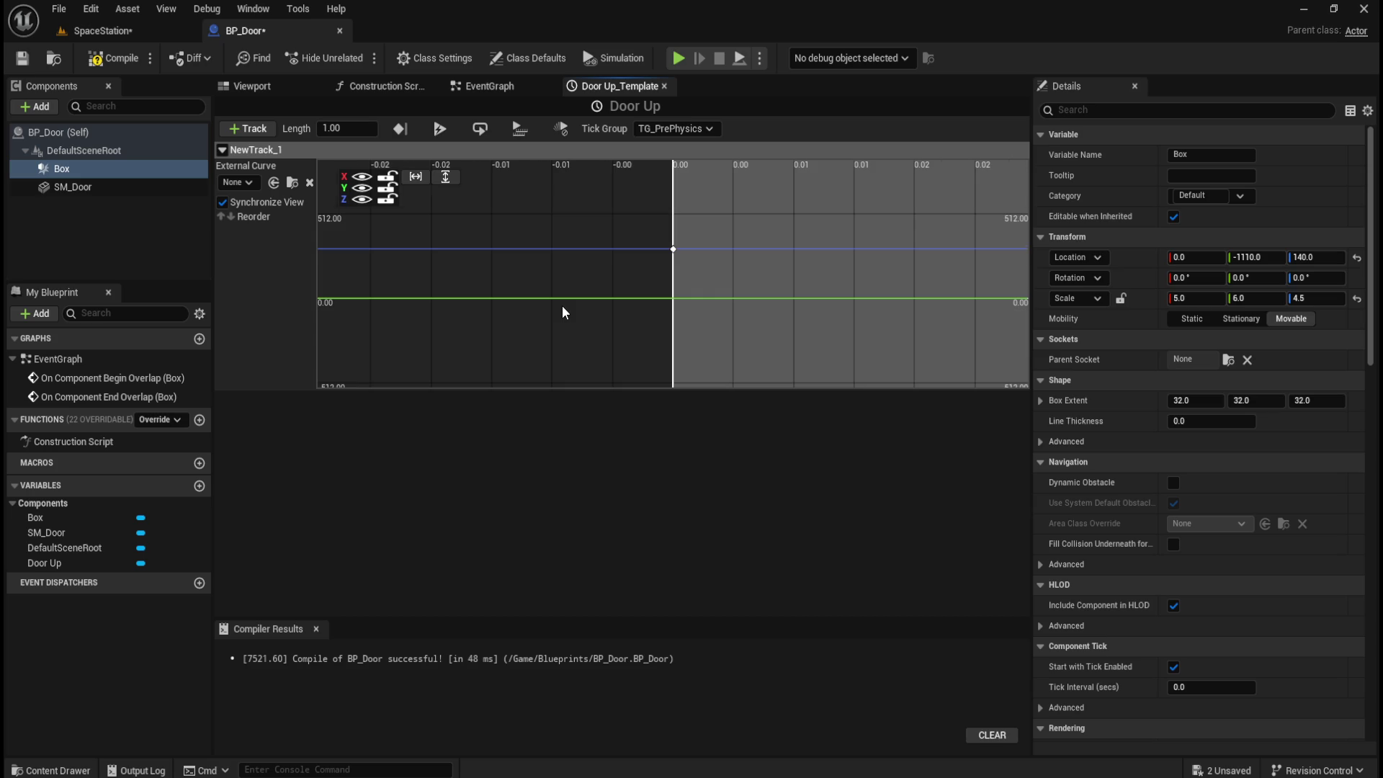
pyautogui.scroll(1, 637, 277)
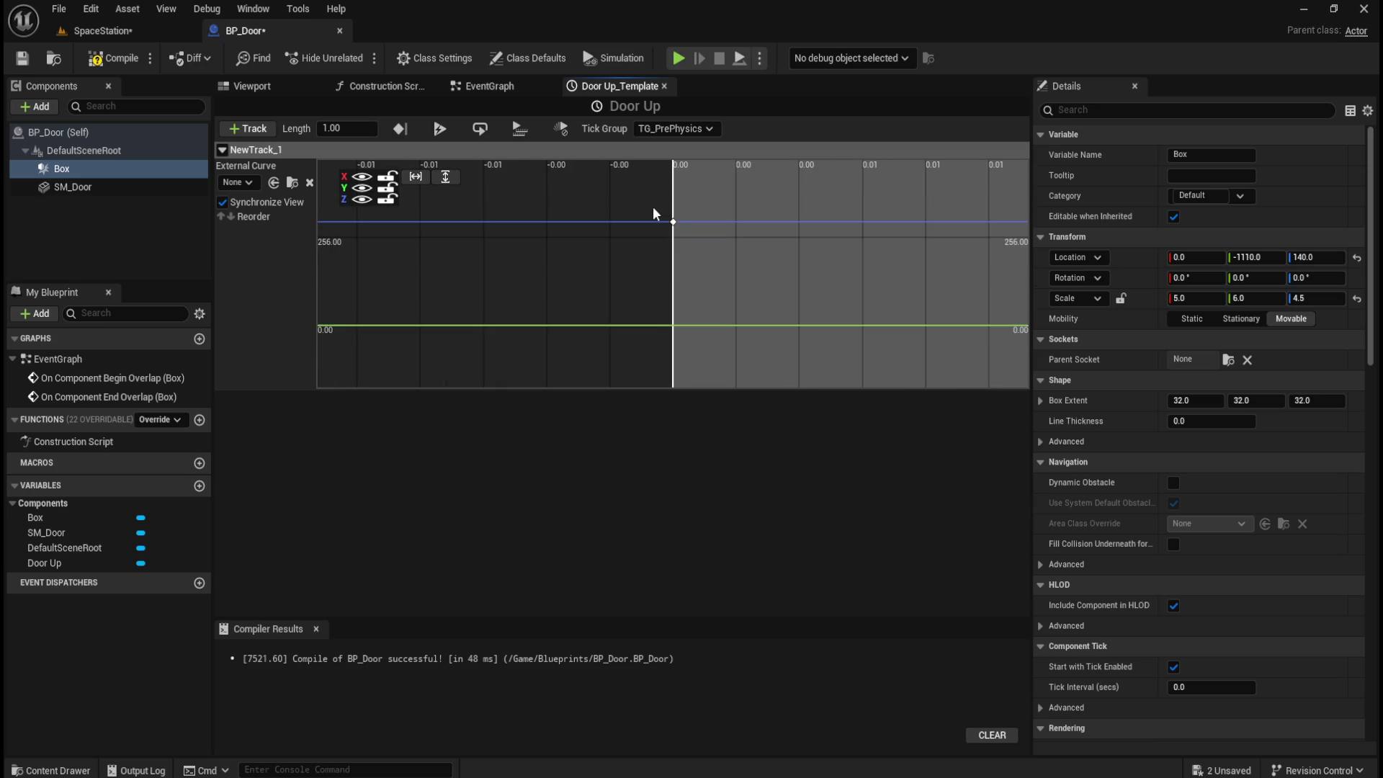
# - Set the value of the curve key at time 0 to 0
pyautogui.click(672, 222)
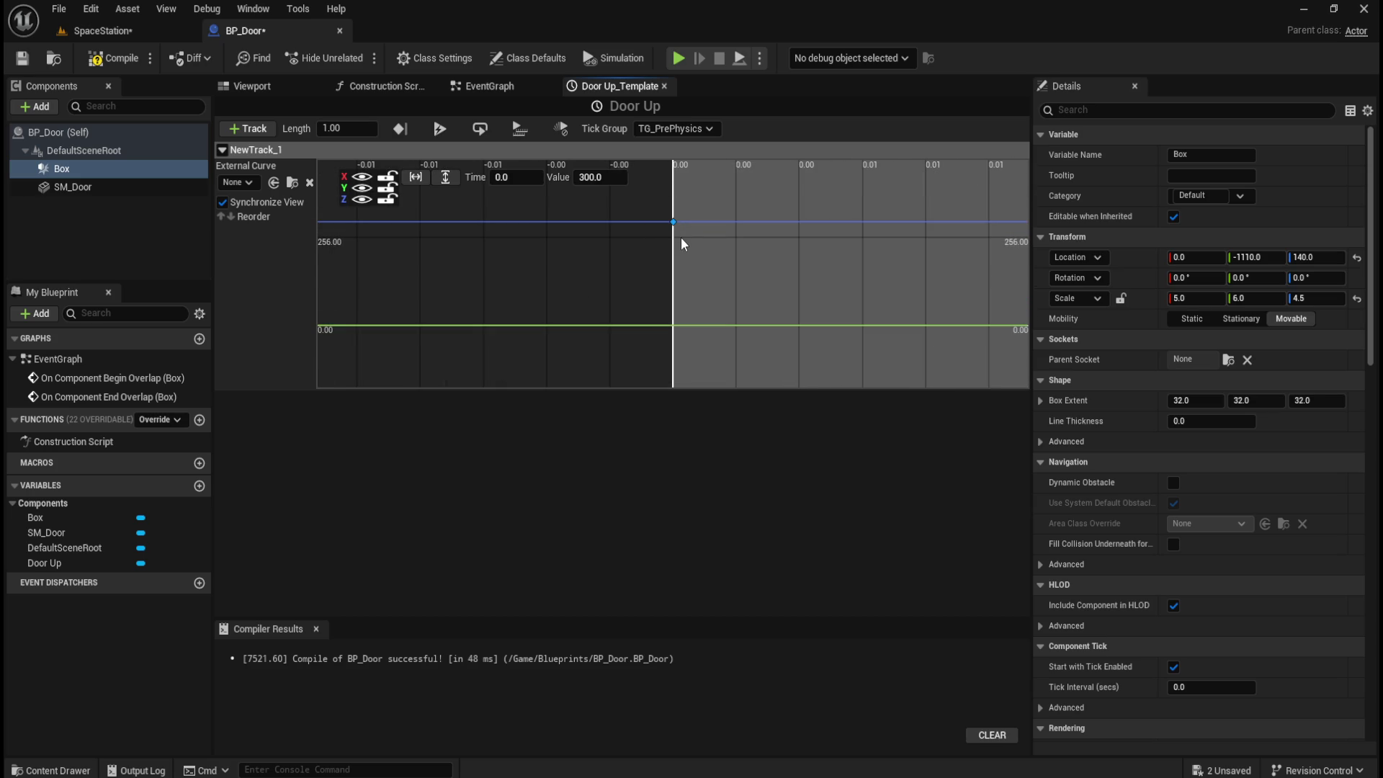
pyautogui.click(522, 179)
pyautogui.press('Tab')
pyautogui.write('0')
pyautogui.press('Return')
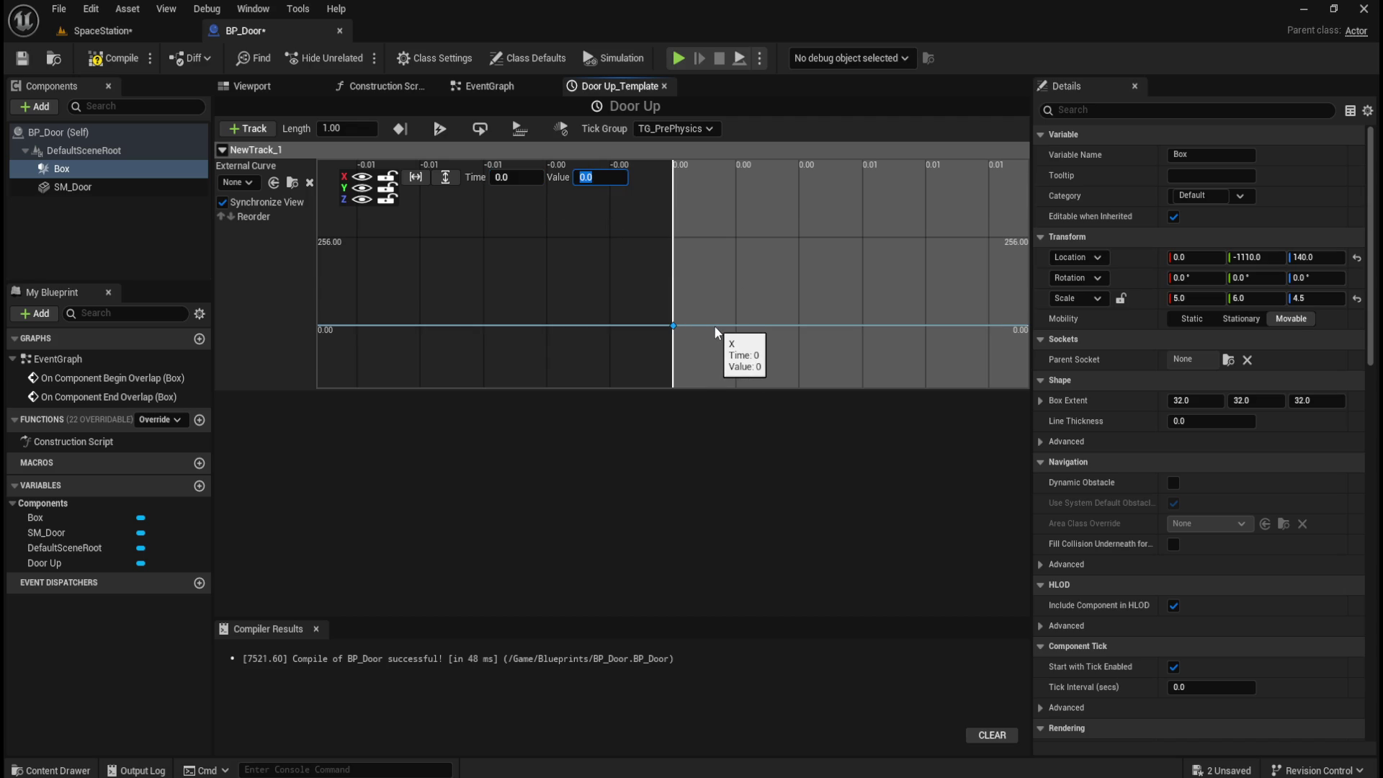
# - Lock the X and Y curves and delete the key at time 0
pyautogui.click(386, 188)
pyautogui.click(385, 177)
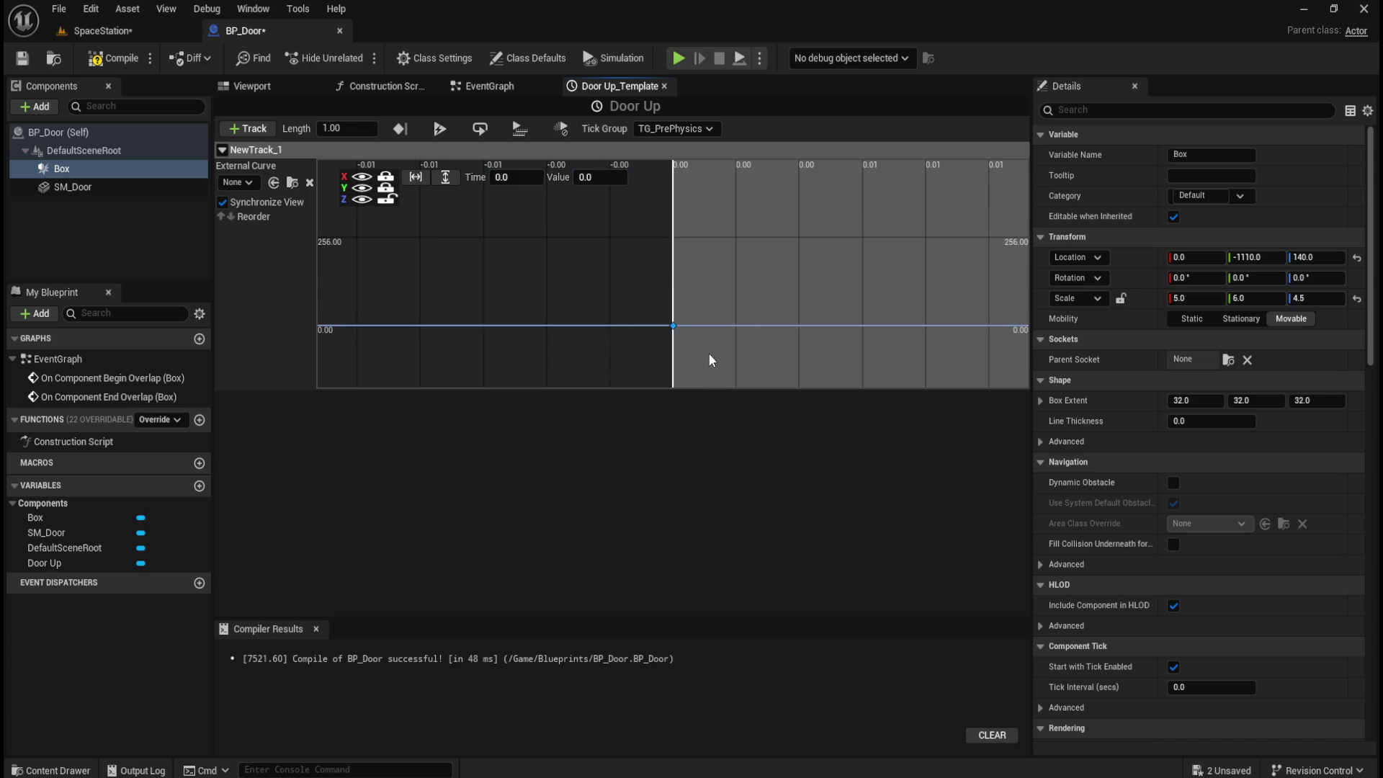
pyautogui.press('Delete')
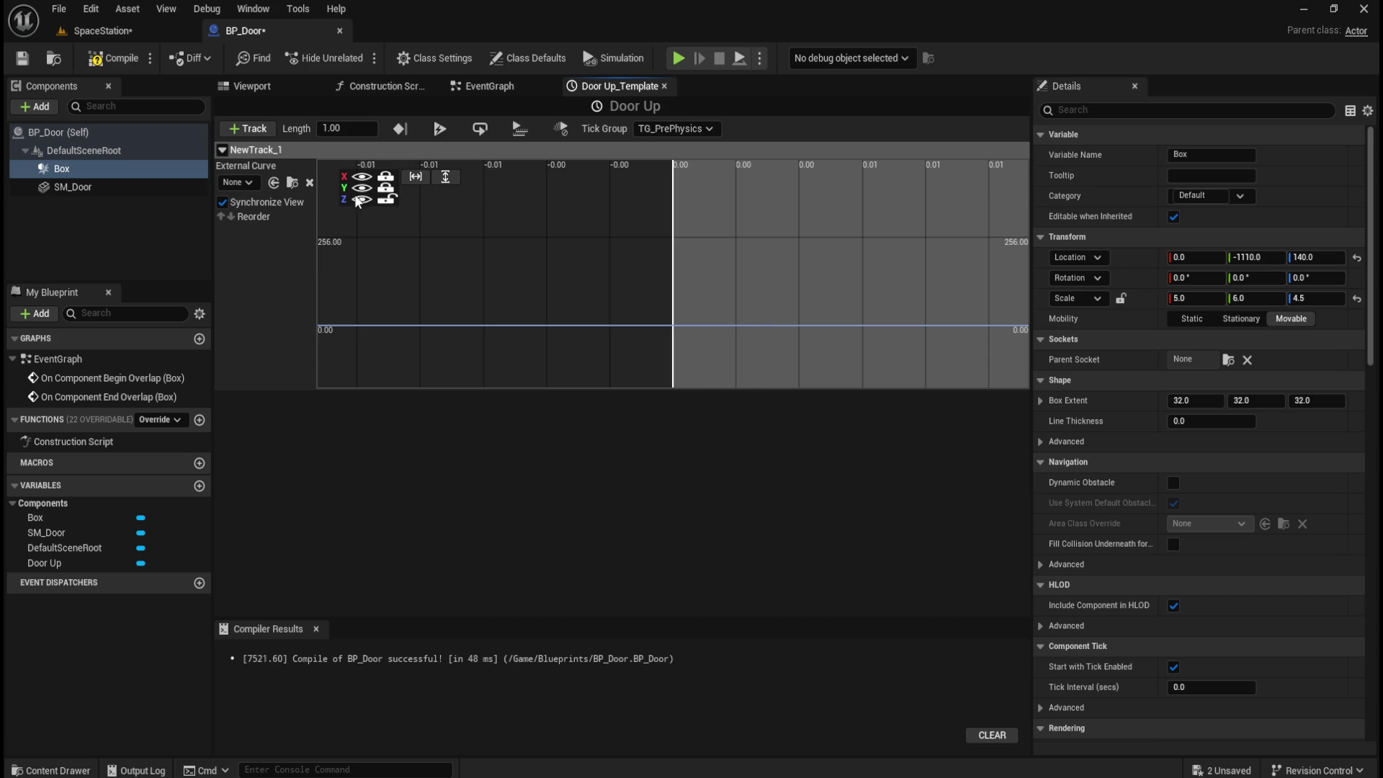
# - Add a Z curve key at time 0 with value 0
pyautogui.rightClick(367, 209)
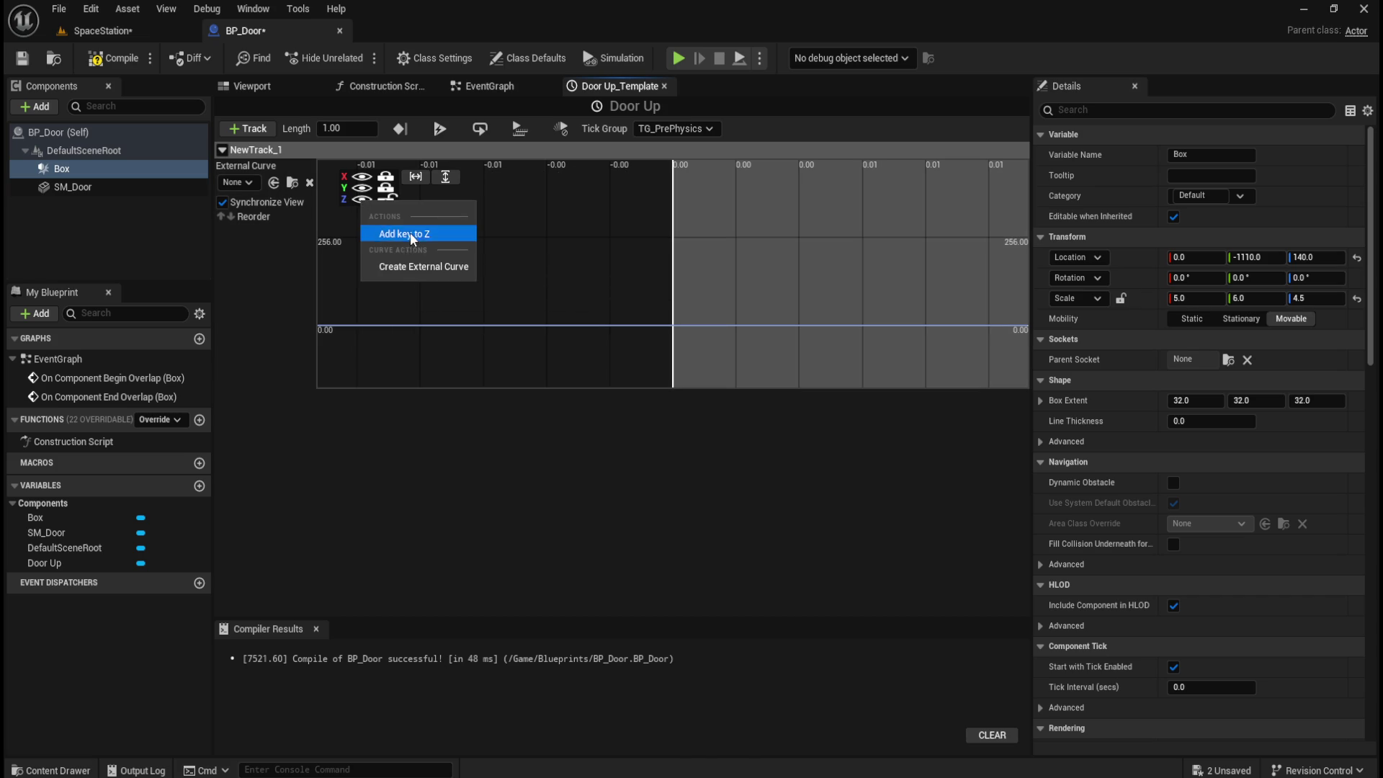
pyautogui.click(410, 232)
pyautogui.scroll(-2, 628, 326)
pyautogui.click(514, 177)
pyautogui.write('0')
pyautogui.press('Tab')
pyautogui.write('0')
pyautogui.press('Return')
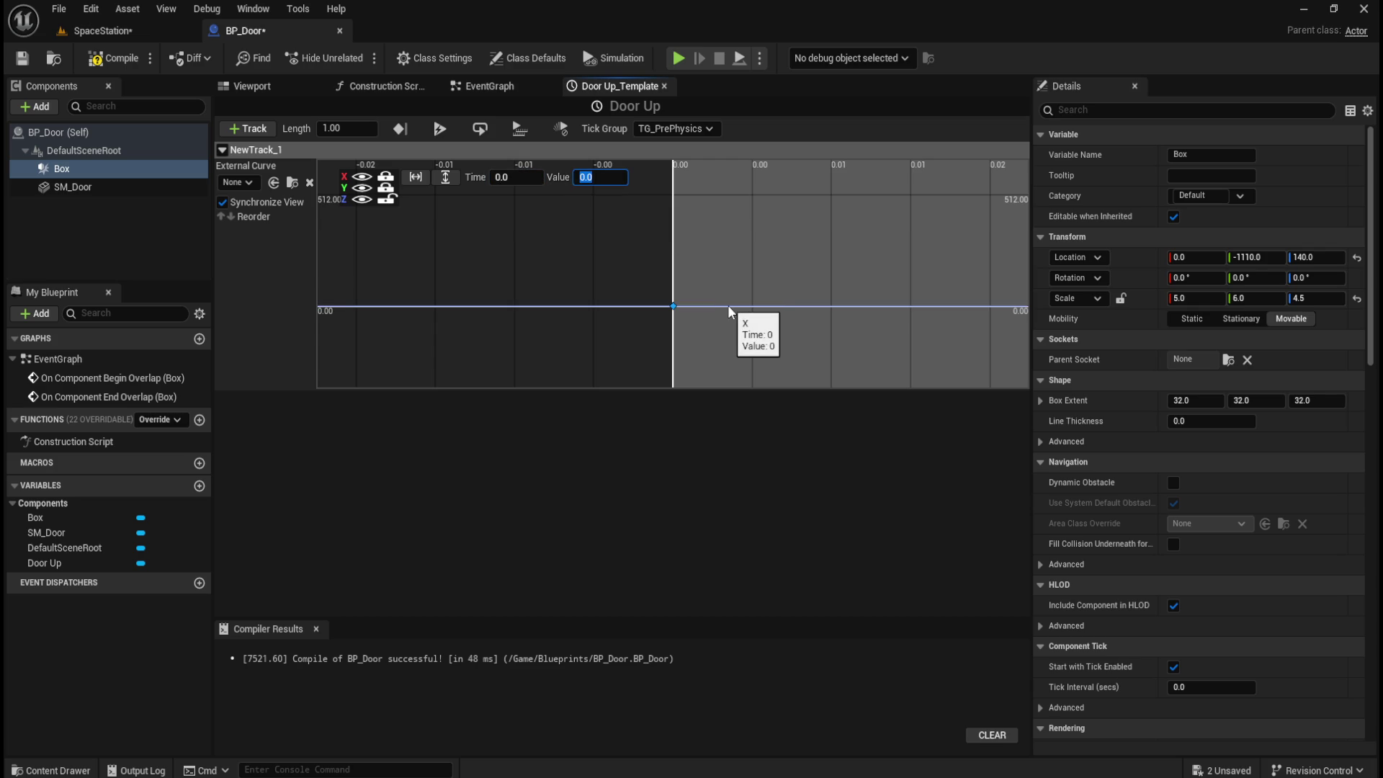
pyautogui.press('Escape')
# - Add a second Z key at time 1 with value 300 and fit the view to both keys
pyautogui.rightClick(722, 308)
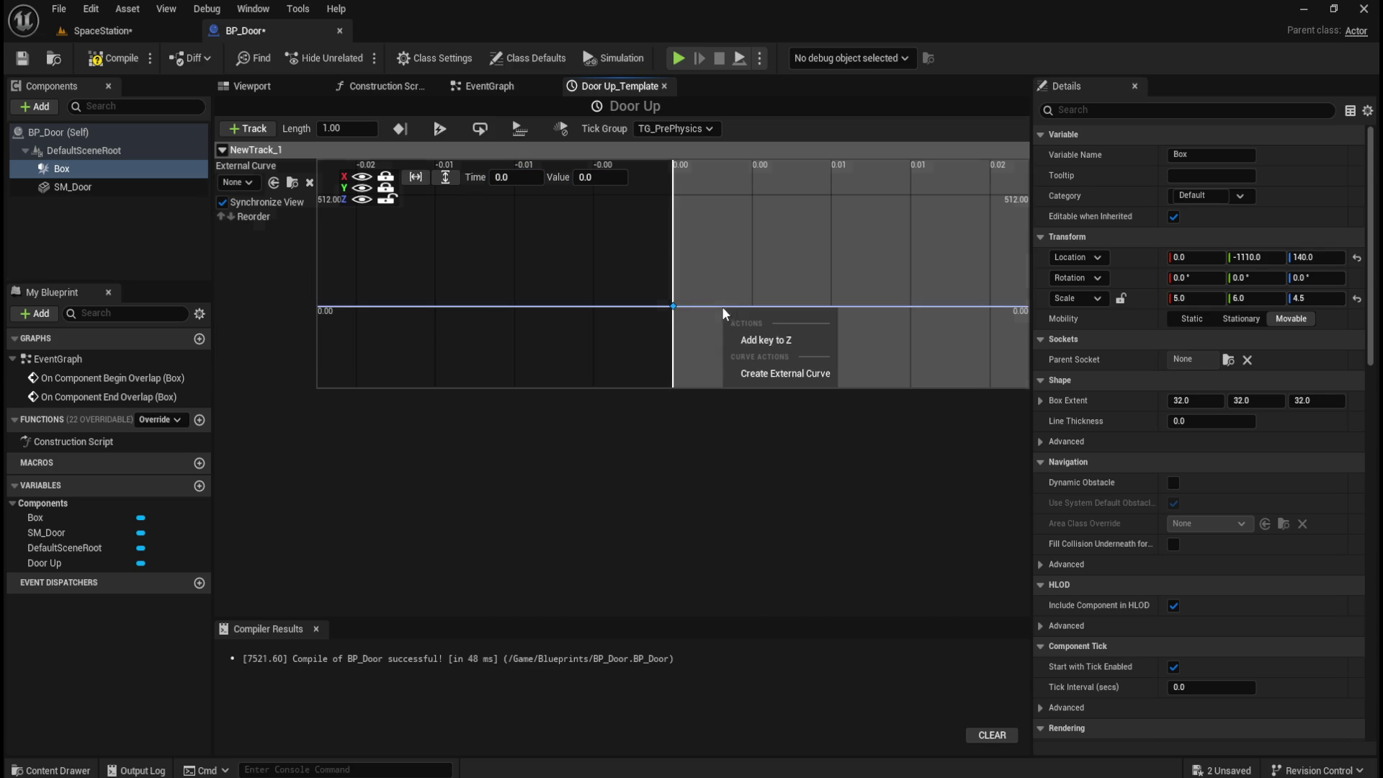
pyautogui.click(755, 343)
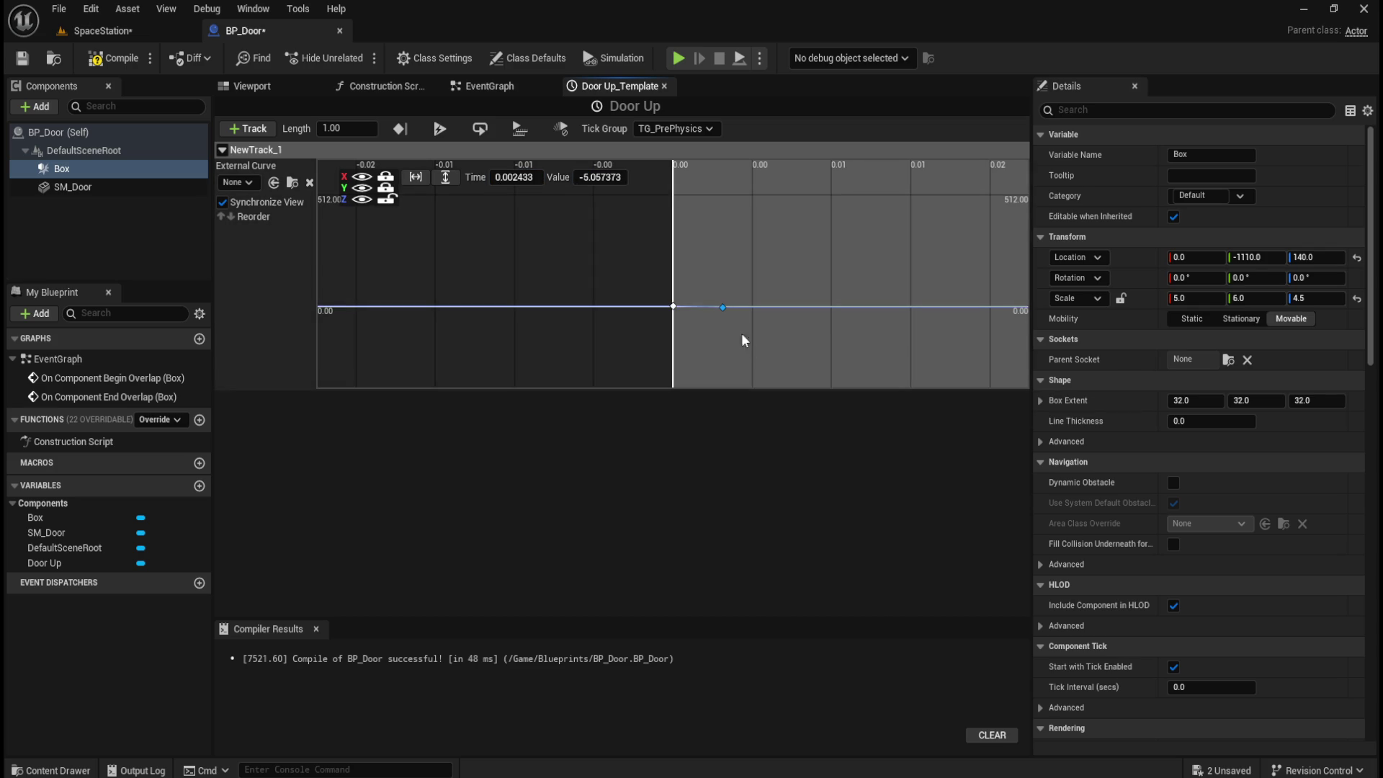
pyautogui.click(515, 177)
pyautogui.write('1')
pyautogui.press('Tab')
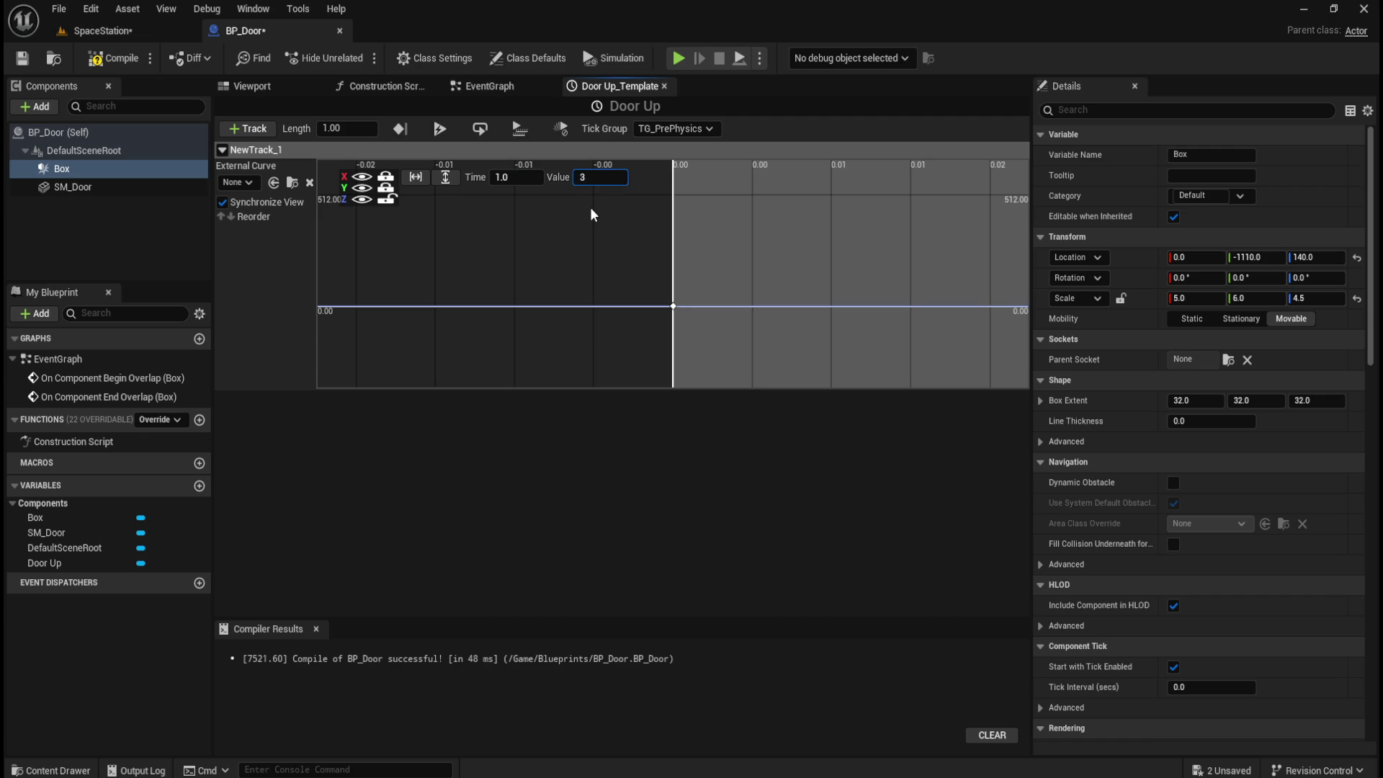
pyautogui.write('00.0')
pyautogui.press('Return')
pyautogui.click(416, 177)
pyautogui.click(446, 177)
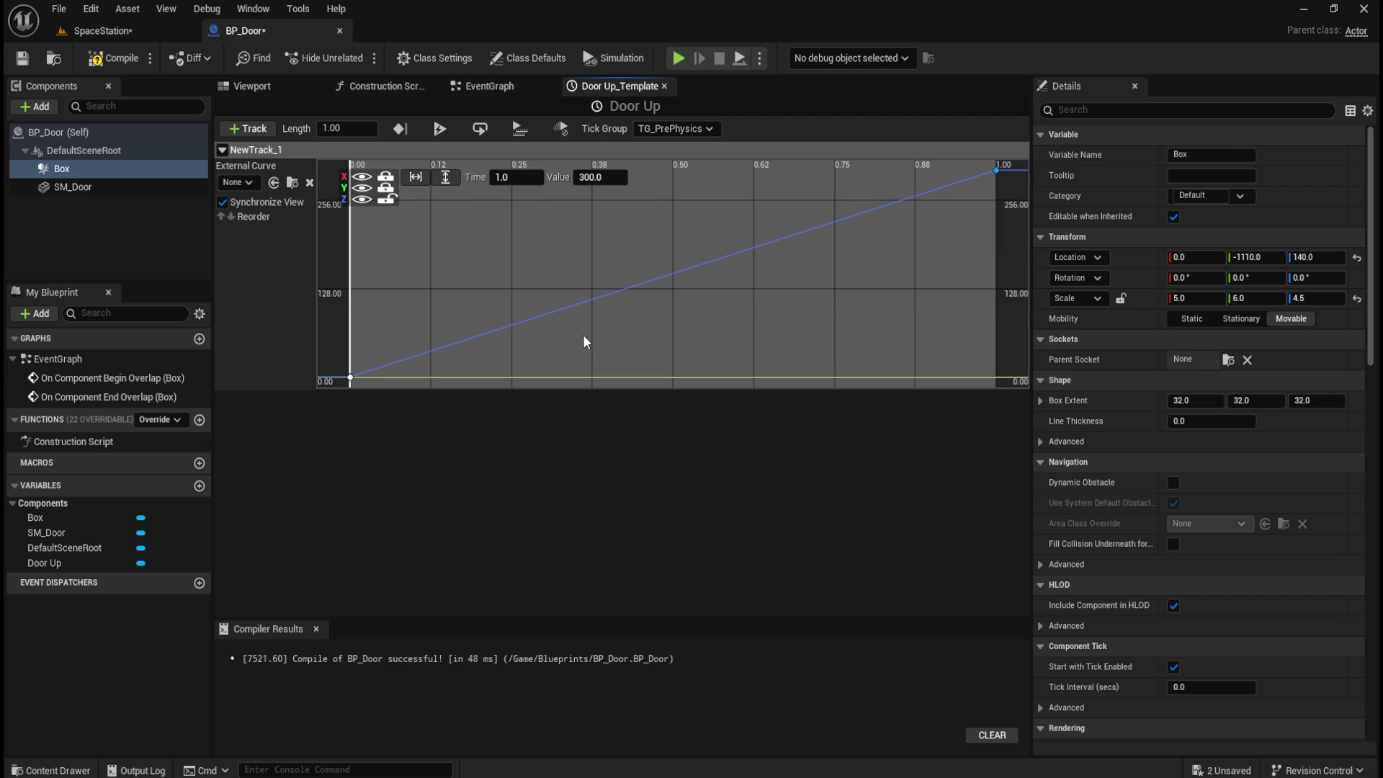
pyautogui.scroll(-2, 634, 331)
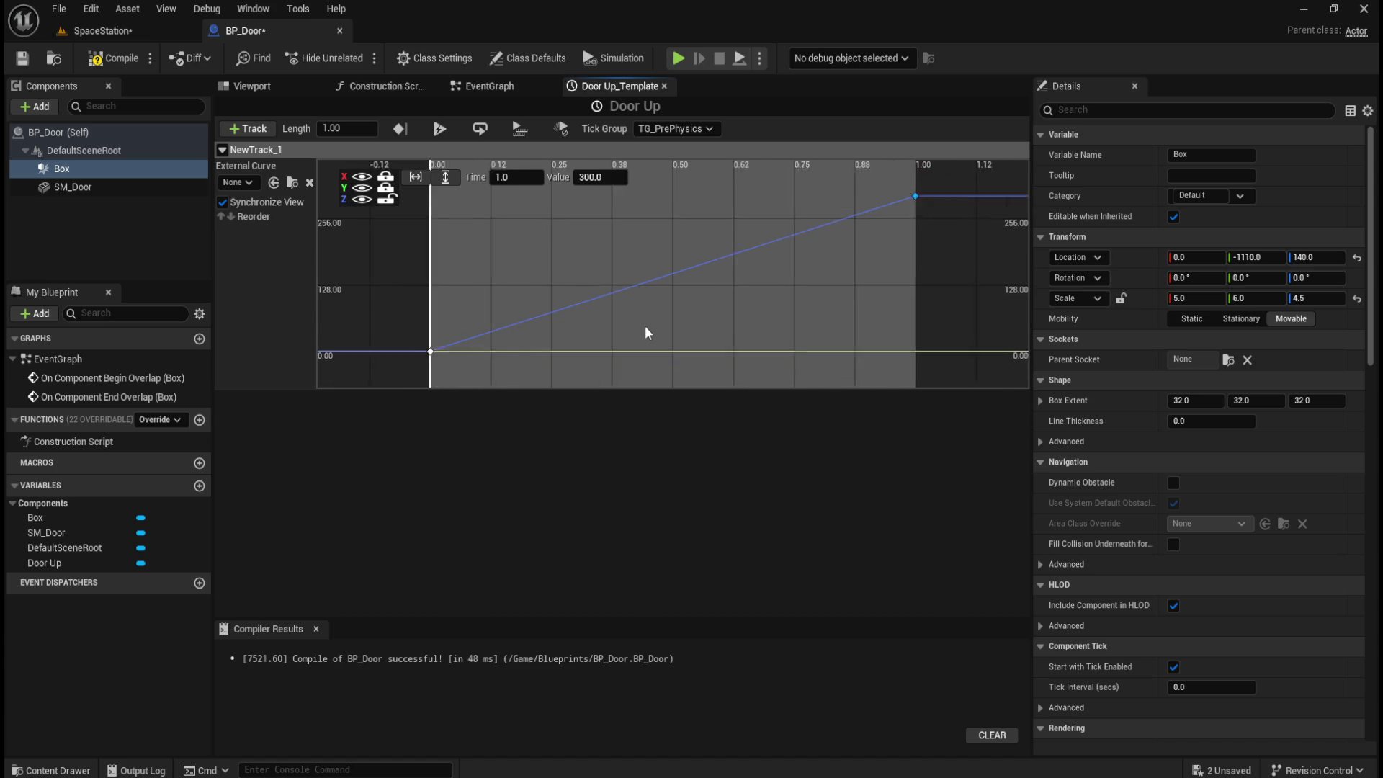
pyautogui.scroll(-3, 640, 332)
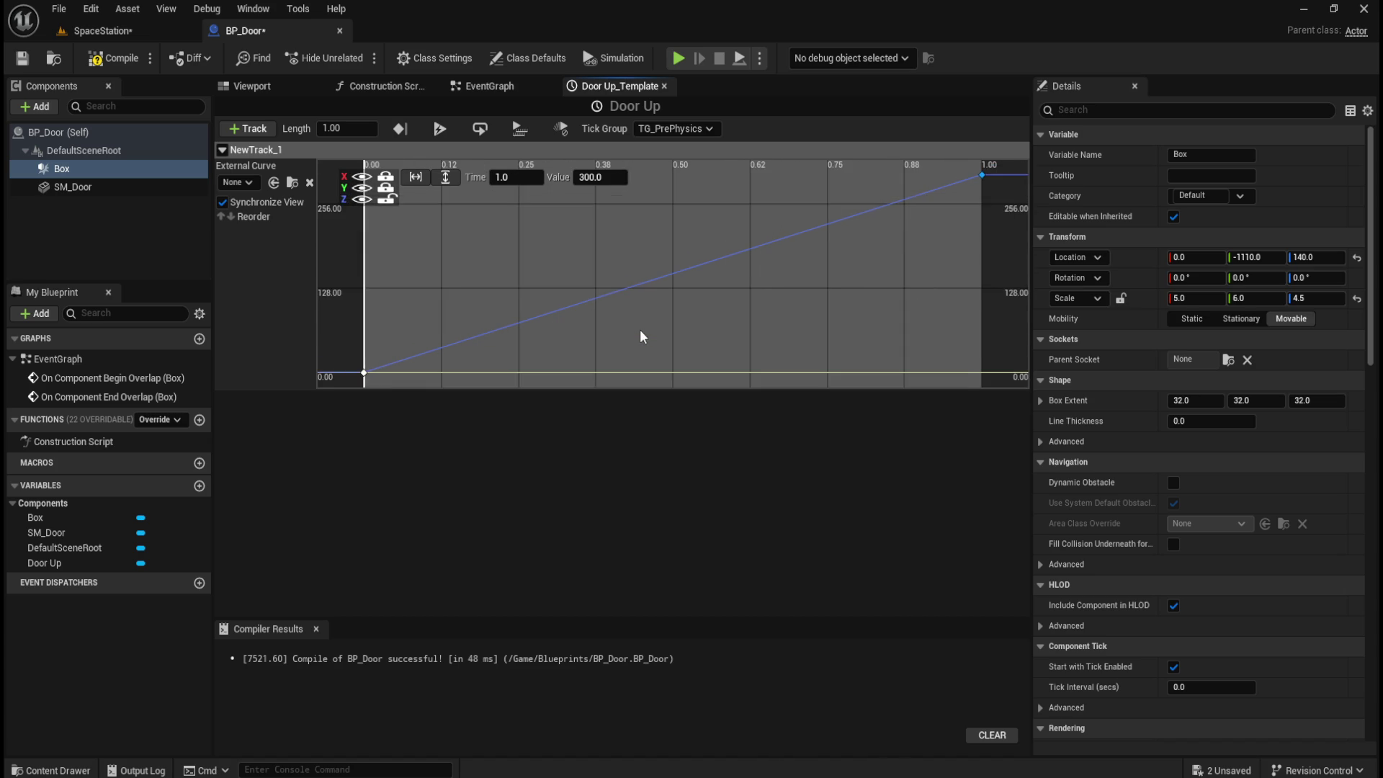
pyautogui.moveTo(616, 292)
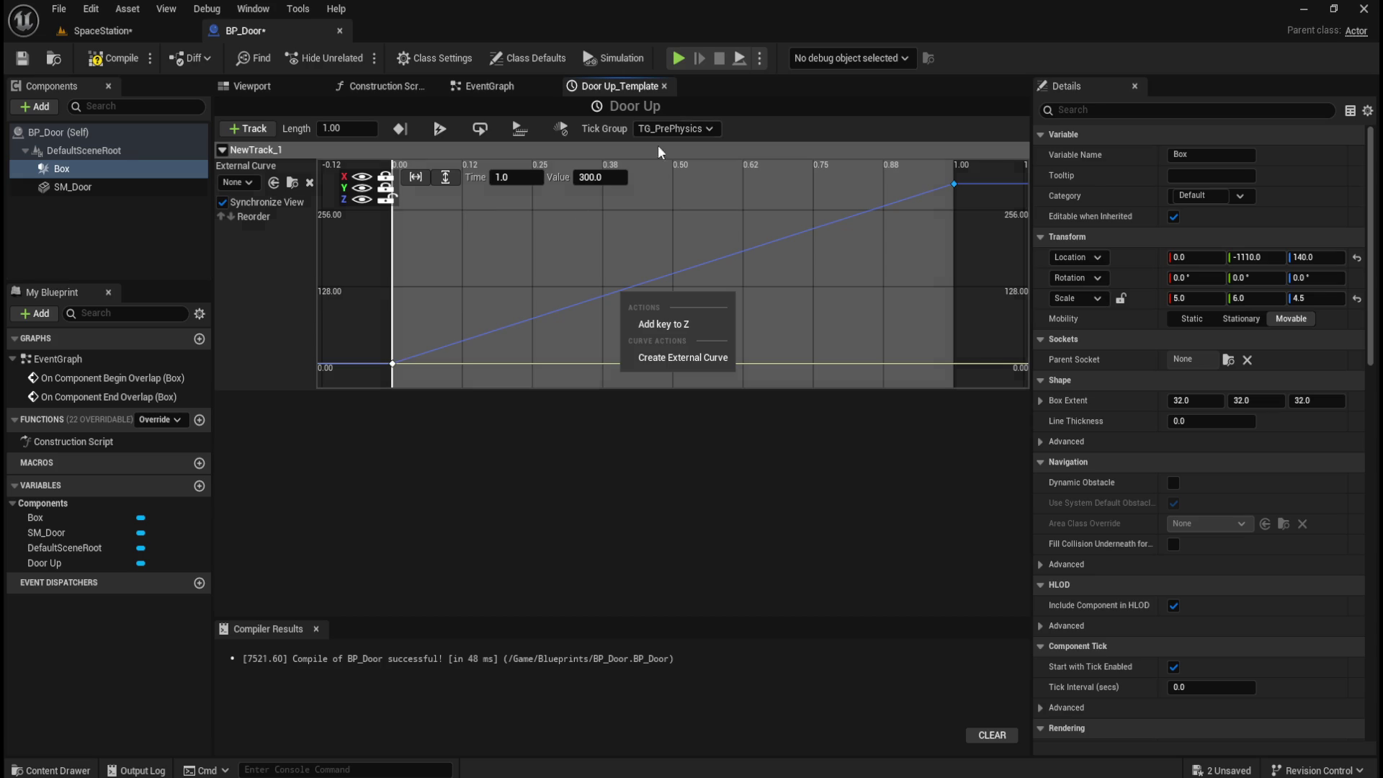
pyautogui.click(539, 232)
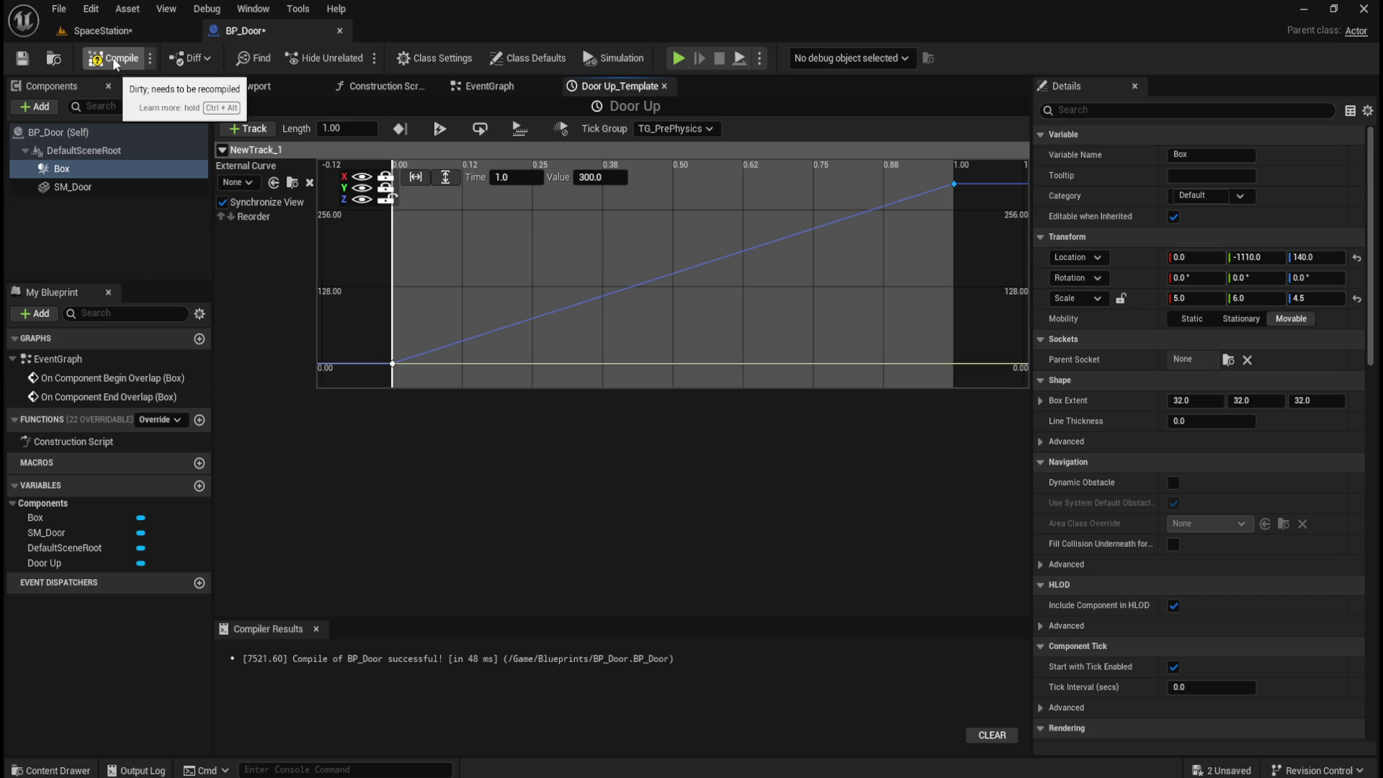
# - Compile BP_Door, rename track NewTrack_1 to Z, and recompile
pyautogui.click(112, 58)
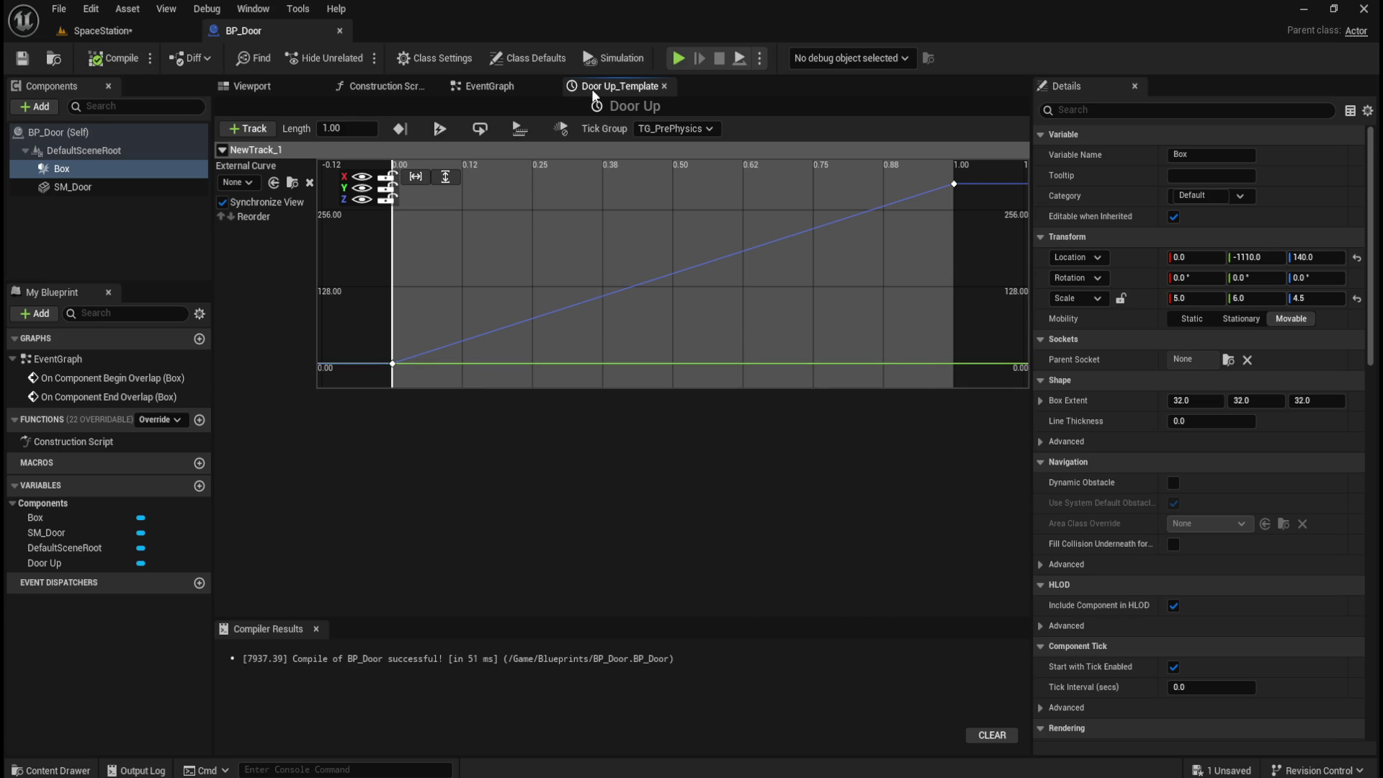
pyautogui.click(491, 86)
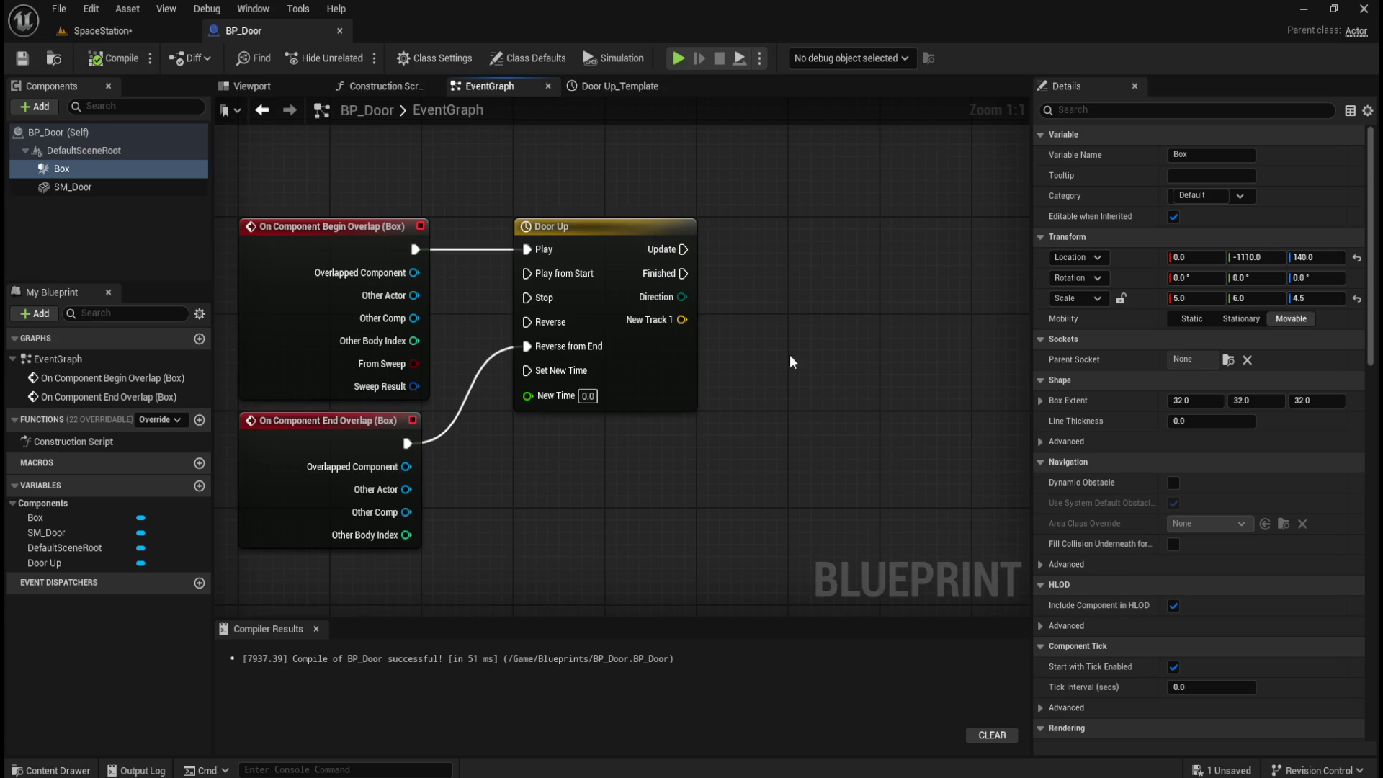
pyautogui.click(608, 87)
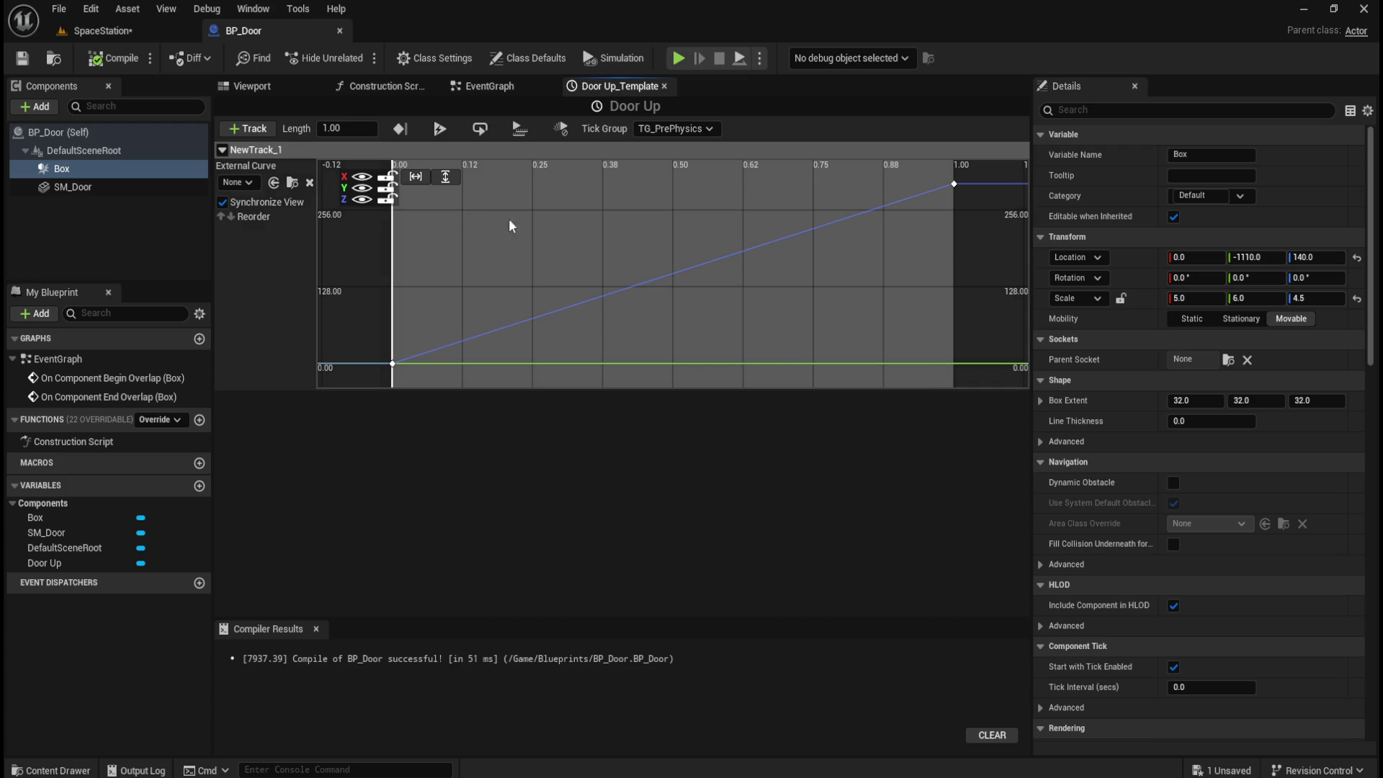
pyautogui.rightClick(261, 150)
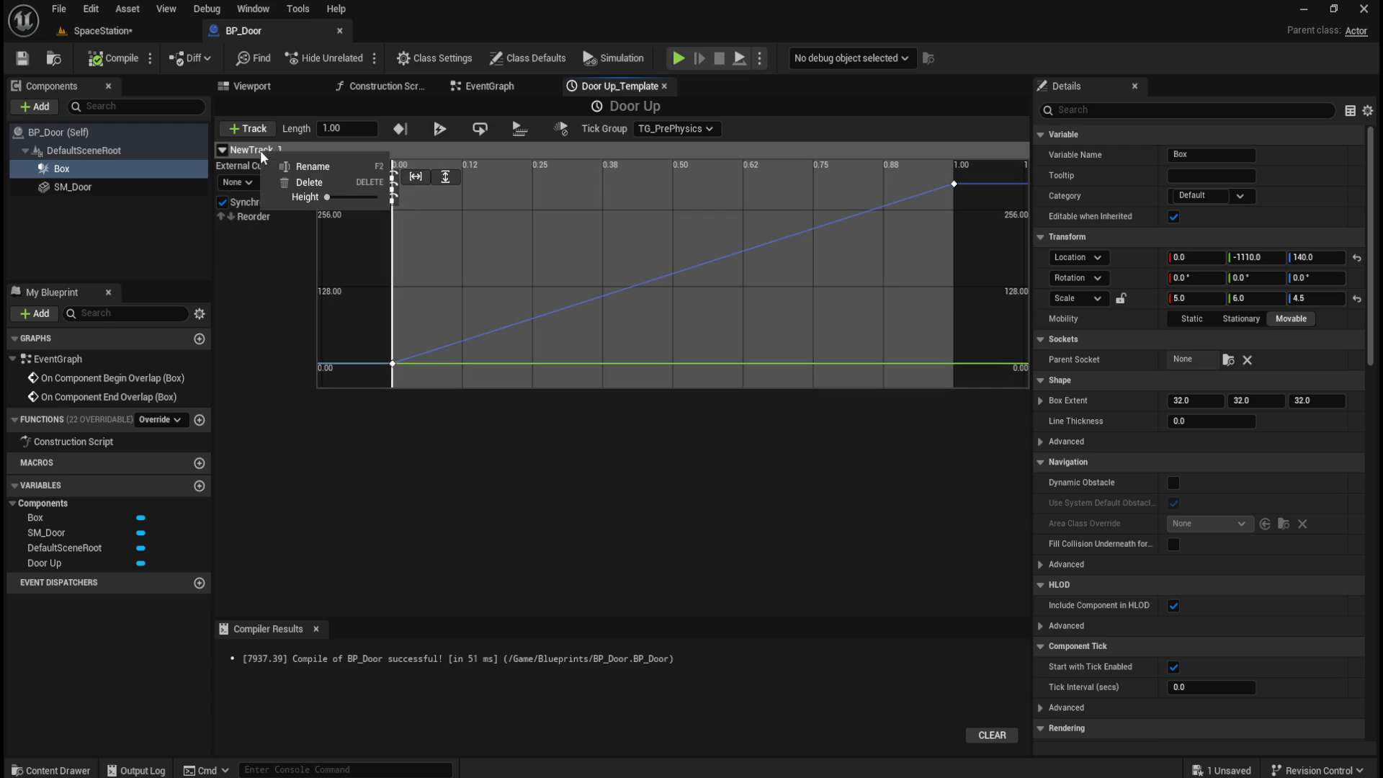
pyautogui.click(299, 166)
pyautogui.write('Z')
pyautogui.press('Return')
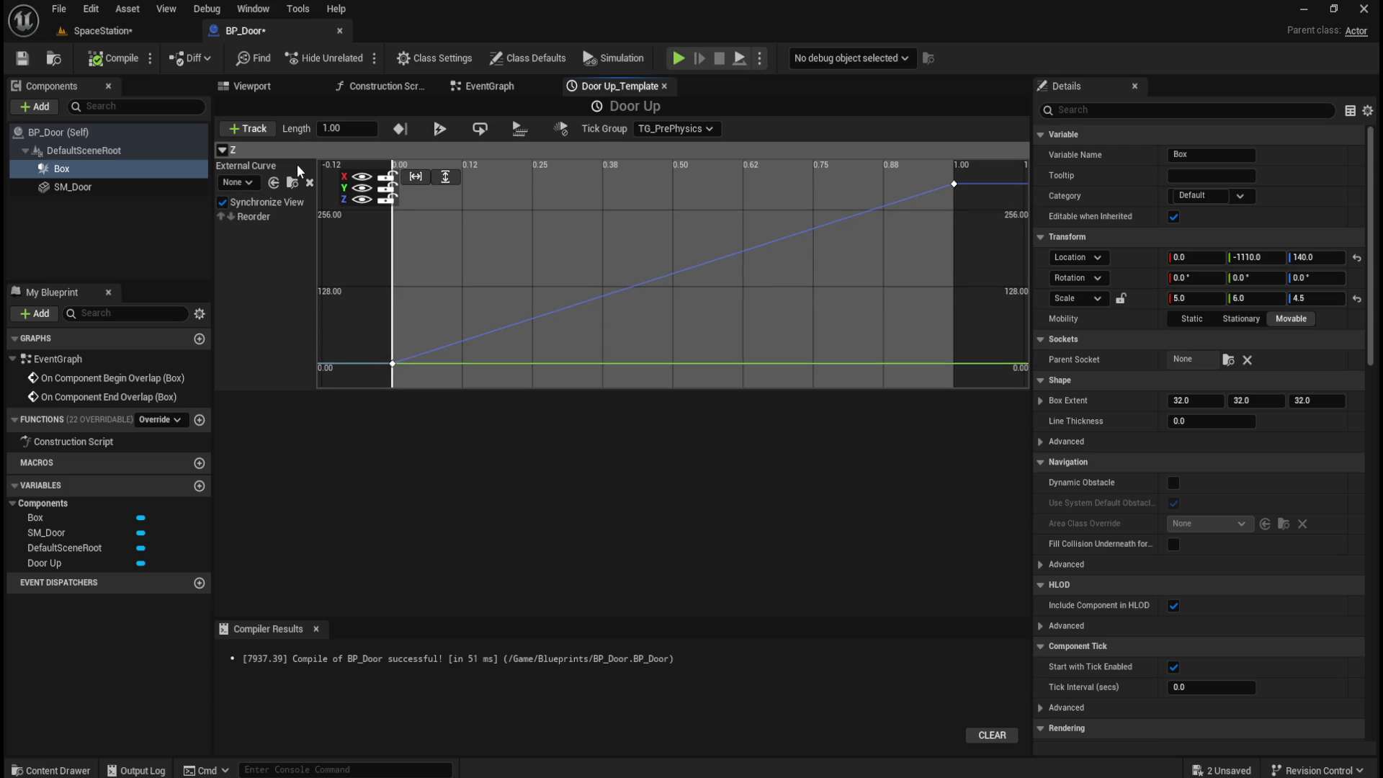
pyautogui.click(105, 59)
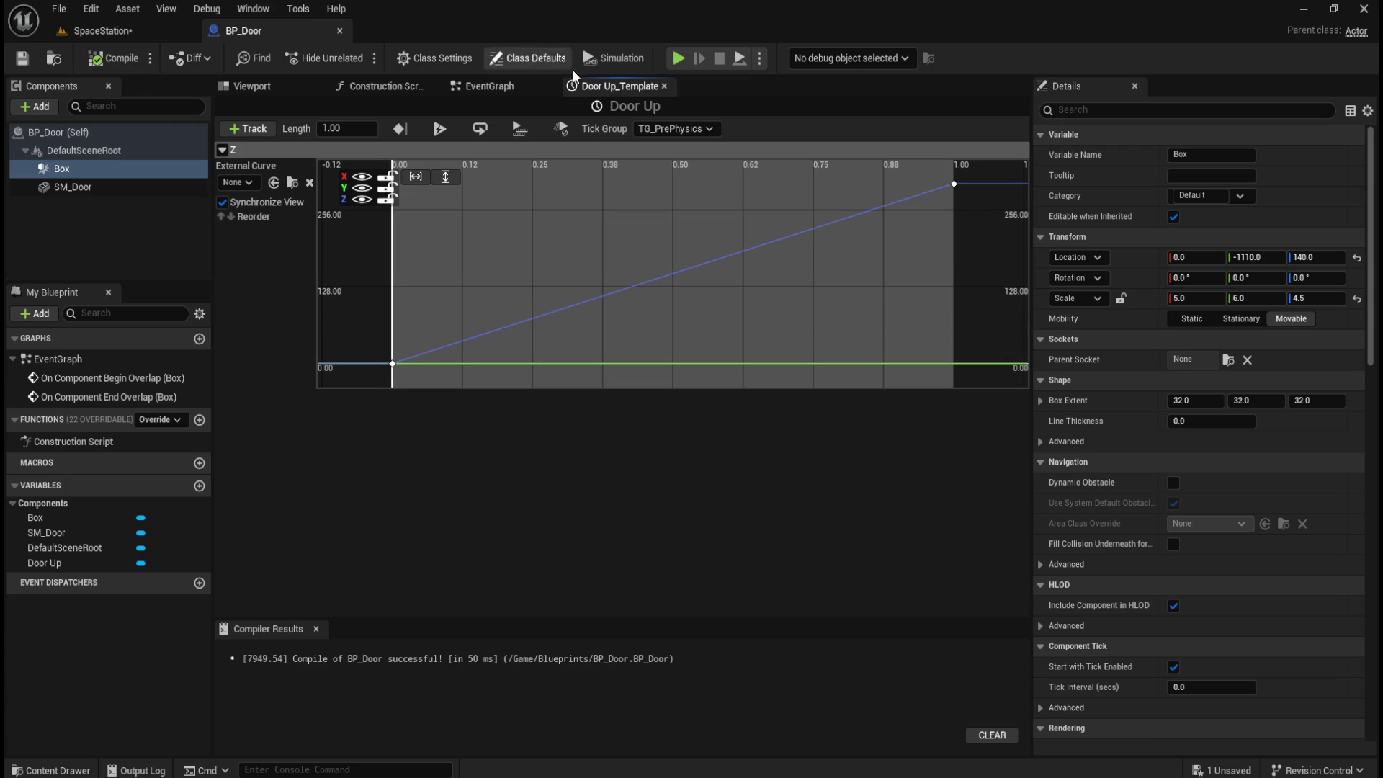
# - In the event graph, add an SM_Door reference and a Set Relative Location node for it
pyautogui.click(491, 87)
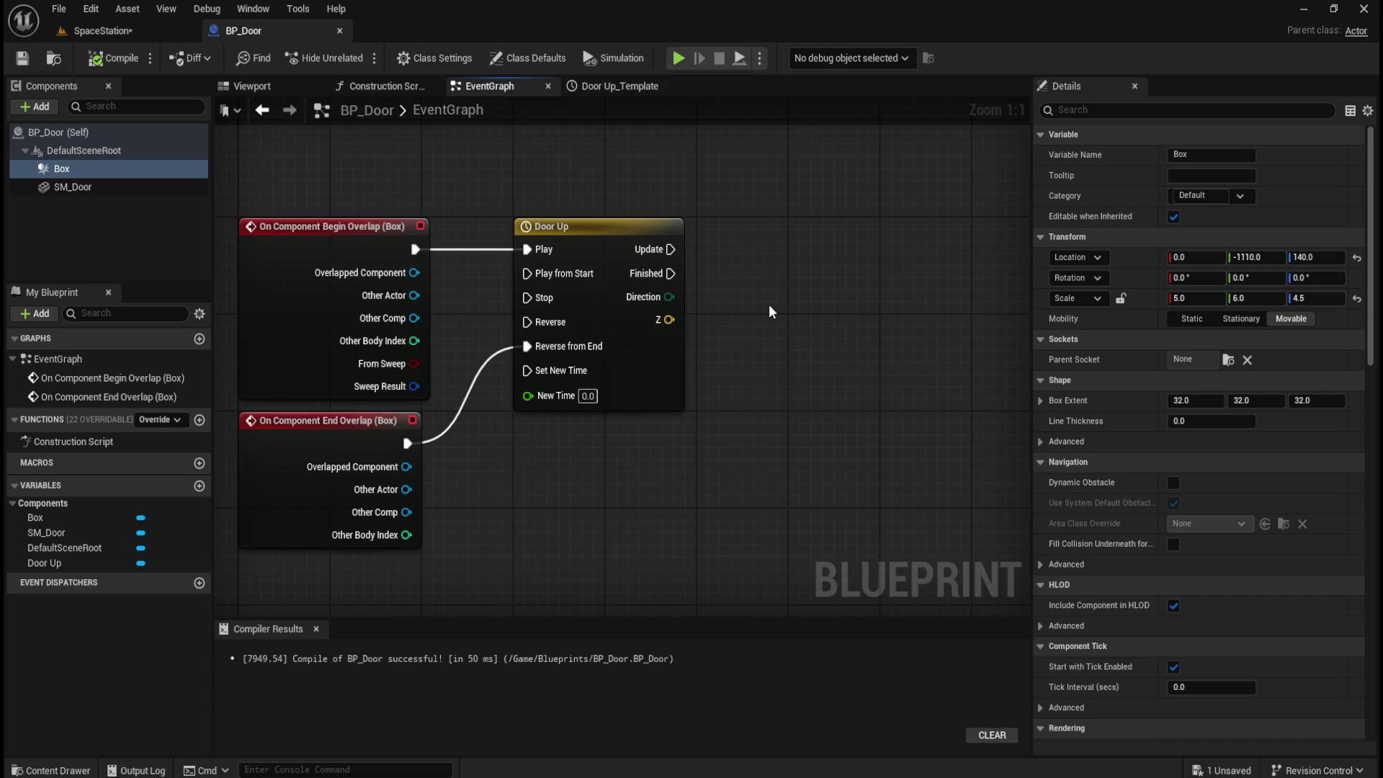
pyautogui.moveTo(772, 321); pyautogui.dragTo(697, 389)
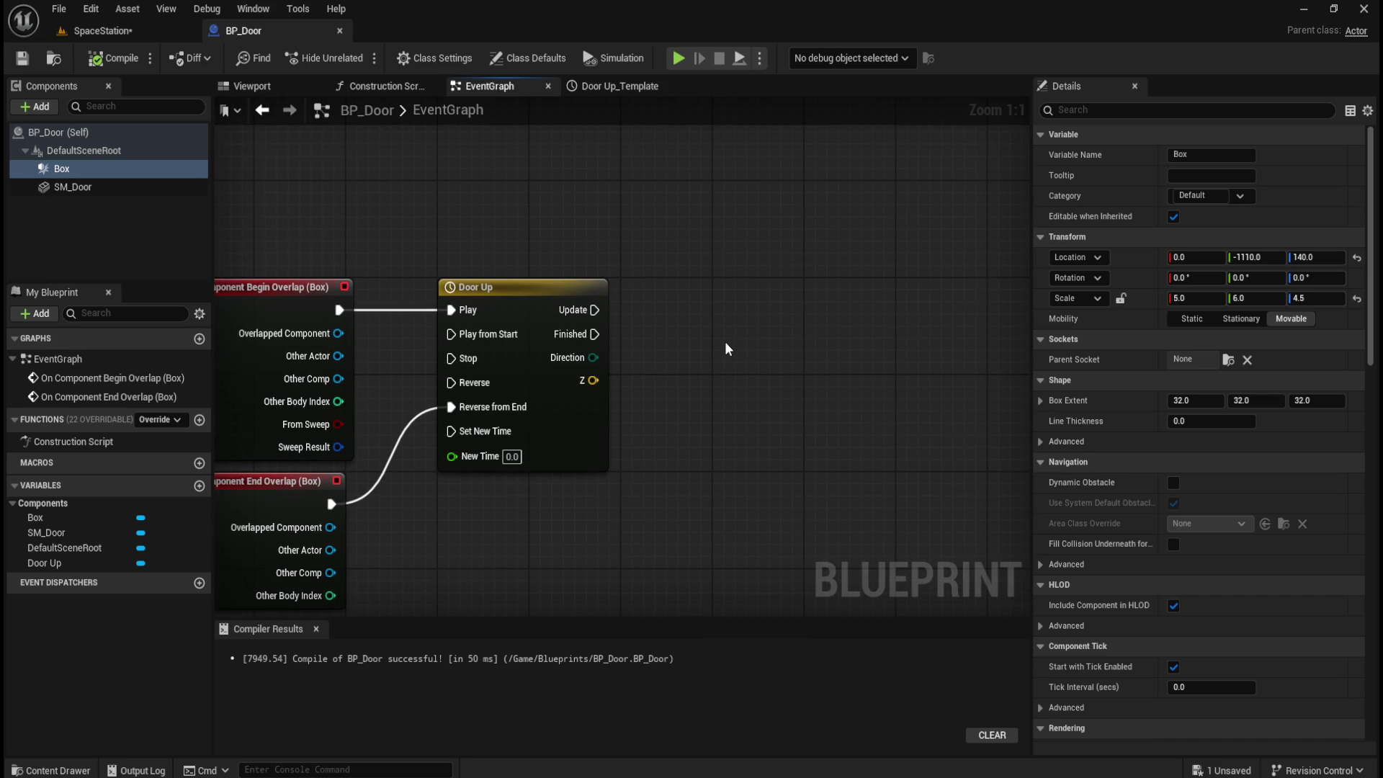
pyautogui.moveTo(71, 189)
pyautogui.mouseDown()
pyautogui.moveTo(714, 327)
pyautogui.moveTo(718, 291)
pyautogui.moveTo(845, 305)
pyautogui.mouseUp()
pyautogui.write('set relative')
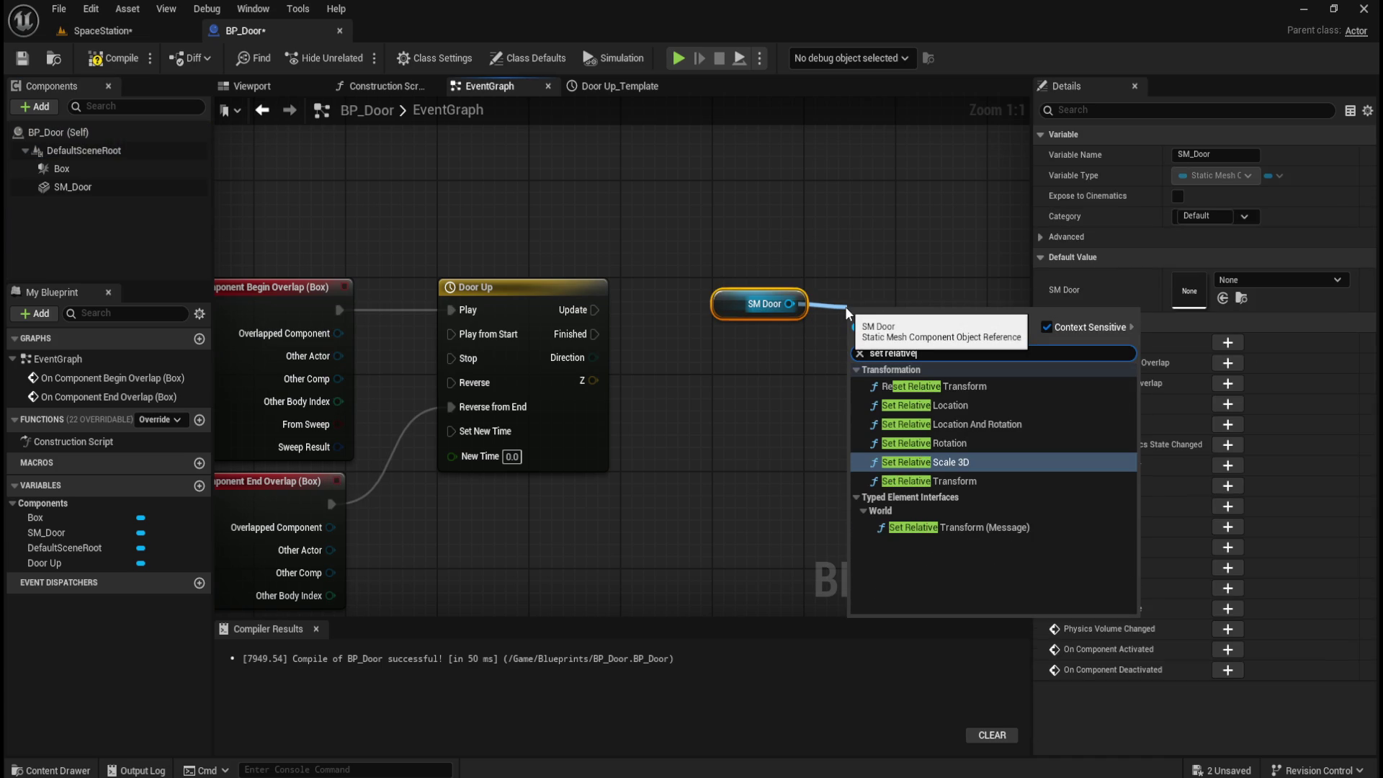
pyautogui.press('Up')
pyautogui.press('Up')
pyautogui.press('Up')
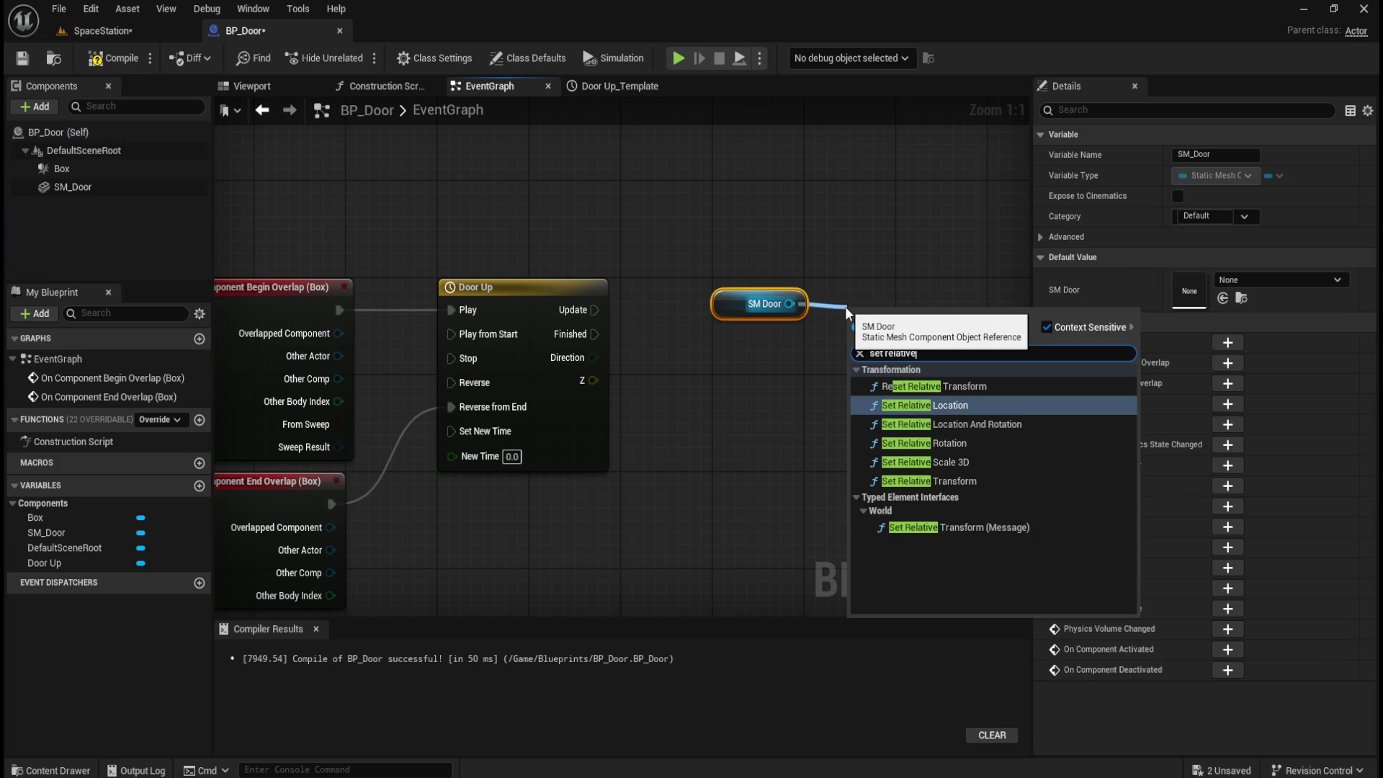
pyautogui.press('Return')
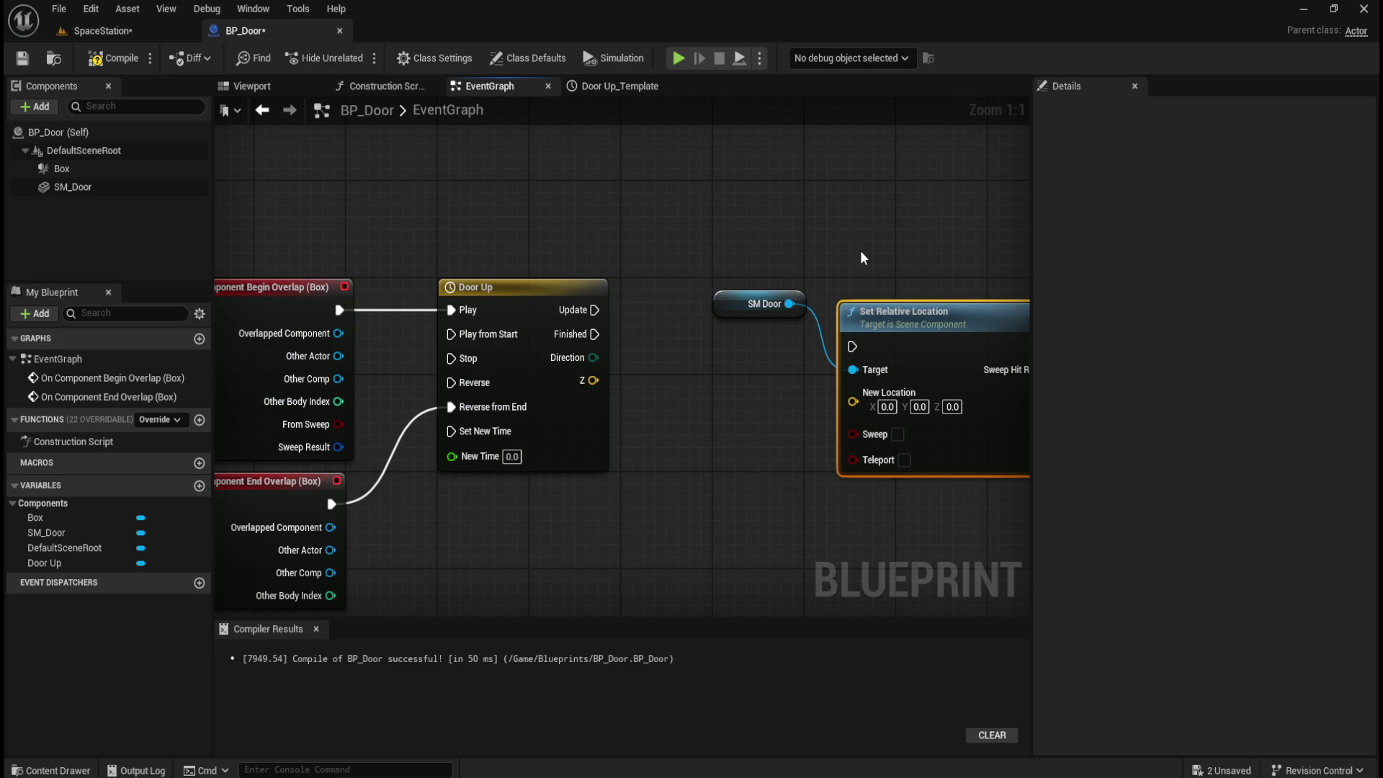
# - Undo the pin splits and wire Door Up's Z output into New Location
pyautogui.rightClick(861, 400)
pyautogui.click(913, 466)
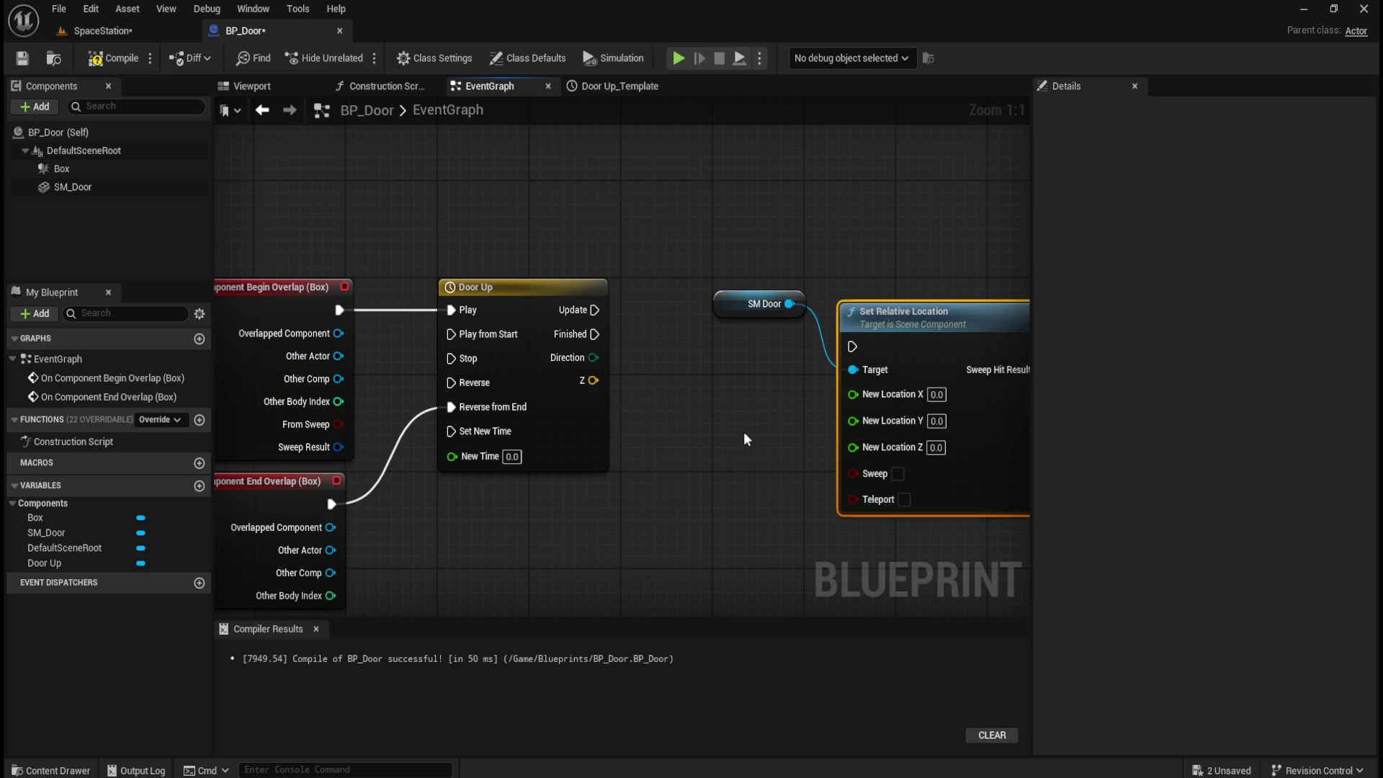
pyautogui.rightClick(589, 381)
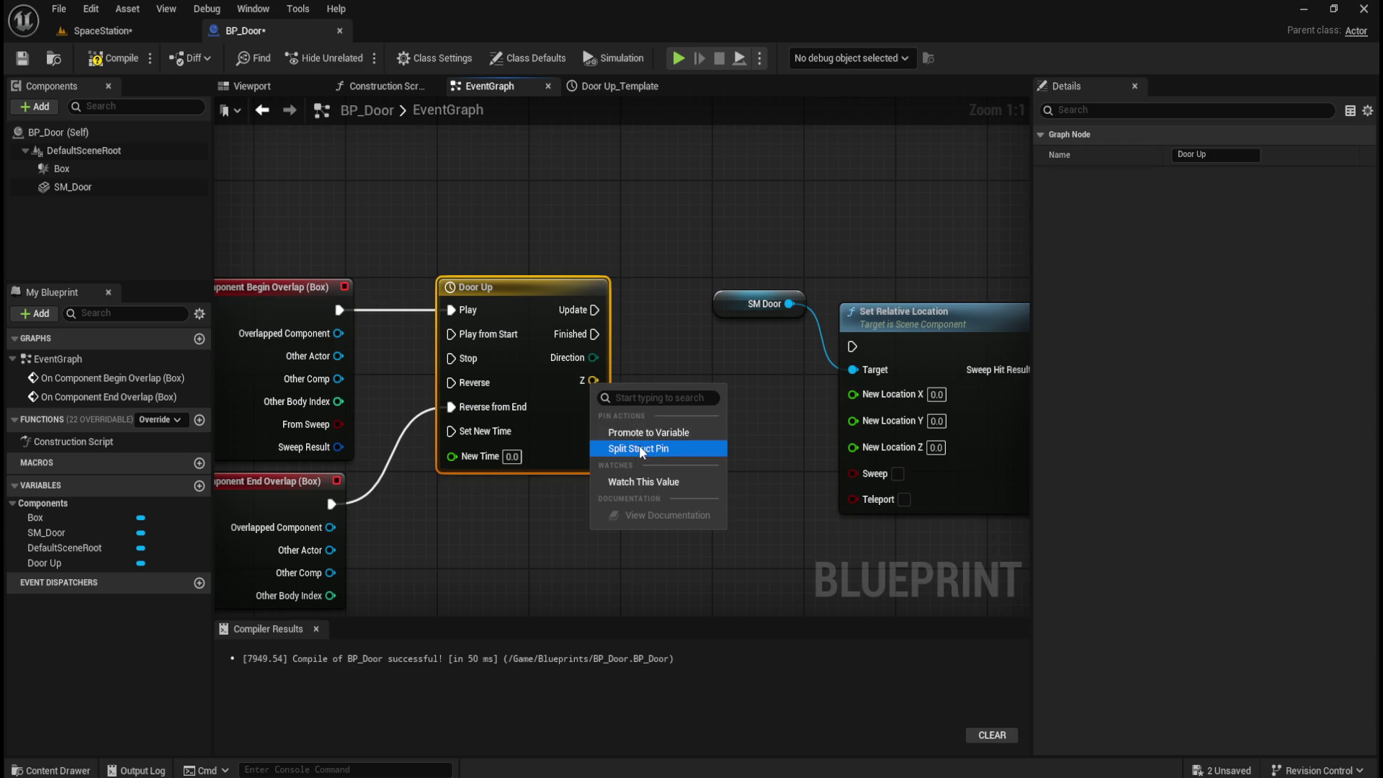
pyautogui.click(640, 450)
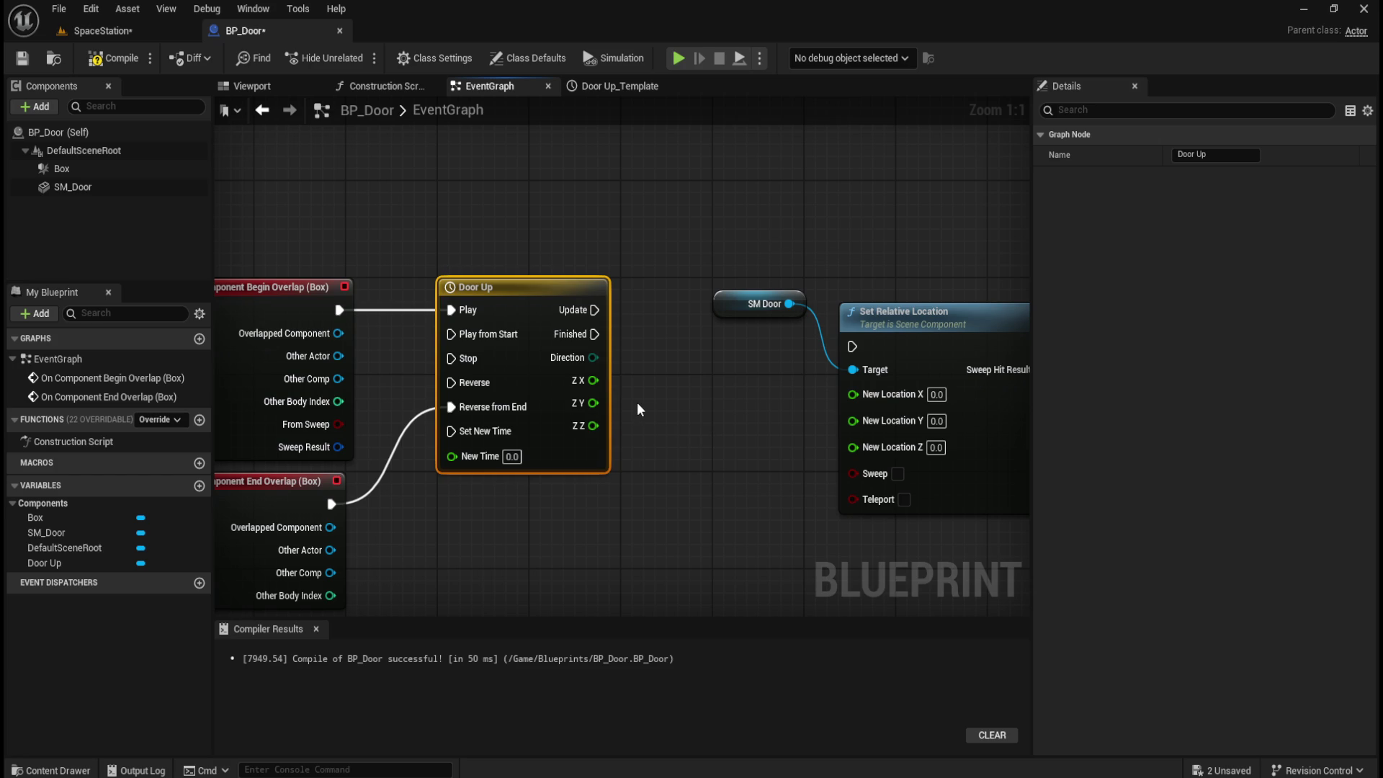
pyautogui.hotkey('ctrl', 'z')
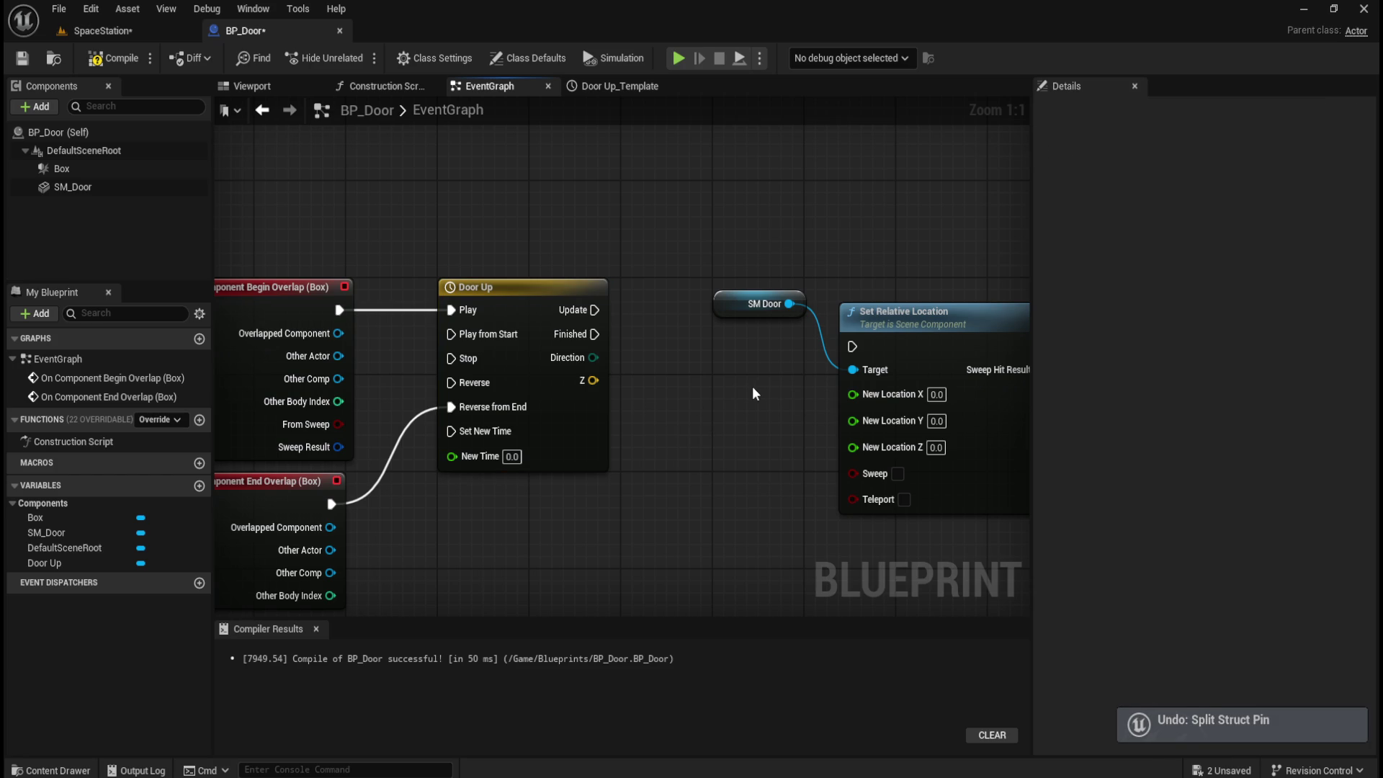
pyautogui.hotkey('ctrl', 'z')
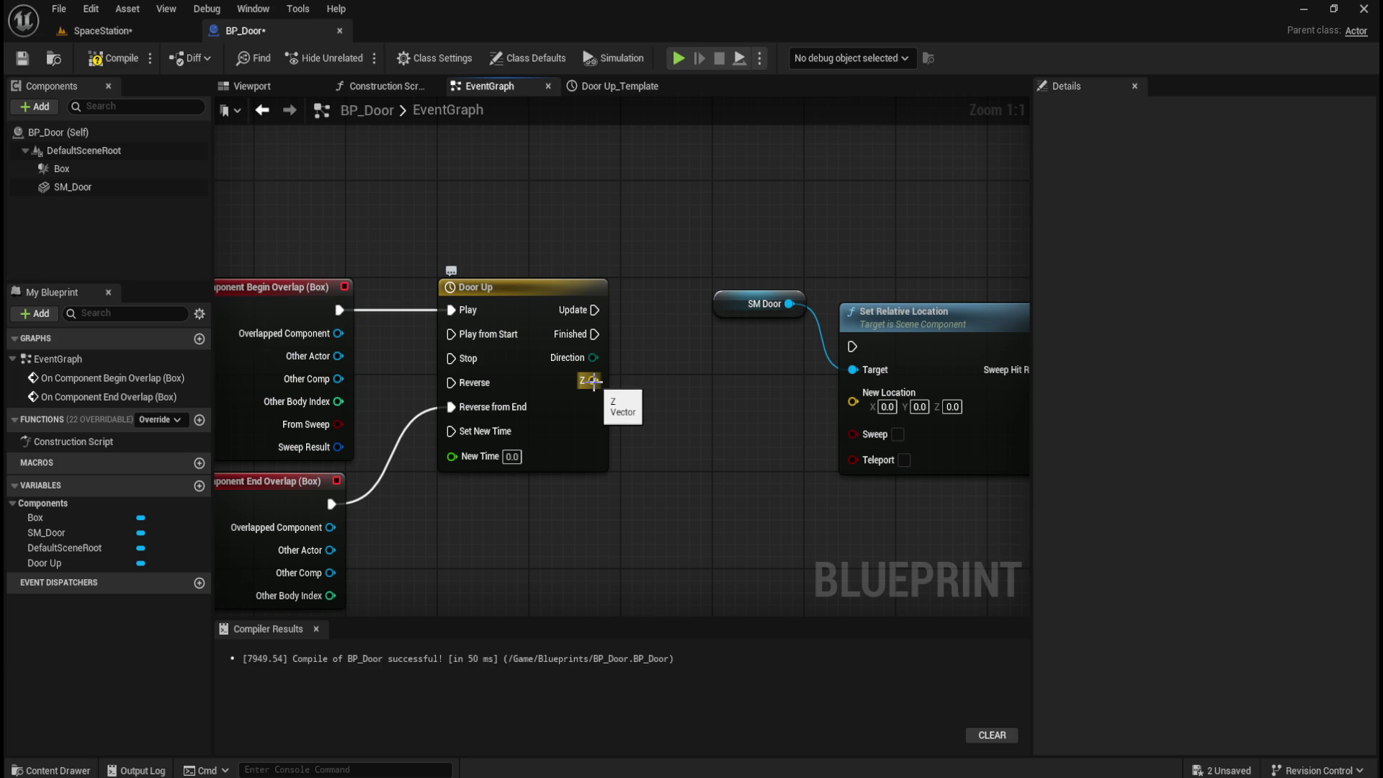
pyautogui.moveTo(592, 381); pyautogui.dragTo(856, 404)
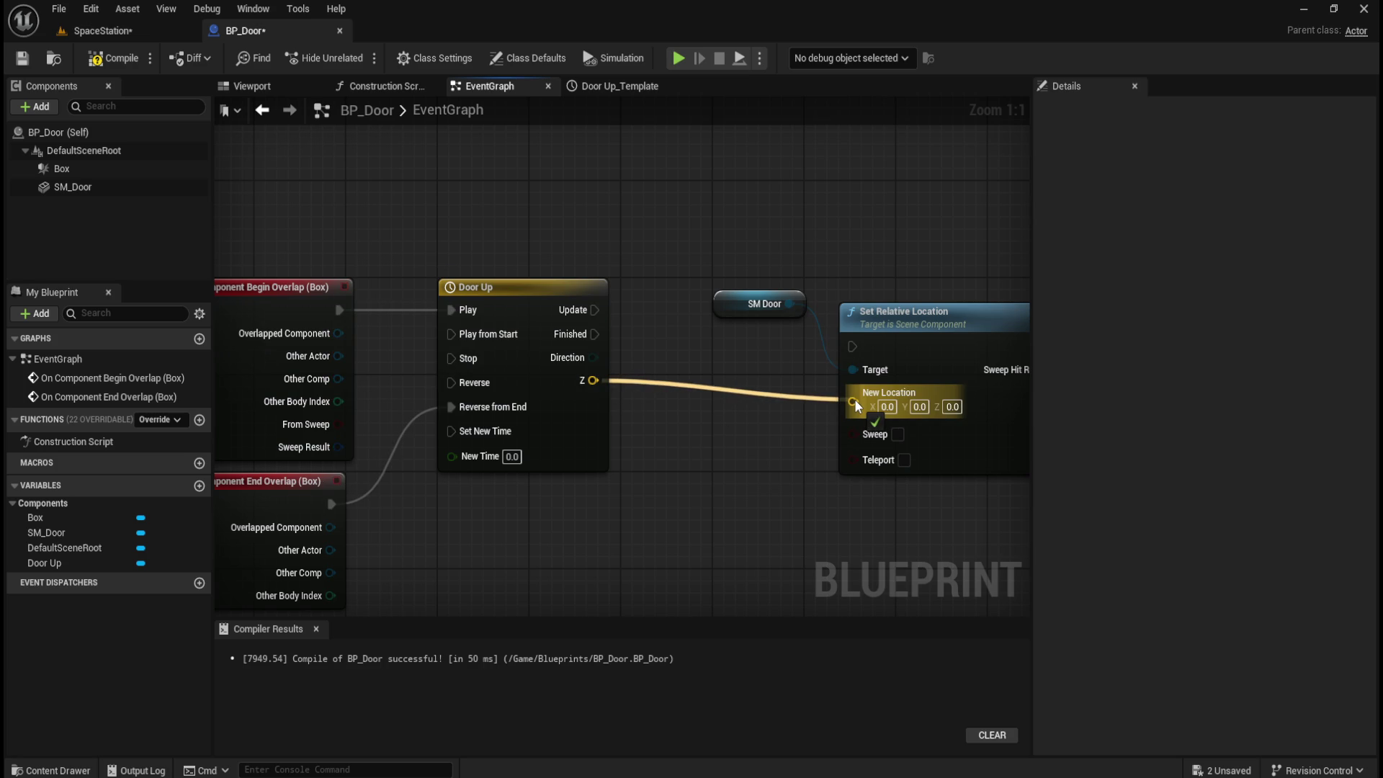
pyautogui.moveTo(854, 399); pyautogui.dragTo(854, 399)
# - Straighten the connections and line up the End Overlap, SM Door and Set Relative Location nodes
pyautogui.scroll(-2, 720, 440)
pyautogui.moveTo(412, 231); pyautogui.dragTo(825, 375)
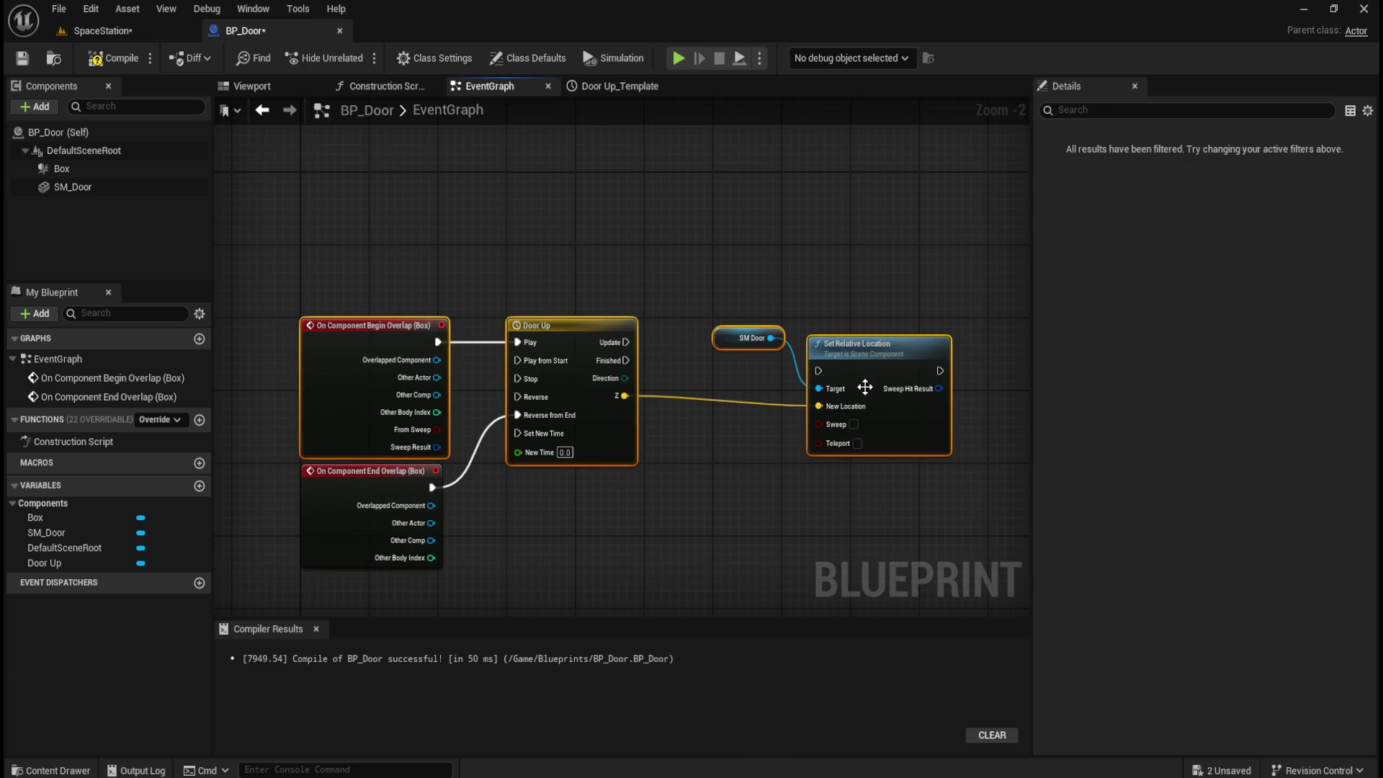
pyautogui.press('q')
pyautogui.click(511, 497)
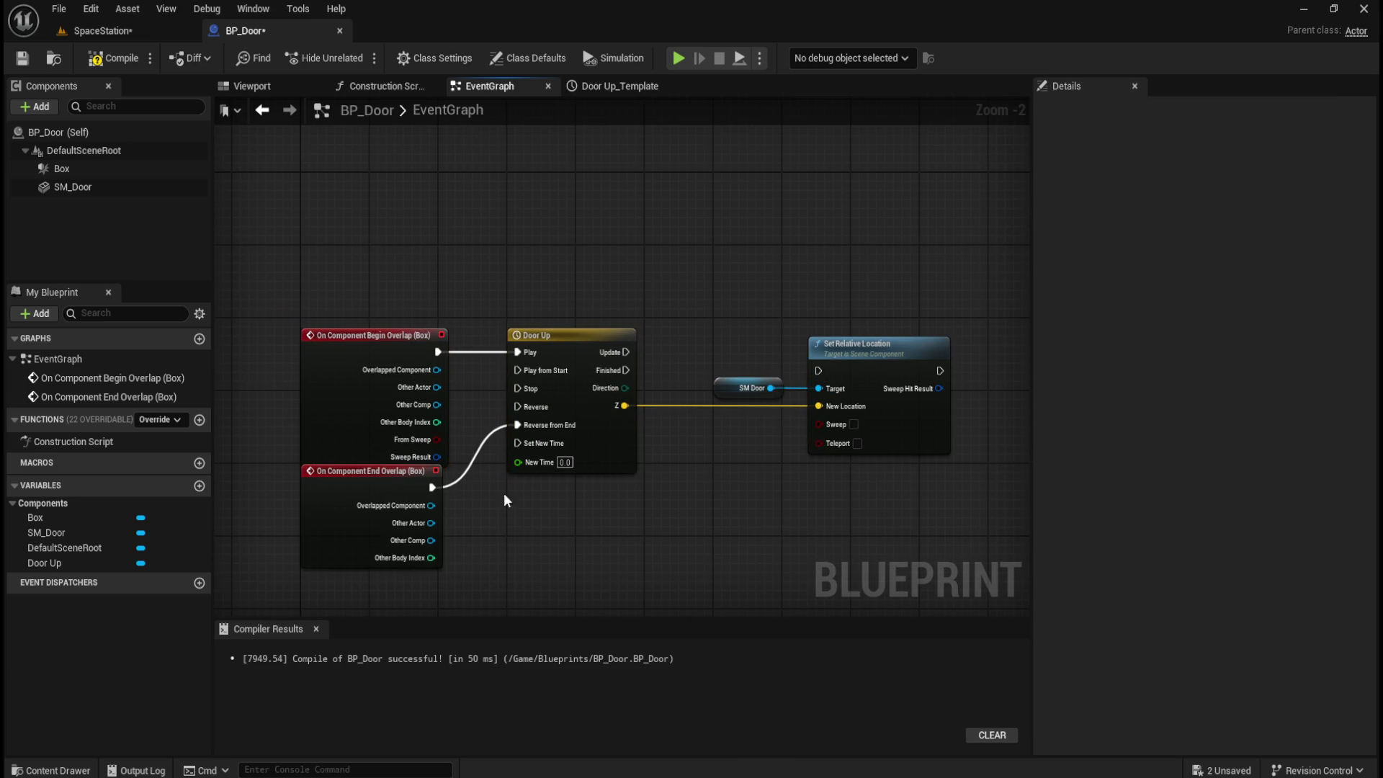
pyautogui.click(337, 538)
pyautogui.press('Down')
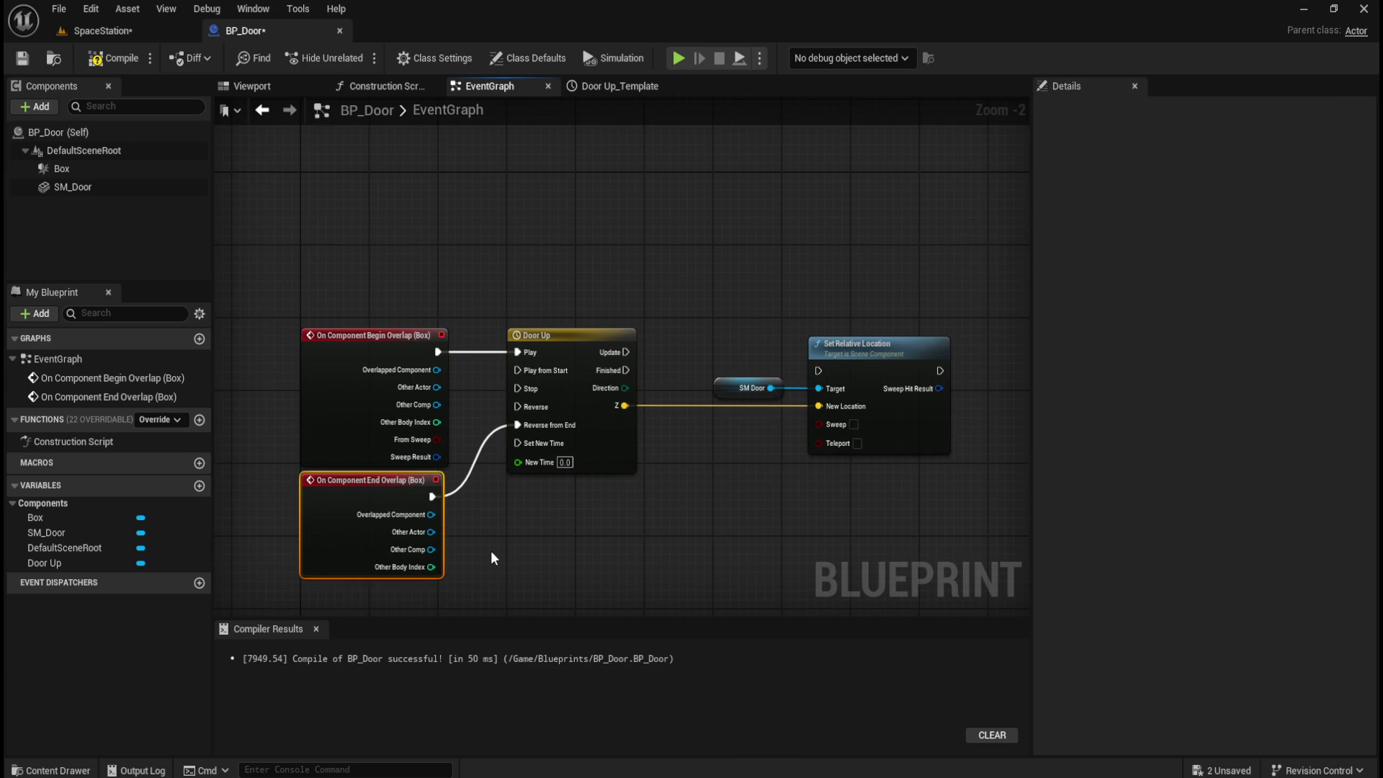
pyautogui.click(492, 559)
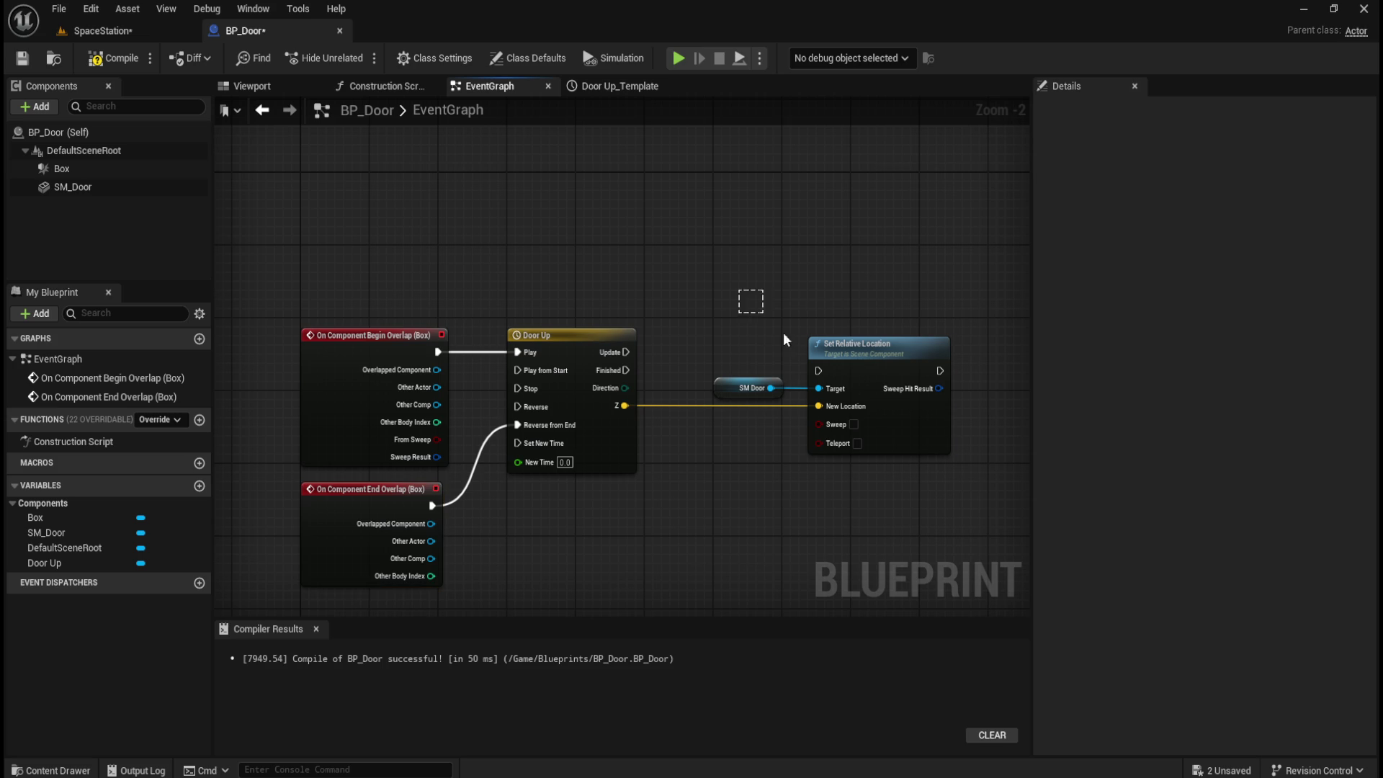
pyautogui.moveTo(745, 301); pyautogui.dragTo(902, 439)
pyautogui.press('Left')
pyautogui.press('Left')
pyautogui.press('Left')
pyautogui.press('Left')
pyautogui.click(782, 510)
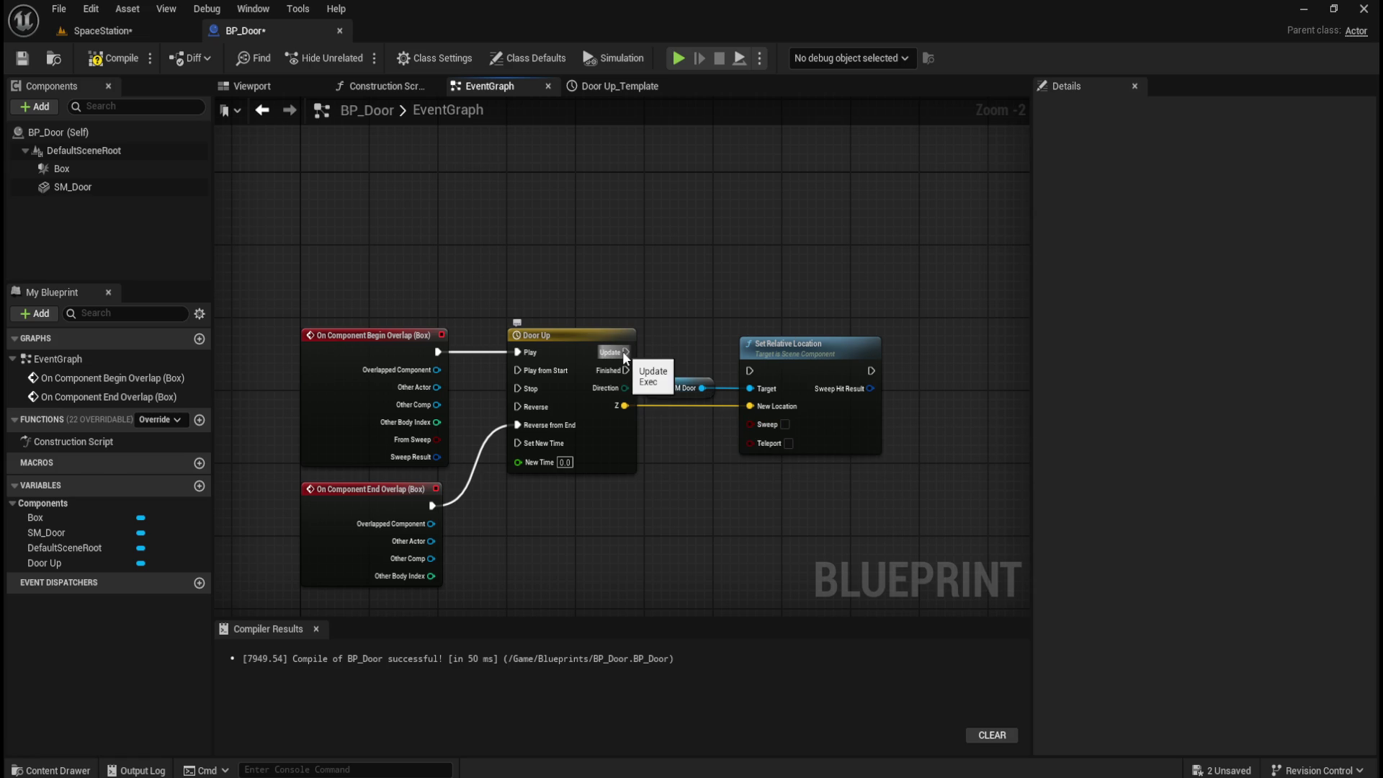
# - Wire Door Up's Update output to Set Relative Location's execution input
pyautogui.moveTo(624, 353)
pyautogui.mouseDown()
pyautogui.moveTo(753, 370)
pyautogui.moveTo(755, 384)
pyautogui.mouseUp()
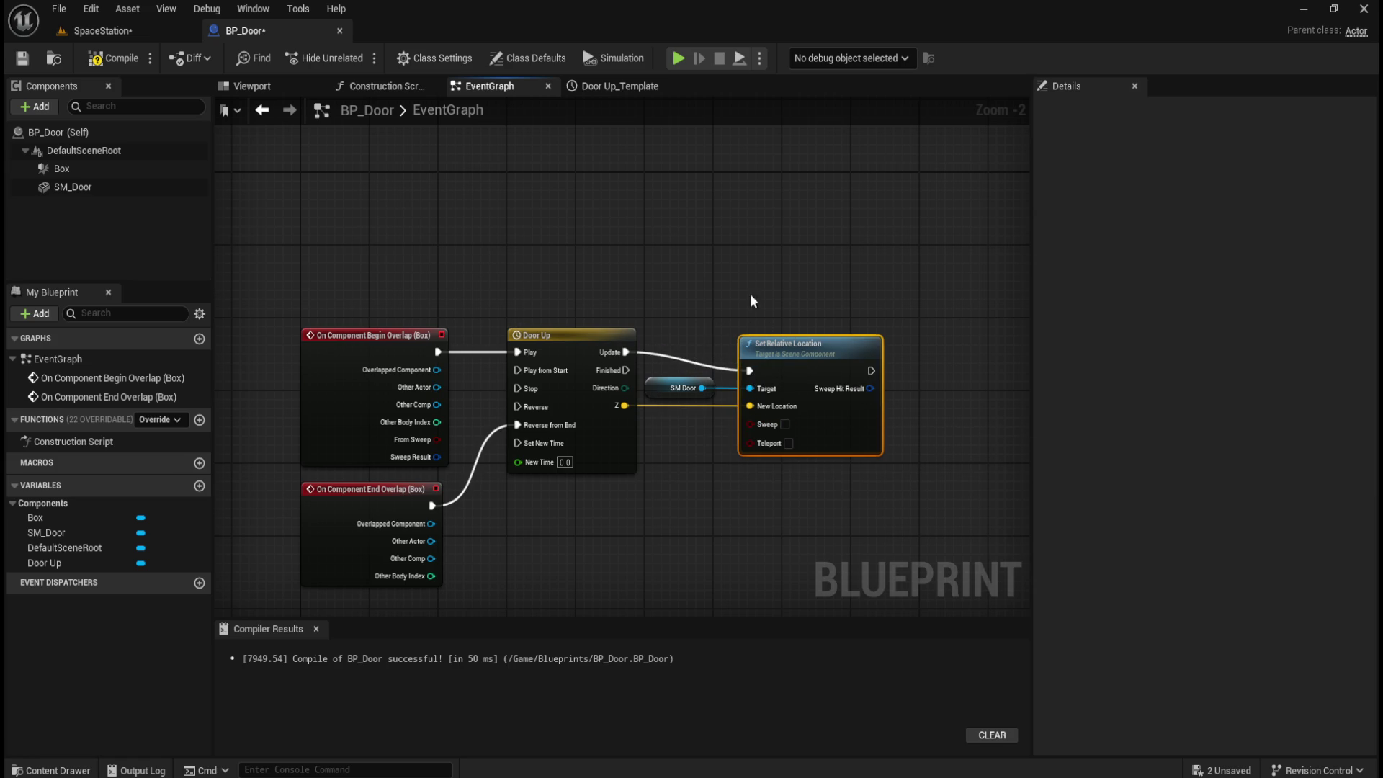
pyautogui.moveTo(834, 340); pyautogui.dragTo(834, 322)
pyautogui.click(834, 322)
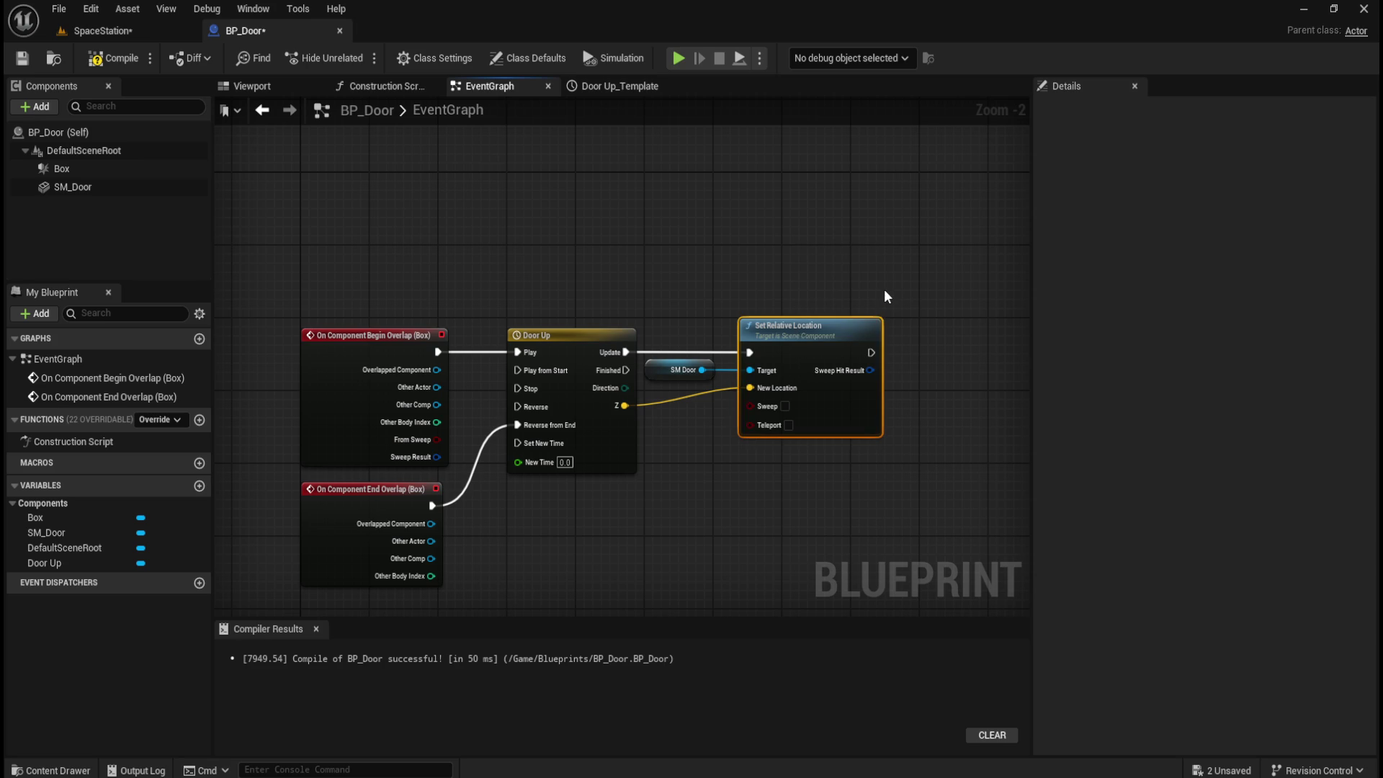
pyautogui.click(568, 195)
# - Compile and save BP_Door, then play the SpaceStation level
pyautogui.click(113, 63)
pyautogui.click(21, 58)
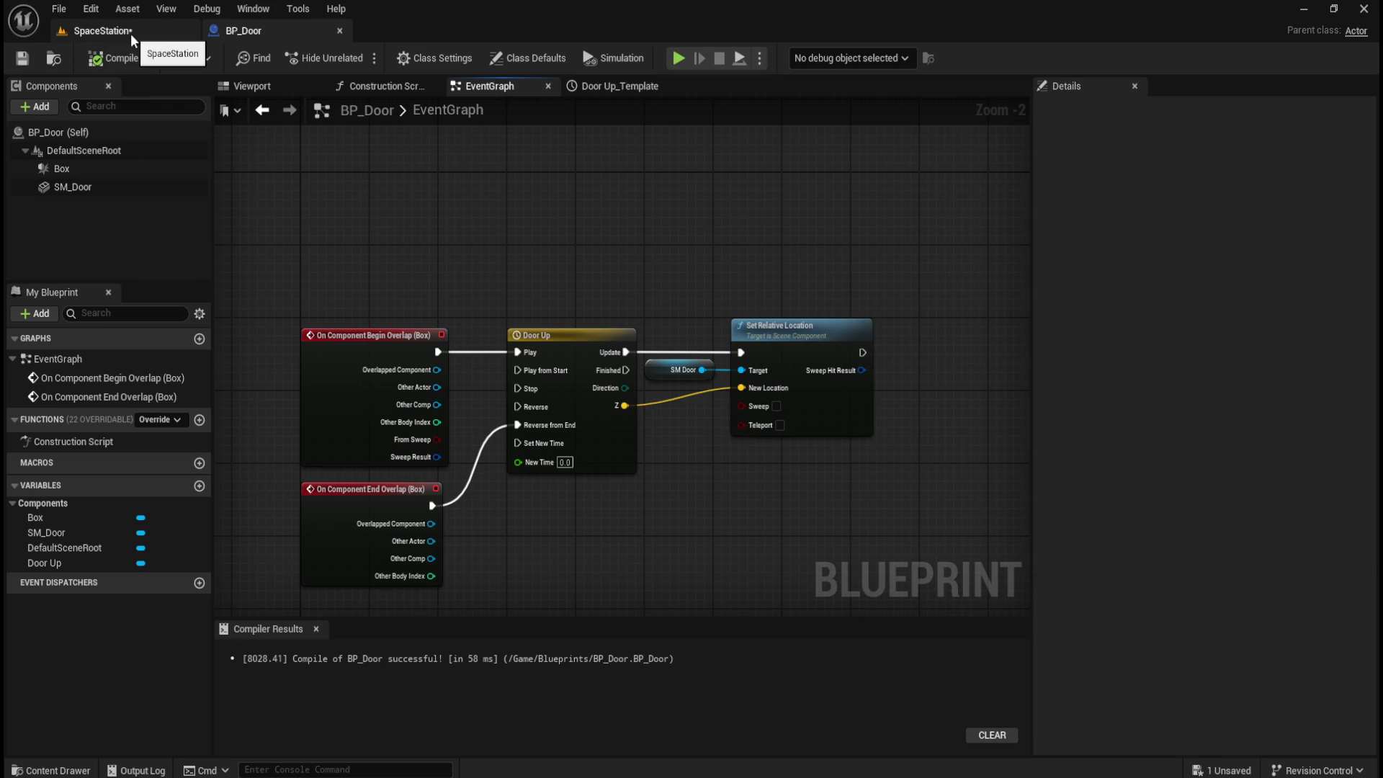
pyautogui.click(131, 33)
pyautogui.click(362, 60)
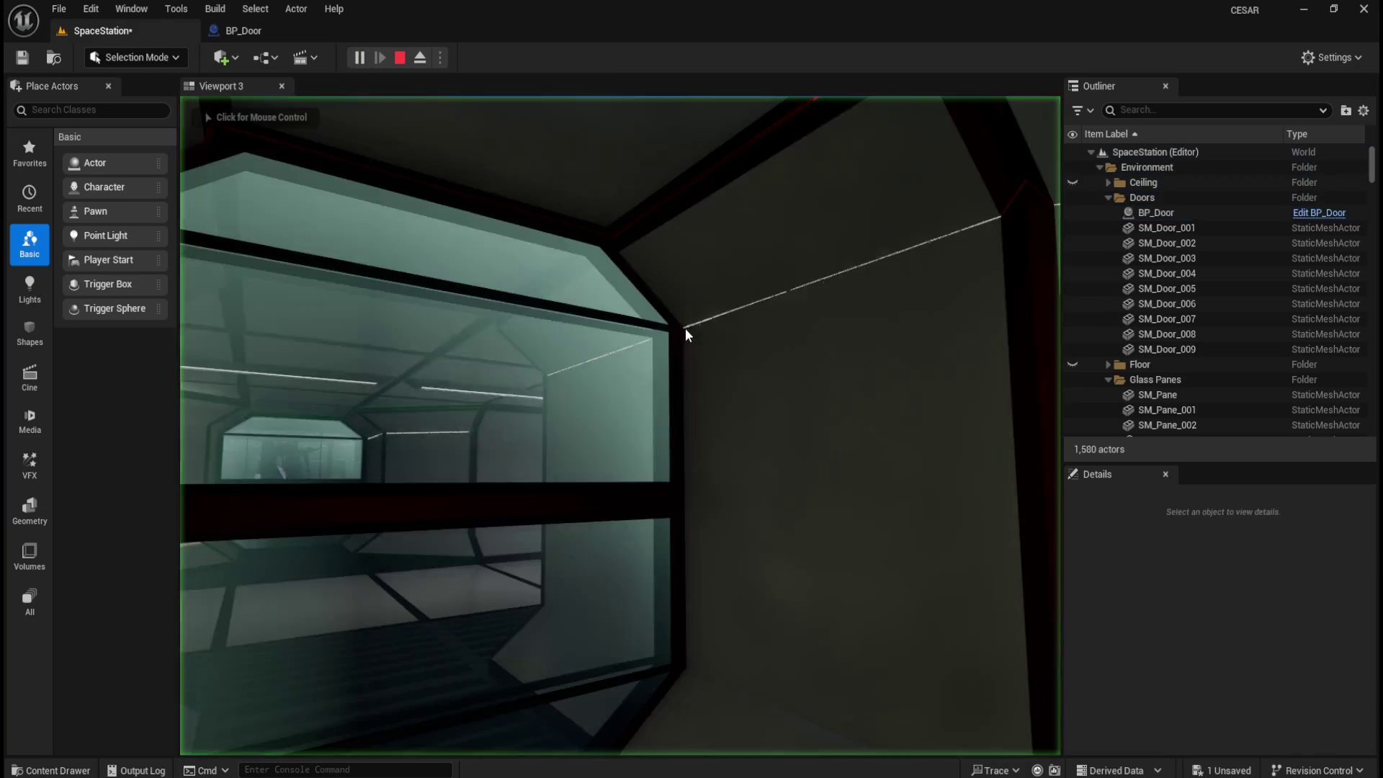
# - Walk forward through the corridor toward the glass door, then stop the play session
pyautogui.click(681, 330)
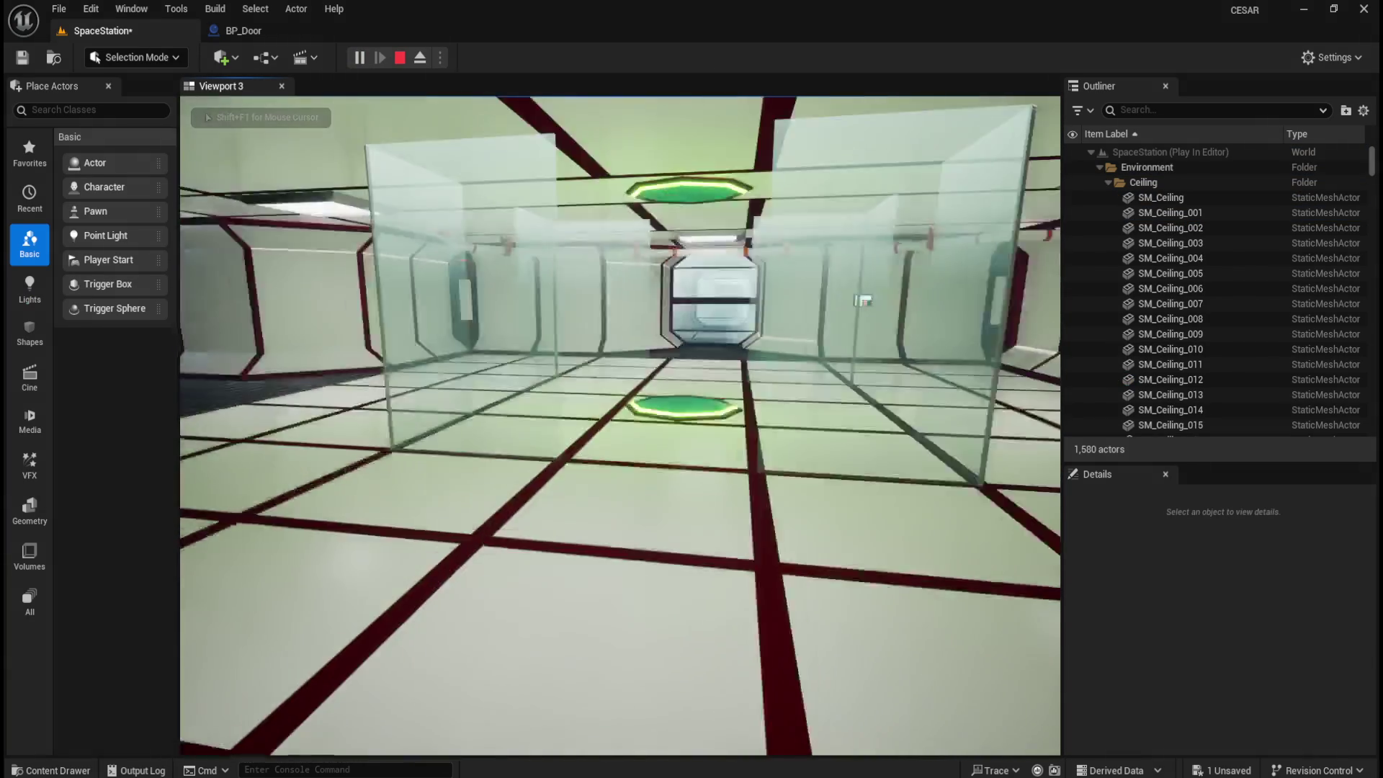
pyautogui.press('w')
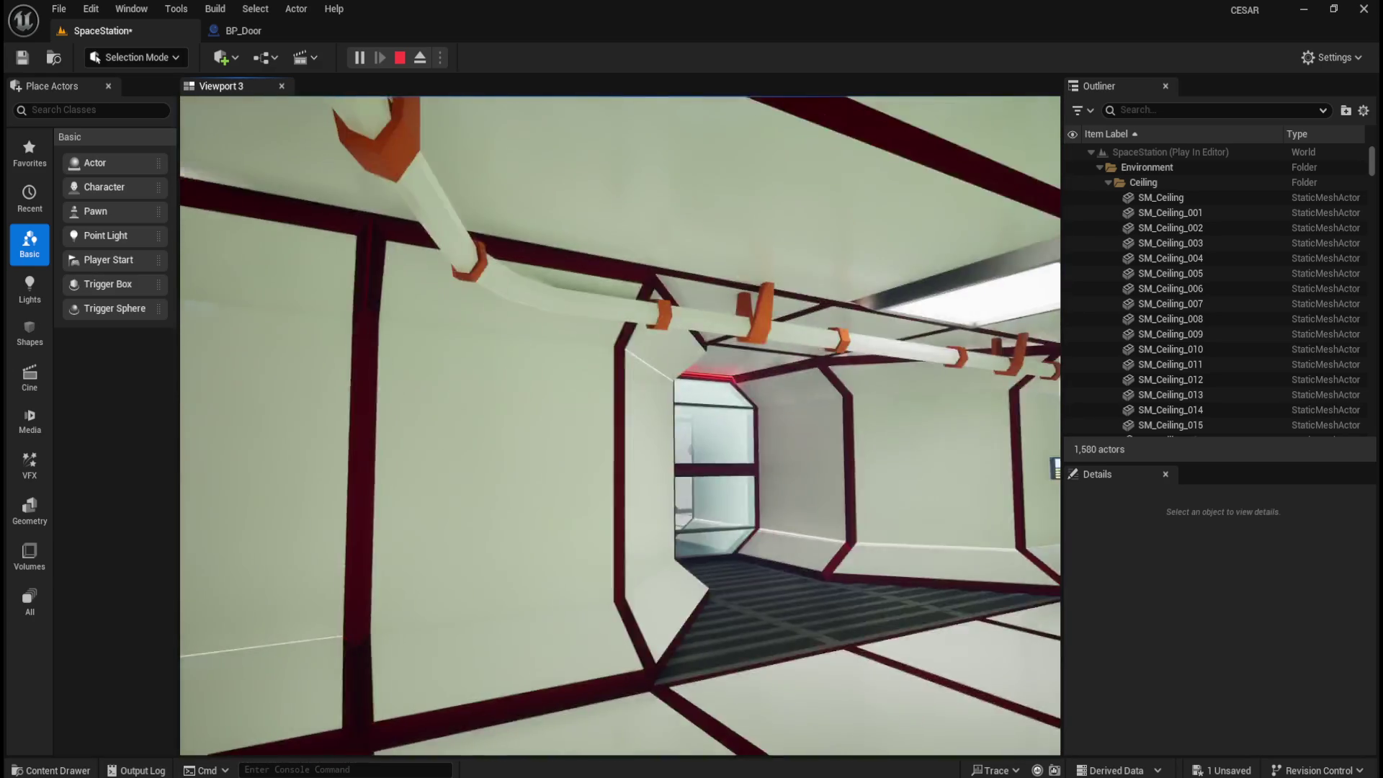
pyautogui.press('Escape')
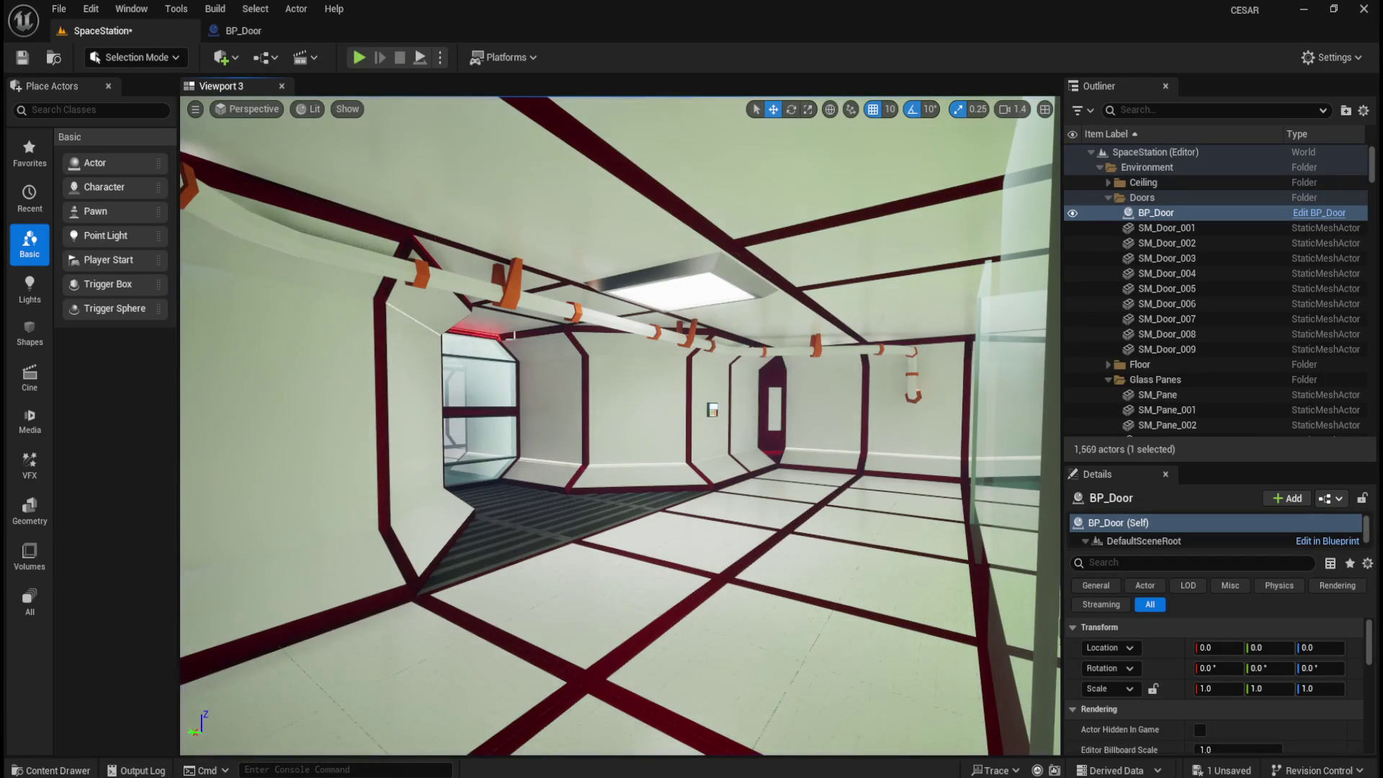
# - In the Outliner's Pipes folder, select SM_Pipe_Brown through SM_Pipe_White_007
pyautogui.scroll(-1, 1174, 322)
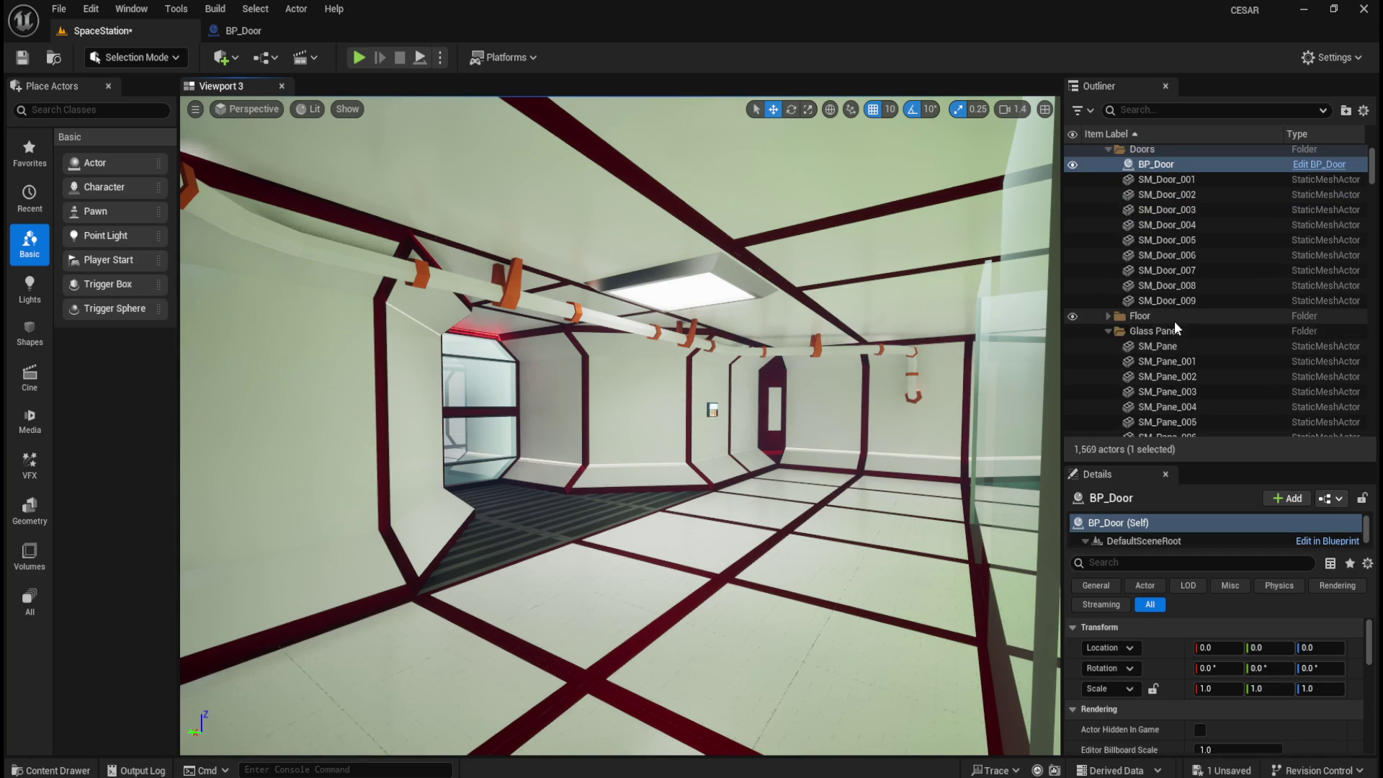
pyautogui.click(1110, 330)
pyautogui.click(1108, 362)
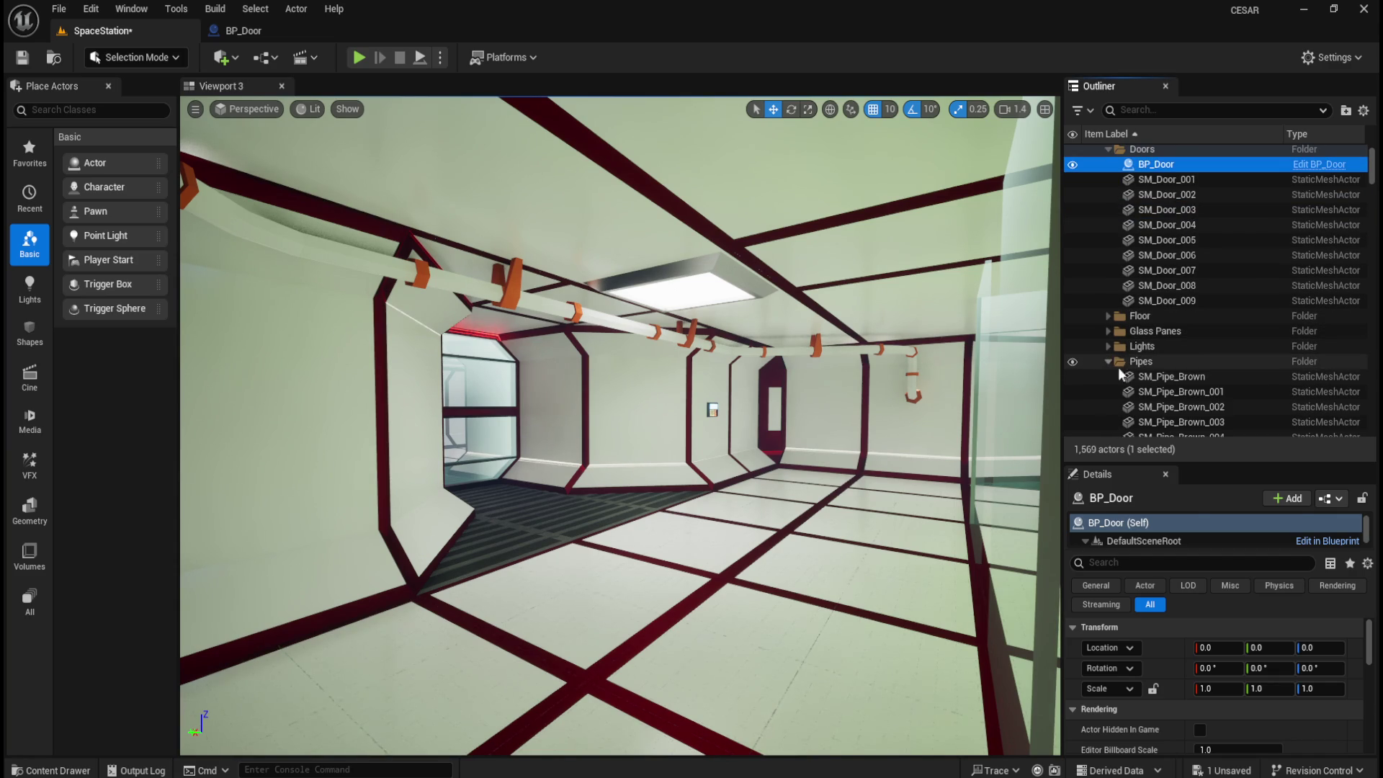
pyautogui.click(1163, 377)
pyautogui.scroll(-10, 1200, 374)
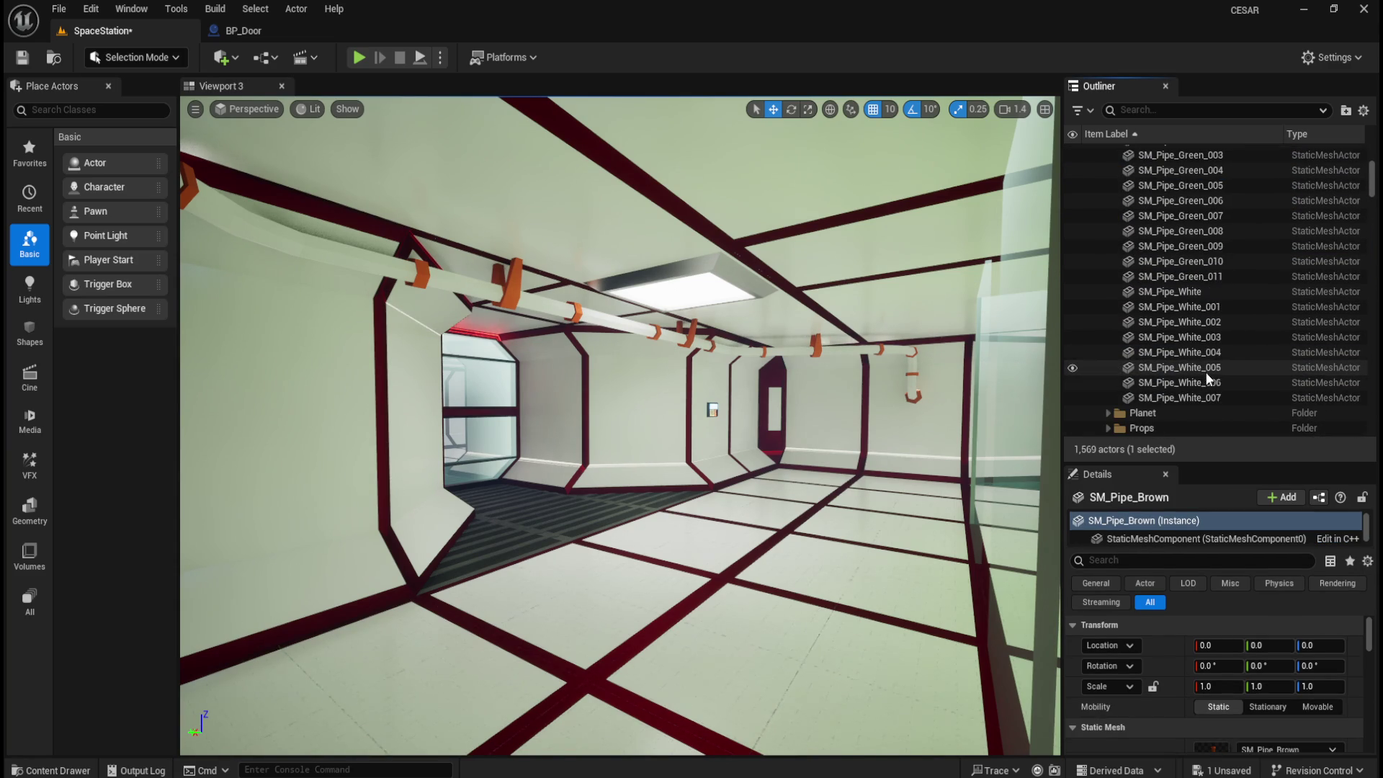
pyautogui.keyDown('shift'); pyautogui.click(1197, 396); pyautogui.keyUp('shift')
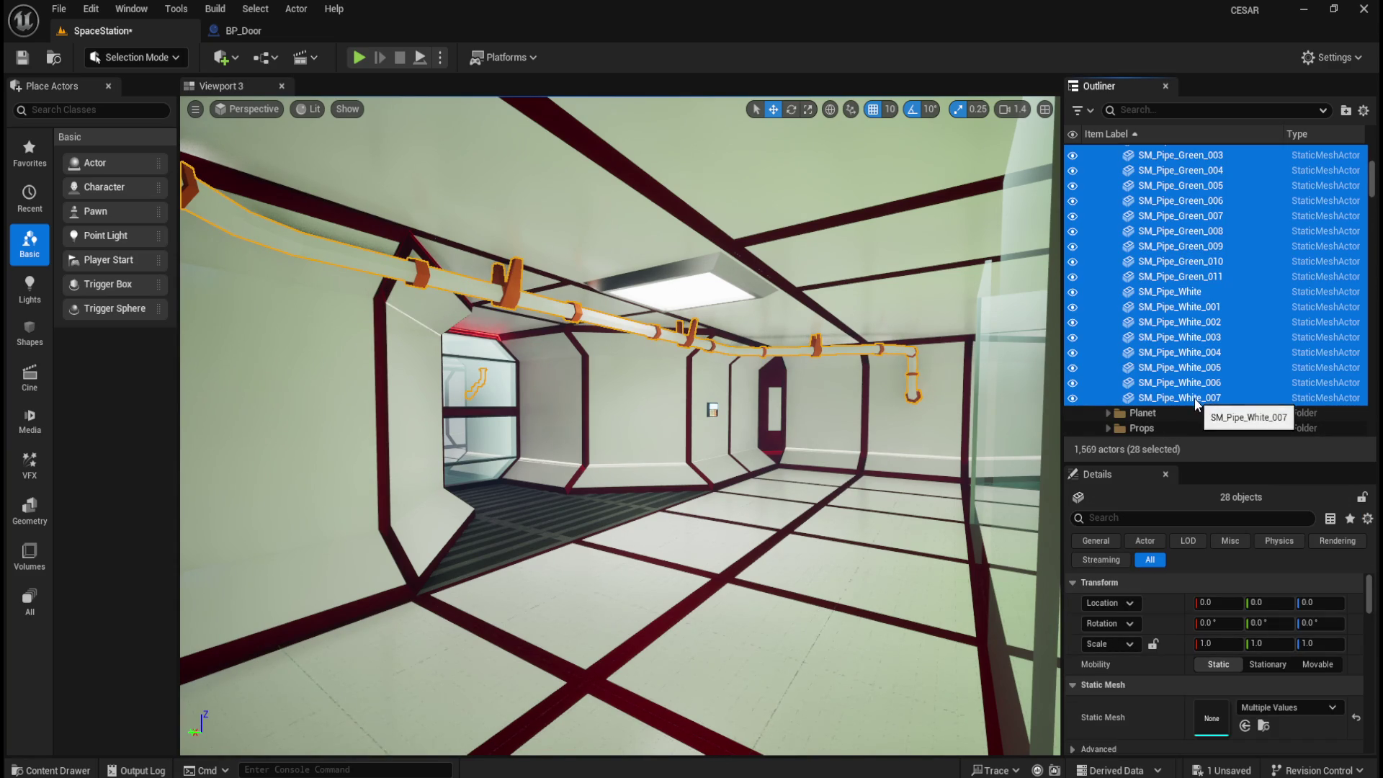
# - Set the selected pipes' Collision Presets to OverlapAll, save the level, and play it
pyautogui.scroll(-2, 1157, 714)
pyautogui.scroll(-3, 1157, 725)
pyautogui.scroll(-3, 1164, 651)
pyautogui.scroll(-10, 1164, 651)
pyautogui.scroll(-4, 1159, 651)
pyautogui.scroll(-1, 1152, 697)
pyautogui.click(1234, 669)
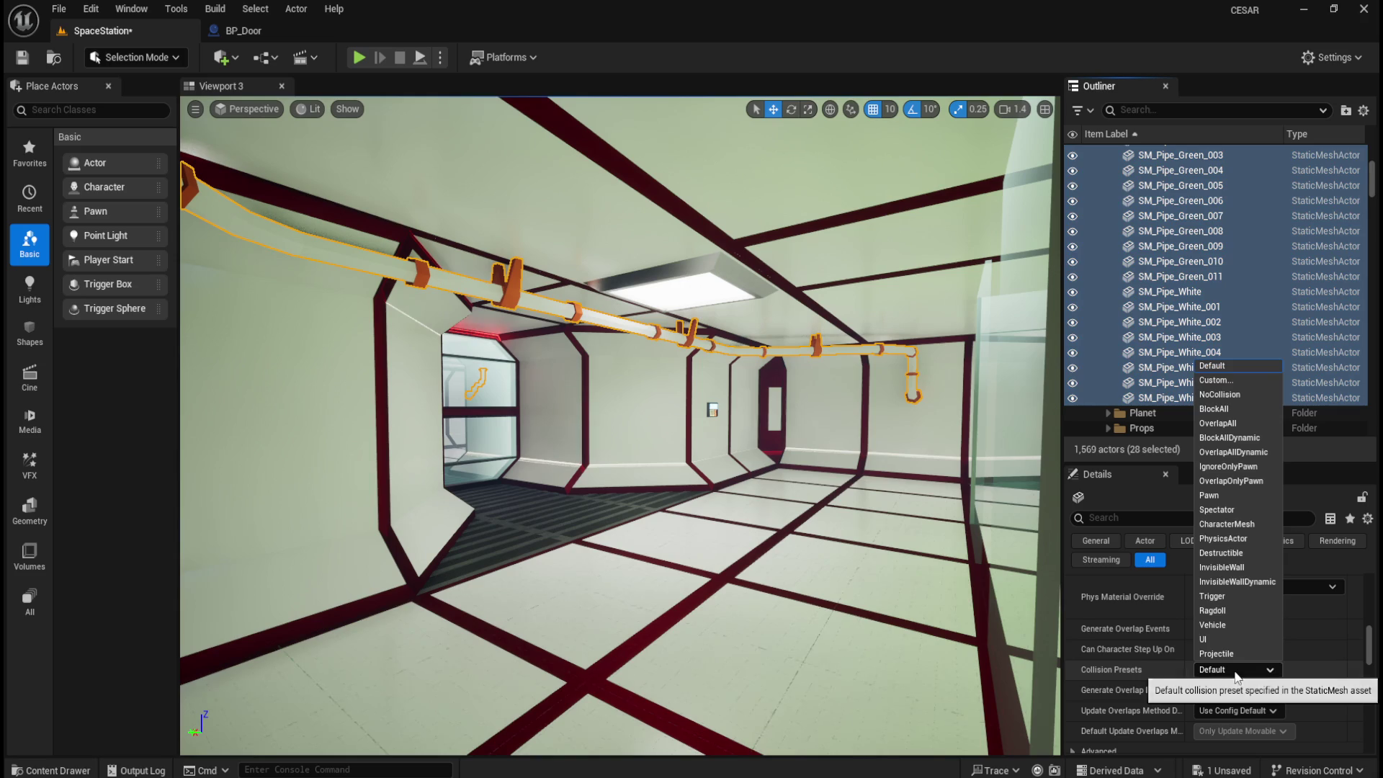
pyautogui.click(1237, 423)
pyautogui.click(22, 58)
pyautogui.click(357, 59)
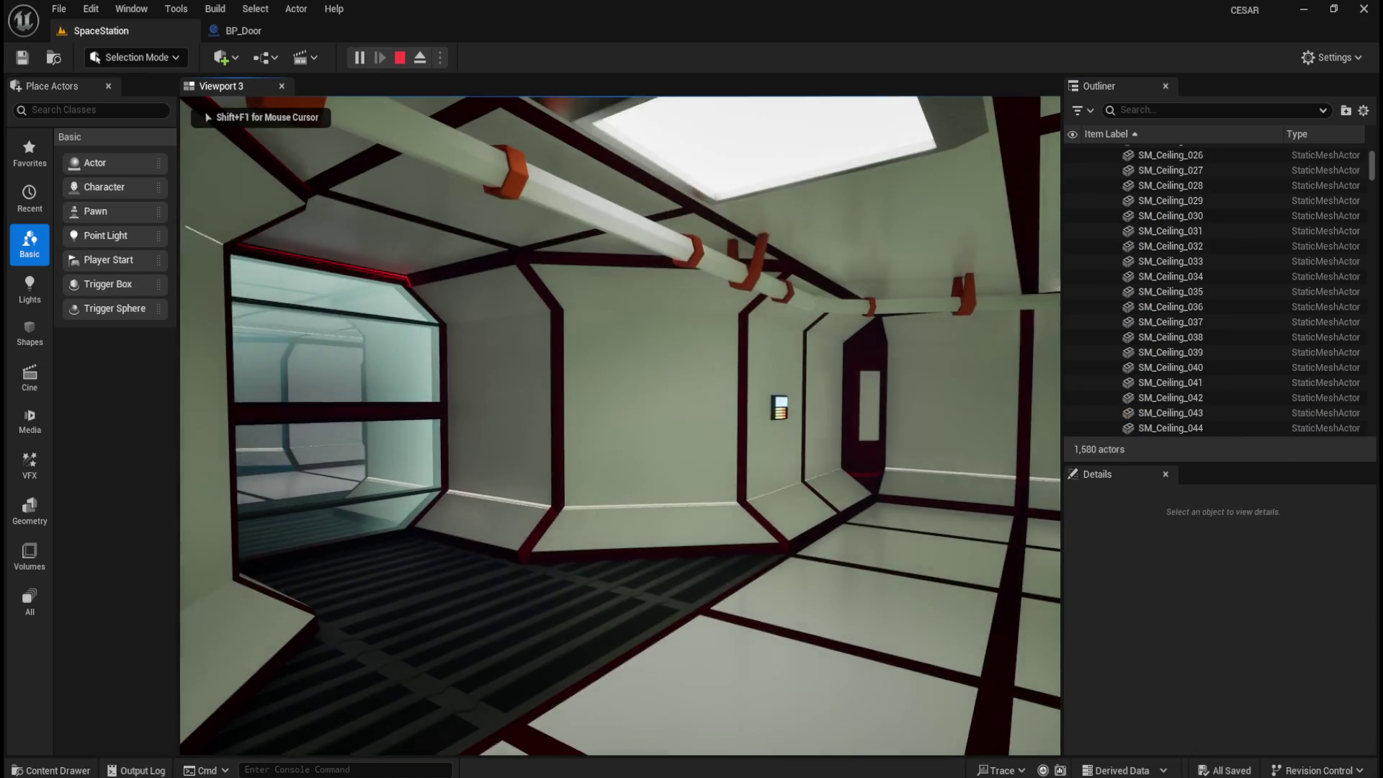
# - Walk down the pipe corridor through the green-framed doorway, then exit play back to BP_Door
pyautogui.press('w')
pyautogui.press('w')
pyautogui.press('w')
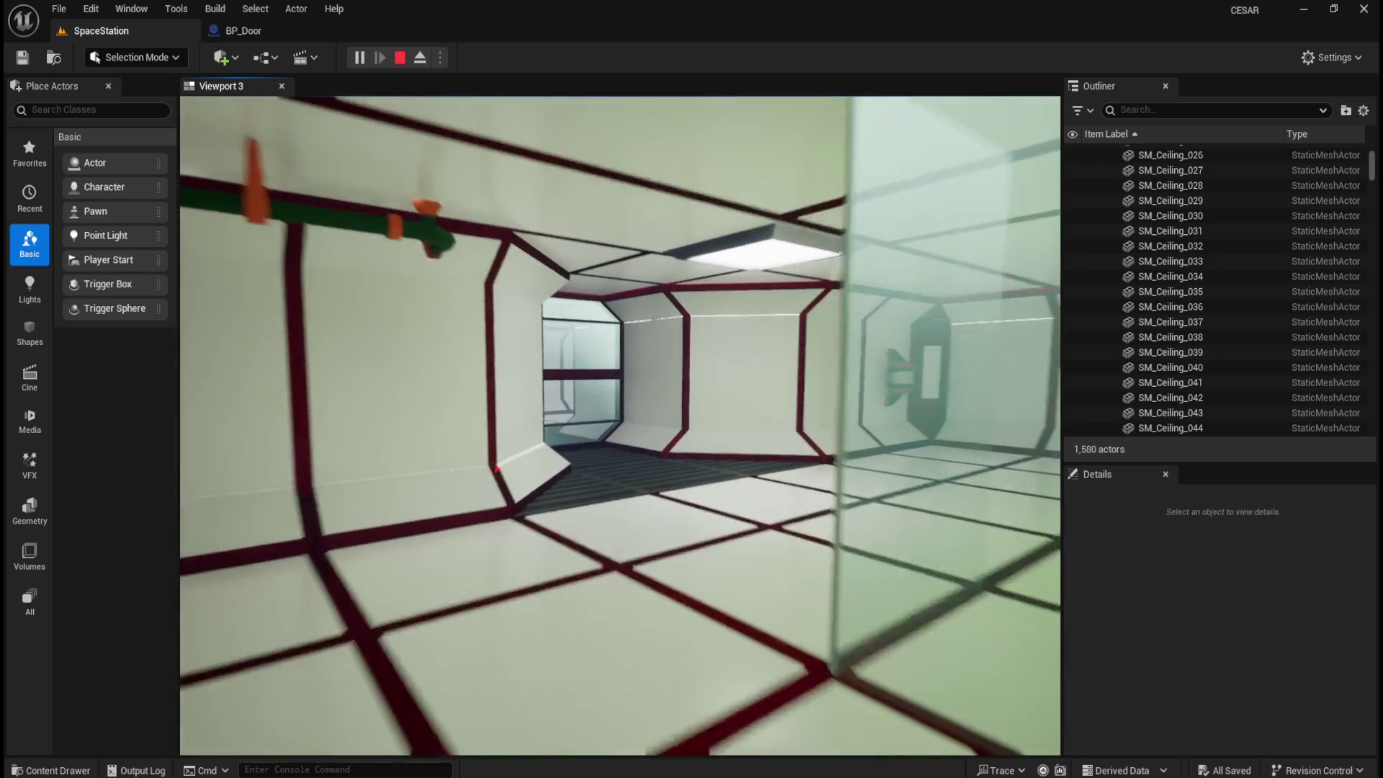
pyautogui.press('w')
pyautogui.press('s')
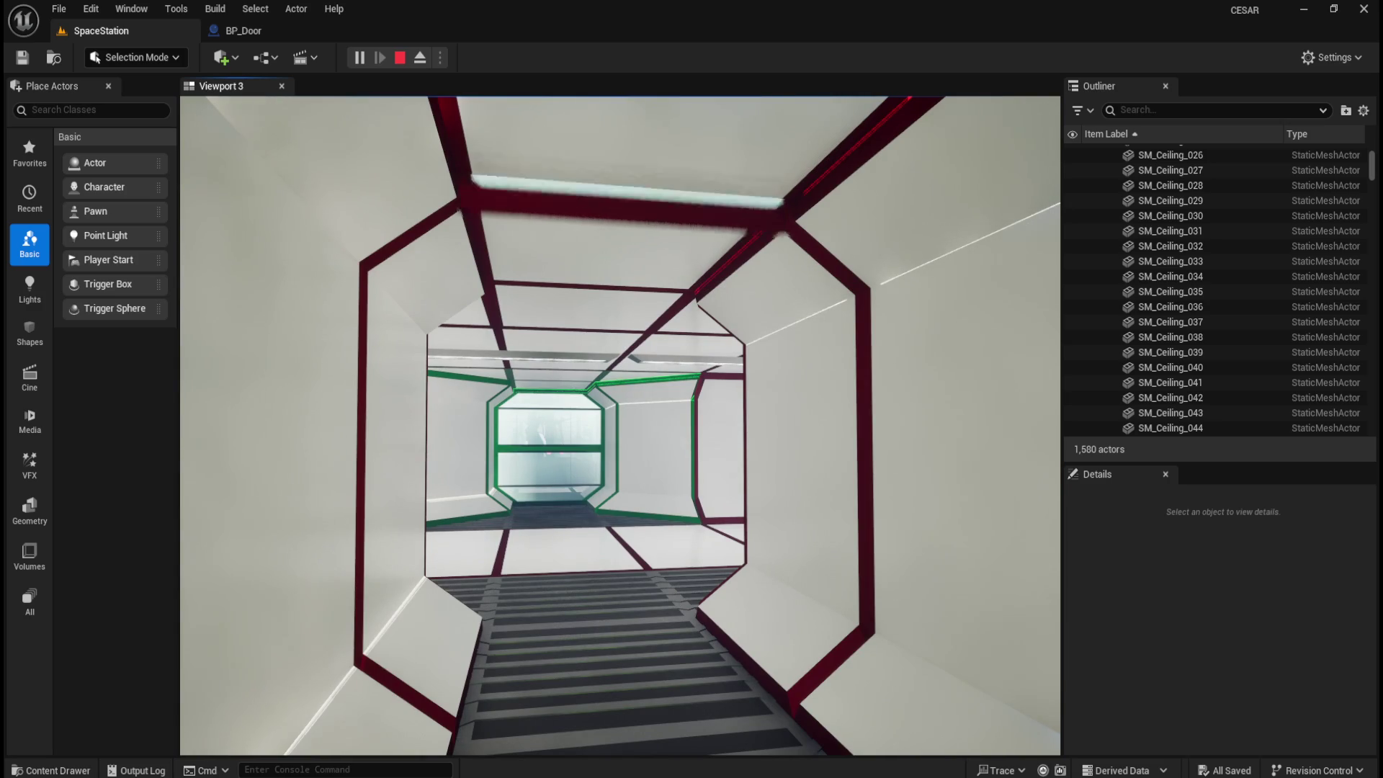
pyautogui.press('w')
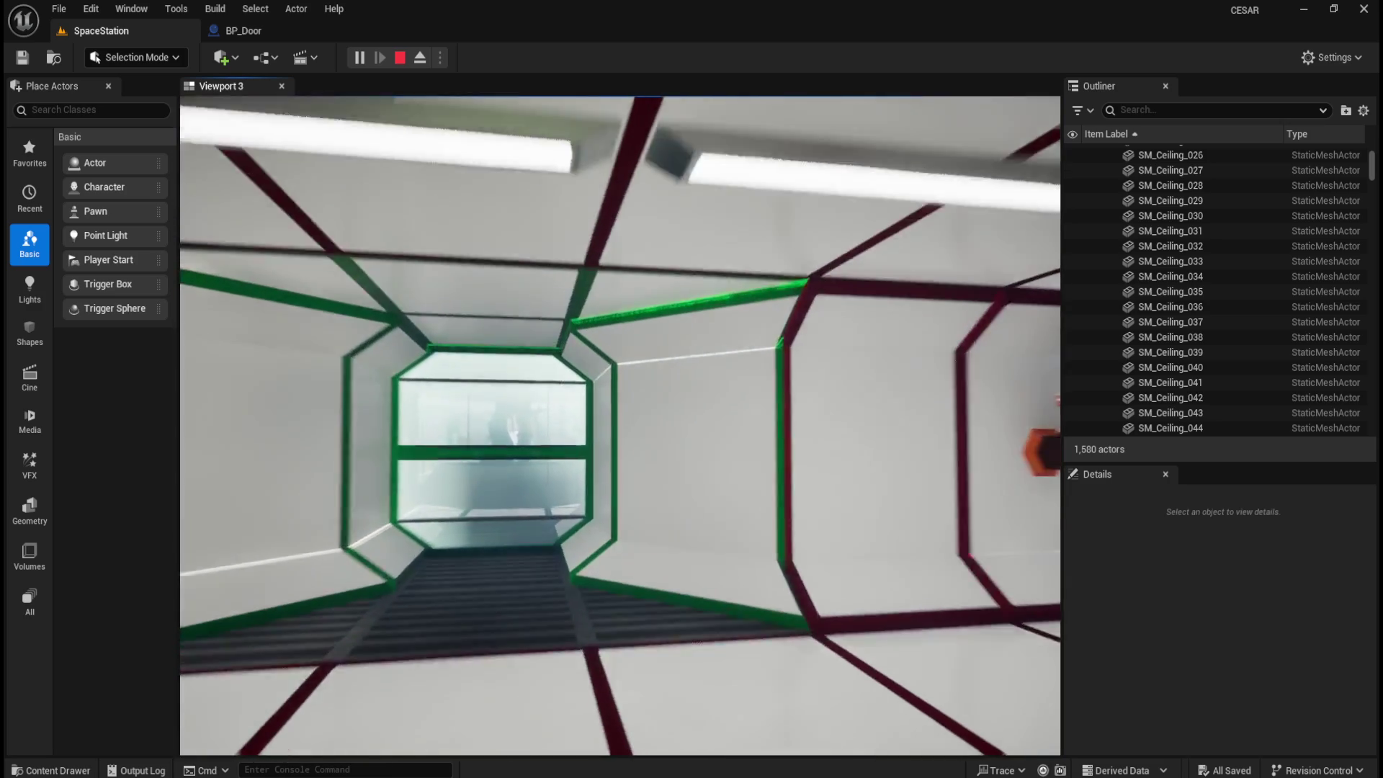
pyautogui.press('w')
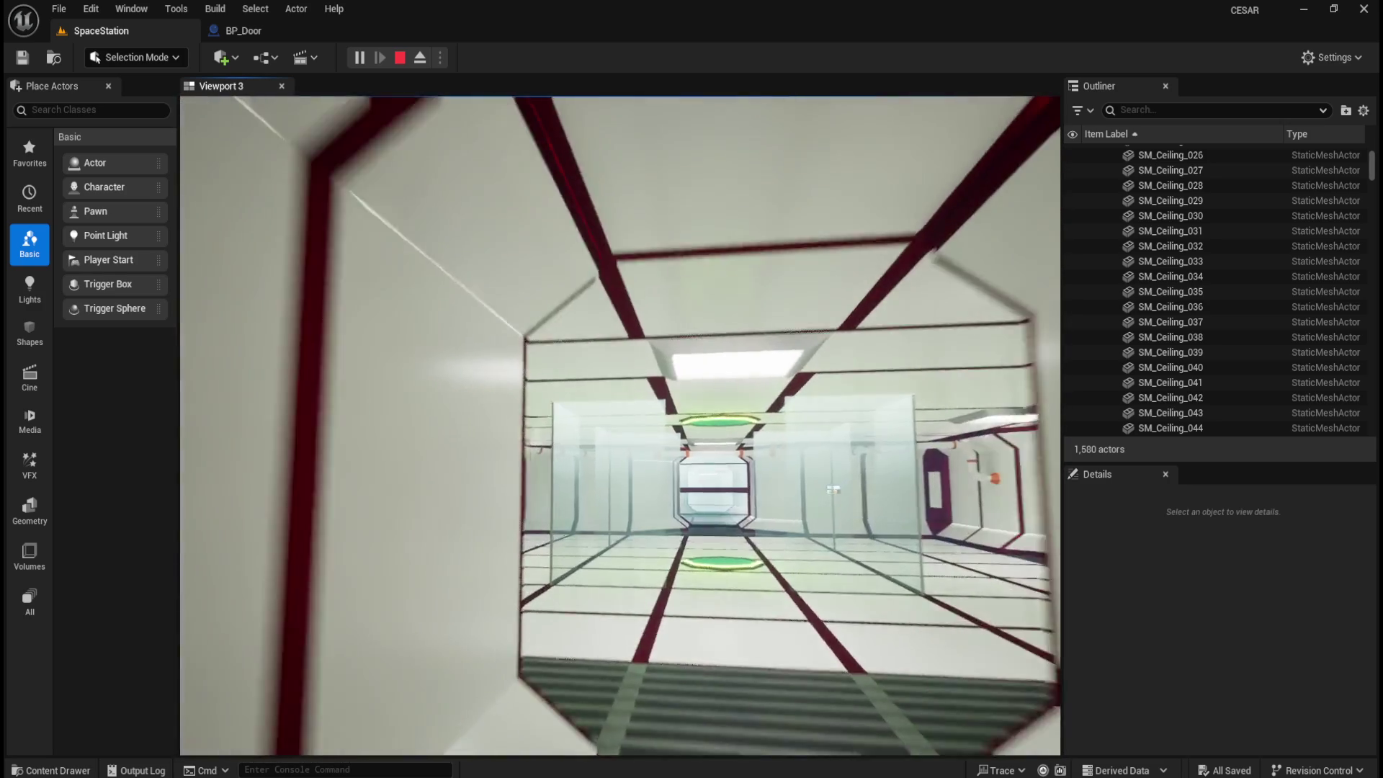
pyautogui.moveTo(620, 425)
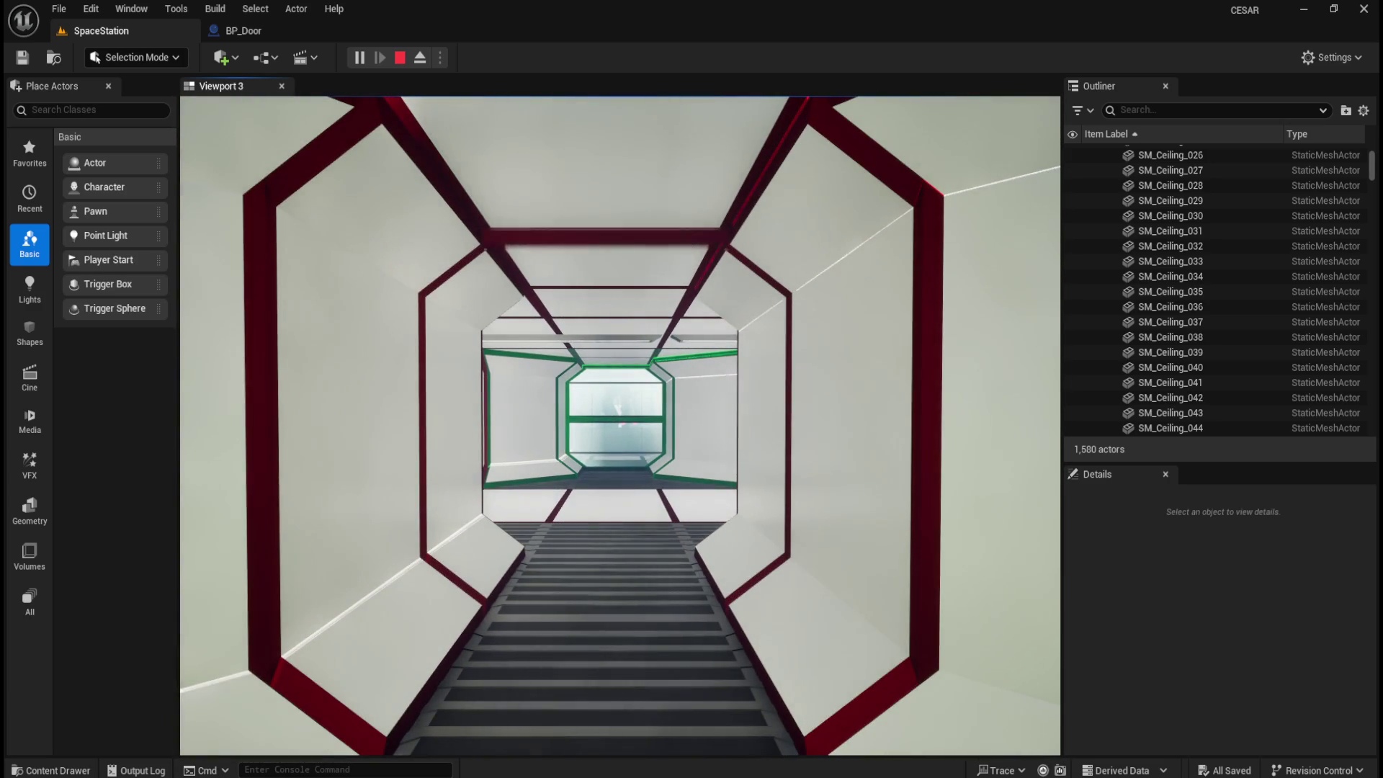
pyautogui.press('Escape')
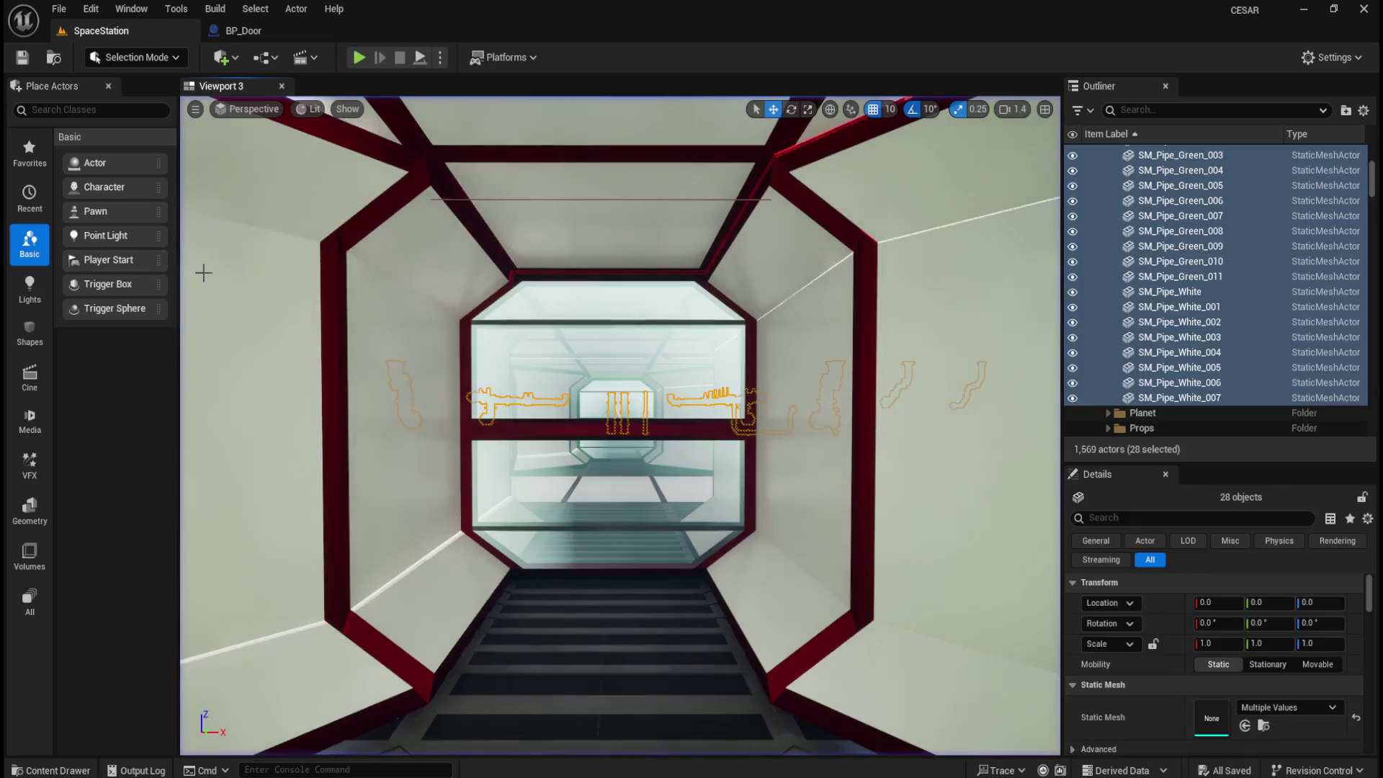
pyautogui.click(244, 30)
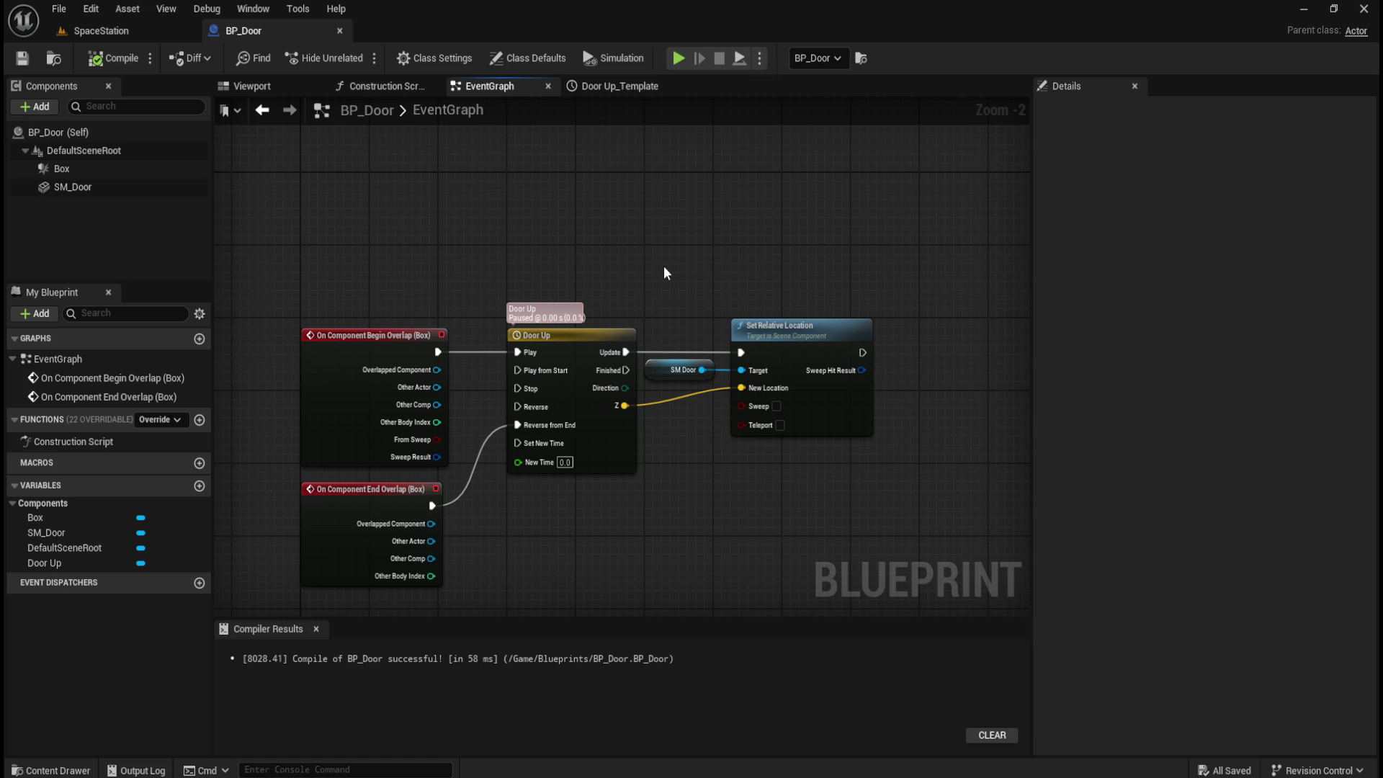
# - Select the SM_Door component and scroll its Details to the Collision section
pyautogui.click(105, 186)
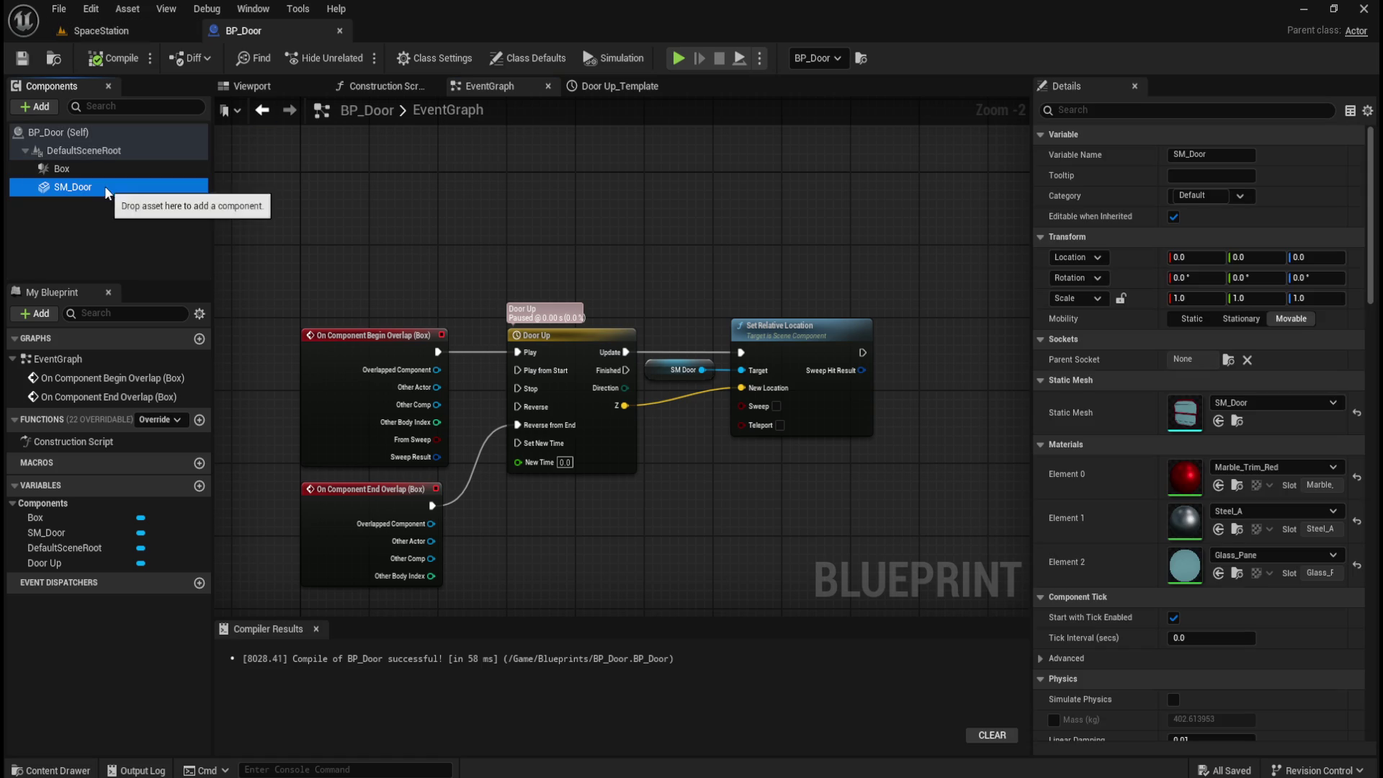
pyautogui.scroll(-6, 1109, 468)
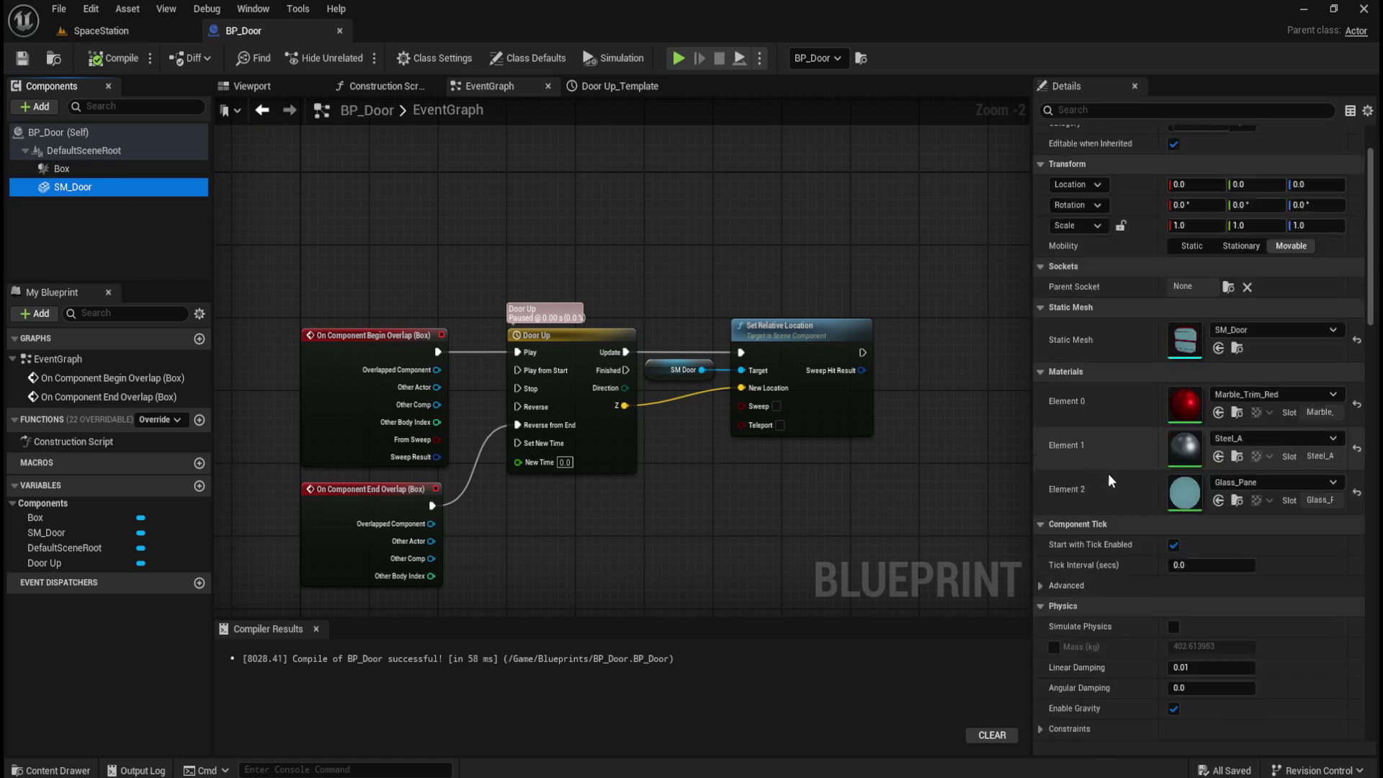
pyautogui.scroll(-6, 1128, 461)
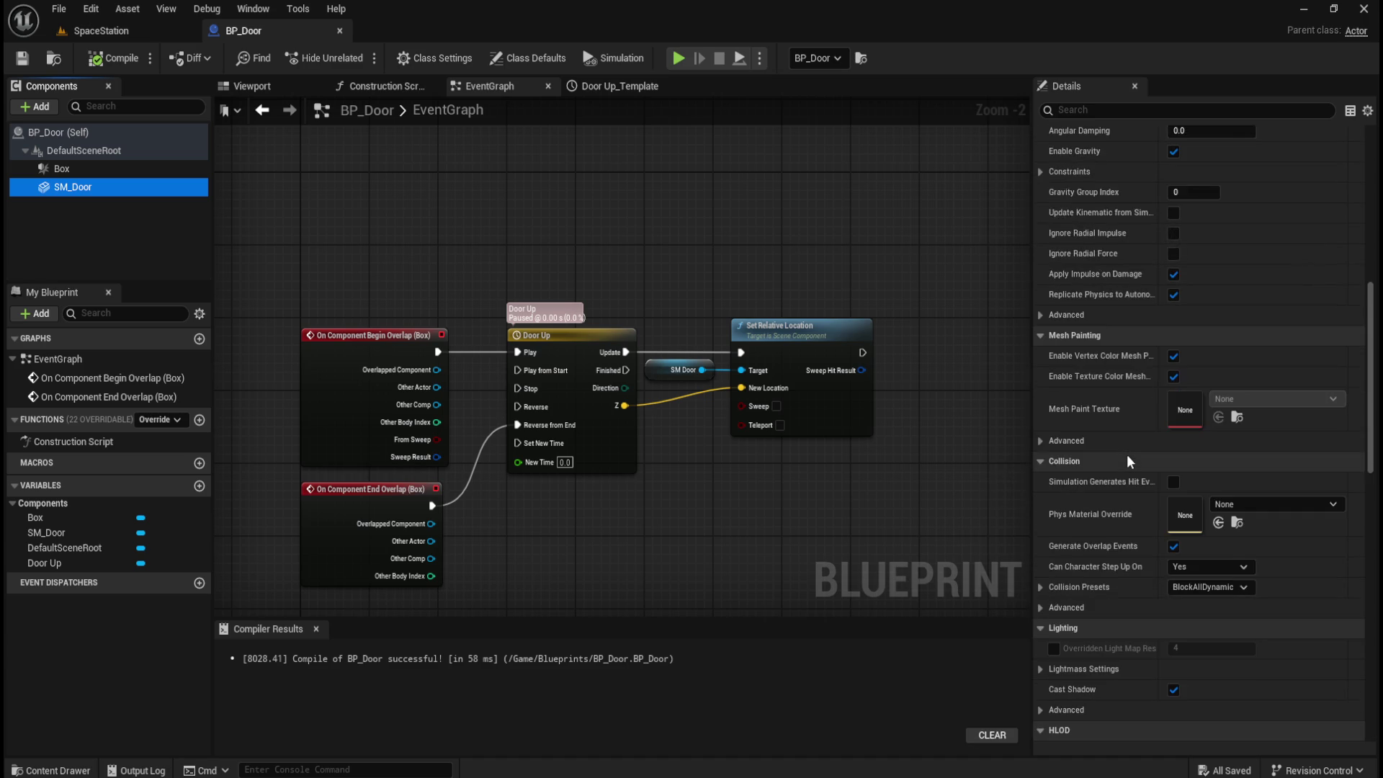
pyautogui.scroll(-3, 1128, 460)
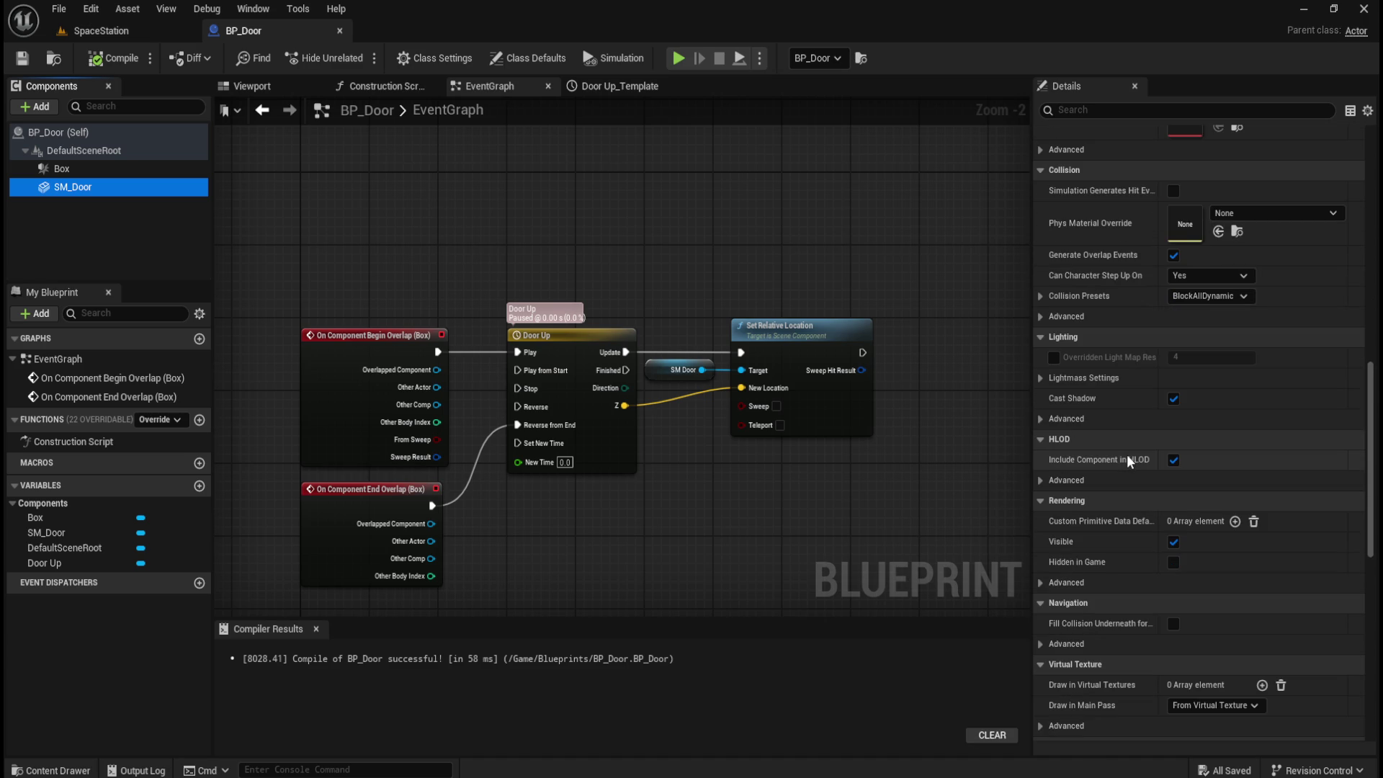
pyautogui.scroll(-3, 1118, 456)
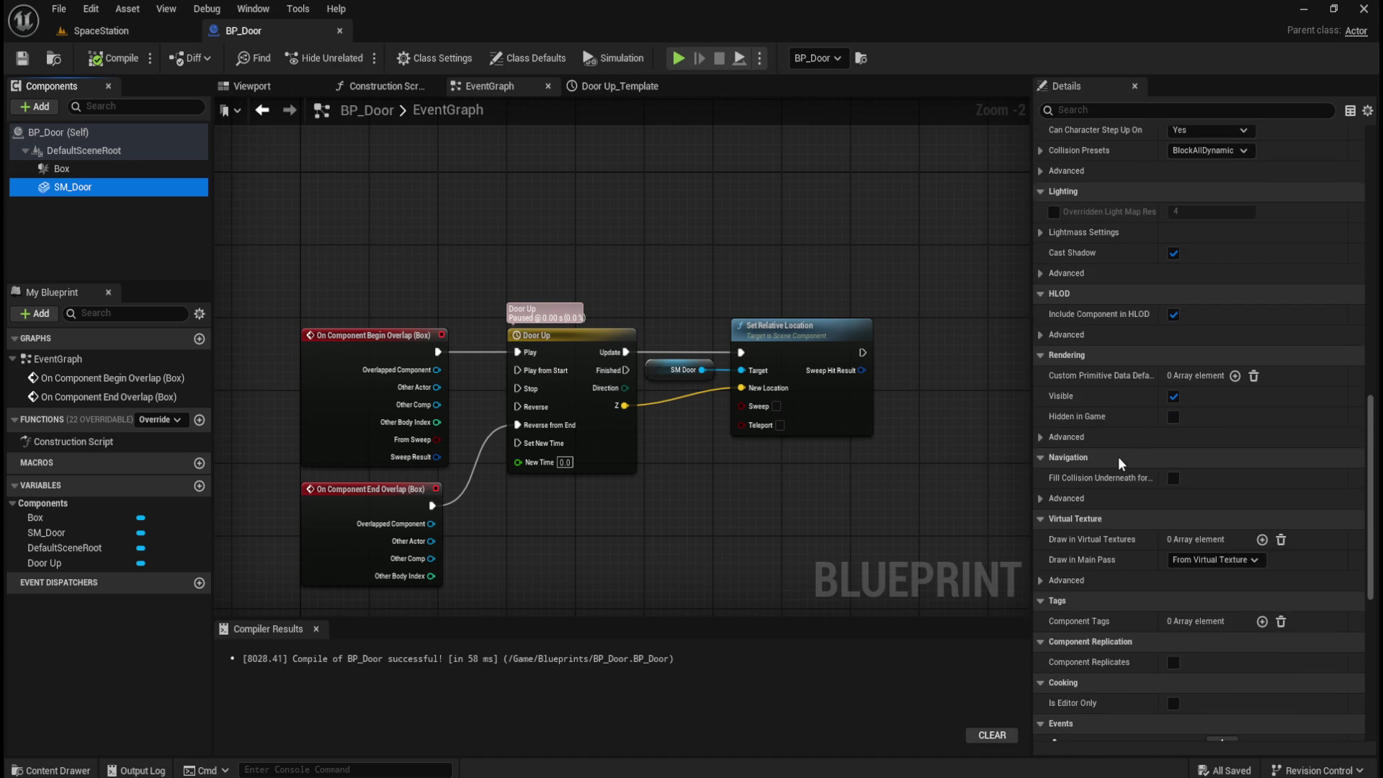
pyautogui.scroll(2, 1118, 457)
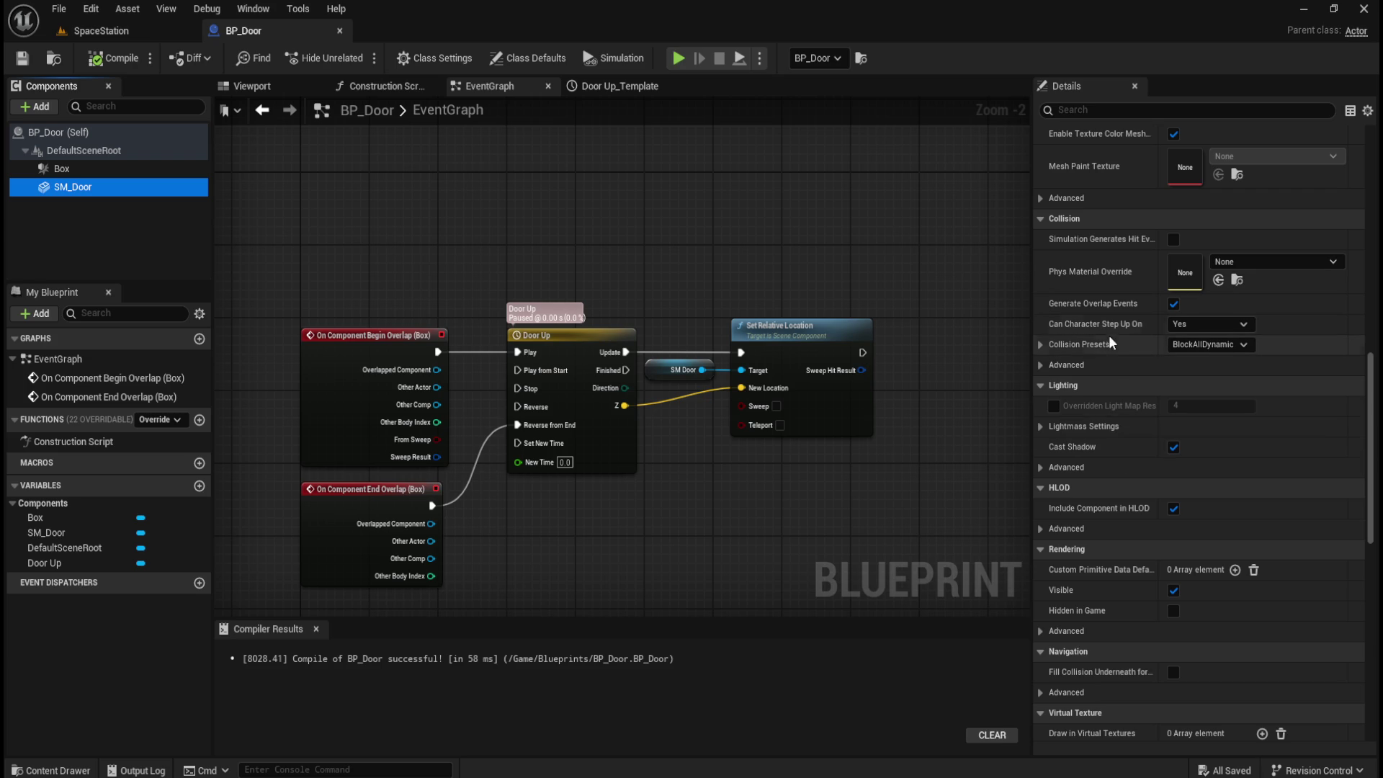
# - Change SM_Door's collision preset from BlockAllDynamic to OverlapAll and recompile BP_Door
pyautogui.click(1044, 345)
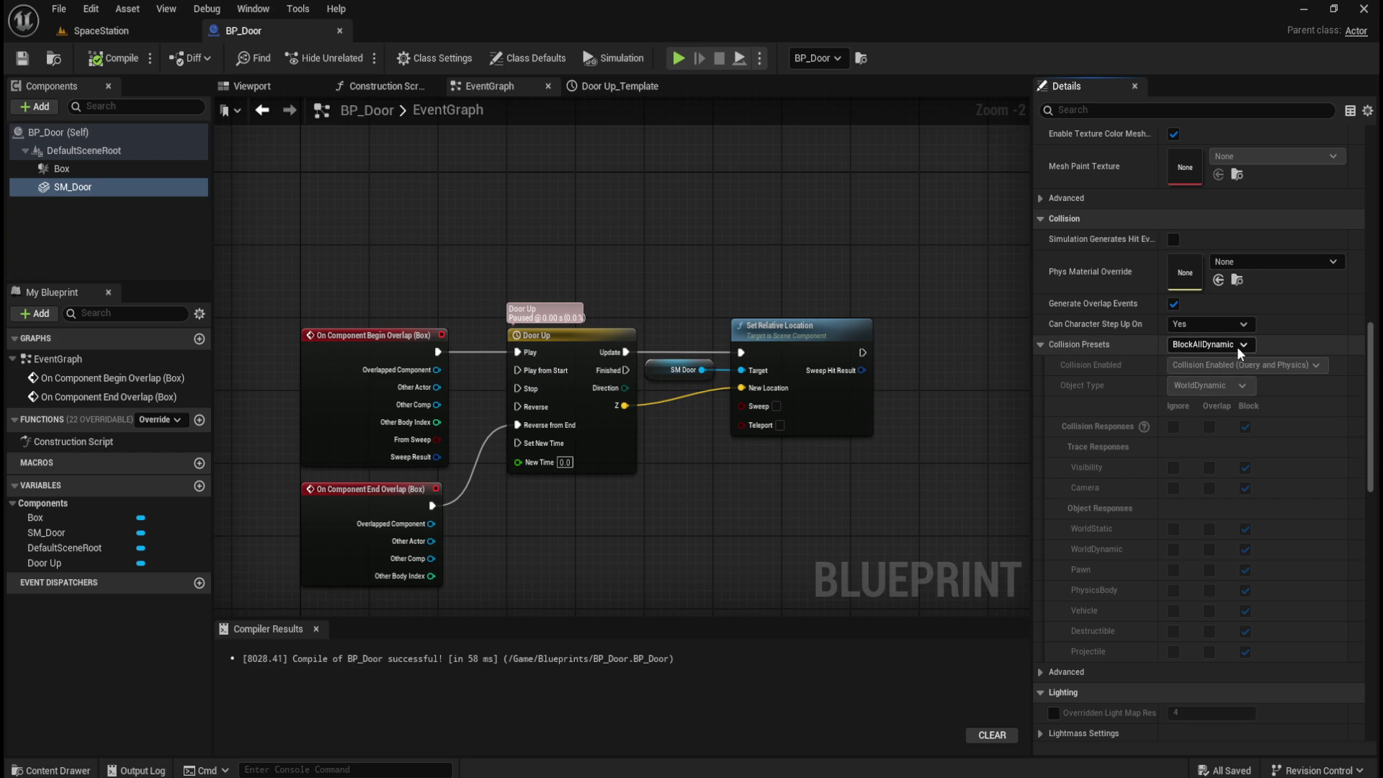
pyautogui.click(1237, 347)
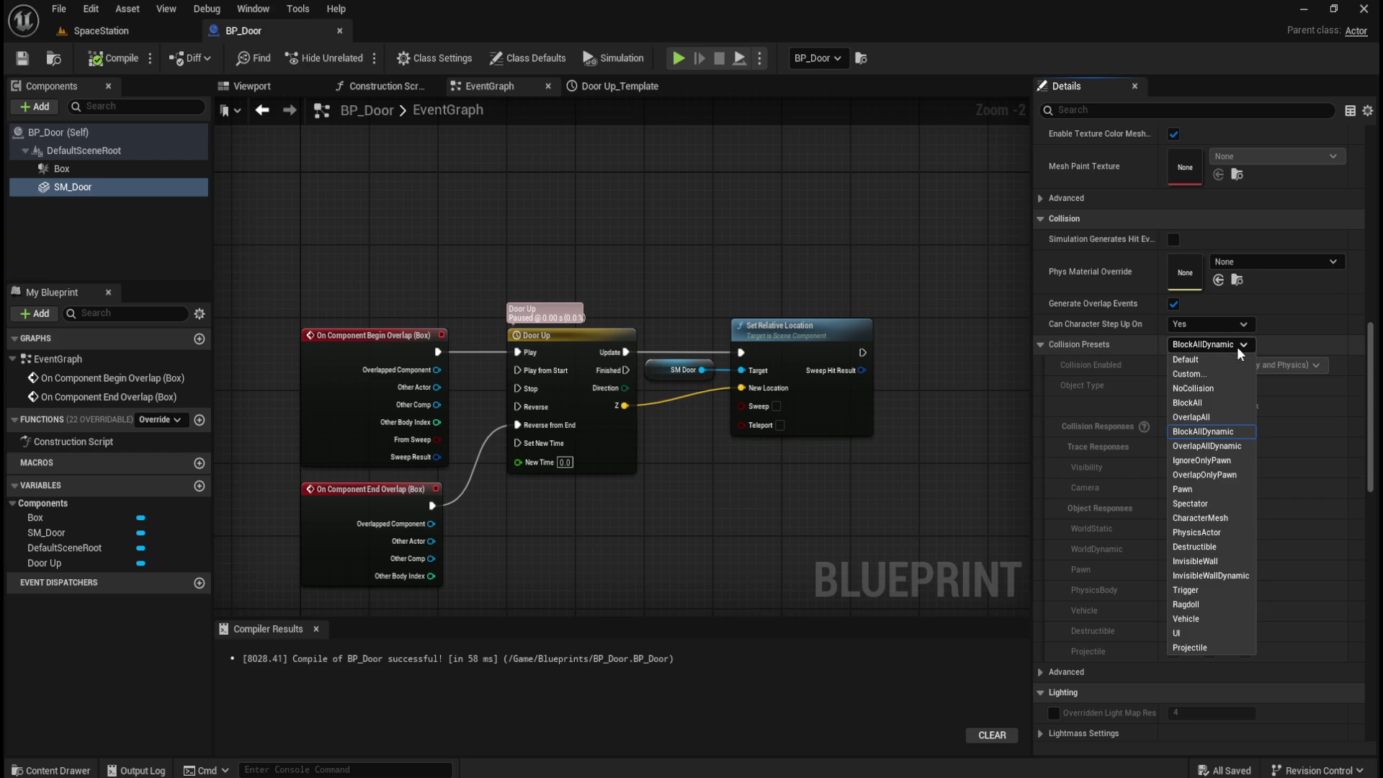
pyautogui.click(1238, 347)
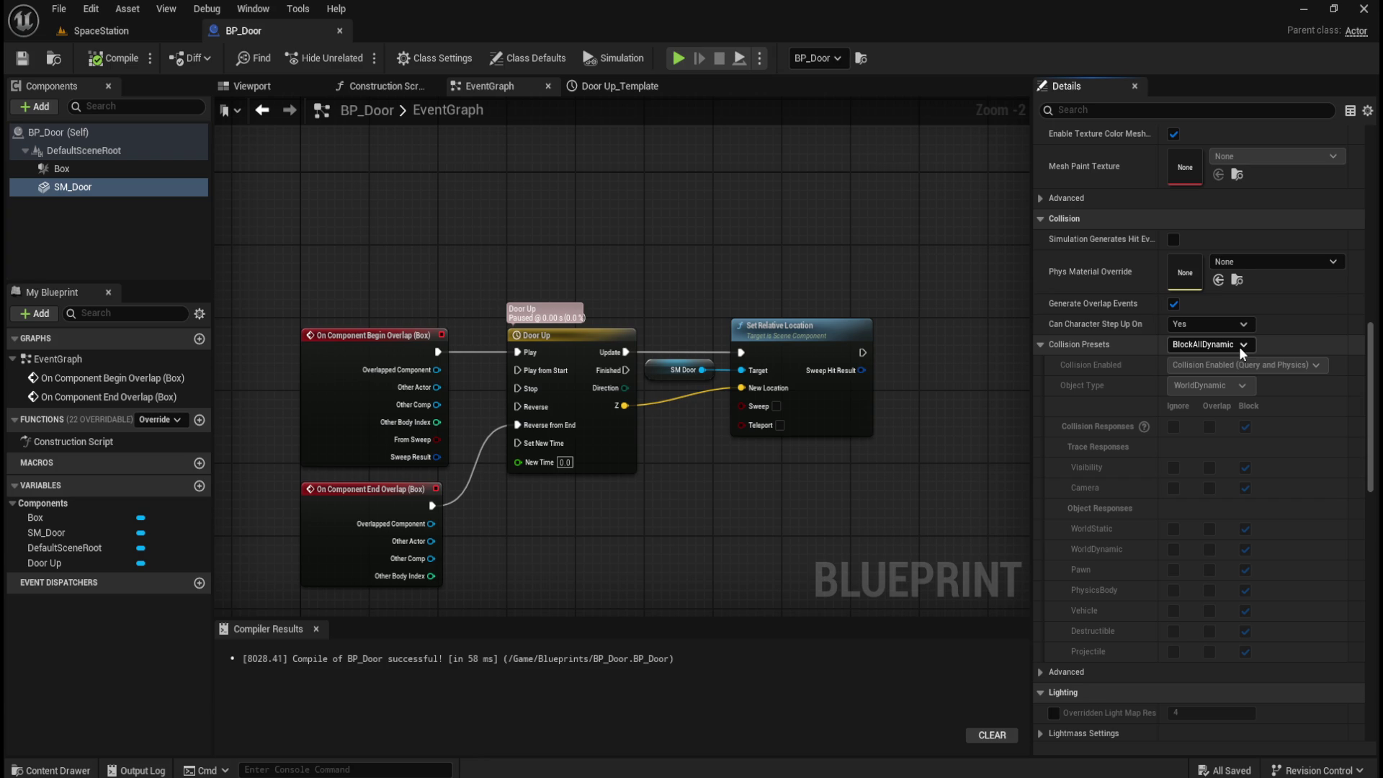
pyautogui.click(1239, 347)
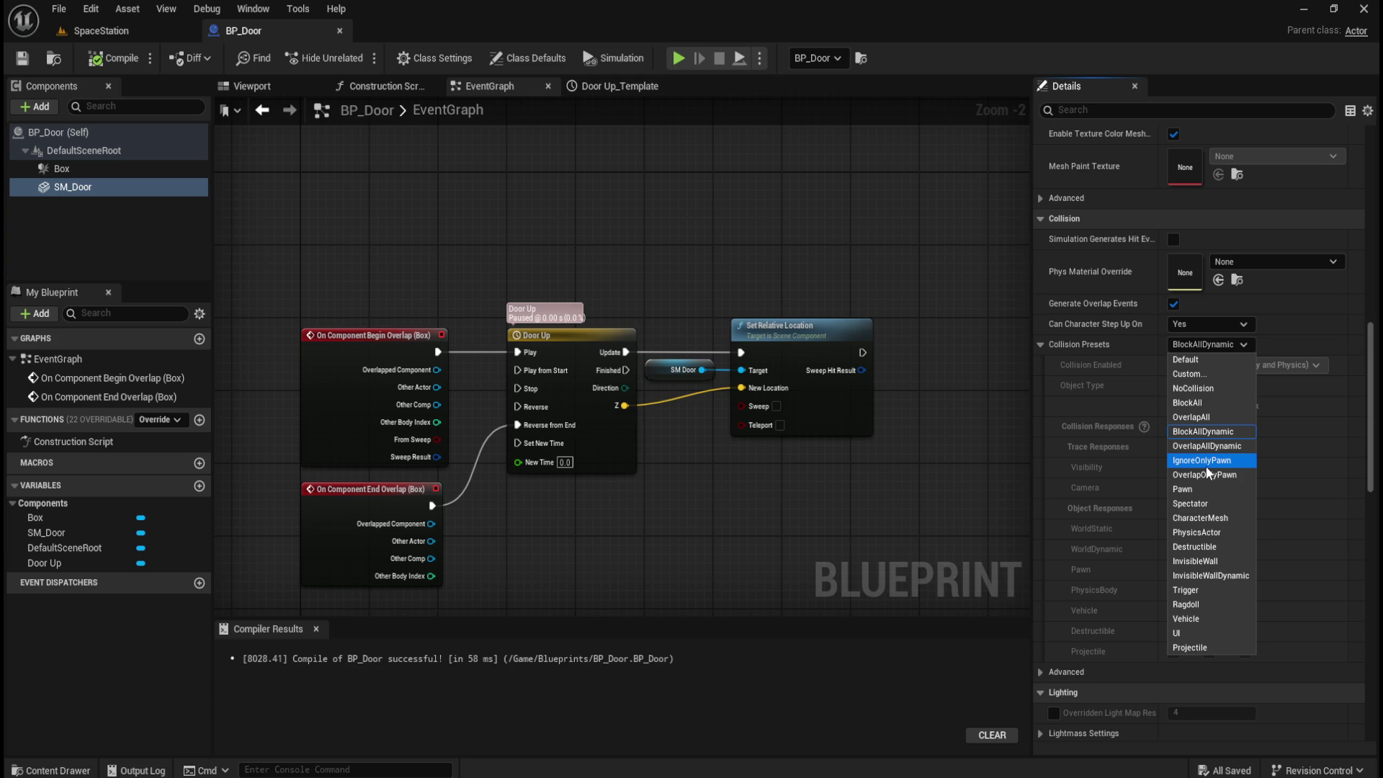
pyautogui.click(1208, 418)
pyautogui.click(112, 58)
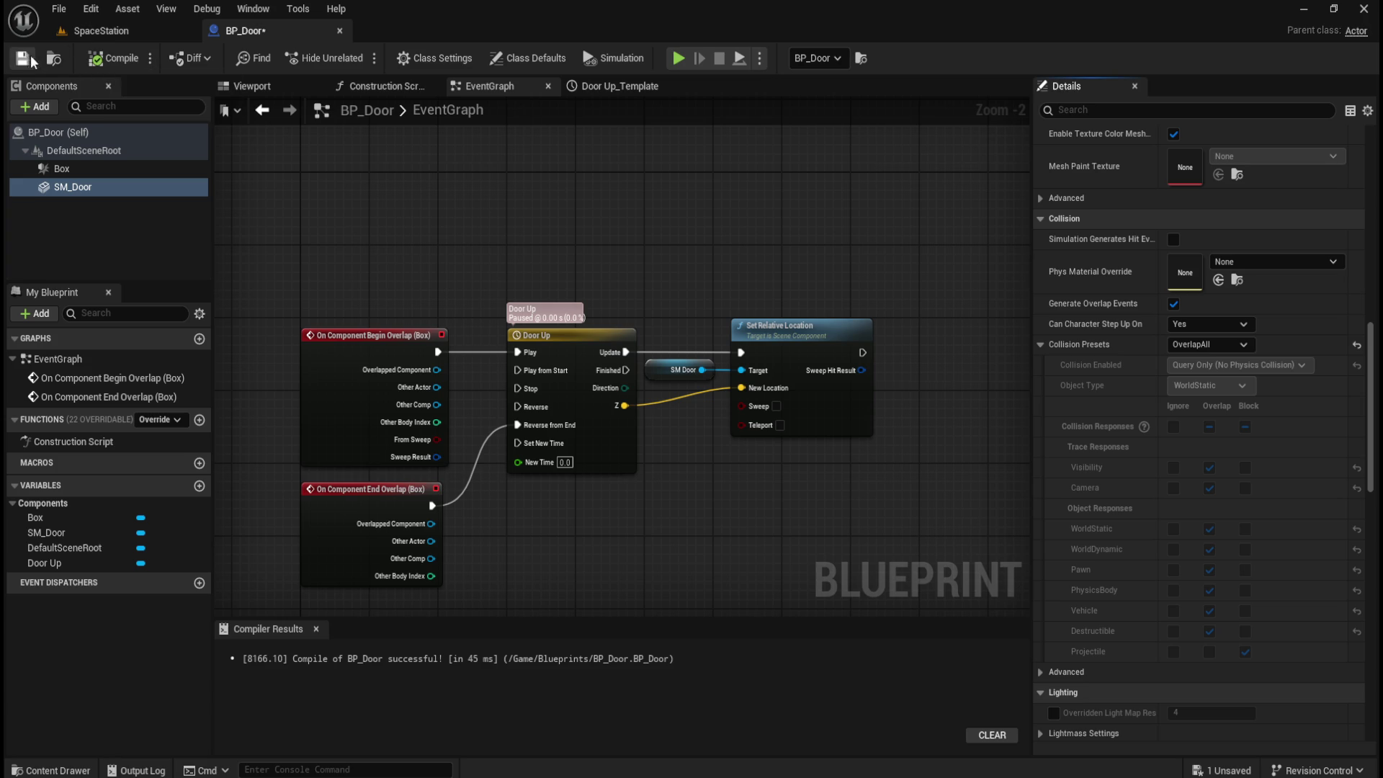
pyautogui.click(101, 30)
# - Play-test the level, walking down the corridor toward the green door and back
pyautogui.click(362, 57)
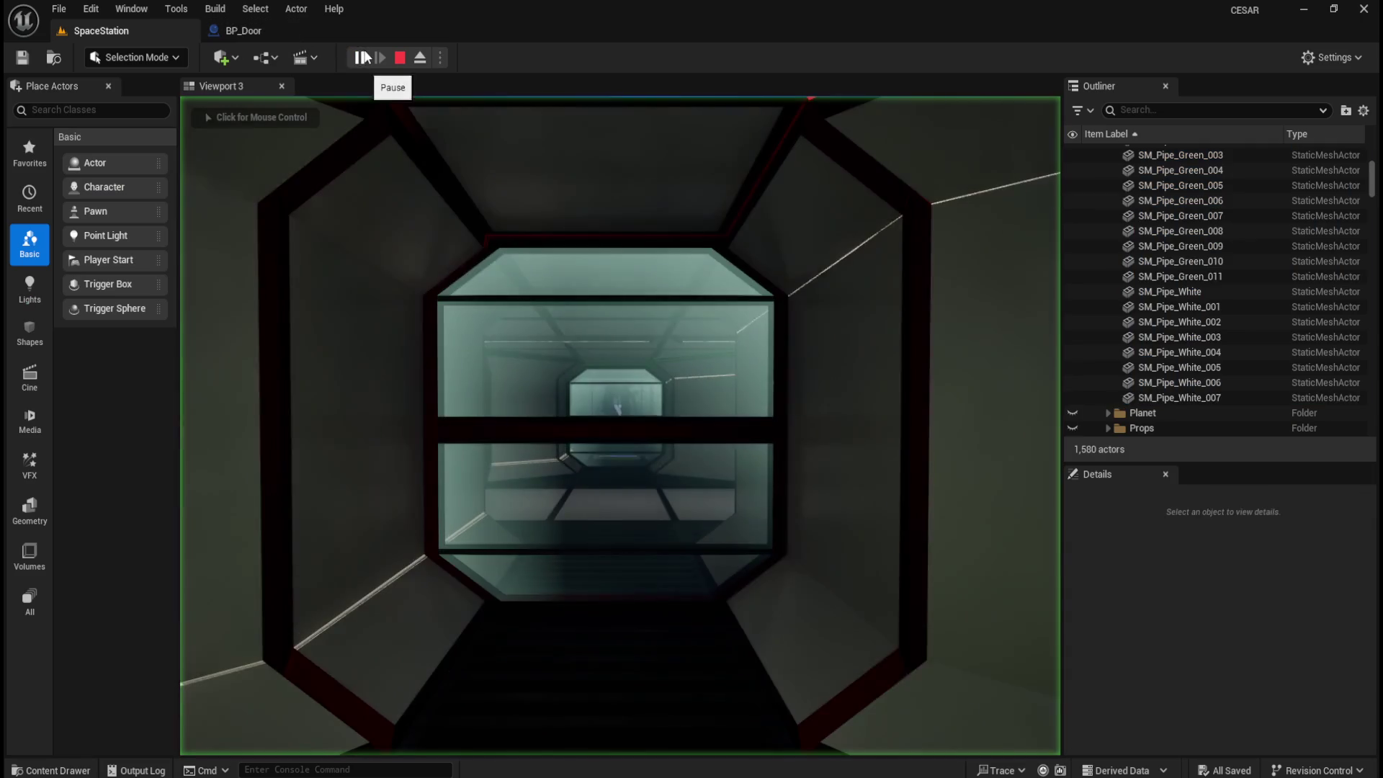
pyautogui.click(620, 425)
pyautogui.press('w')
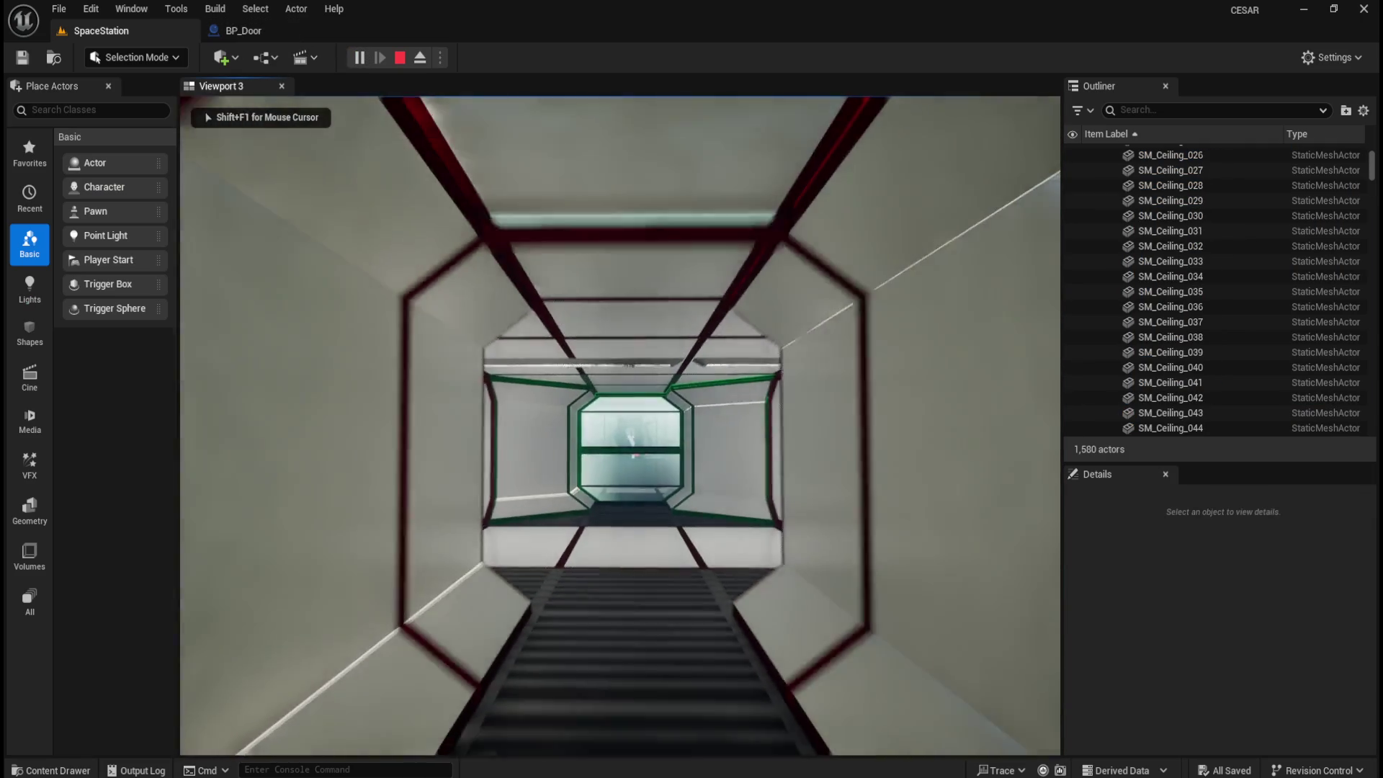
pyautogui.press('w')
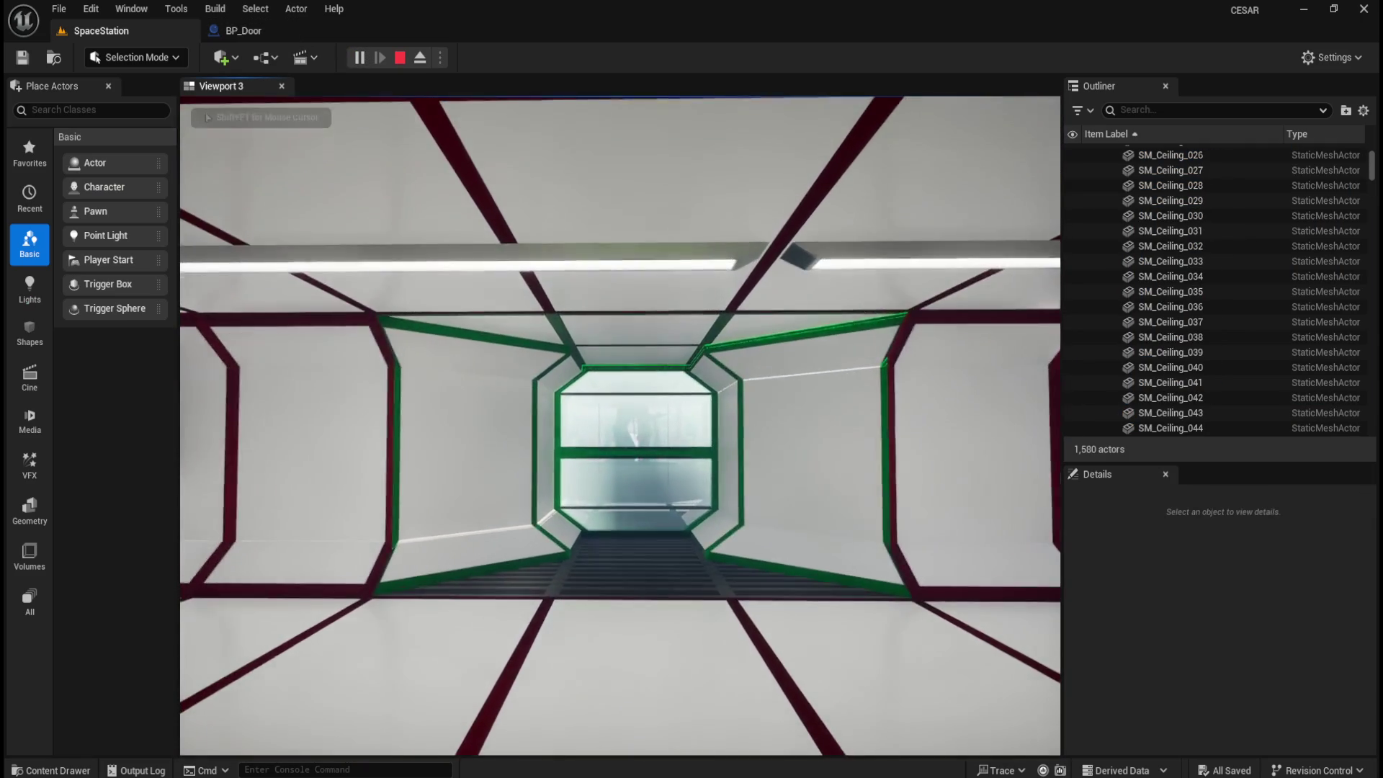
pyautogui.press('s')
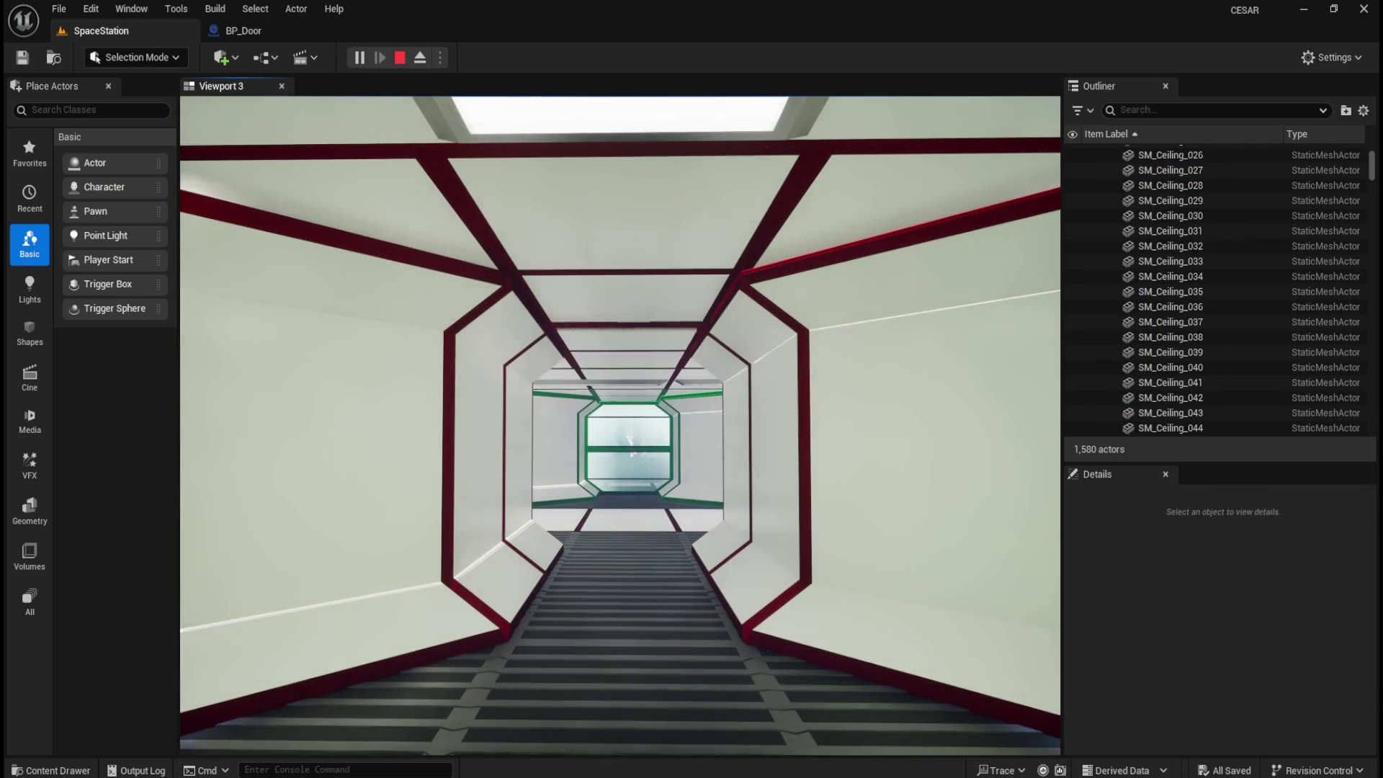
pyautogui.press('Escape')
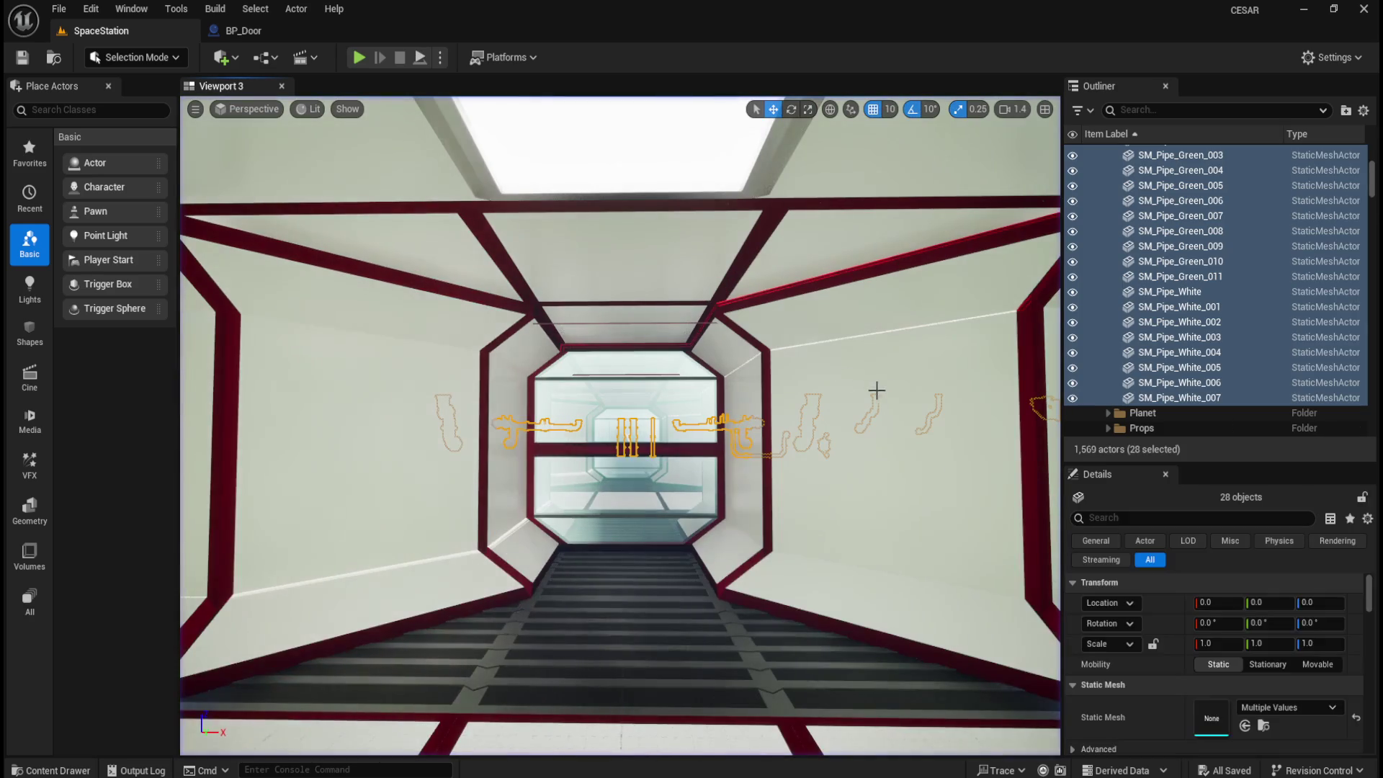
# - Enable Sweep on Set Relative Location, compile and play-test, then turn Sweep back off
pyautogui.click(283, 33)
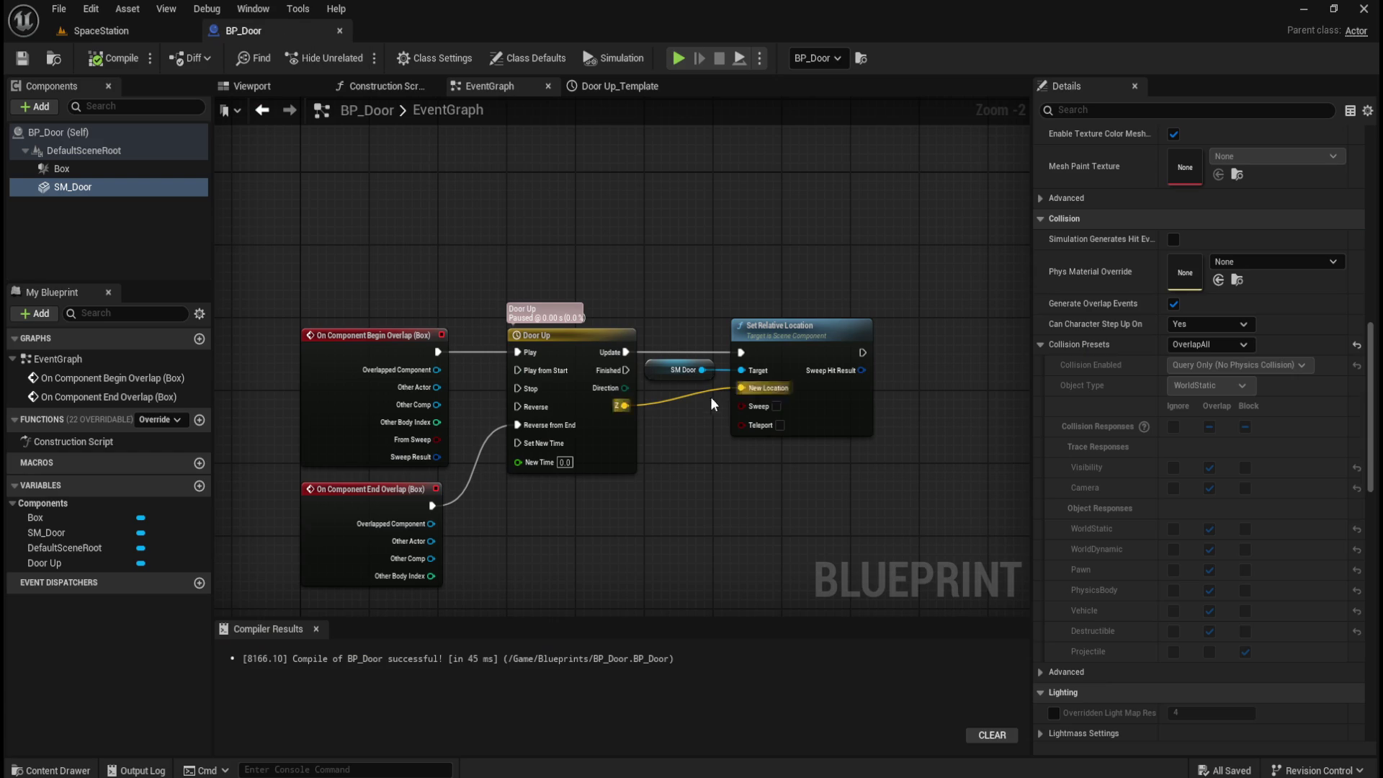
pyautogui.click(777, 406)
pyautogui.click(104, 58)
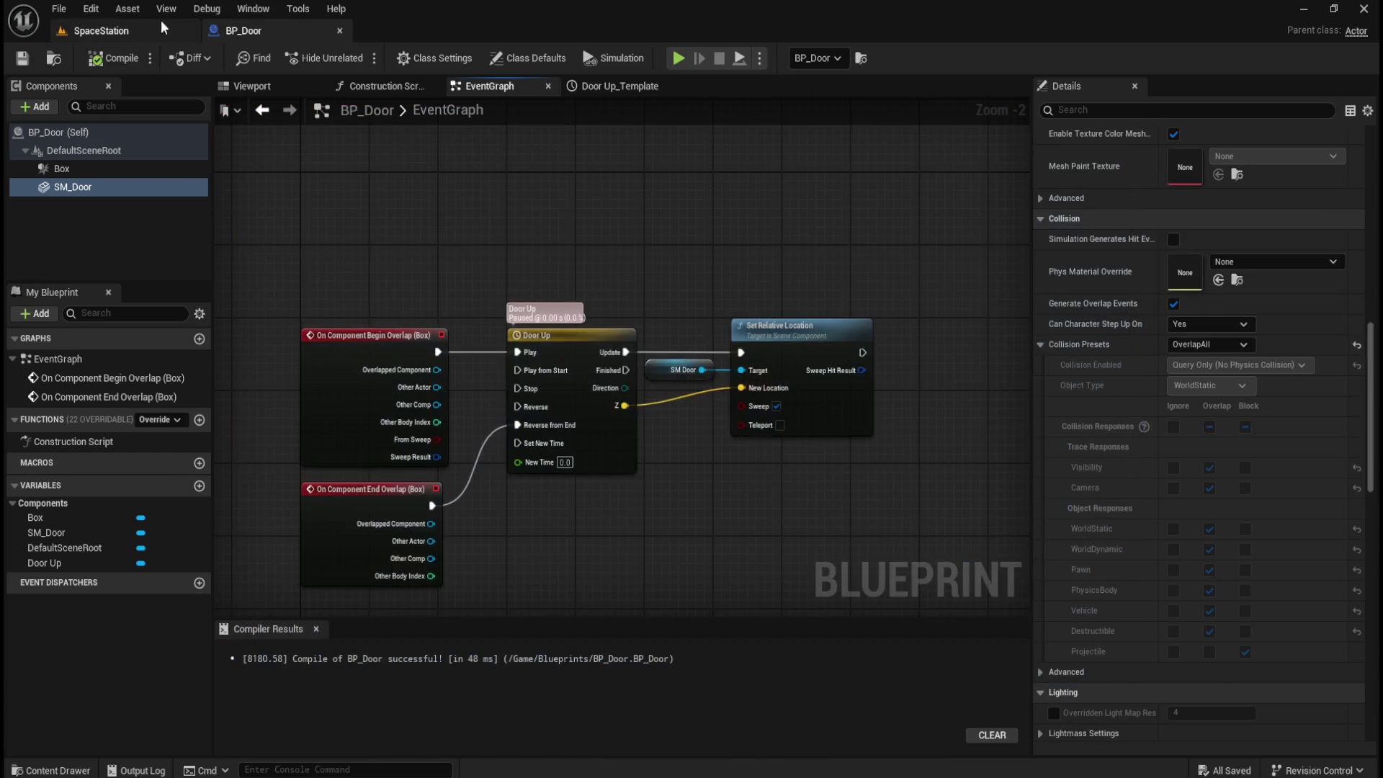
pyautogui.click(186, 29)
pyautogui.hotkey('alt', 'p')
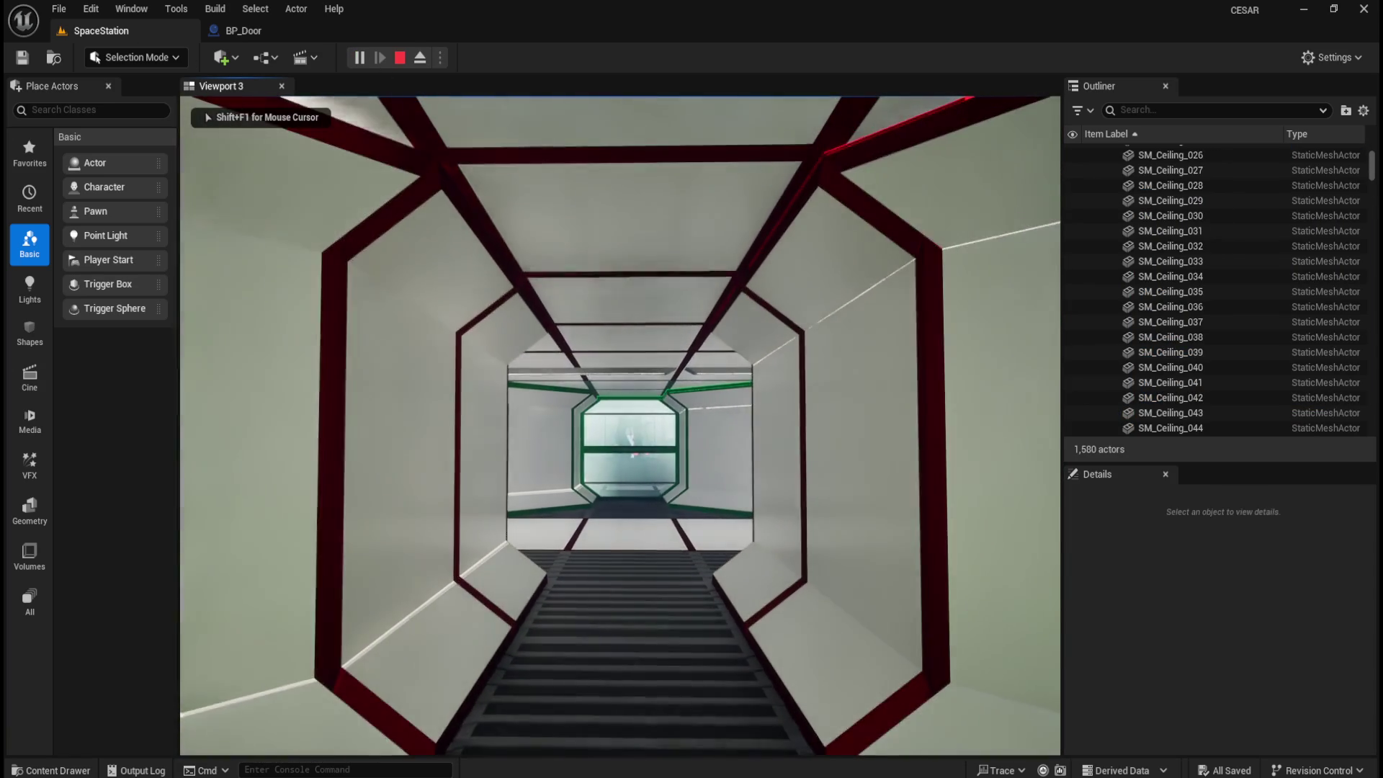
pyautogui.press('Escape')
pyautogui.click(311, 36)
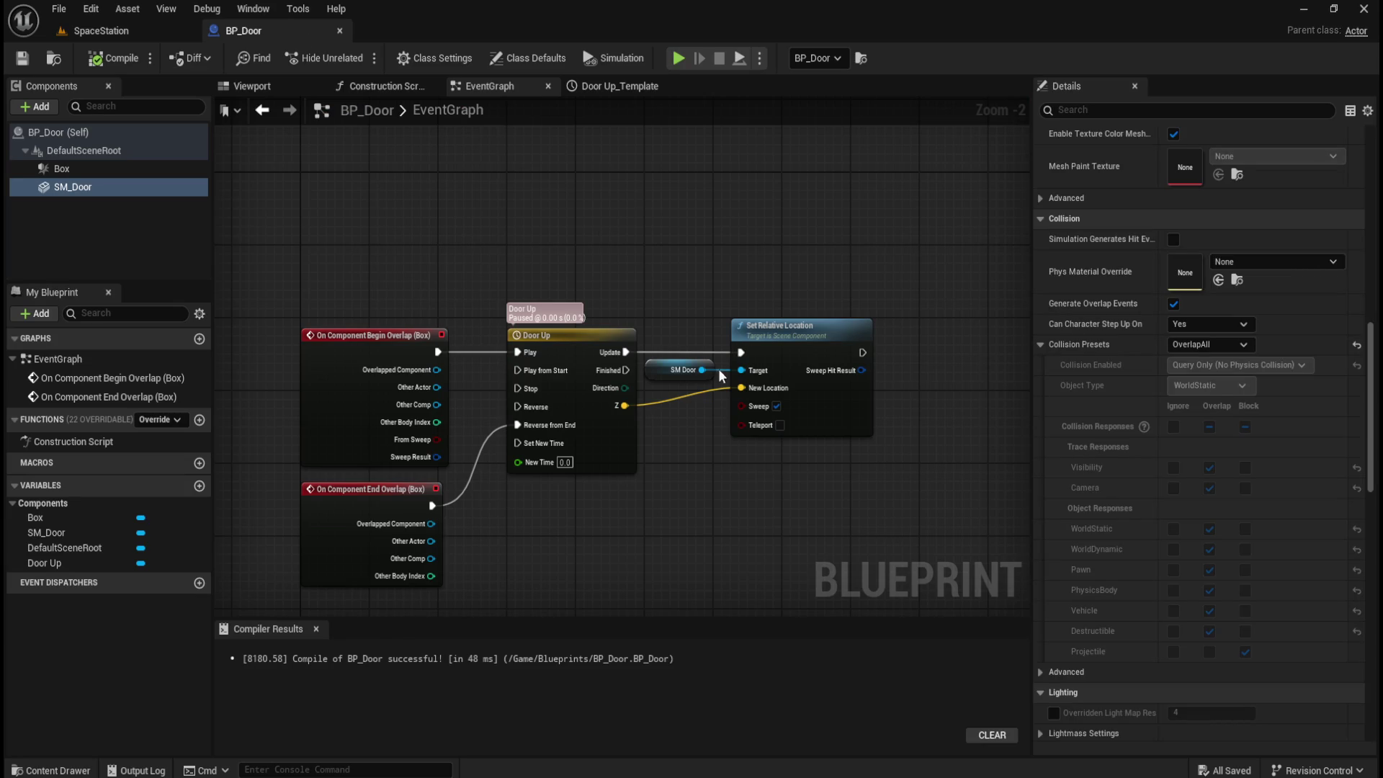
pyautogui.click(776, 406)
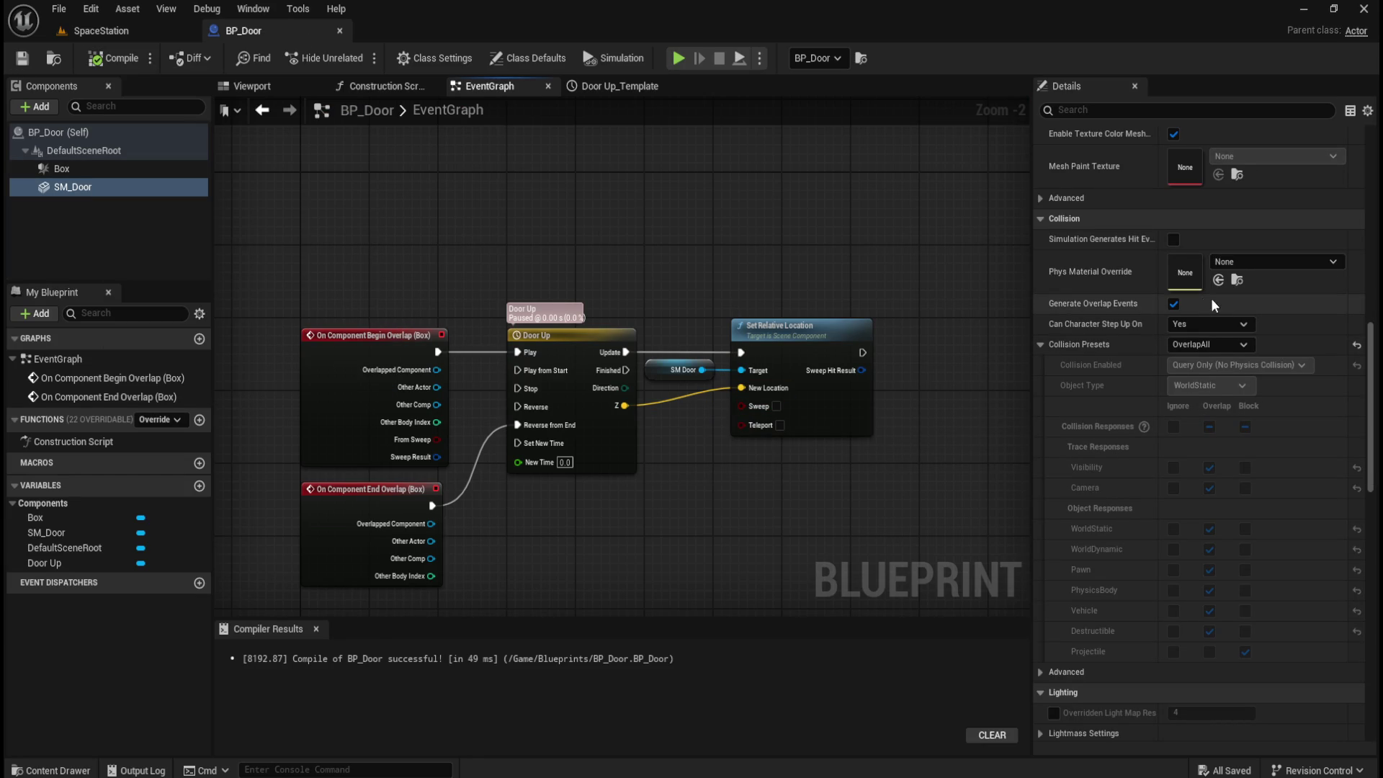
# - Reset SM_Door's collision preset to BlockAllDynamic and review the Box and SM_Door component details
pyautogui.click(1218, 345)
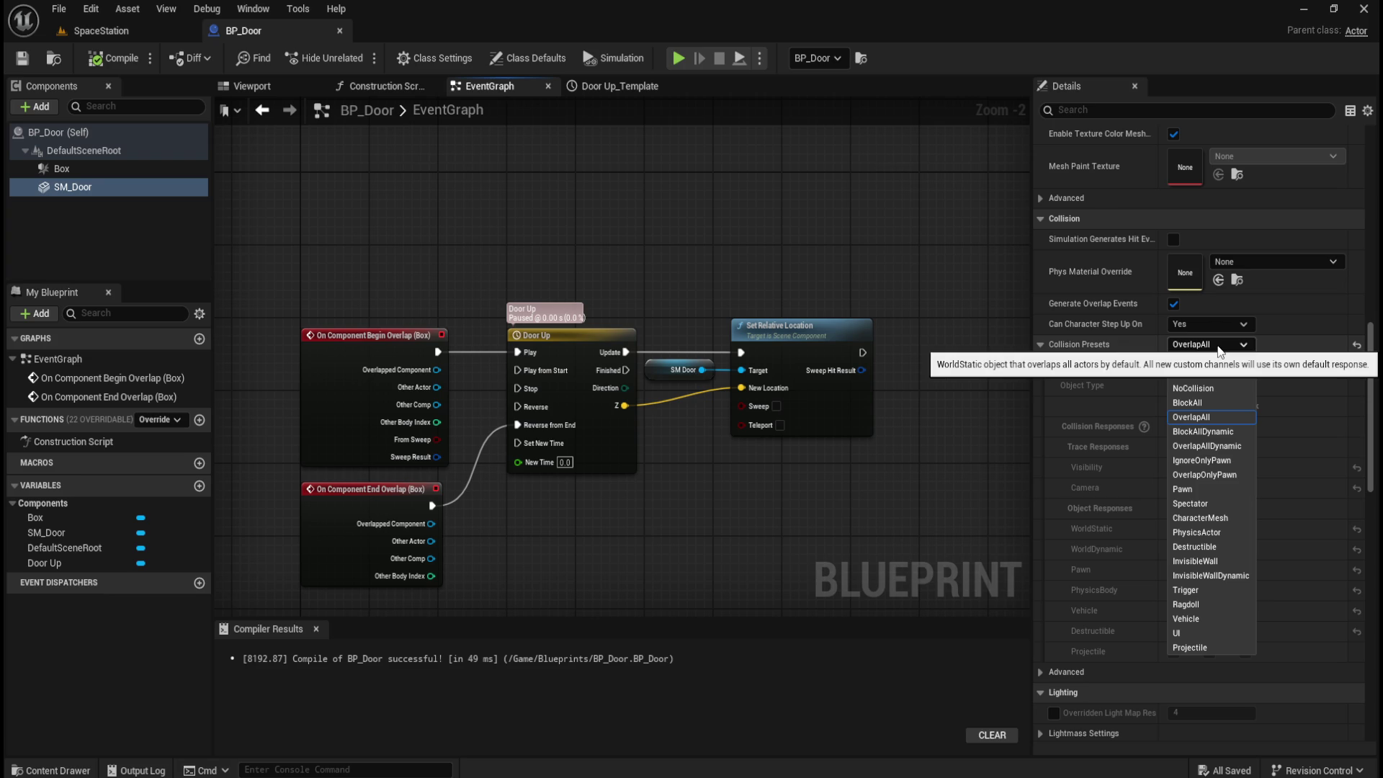
pyautogui.click(1207, 431)
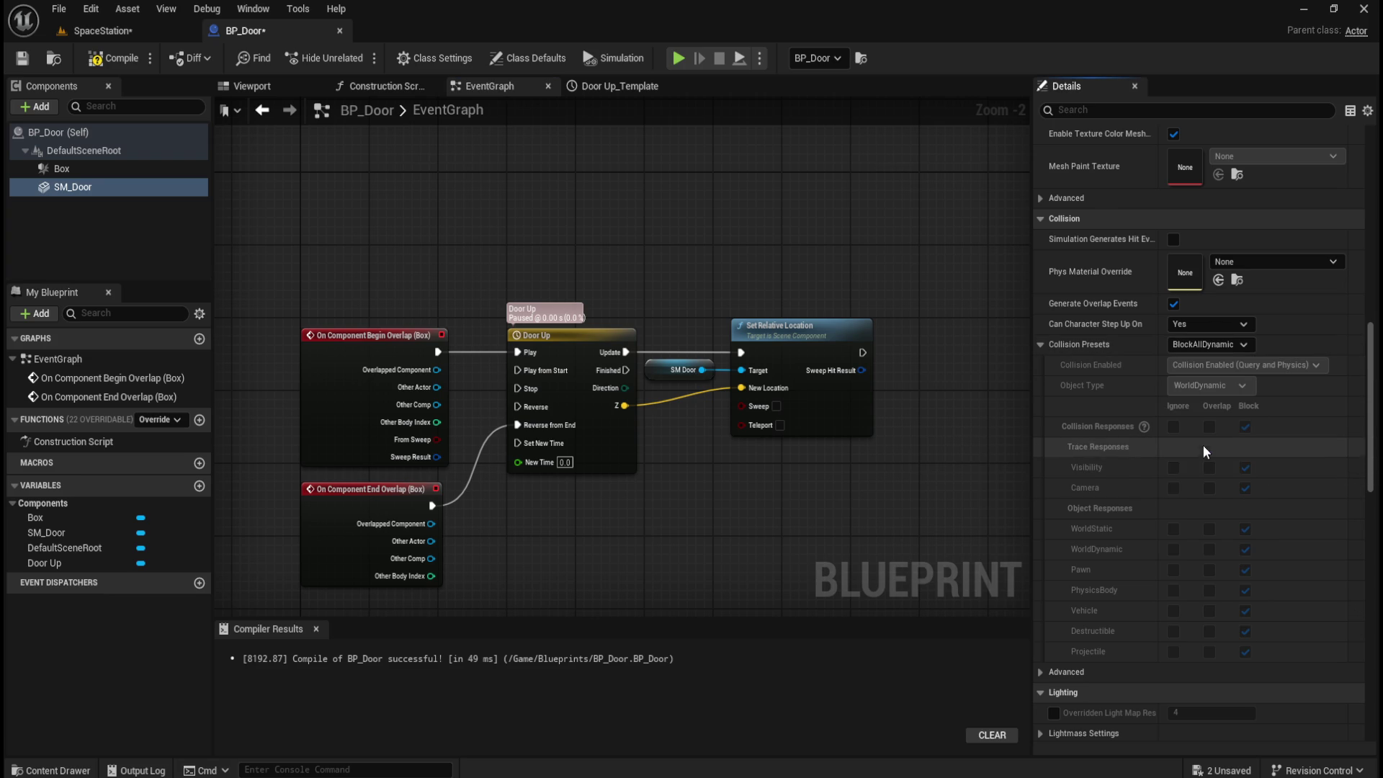
pyautogui.click(84, 134)
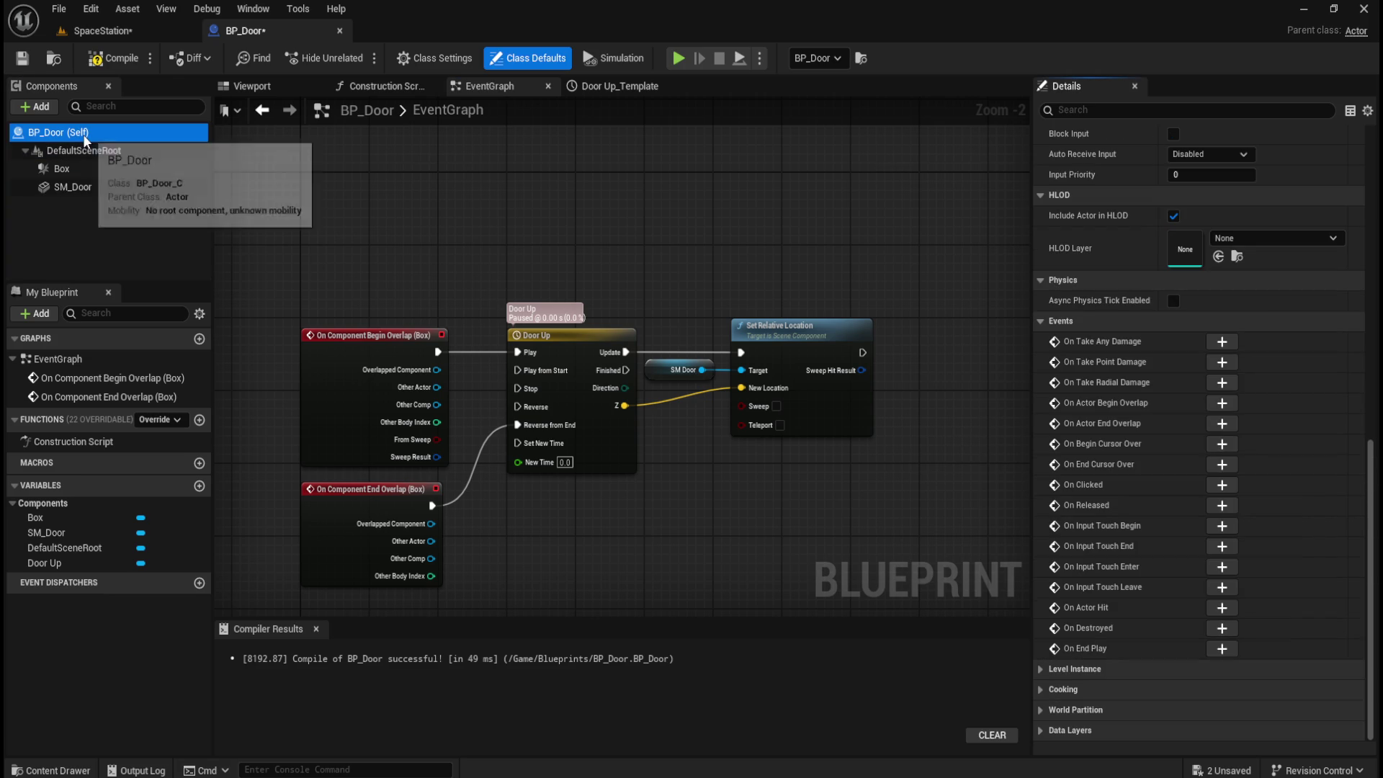
pyautogui.scroll(5, 1168, 496)
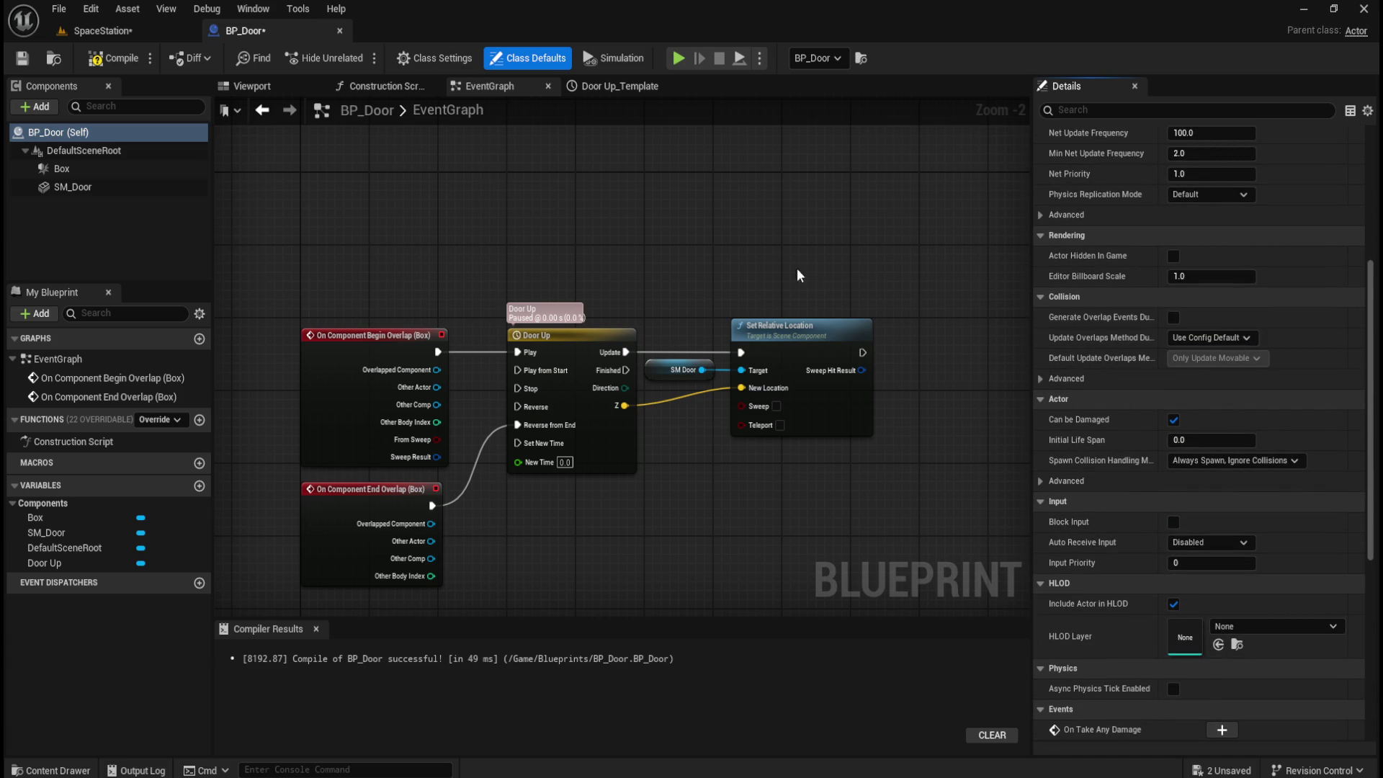
pyautogui.click(72, 170)
pyautogui.click(76, 188)
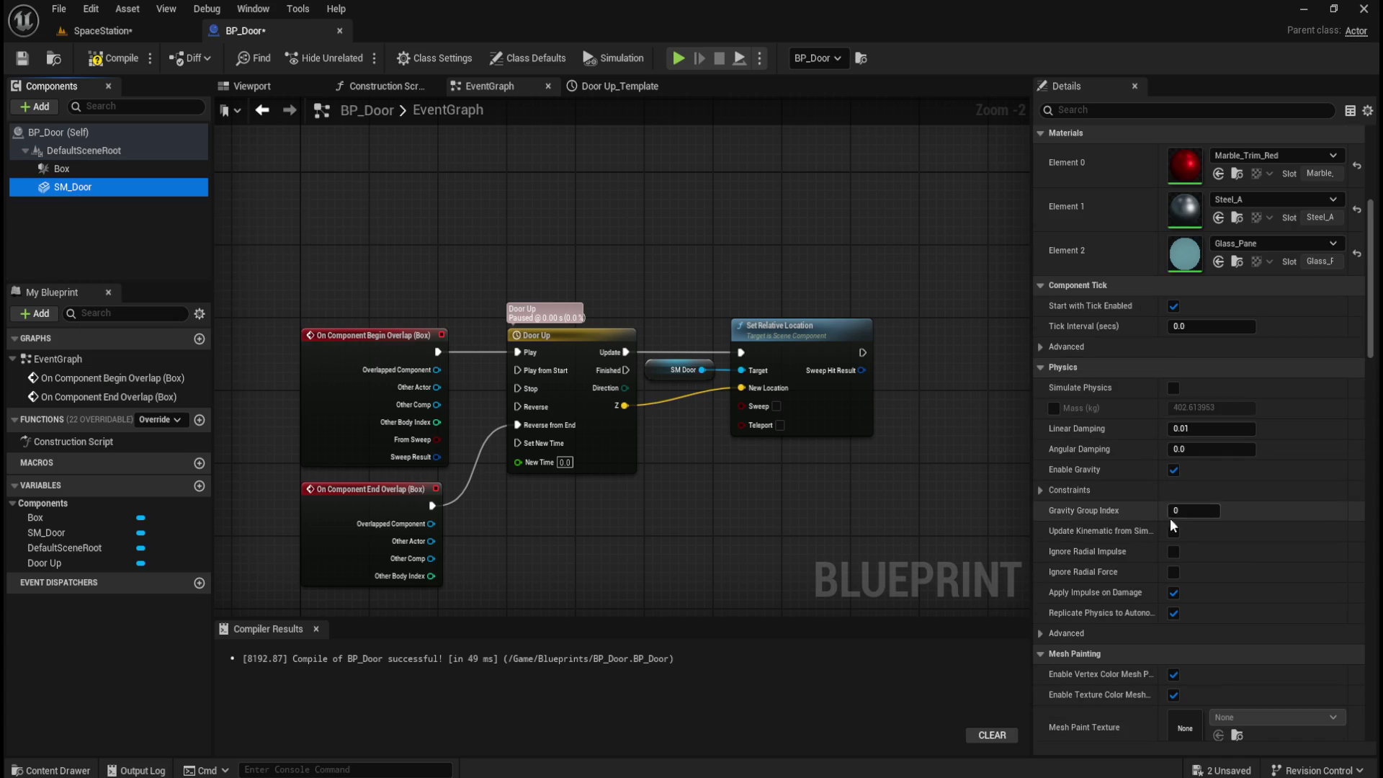
pyautogui.scroll(-4, 1088, 506)
pyautogui.scroll(-4, 1138, 517)
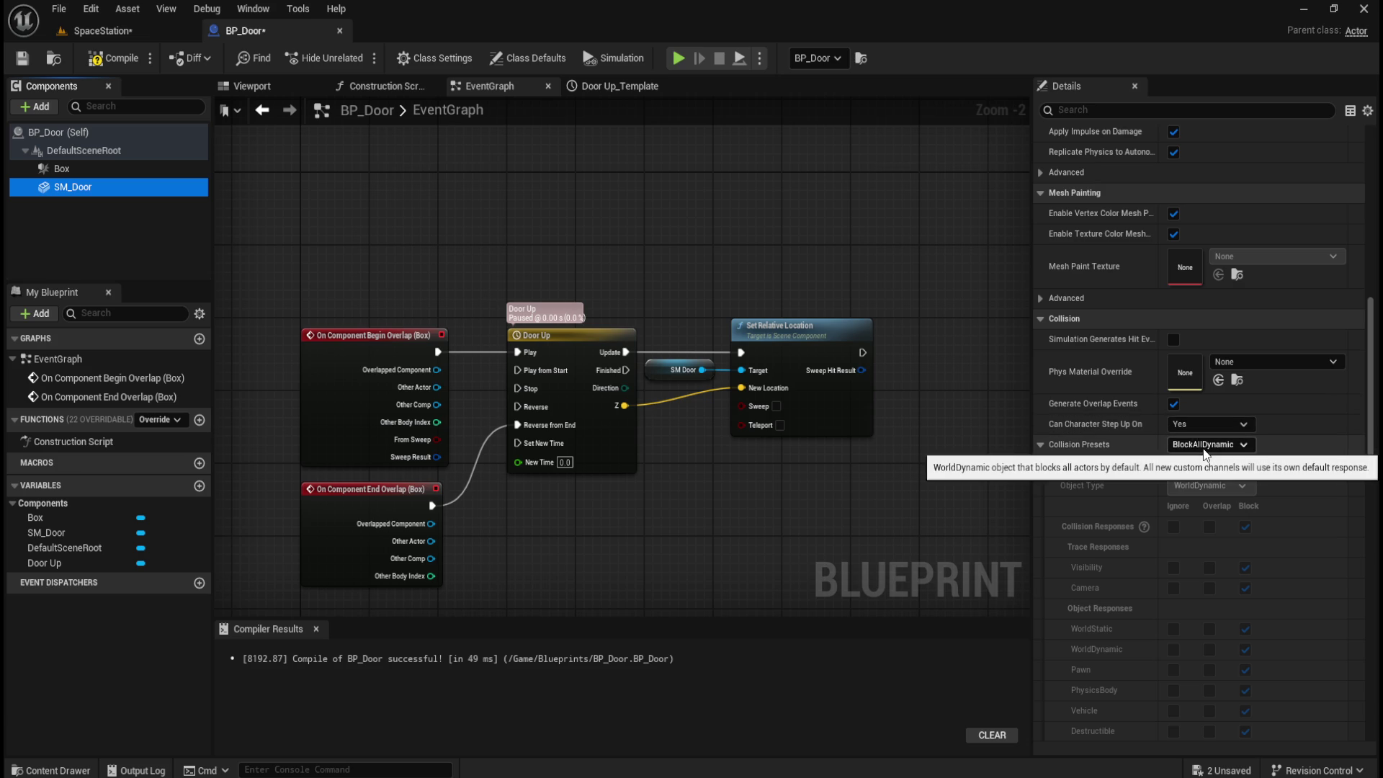
pyautogui.scroll(-2, 1151, 458)
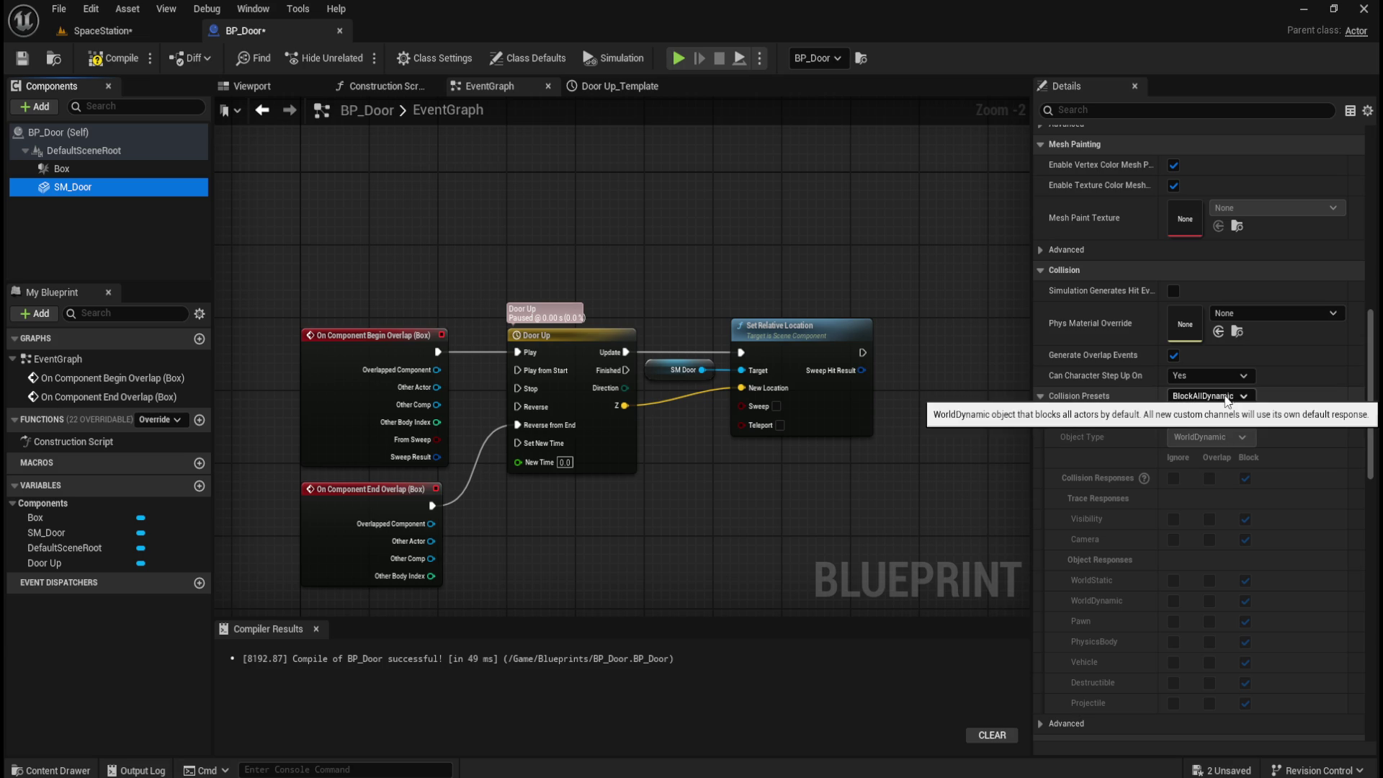
# - Set SM_Door's collision preset to NoCollision, compile and save BP_Door, then briefly play-test
pyautogui.click(1241, 398)
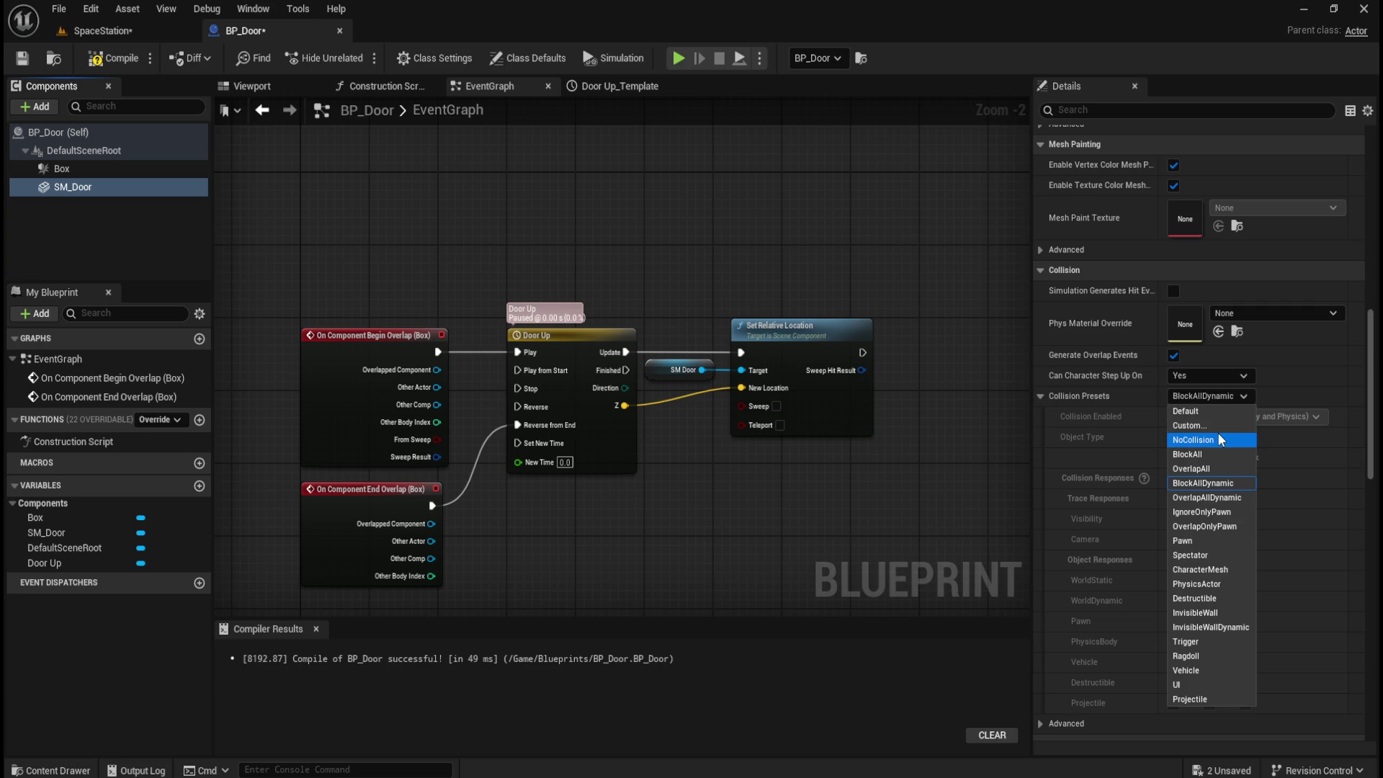
pyautogui.click(1214, 440)
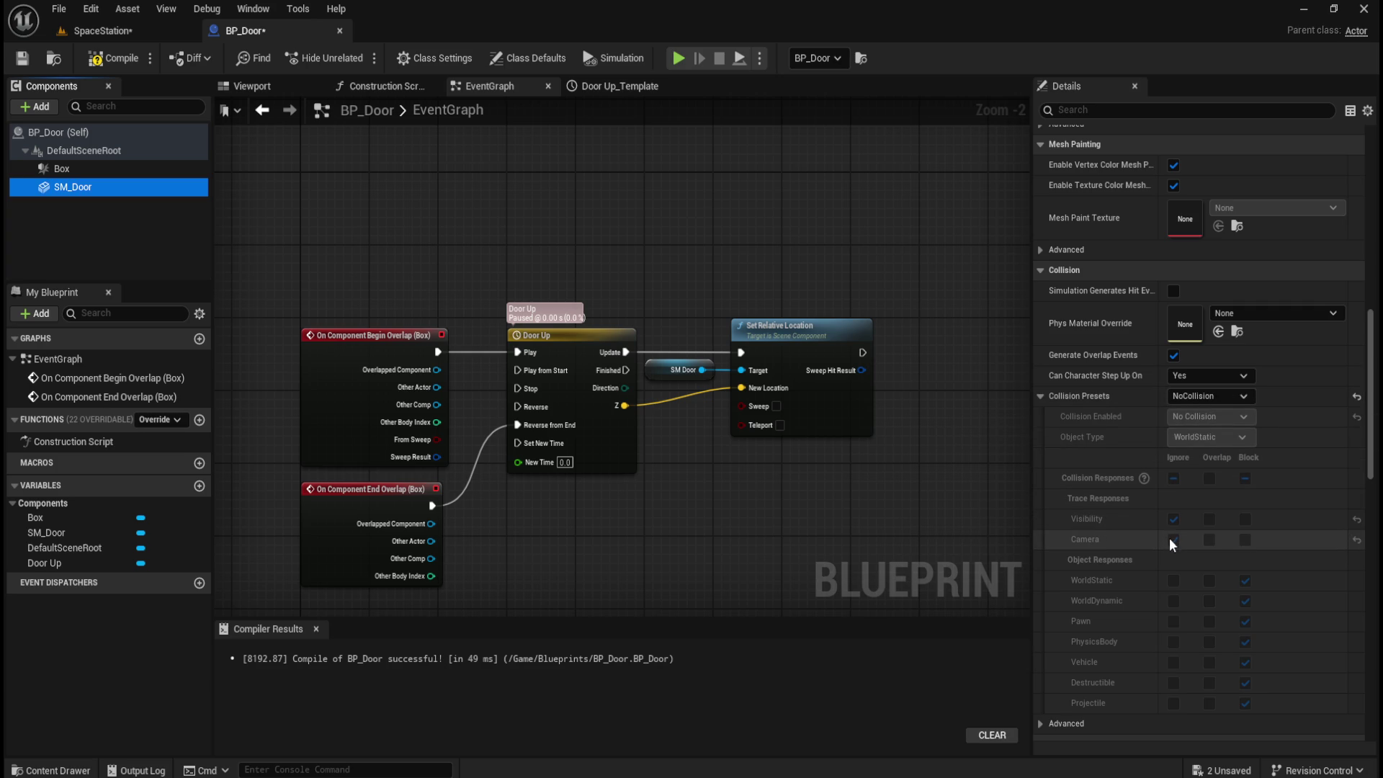
pyautogui.click(114, 58)
pyautogui.click(24, 60)
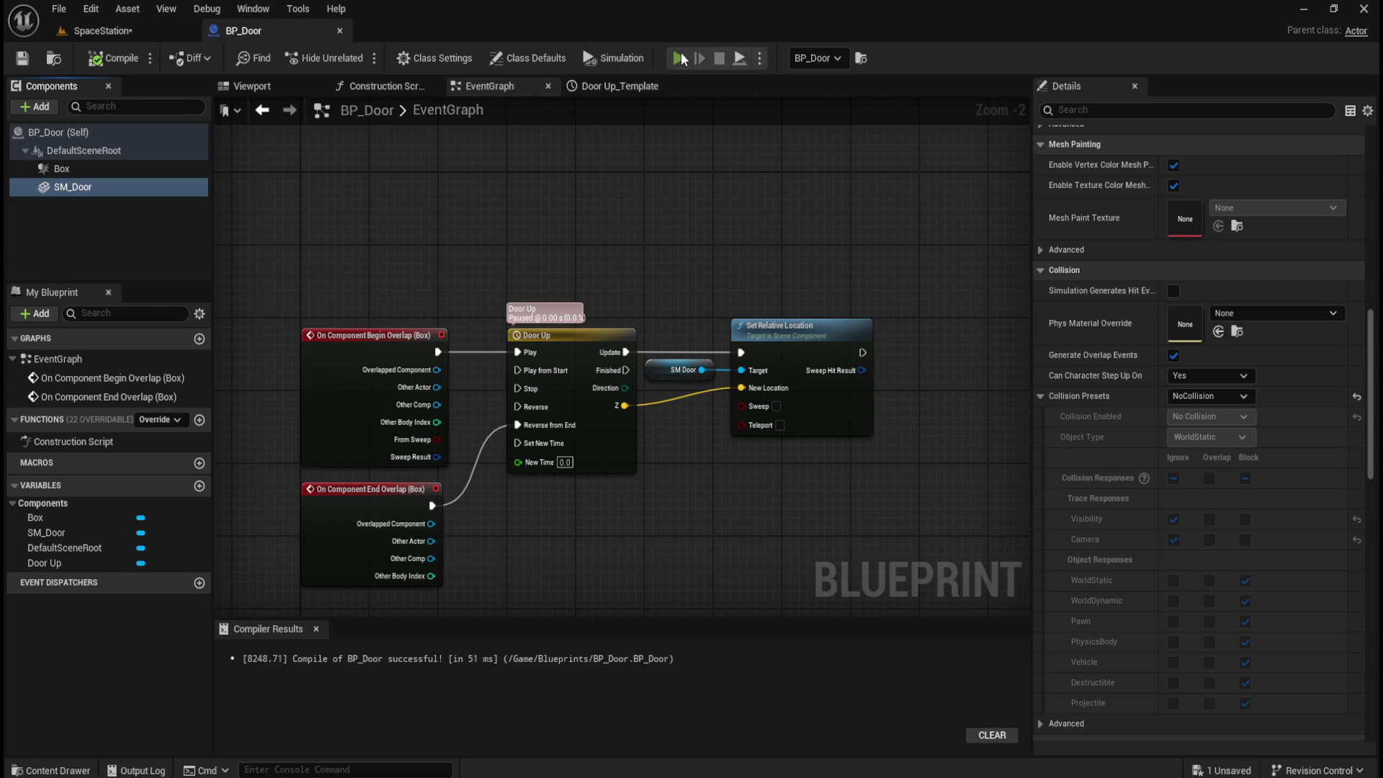
pyautogui.click(679, 57)
pyautogui.press('Escape')
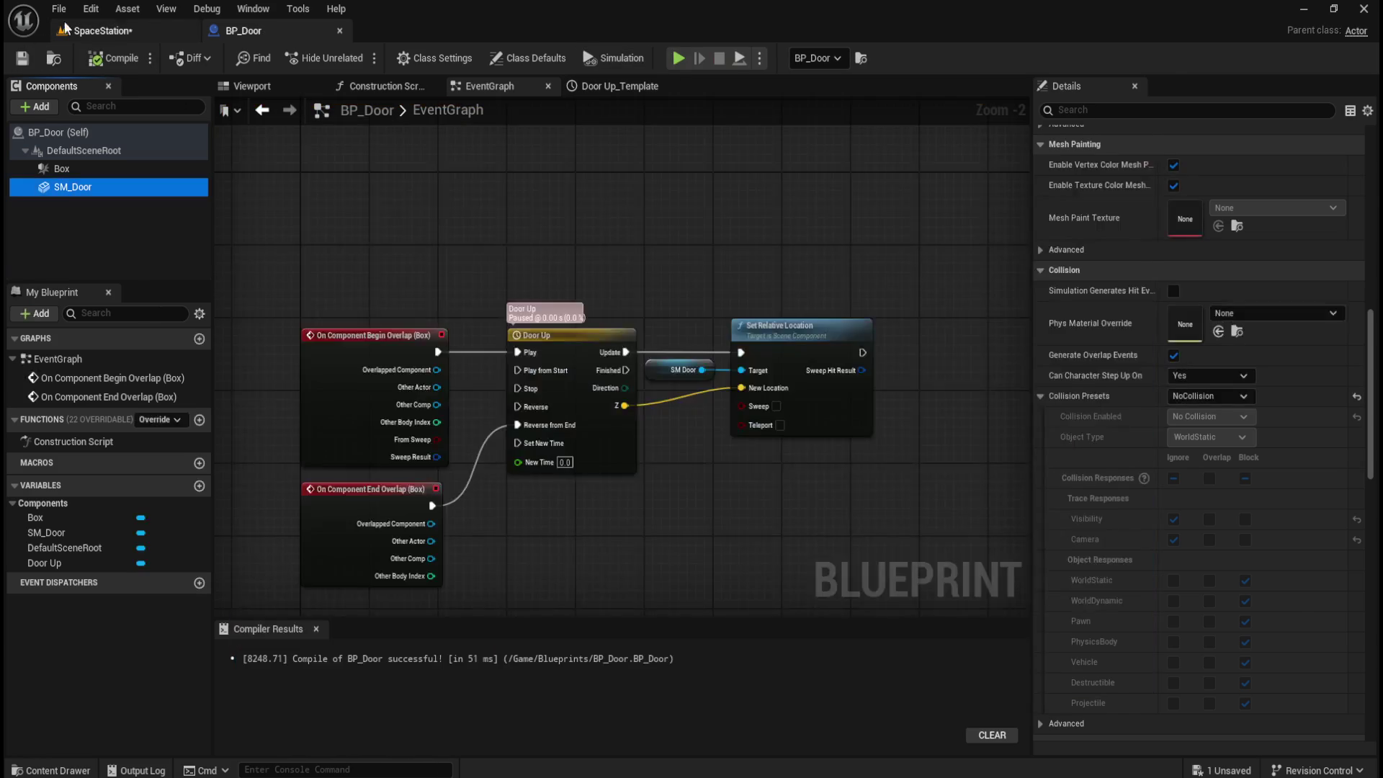
# - Run a brief play test, then deselect the pipes and fly the camera into the corridor by the door
pyautogui.click(103, 30)
pyautogui.click(359, 57)
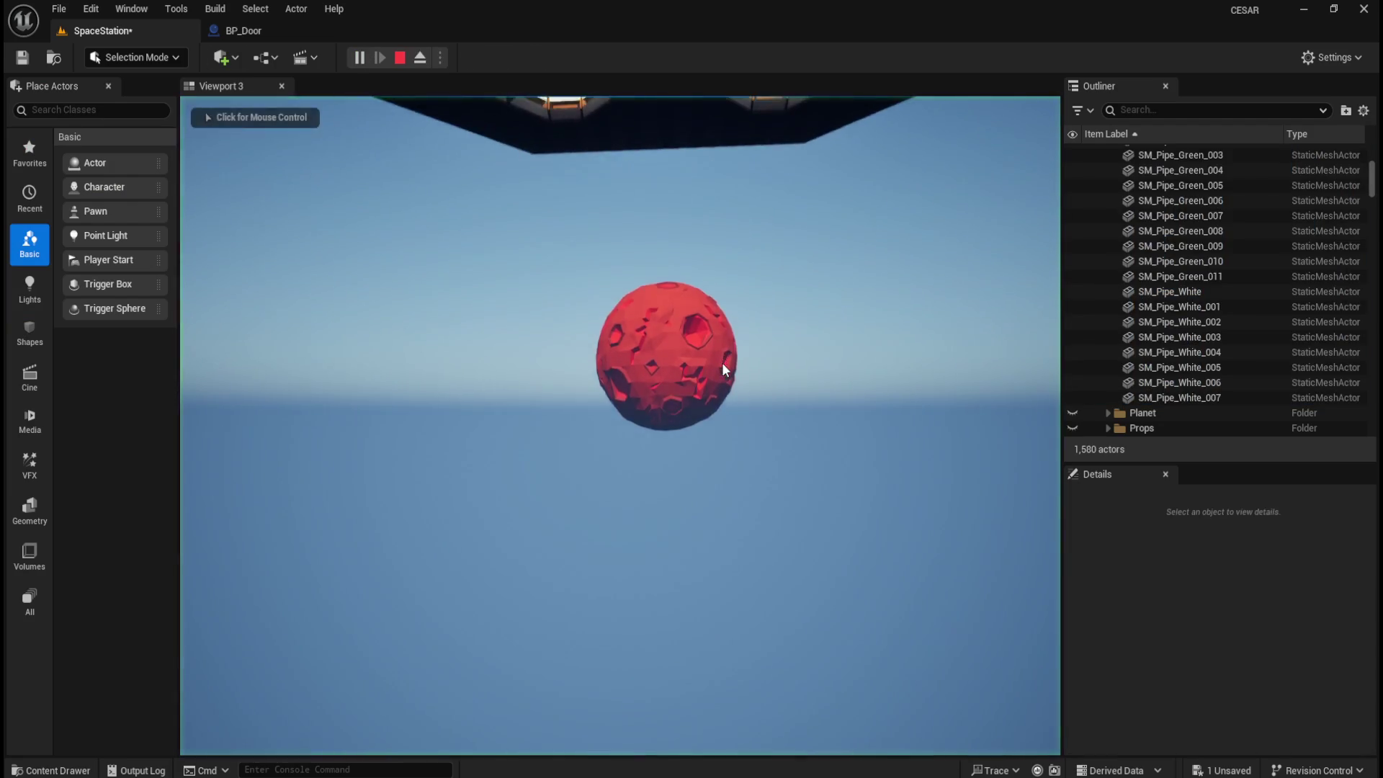
pyautogui.press('Escape')
pyautogui.click(728, 467)
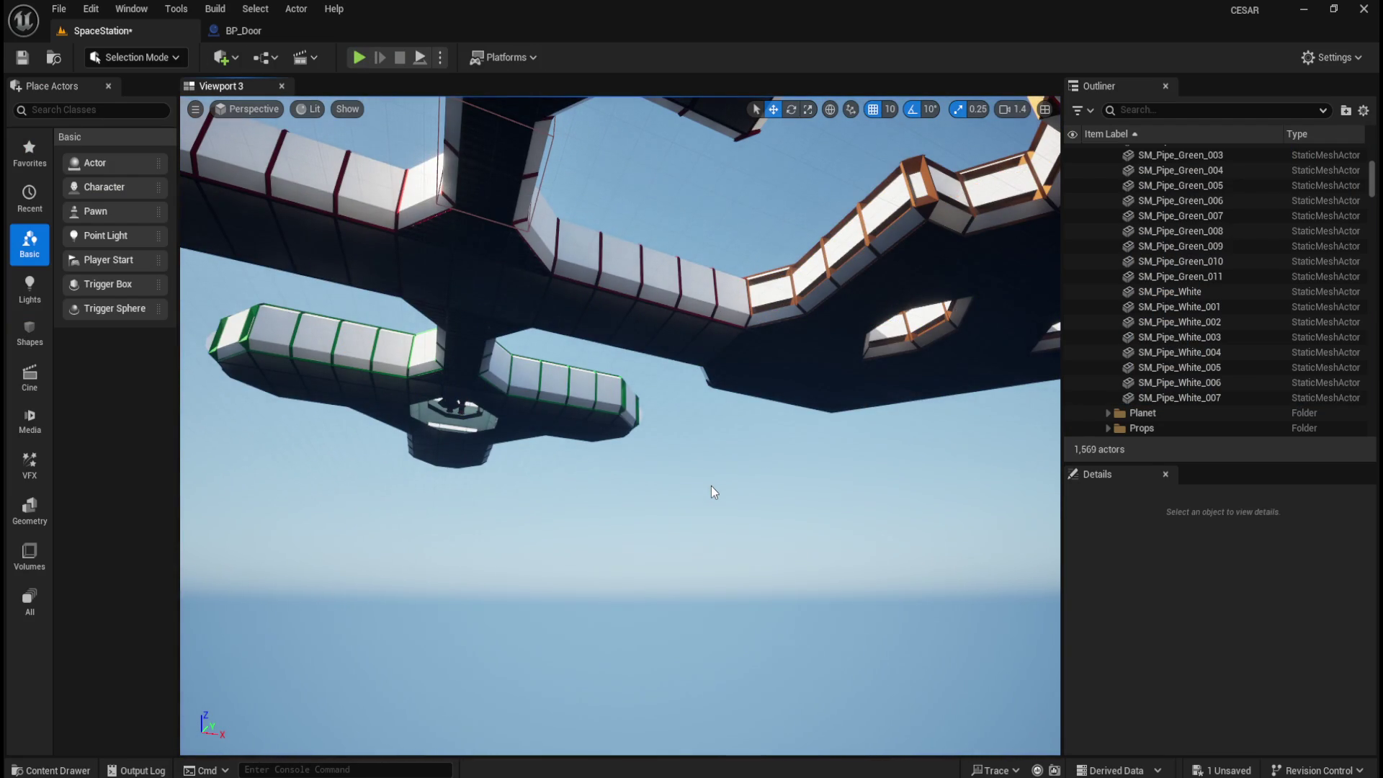
pyautogui.moveTo(718, 484)
pyautogui.mouseDown()
pyautogui.moveTo(728, 450)
pyautogui.moveTo(778, 549)
pyautogui.mouseUp()
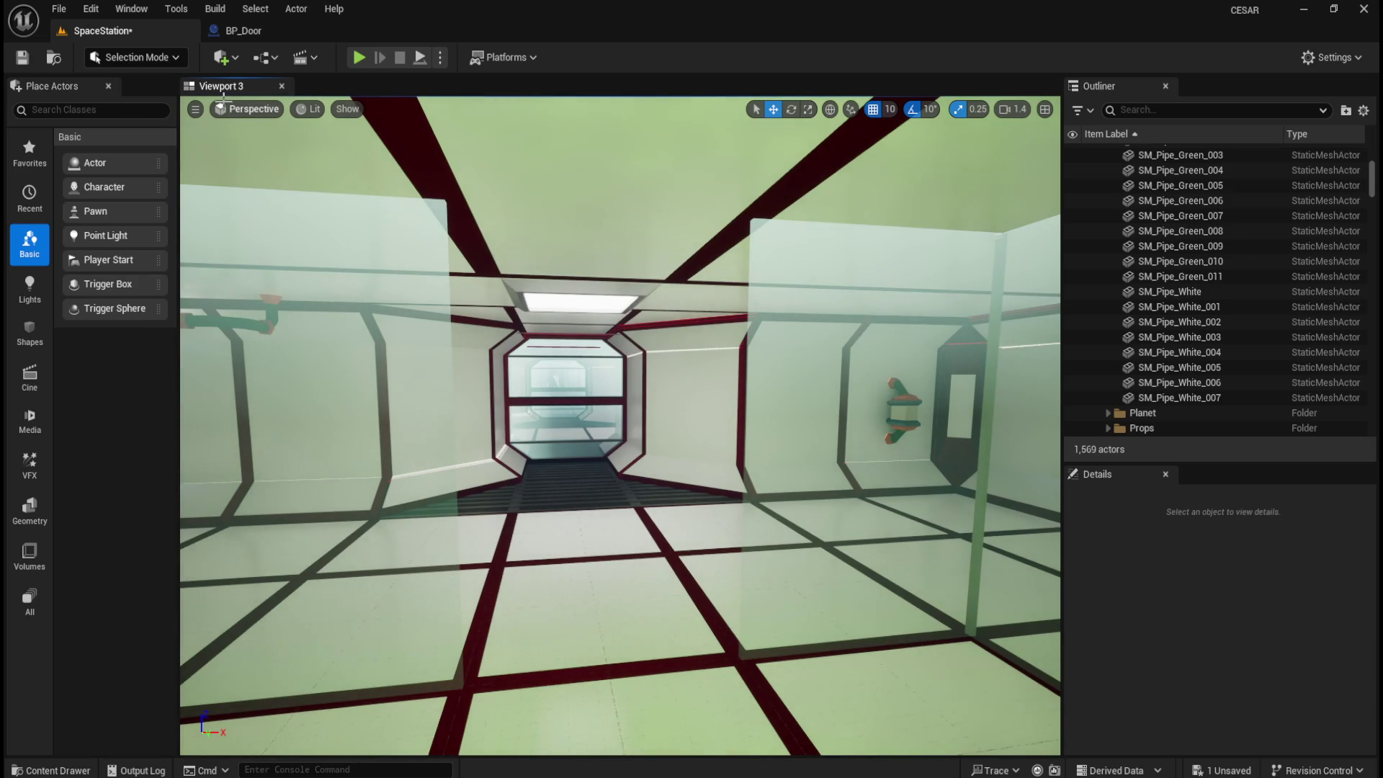
# - Find Player Start in Place Actors and drag one into the corridor
pyautogui.click(105, 114)
pyautogui.write('playe')
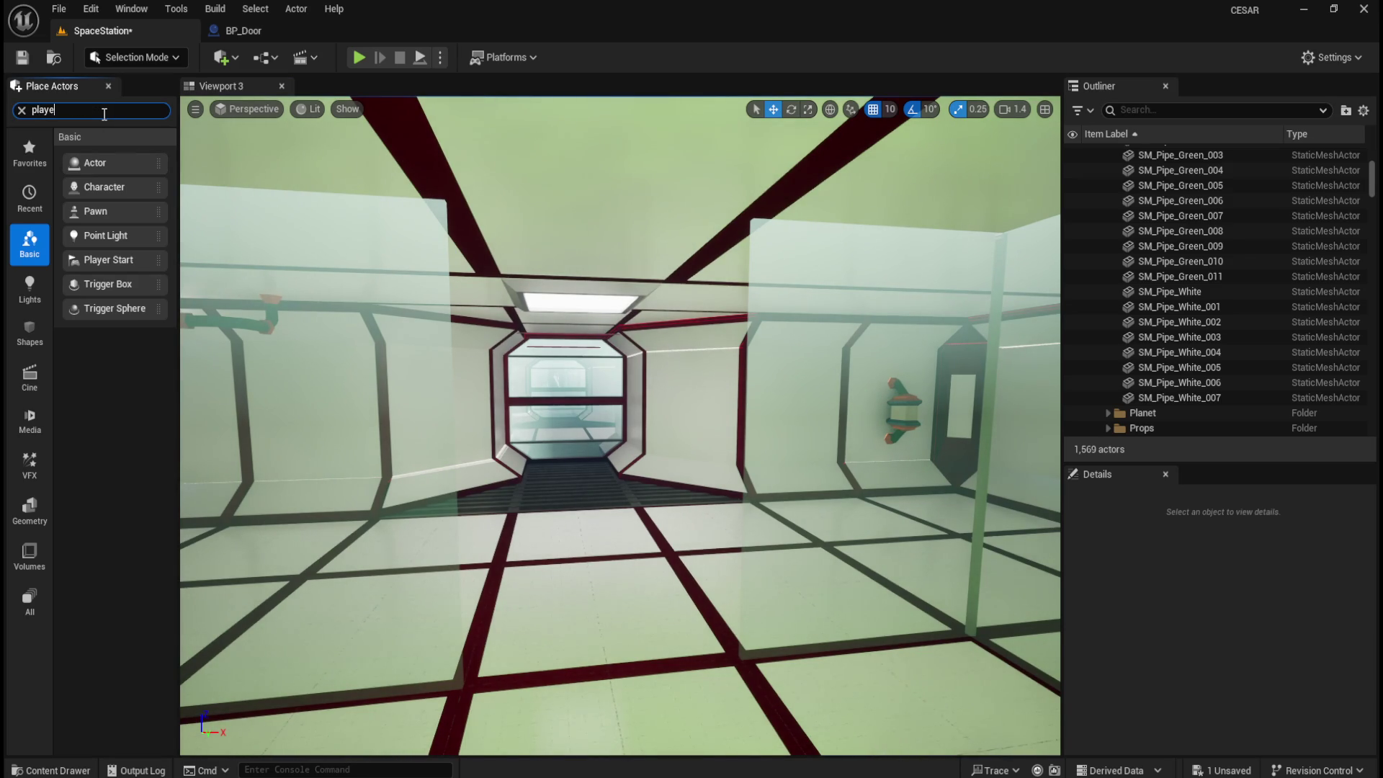
pyautogui.write('r')
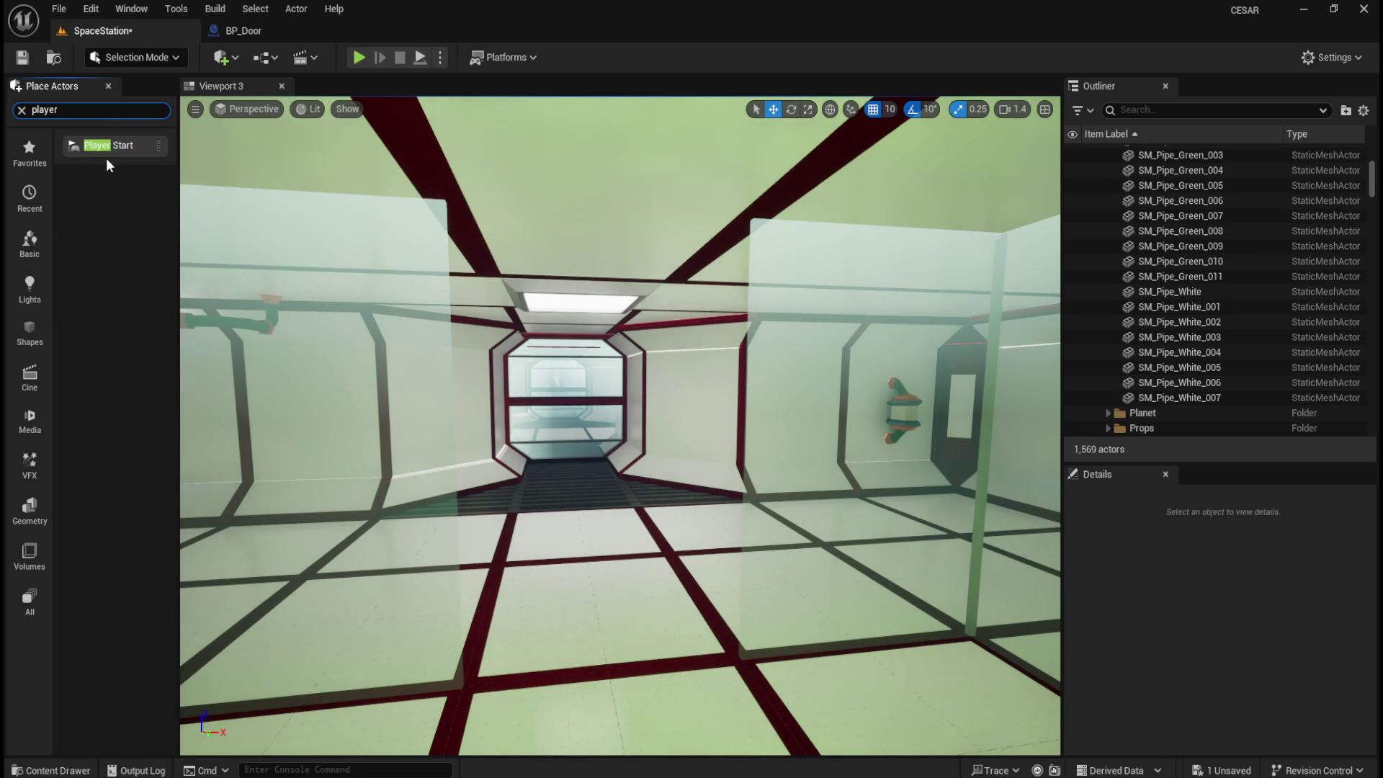
pyautogui.moveTo(99, 147)
pyautogui.mouseDown()
pyautogui.moveTo(547, 593)
pyautogui.moveTo(569, 533)
pyautogui.moveTo(580, 539)
pyautogui.mouseUp()
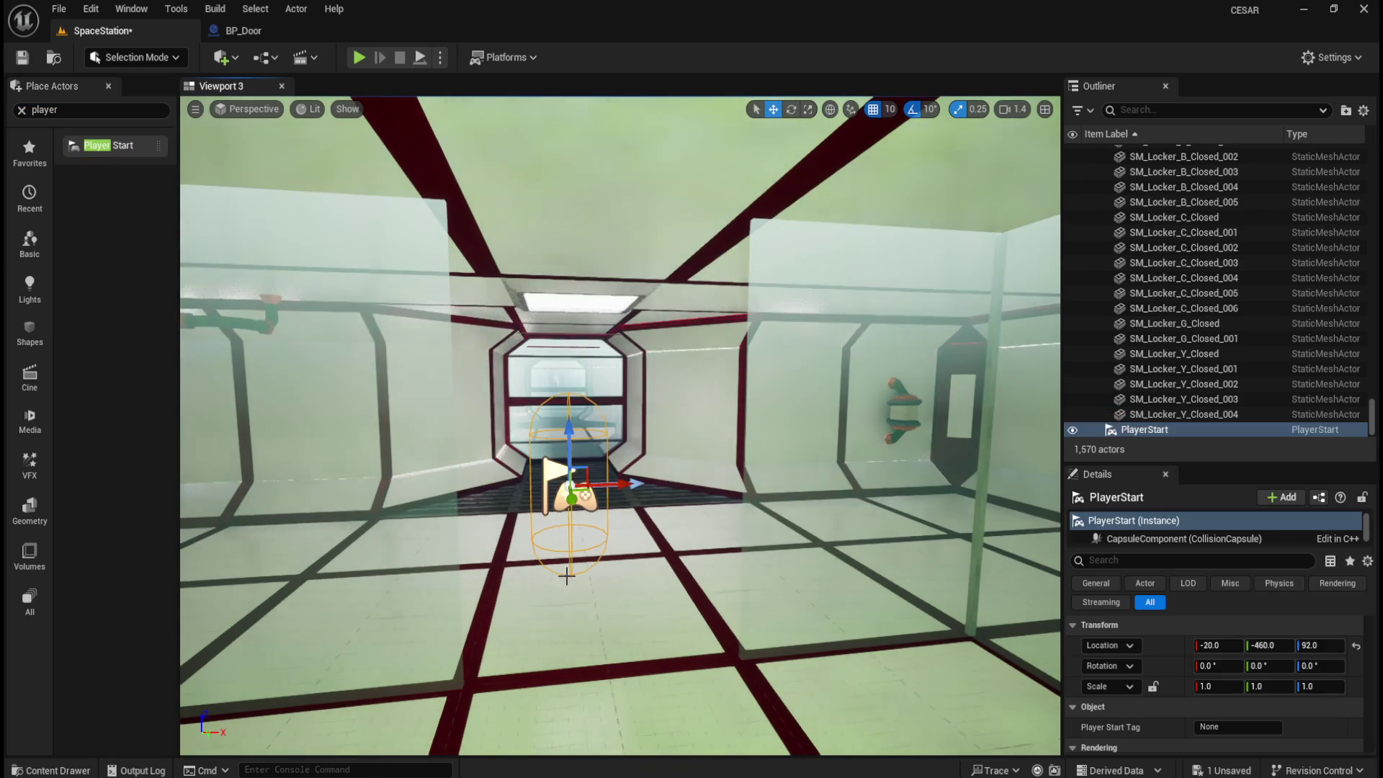
# - Play from the new Player Start, walking forward through the corridor doorways, then stop
pyautogui.click(359, 58)
pyautogui.click(695, 361)
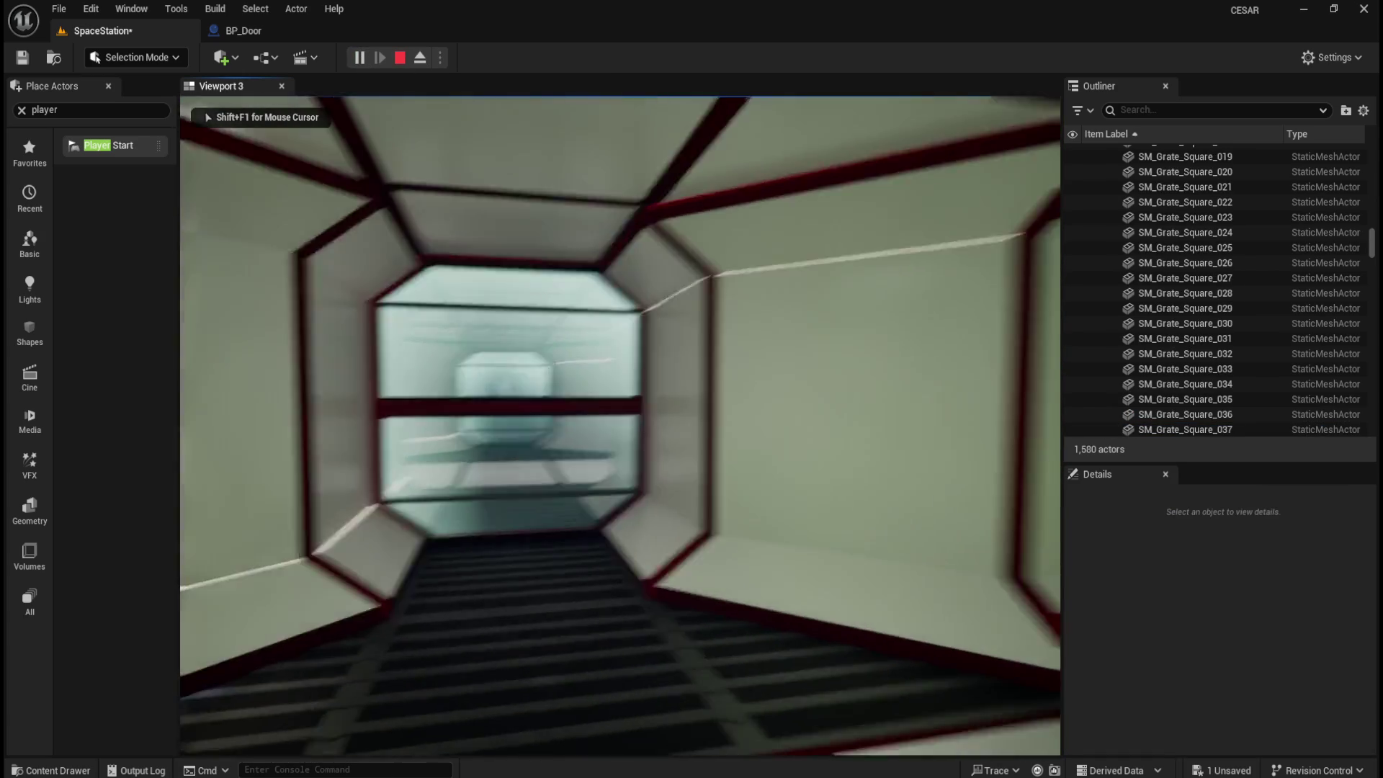
pyautogui.press('w')
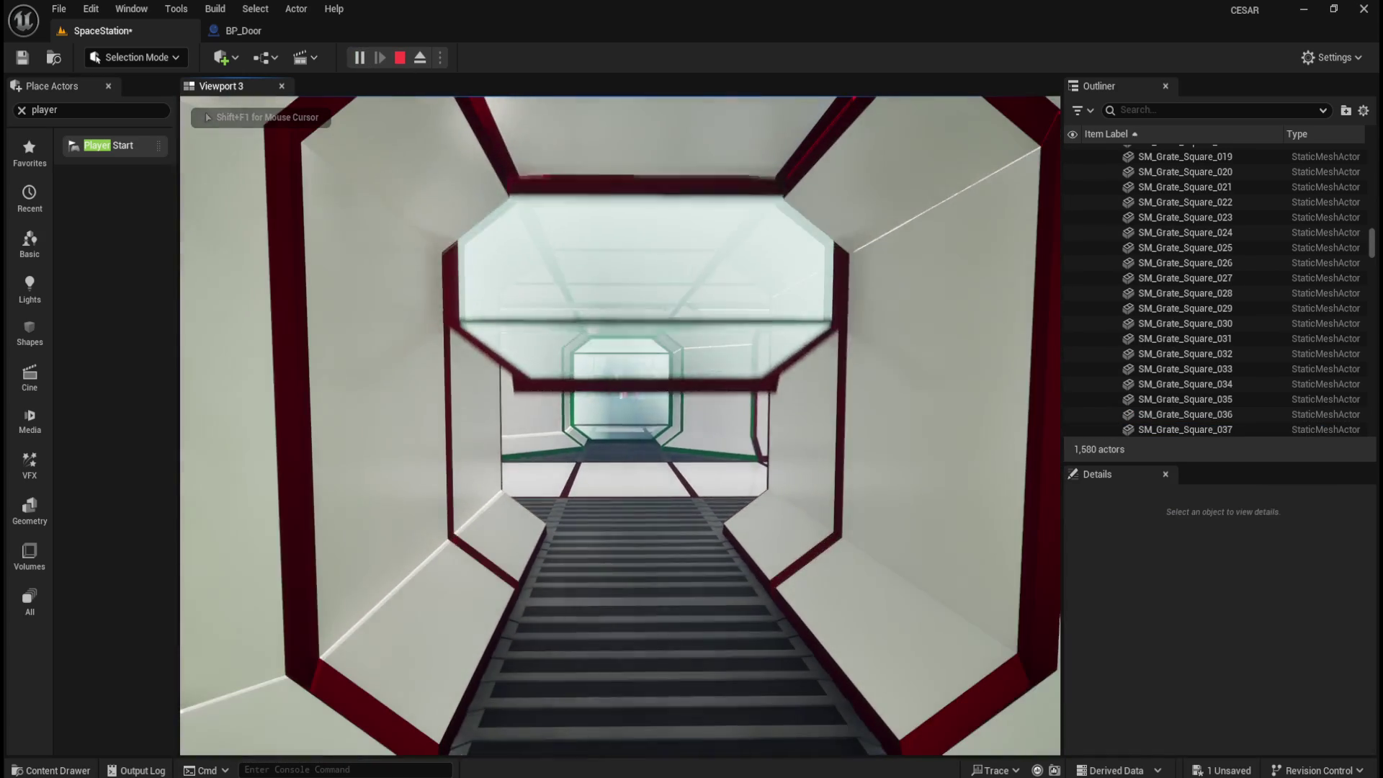
pyautogui.press('w')
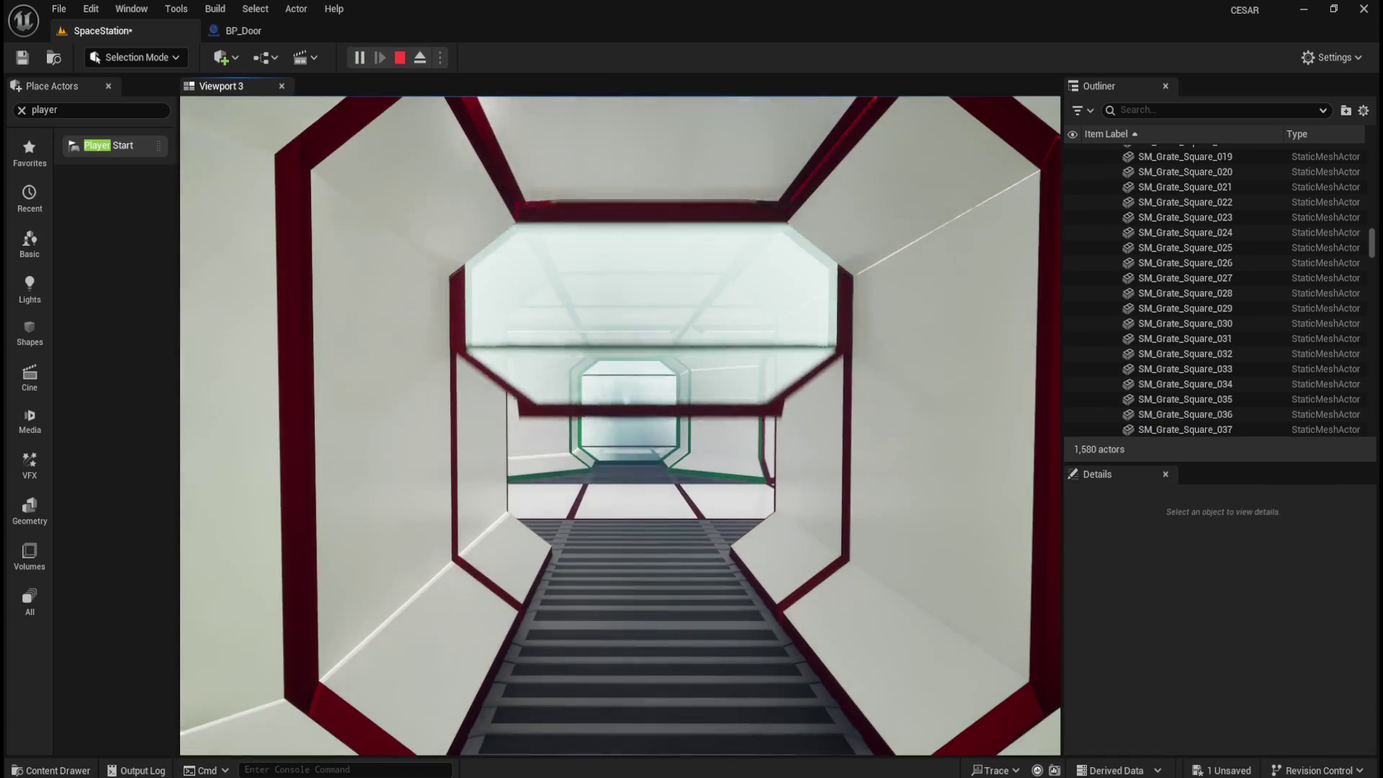
pyautogui.press('w')
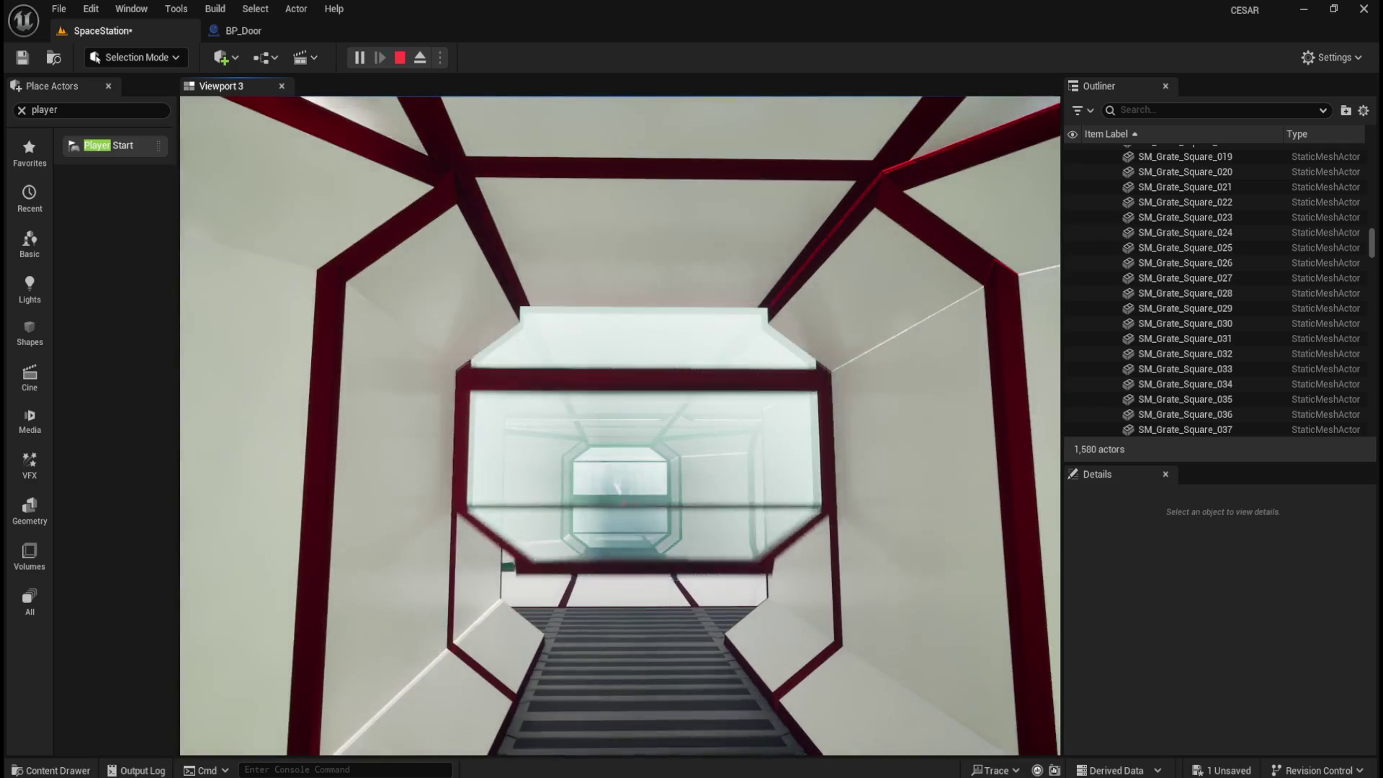
pyautogui.press('w')
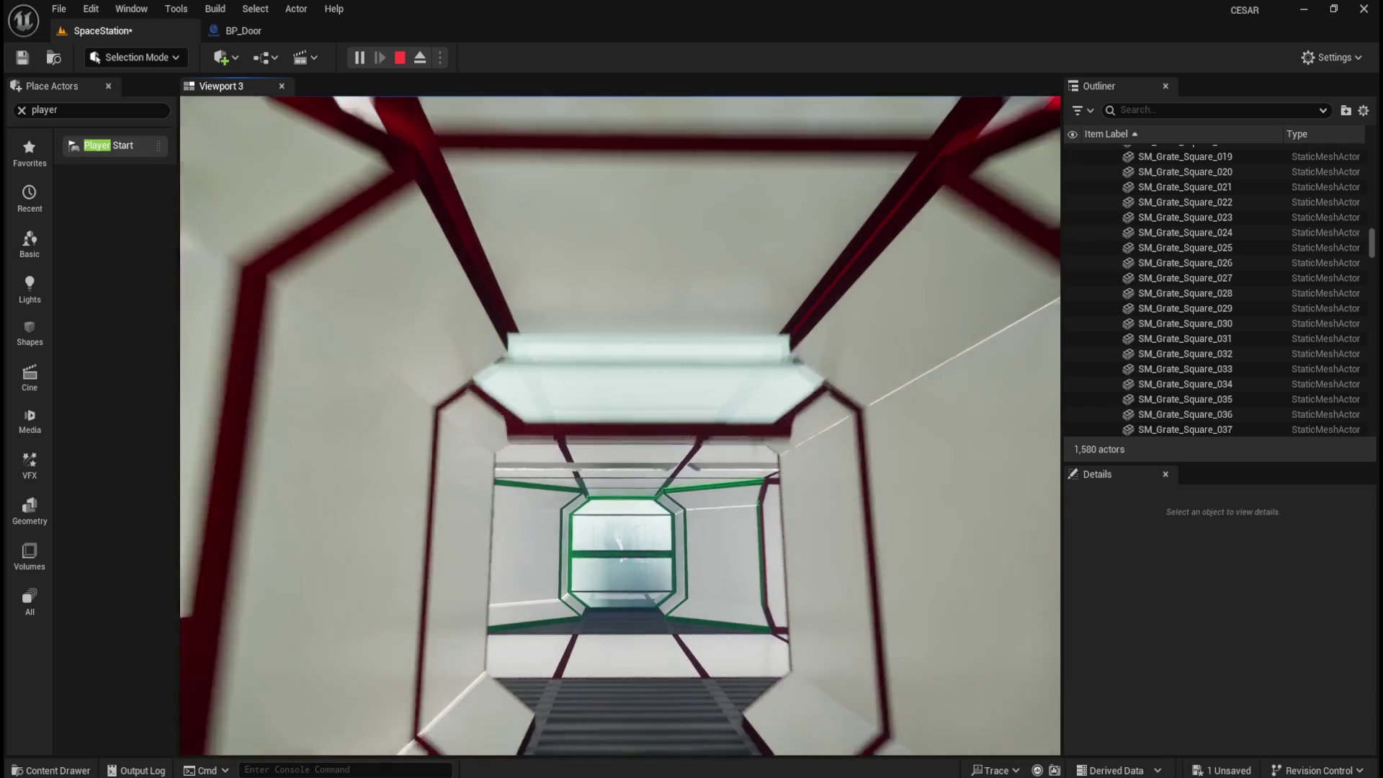
pyautogui.press('w')
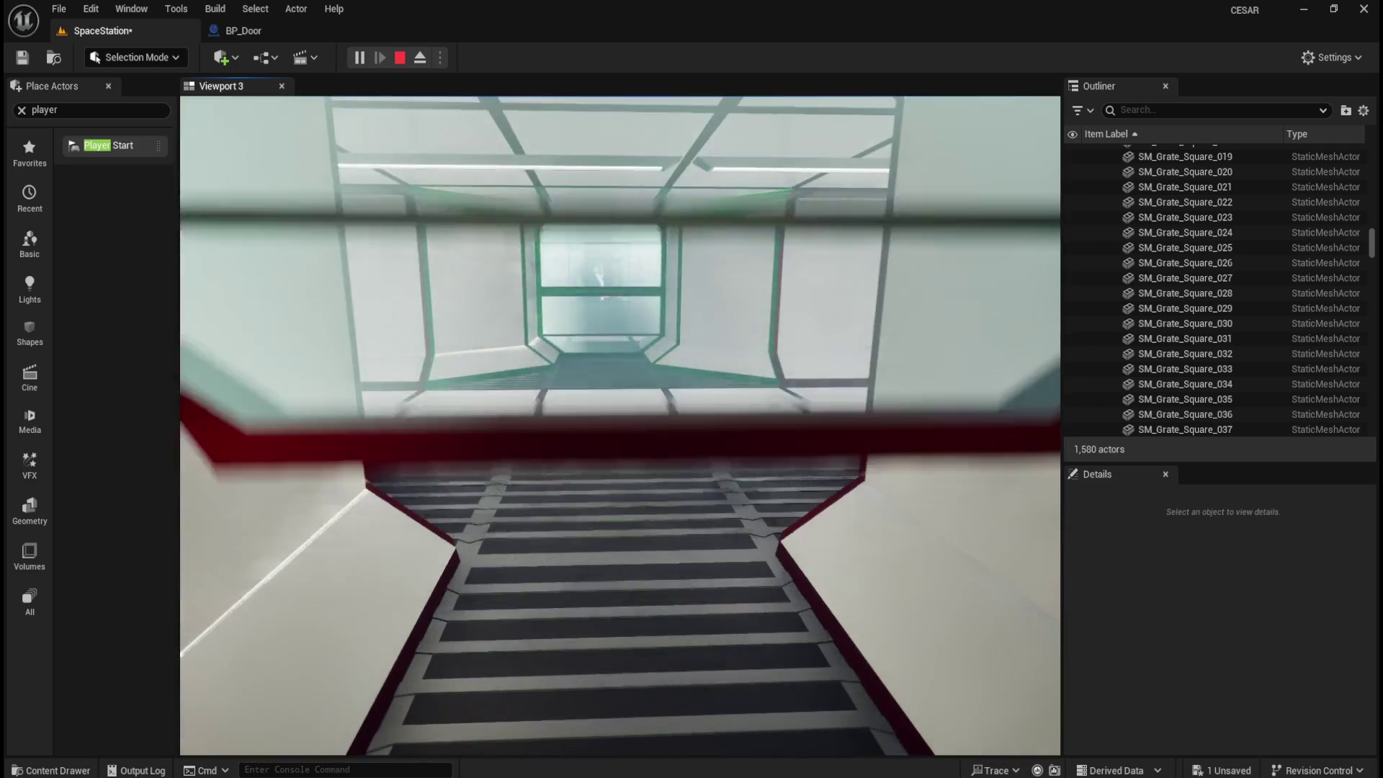
pyautogui.press('w')
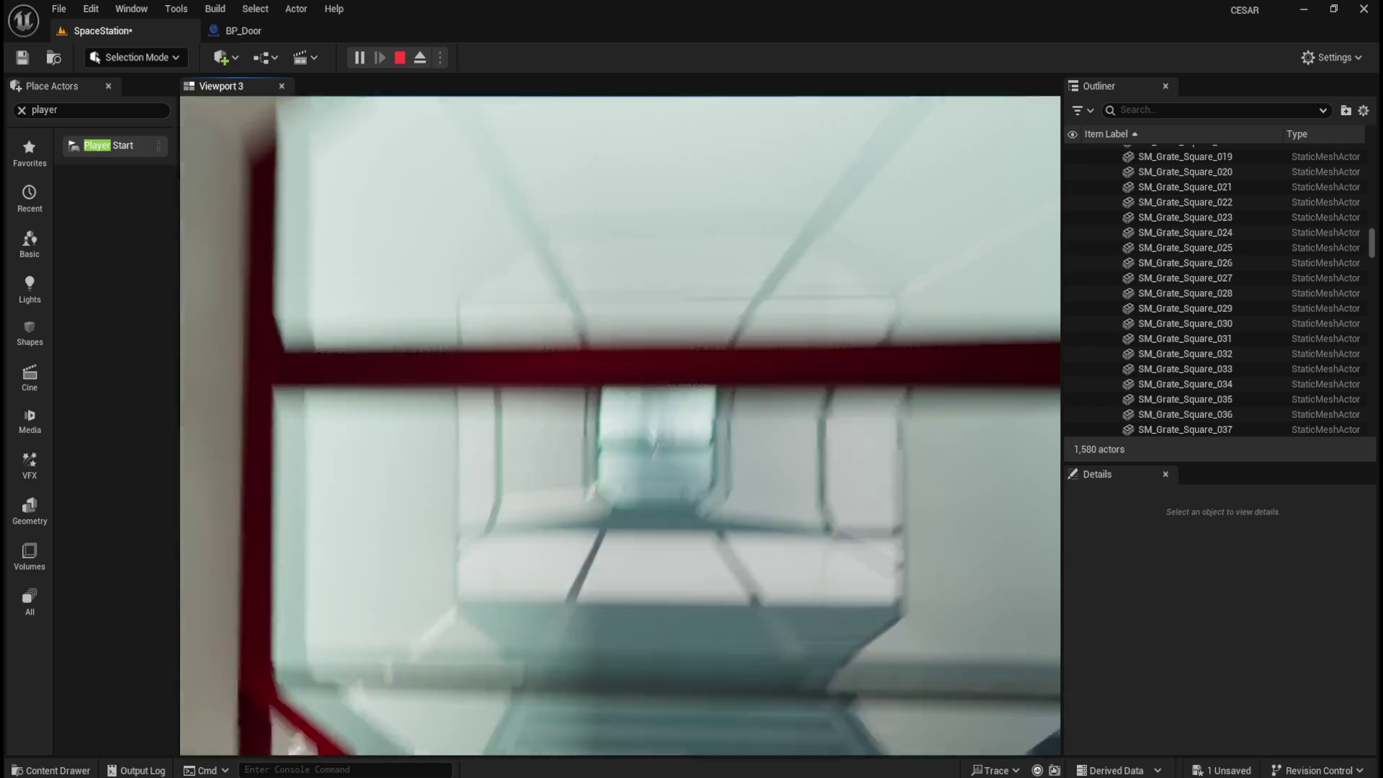
pyautogui.press('w')
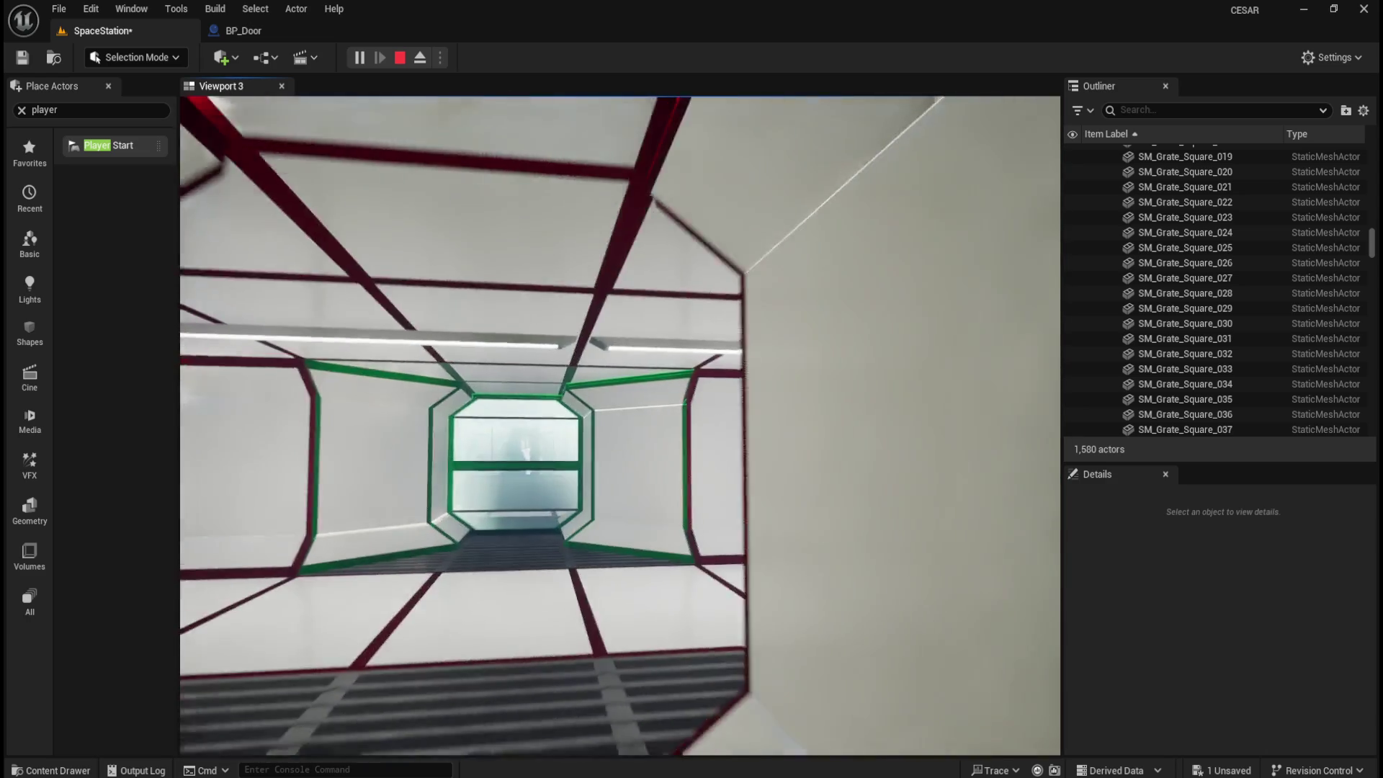
pyautogui.press('w')
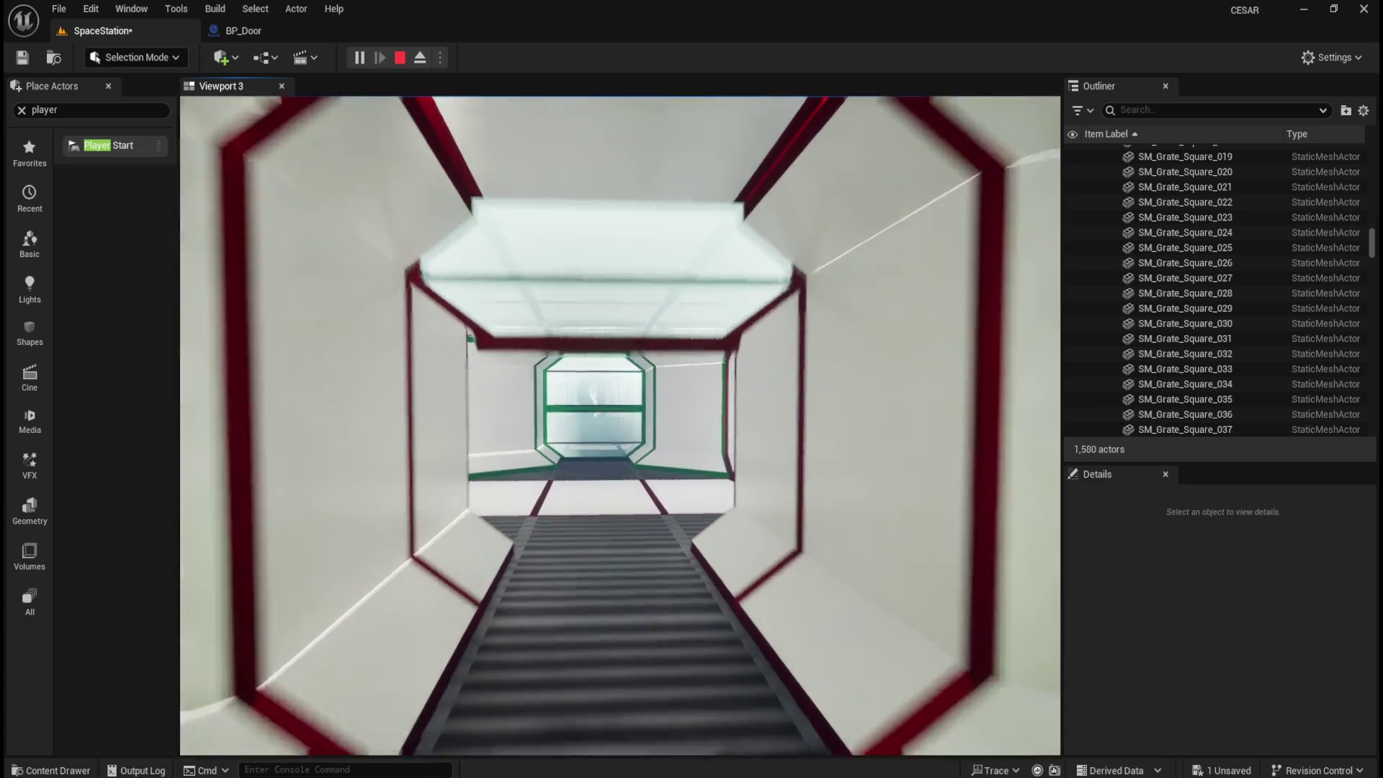
pyautogui.press('Escape')
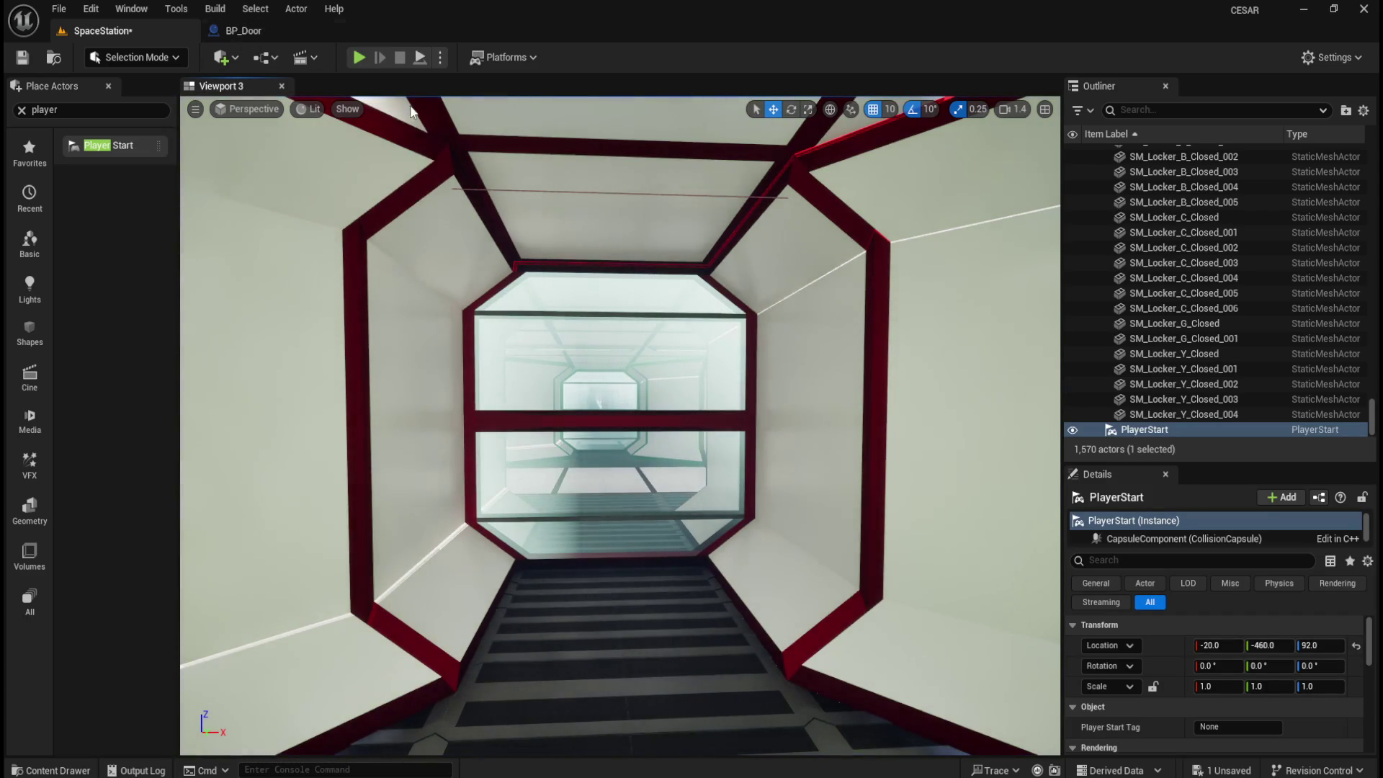
# - Select and frame the PlayerStart, set its Z rotation to -90°, and start a play test
pyautogui.click(1154, 415)
pyautogui.click(1146, 429)
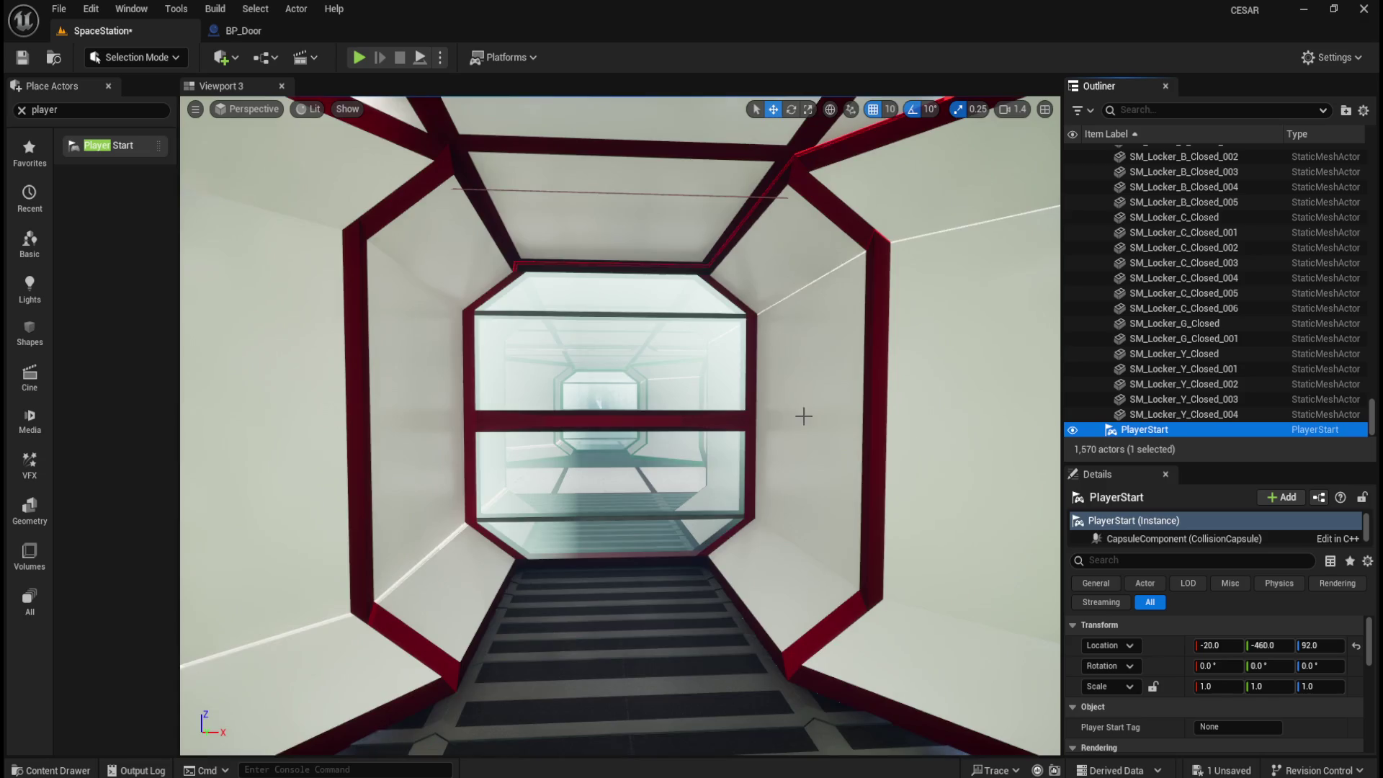
pyautogui.press('f')
pyautogui.scroll(3, 711, 438)
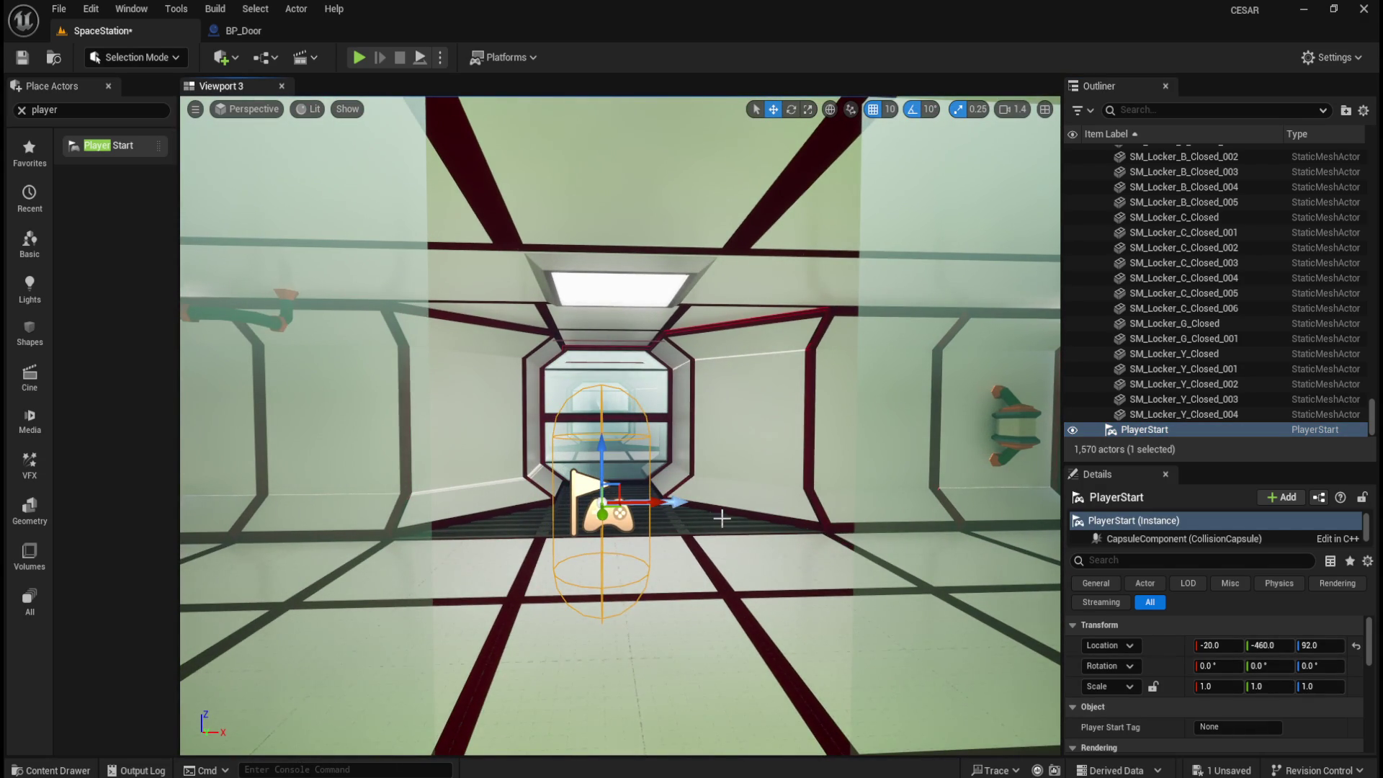
pyautogui.moveTo(680, 396); pyautogui.dragTo(557, 452)
pyautogui.press('f')
pyautogui.write('90')
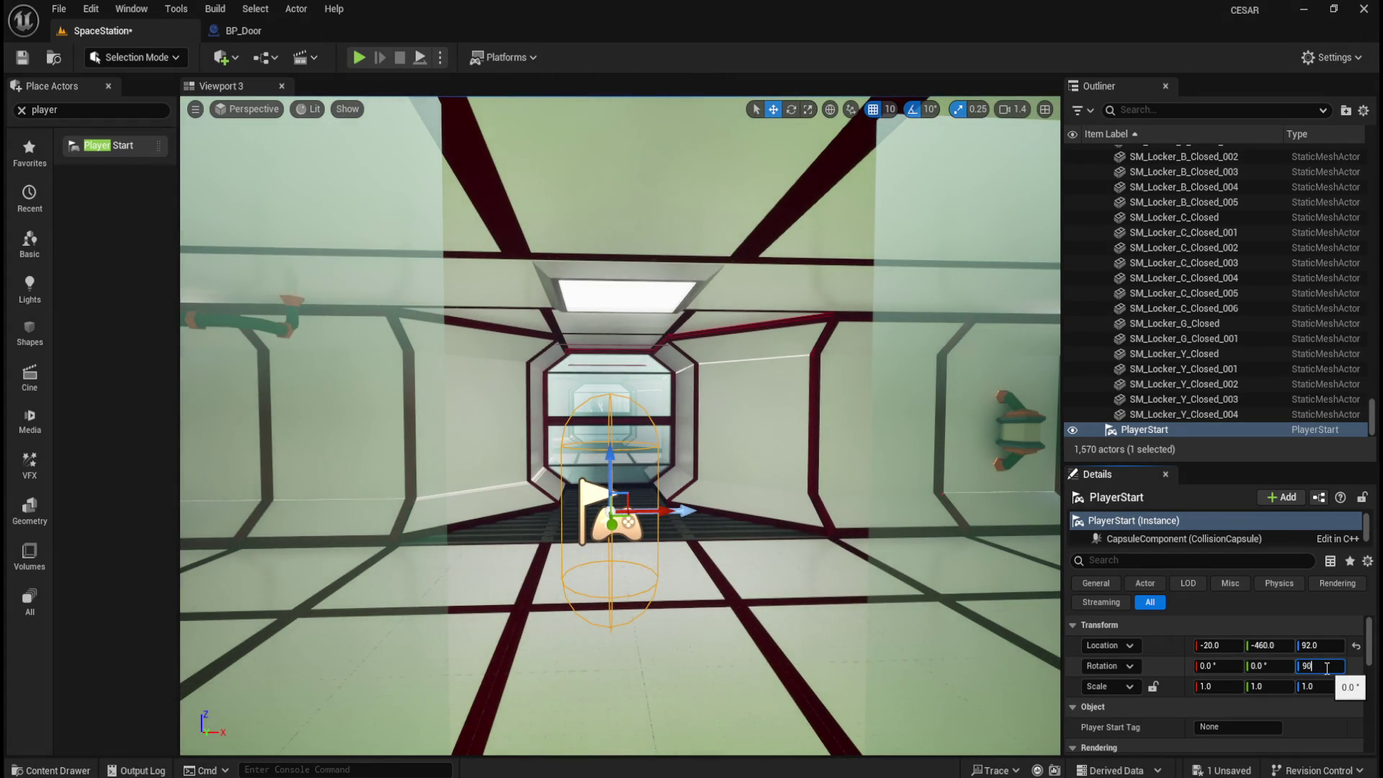
pyautogui.press('Return')
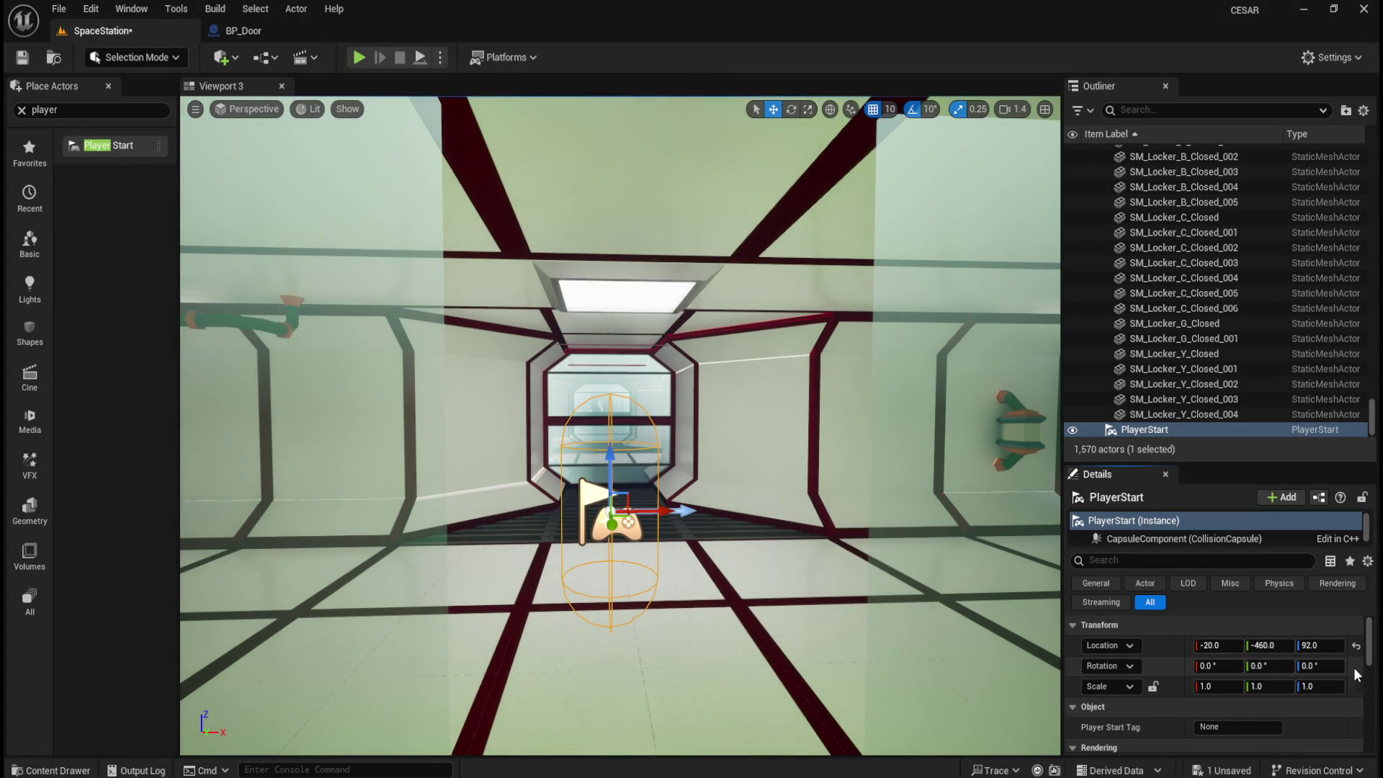
pyautogui.write('-90')
pyautogui.press('Return')
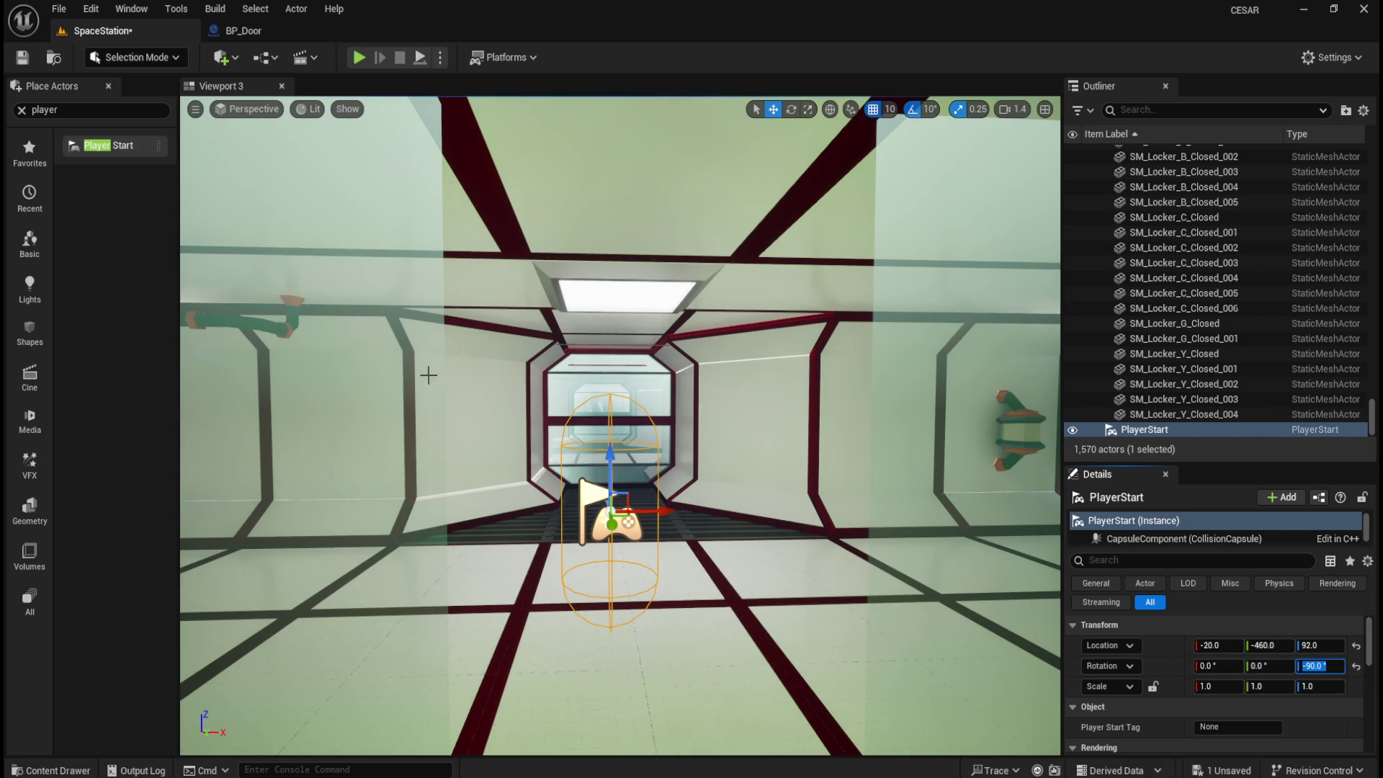
pyautogui.click(358, 57)
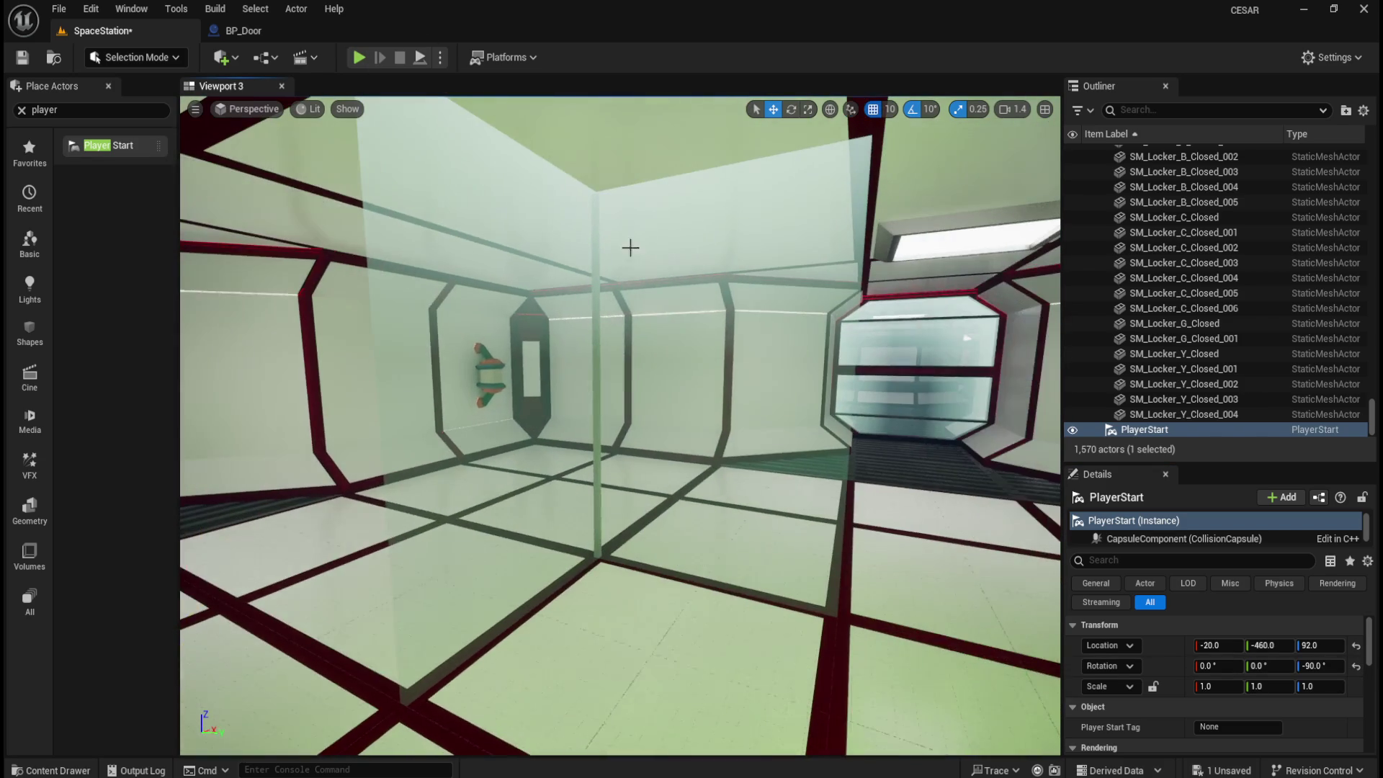
pyautogui.click(358, 58)
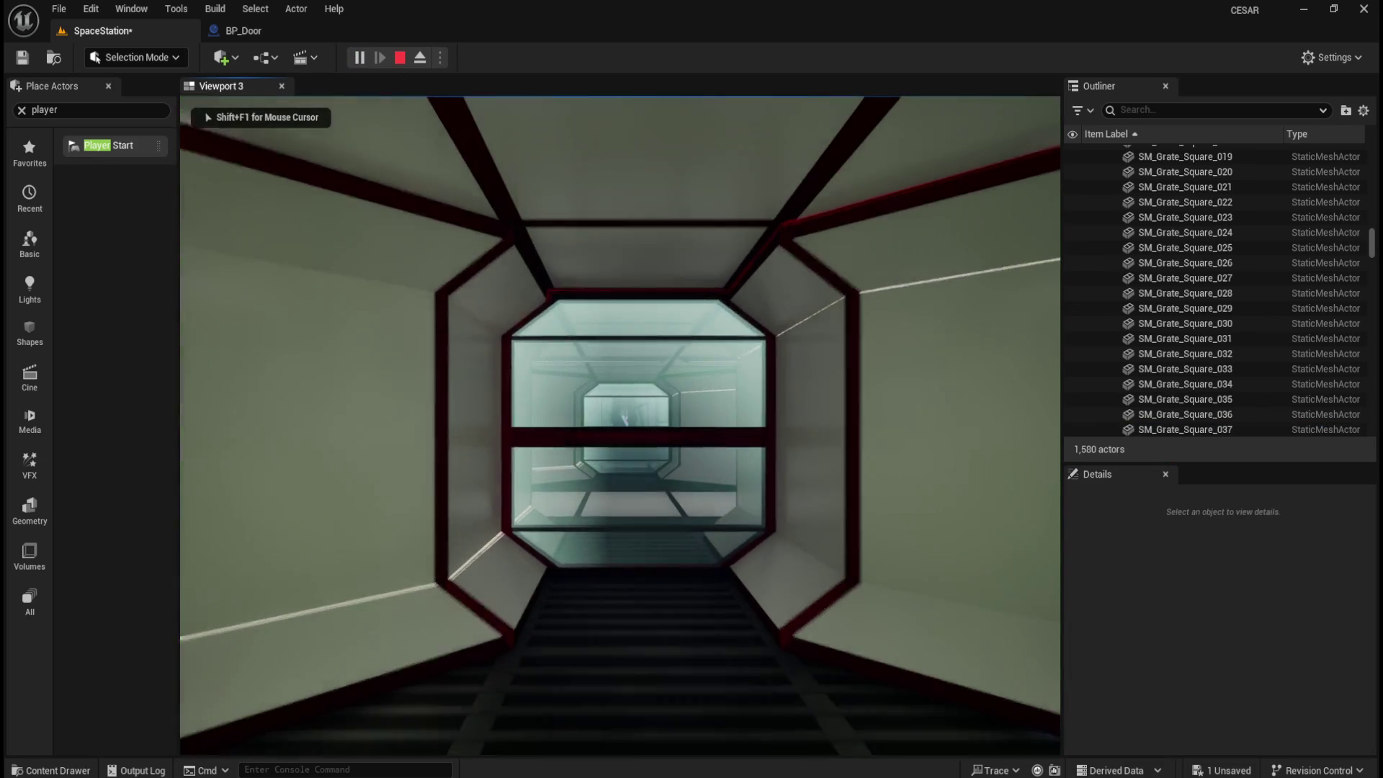
pyautogui.press('w')
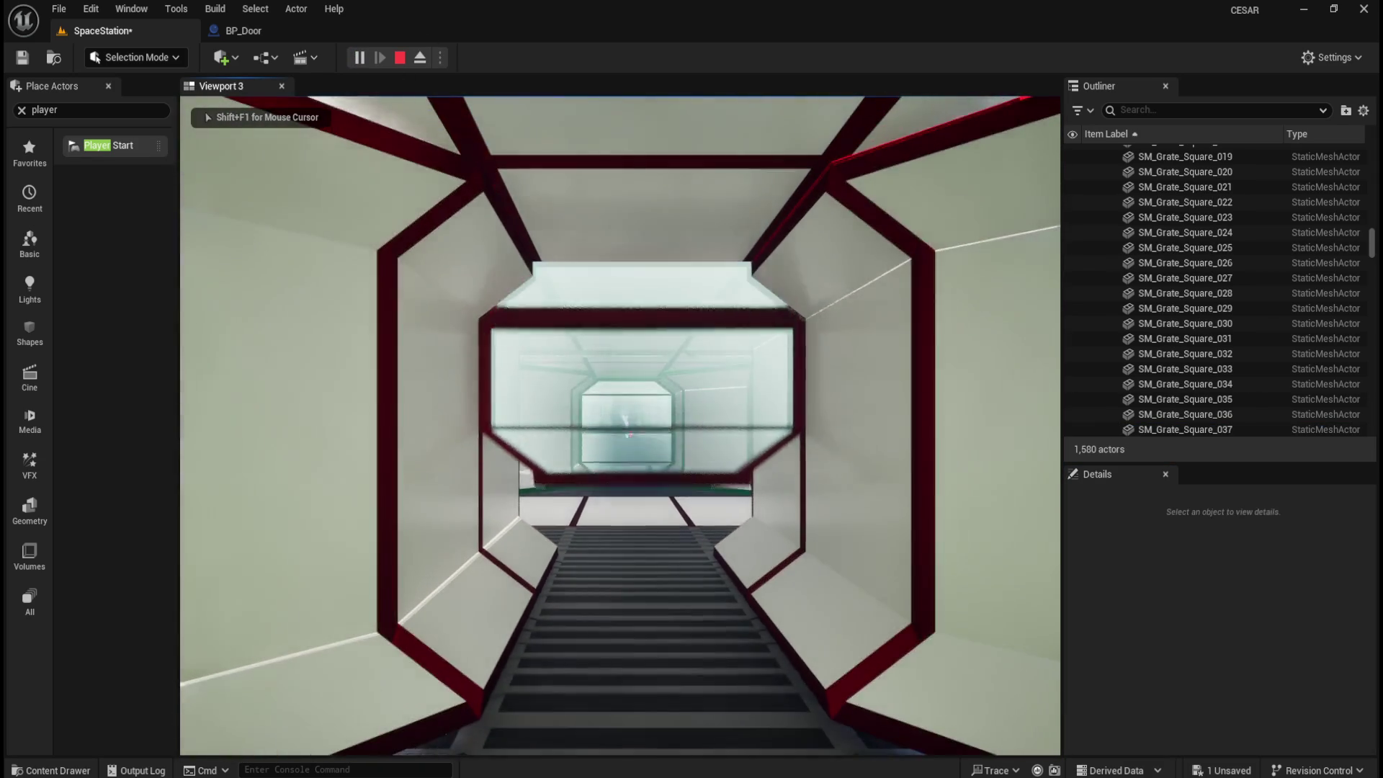
pyautogui.press('w')
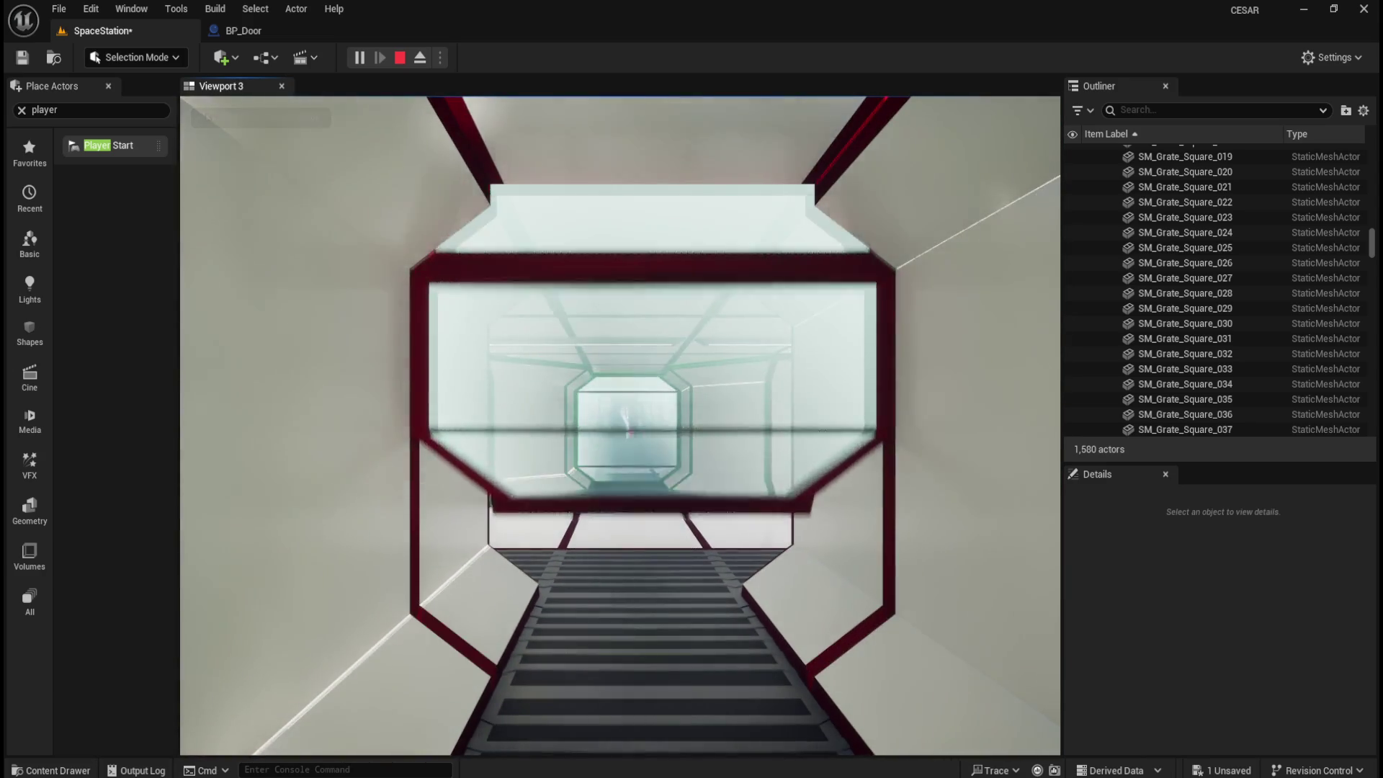
pyautogui.press('w')
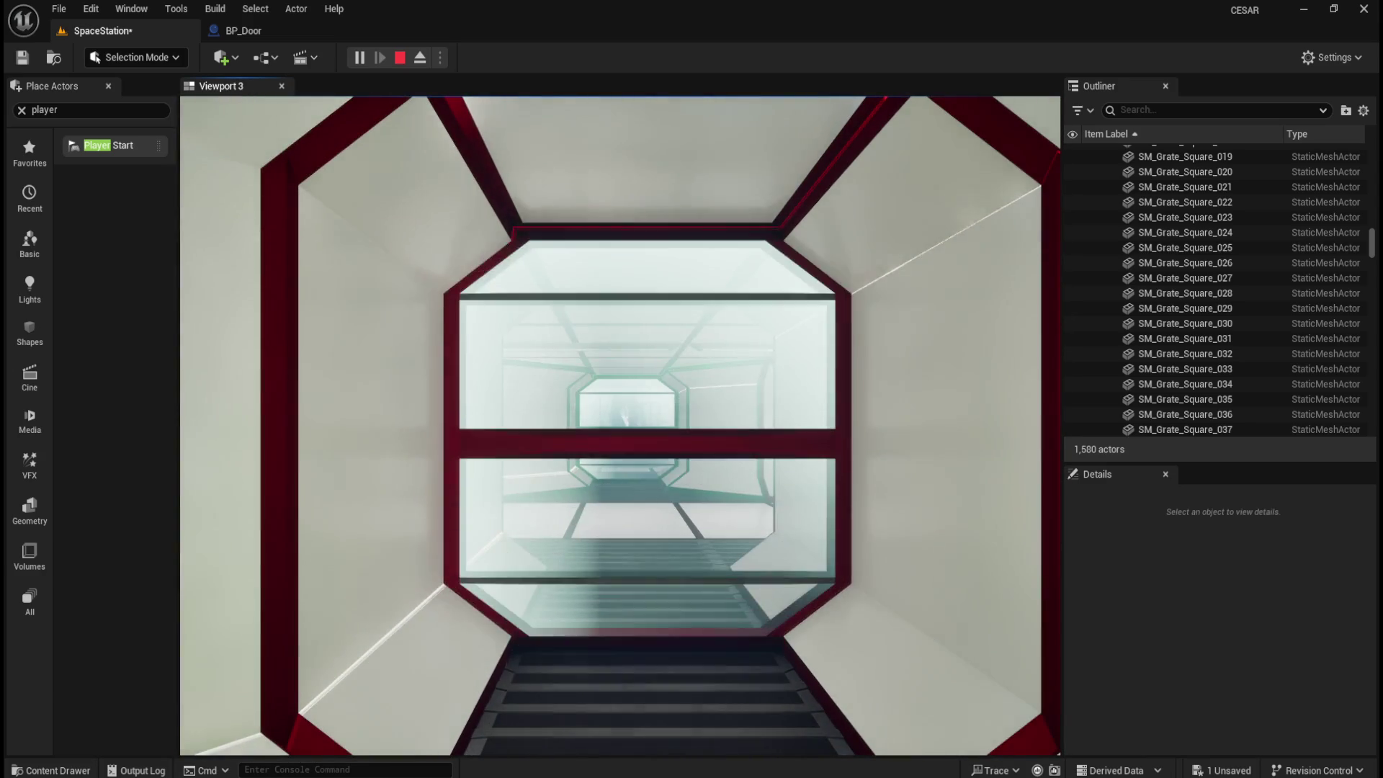
pyautogui.press('w')
pyautogui.press('w')
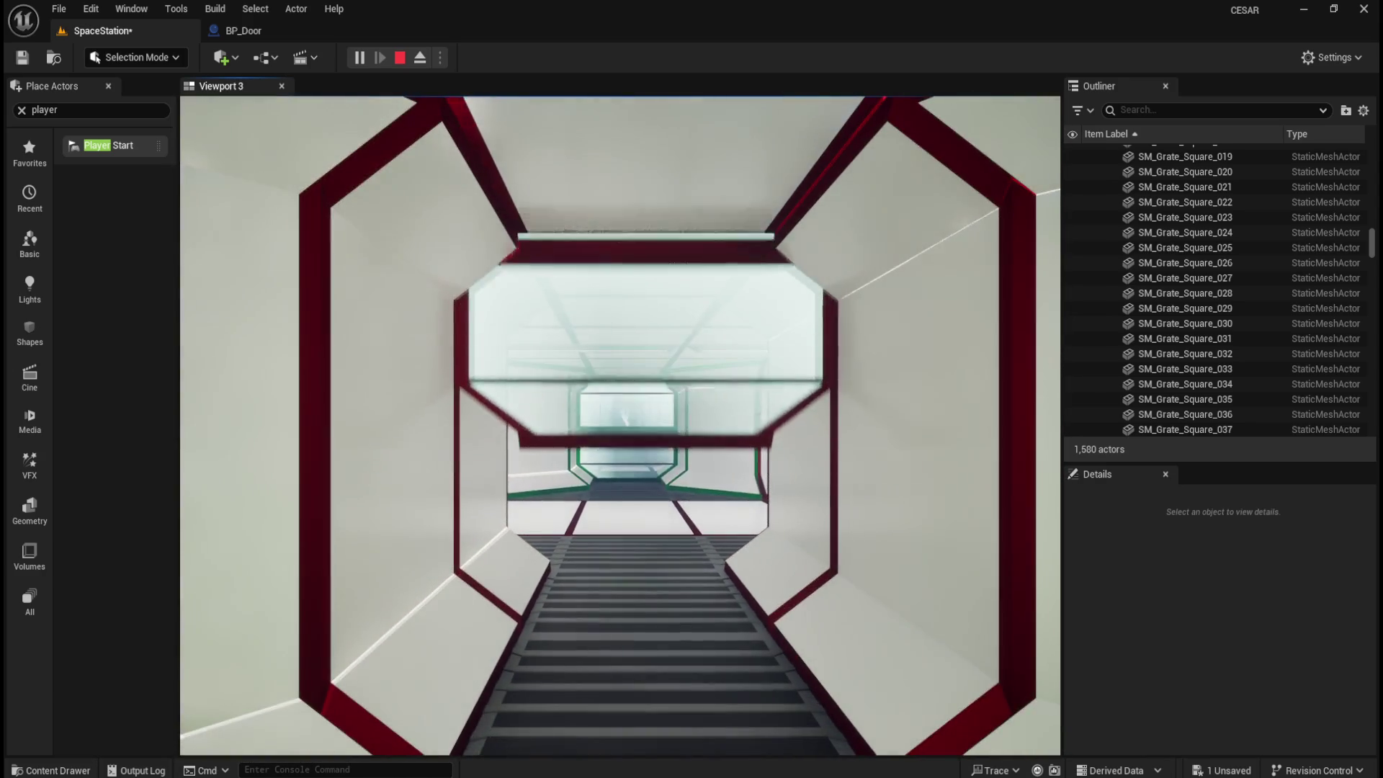
pyautogui.press('Escape')
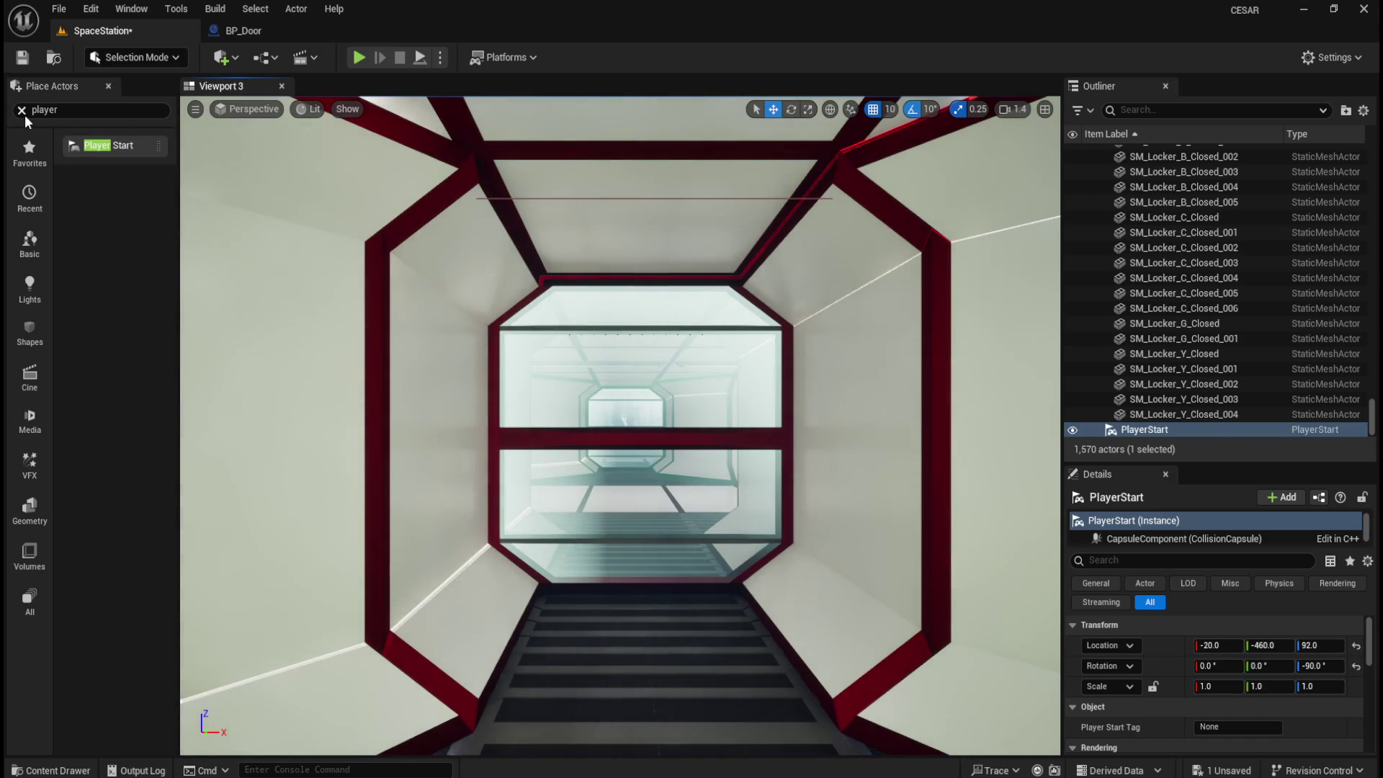
pyautogui.click(22, 109)
pyautogui.click(231, 28)
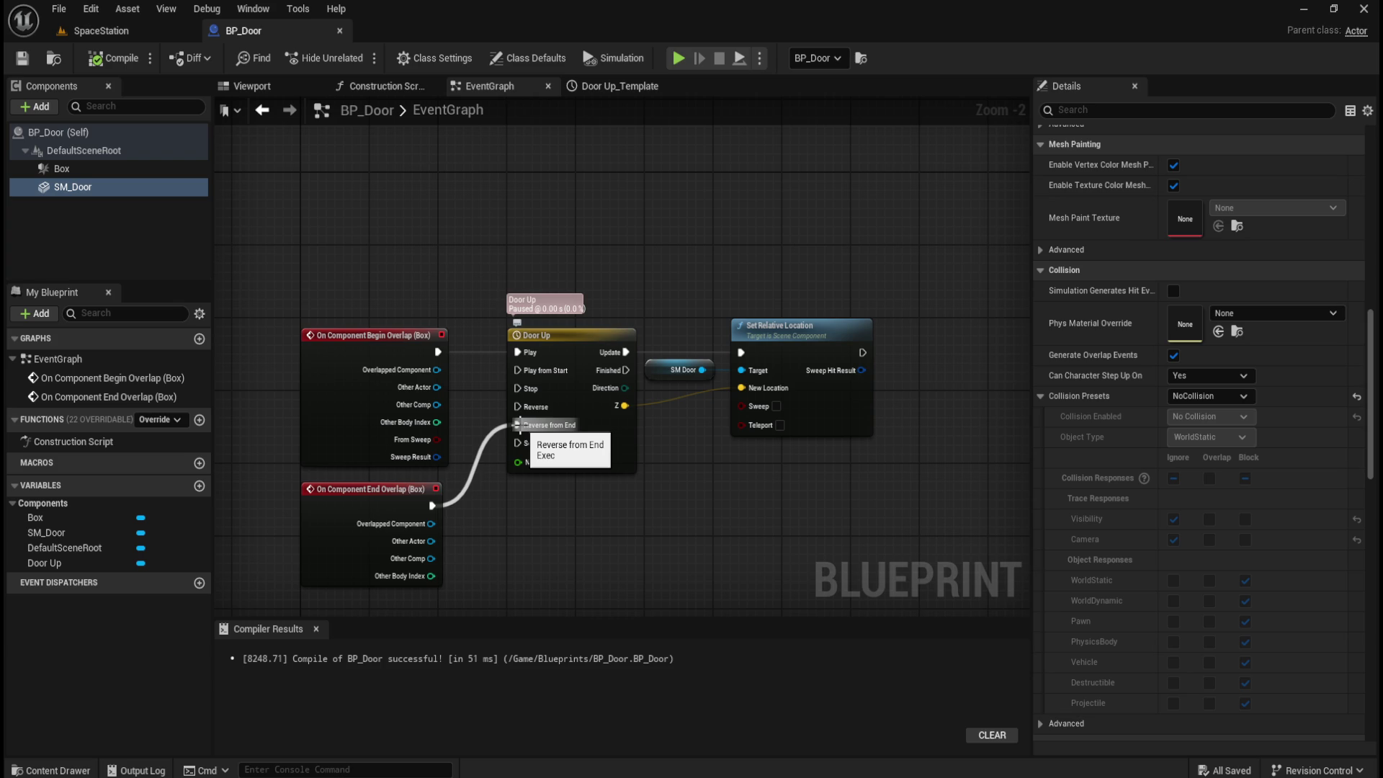
# - Rewire End Overlap from Reverse from End to Door Up's Reverse input and save BP_Door
pyautogui.moveTo(519, 425)
pyautogui.mouseDown()
pyautogui.moveTo(605, 454)
pyautogui.moveTo(518, 447)
pyautogui.moveTo(431, 504)
pyautogui.moveTo(516, 404)
pyautogui.mouseUp()
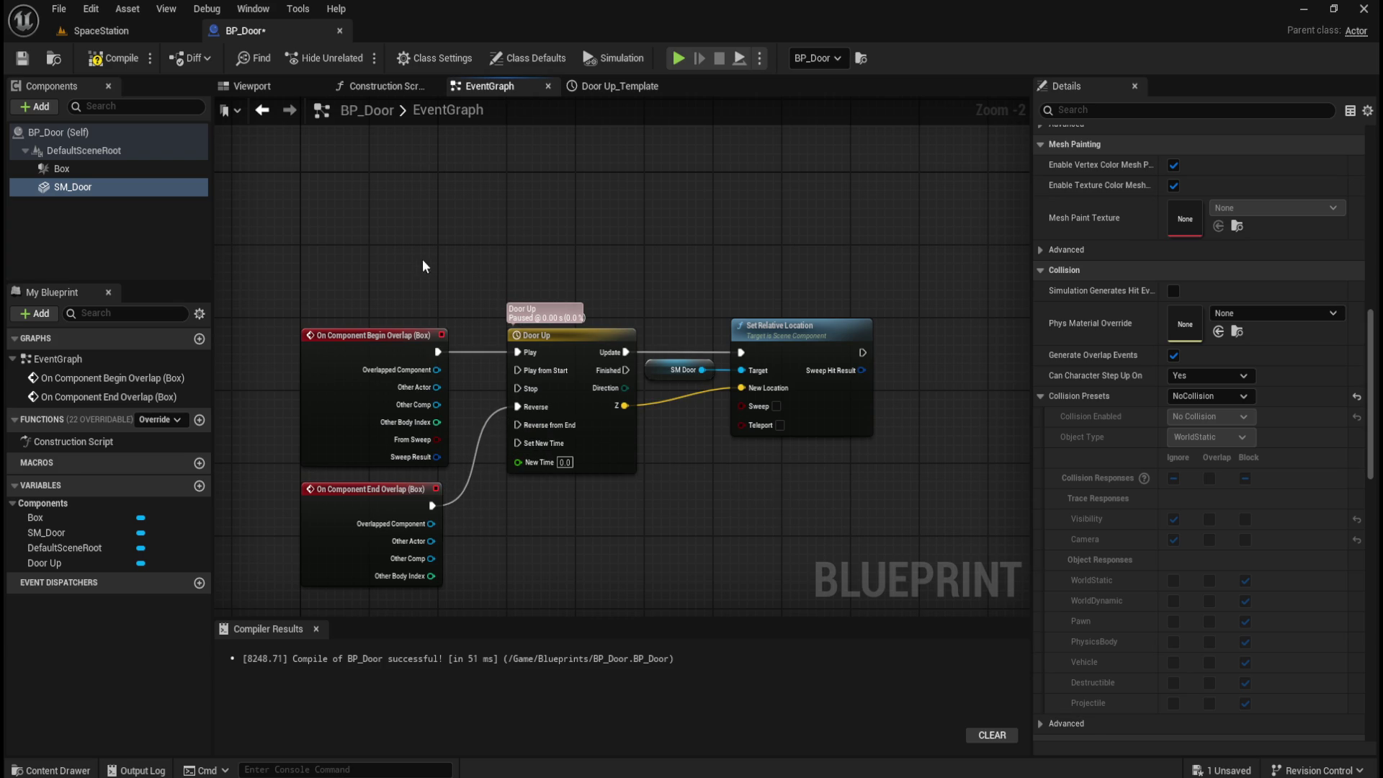
pyautogui.hotkey('ctrl', 's')
pyautogui.click(130, 33)
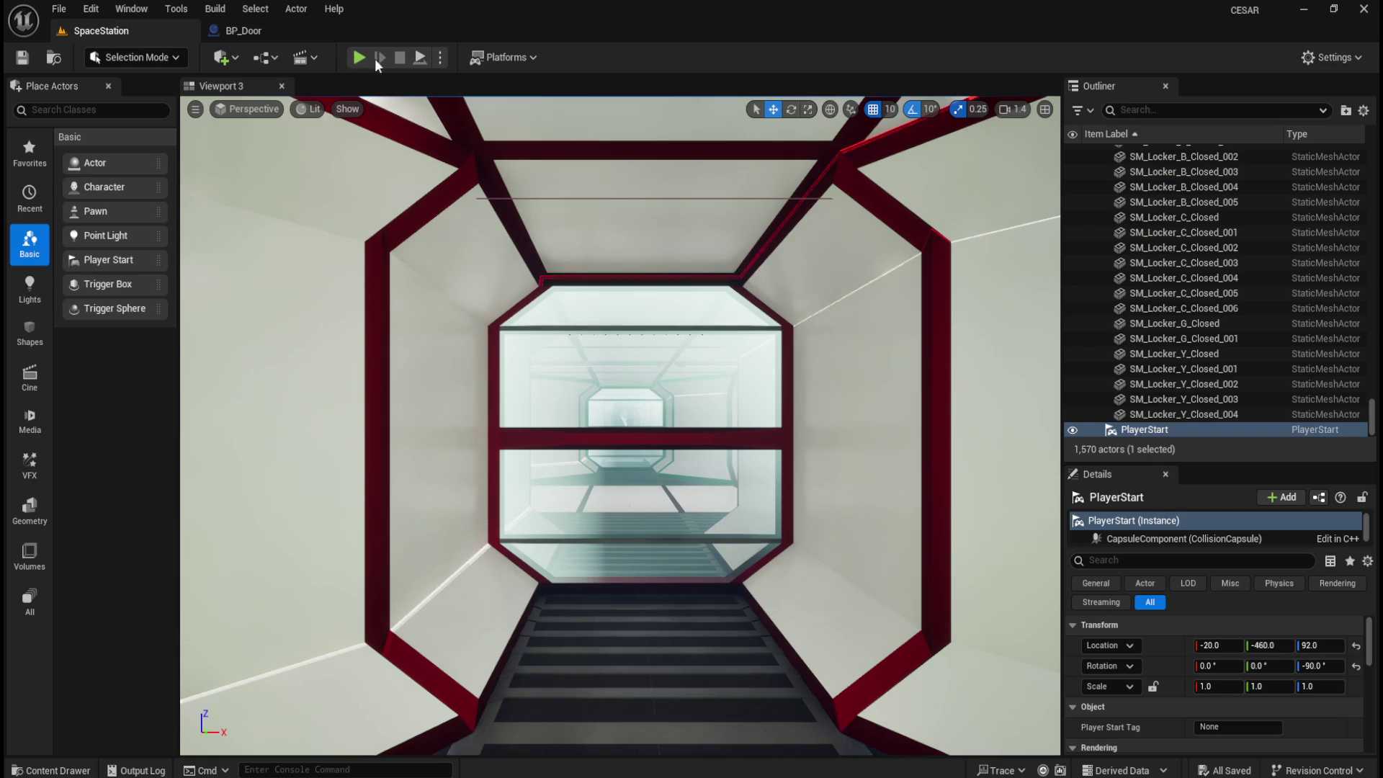
# - Play the level, walking under the raised glass door and back along the corridor, then stop
pyautogui.hotkey('alt', 'p')
pyautogui.press('w')
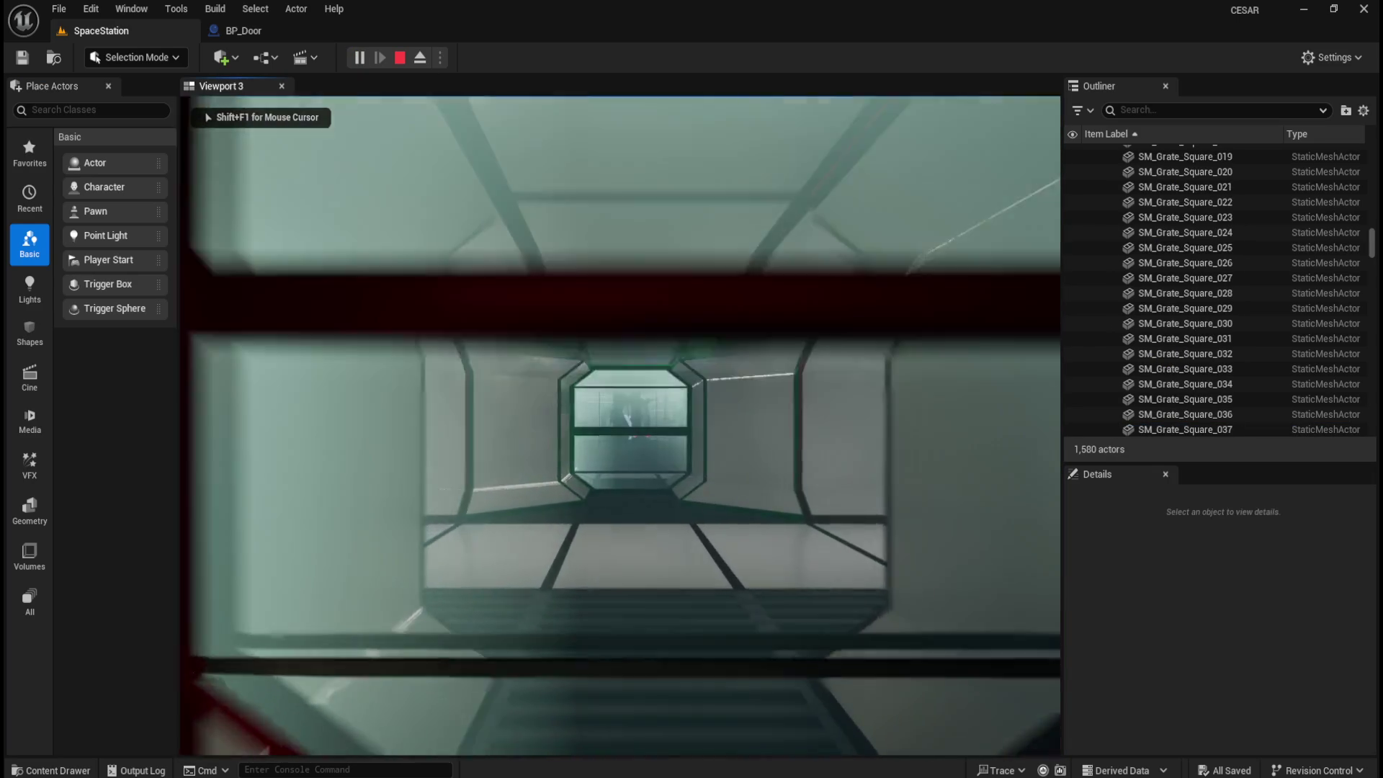
pyautogui.press('w')
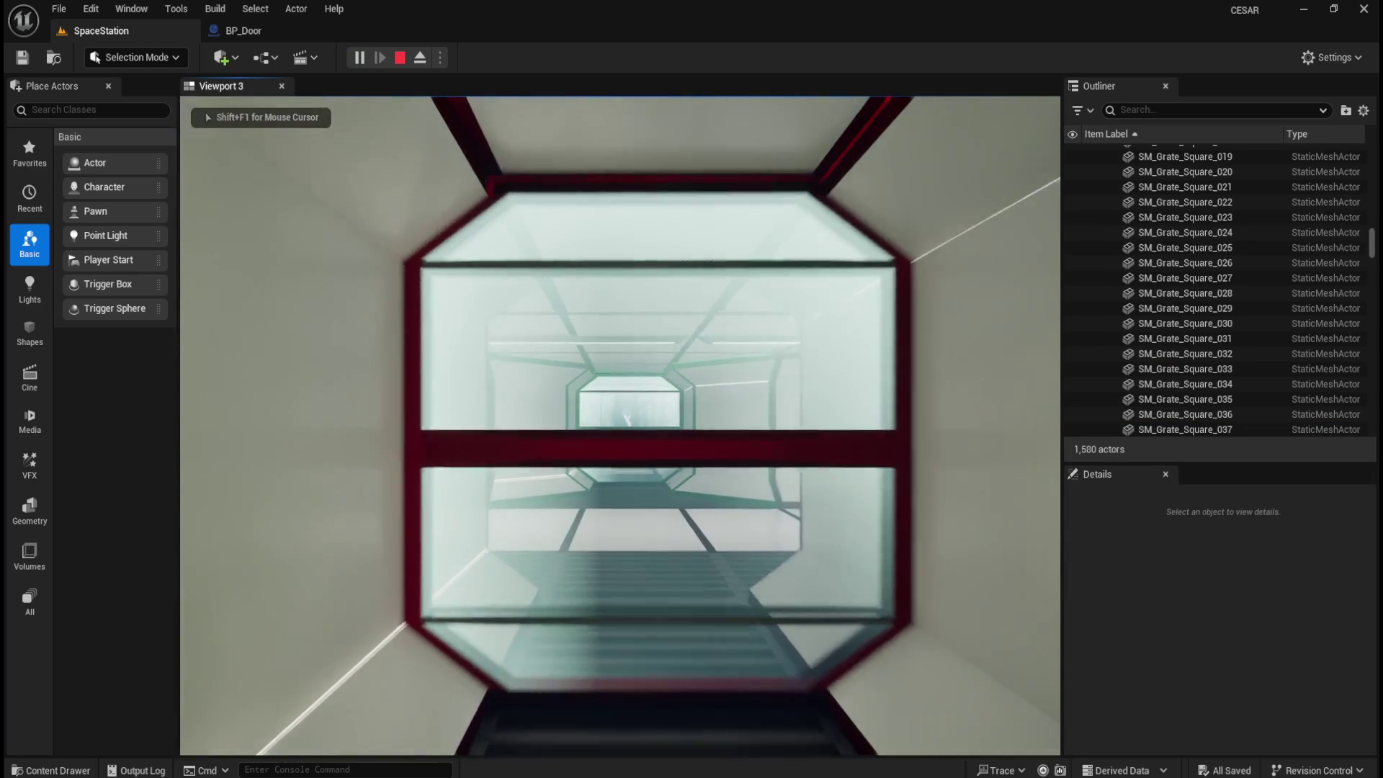
pyautogui.press('w')
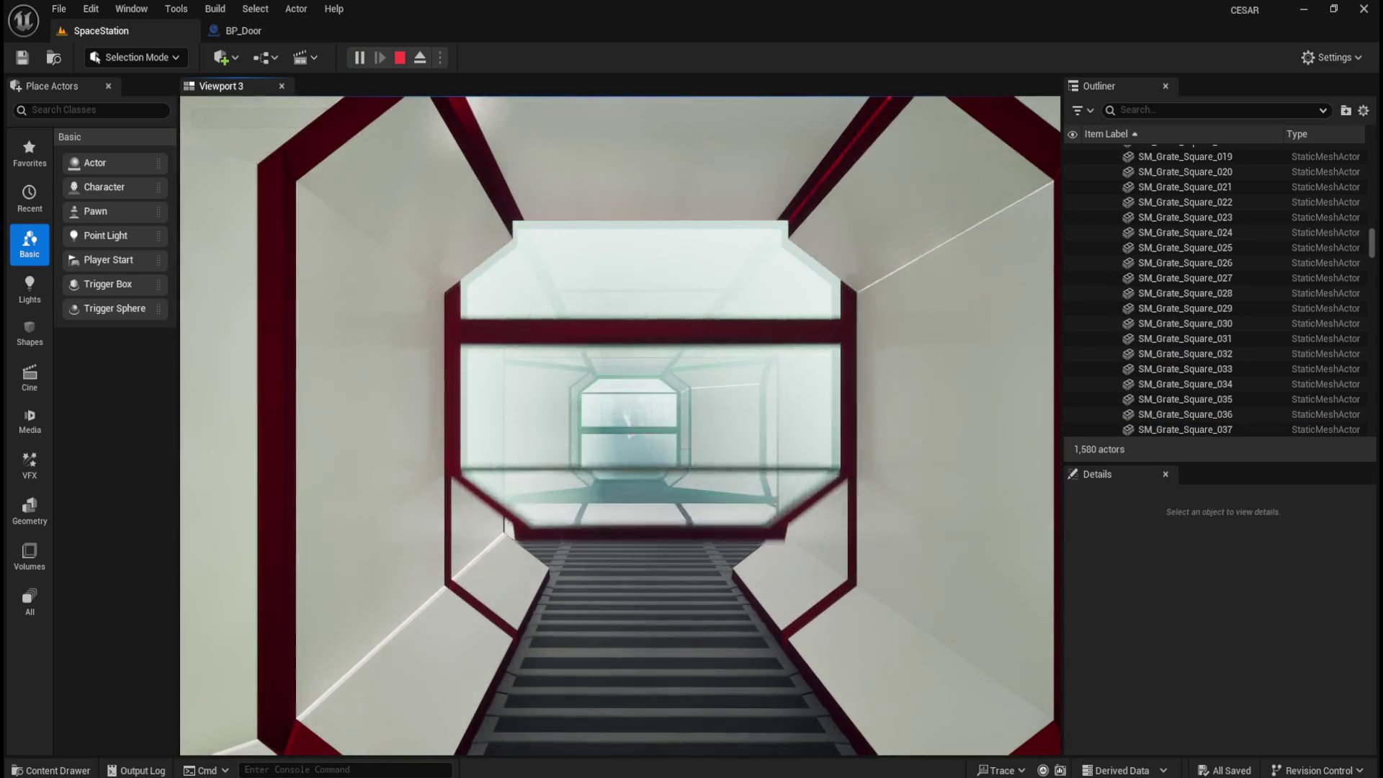
pyautogui.press('w')
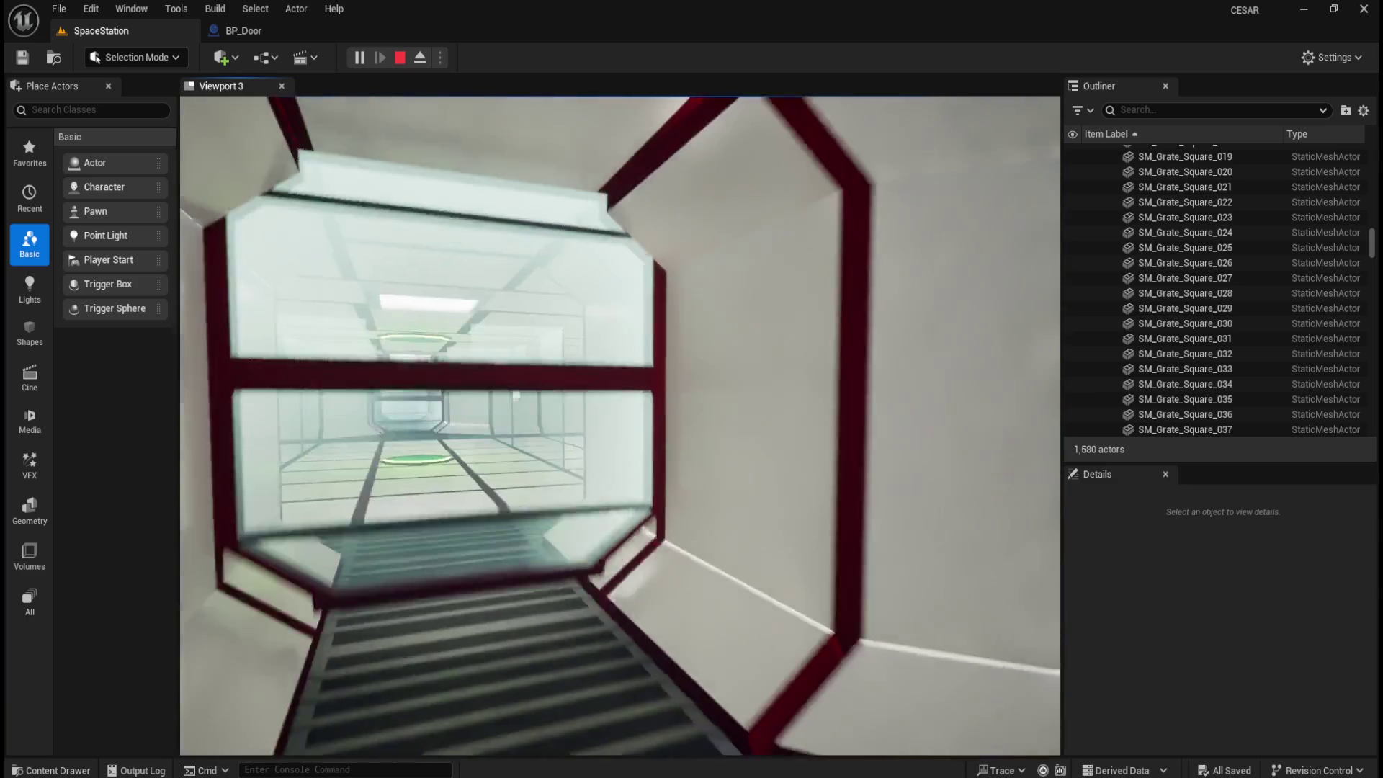
pyautogui.press('w')
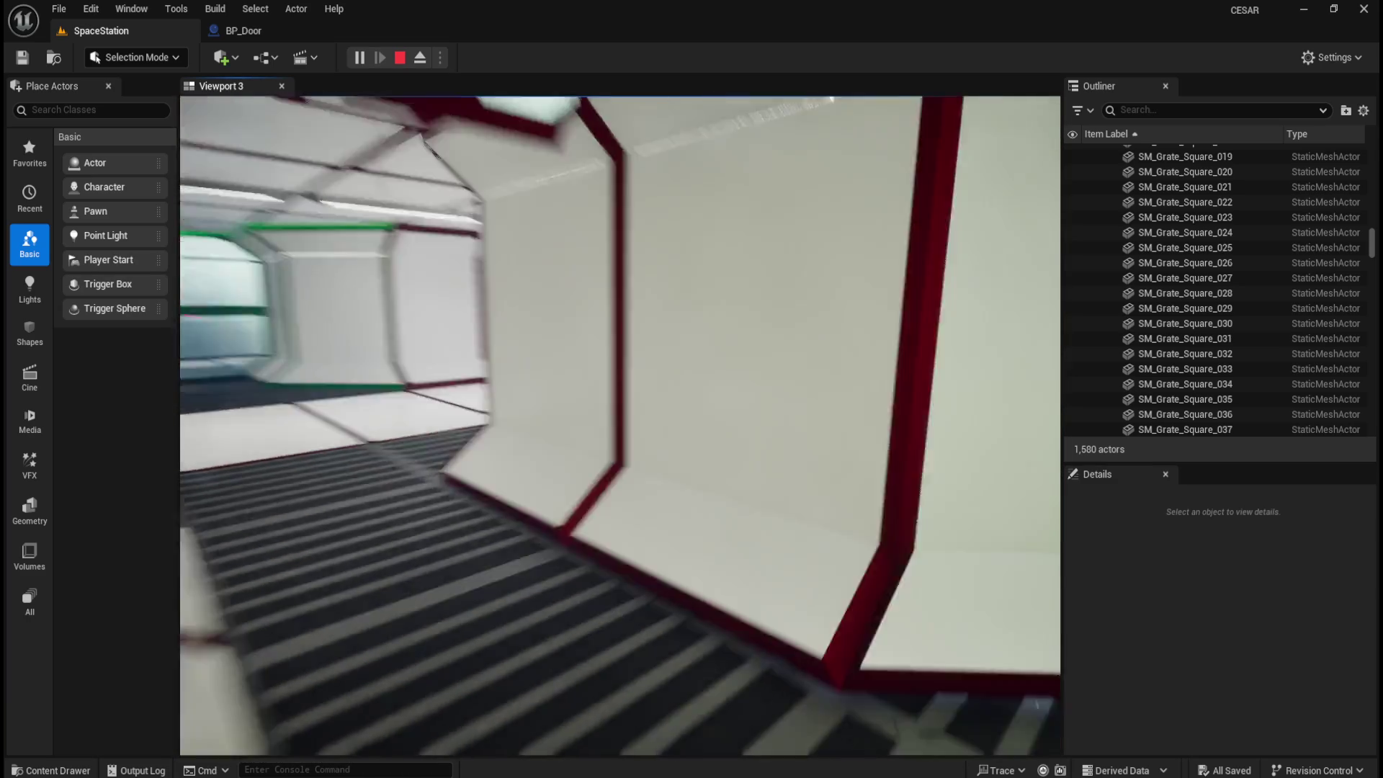
pyautogui.press('w')
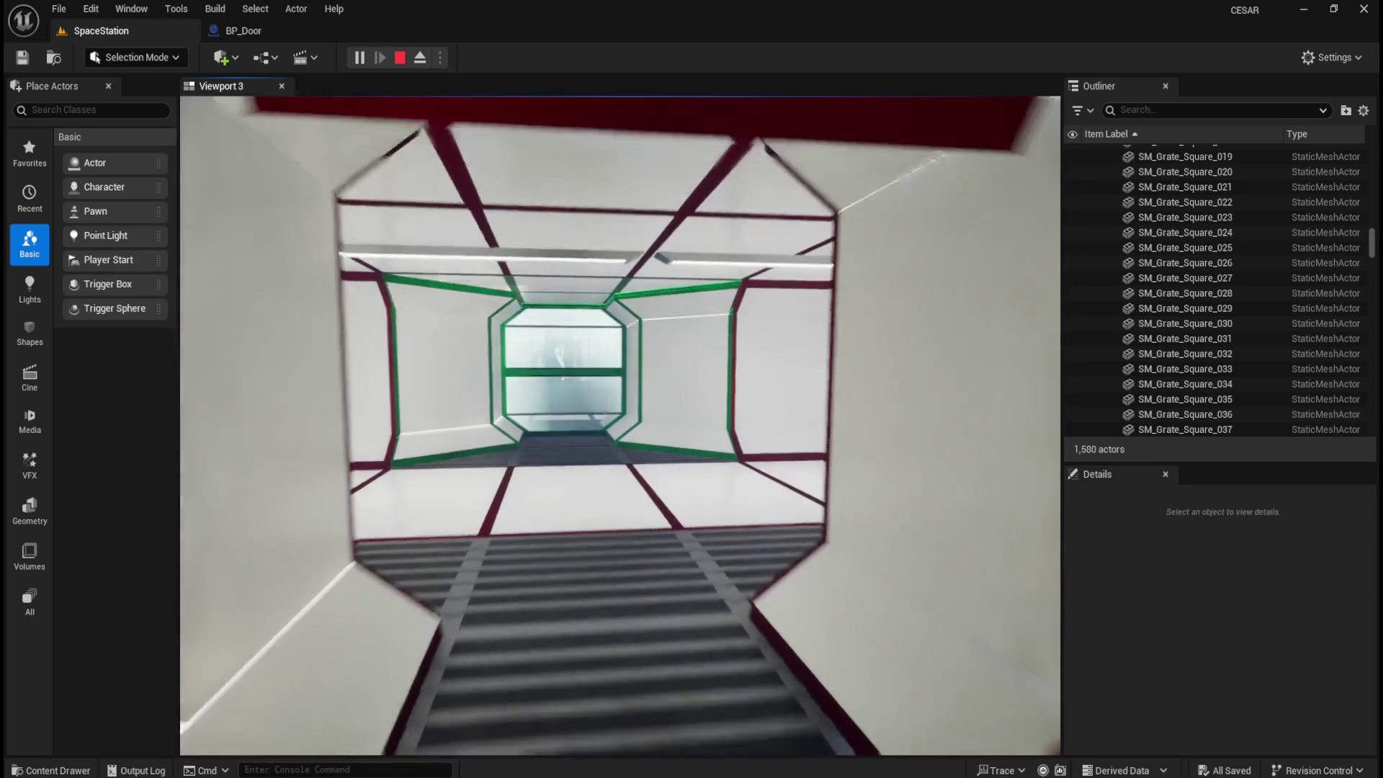
pyautogui.press('w')
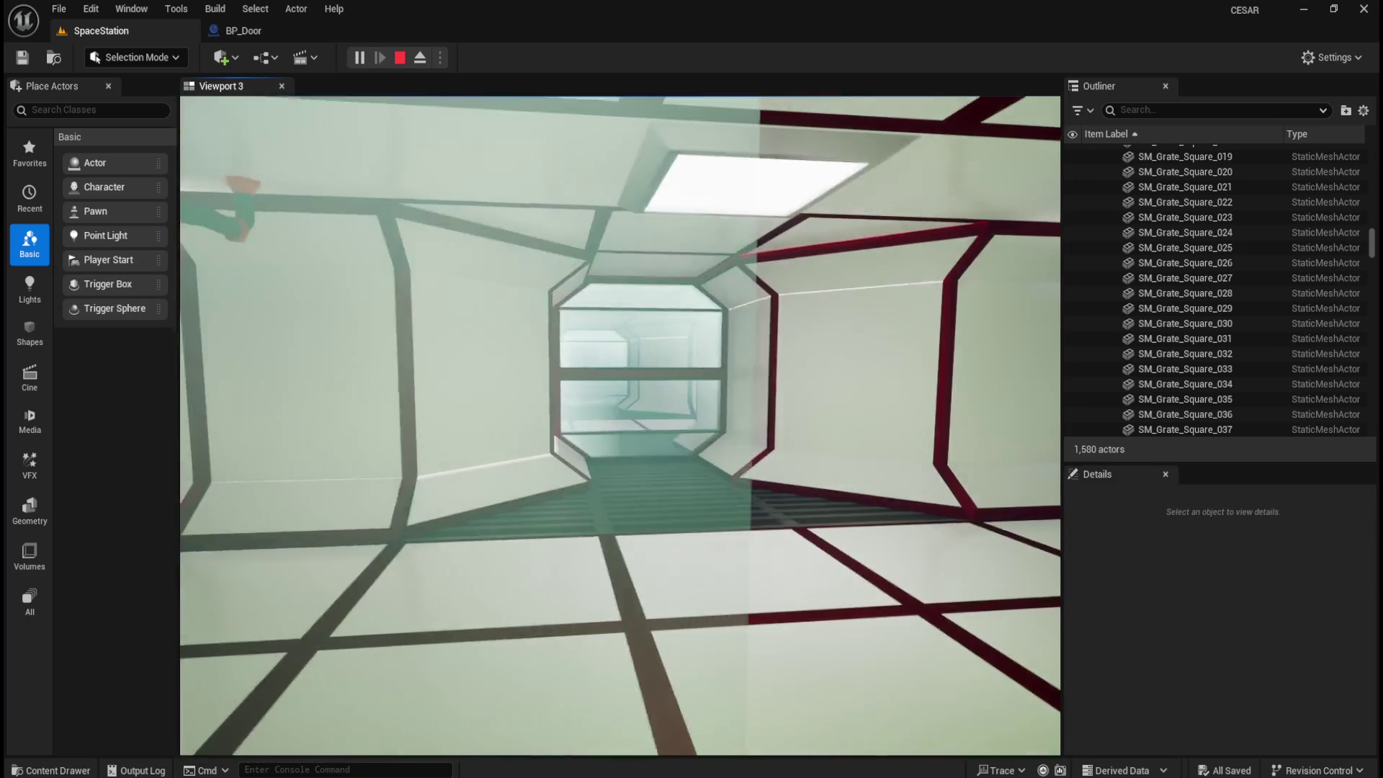
pyautogui.press('w')
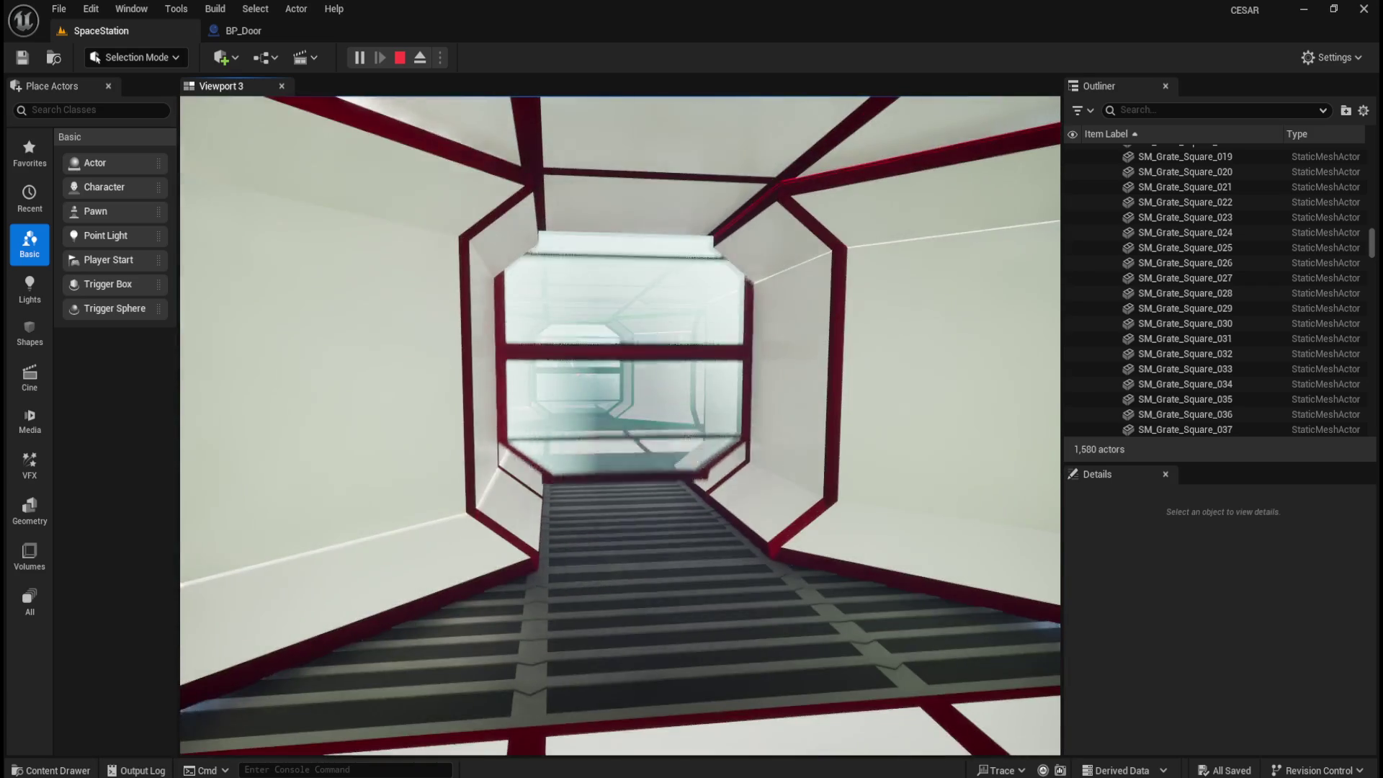
pyautogui.press('w')
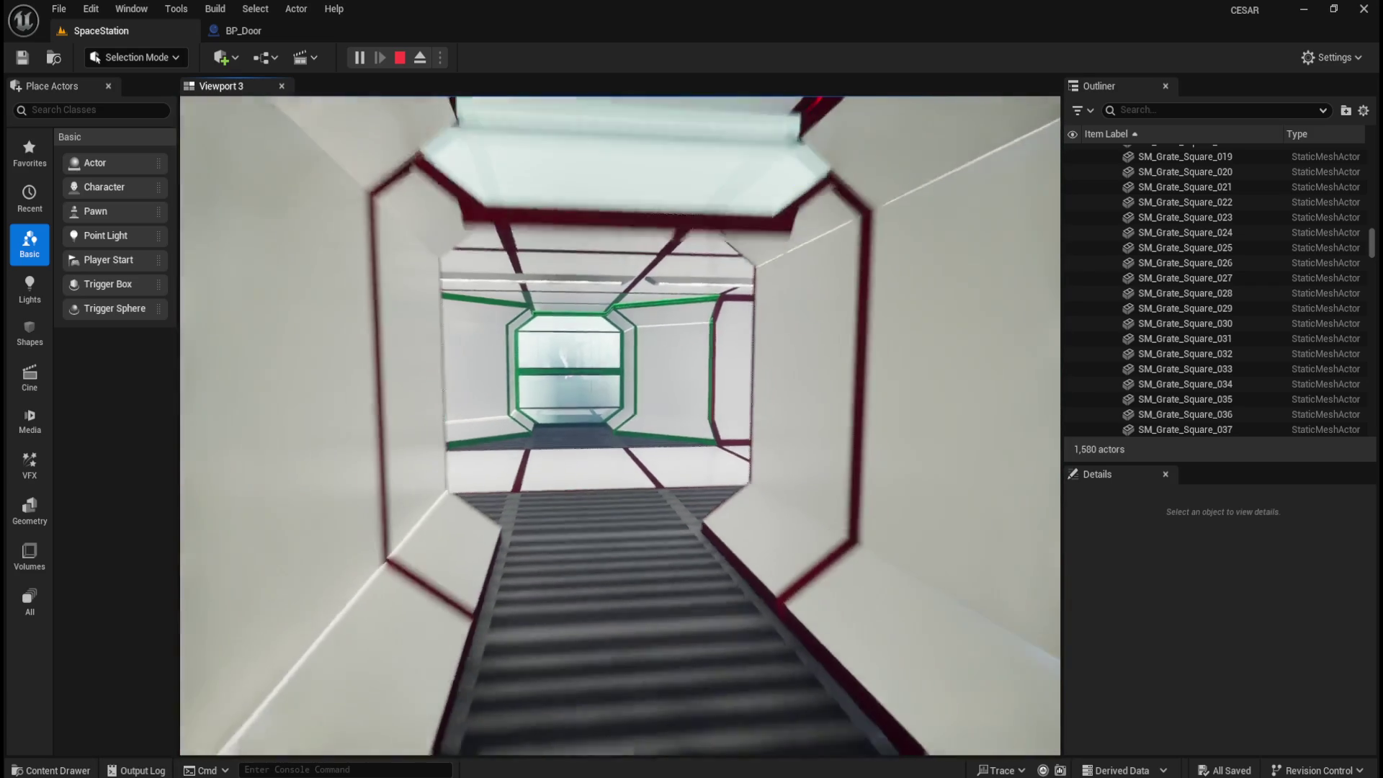
pyautogui.press('w')
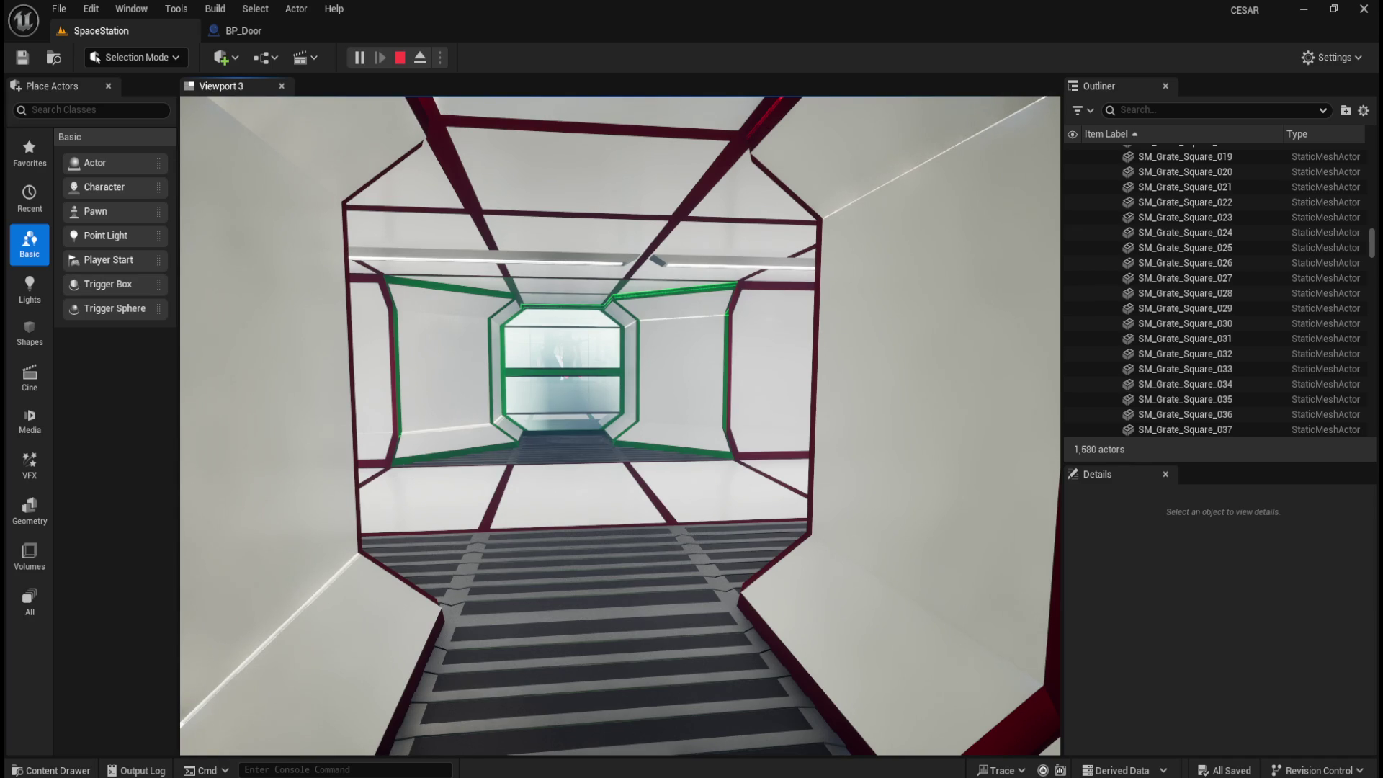
pyautogui.press('w')
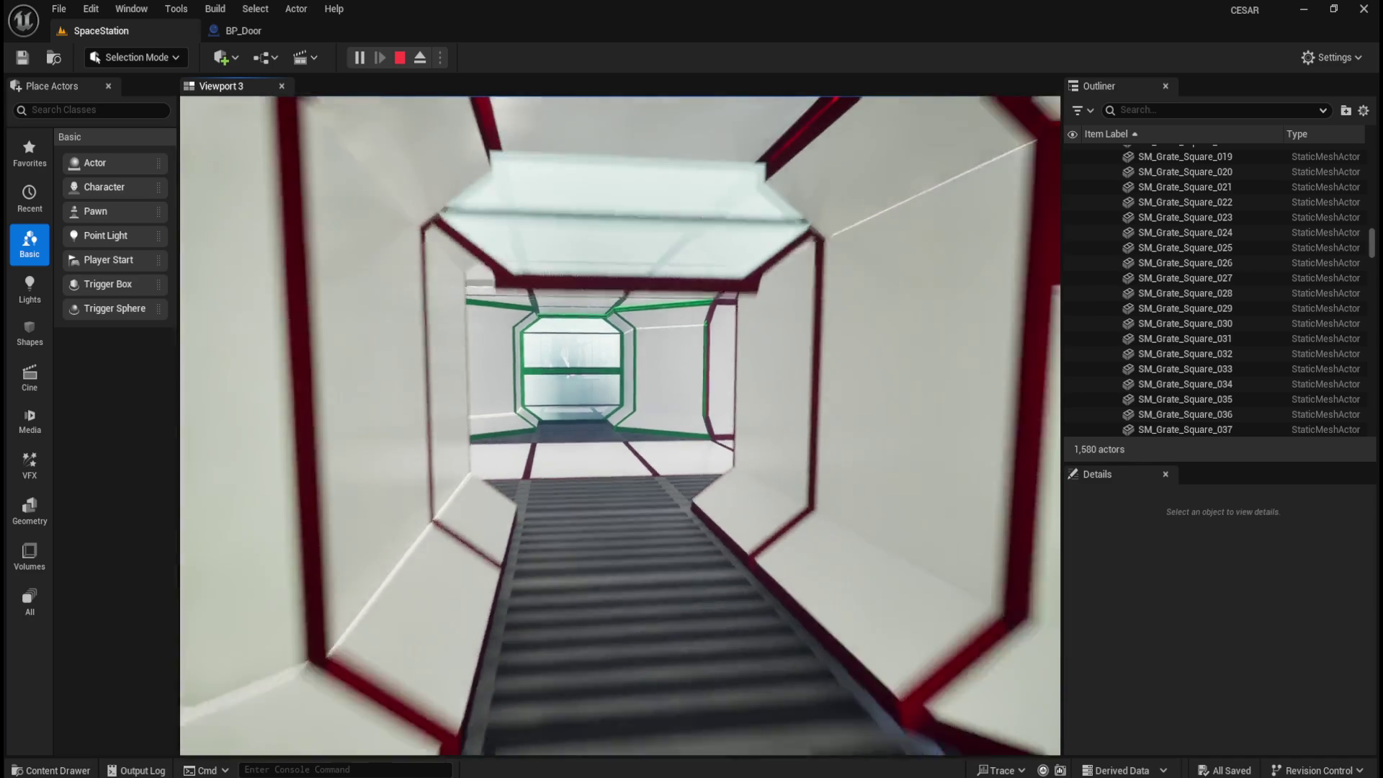
pyautogui.press('w')
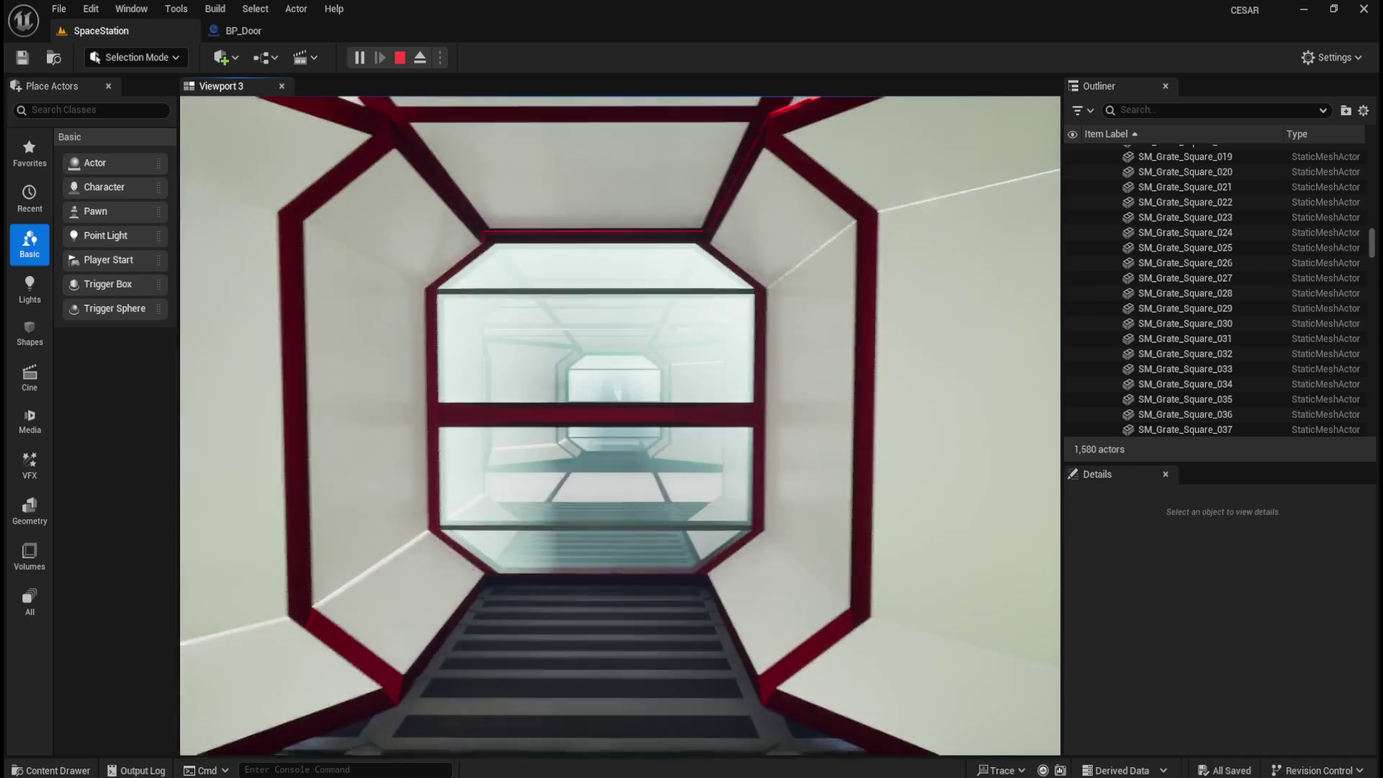
pyautogui.press('w')
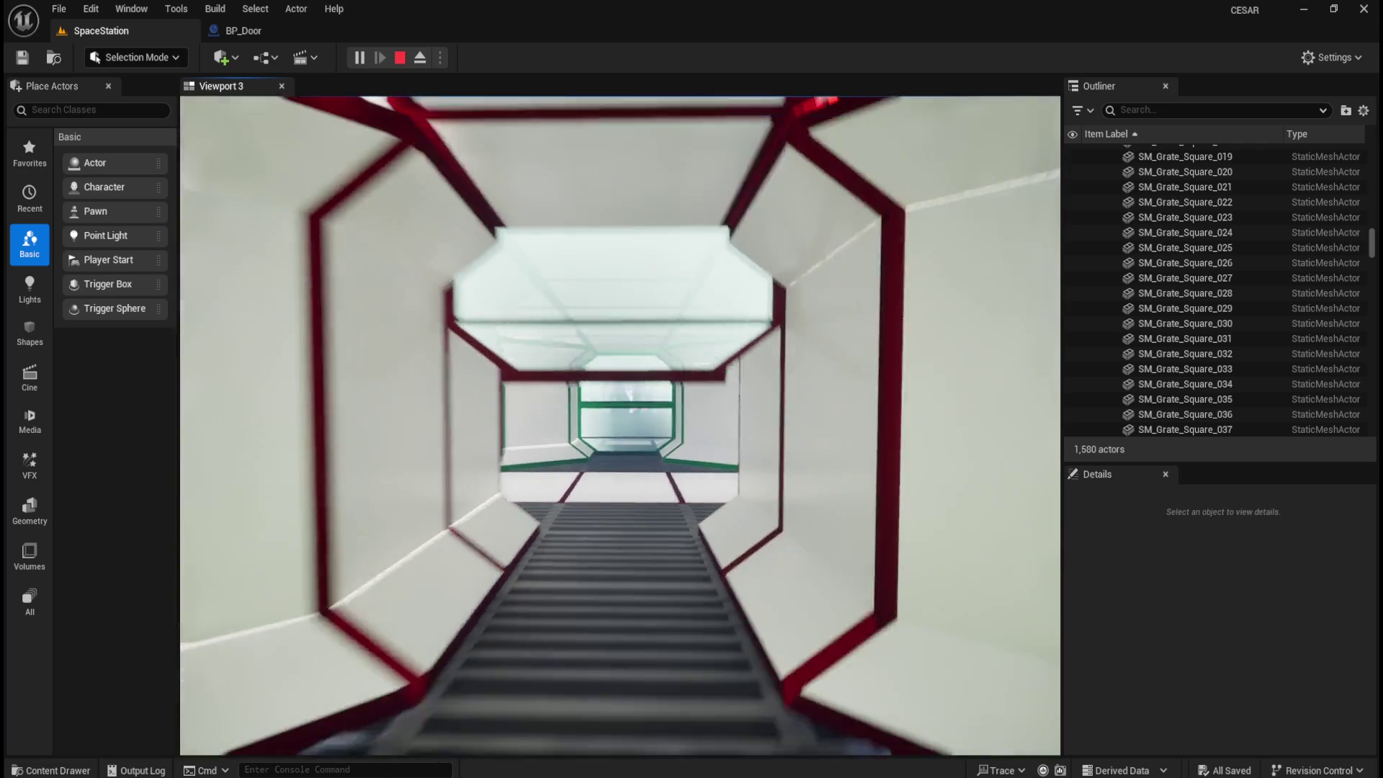
pyautogui.press('w')
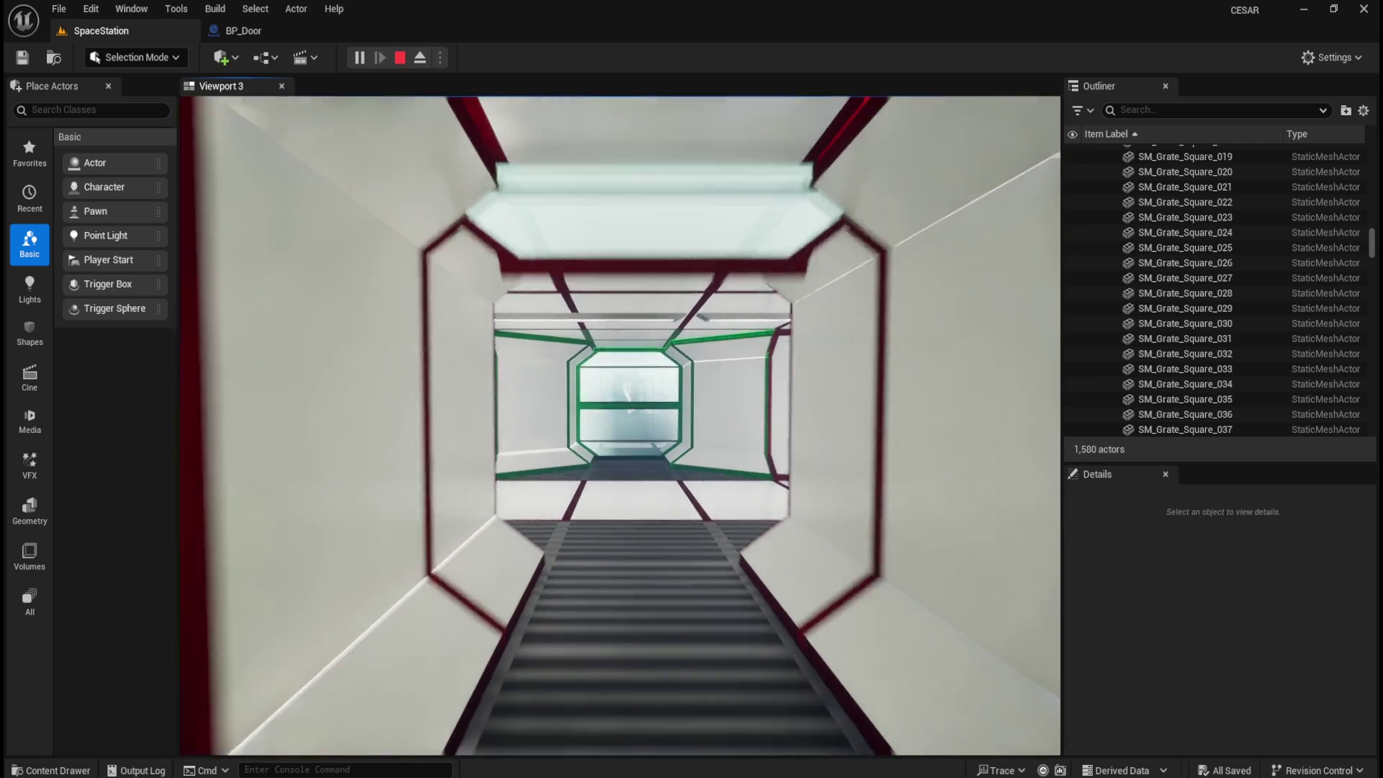
pyautogui.press('Escape')
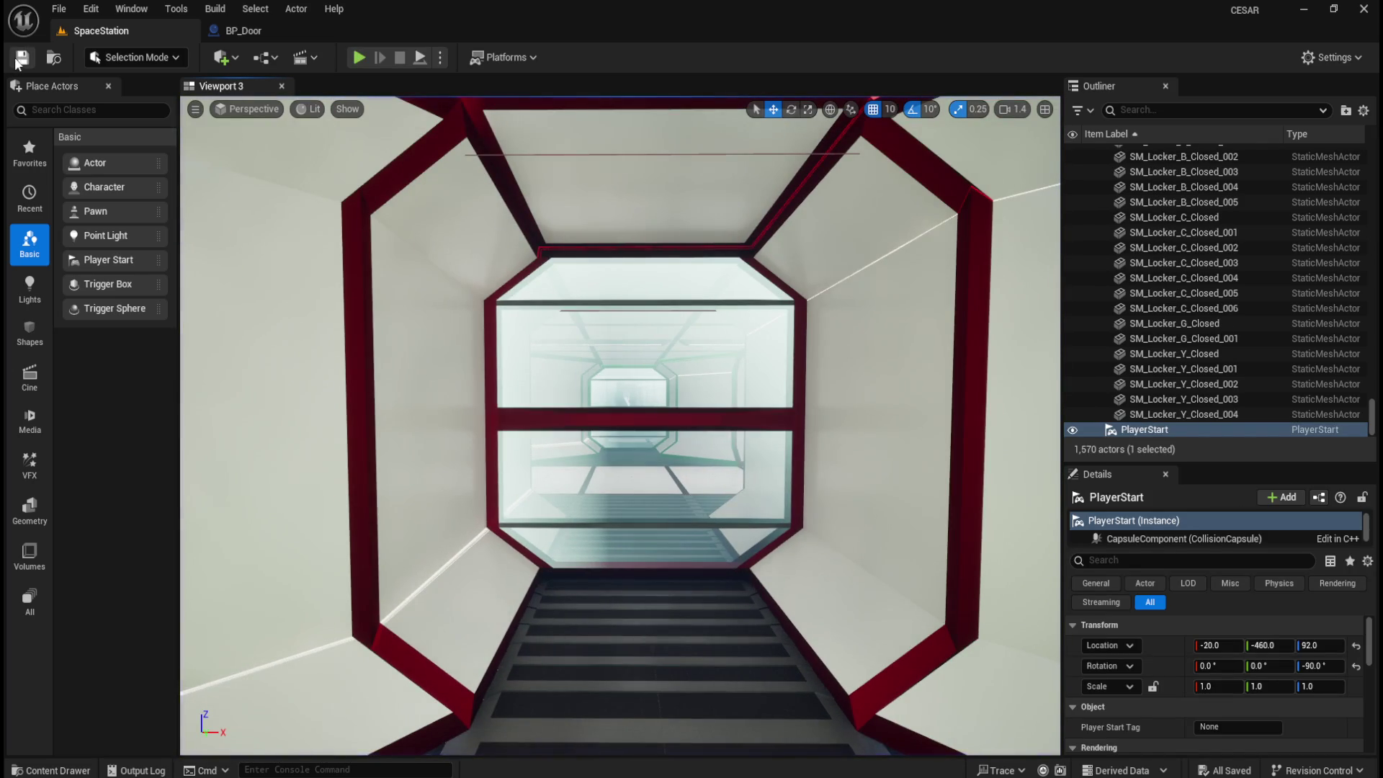
# - Open the Door Up timeline editor in BP_Door and select the curve's final keyframe
pyautogui.click(262, 33)
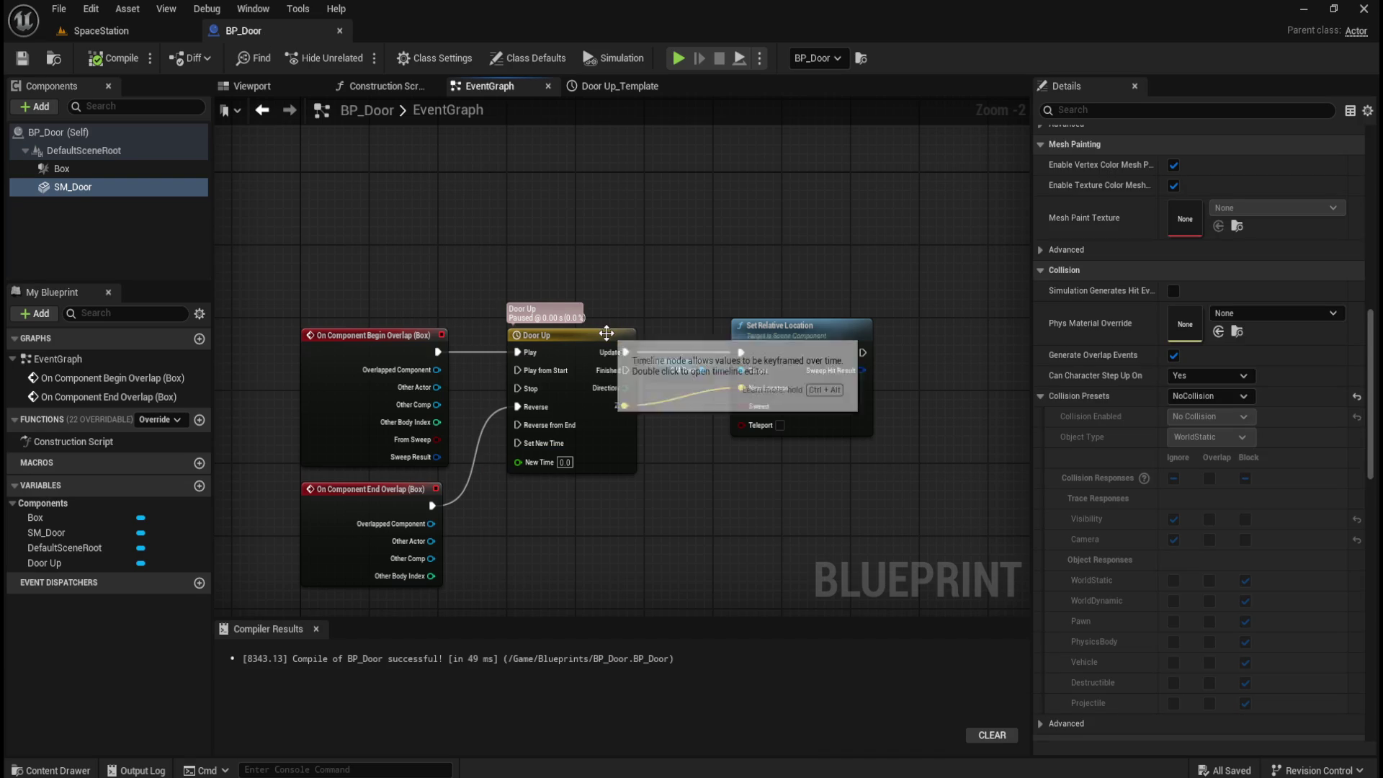
pyautogui.click(616, 303)
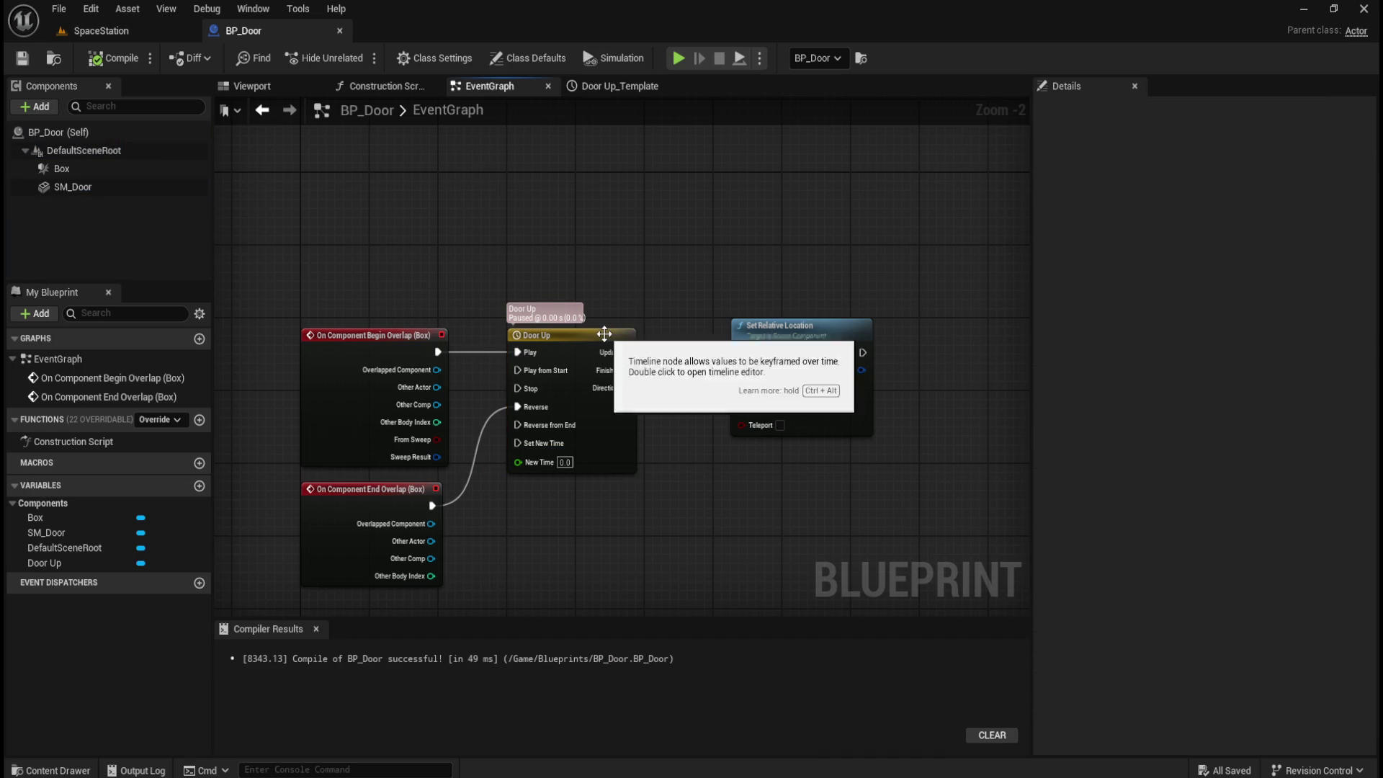
pyautogui.click(617, 331)
pyautogui.click(619, 86)
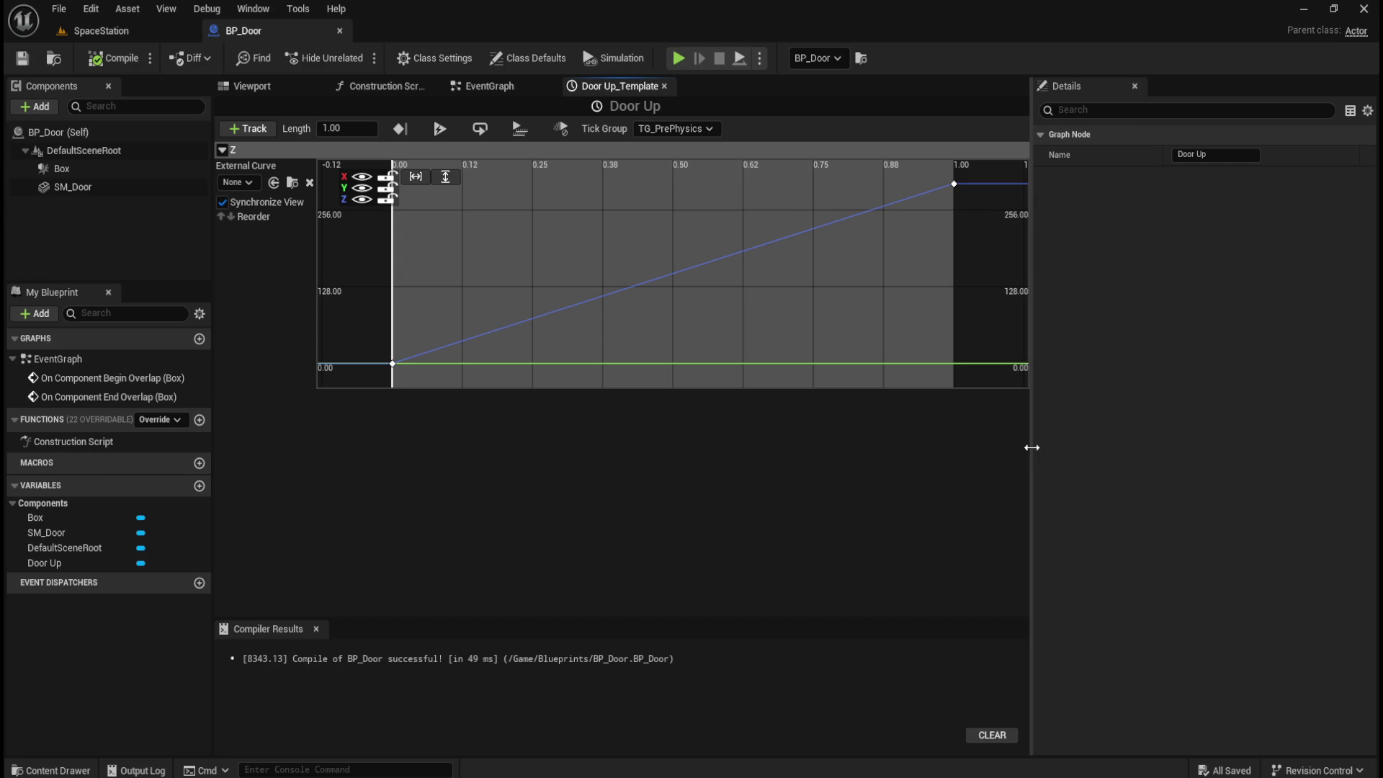
pyautogui.moveTo(1031, 450); pyautogui.dragTo(1161, 451)
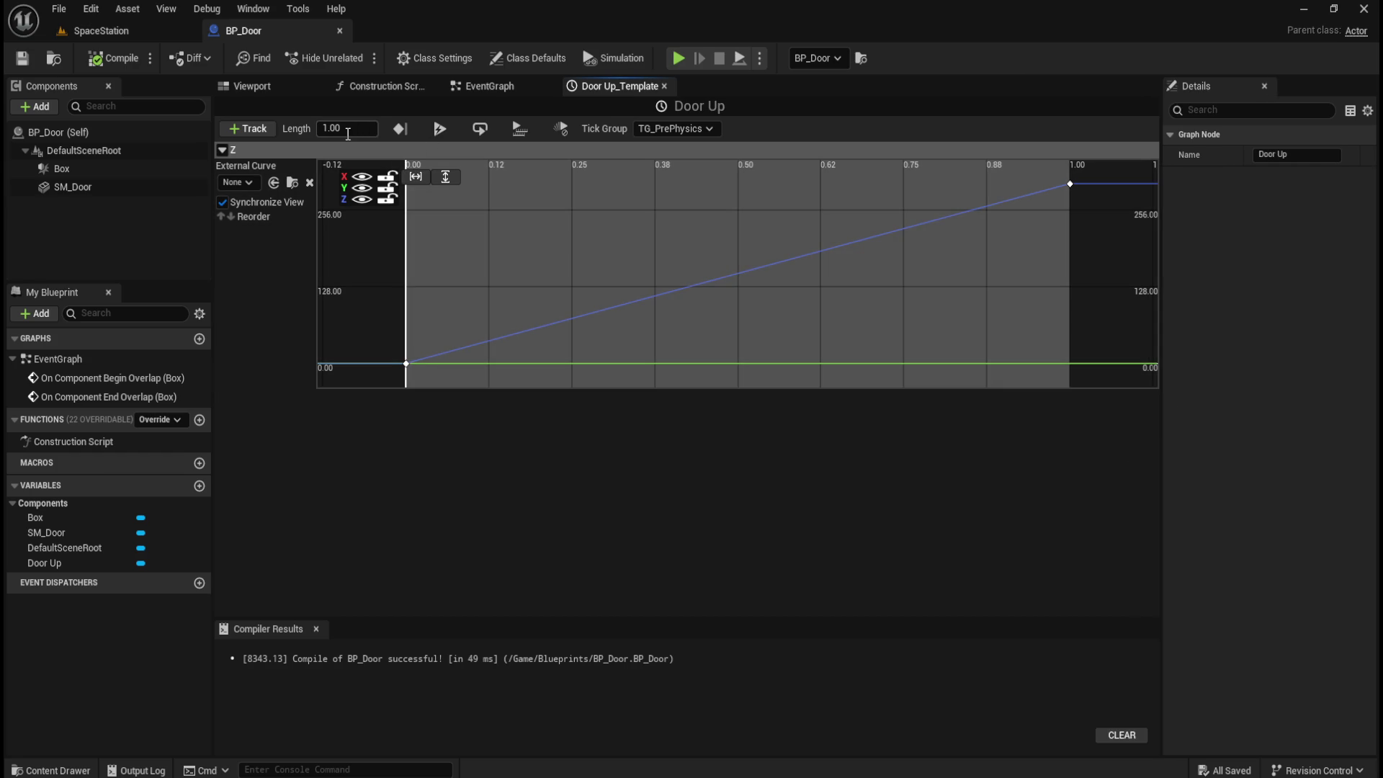
pyautogui.moveTo(1074, 211); pyautogui.dragTo(1082, 215)
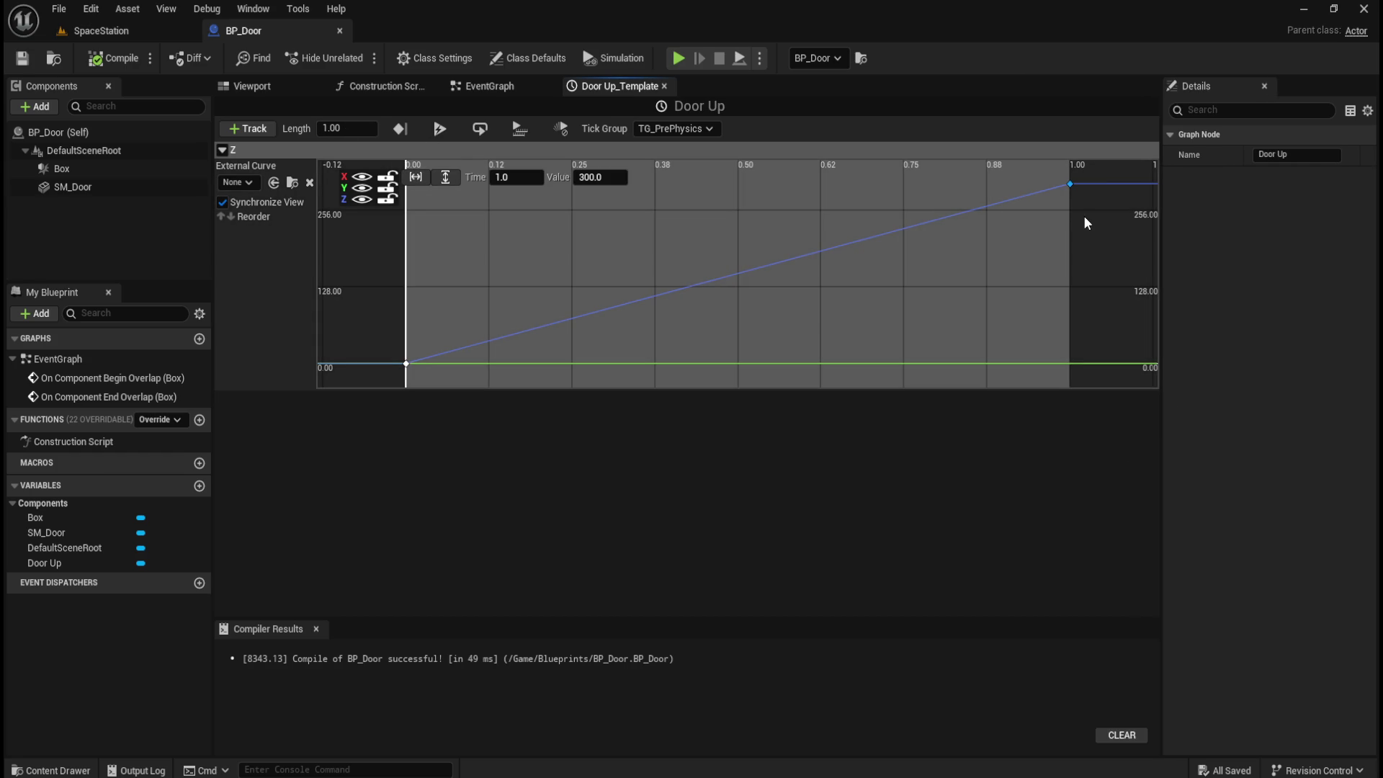
# - Move the 300 key to time 0.2, set timeline length to 0.2, then compile and save
pyautogui.click(512, 176)
pyautogui.write('0.2')
pyautogui.press('Return')
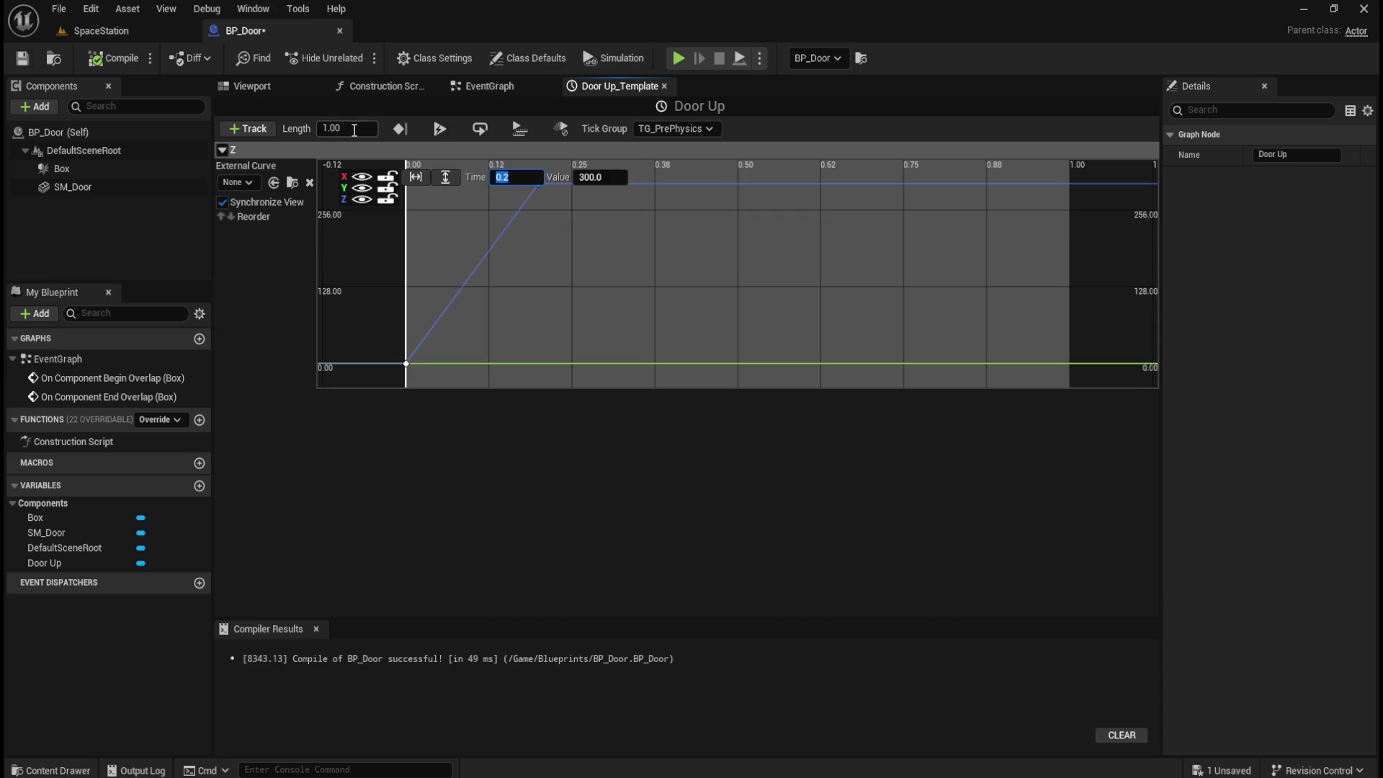
pyautogui.click(353, 130)
pyautogui.write('0.2')
pyautogui.press('Return')
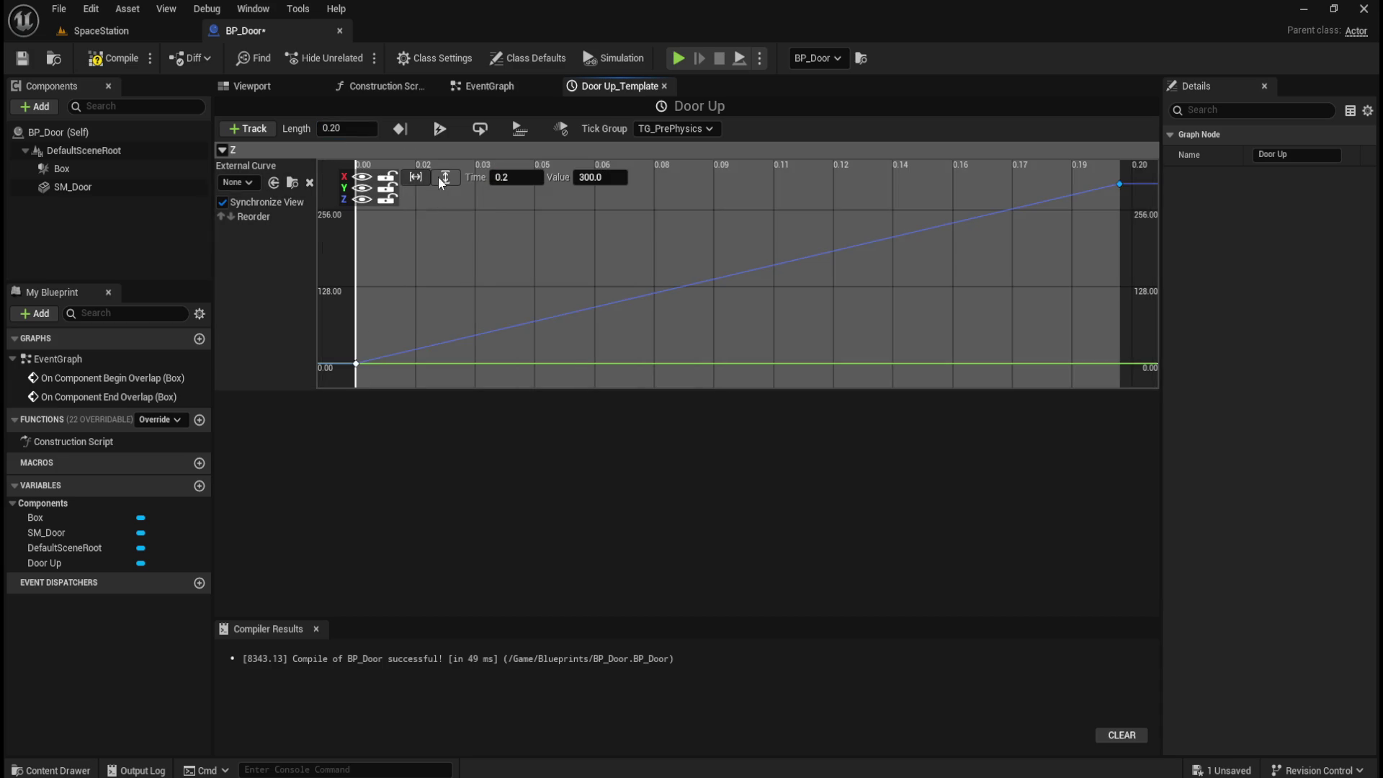
pyautogui.click(113, 58)
pyautogui.hotkey('ctrl', 's')
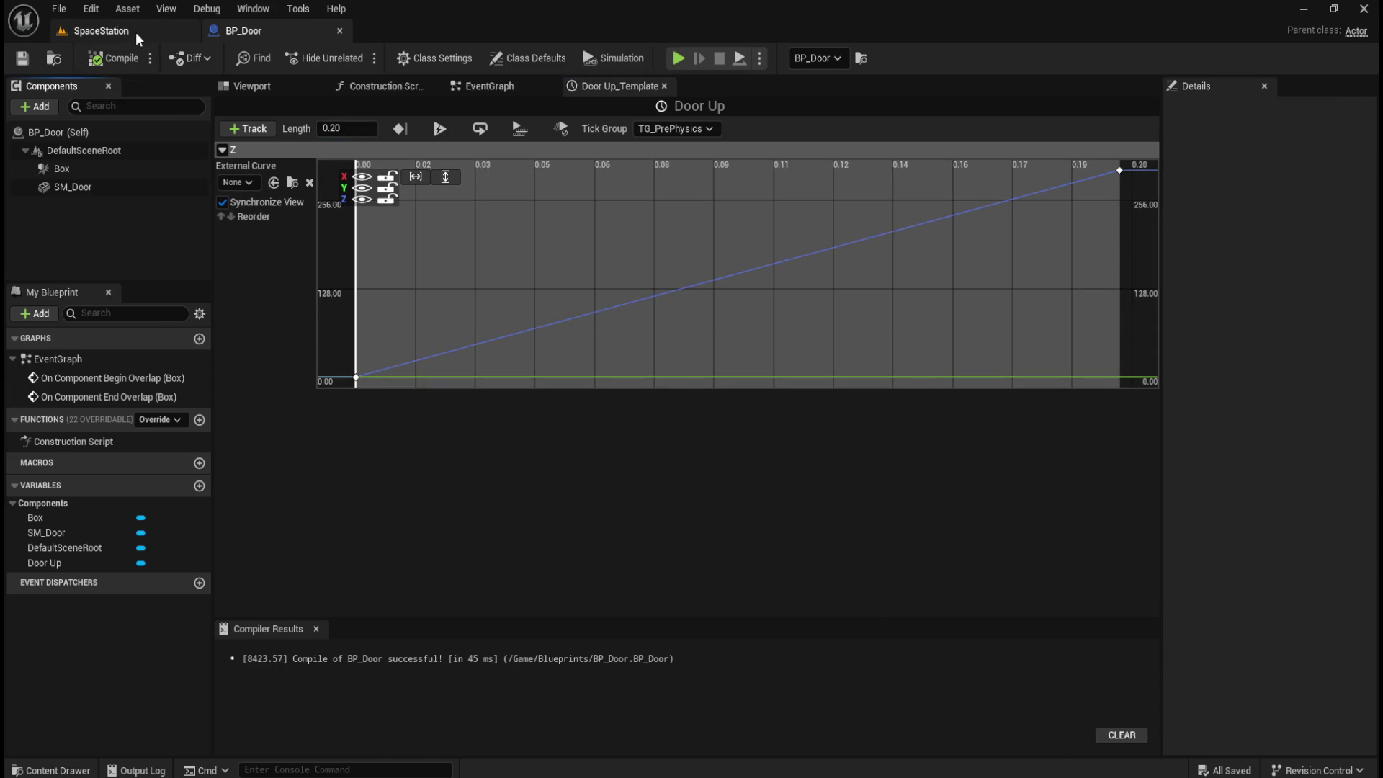
pyautogui.click(137, 32)
# - Play the SpaceStation level and walk the corridor, confirming the glass doors now rise in 0.2 s
pyautogui.click(359, 57)
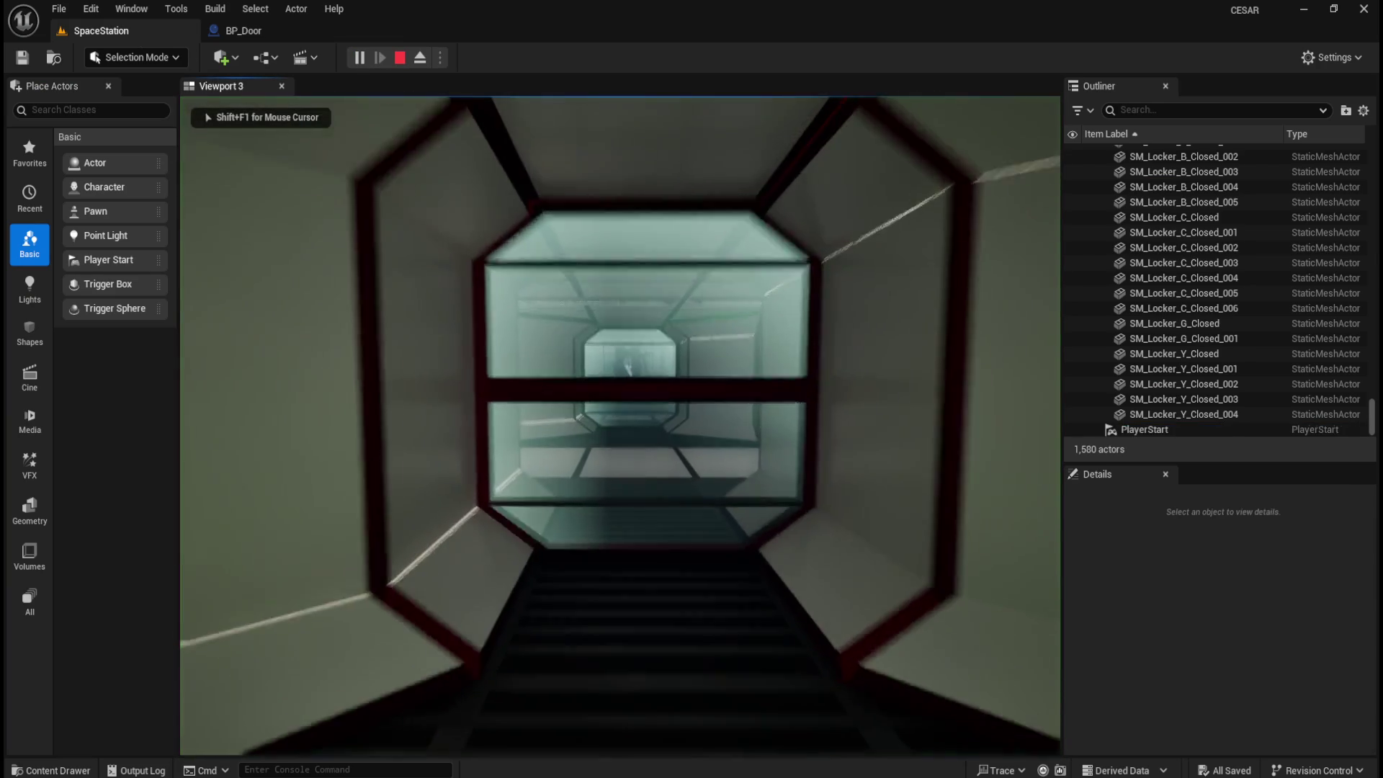
pyautogui.press('w')
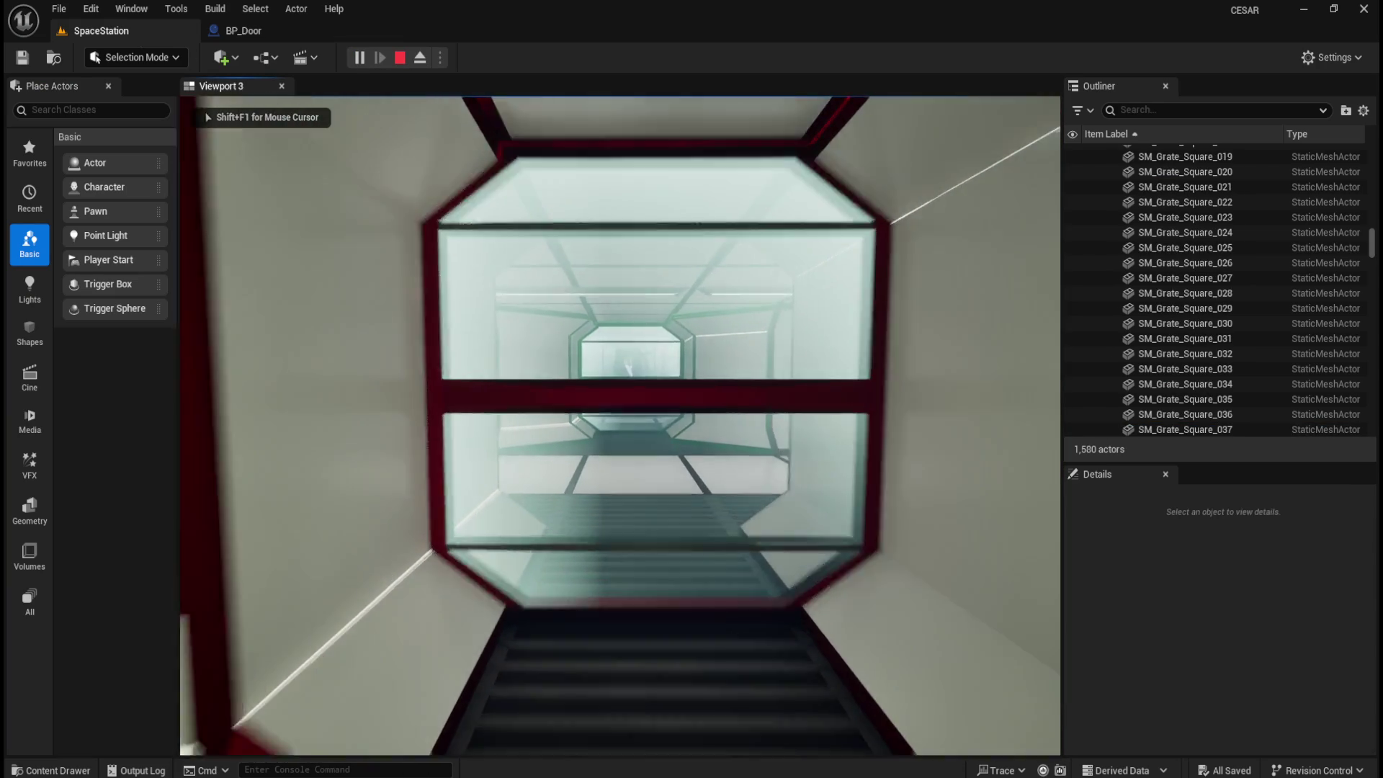
pyautogui.press('w')
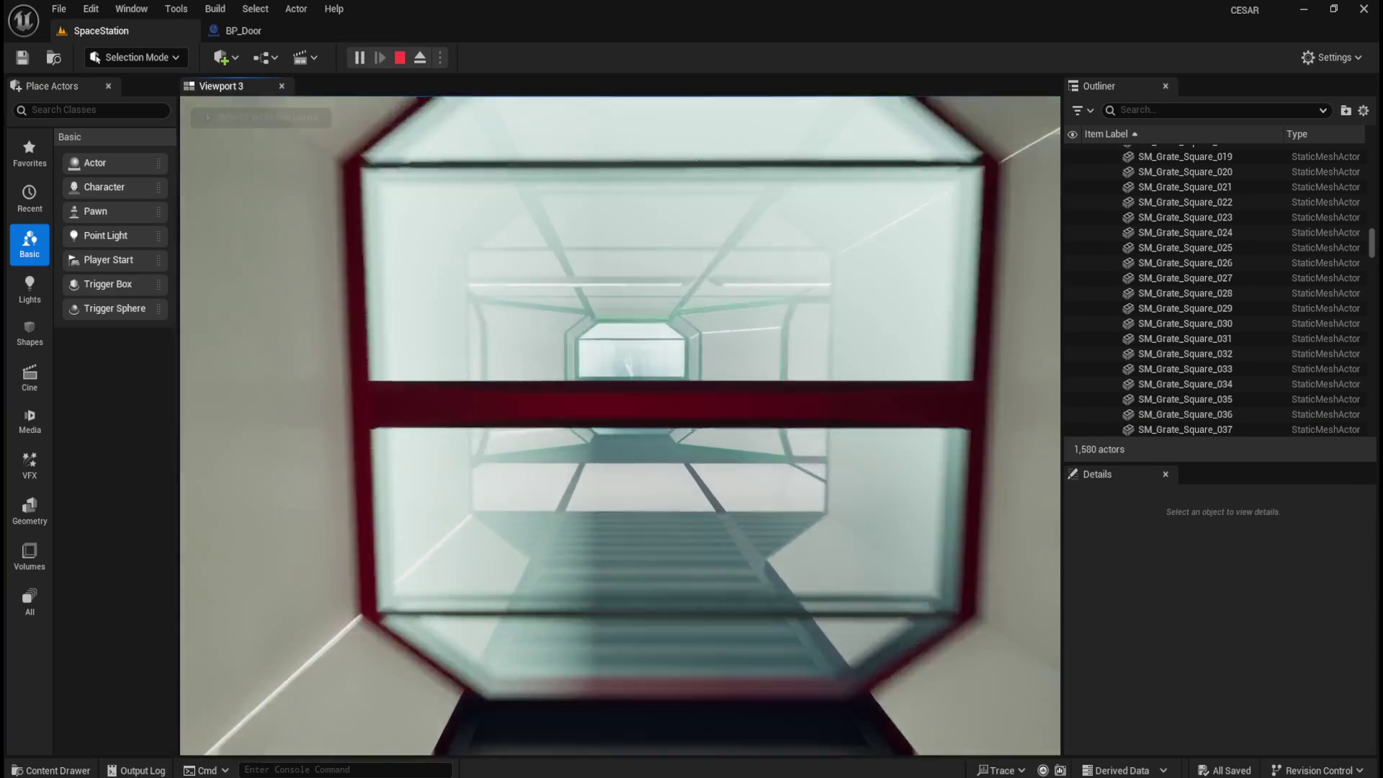
pyautogui.press('w')
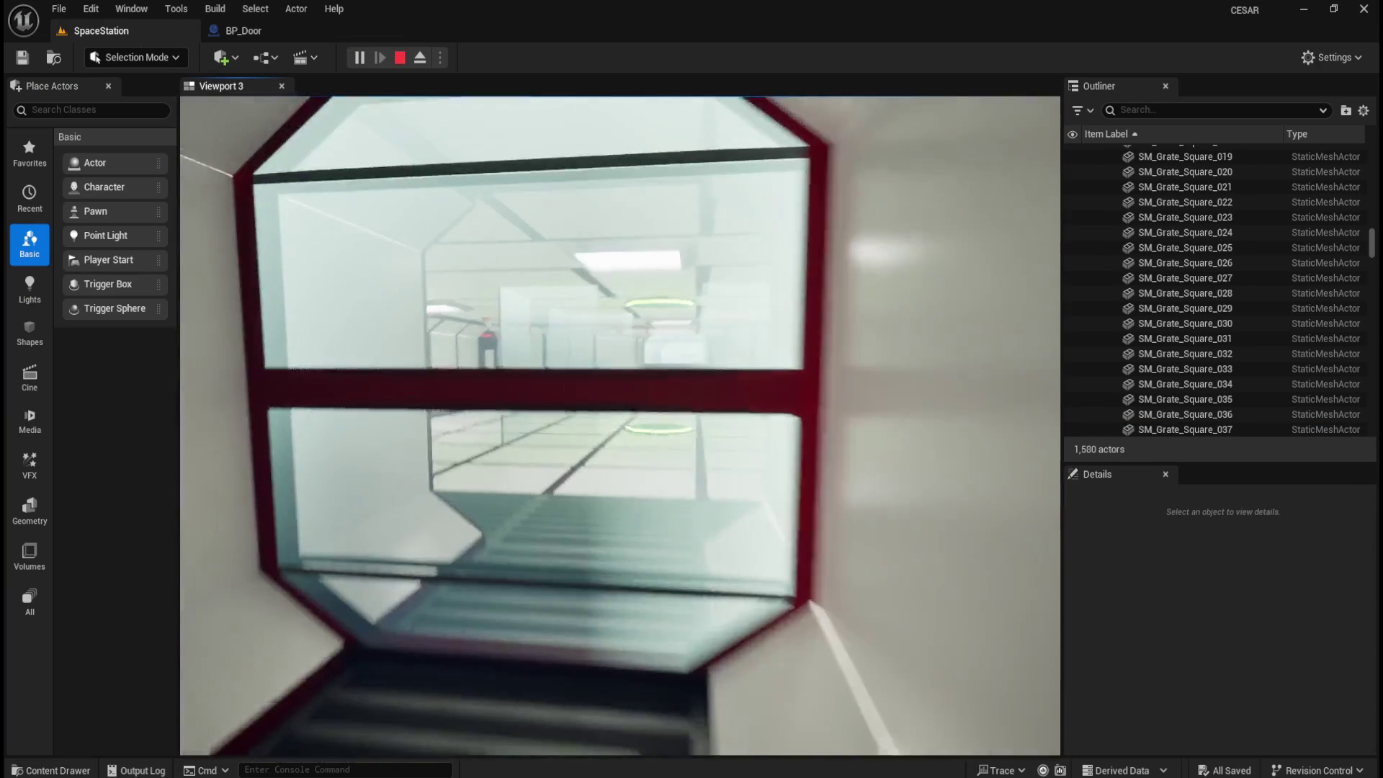
pyautogui.press('w')
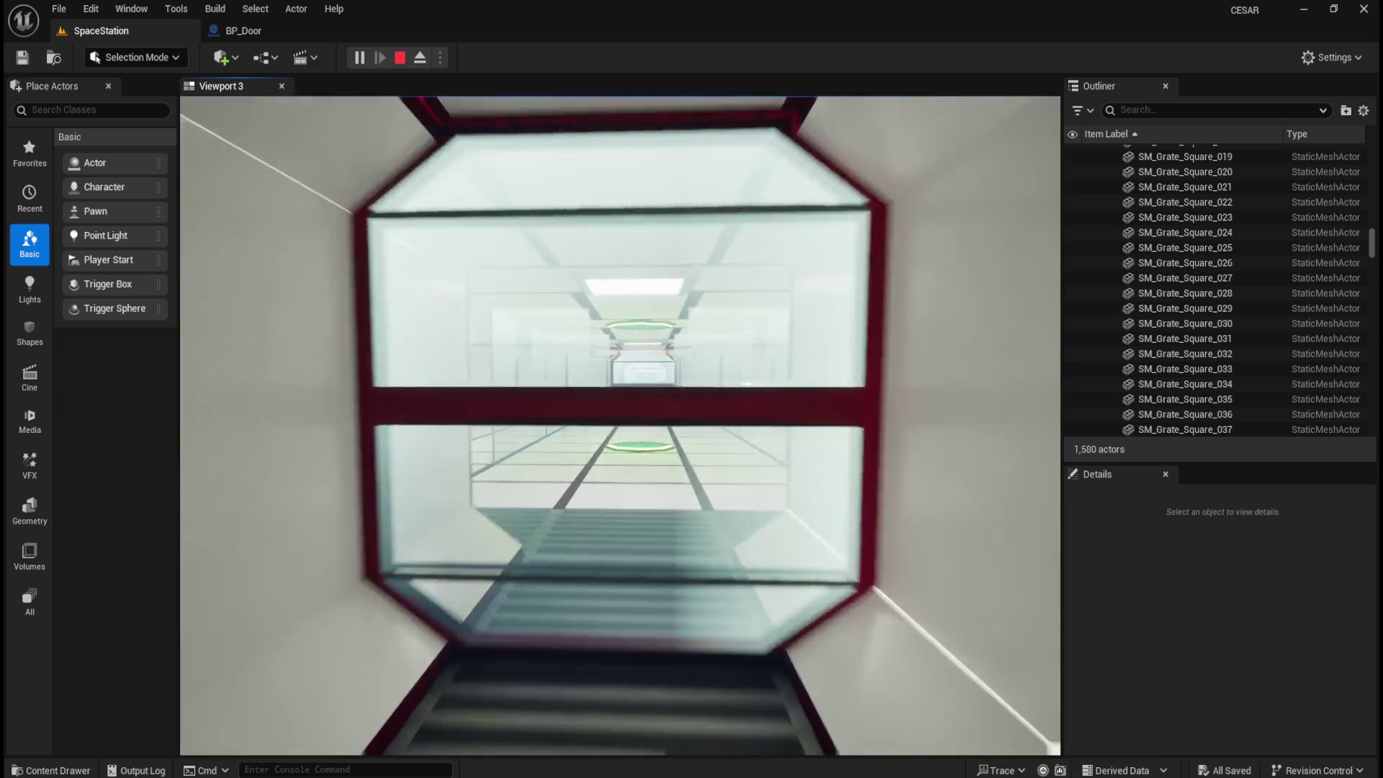
pyautogui.press('w')
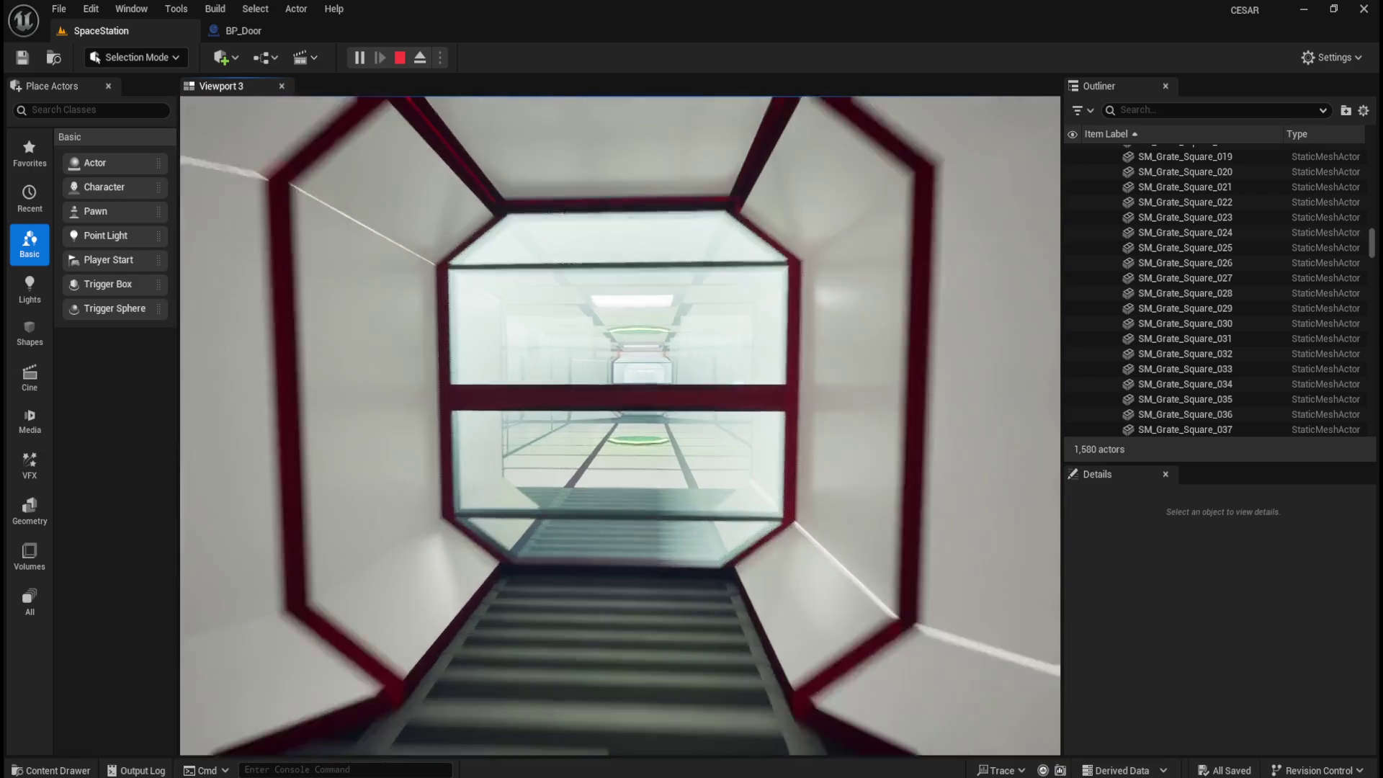
pyautogui.press('w')
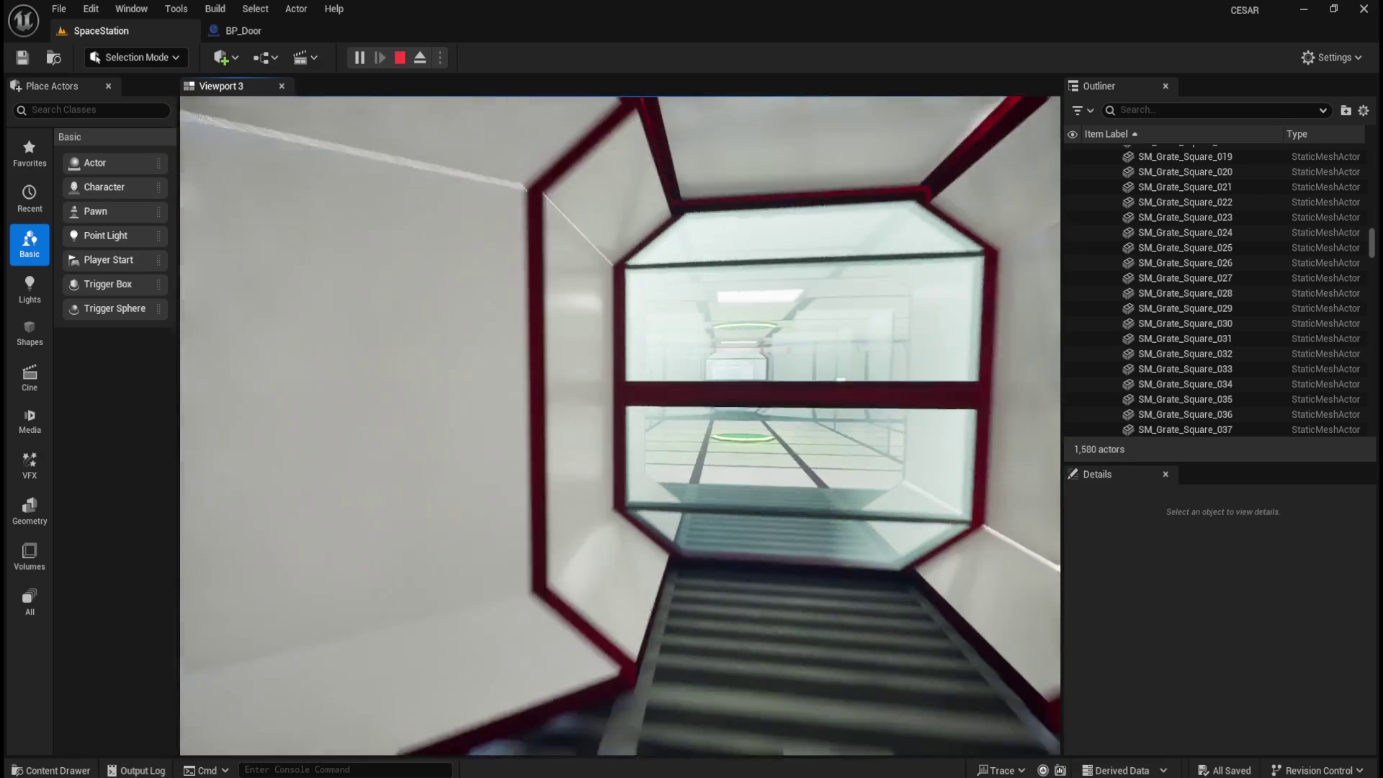
pyautogui.press('w')
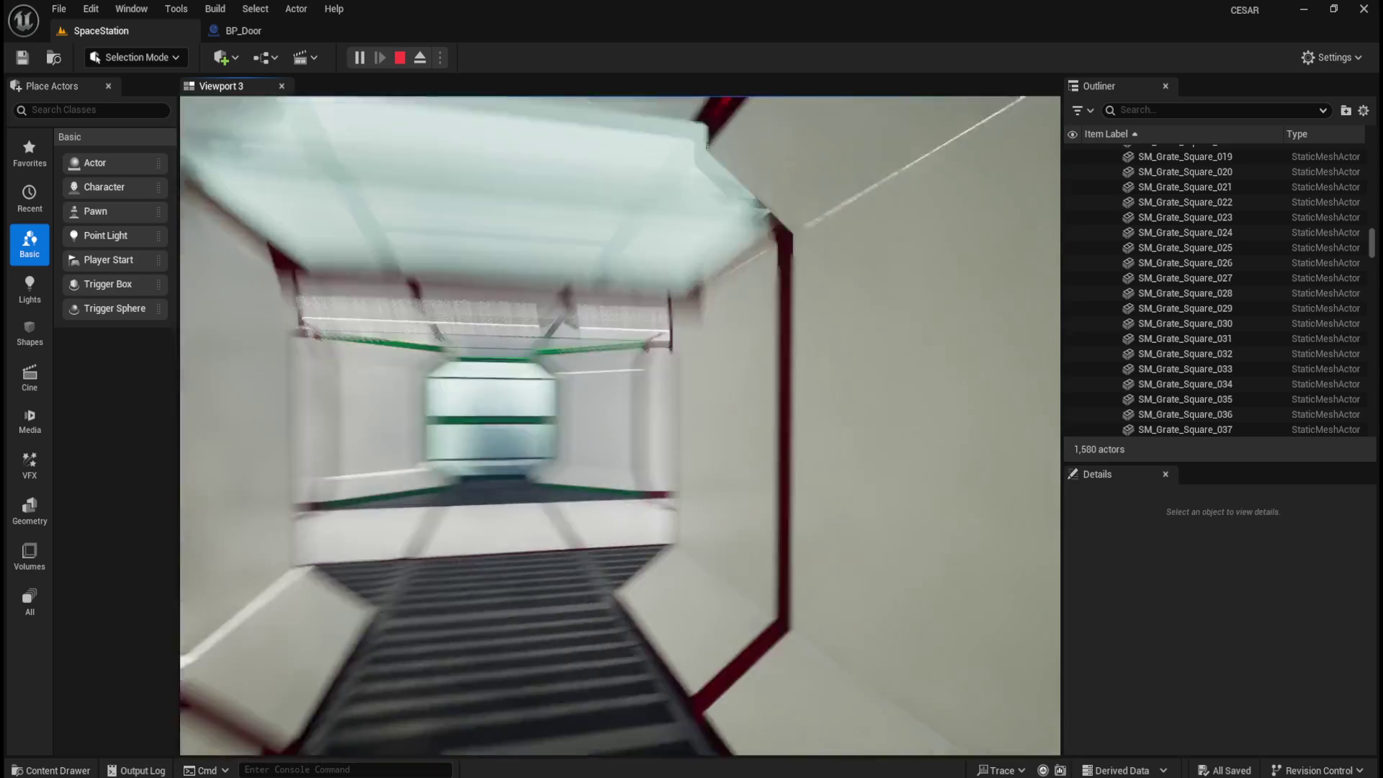
pyautogui.press('w')
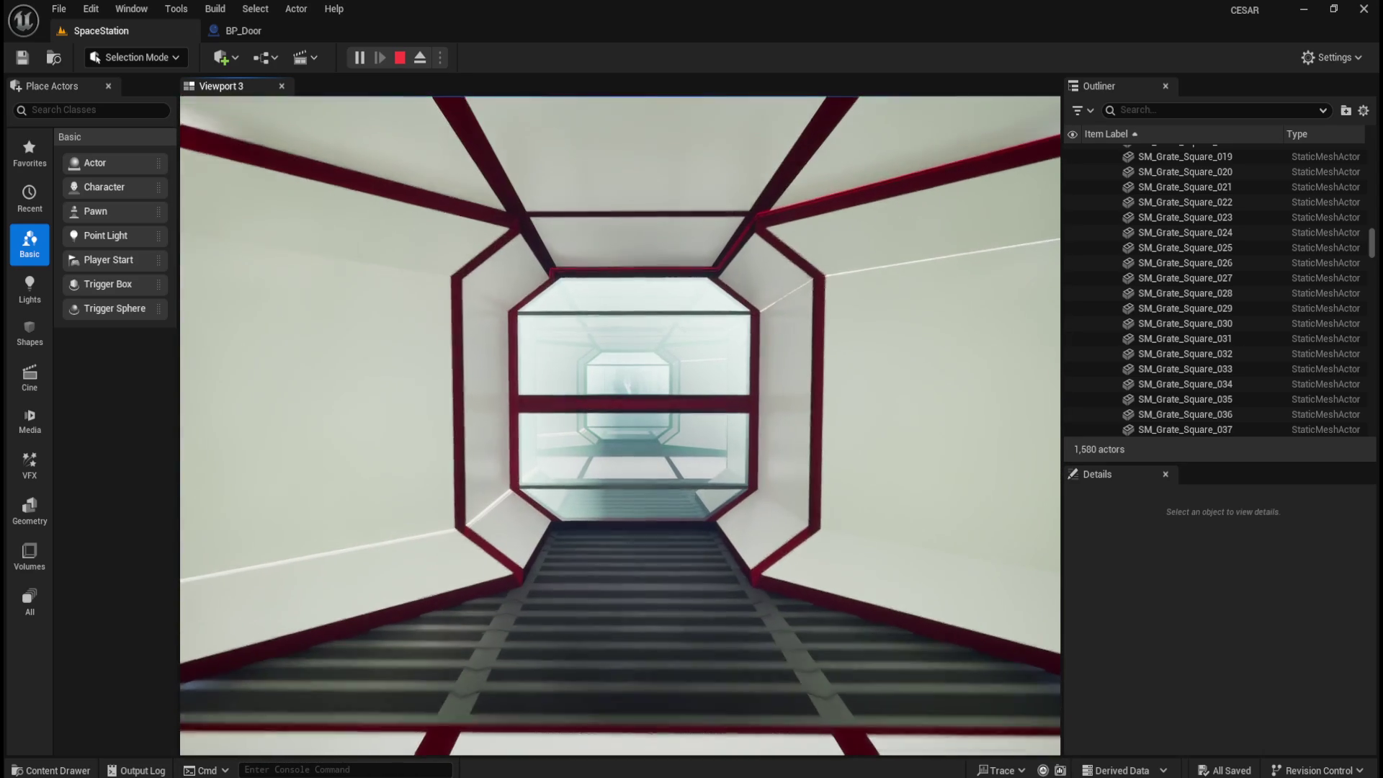
pyautogui.press('w')
pyautogui.press('w')
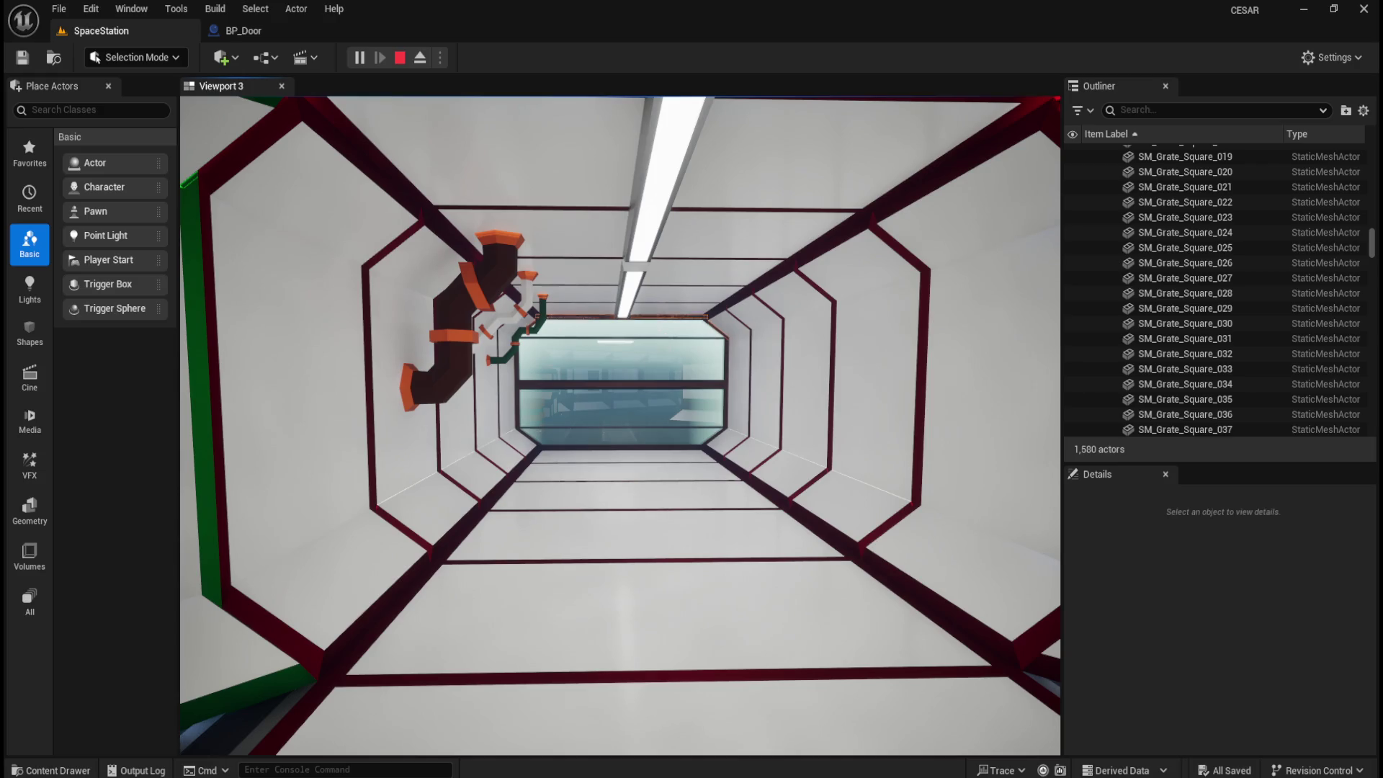
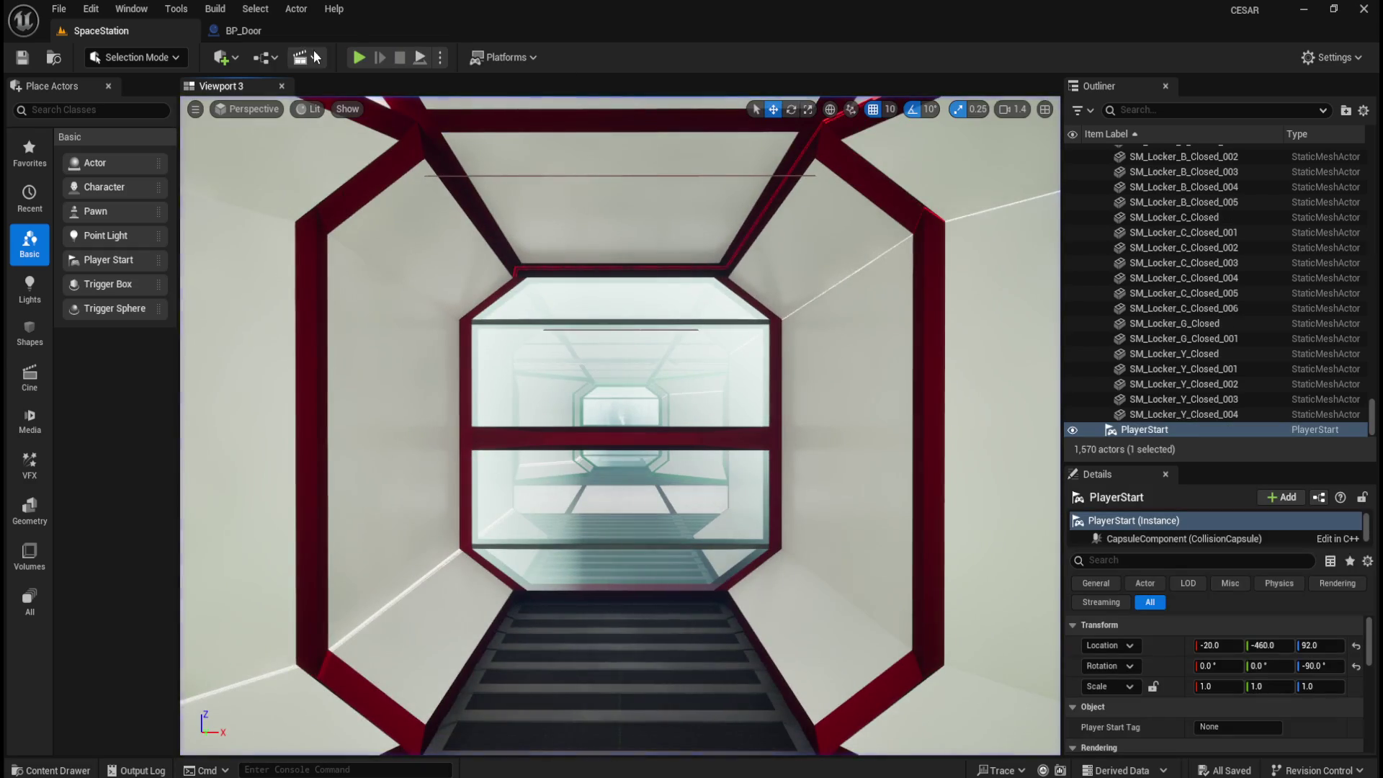
# - Open BP_Door and show the door mesh component's collision properties in a wider panel
pyautogui.click(298, 35)
pyautogui.click(100, 132)
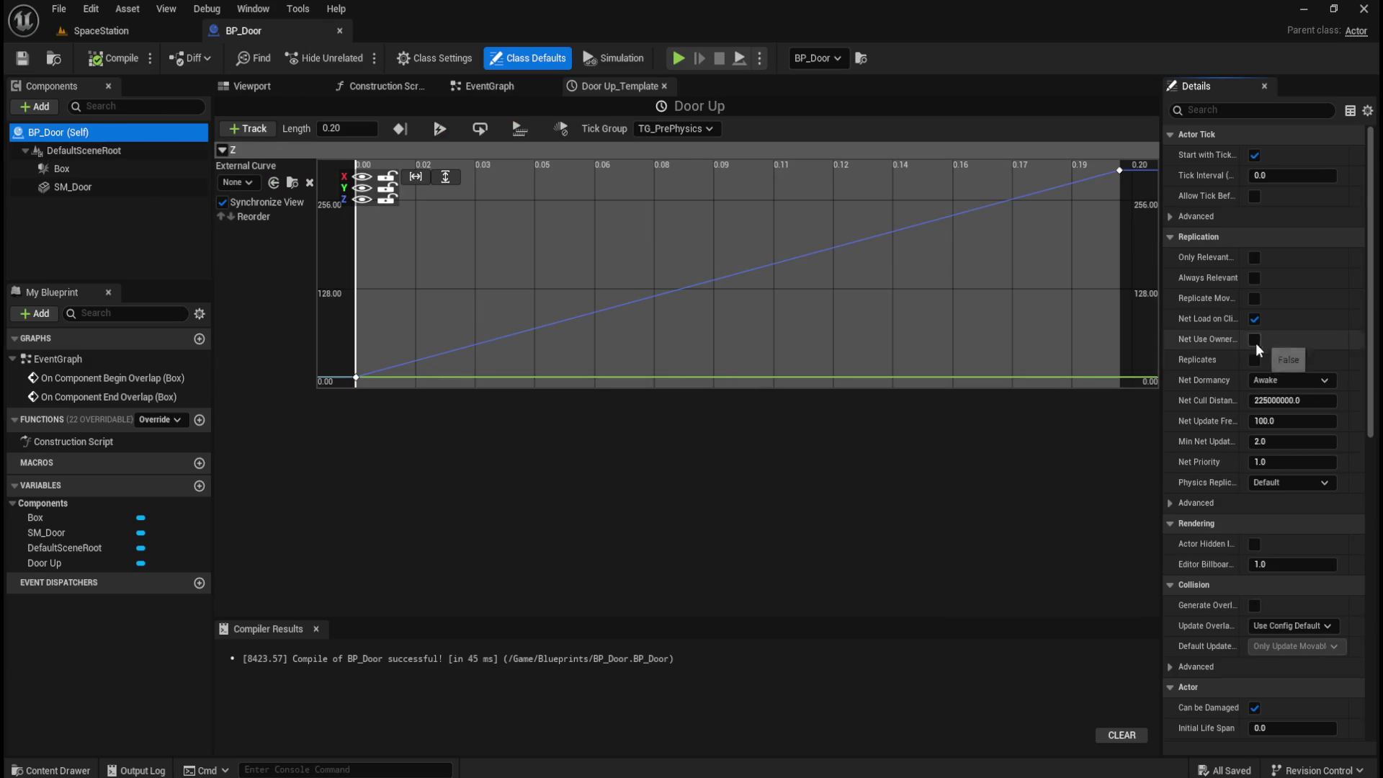
pyautogui.click(101, 186)
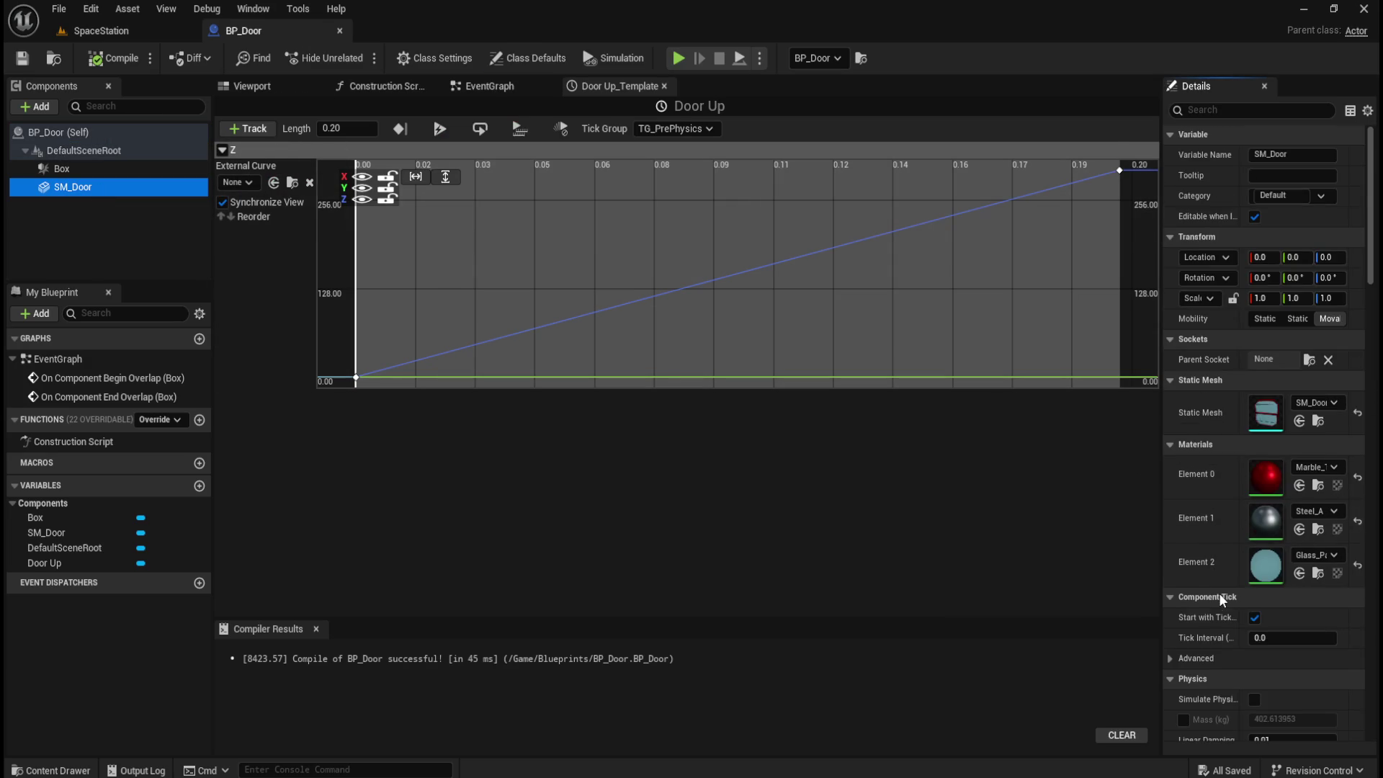
pyautogui.scroll(-15, 1213, 590)
pyautogui.scroll(-5, 1207, 590)
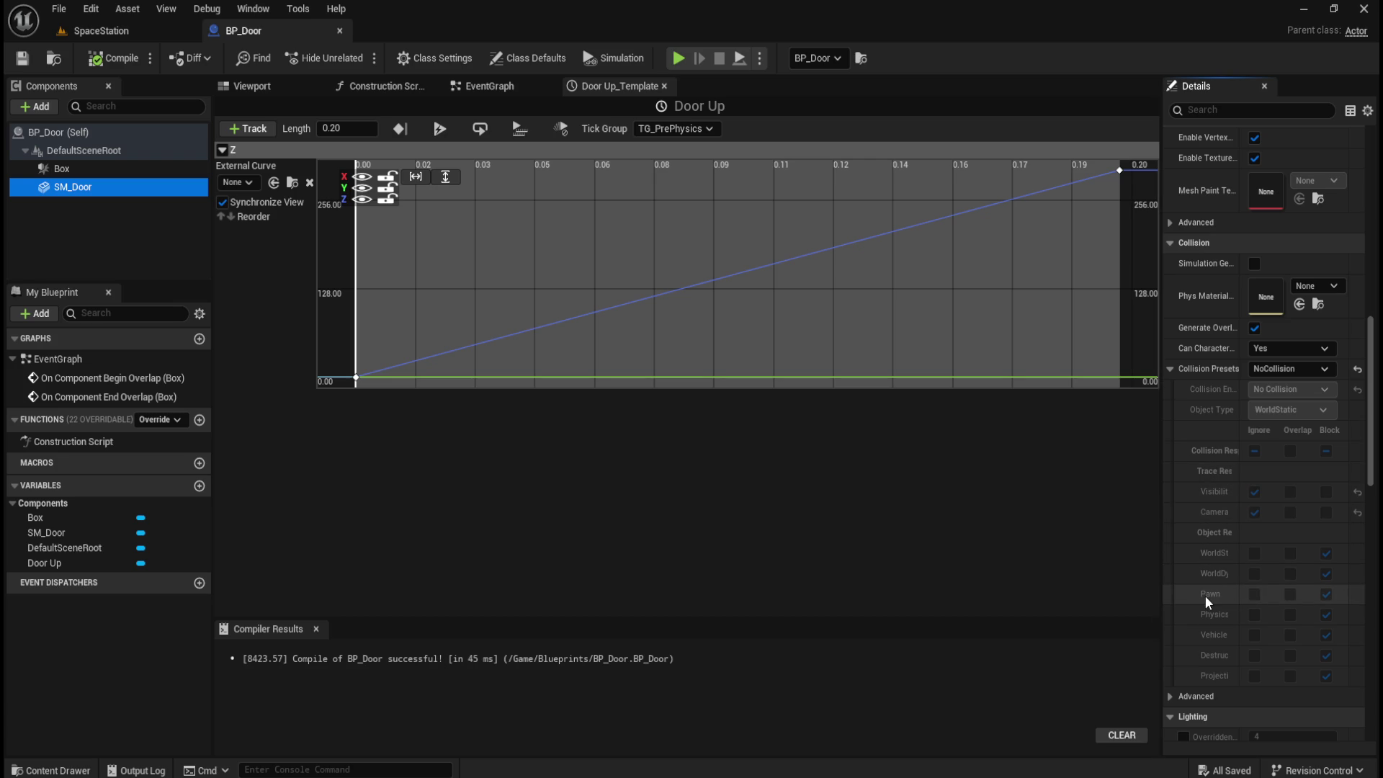
pyautogui.moveTo(1161, 587); pyautogui.dragTo(1084, 587)
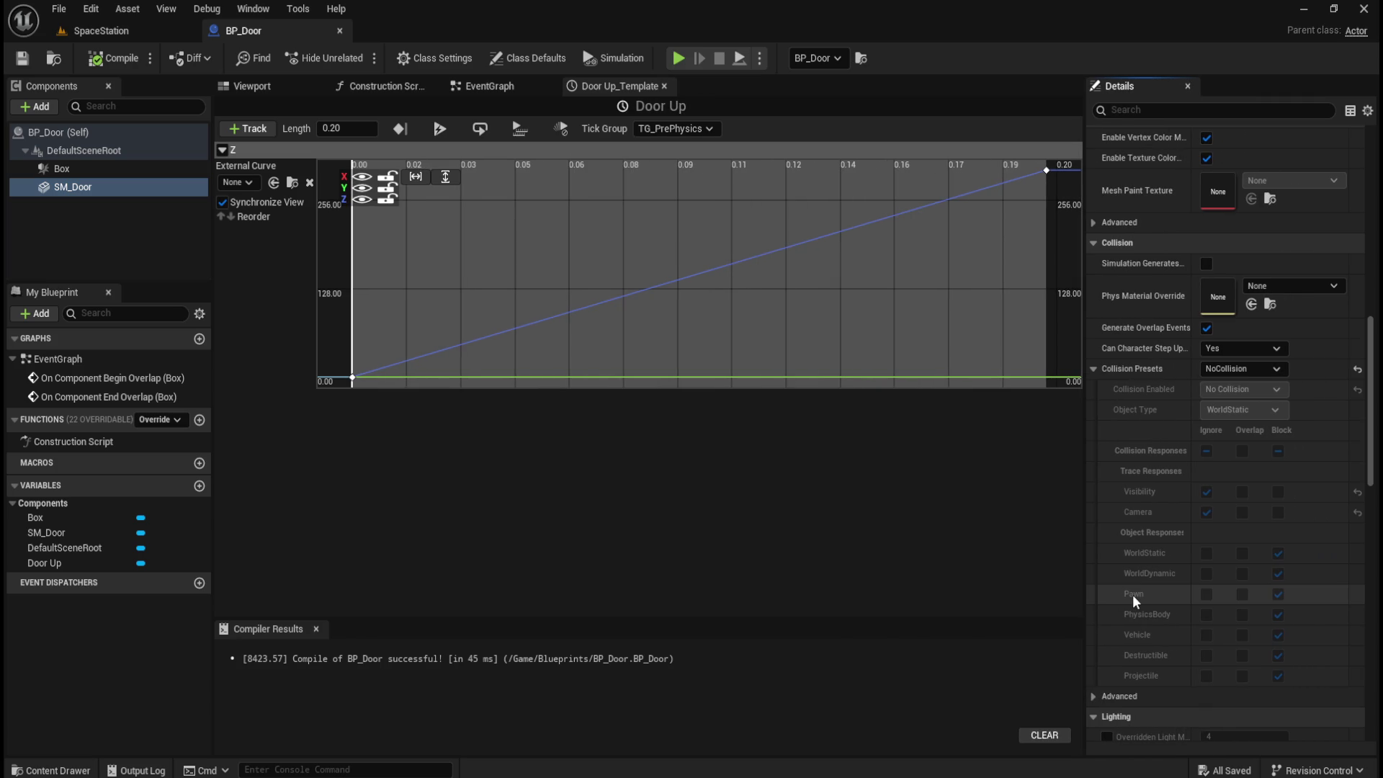
# - Return to the SpaceStation level, glance at the Content Drawer, then go back to BP_Door
pyautogui.click(103, 27)
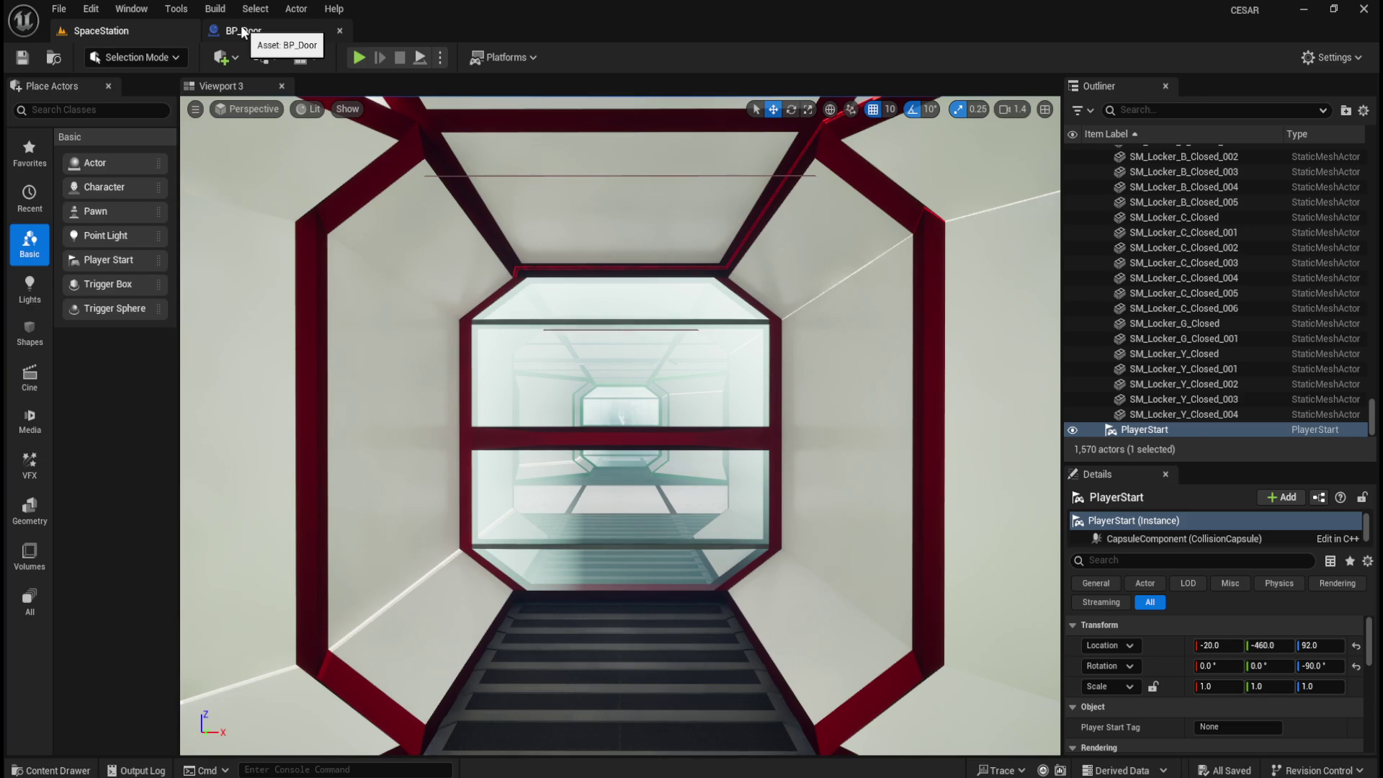
pyautogui.click(242, 32)
pyautogui.click(112, 30)
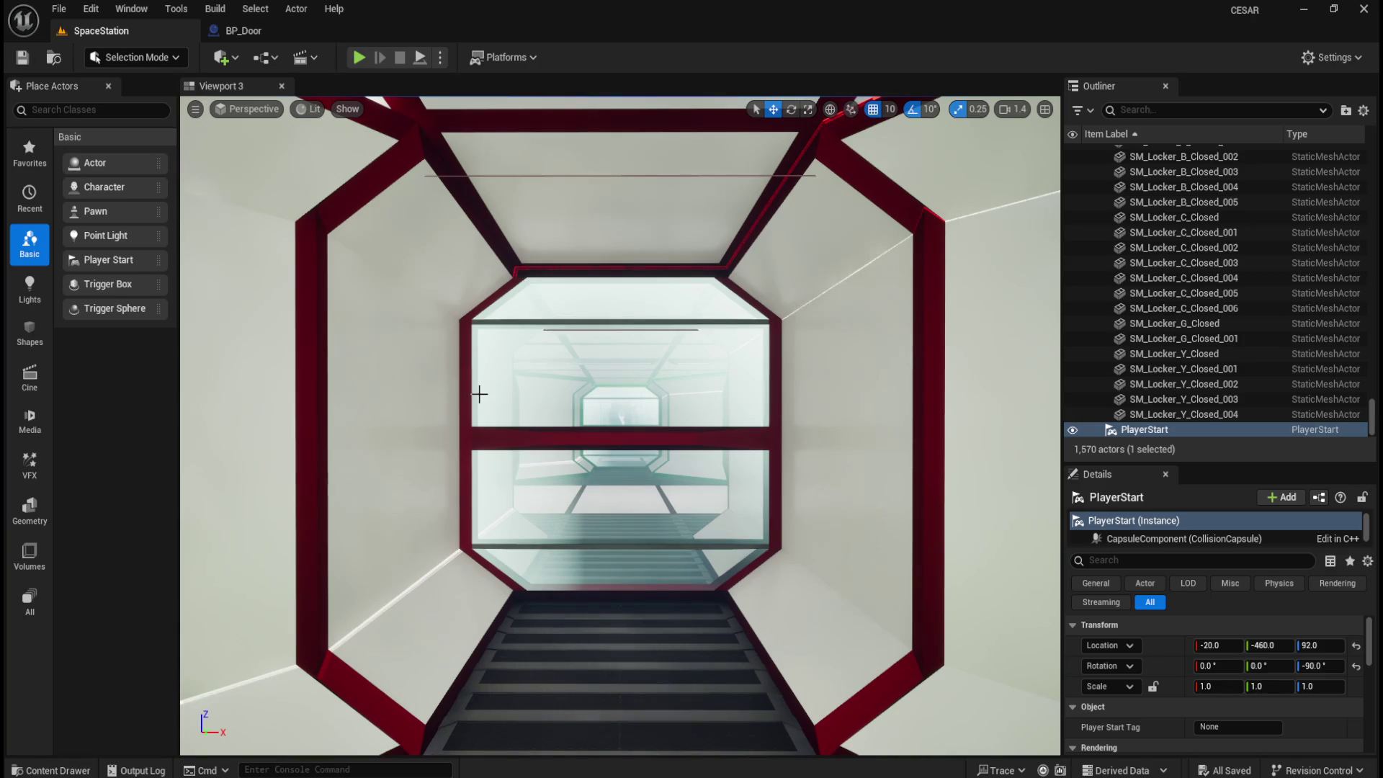
pyautogui.hotkey('ctrl', 'space')
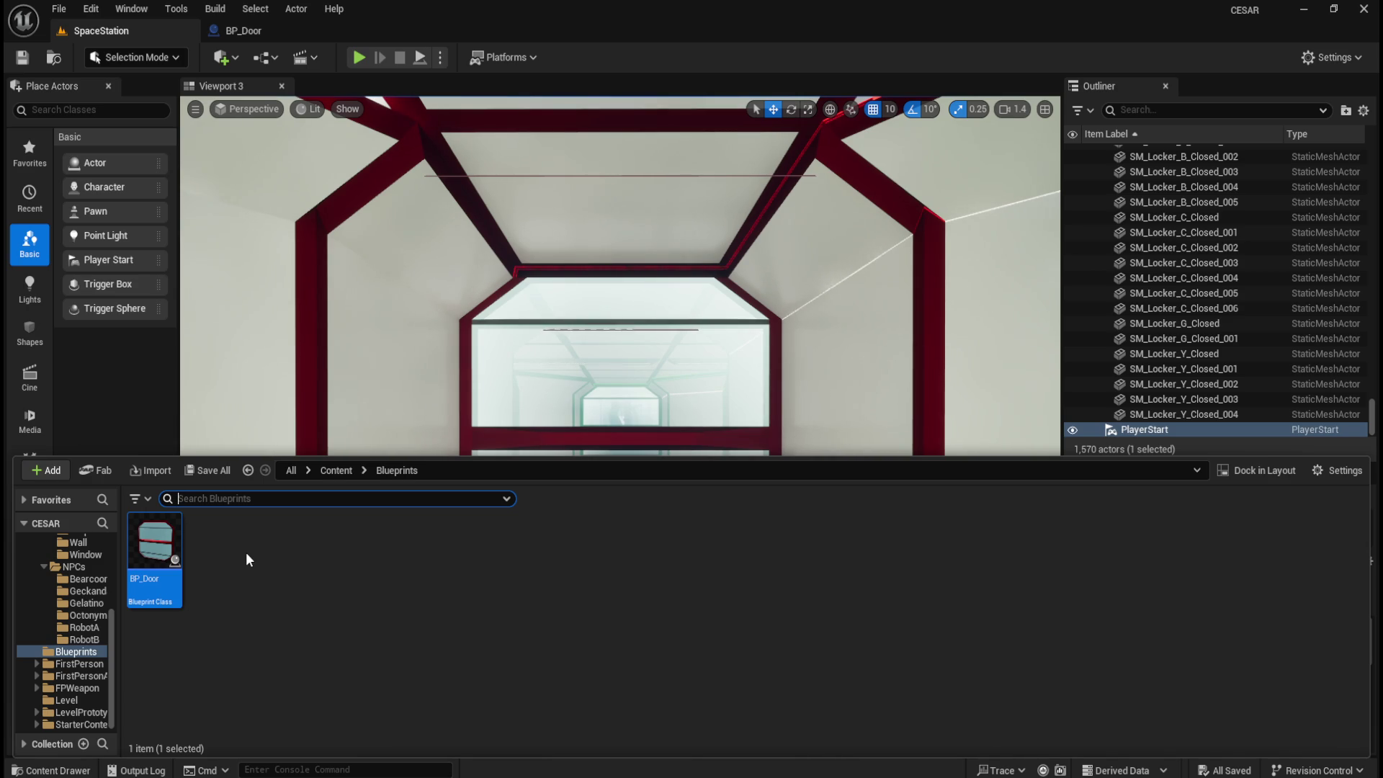
pyautogui.hotkey('ctrl', 'space')
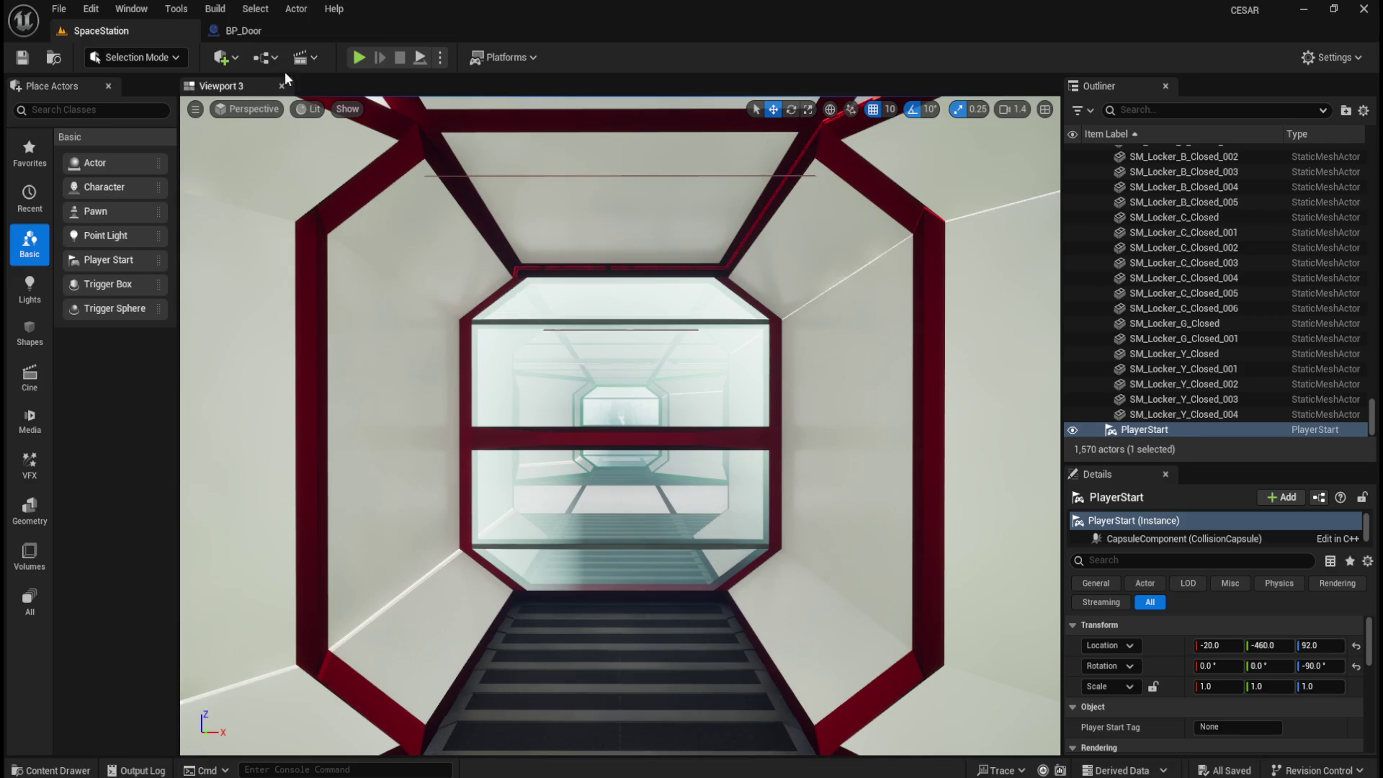
pyautogui.click(265, 32)
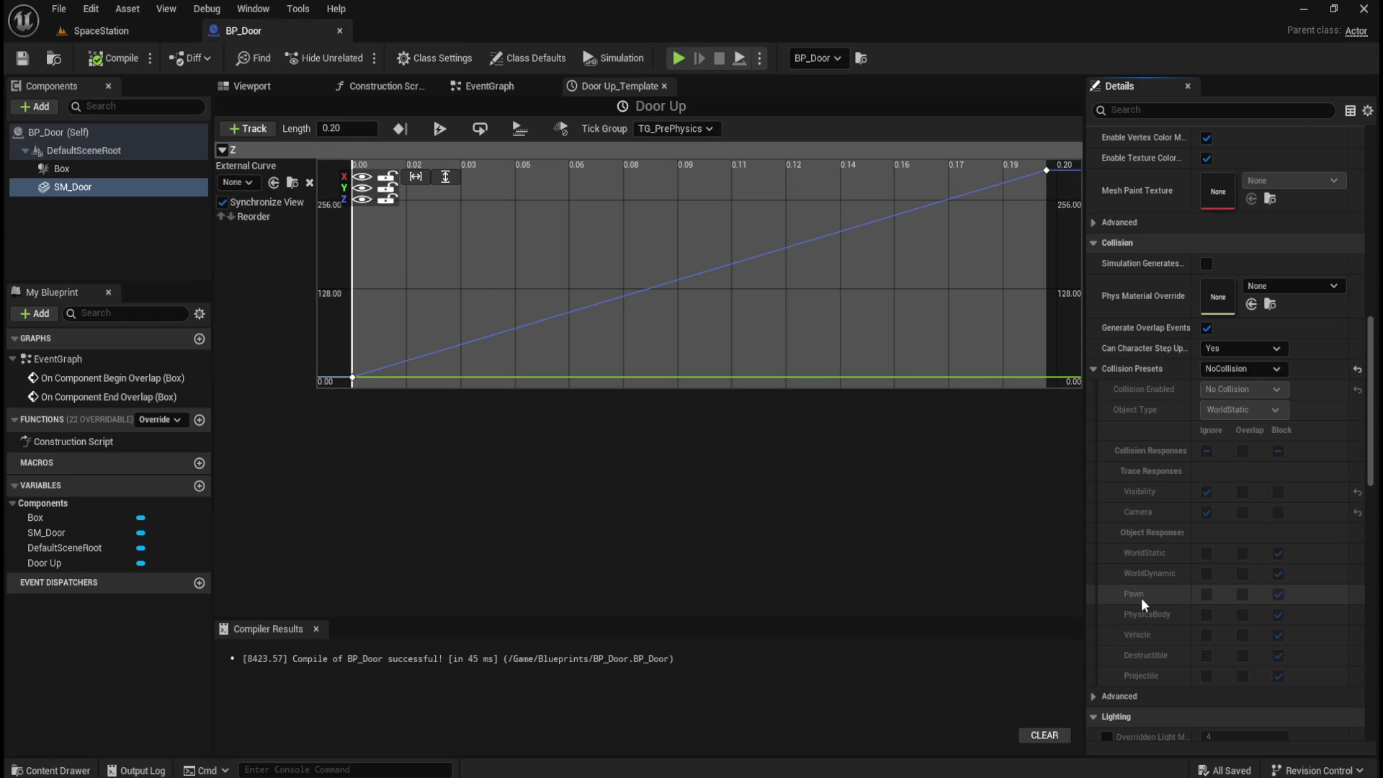
# - Try the Default, Custom and BlockAll collision presets on the door mesh, then compile and save
pyautogui.click(1239, 370)
pyautogui.click(1237, 385)
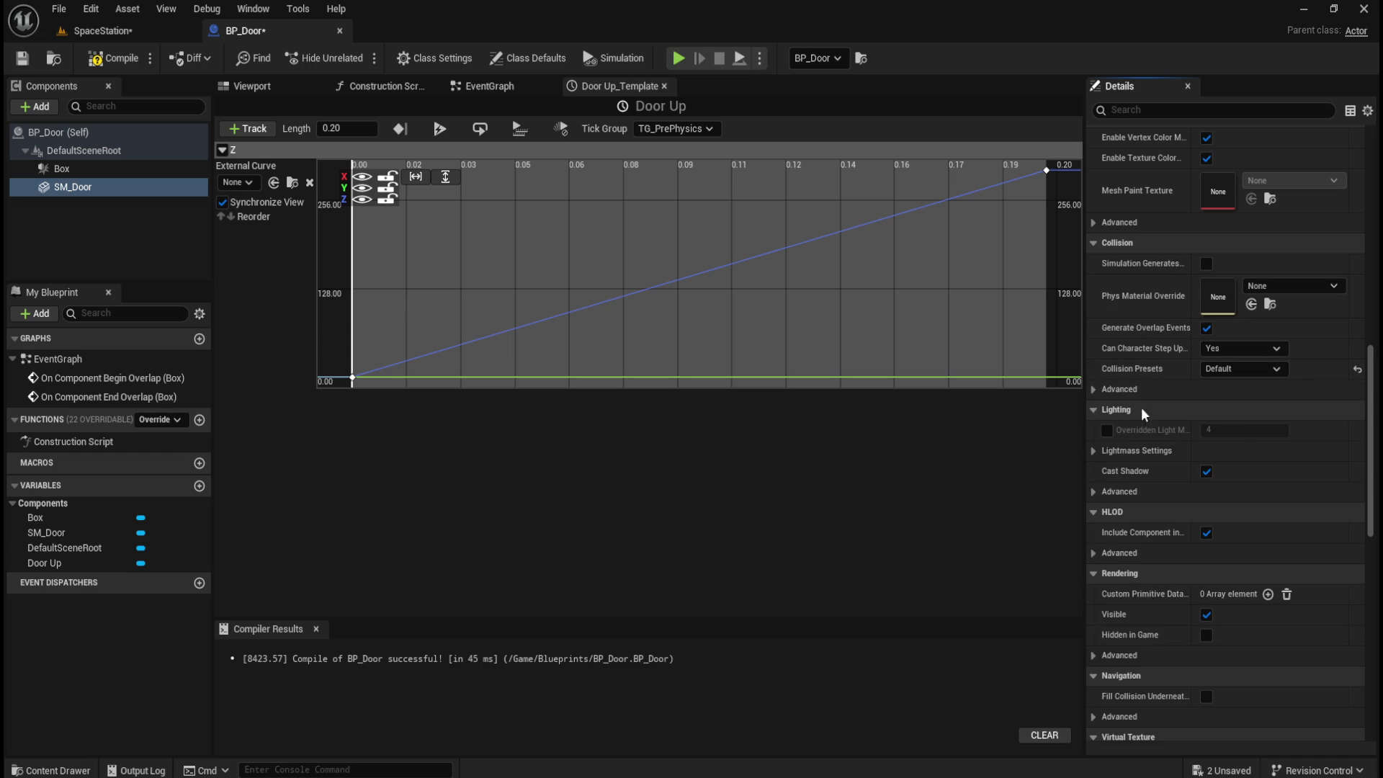
pyautogui.click(1236, 366)
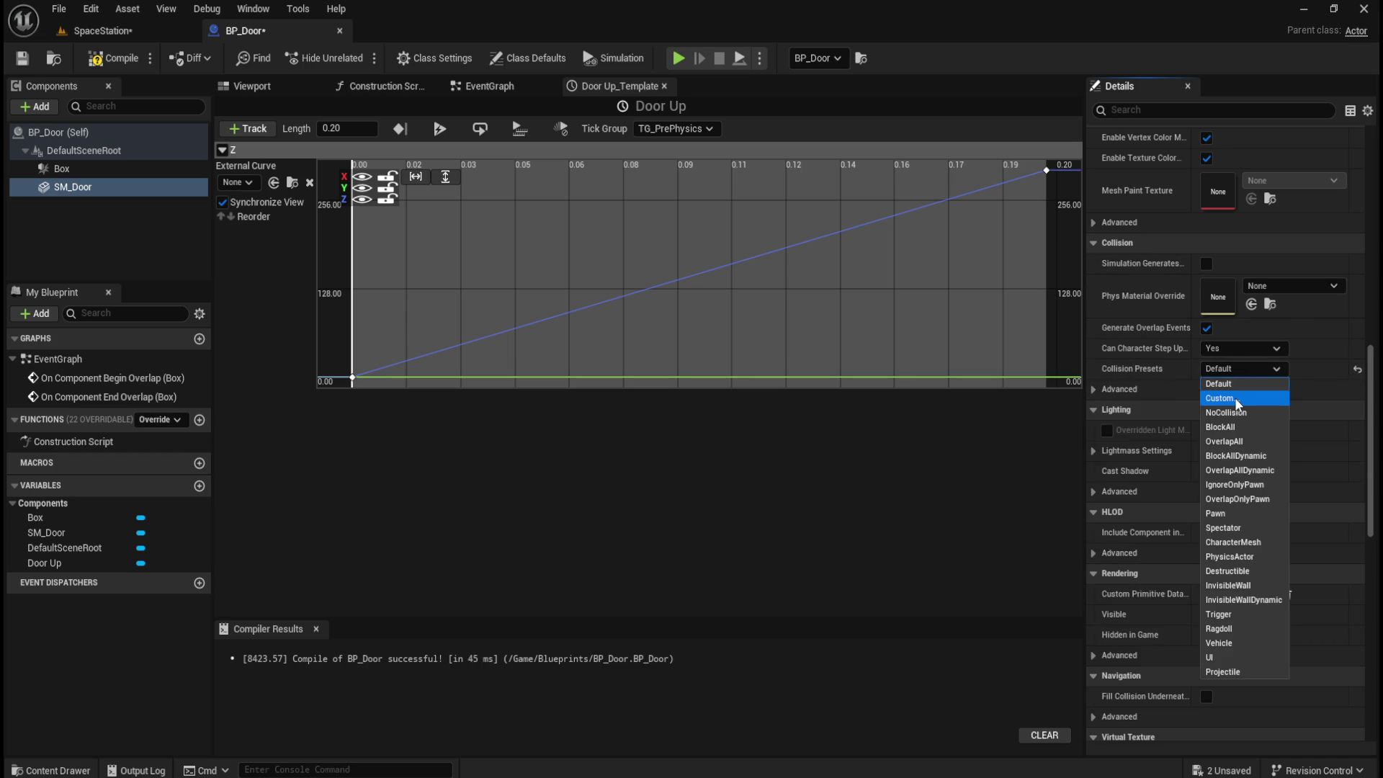
pyautogui.click(1234, 398)
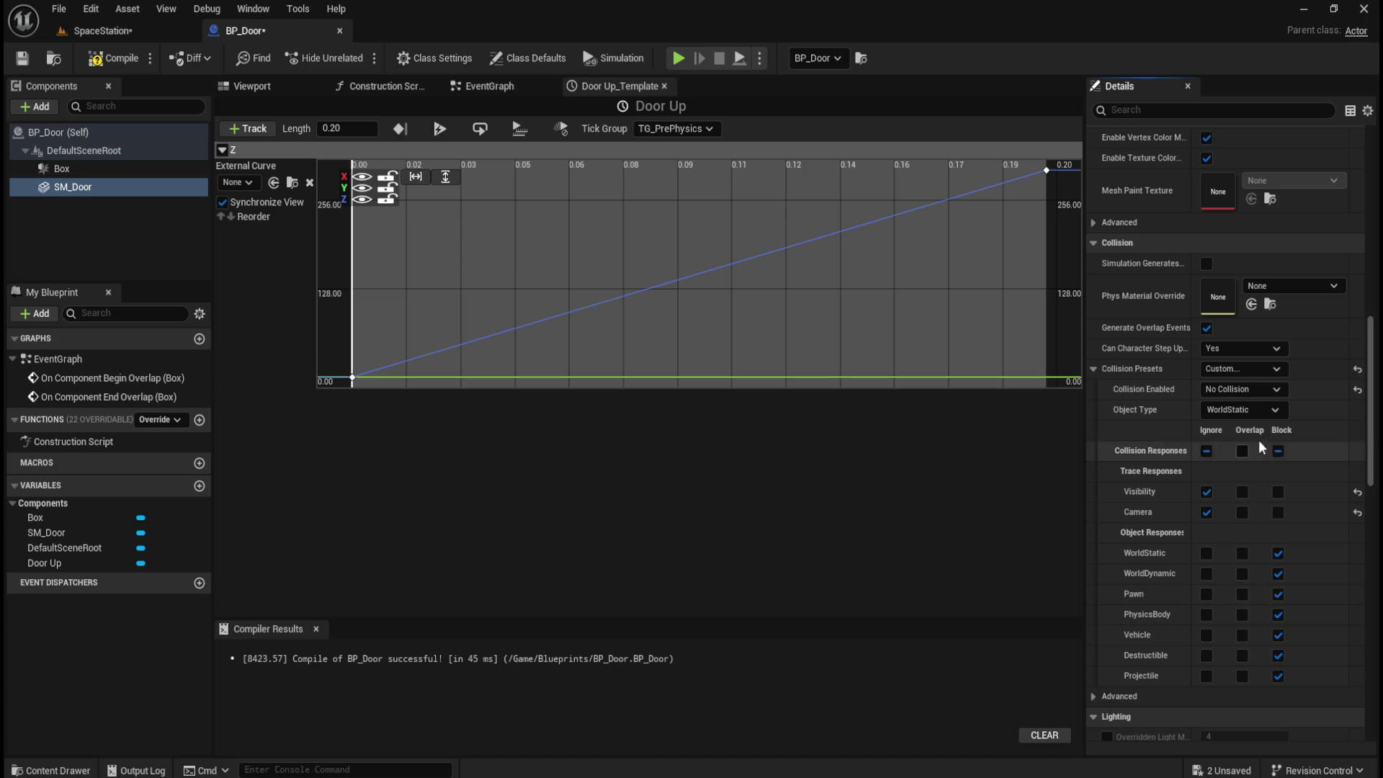
pyautogui.click(1242, 368)
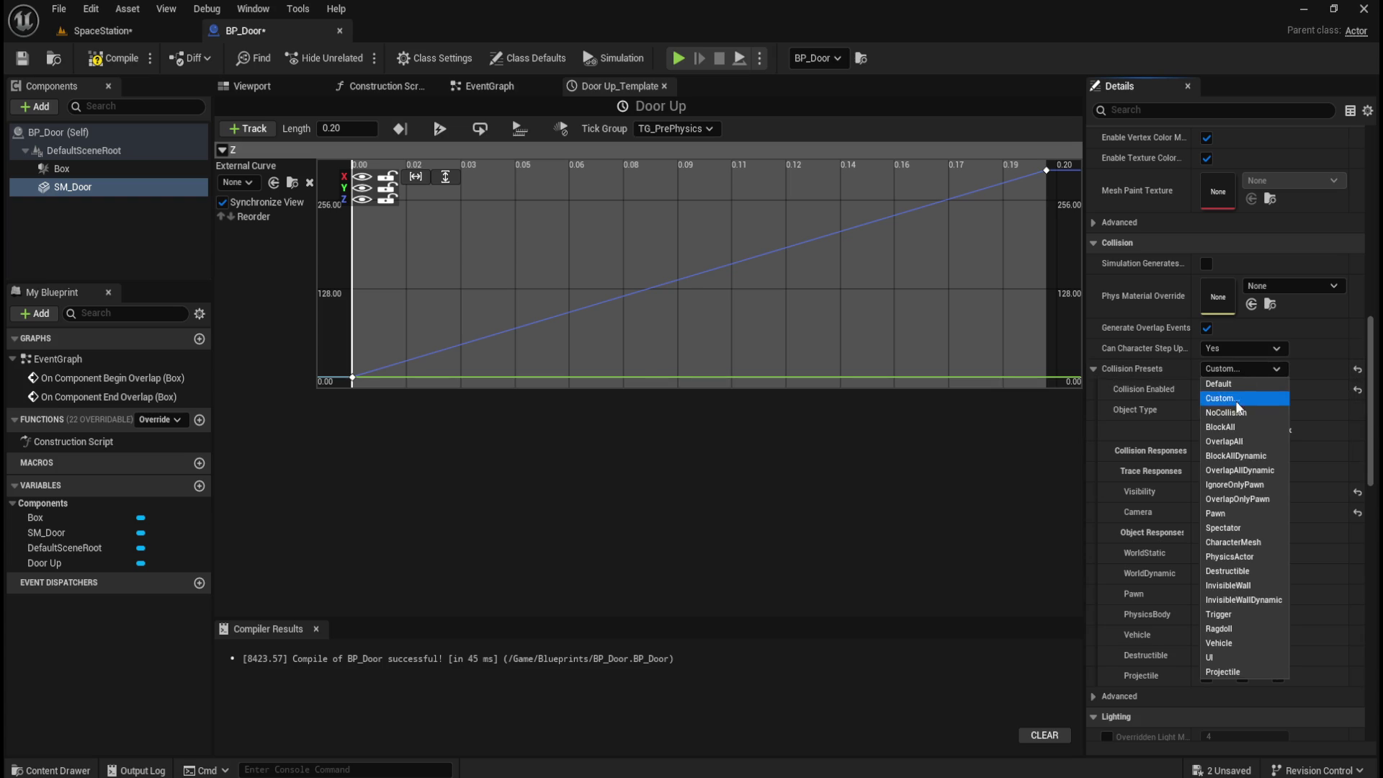
pyautogui.click(1232, 427)
pyautogui.click(111, 58)
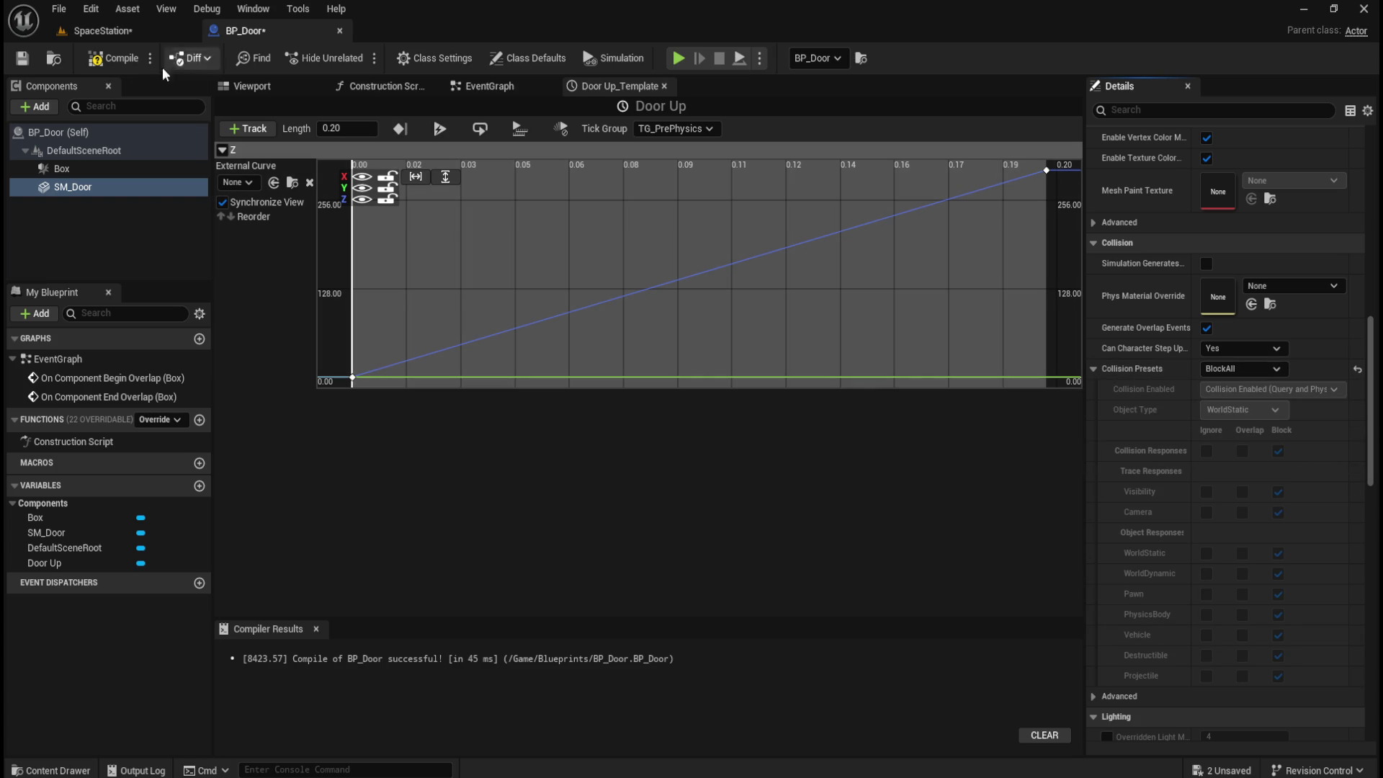
pyautogui.click(23, 59)
# - Set the door mesh collision preset back to NoCollision and save BP_Door
pyautogui.click(108, 30)
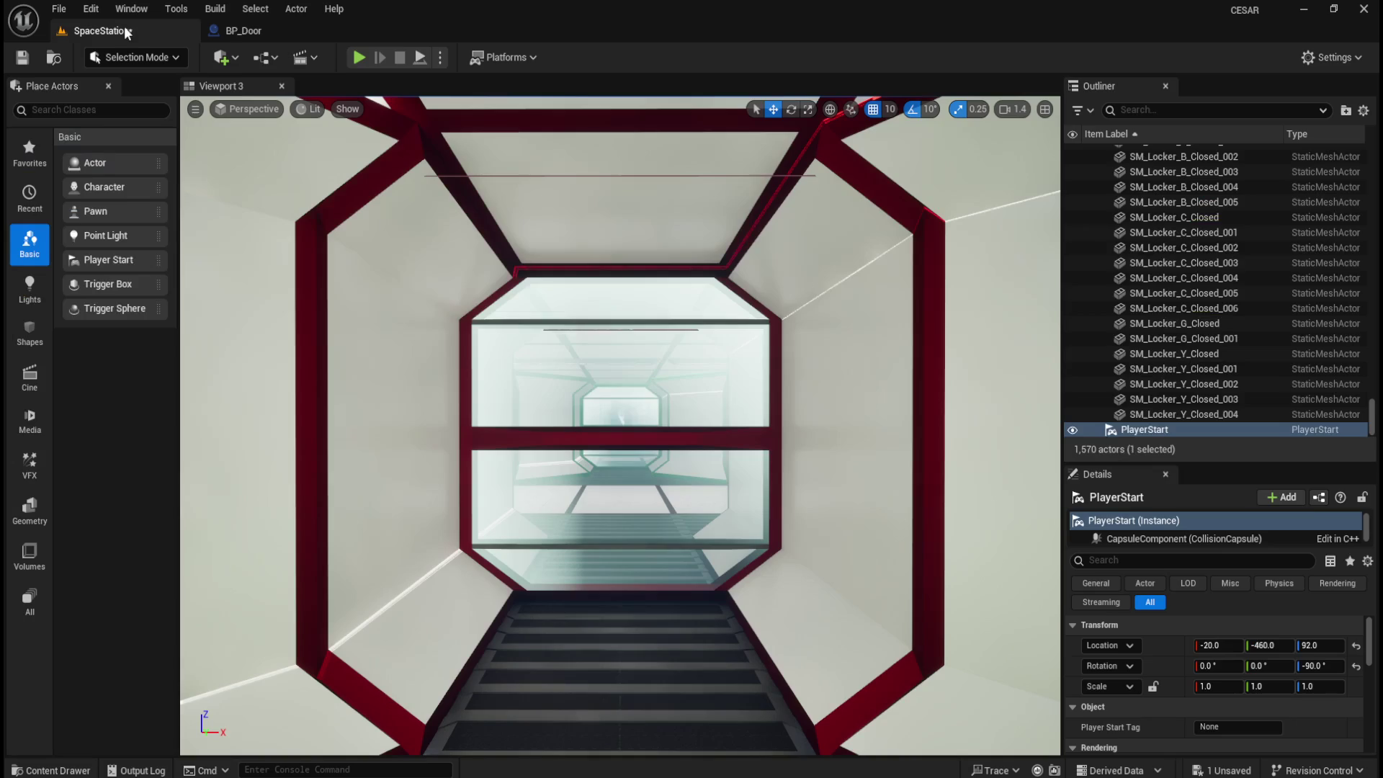
pyautogui.click(254, 30)
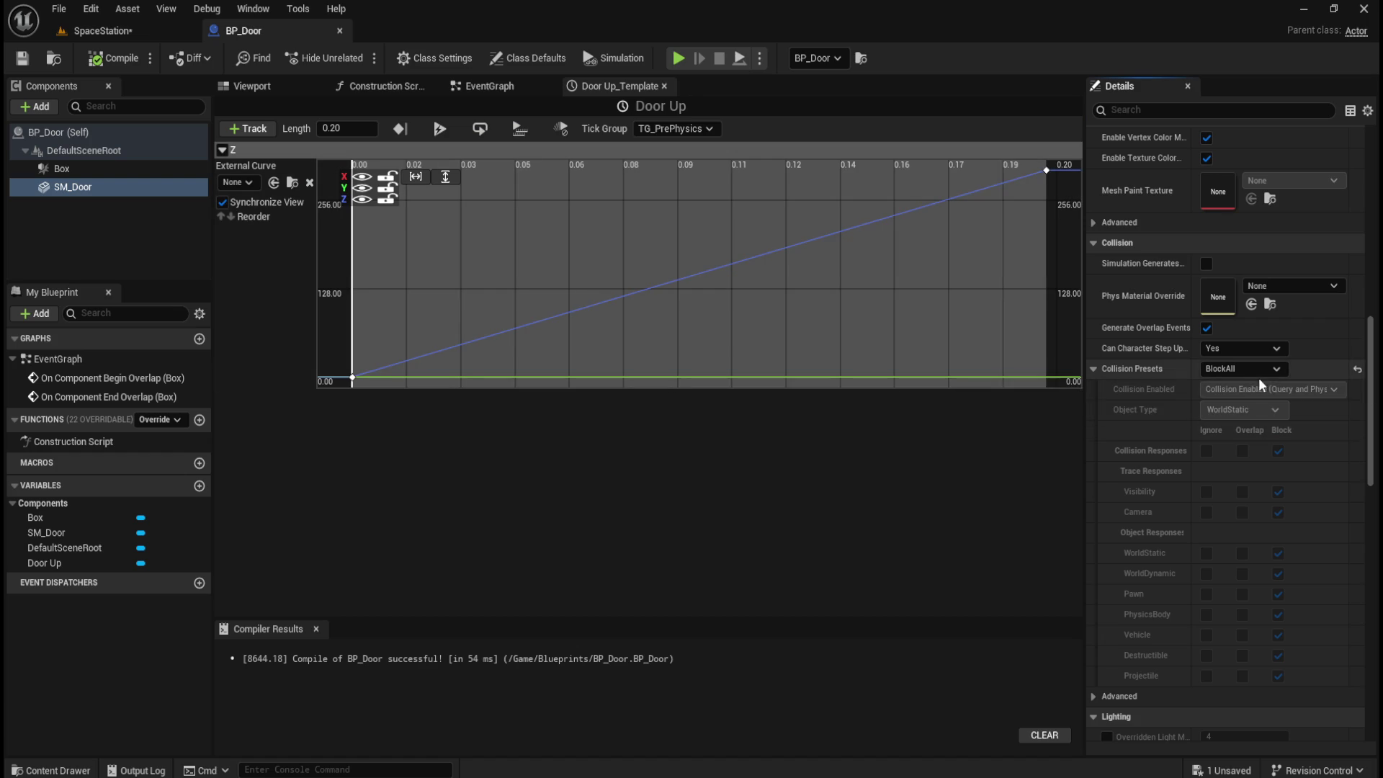
pyautogui.click(1248, 370)
pyautogui.click(1226, 412)
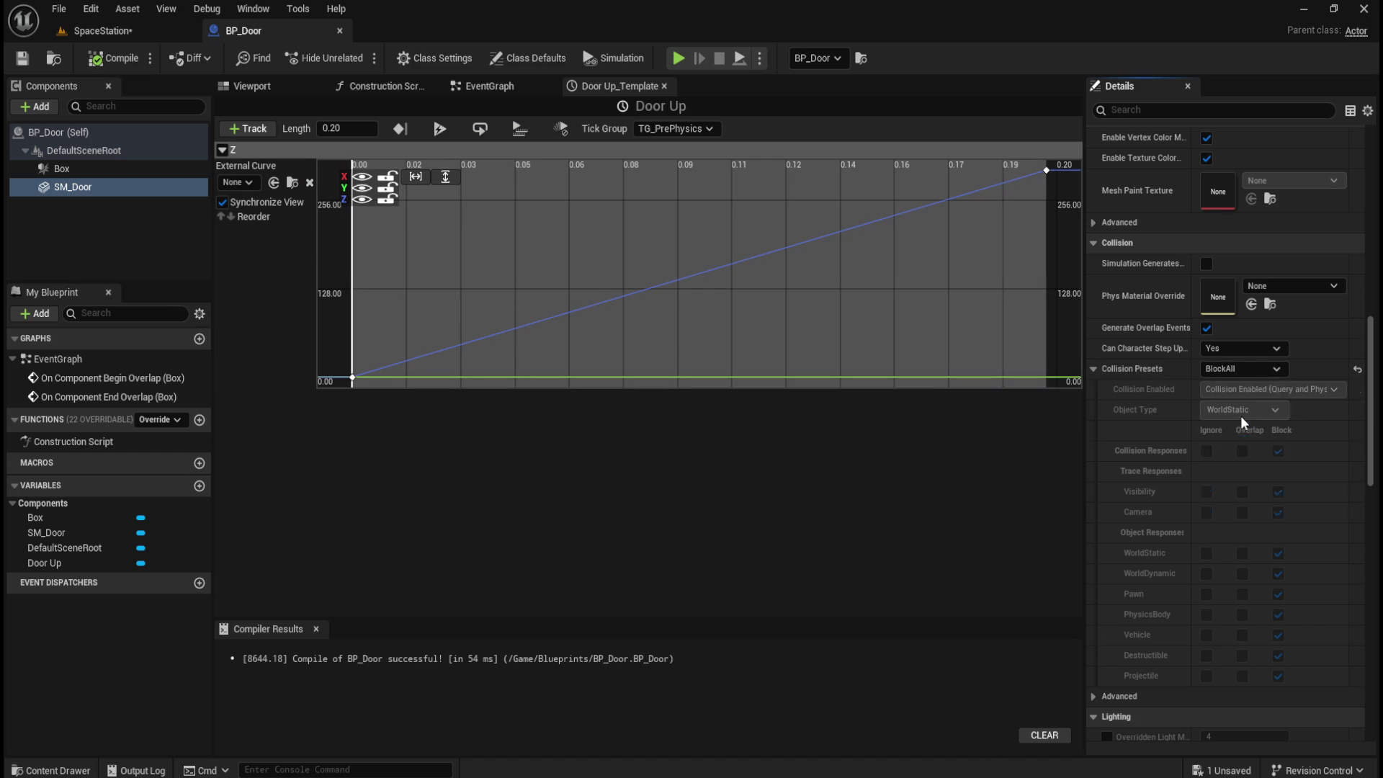
pyautogui.click(23, 59)
pyautogui.click(168, 32)
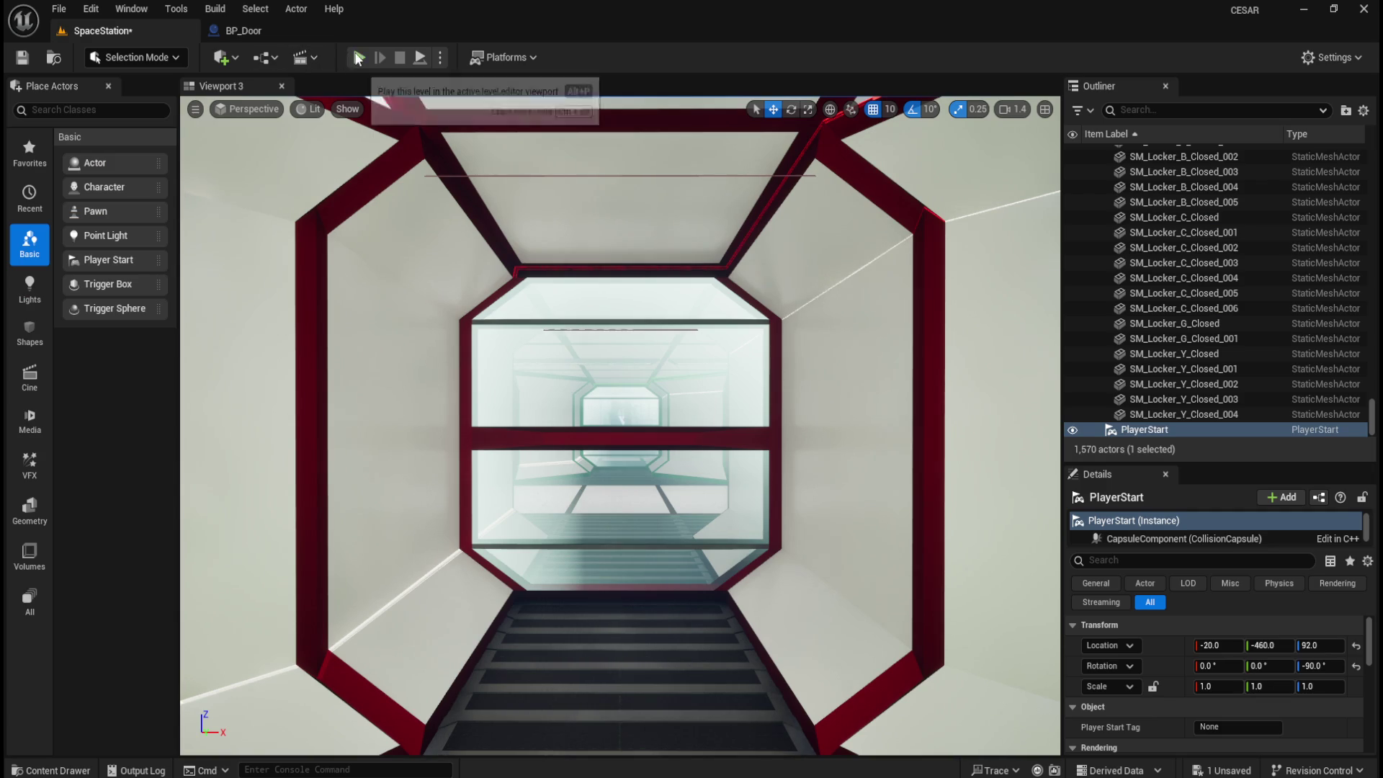
pyautogui.click(358, 57)
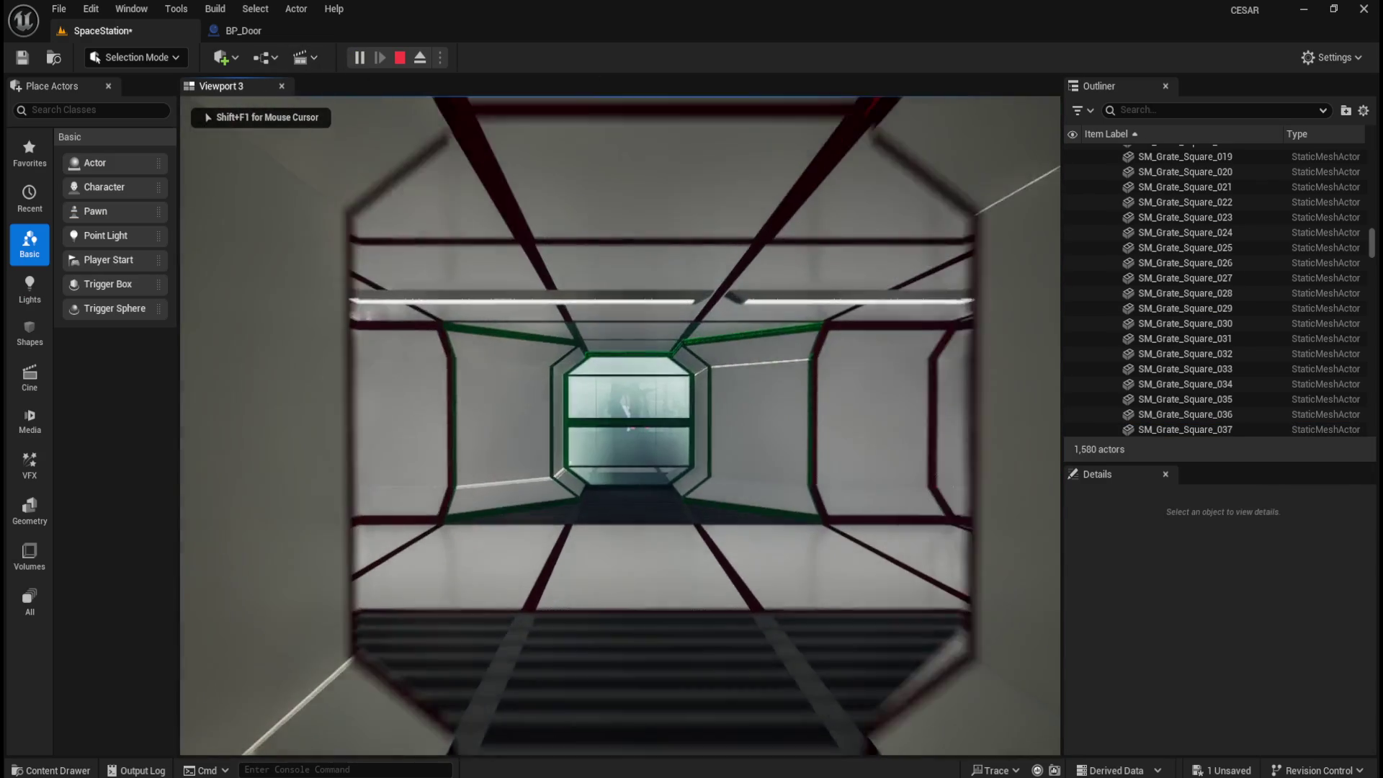
pyautogui.press('w')
pyautogui.press('w')
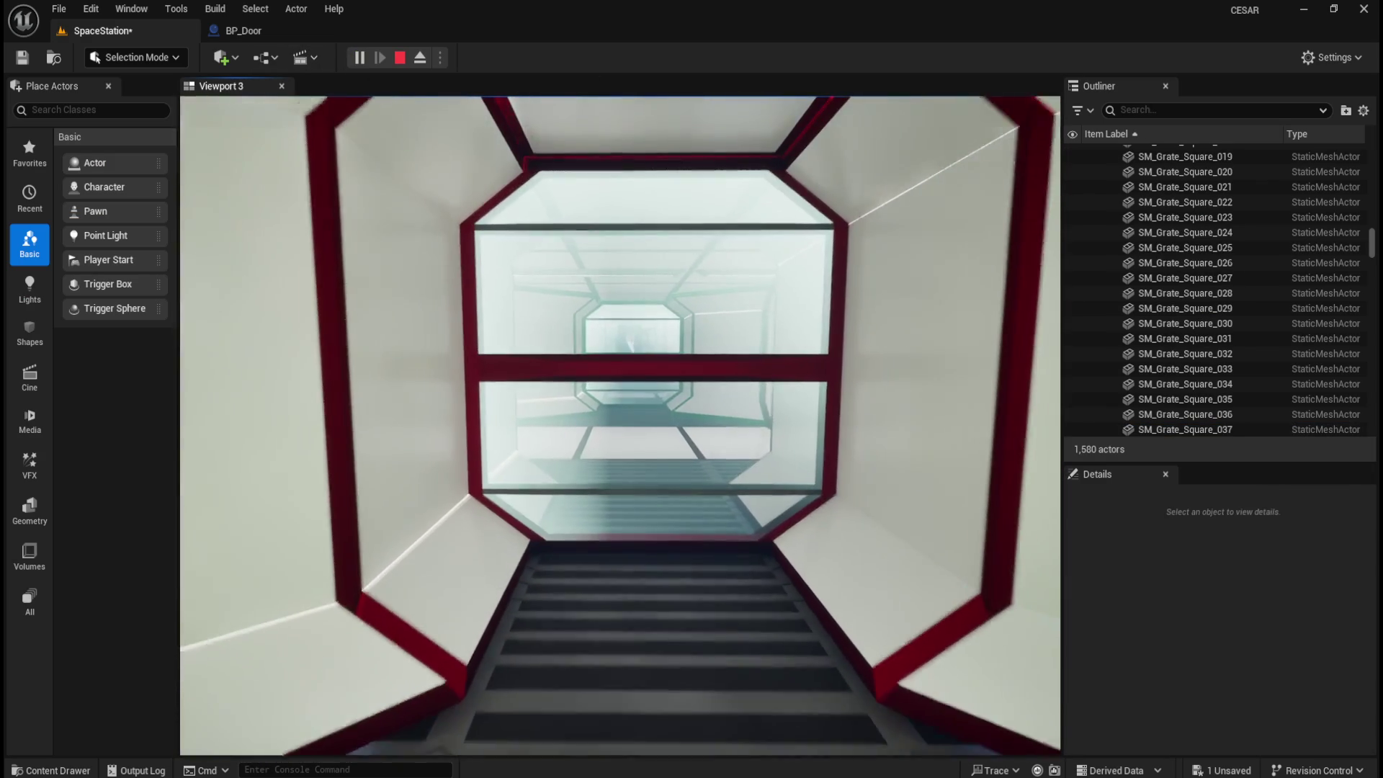
pyautogui.press('w')
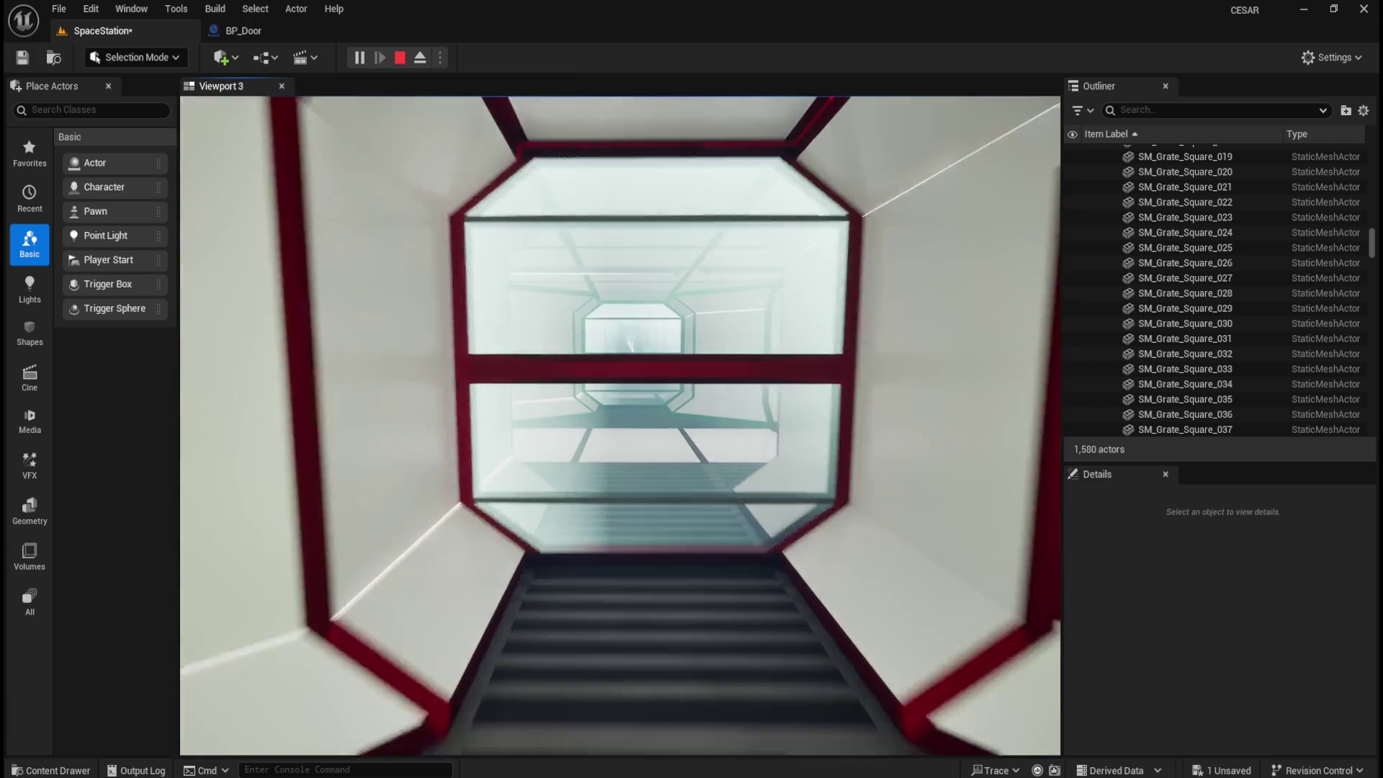
pyautogui.press('w')
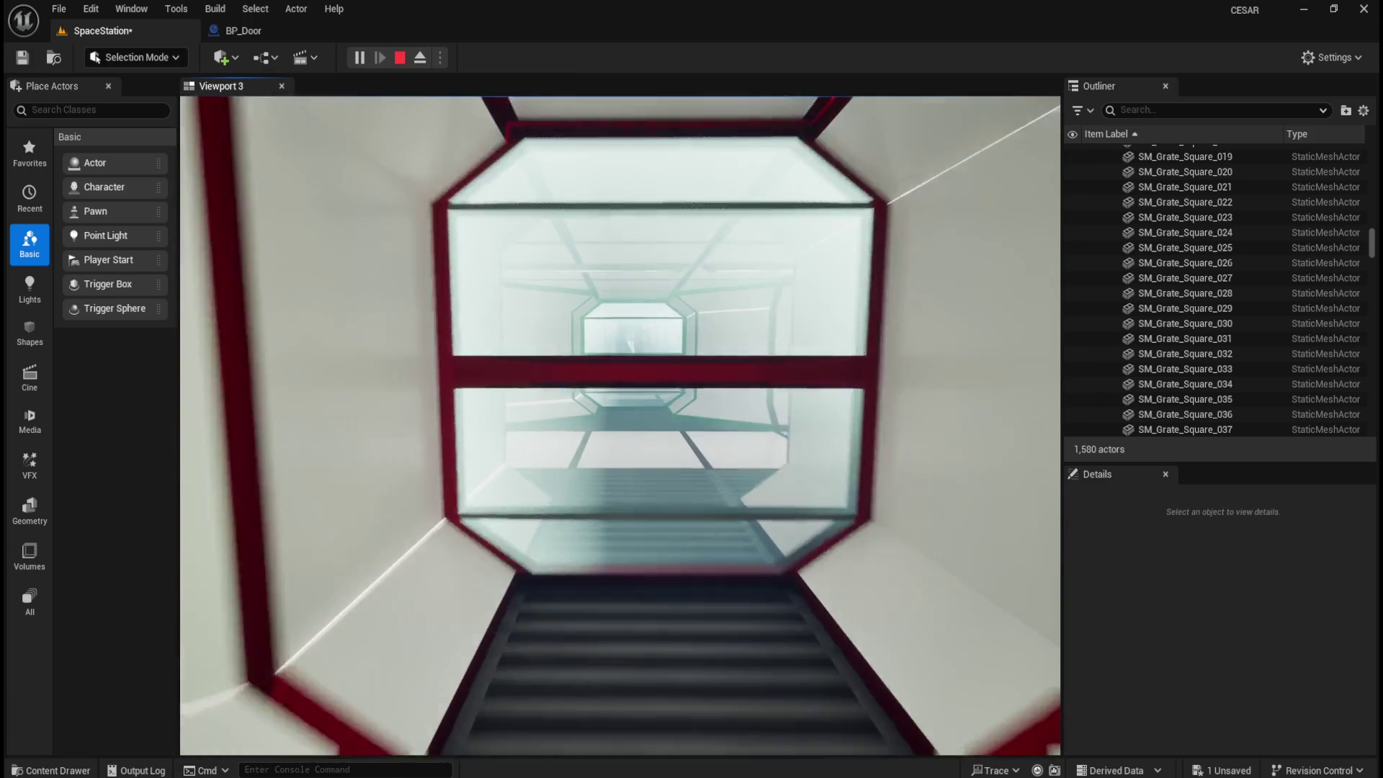
pyautogui.press('Escape')
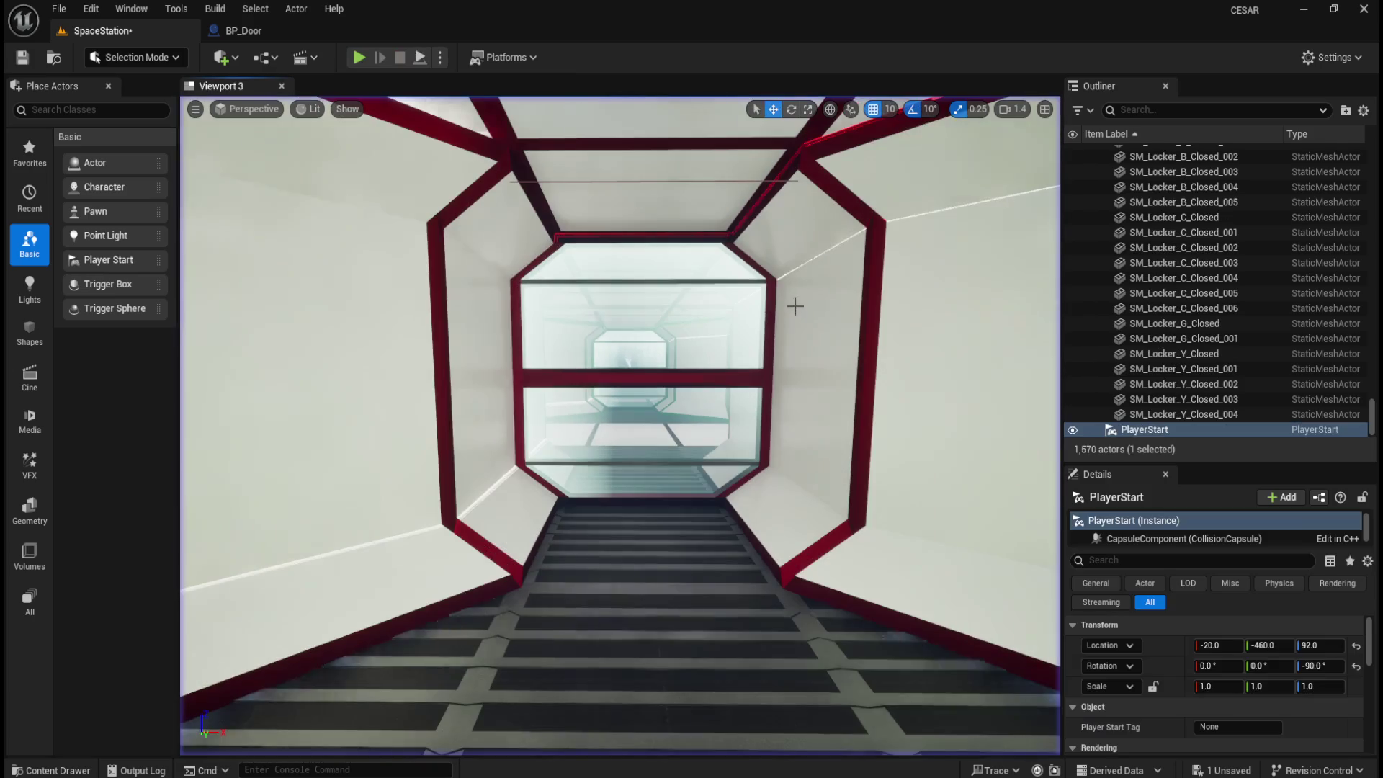
pyautogui.press('f')
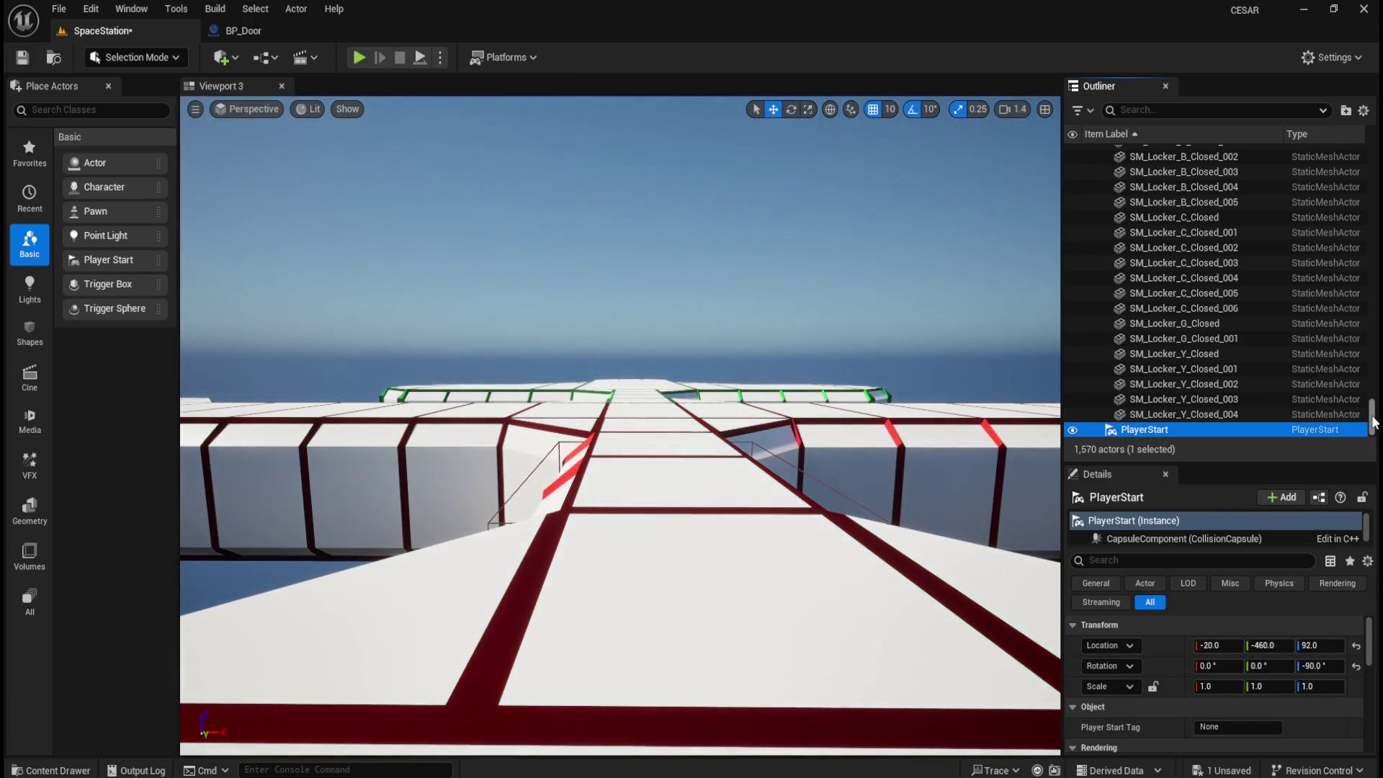
# - Select the SM_Pipe_Brown actor in the Pipes folder and save the SpaceStation level
pyautogui.moveTo(1372, 415); pyautogui.dragTo(1373, 151)
pyautogui.click(1108, 410)
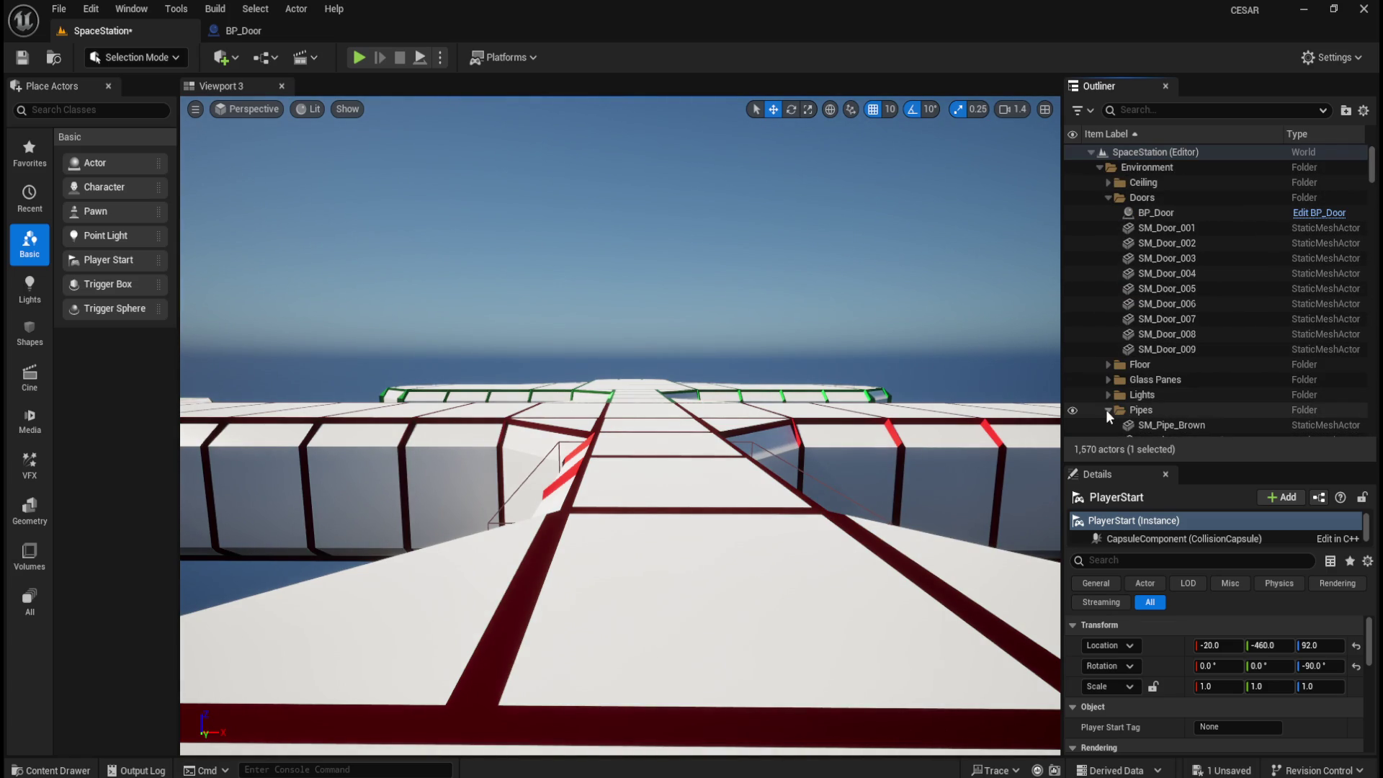
pyautogui.click(1157, 425)
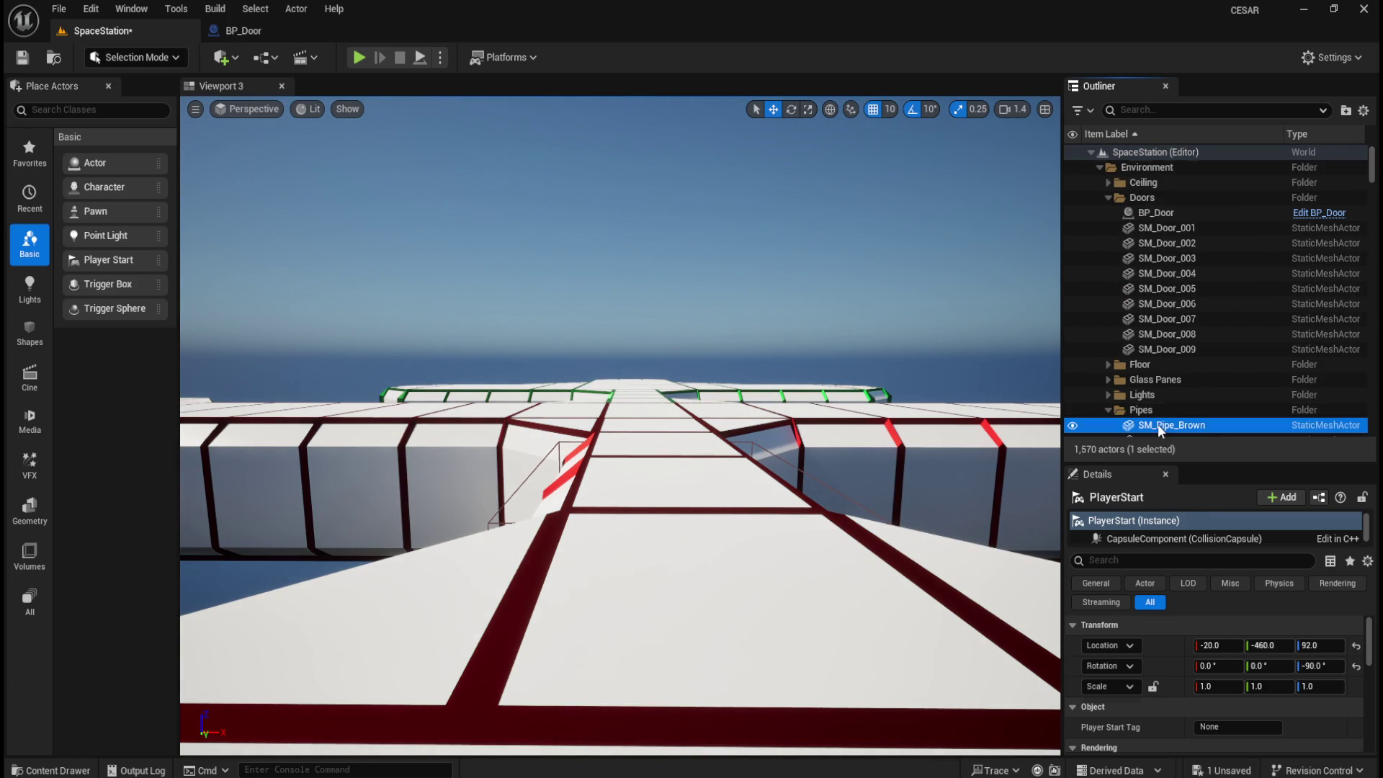
pyautogui.scroll(-5, 1172, 667)
pyautogui.scroll(-10, 1171, 671)
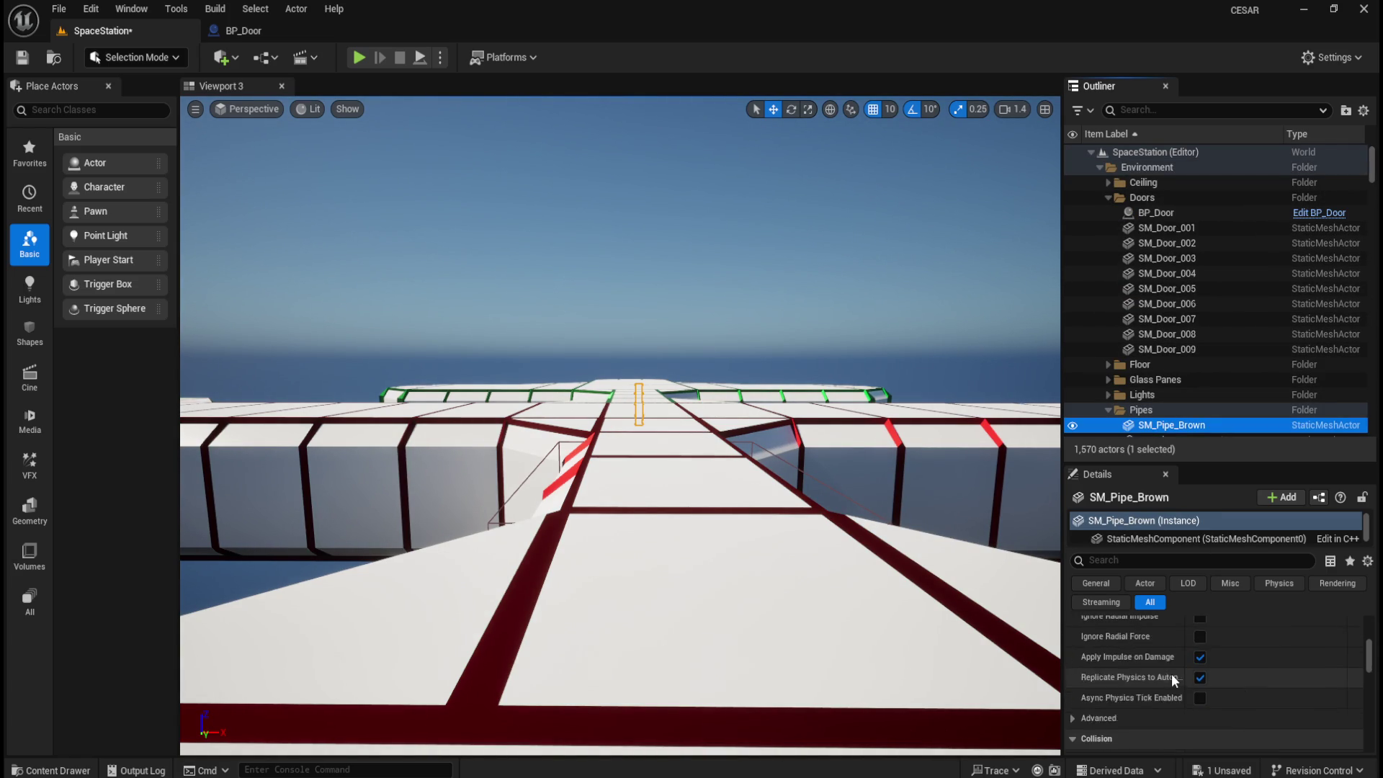
pyautogui.scroll(2, 1171, 673)
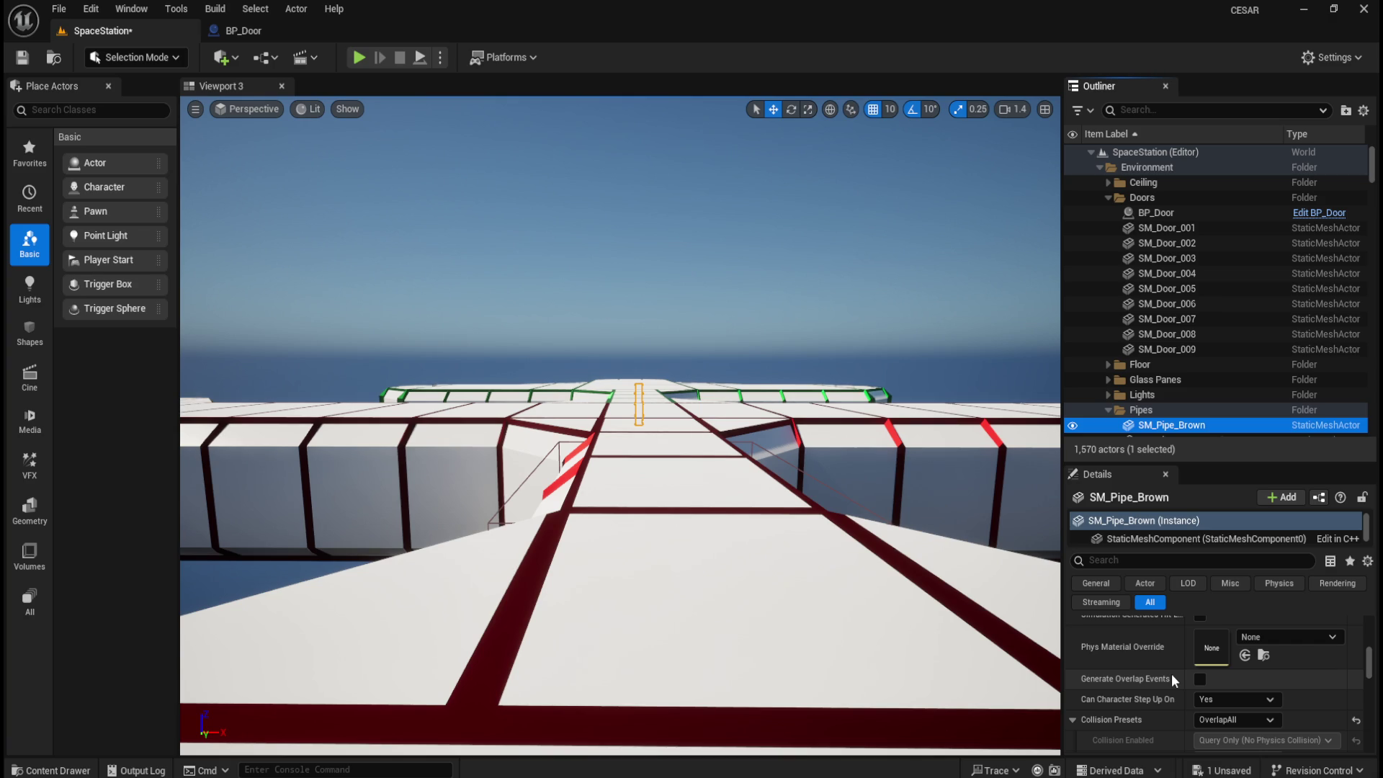
pyautogui.scroll(-1, 1172, 677)
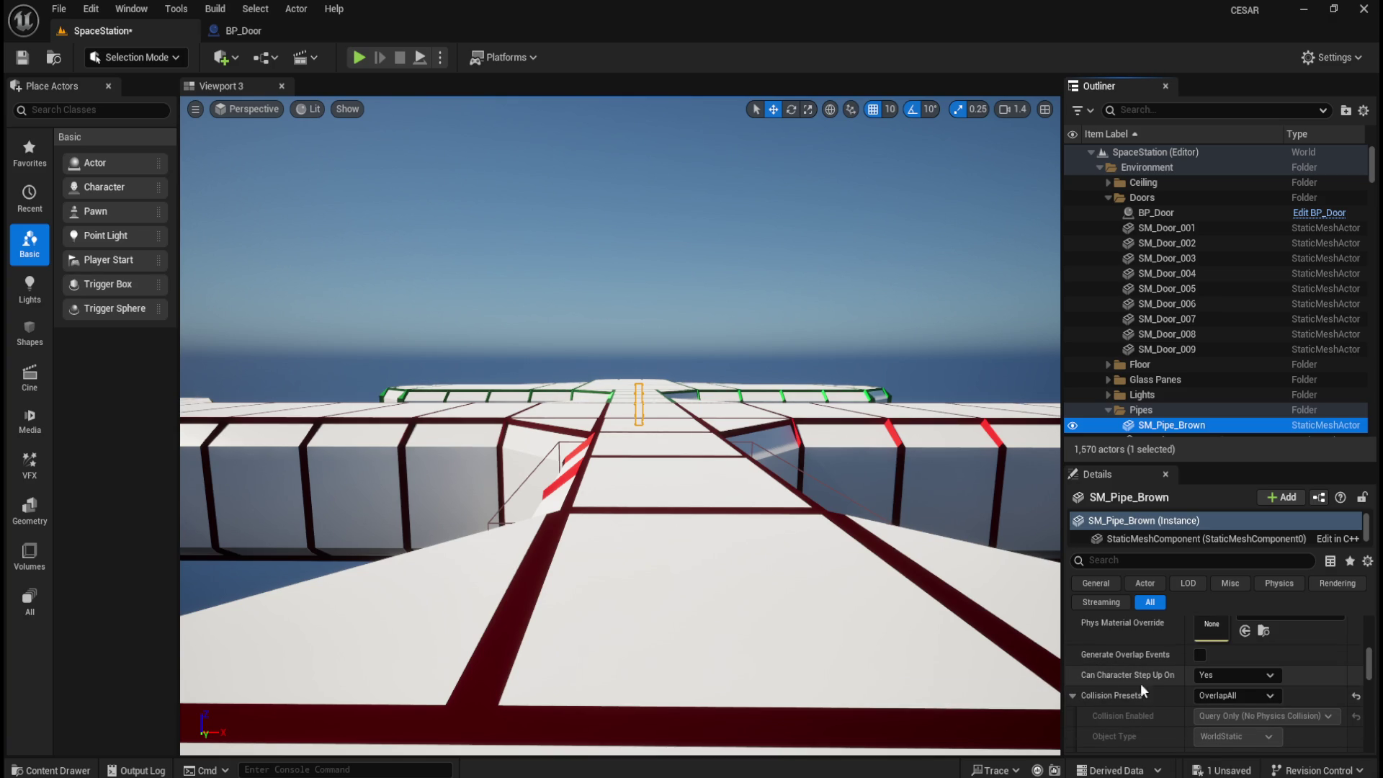
pyautogui.click(23, 57)
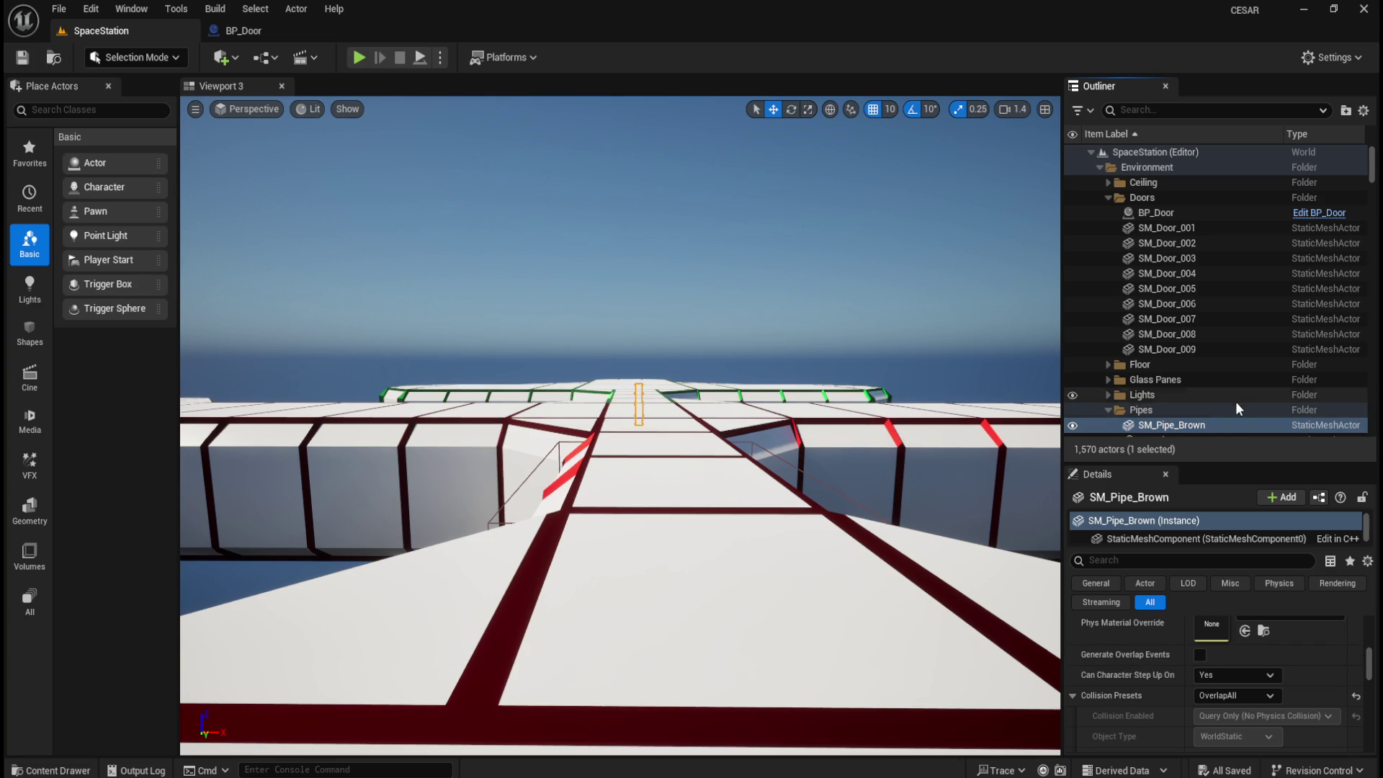
# - Collapse the Outliner folders, then select and frame the BP_Door actor
pyautogui.click(1108, 409)
pyautogui.scroll(-2, 1123, 408)
pyautogui.click(1114, 382)
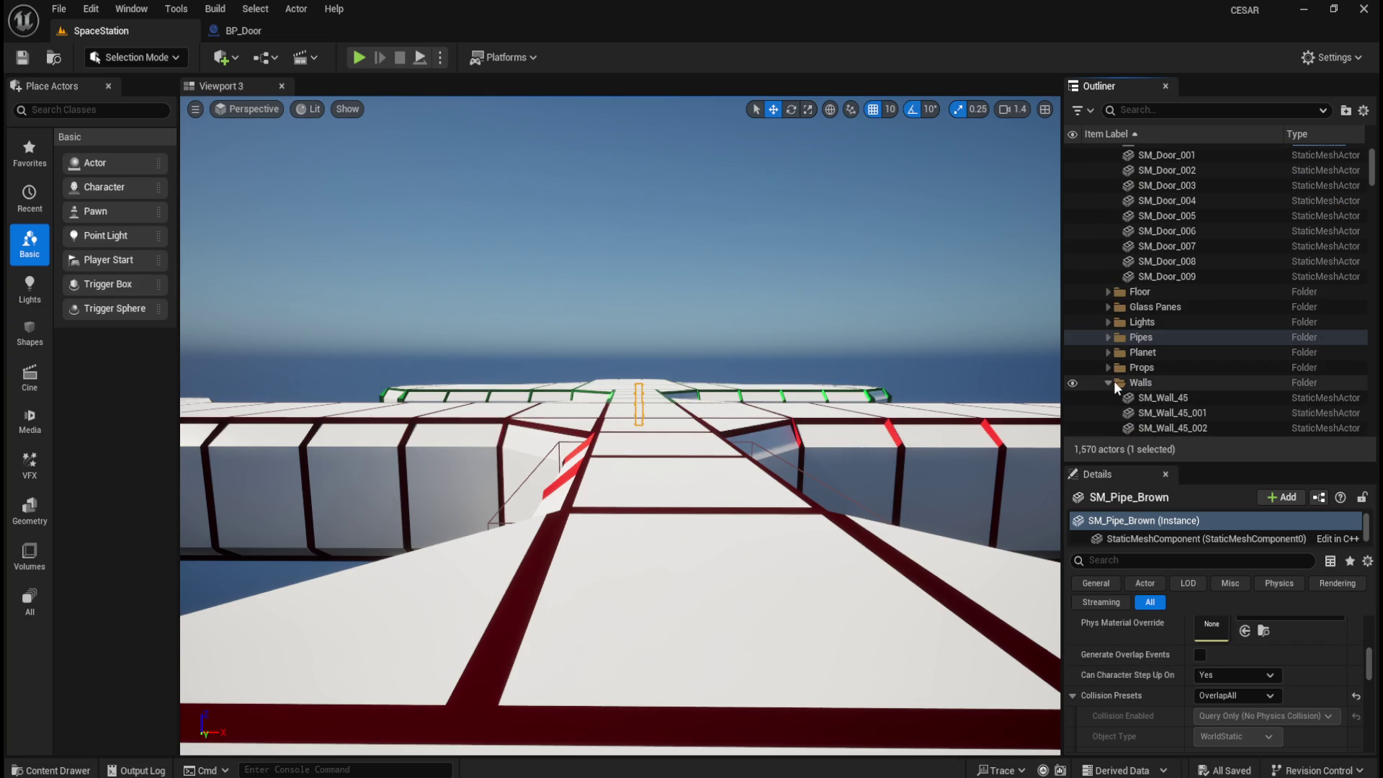
pyautogui.click(1110, 383)
pyautogui.scroll(3, 1122, 389)
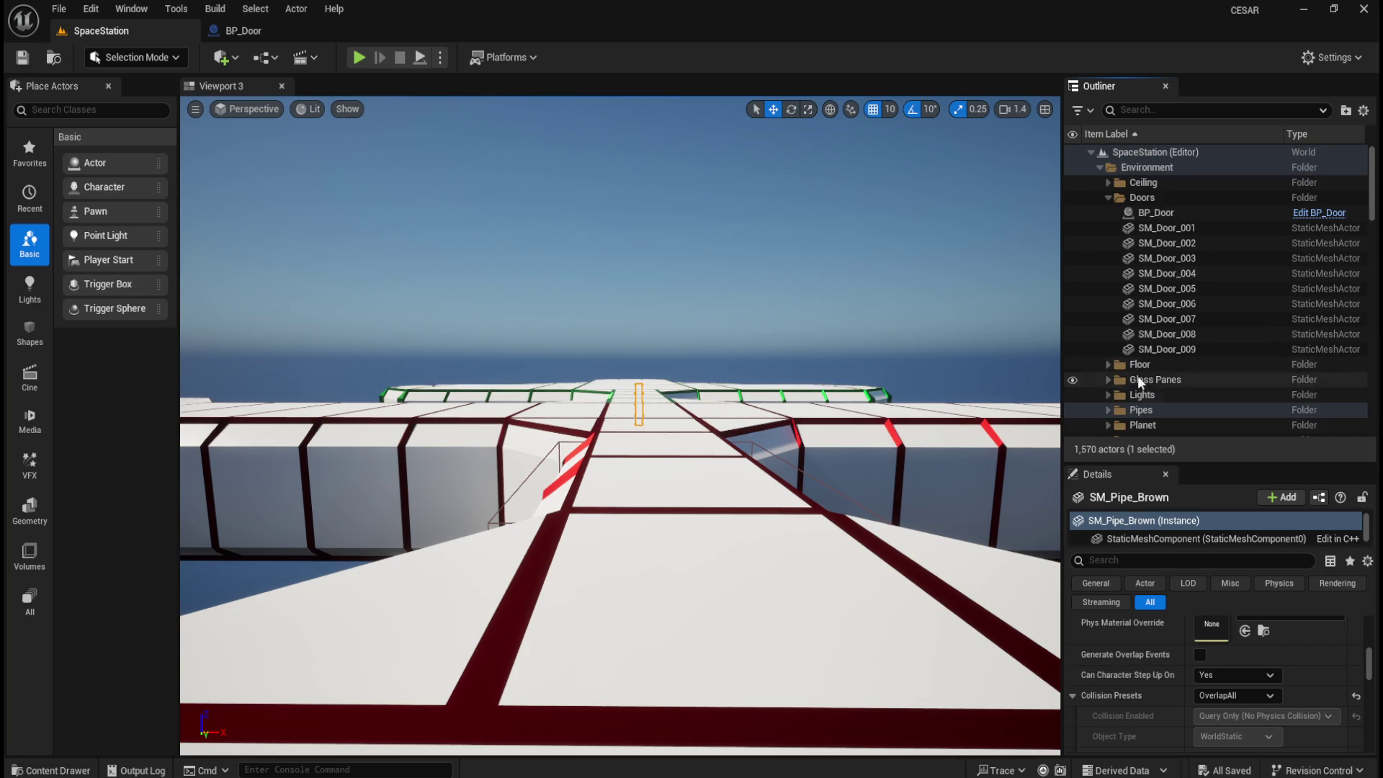
pyautogui.click(1165, 214)
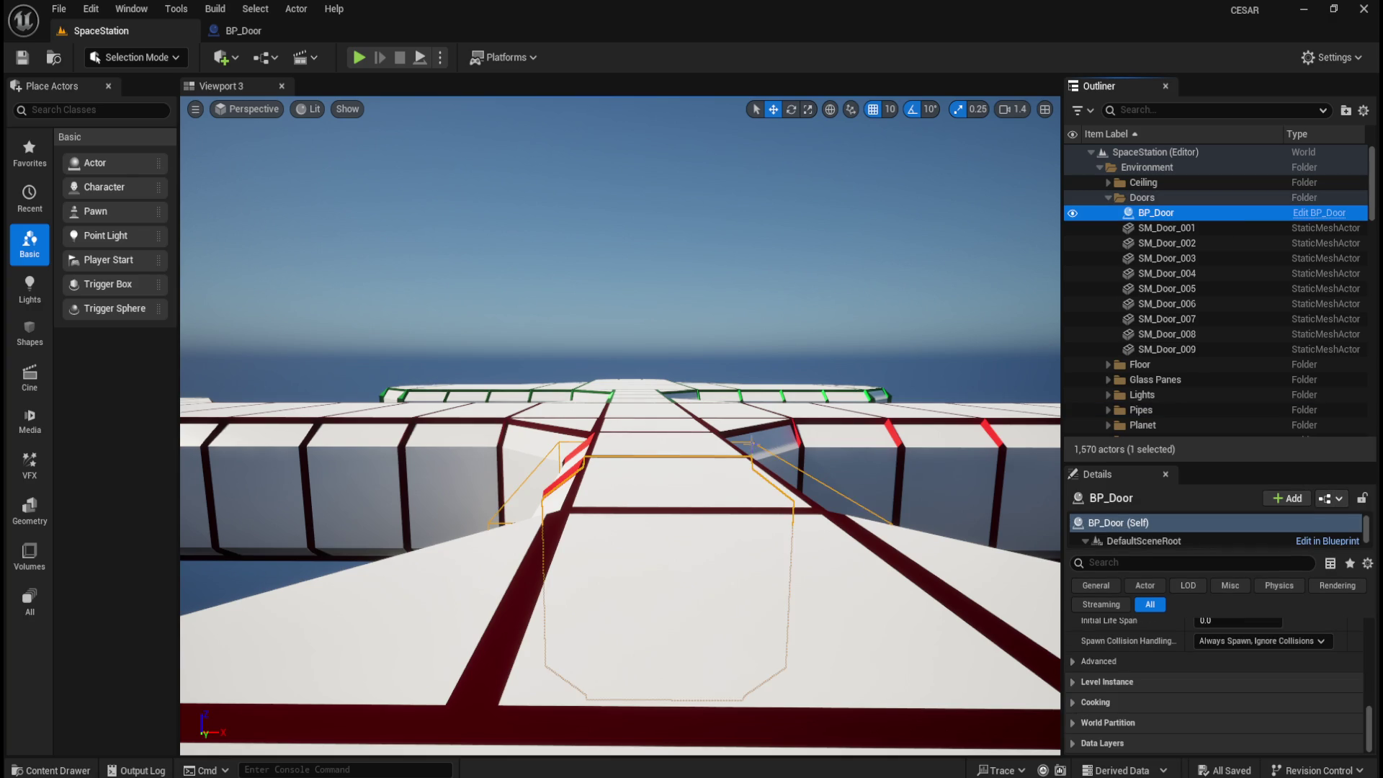
pyautogui.doubleClick(1165, 213)
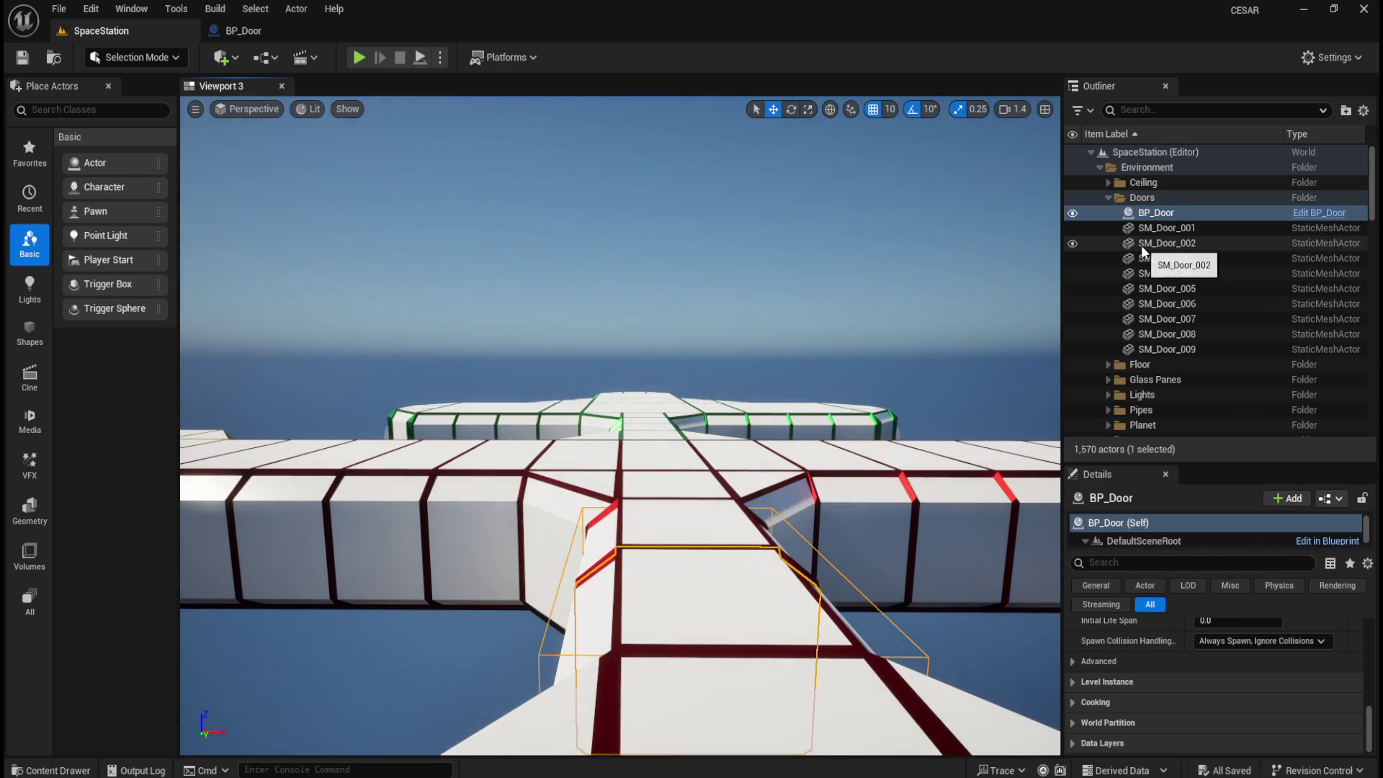
# - Hide the Ceiling folder and orbit to a high, wide view over the station
pyautogui.click(1072, 182)
pyautogui.moveTo(693, 357)
pyautogui.mouseDown()
pyautogui.moveTo(690, 371)
pyautogui.moveTo(693, 357)
pyautogui.mouseUp()
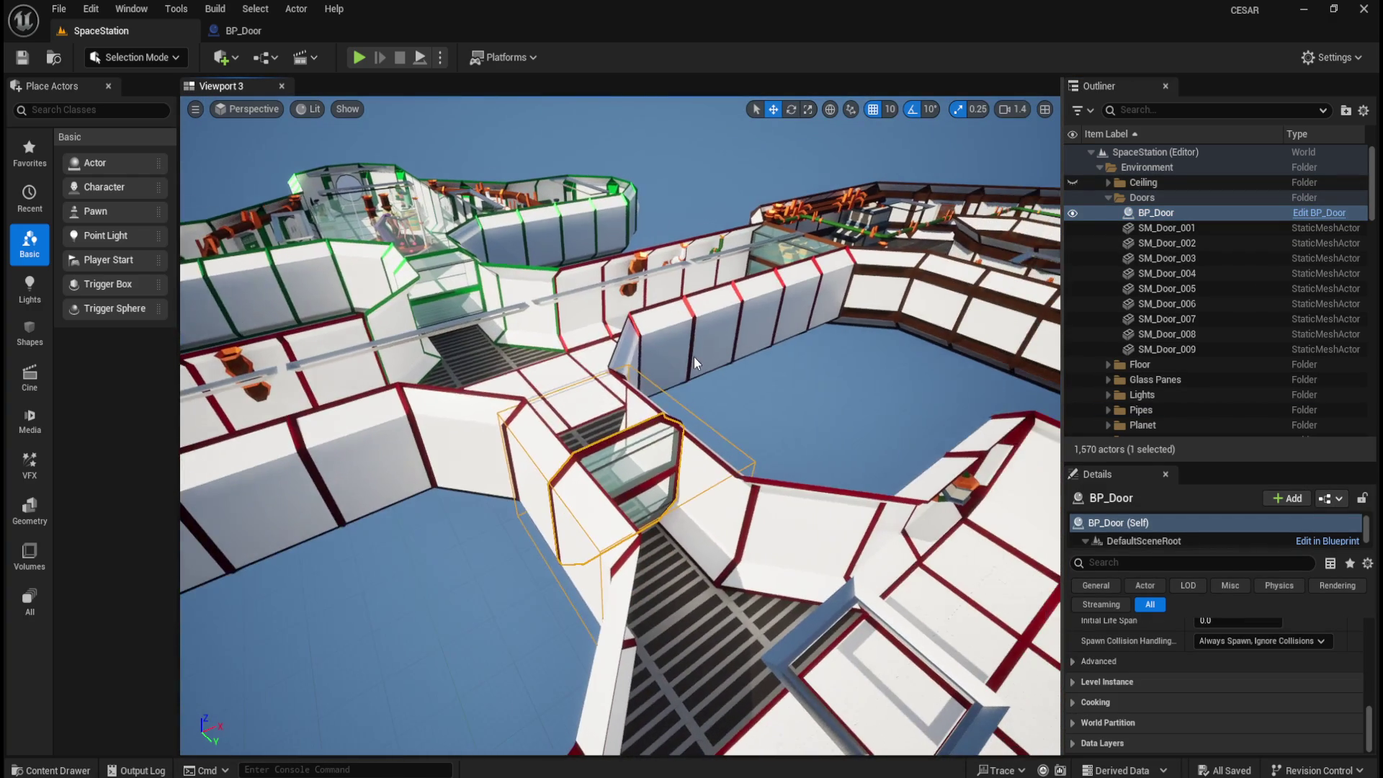
pyautogui.moveTo(386, 615)
pyautogui.mouseDown()
pyautogui.moveTo(446, 620)
pyautogui.moveTo(450, 600)
pyautogui.moveTo(566, 521)
pyautogui.mouseUp()
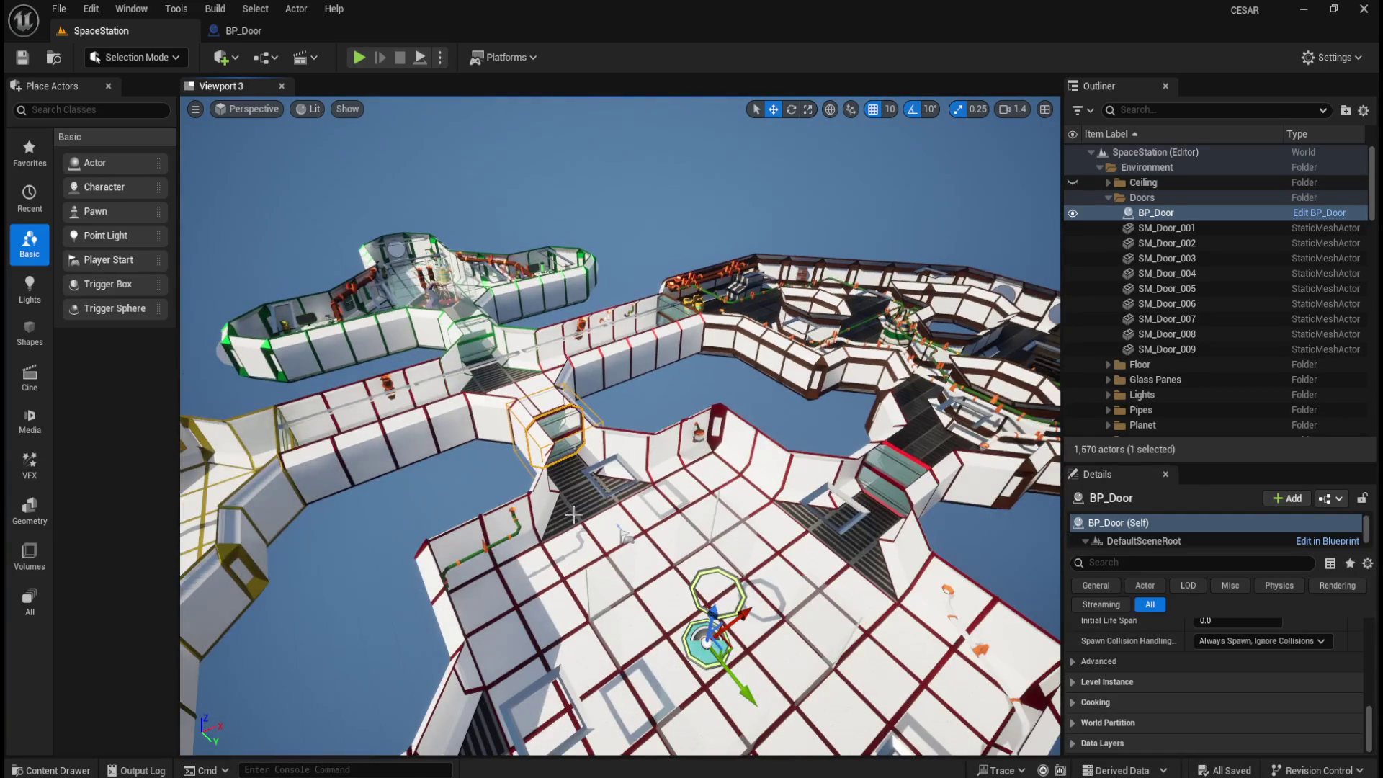
pyautogui.moveTo(677, 469)
pyautogui.mouseDown()
pyautogui.moveTo(643, 473)
pyautogui.moveTo(643, 438)
pyautogui.moveTo(620, 452)
pyautogui.mouseUp()
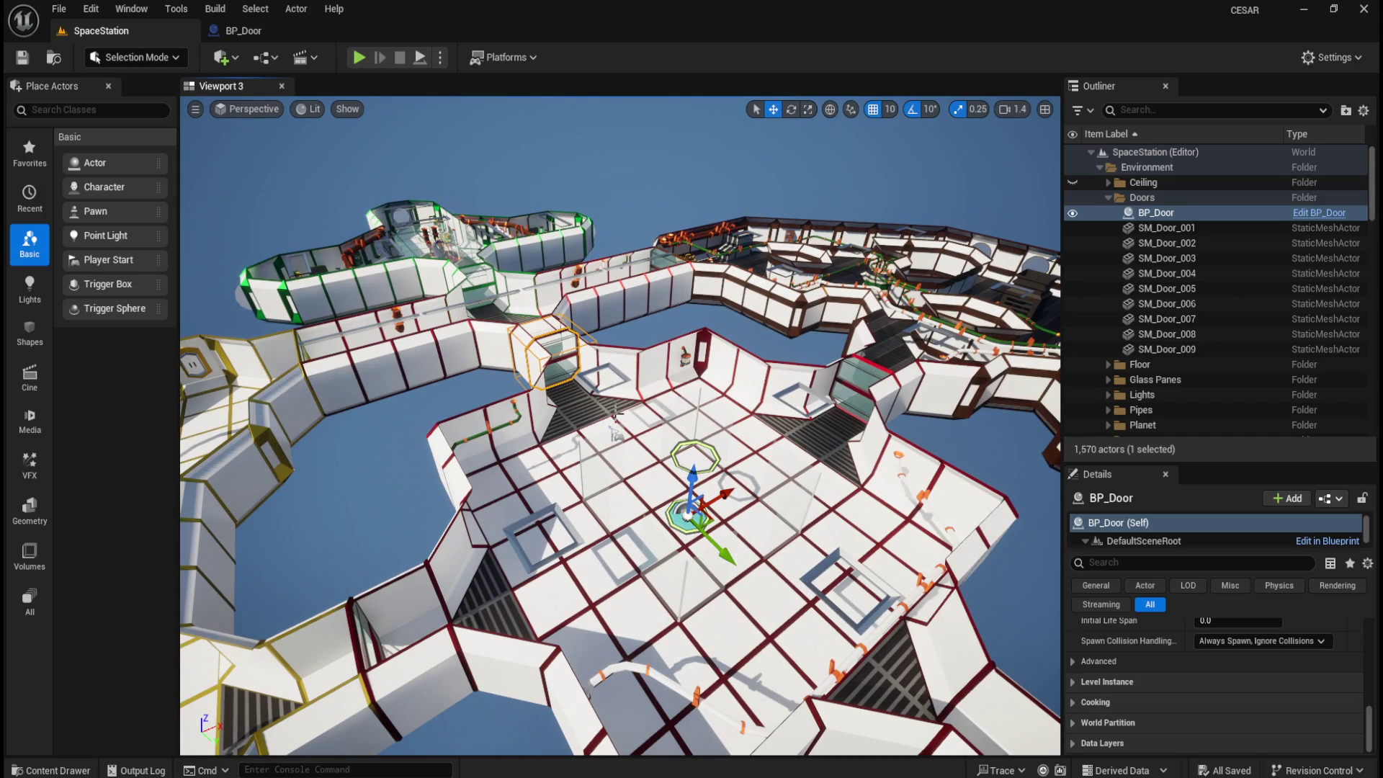
# - Duplicate BP_Door as BP_Door1 in the Blueprints folder and open BP_Door1
pyautogui.hotkey('ctrl', 'b')
pyautogui.click(314, 608)
pyautogui.click(169, 599)
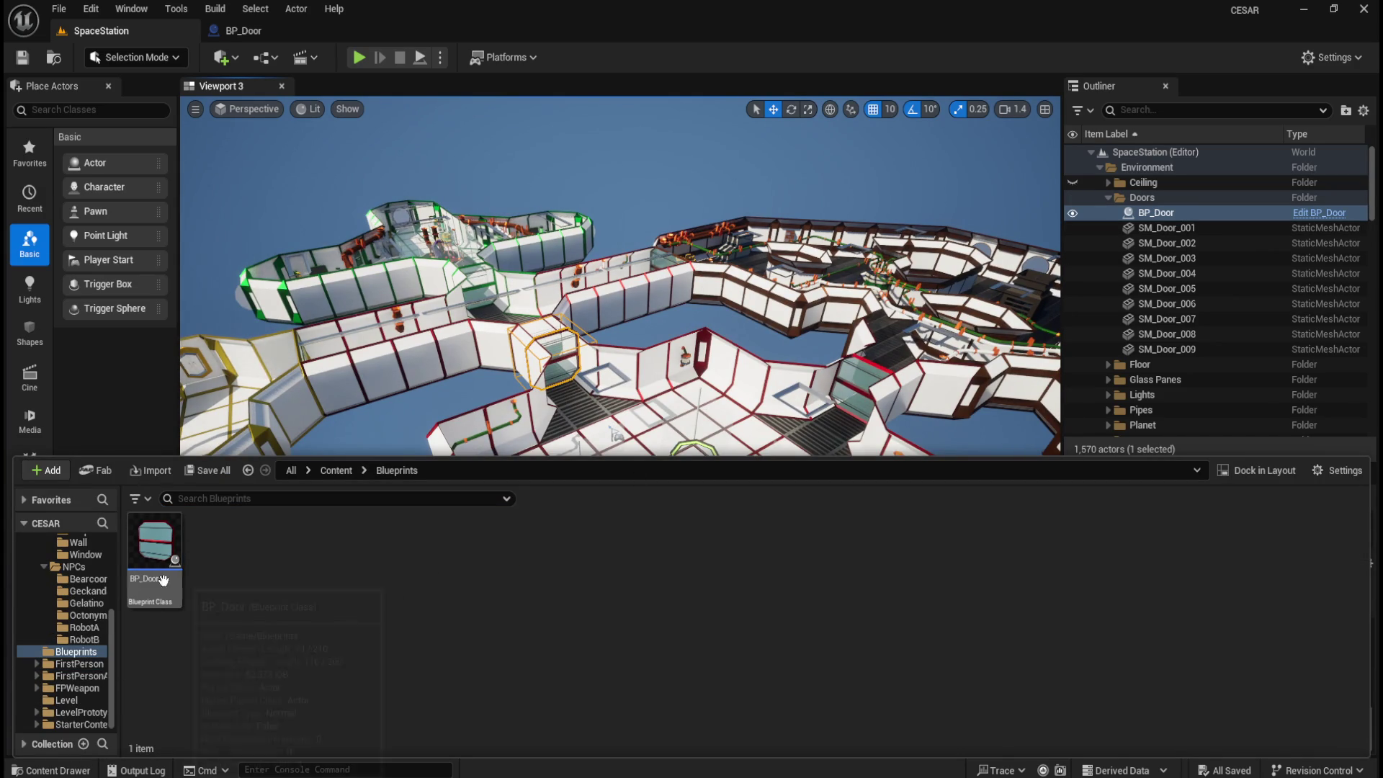
pyautogui.hotkey('ctrl', 'c')
pyautogui.hotkey('ctrl', 'v')
pyautogui.click(216, 591)
pyautogui.click(379, 608)
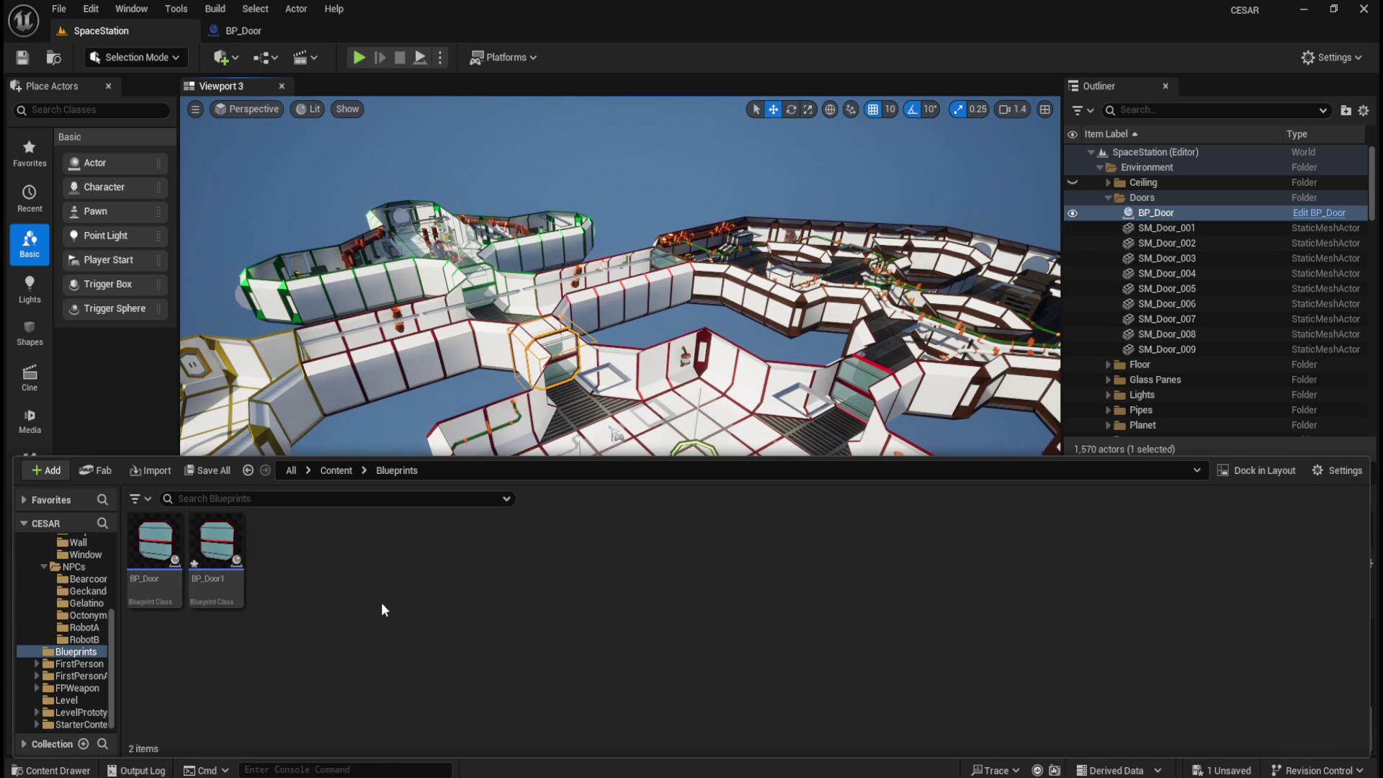
pyautogui.doubleClick(216, 548)
# - Close the original BP_Door editor and select BP_Door1's SM_Door component
pyautogui.click(308, 30)
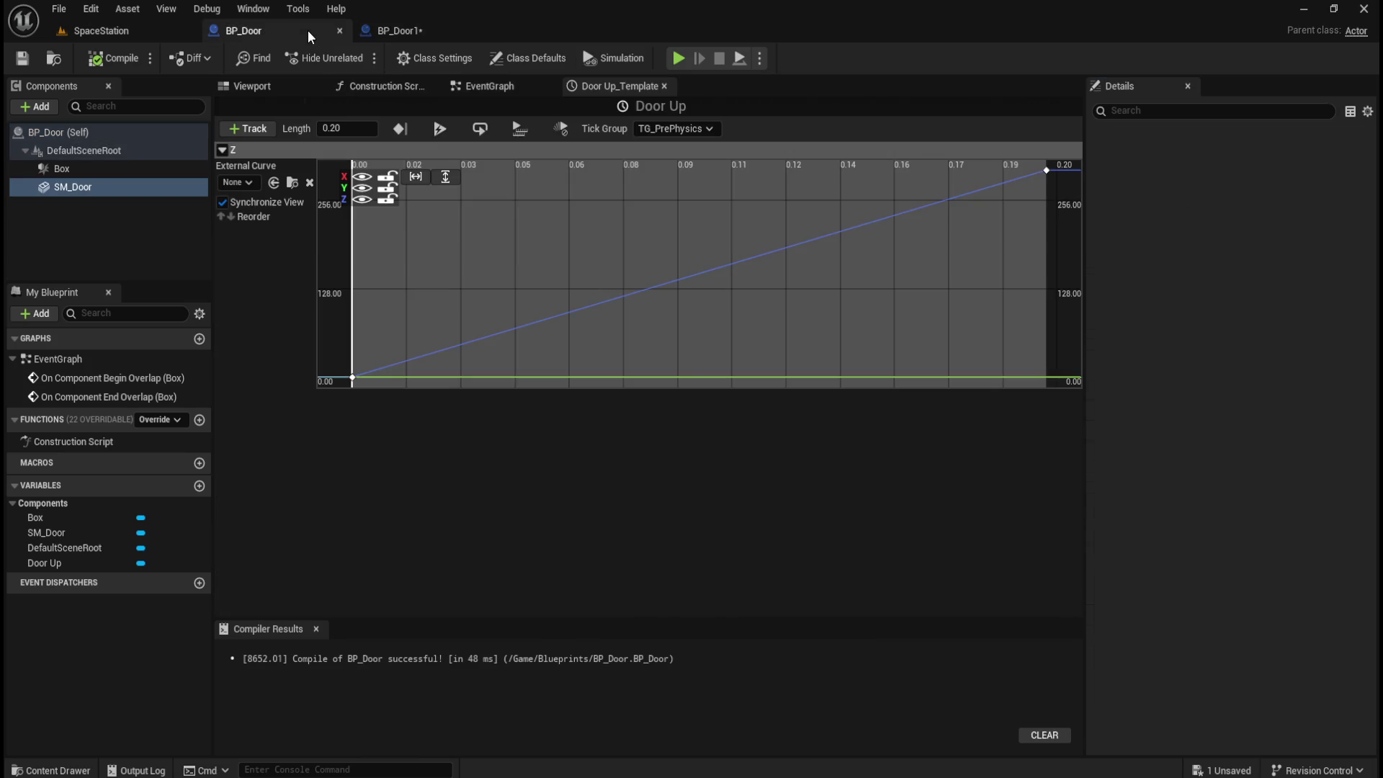
pyautogui.click(340, 31)
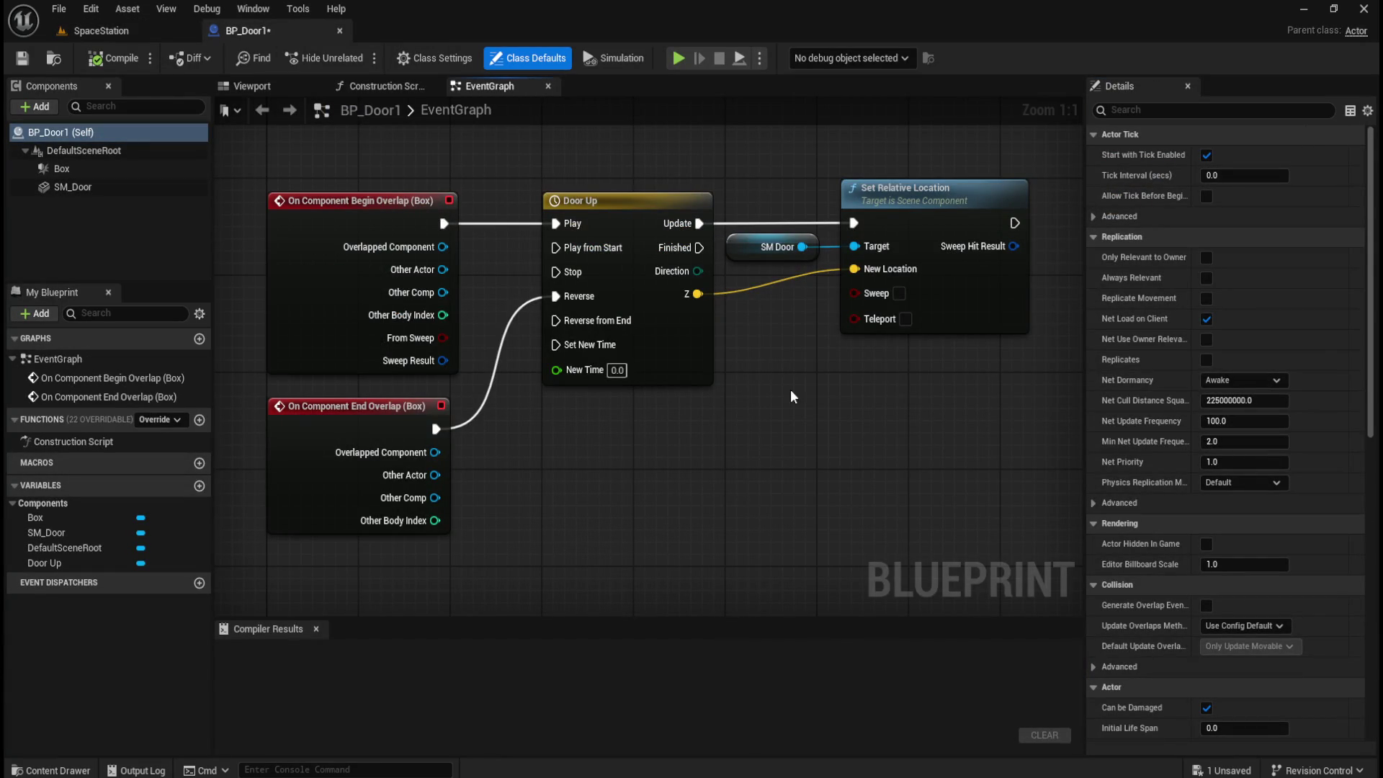
pyautogui.click(90, 187)
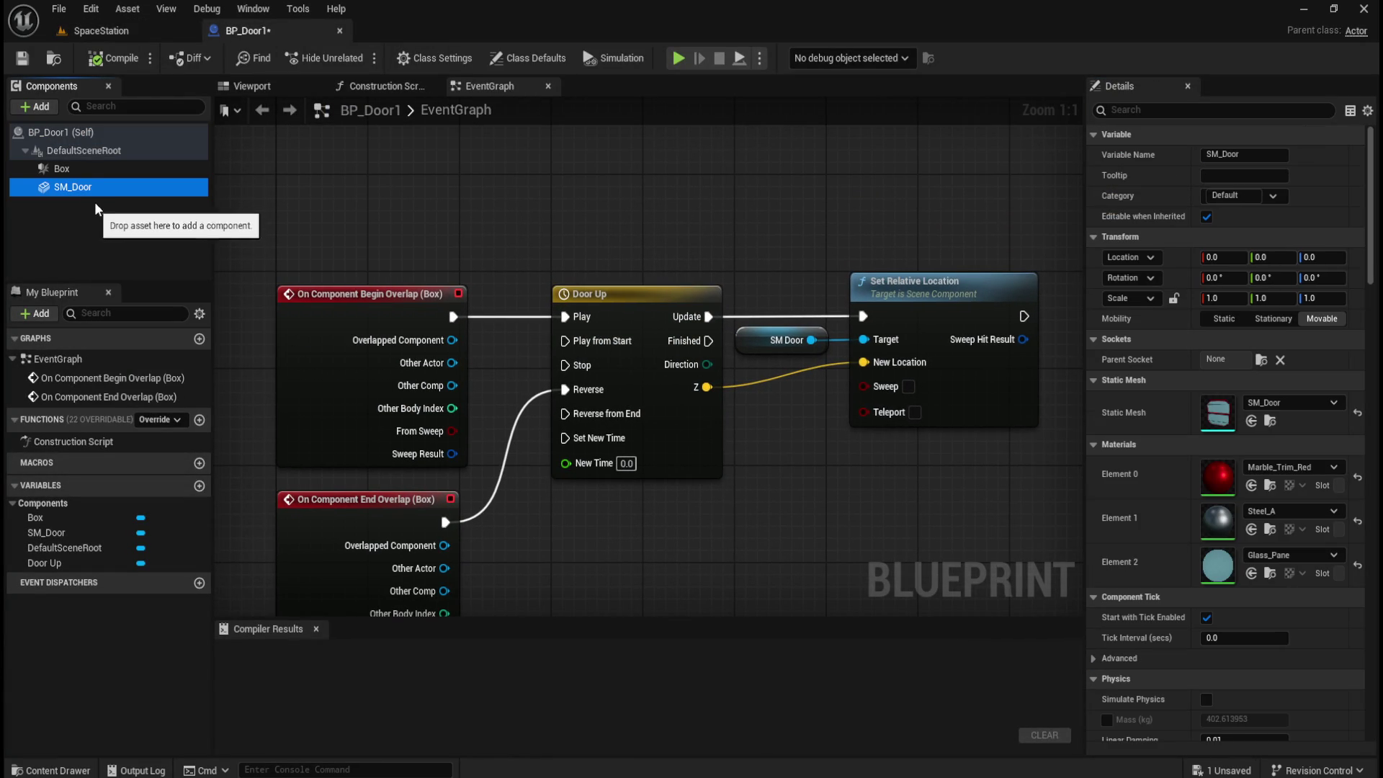
pyautogui.hotkey('ctrl', 'space')
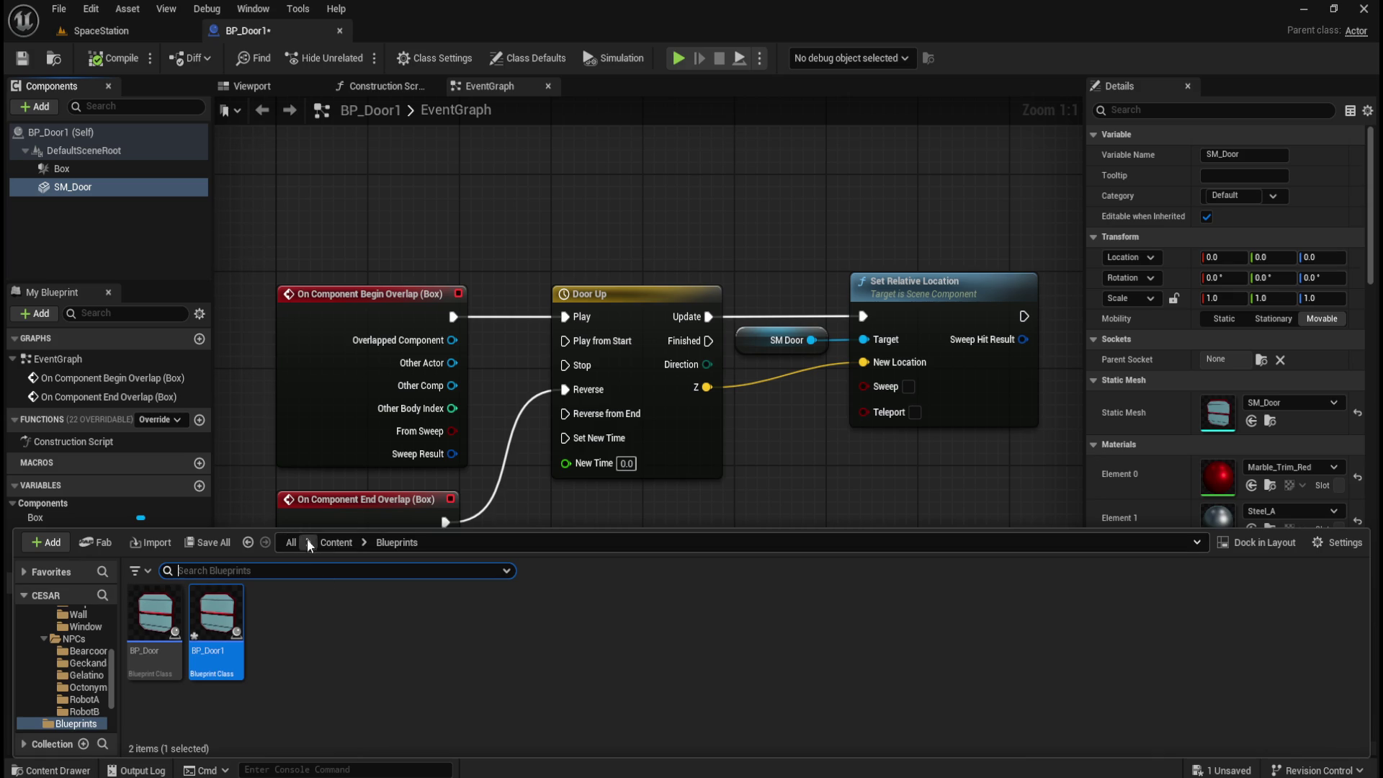
# - Replace BP_Door1's SM_Door component with SM_Door_001 from Content/Assets/Models/Door
pyautogui.click(335, 542)
pyautogui.doubleClick(170, 625)
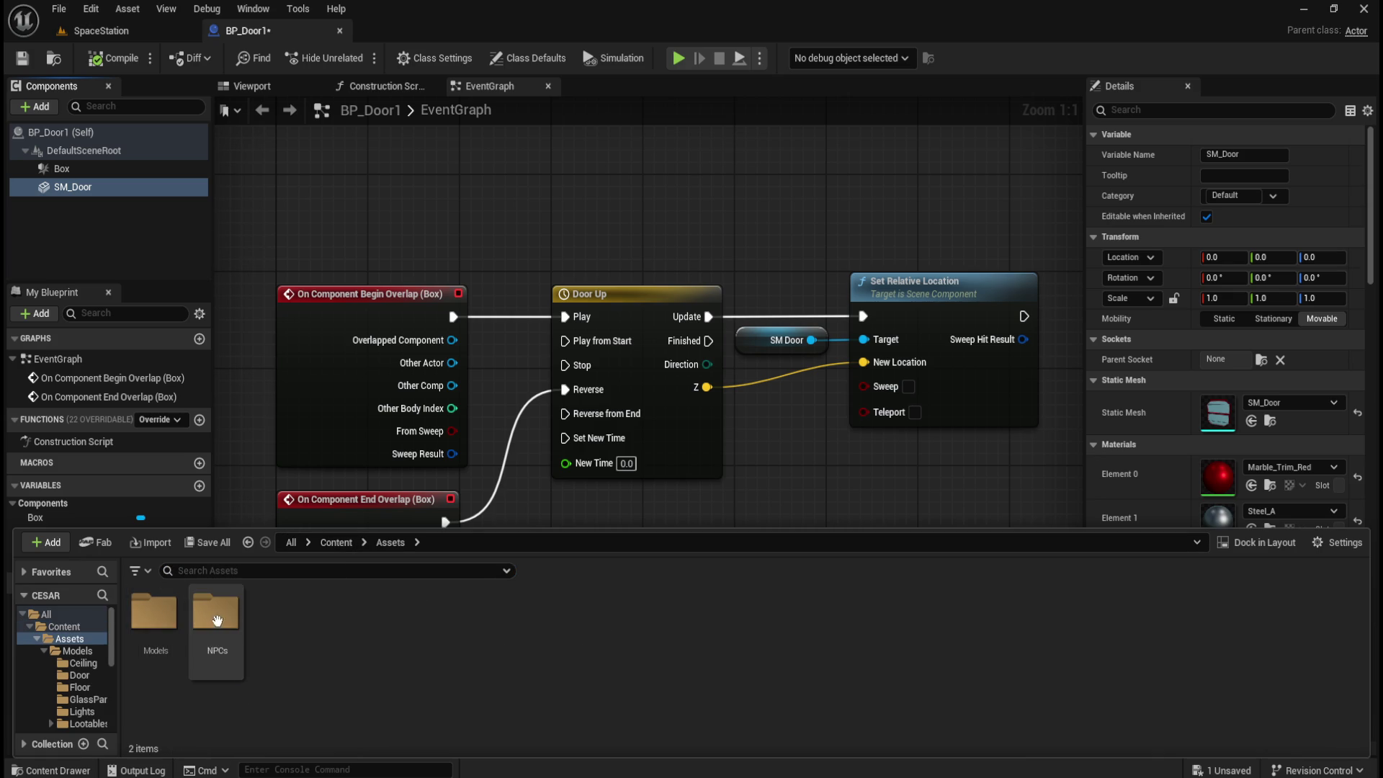
pyautogui.doubleClick(165, 623)
pyautogui.doubleClick(214, 614)
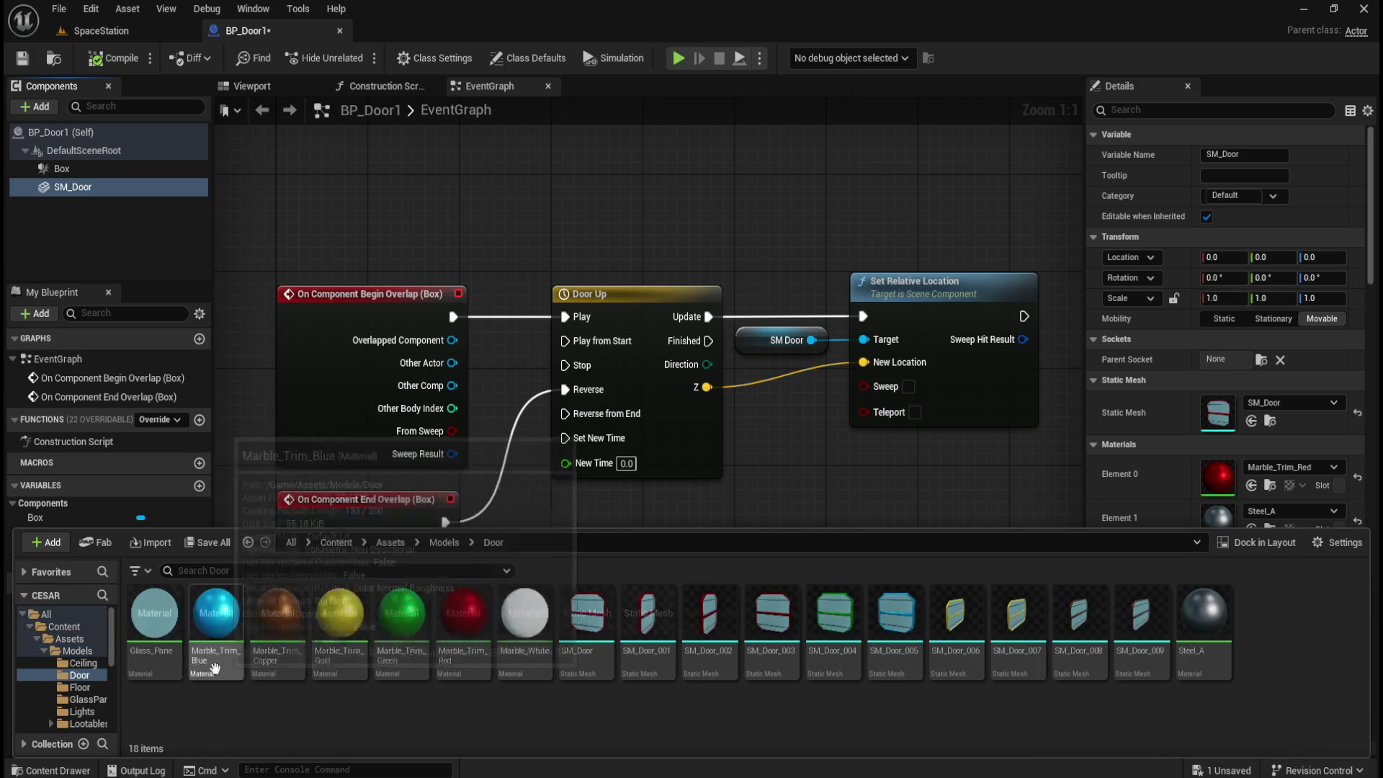
pyautogui.moveTo(648, 623)
pyautogui.mouseDown()
pyautogui.moveTo(210, 234)
pyautogui.moveTo(90, 151)
pyautogui.moveTo(79, 186)
pyautogui.mouseUp()
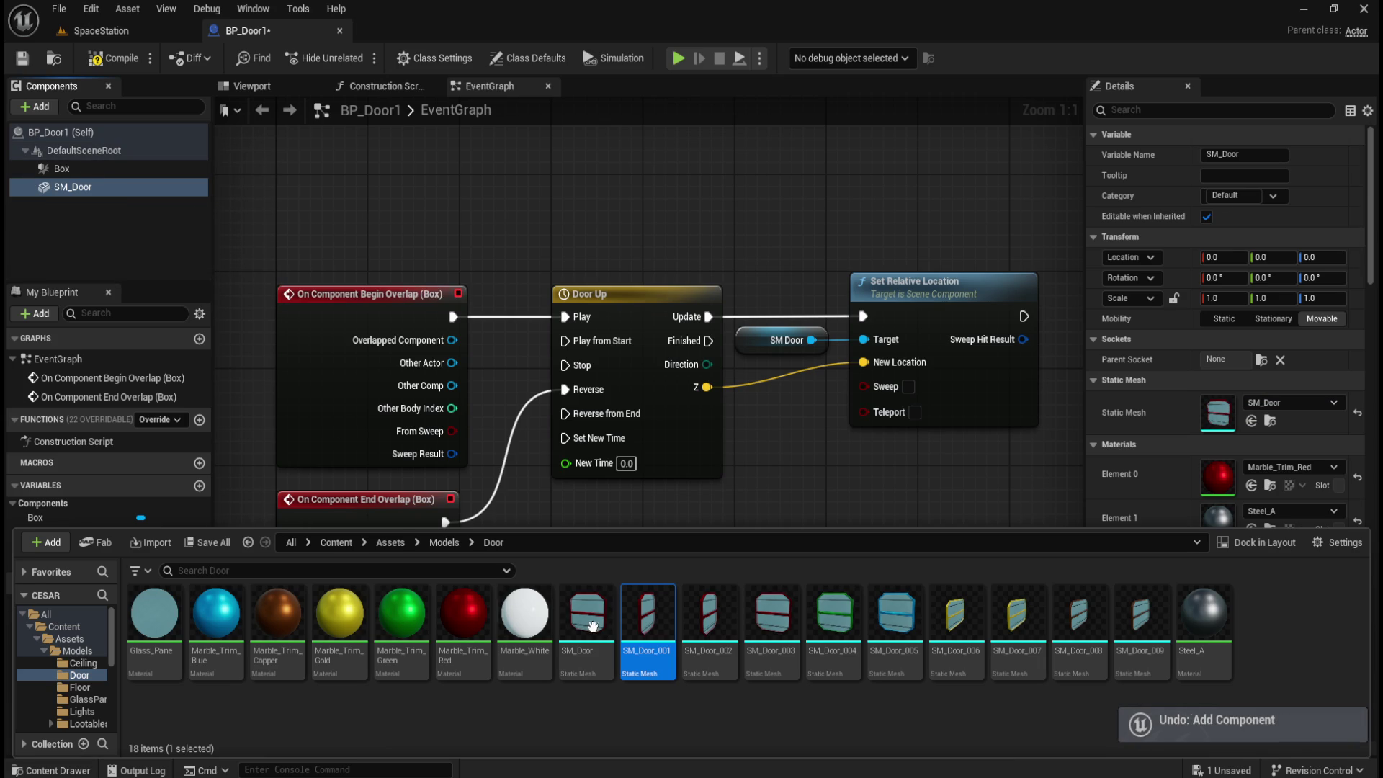
pyautogui.moveTo(648, 621)
pyautogui.mouseDown()
pyautogui.moveTo(144, 153)
pyautogui.moveTo(66, 131)
pyautogui.mouseUp()
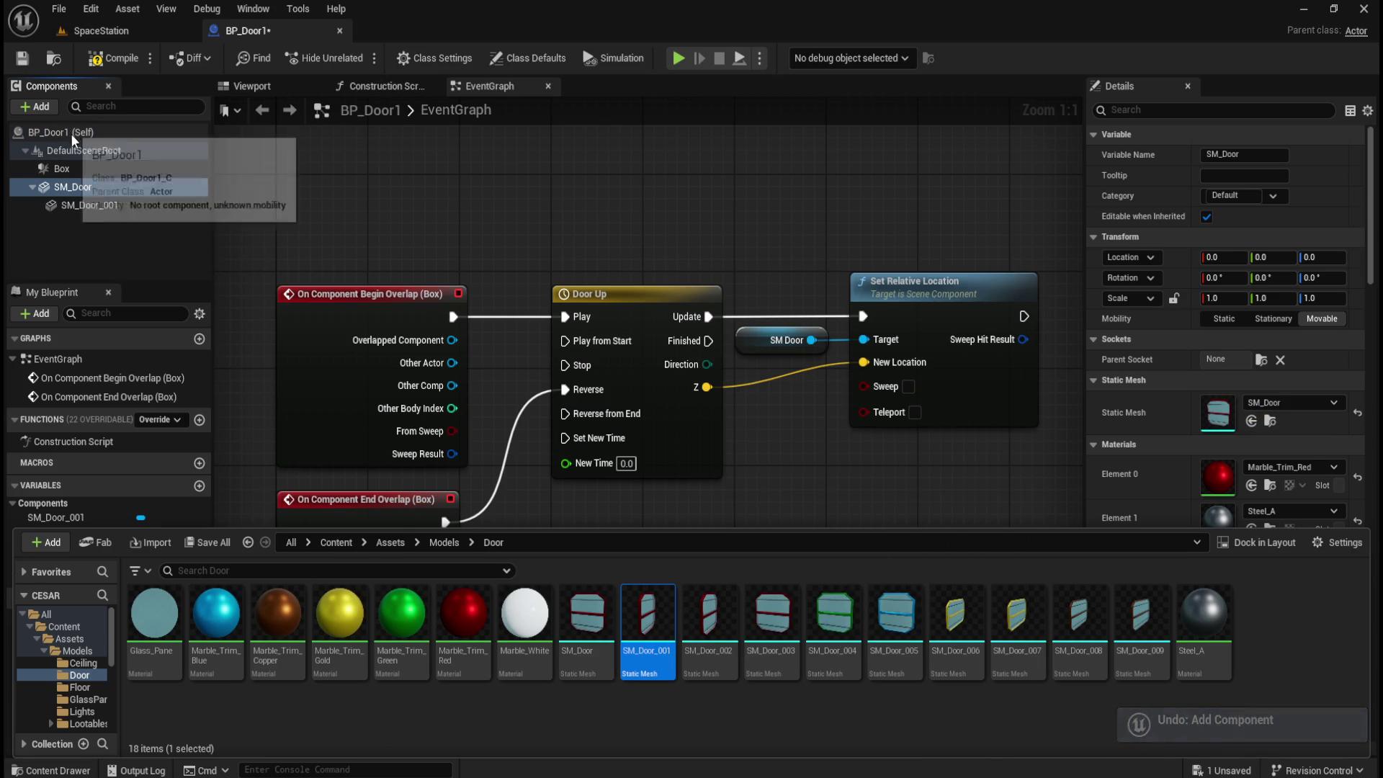
pyautogui.click(81, 188)
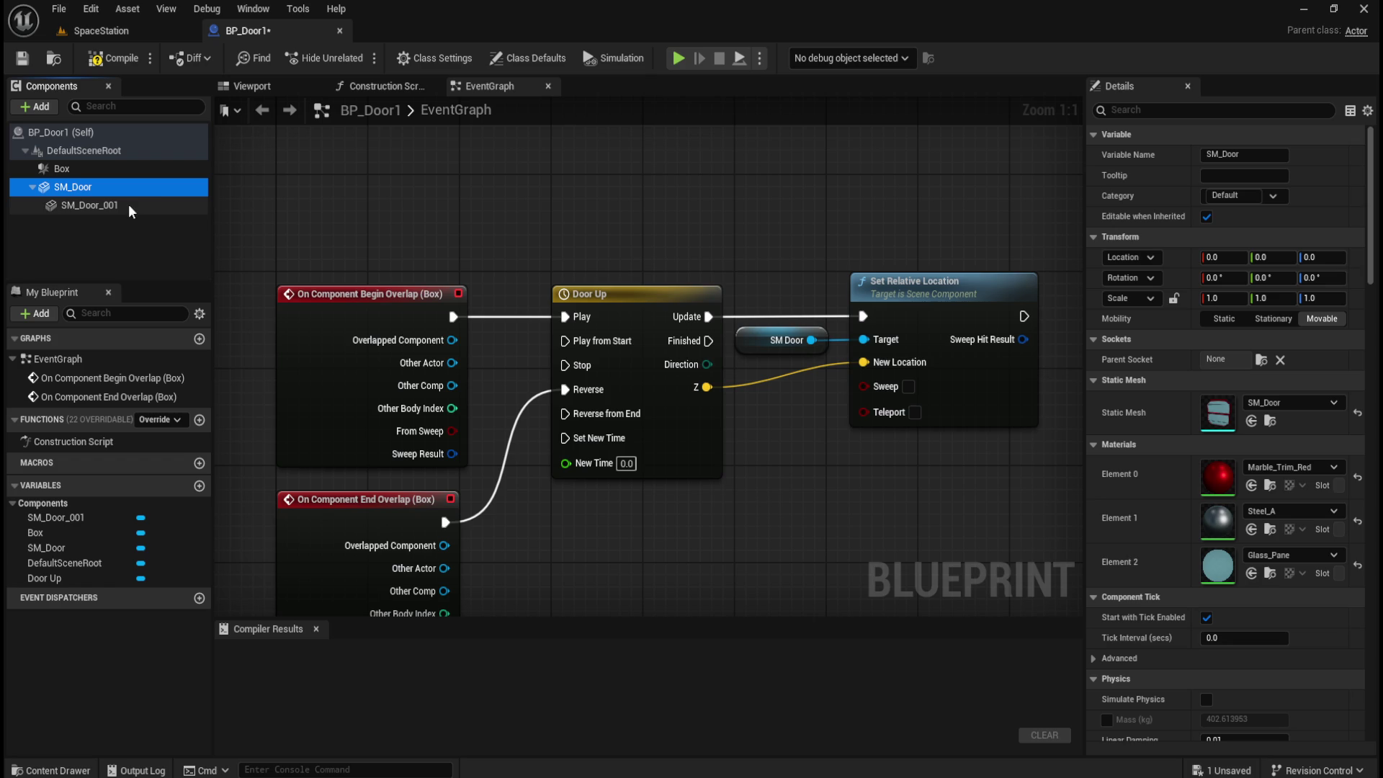
pyautogui.press('Delete')
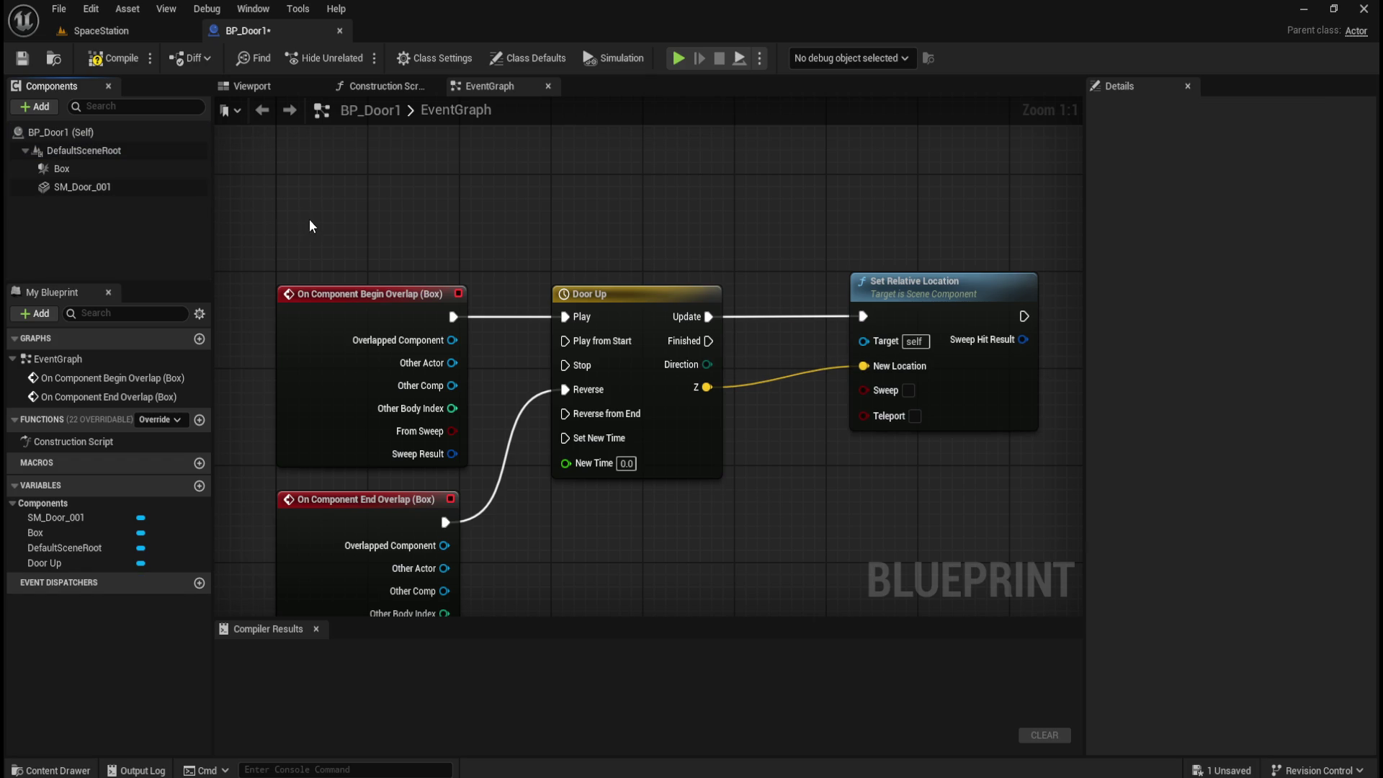
# - Add an SM Door 001 reference node and wire it into Set Relative Location's Target
pyautogui.moveTo(74, 189); pyautogui.dragTo(719, 291)
pyautogui.moveTo(752, 222); pyautogui.dragTo(752, 221)
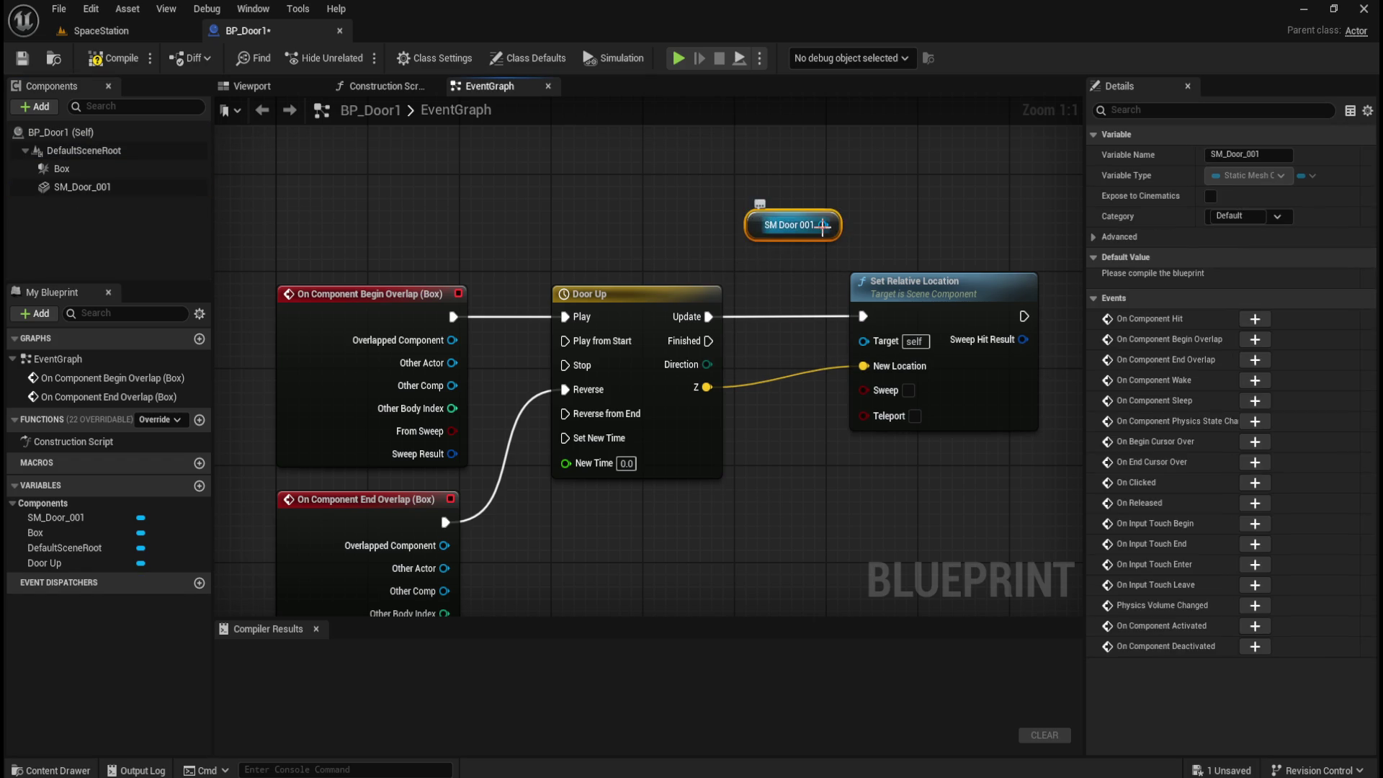
pyautogui.moveTo(863, 340)
pyautogui.mouseDown()
pyautogui.moveTo(812, 231)
pyautogui.moveTo(793, 339)
pyautogui.moveTo(795, 313)
pyautogui.mouseUp()
pyautogui.click(747, 164)
pyautogui.moveTo(799, 215); pyautogui.dragTo(798, 332)
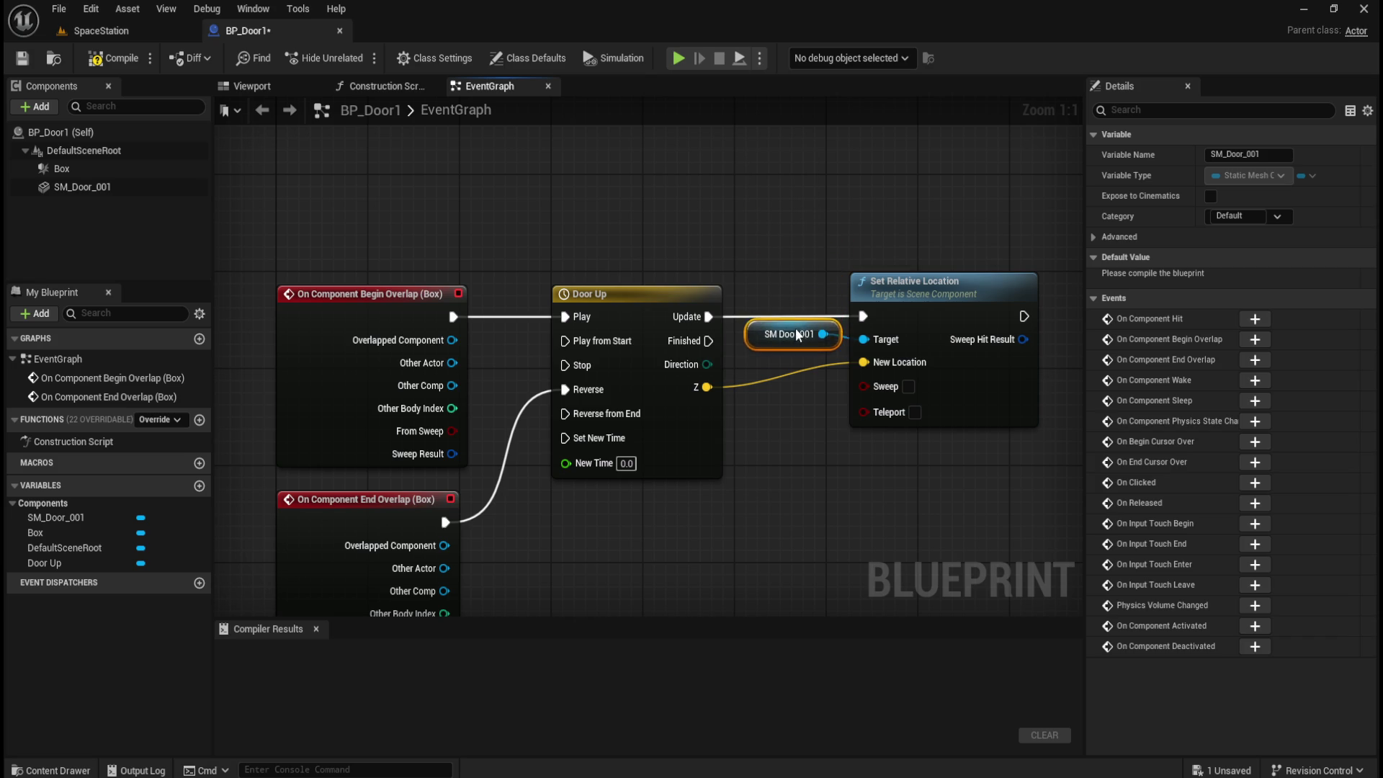
pyautogui.moveTo(915, 282); pyautogui.dragTo(915, 288)
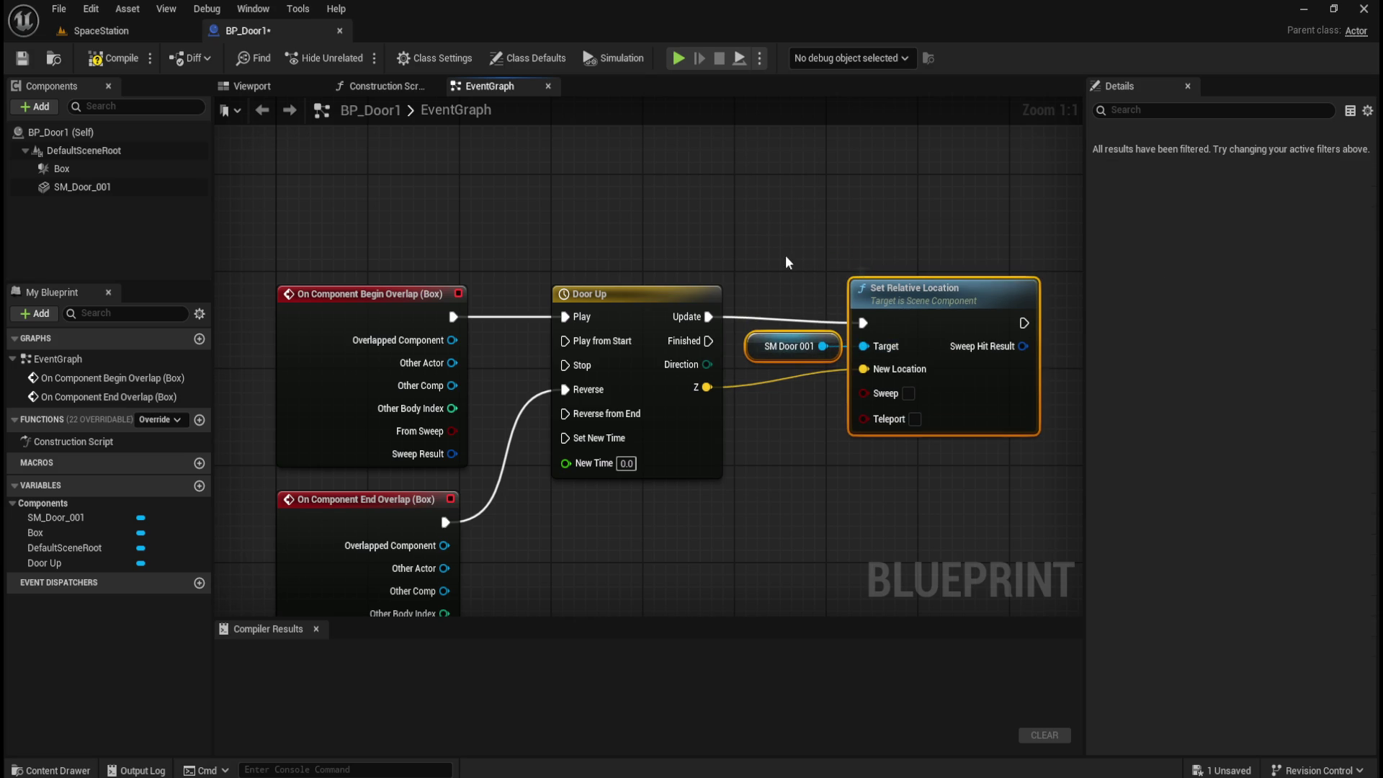
pyautogui.hotkey('ctrl', 'z')
# - Try straightening the event node chain, undo it, and compile BP_Door1
pyautogui.moveTo(272, 238); pyautogui.dragTo(856, 383)
pyautogui.press('q')
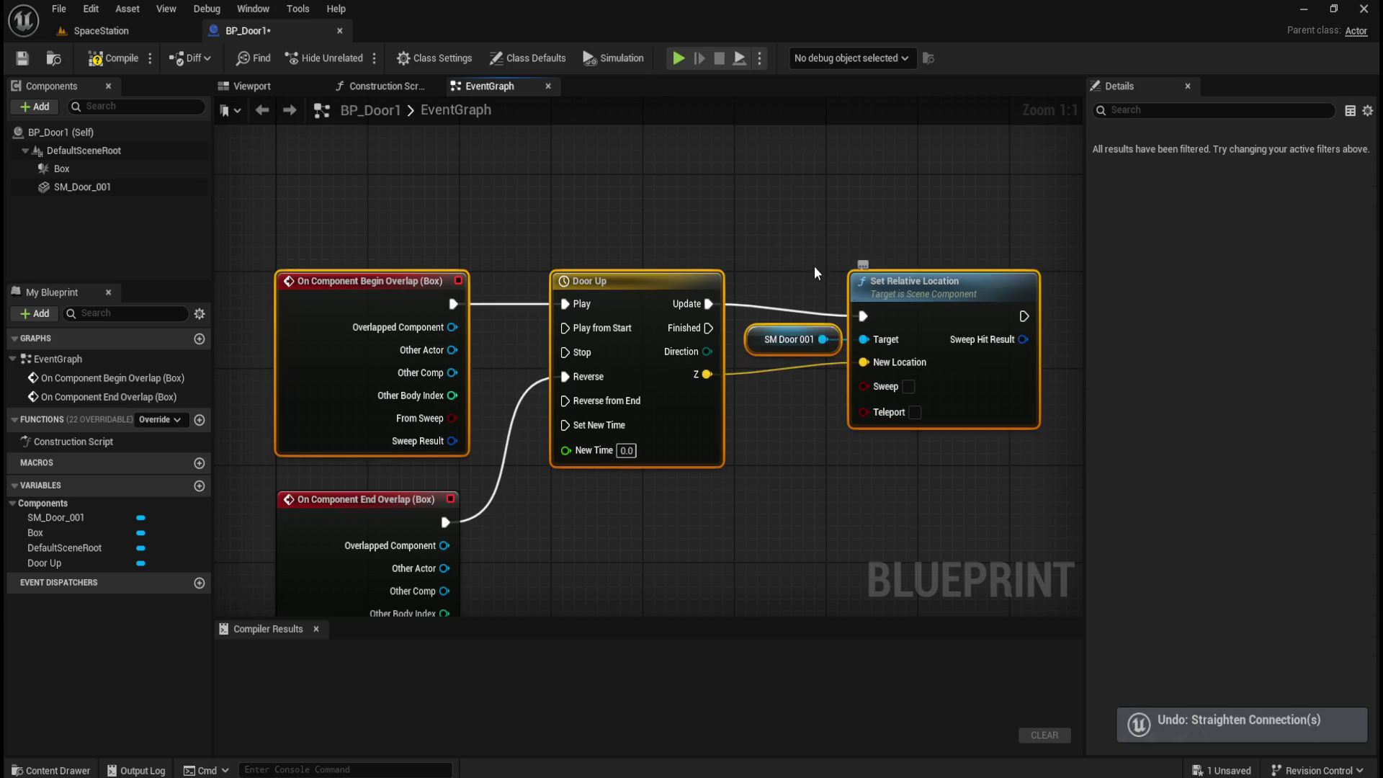
pyautogui.hotkey('ctrl', 'z')
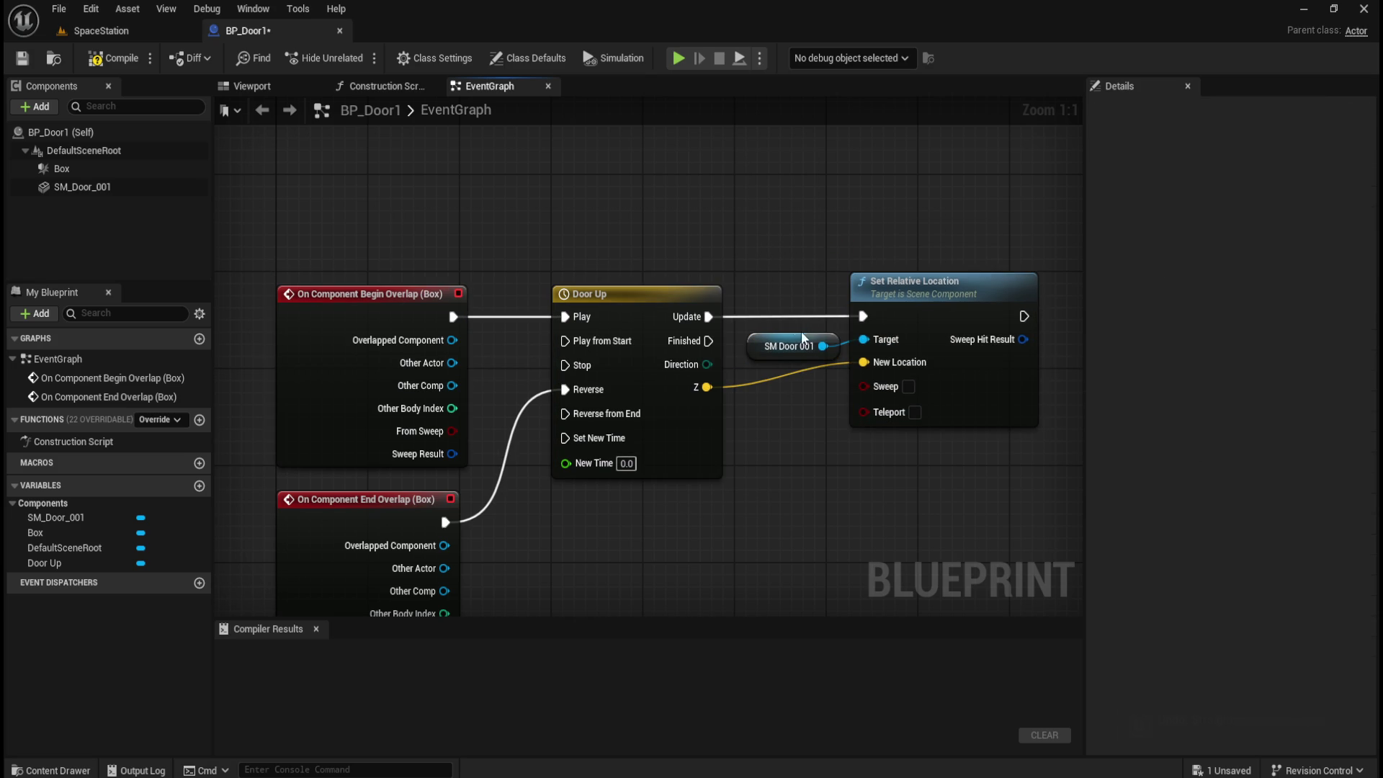
pyautogui.hotkey('ctrl', 'z')
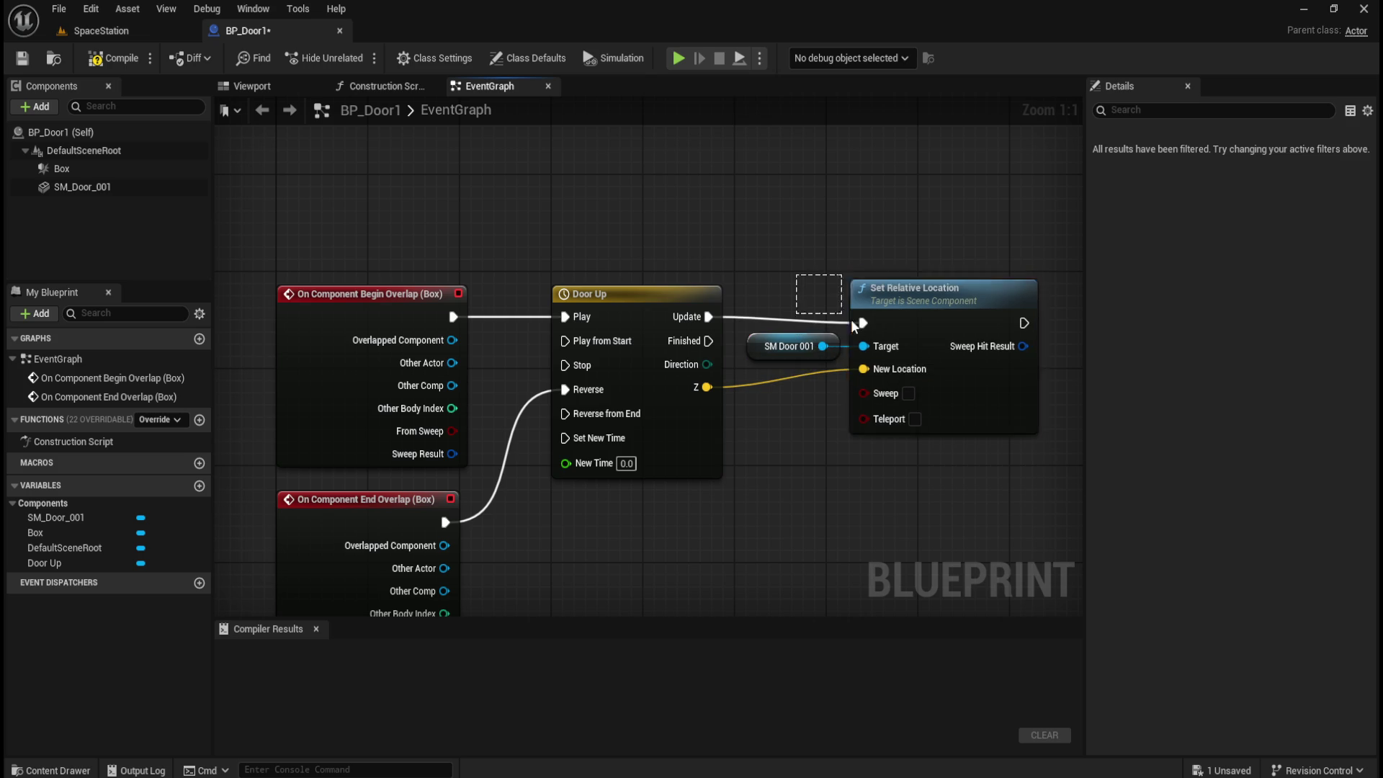
pyautogui.hotkey('ctrl', 'z')
pyautogui.hotkey('ctrl', 'z')
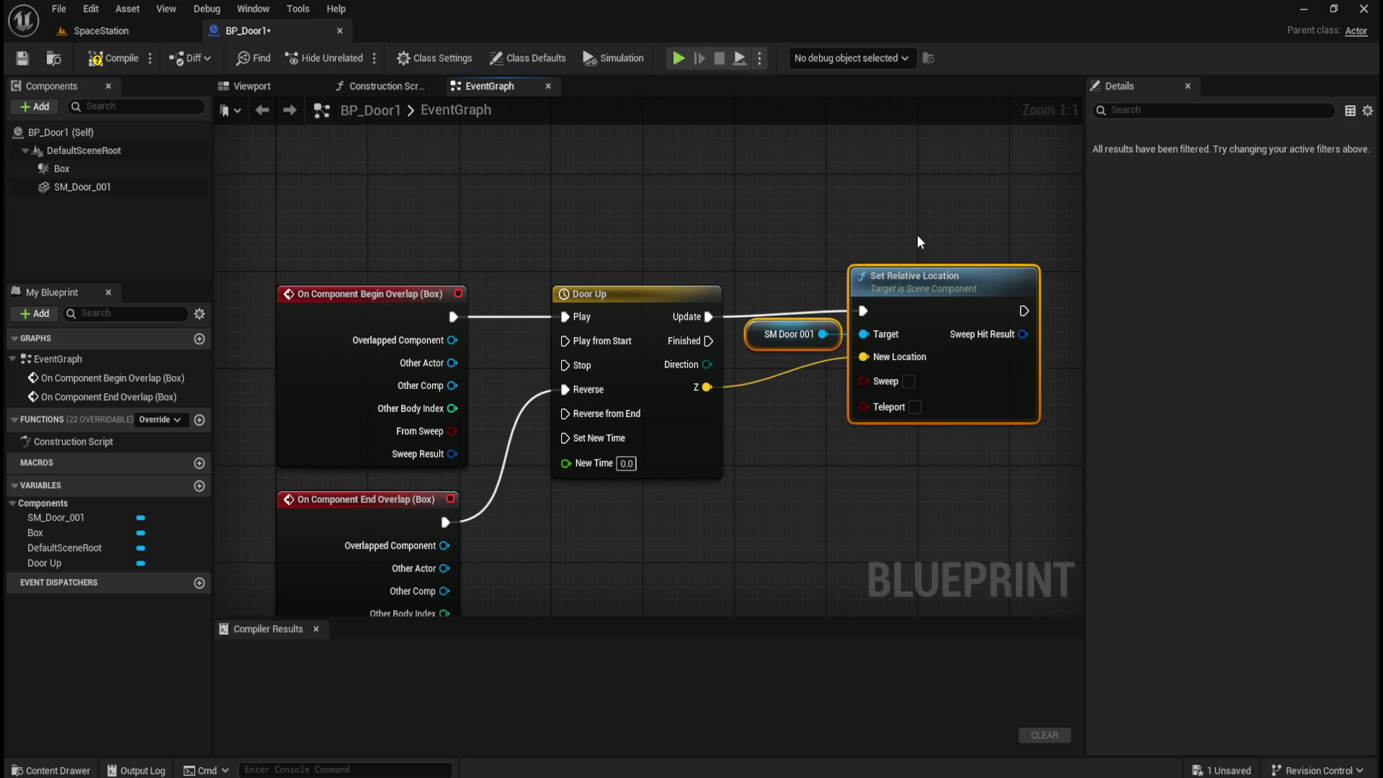
pyautogui.hotkey('ctrl', 'z')
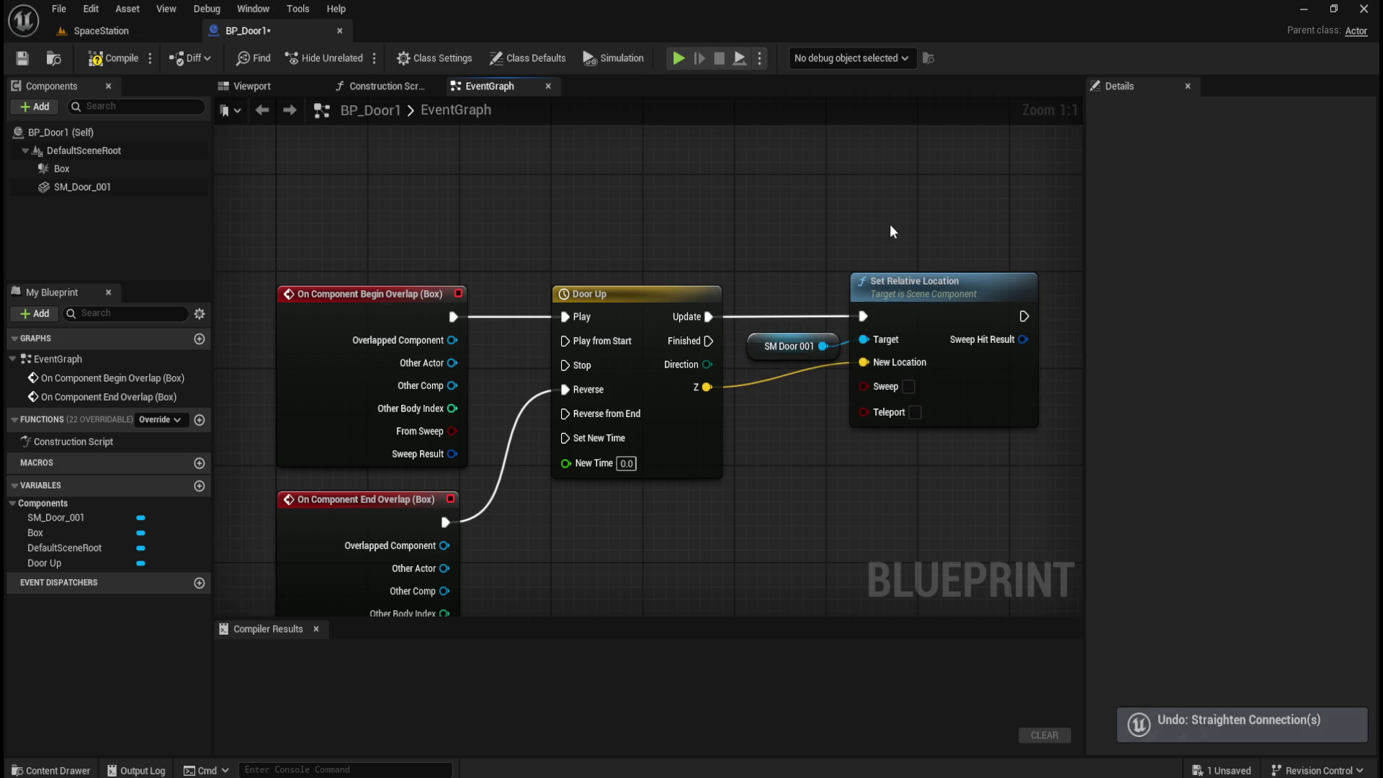
pyautogui.click(114, 58)
pyautogui.click(108, 31)
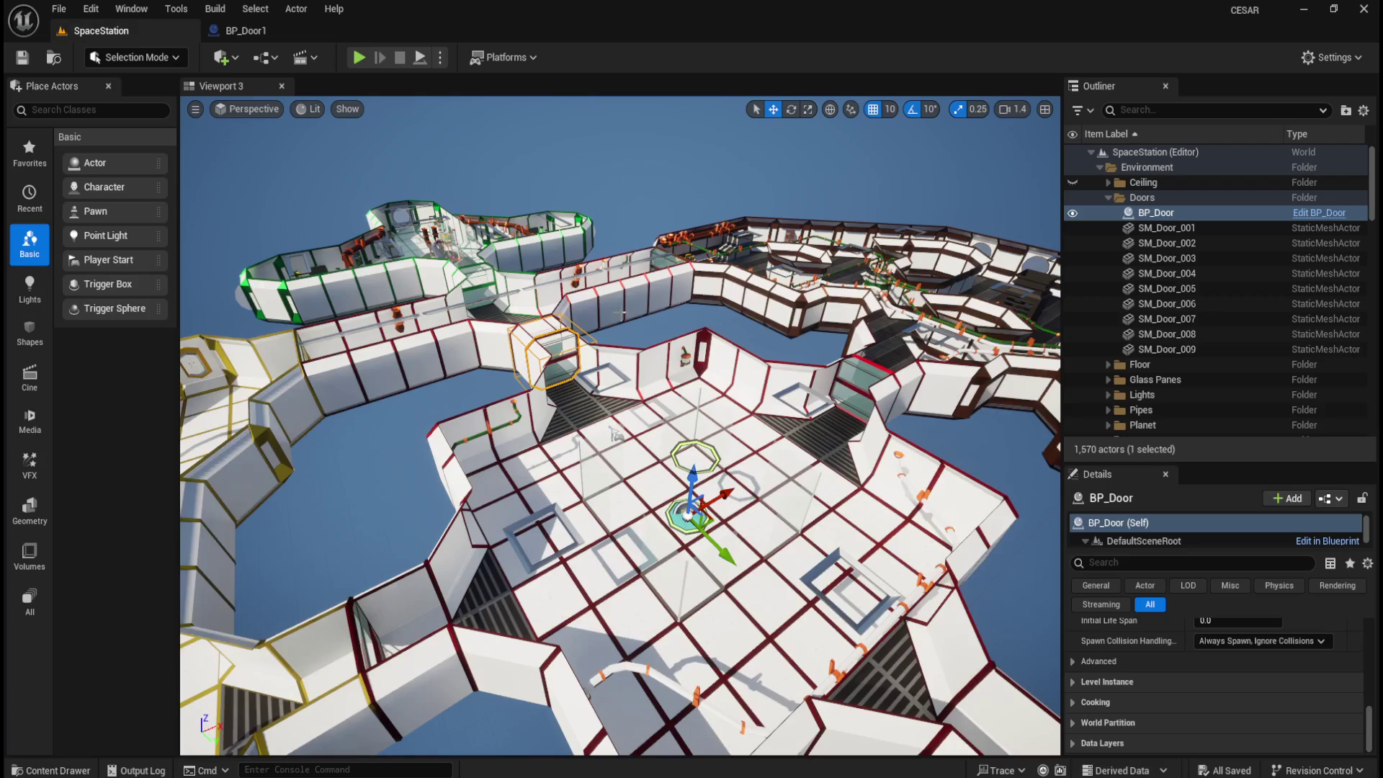
# - Open the Blueprints folder holding BP_Door and BP_Door1 in the Content Drawer
pyautogui.moveTo(624, 315); pyautogui.dragTo(697, 367)
pyautogui.hotkey('ctrl', 'space')
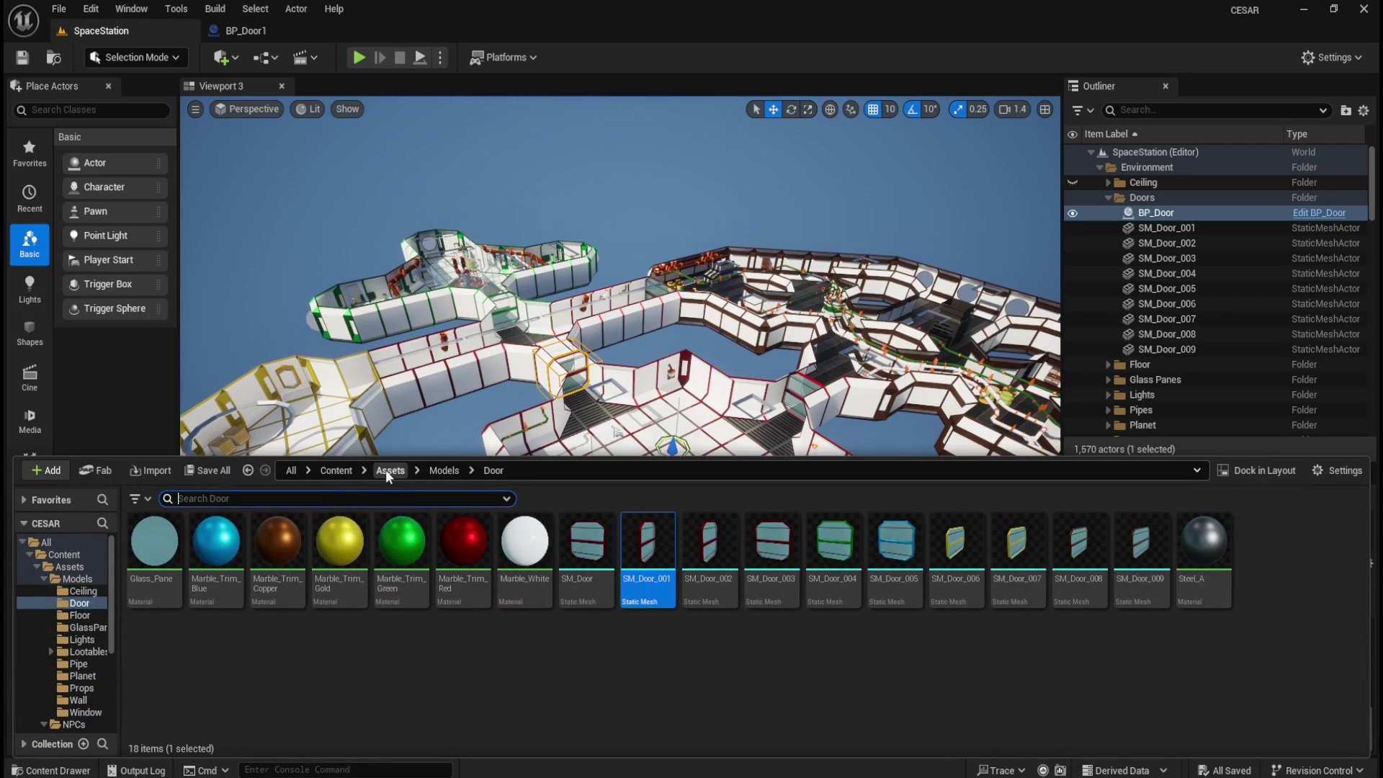
pyautogui.click(339, 470)
pyautogui.doubleClick(220, 551)
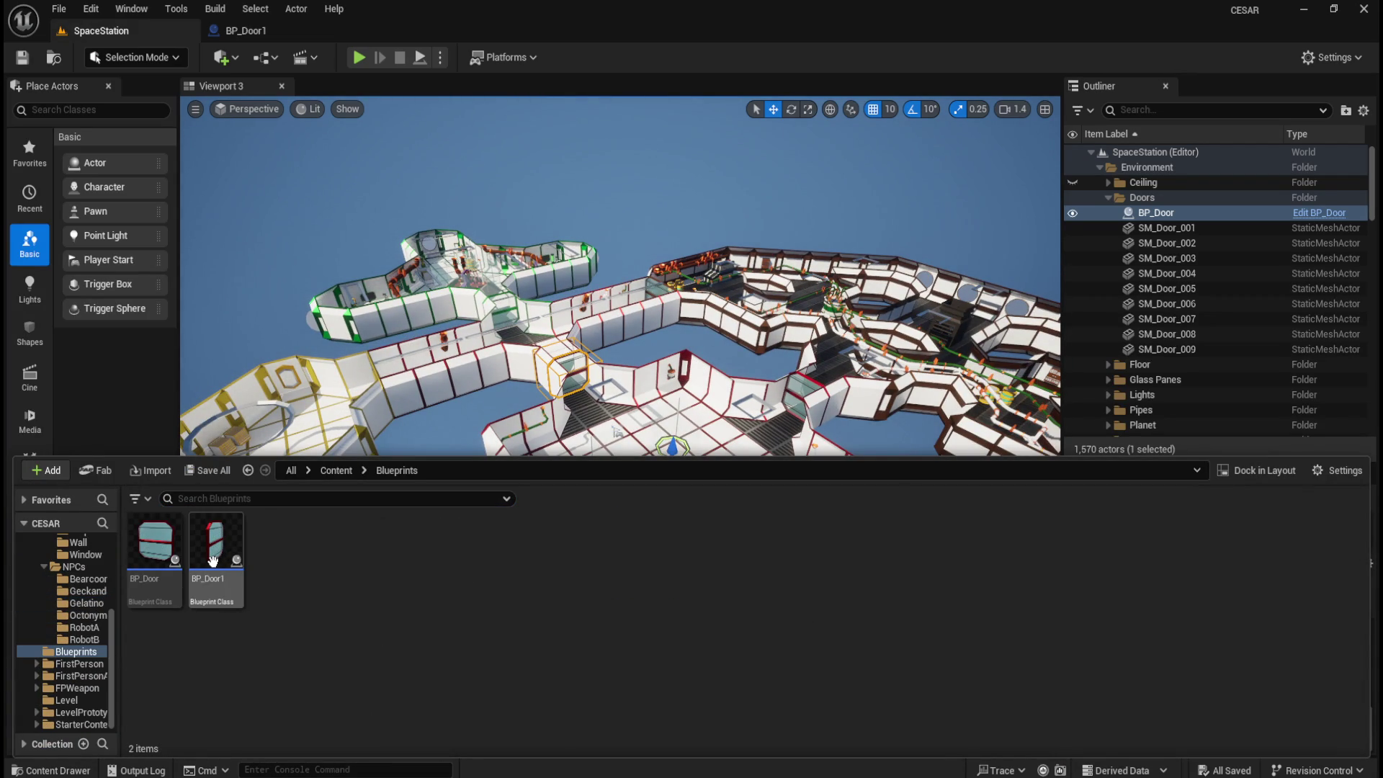
pyautogui.moveTo(213, 561)
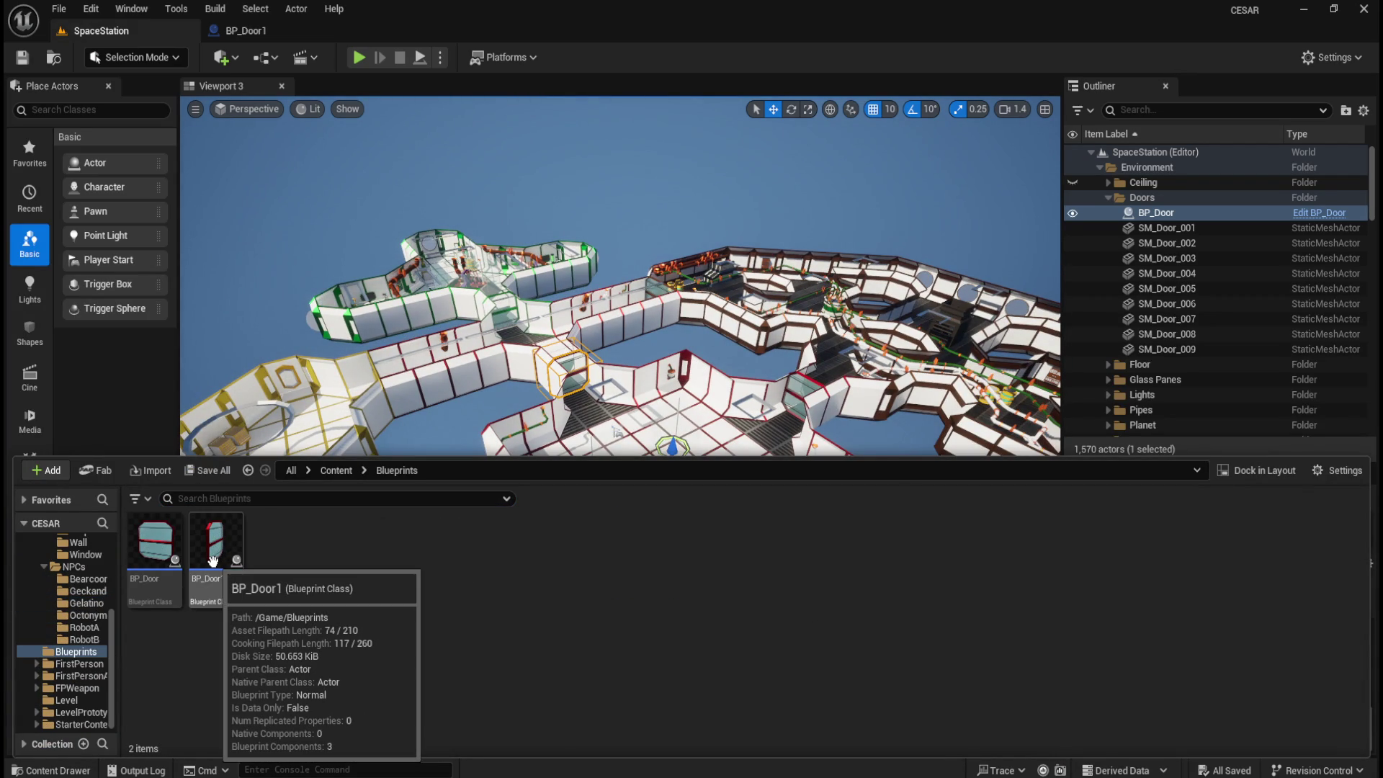
# - Change the Blueprints folder colour to a light blue
pyautogui.rightClick(92, 653)
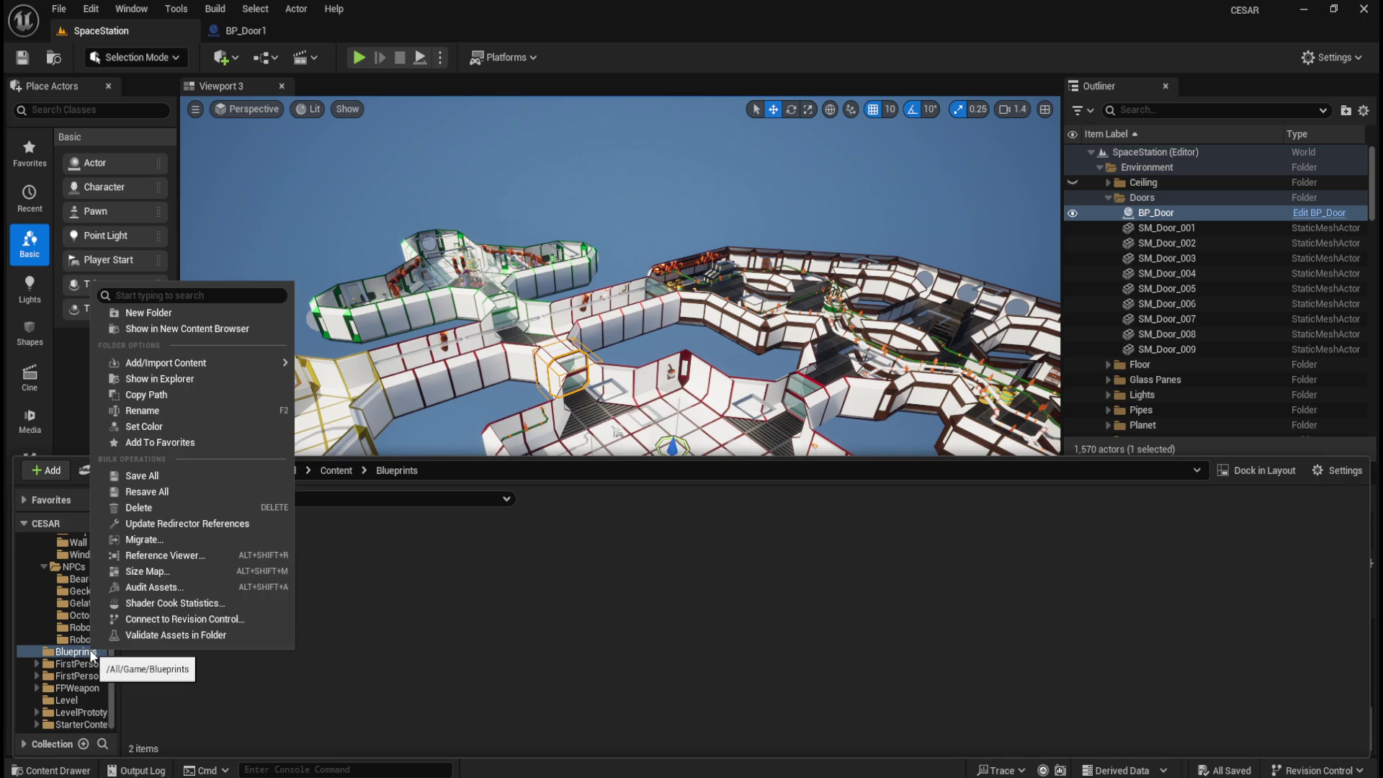
pyautogui.click(477, 619)
pyautogui.rightClick(54, 657)
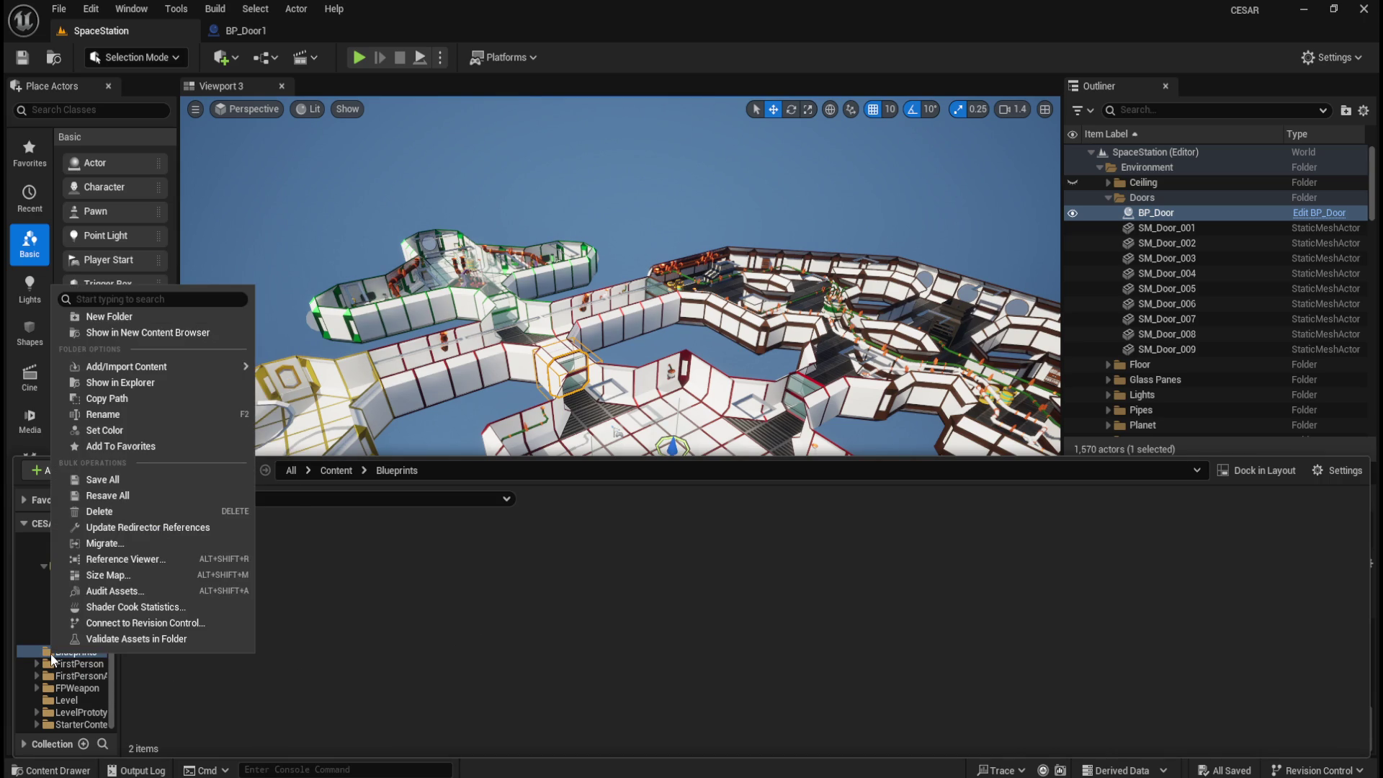
pyautogui.click(179, 433)
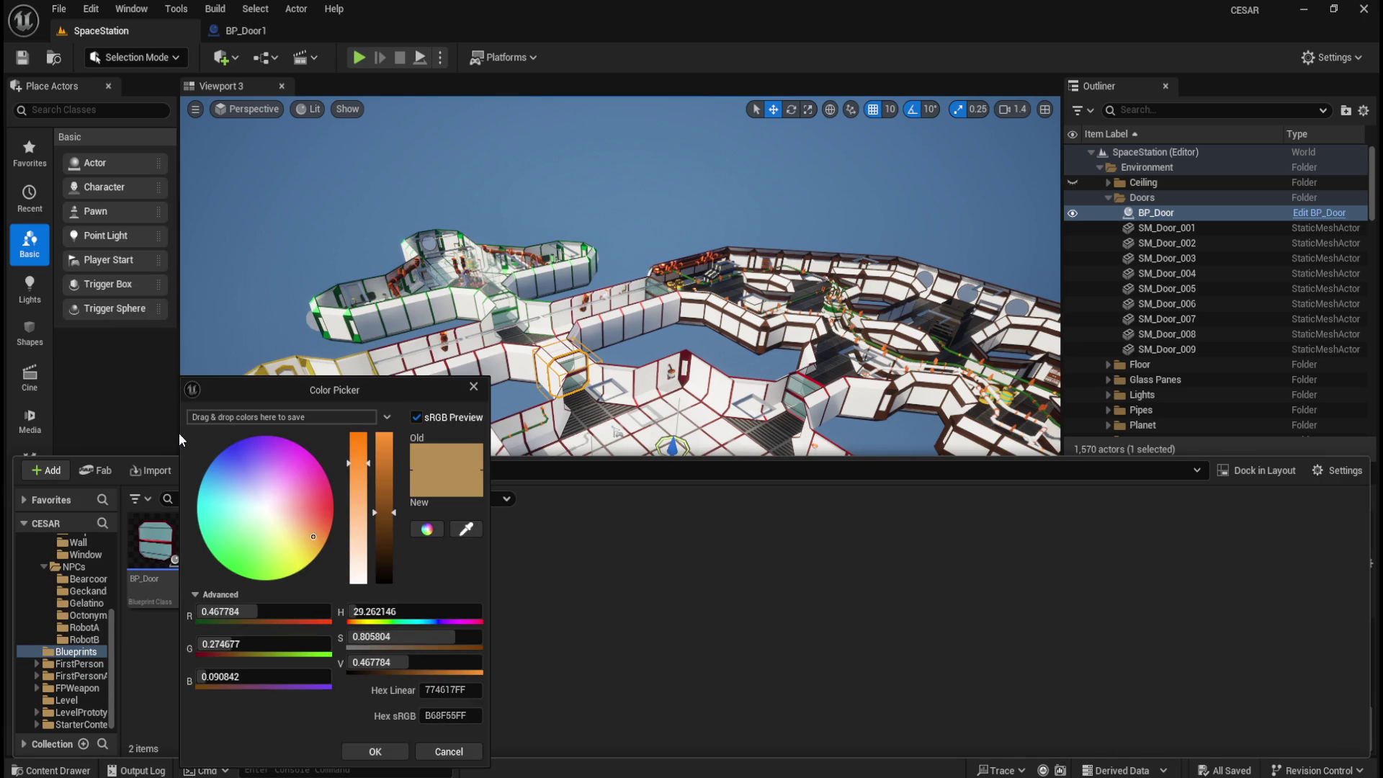
pyautogui.moveTo(264, 505); pyautogui.dragTo(185, 368)
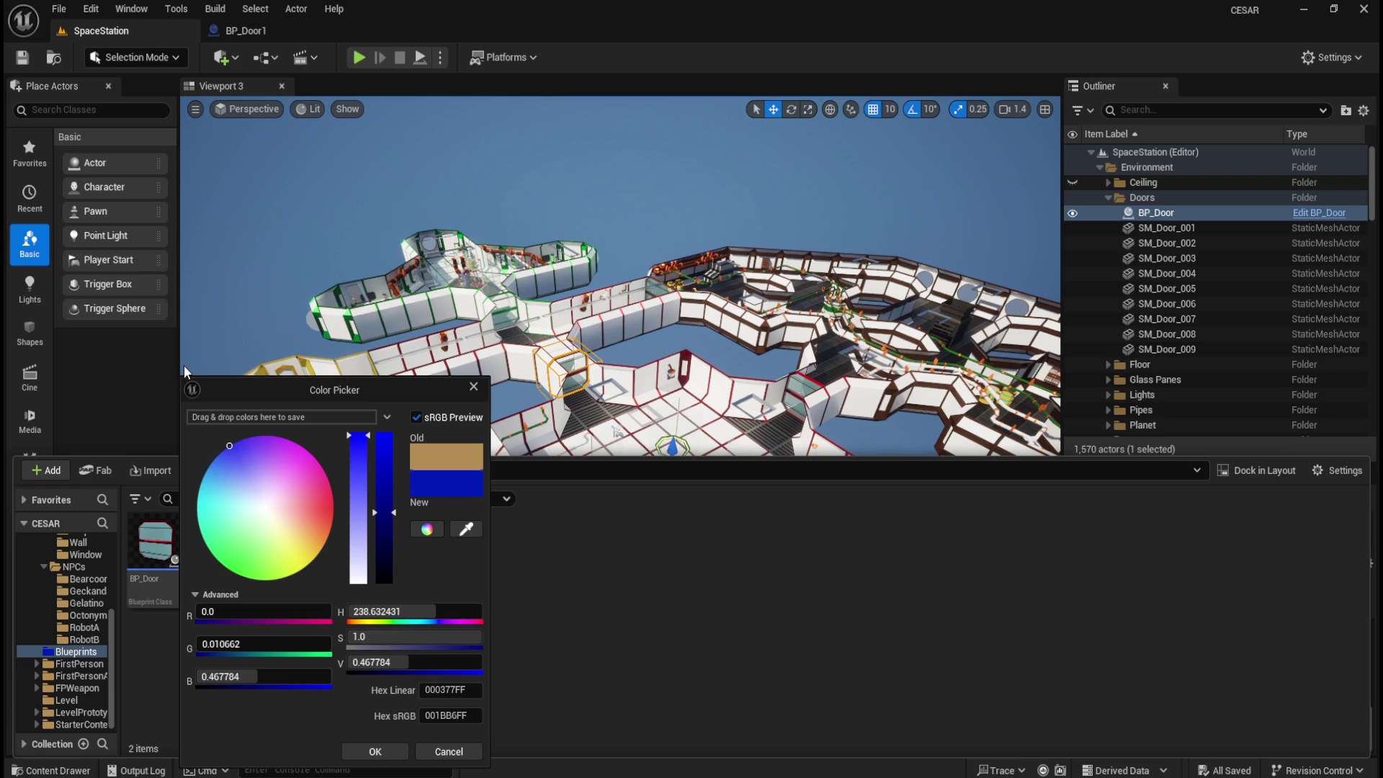
pyautogui.moveTo(235, 453); pyautogui.dragTo(200, 451)
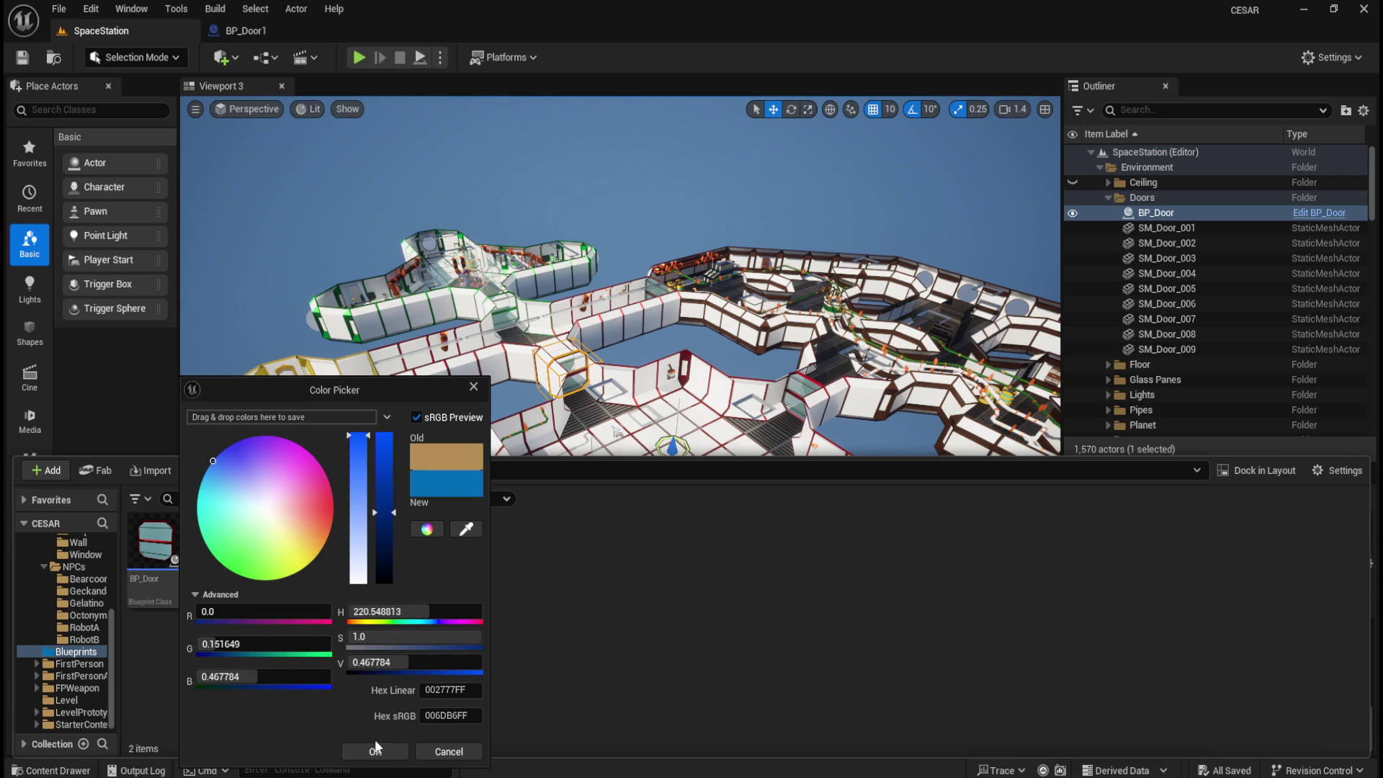
pyautogui.click(374, 751)
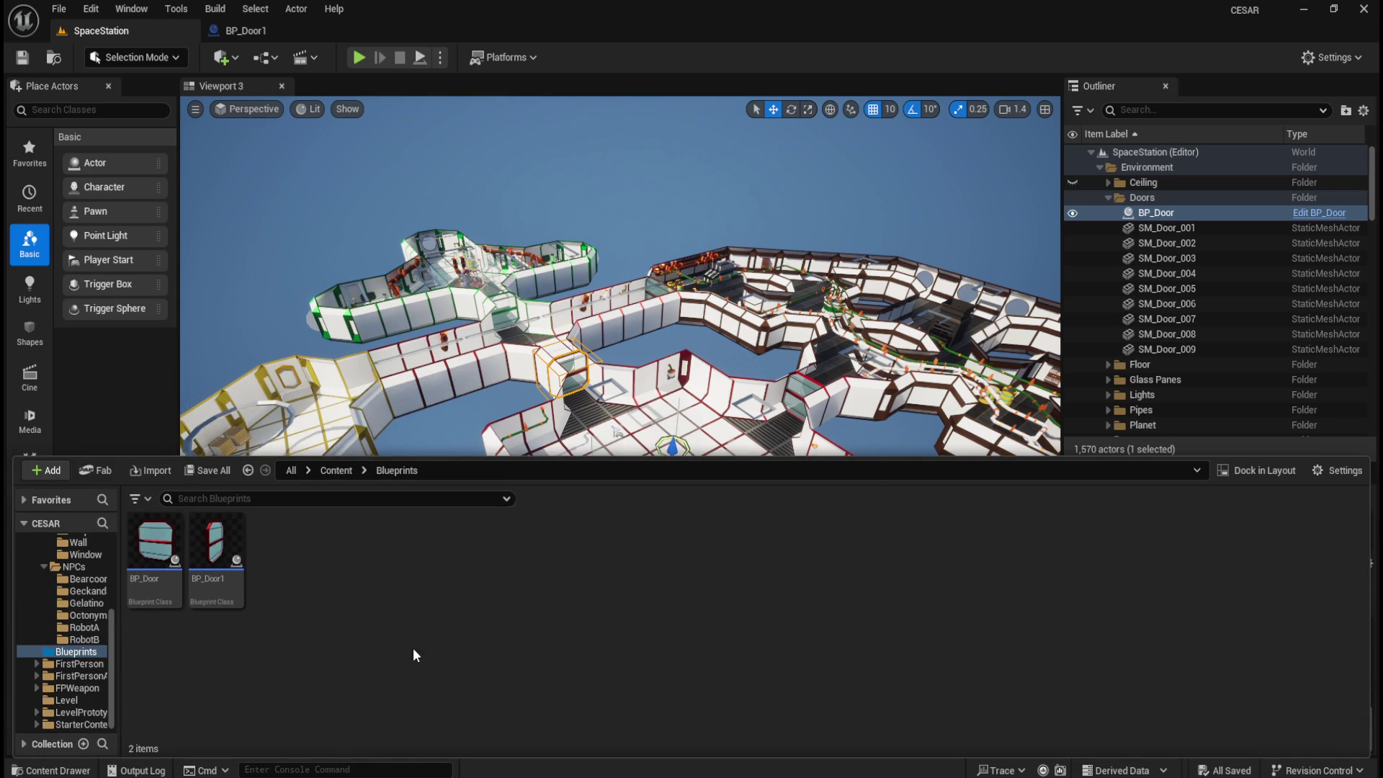
pyautogui.click(83, 640)
pyautogui.click(82, 654)
# - Check BP_Door1, then delete the static SM_Door_001 door from the level
pyautogui.doubleClick(221, 592)
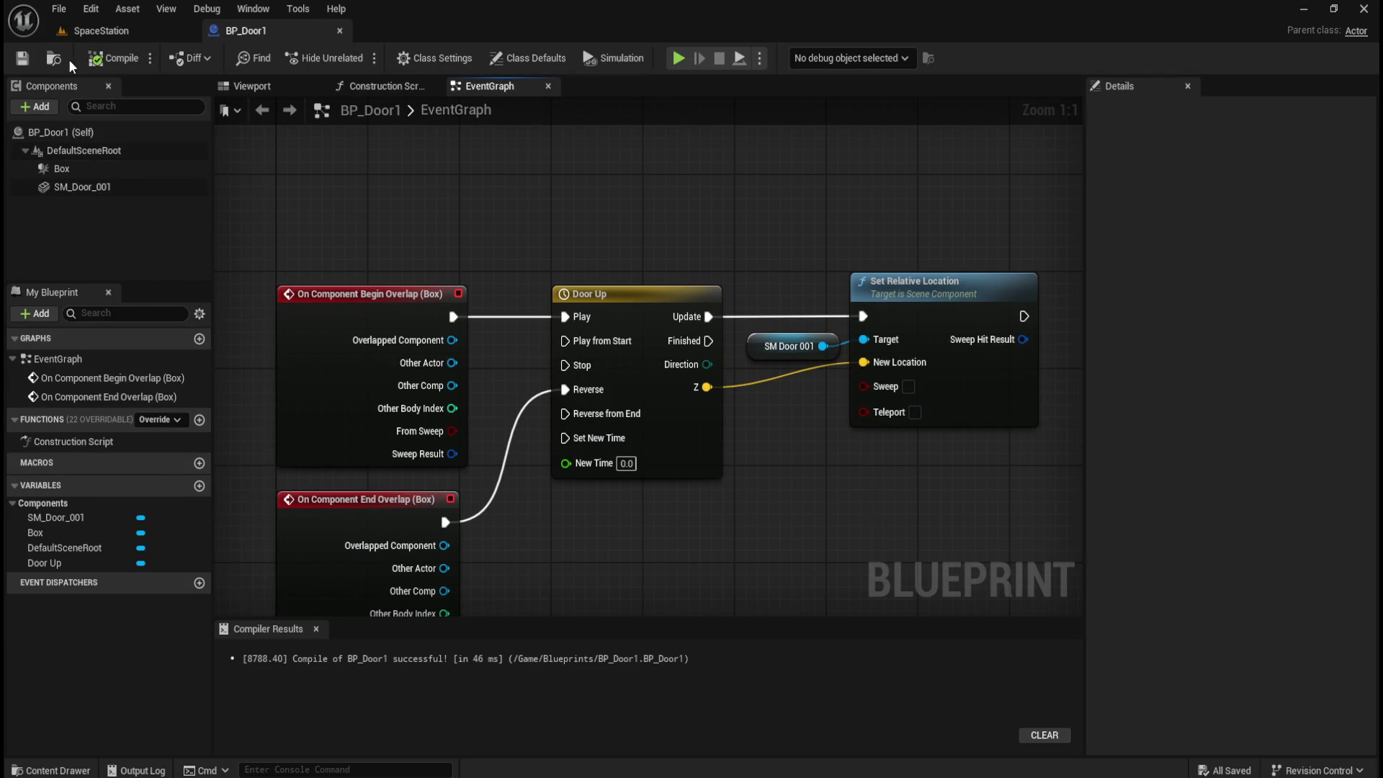
pyautogui.click(338, 30)
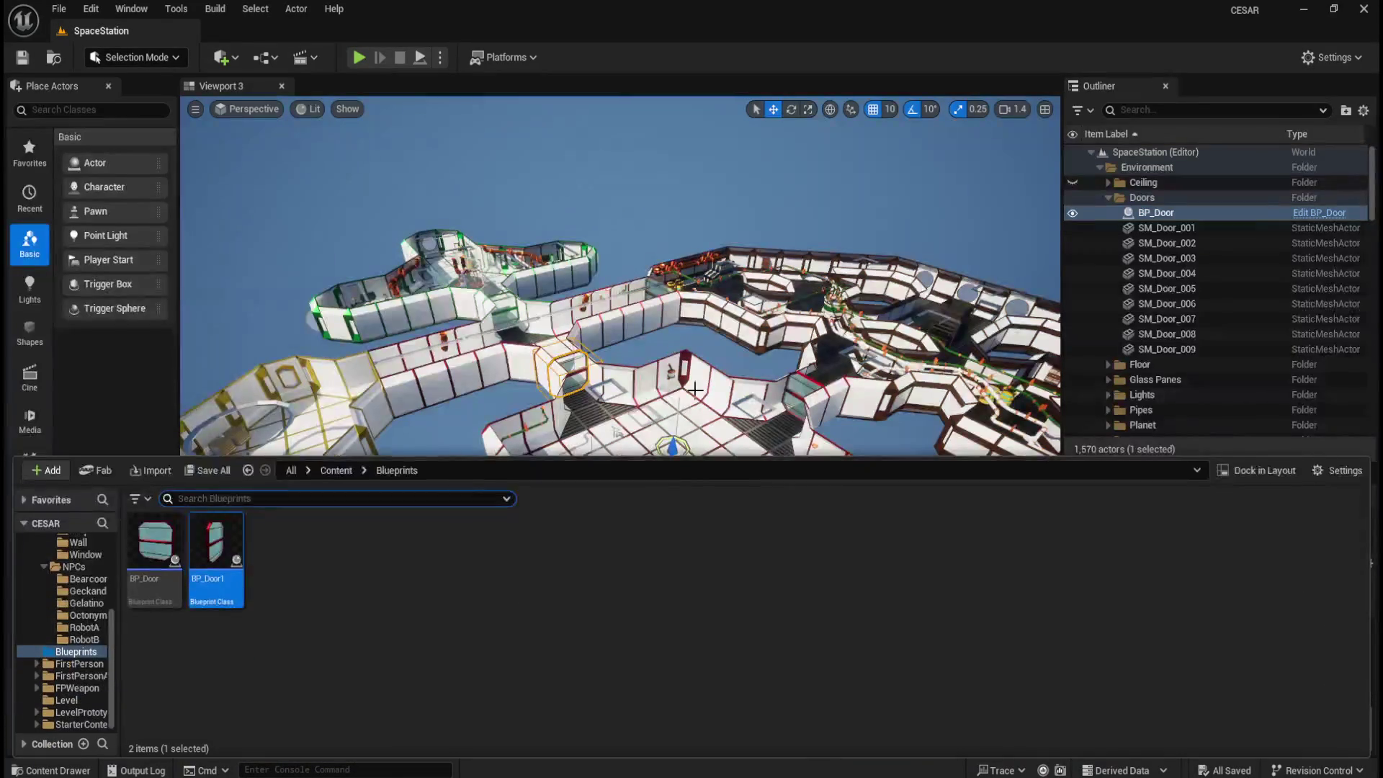
pyautogui.doubleClick(1186, 228)
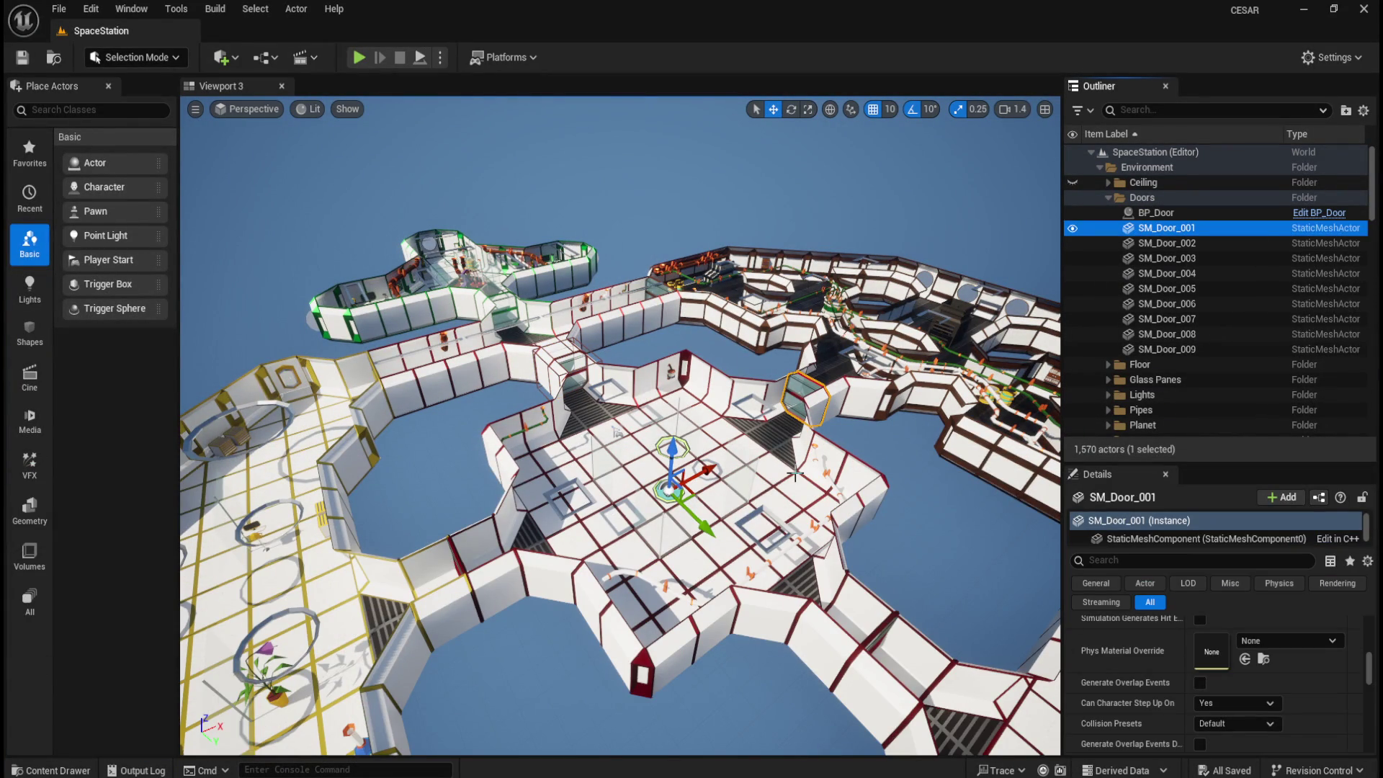
pyautogui.press('Delete')
# - Place a BP_Door1 instance in the level at location 0, 0, 0
pyautogui.hotkey('ctrl', 'space')
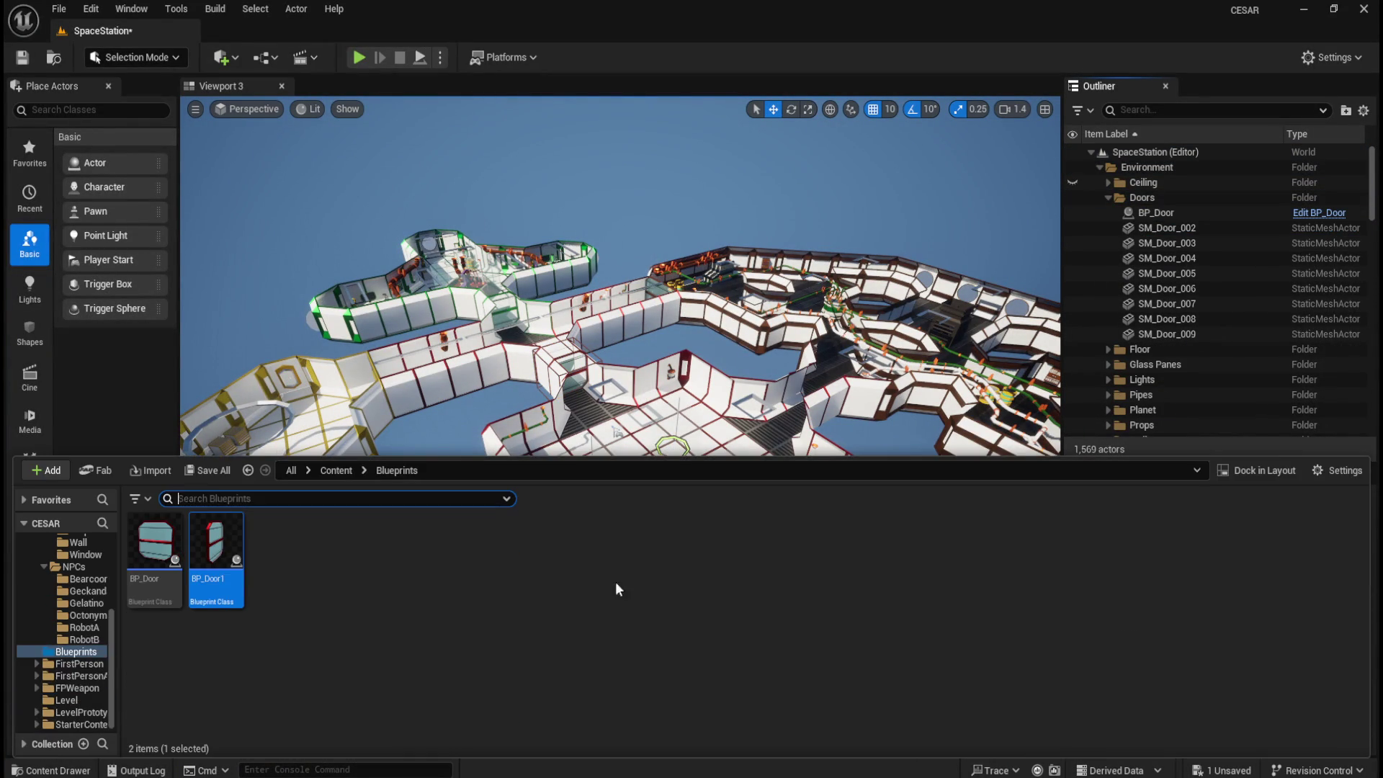
pyautogui.moveTo(234, 578)
pyautogui.mouseDown()
pyautogui.moveTo(857, 339)
pyautogui.moveTo(839, 356)
pyautogui.mouseUp()
pyautogui.click(1356, 648)
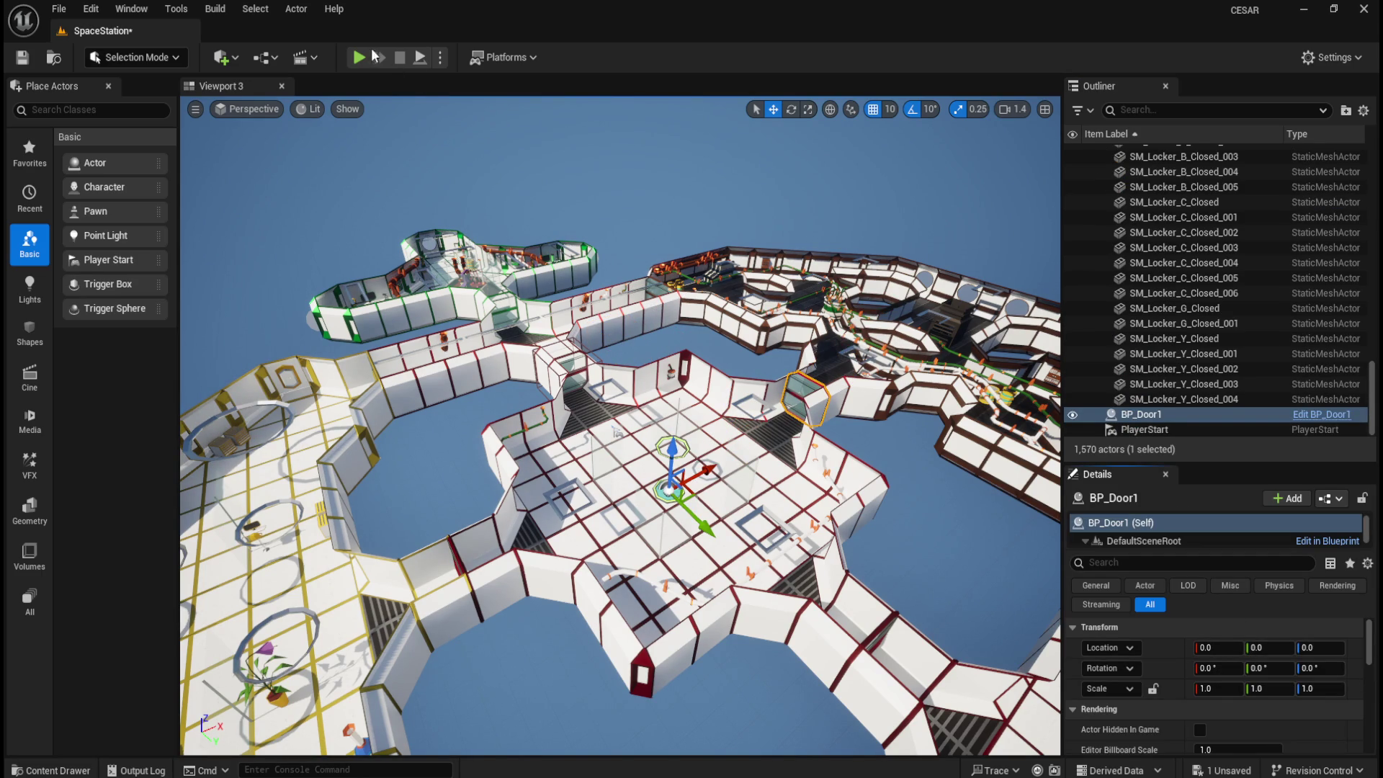
# - Play-test the level by walking to the glass door and back, then stop the session
pyautogui.click(360, 59)
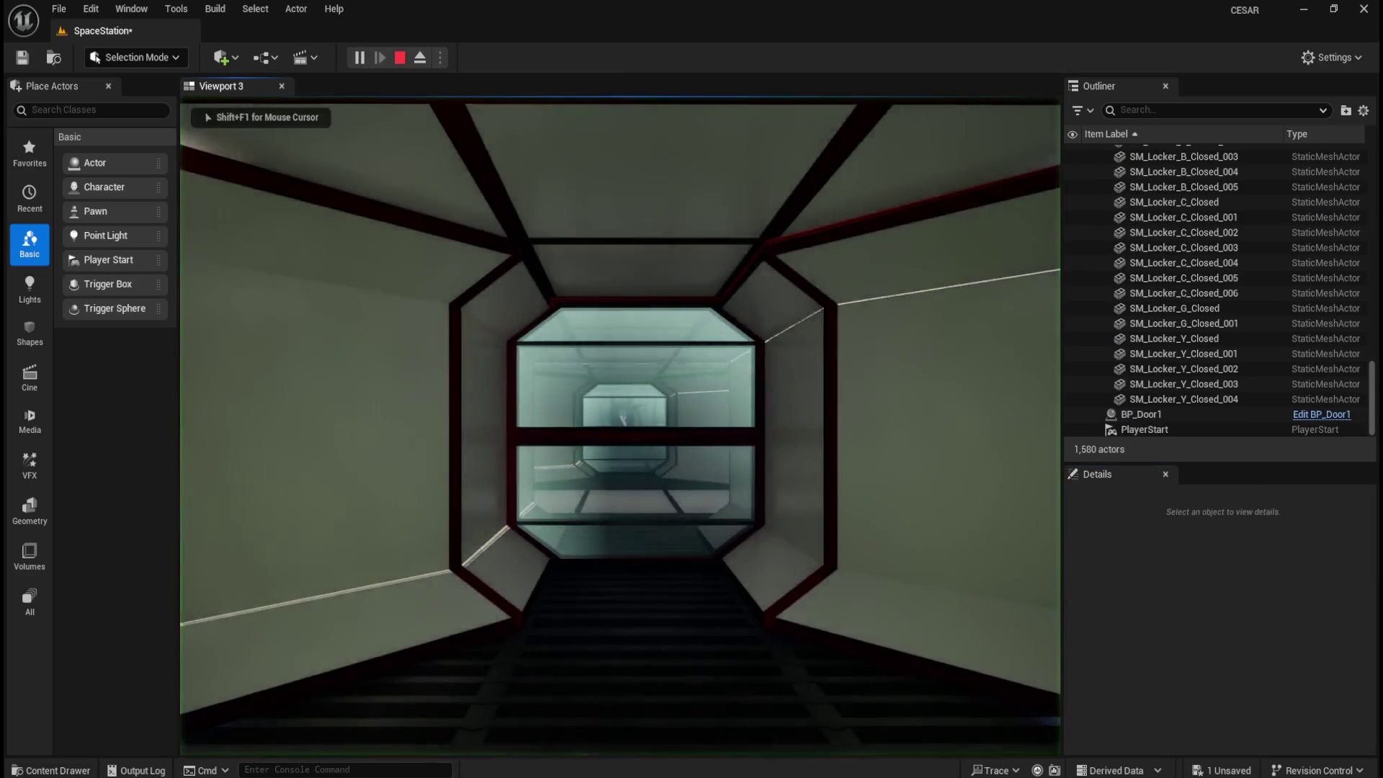
pyautogui.press('w')
pyautogui.press('w')
pyautogui.press('s')
pyautogui.press('w')
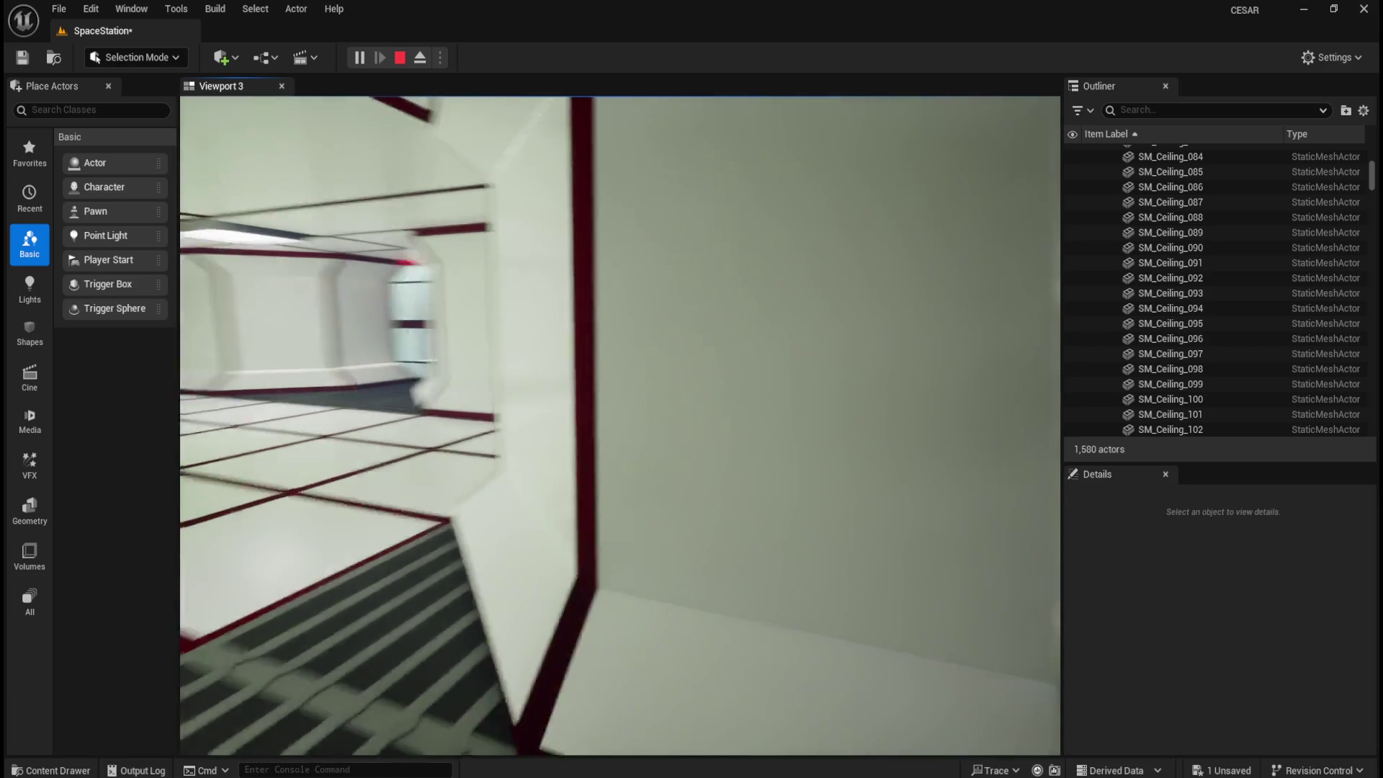
pyautogui.press('Escape')
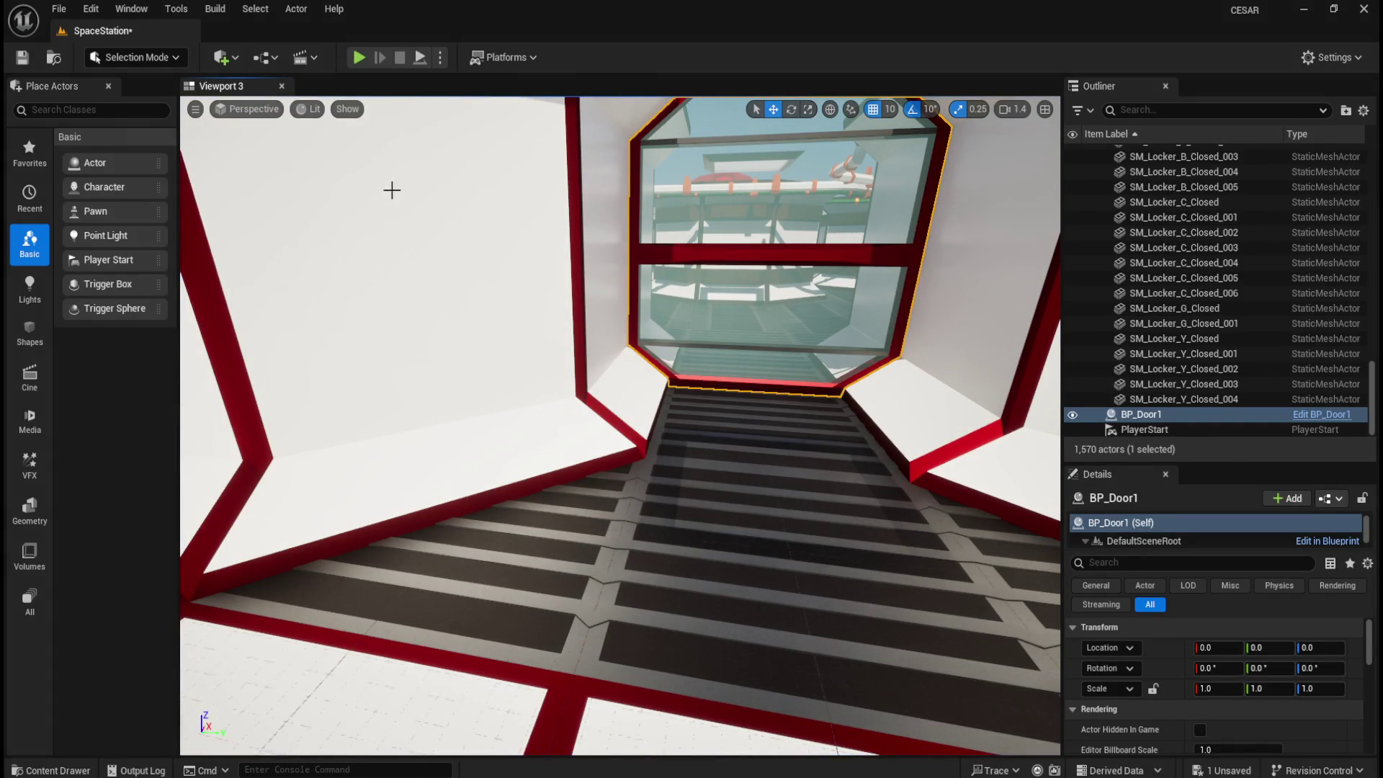
pyautogui.hotkey('ctrl', 'space')
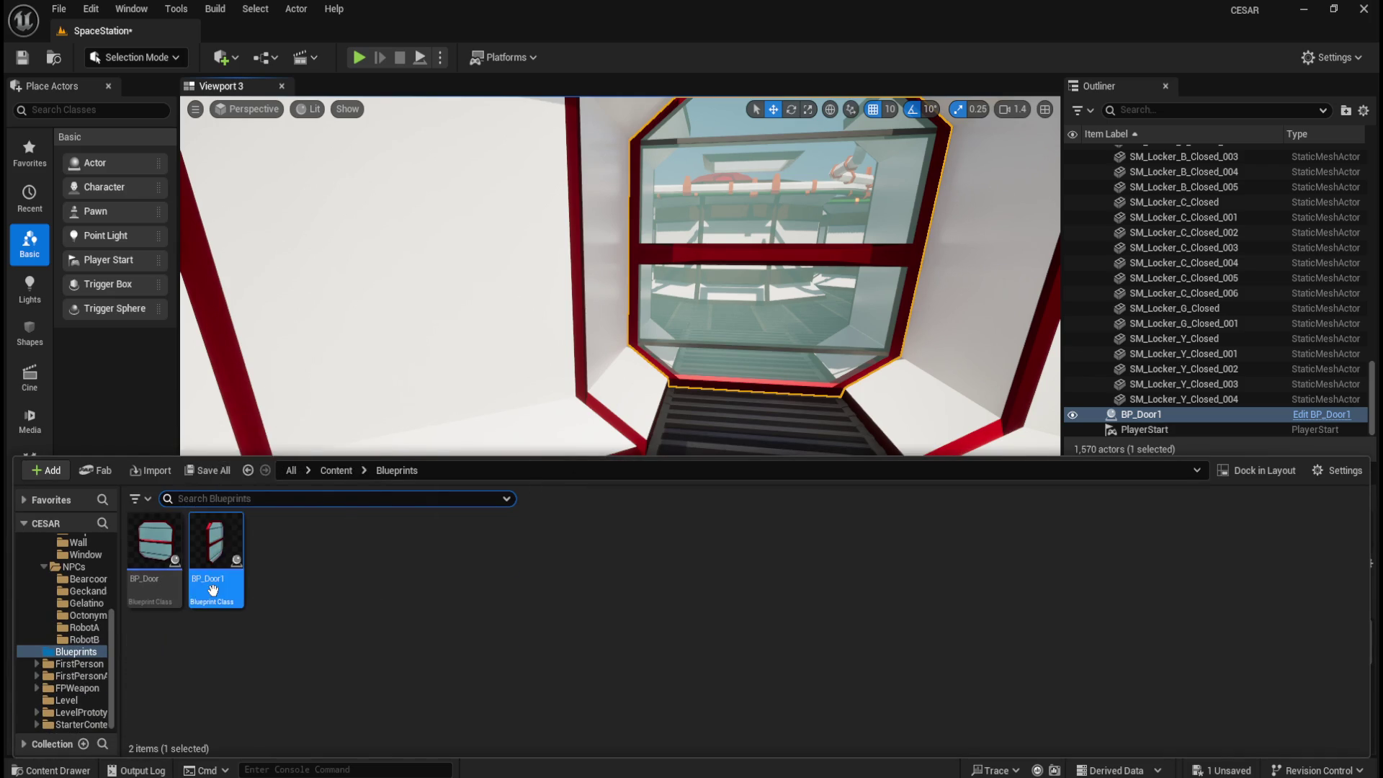
# - Drag BP_Door1's Box trigger along X in its viewport toward the door mesh
pyautogui.doubleClick(216, 554)
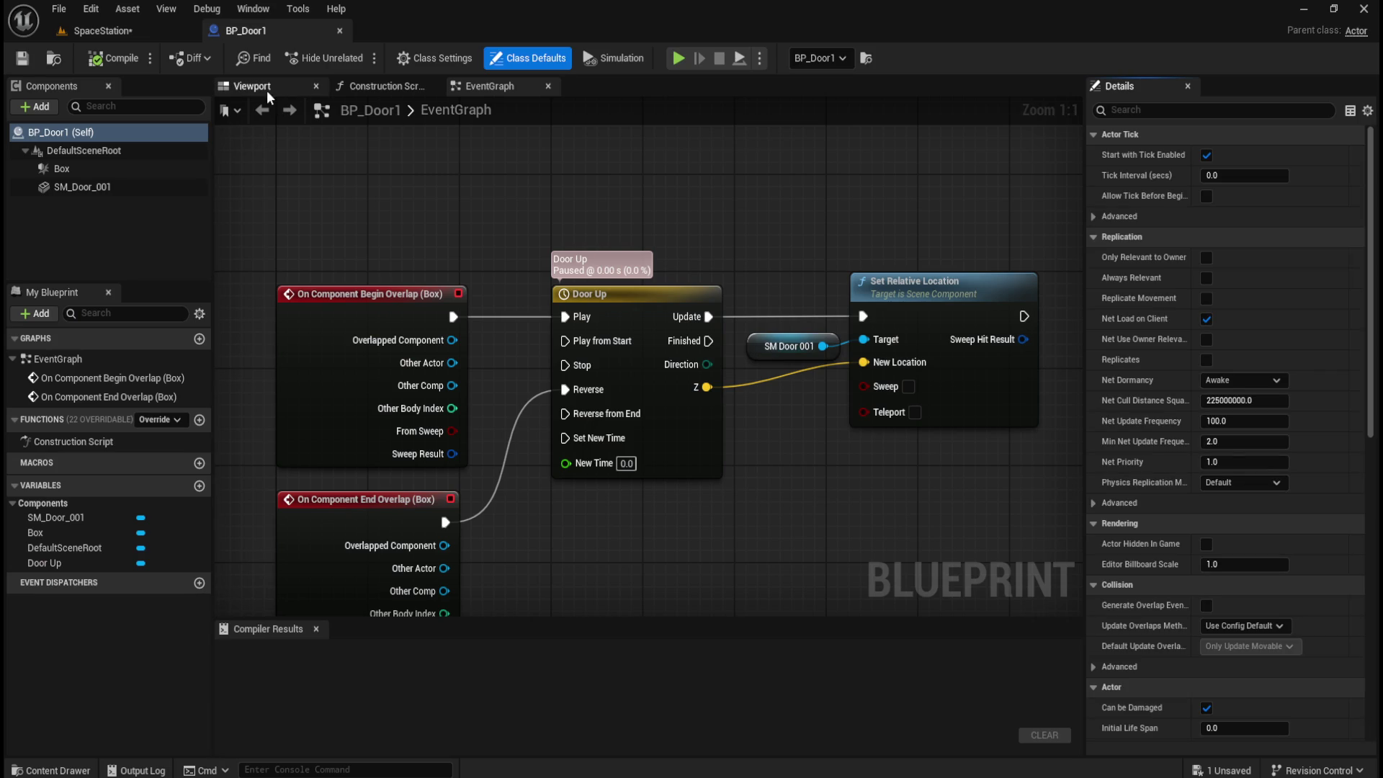
pyautogui.click(267, 92)
pyautogui.scroll(-5, 703, 415)
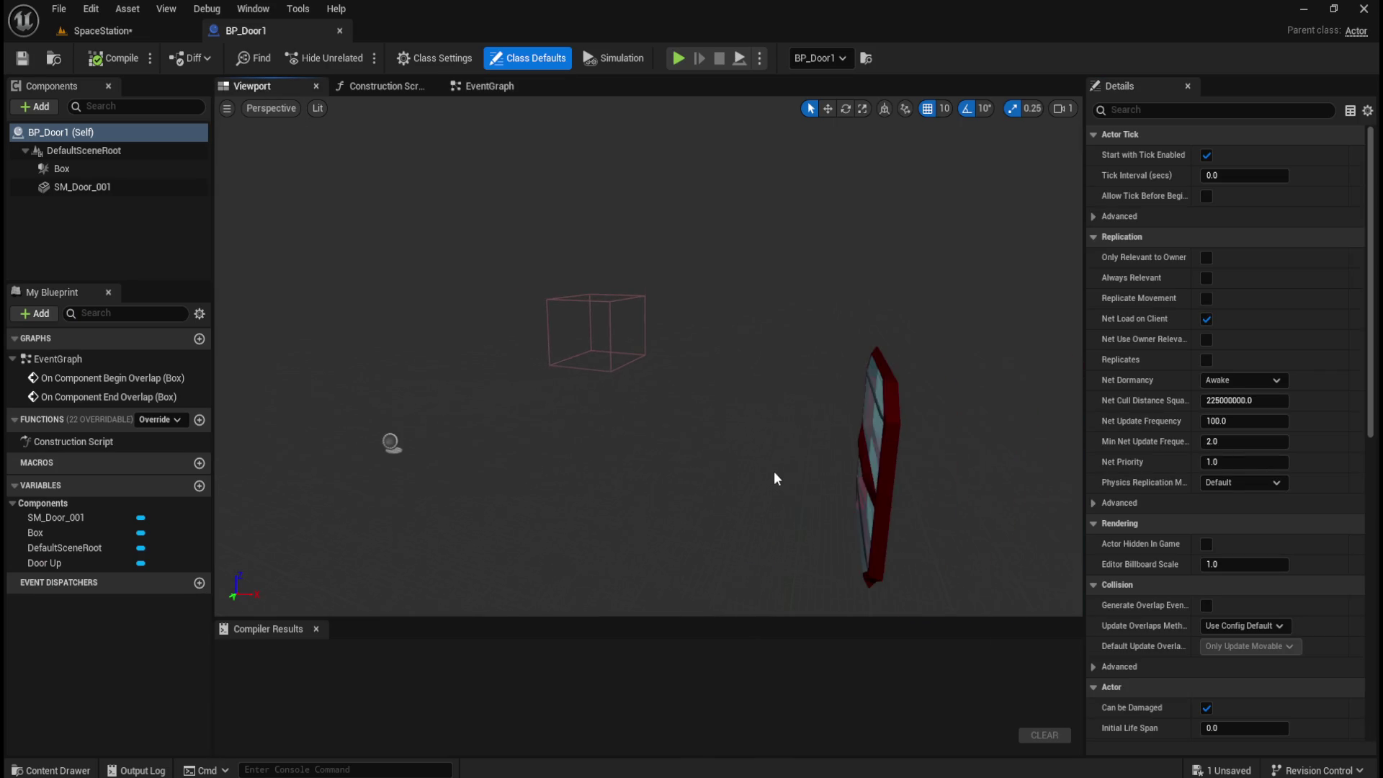
pyautogui.moveTo(648, 446)
pyautogui.mouseDown()
pyautogui.moveTo(633, 457)
pyautogui.moveTo(584, 429)
pyautogui.mouseUp()
pyautogui.click(512, 283)
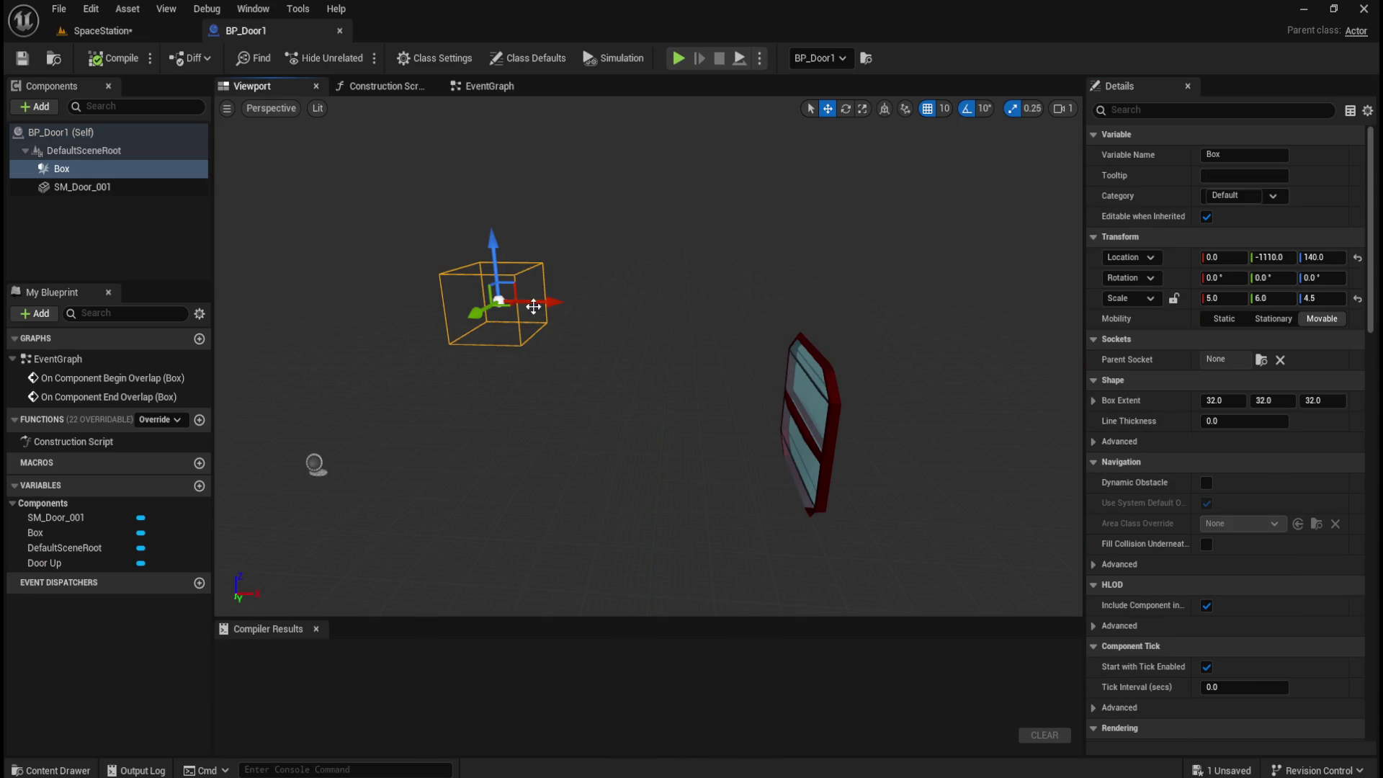
pyautogui.moveTo(549, 304)
pyautogui.mouseDown()
pyautogui.moveTo(798, 332)
pyautogui.moveTo(770, 345)
pyautogui.moveTo(822, 474)
pyautogui.mouseUp()
# - Nudge the Box trigger back to X 1120 so it surrounds the door, then return to SpaceStation
pyautogui.scroll(5, 585, 428)
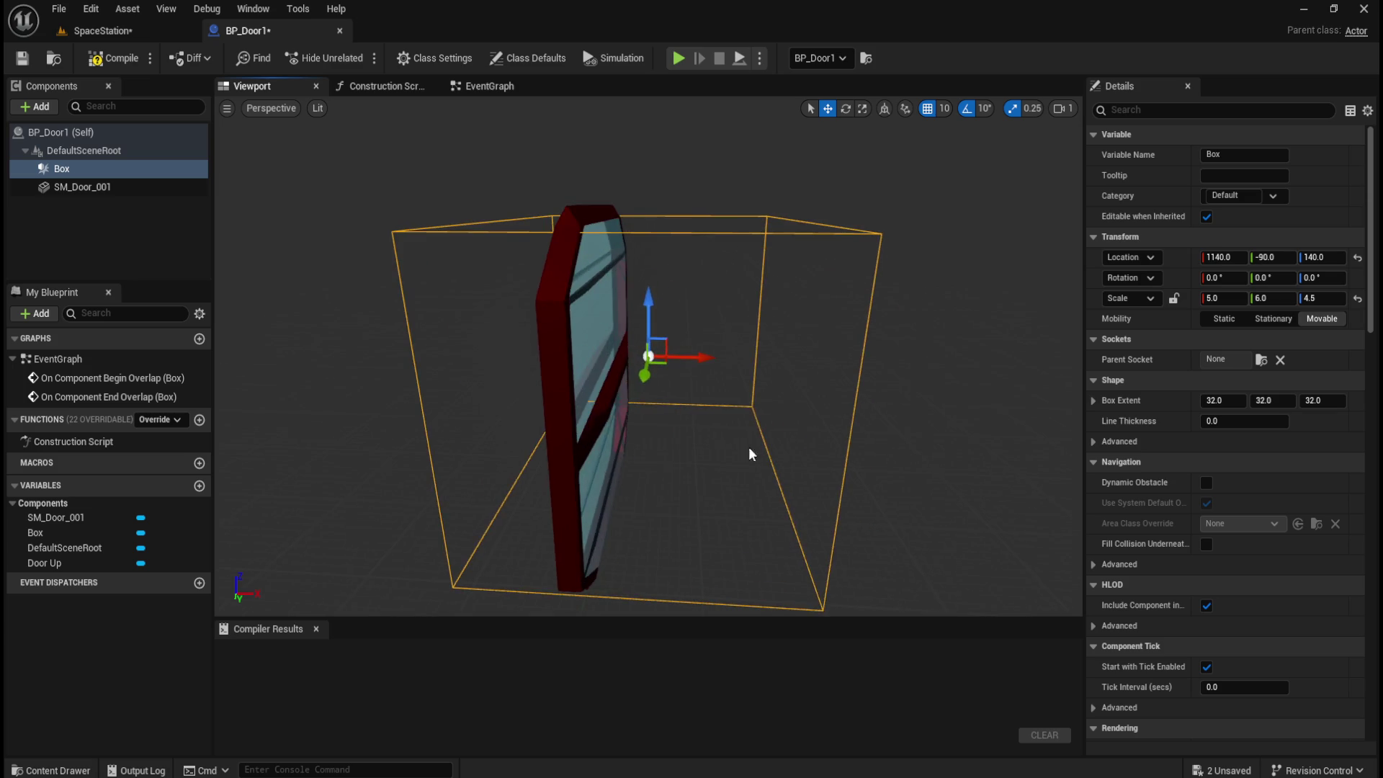
pyautogui.moveTo(891, 442); pyautogui.dragTo(814, 431)
pyautogui.moveTo(781, 336)
pyautogui.mouseDown()
pyautogui.moveTo(728, 354)
pyautogui.moveTo(670, 338)
pyautogui.moveTo(670, 376)
pyautogui.moveTo(655, 378)
pyautogui.moveTo(601, 361)
pyautogui.moveTo(722, 366)
pyautogui.mouseUp()
pyautogui.moveTo(722, 447); pyautogui.dragTo(692, 427)
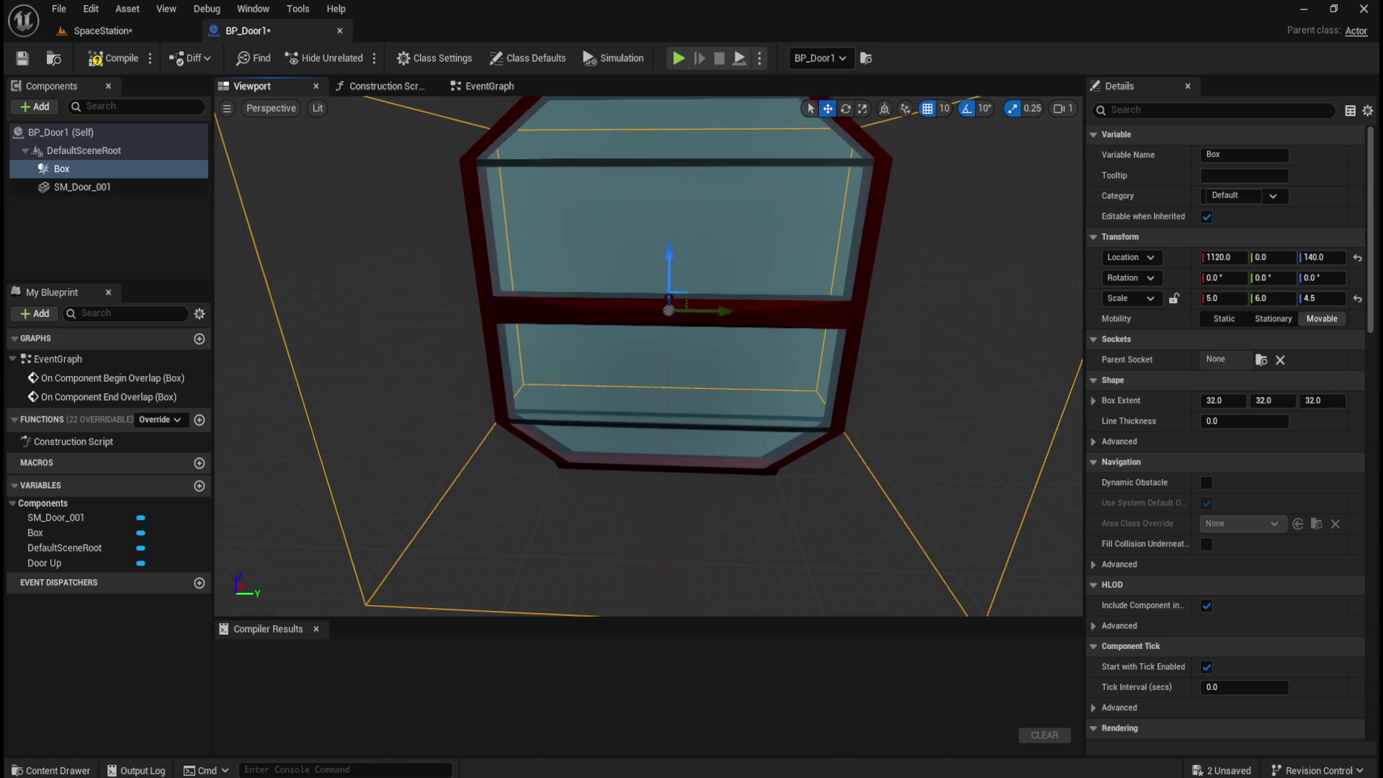
pyautogui.click(105, 31)
# - Frame and inspect the placed BP_Door1 in the level, then reselect its SM_Door_001 mesh
pyautogui.press('f')
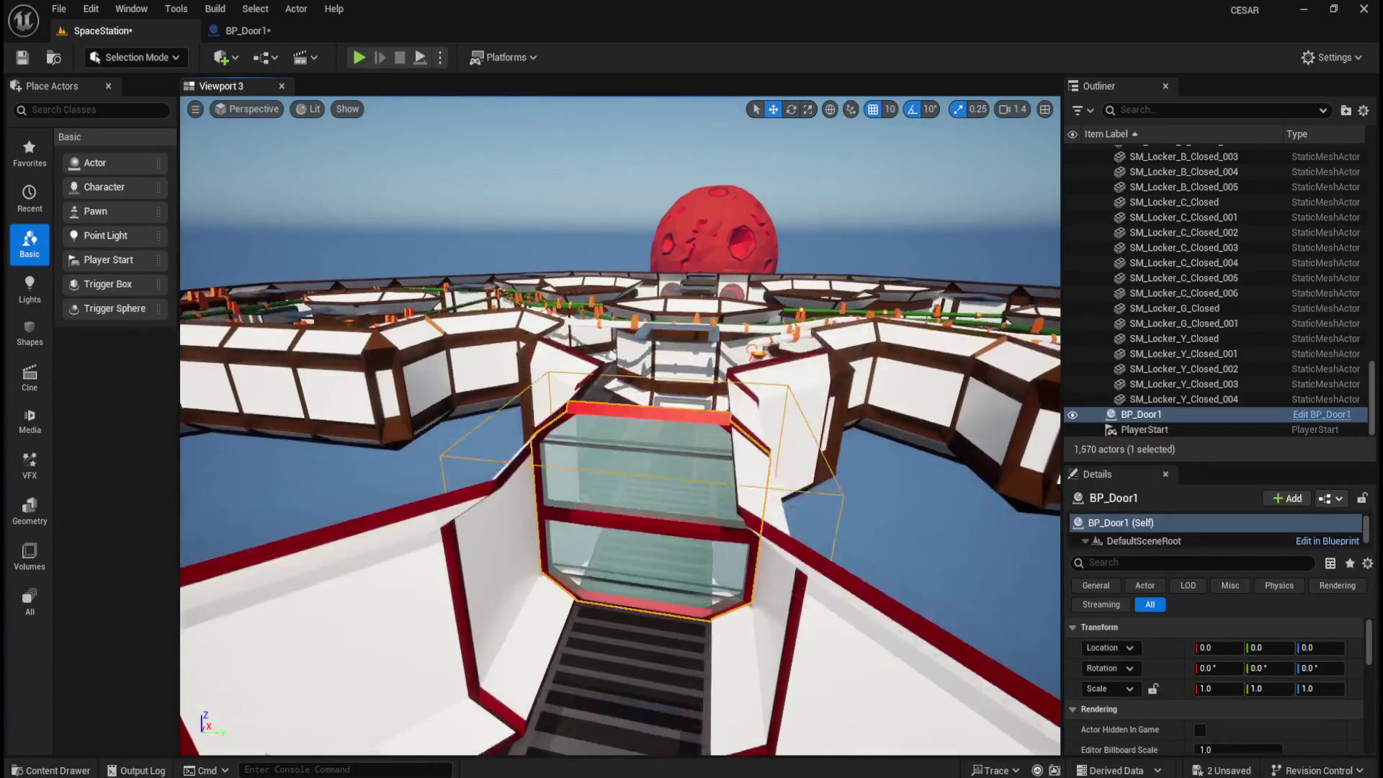
pyautogui.moveTo(620, 425)
pyautogui.mouseDown()
pyautogui.moveTo(662, 432)
pyautogui.moveTo(697, 380)
pyautogui.moveTo(684, 345)
pyautogui.moveTo(687, 379)
pyautogui.mouseUp()
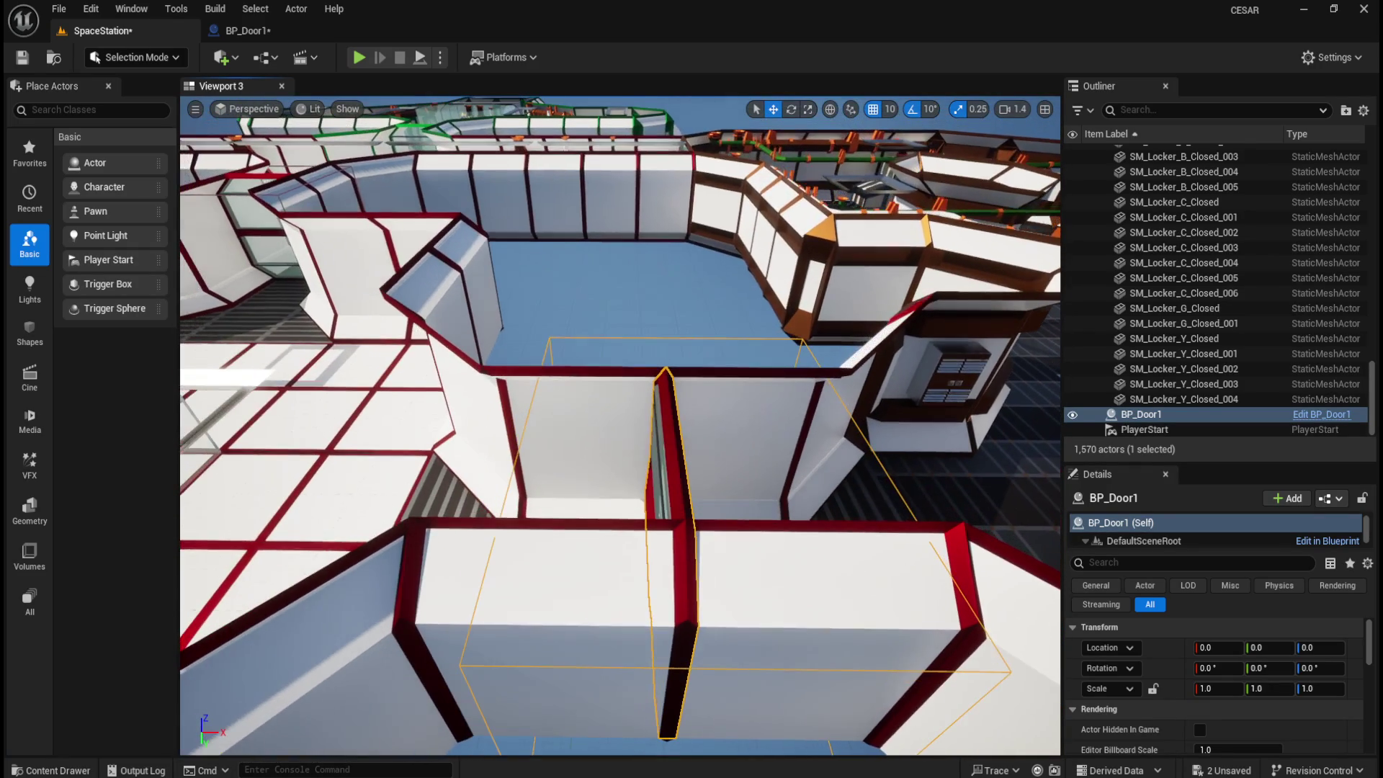
pyautogui.click(277, 30)
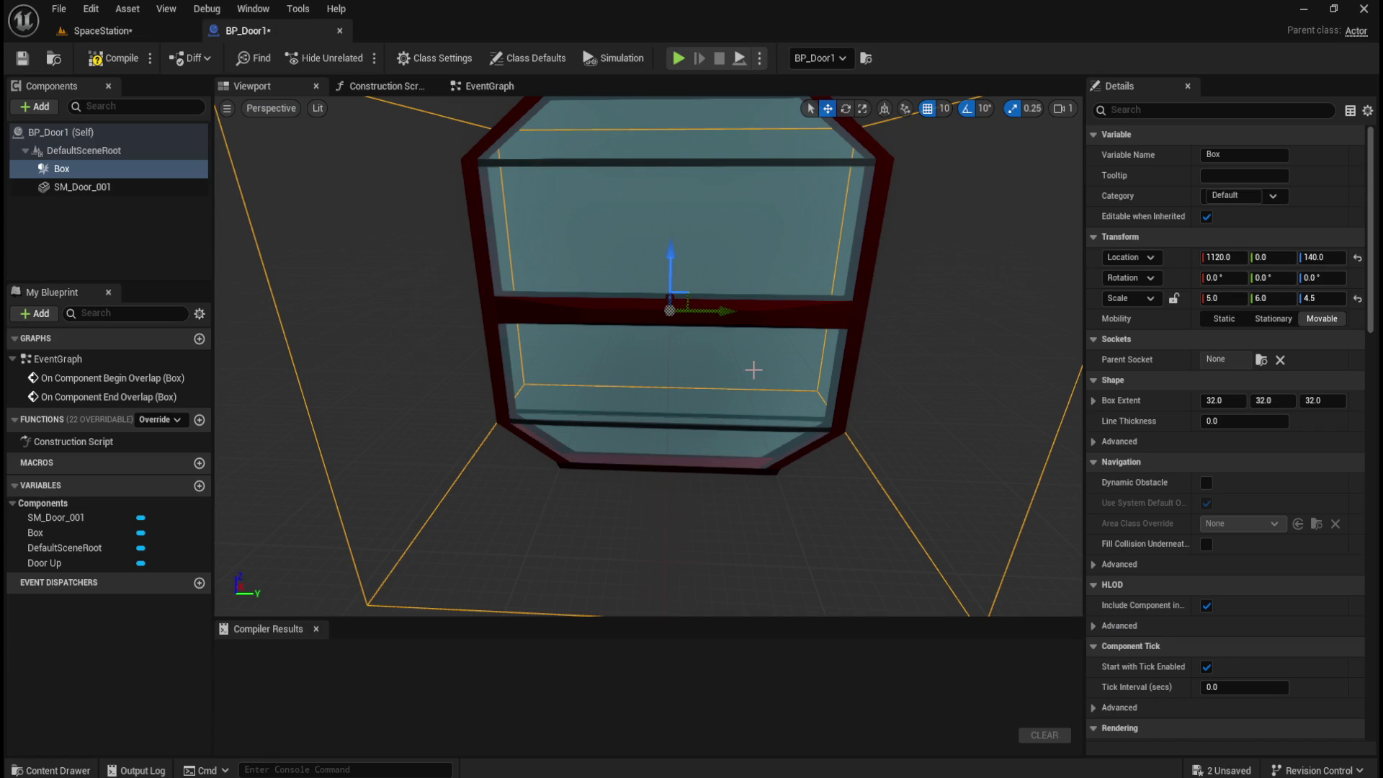
pyautogui.click(740, 387)
pyautogui.scroll(-5, 960, 407)
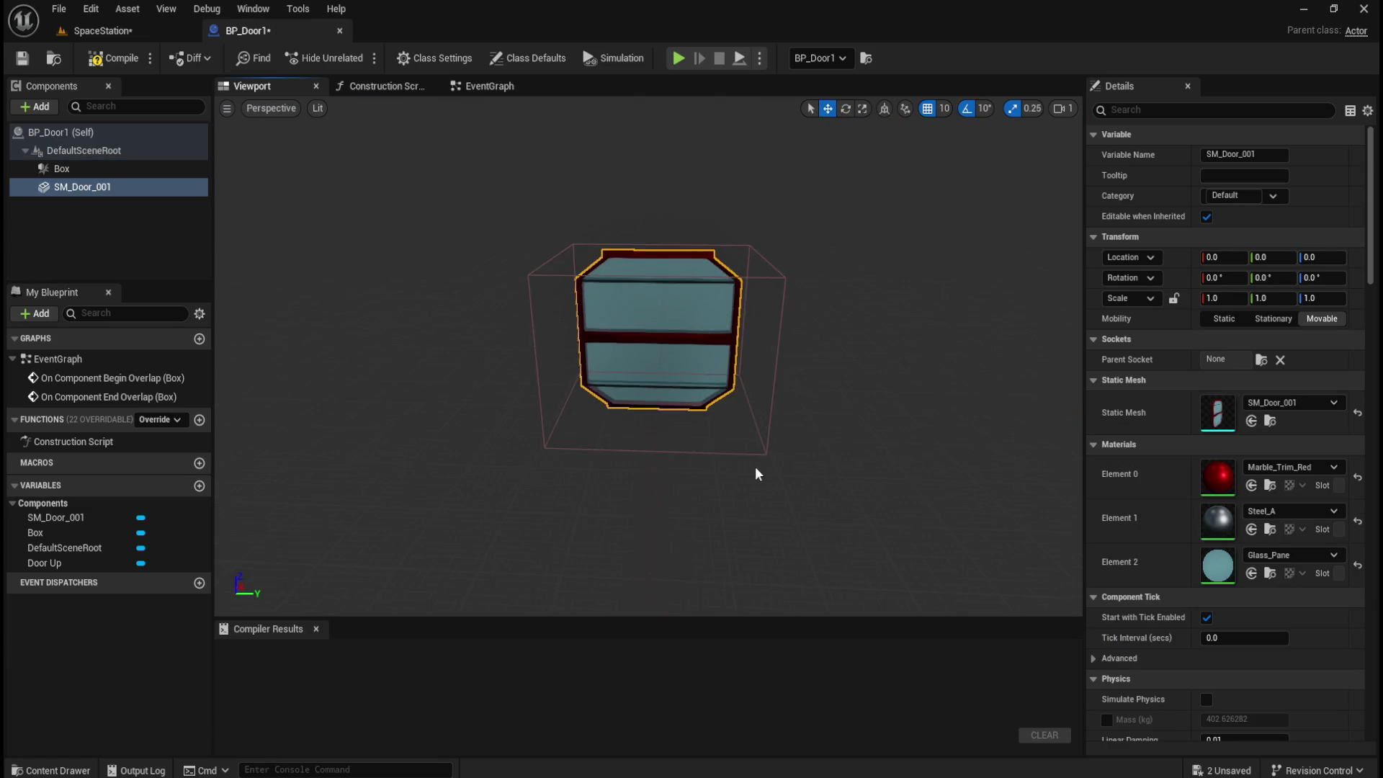
# - Shift BP_Door1's Box trigger to X 1110 around the door
pyautogui.moveTo(813, 312); pyautogui.dragTo(812, 312)
pyautogui.click(836, 298)
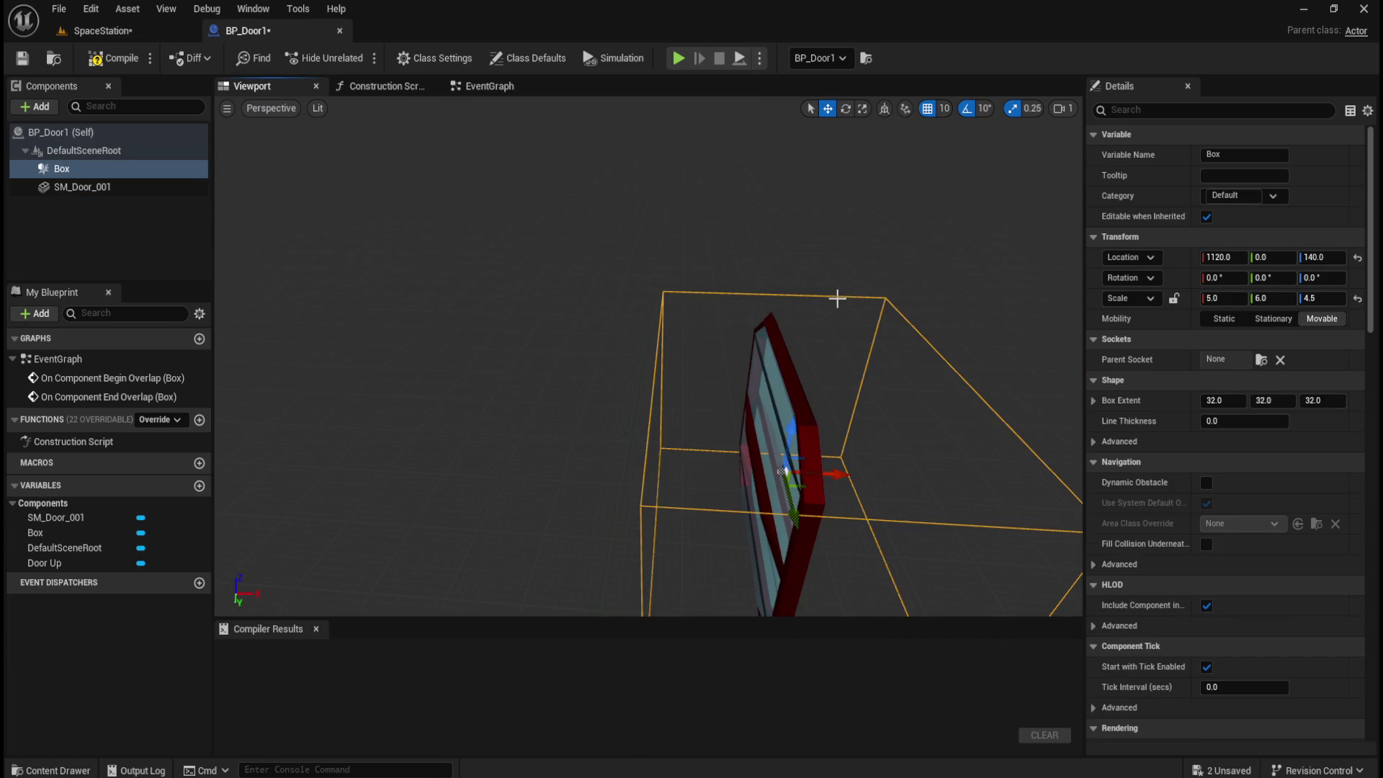
pyautogui.moveTo(838, 470); pyautogui.dragTo(831, 469)
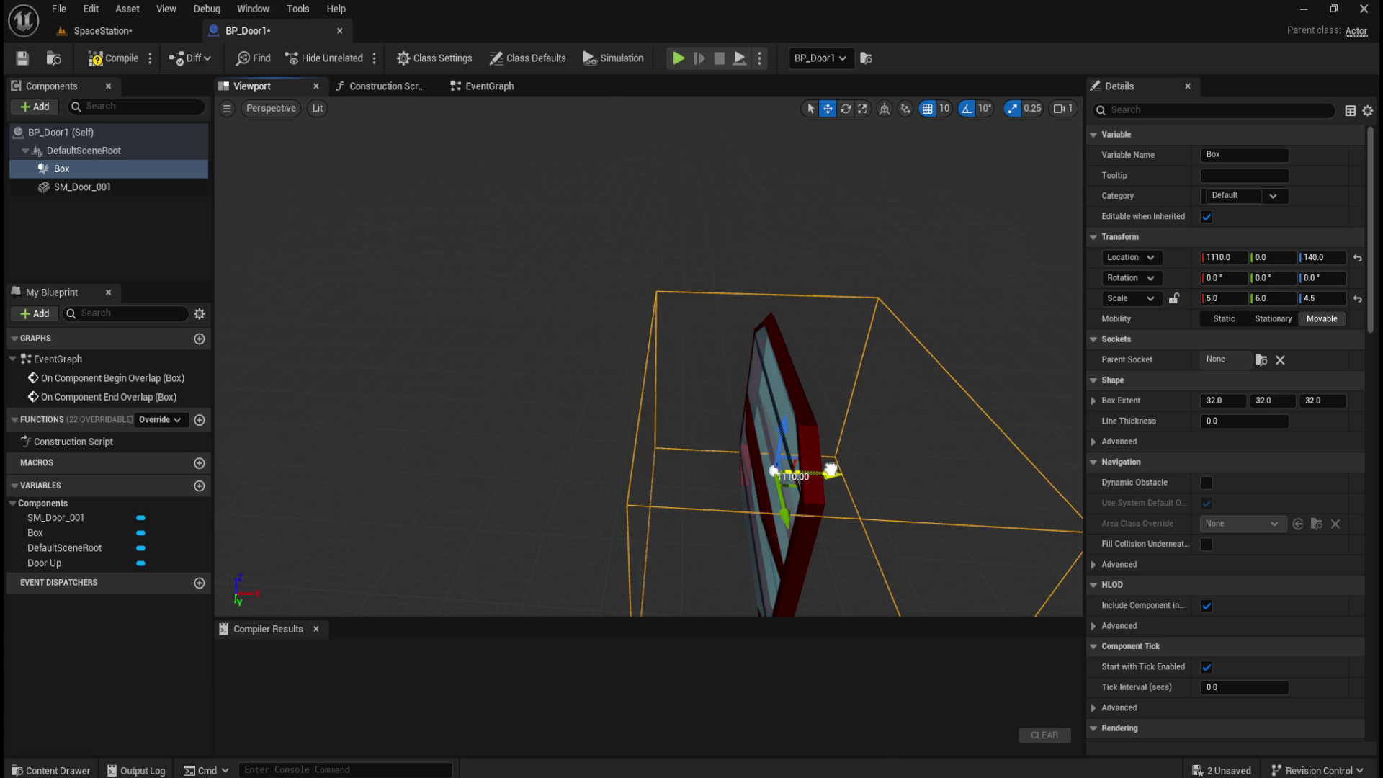
pyautogui.moveTo(641, 467); pyautogui.dragTo(642, 467)
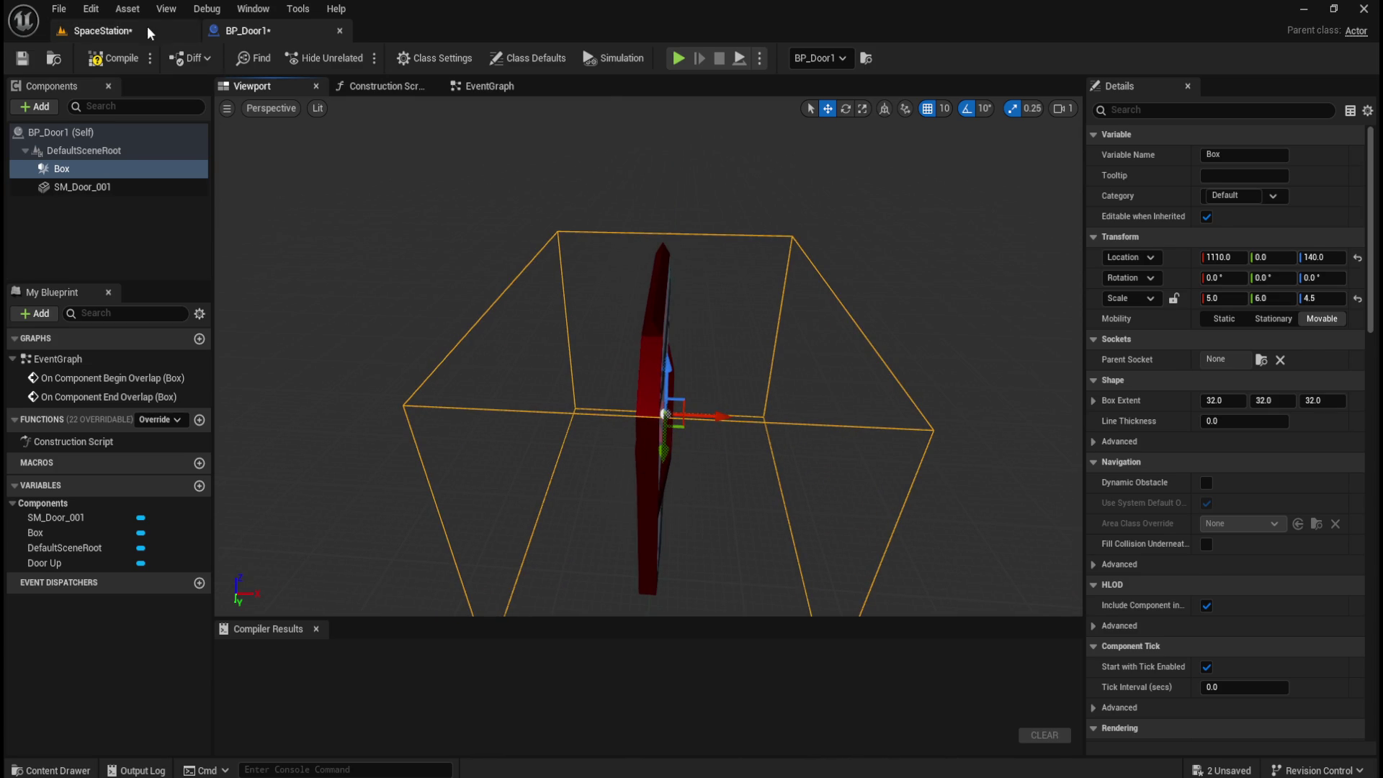
pyautogui.click(101, 30)
# - Recheck BP_Door1's placement in the SpaceStation level view
pyautogui.press('f')
pyautogui.moveTo(593, 455); pyautogui.dragTo(601, 457)
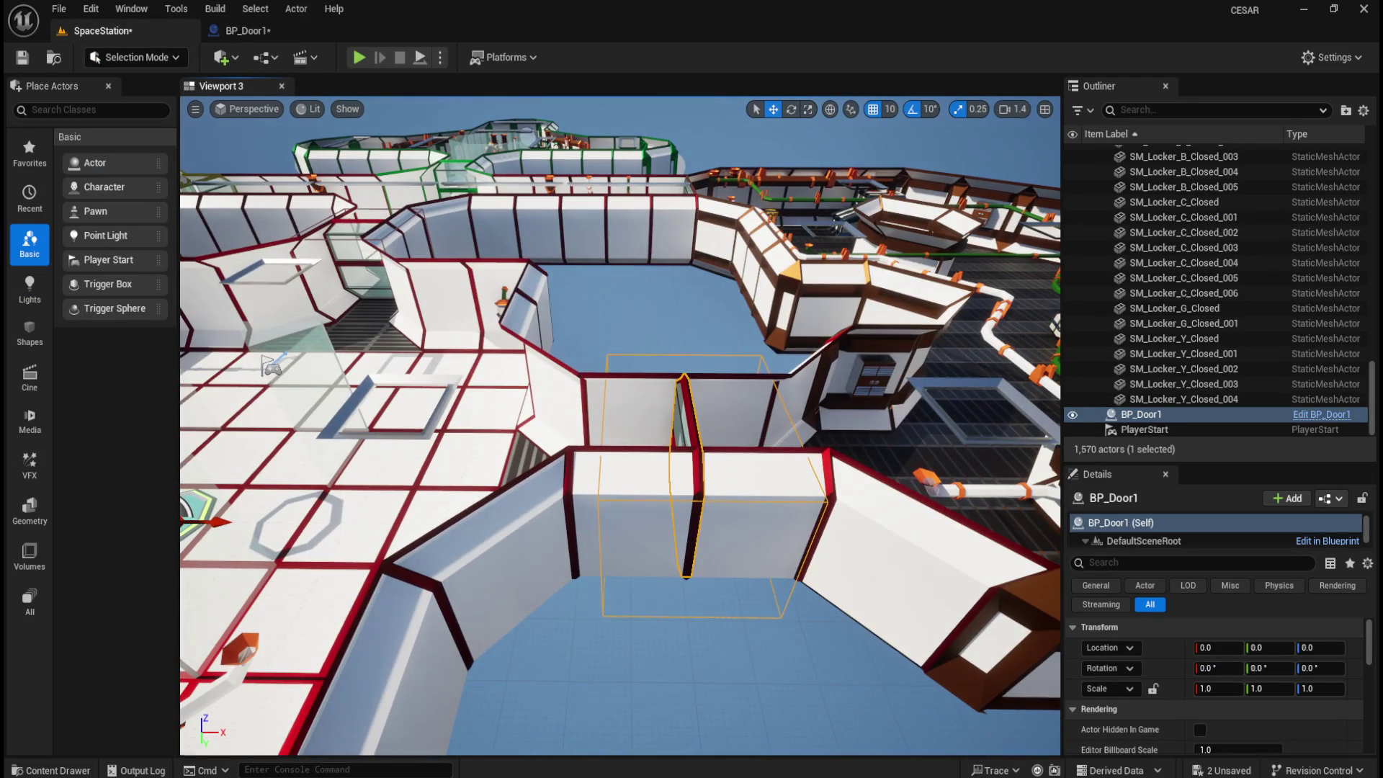
pyautogui.click(252, 31)
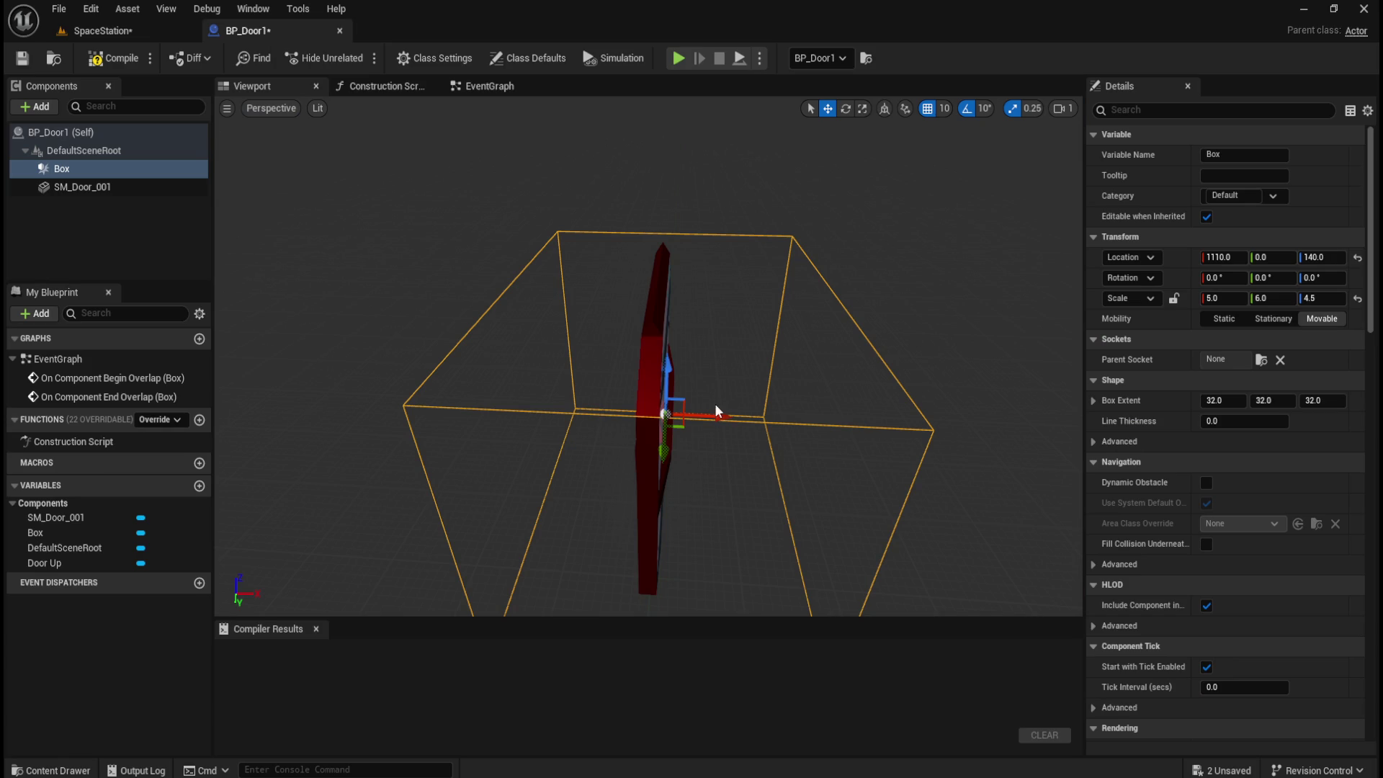
pyautogui.click(165, 28)
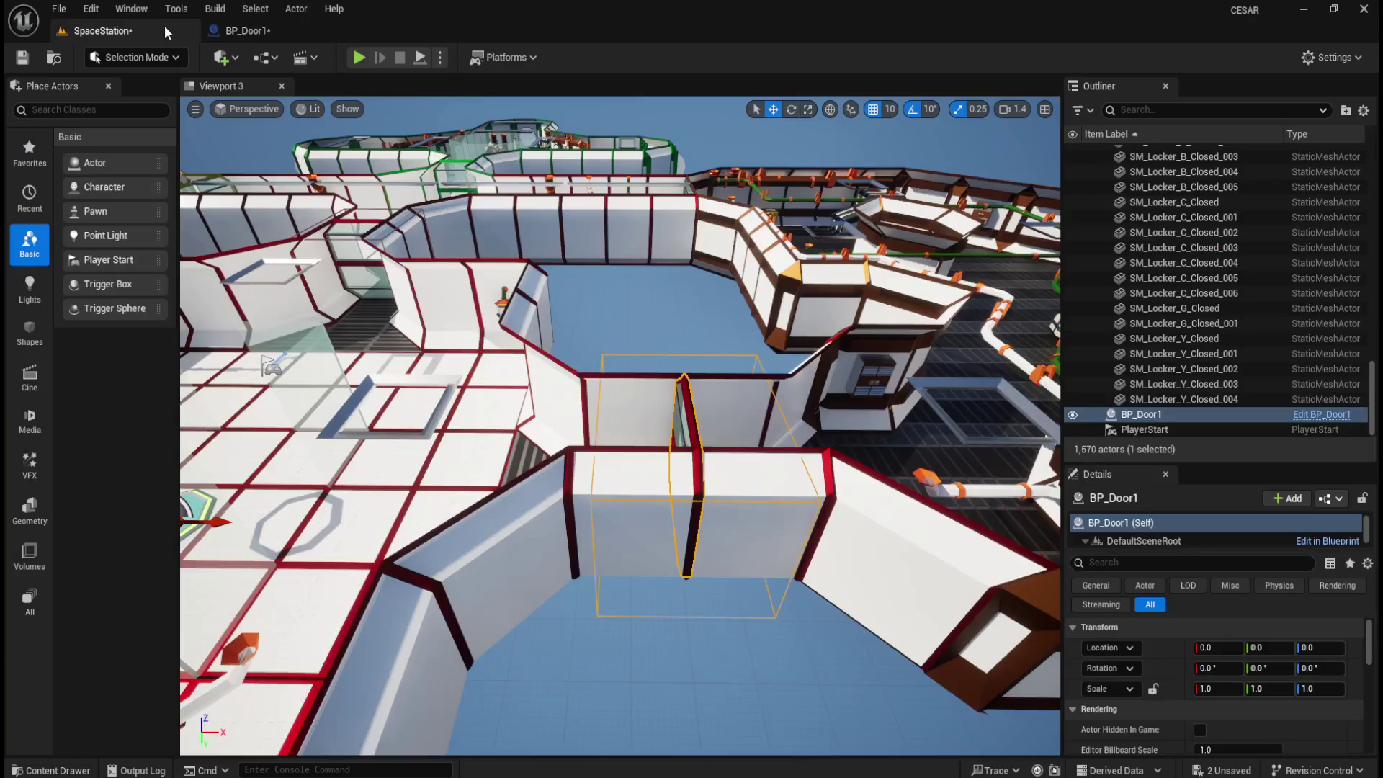
pyautogui.moveTo(684, 377)
pyautogui.mouseDown()
pyautogui.moveTo(676, 395)
pyautogui.moveTo(818, 457)
pyautogui.moveTo(764, 431)
pyautogui.mouseUp()
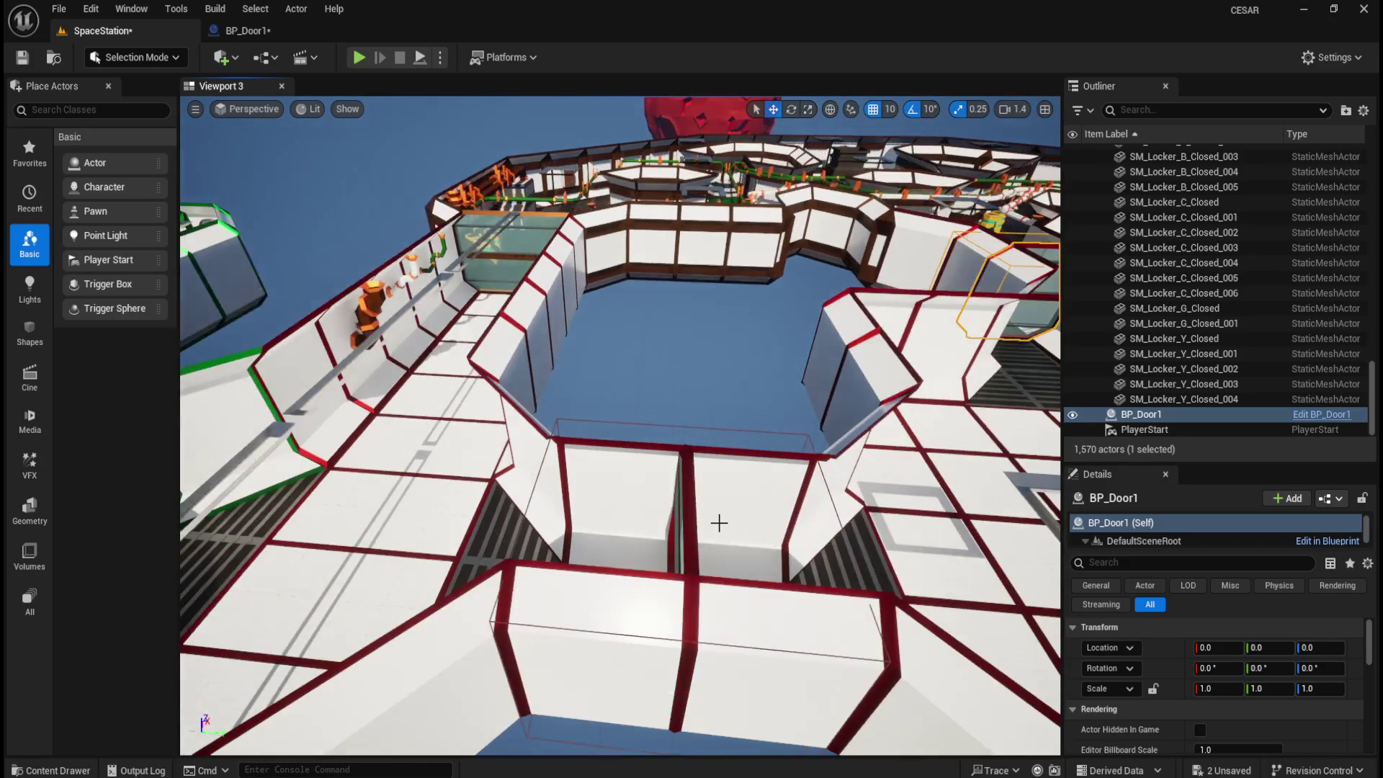
pyautogui.scroll(-2, 718, 523)
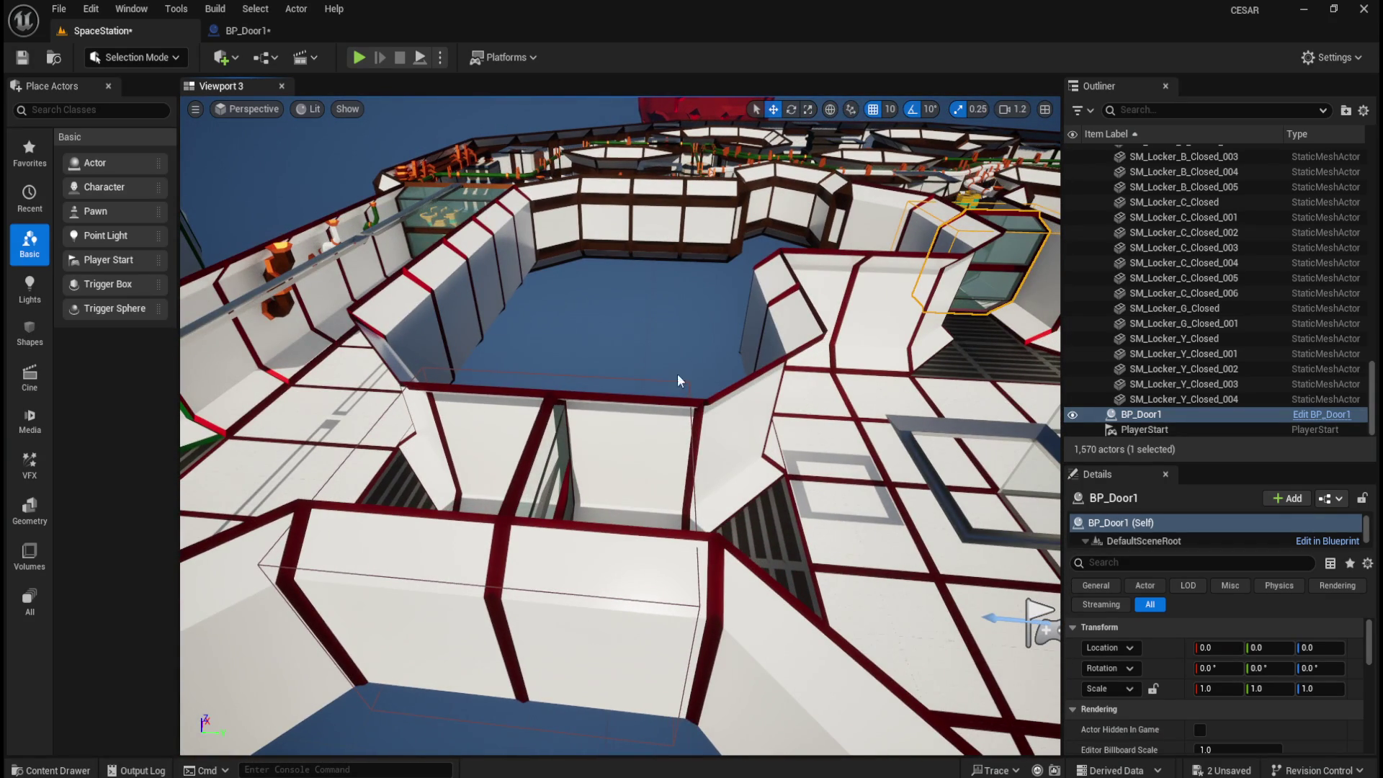
pyautogui.click(693, 487)
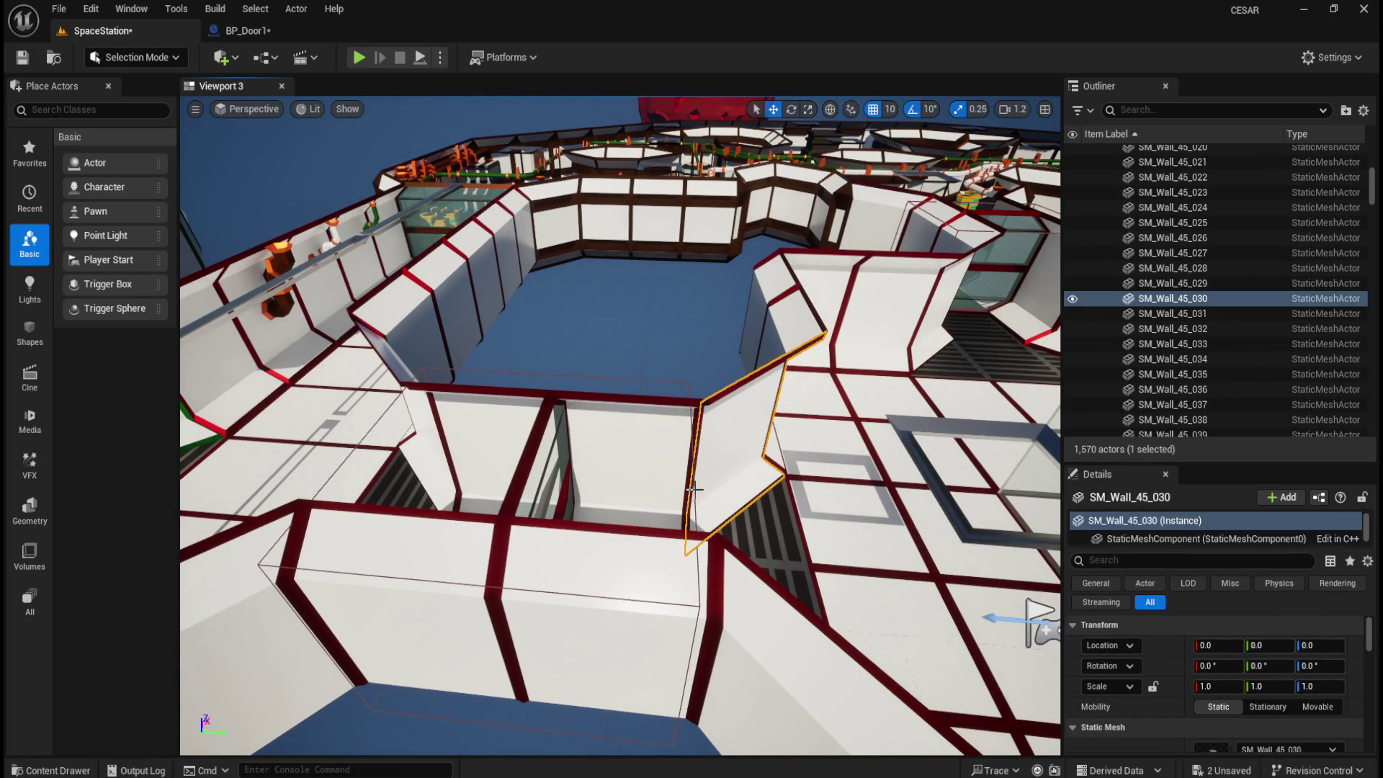
# - Move BP_Door's Box trigger to Y -1100
pyautogui.click(661, 381)
pyautogui.click(1327, 216)
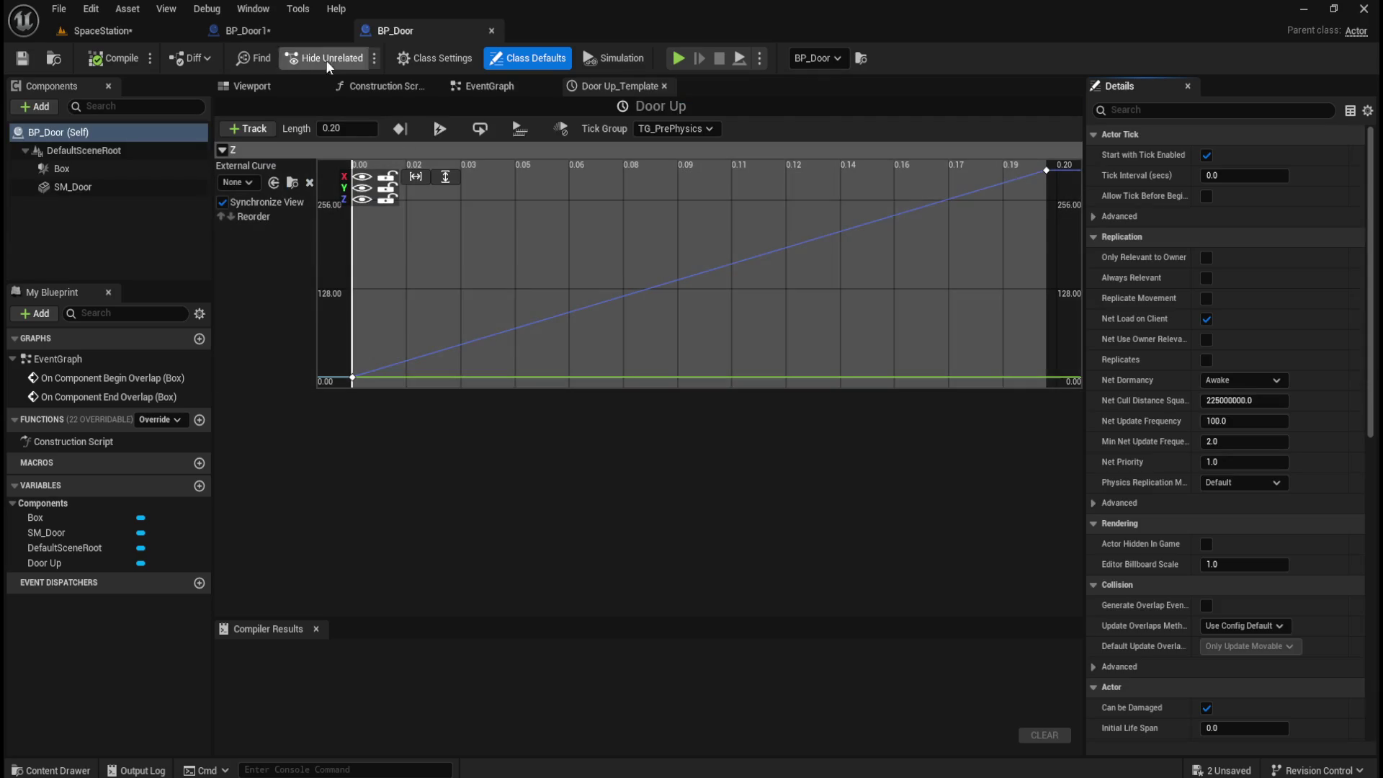
pyautogui.click(271, 91)
pyautogui.press('f')
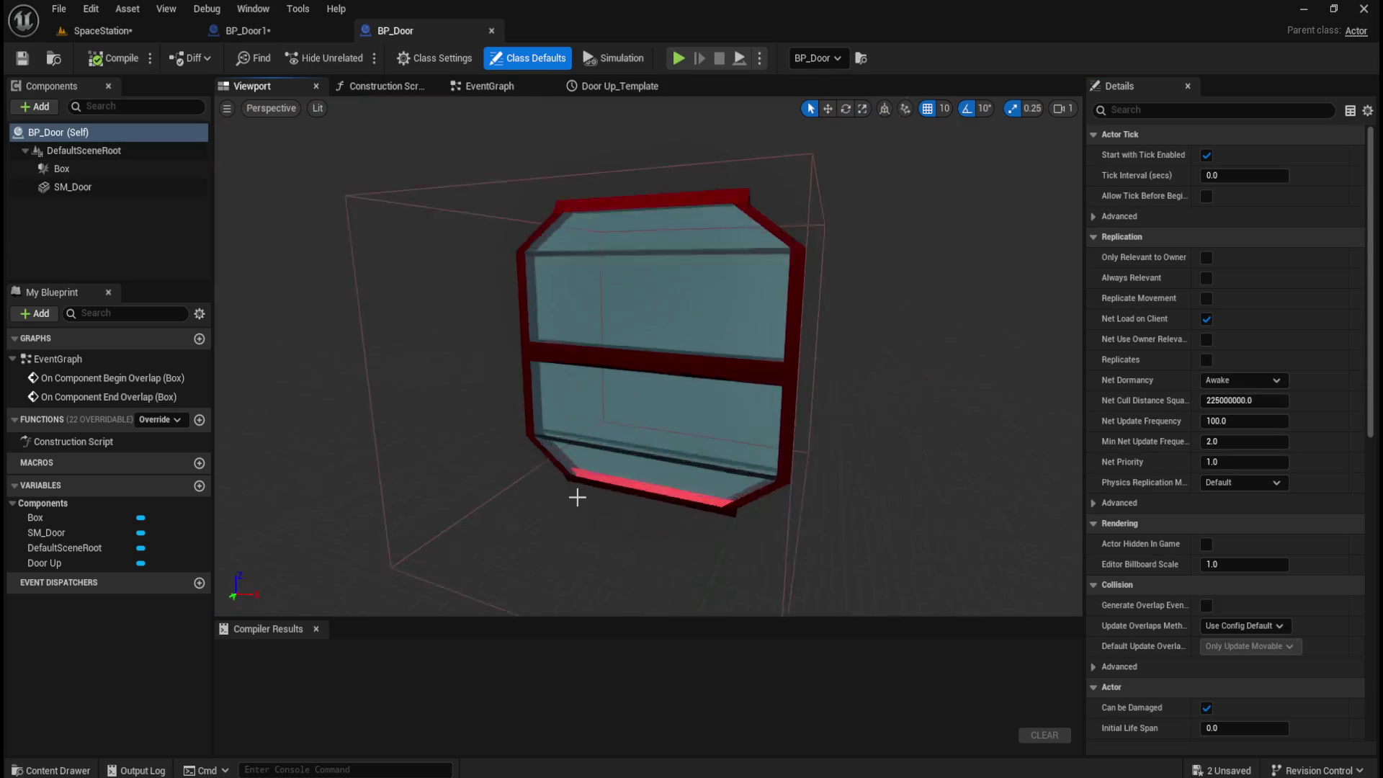
pyautogui.moveTo(775, 409)
pyautogui.mouseDown()
pyautogui.moveTo(791, 404)
pyautogui.moveTo(749, 407)
pyautogui.moveTo(778, 413)
pyautogui.mouseUp()
pyautogui.click(706, 344)
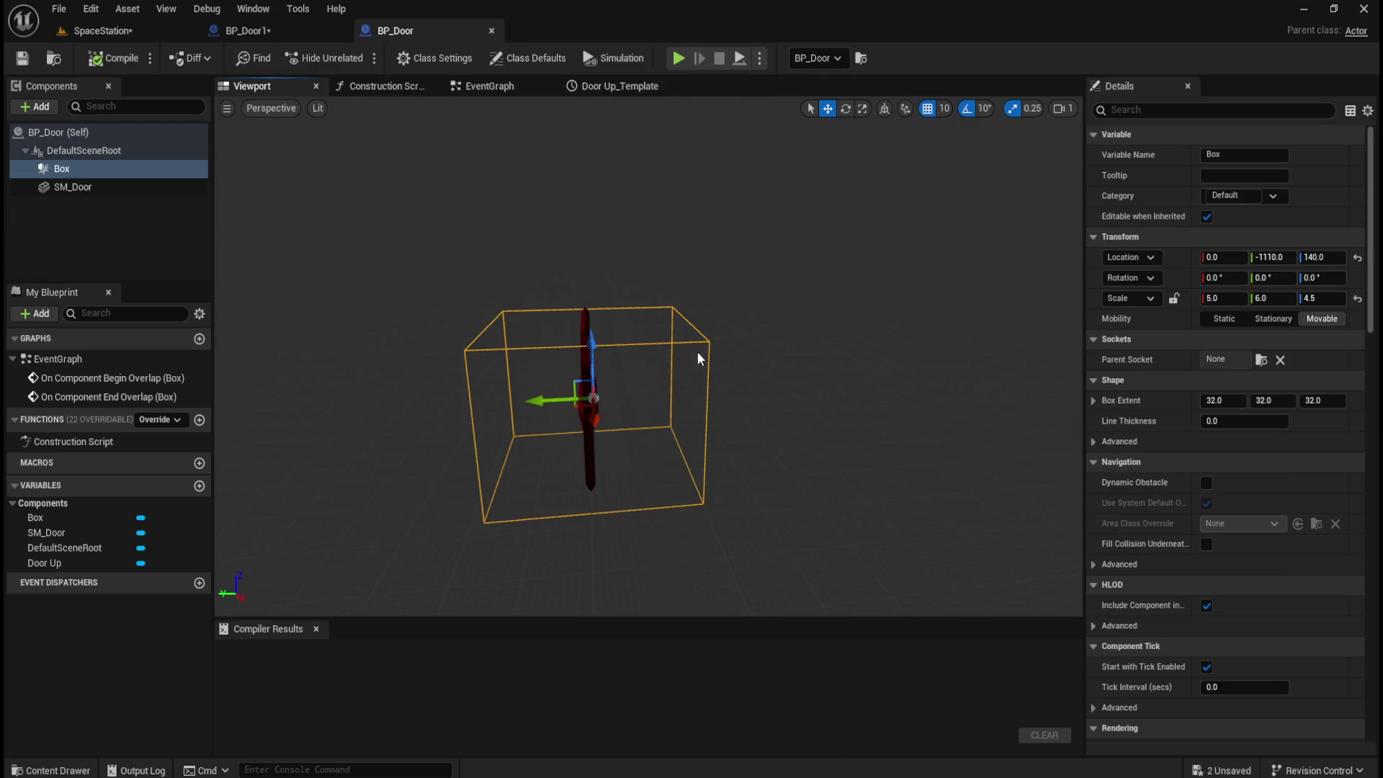
pyautogui.moveTo(536, 399); pyautogui.dragTo(532, 398)
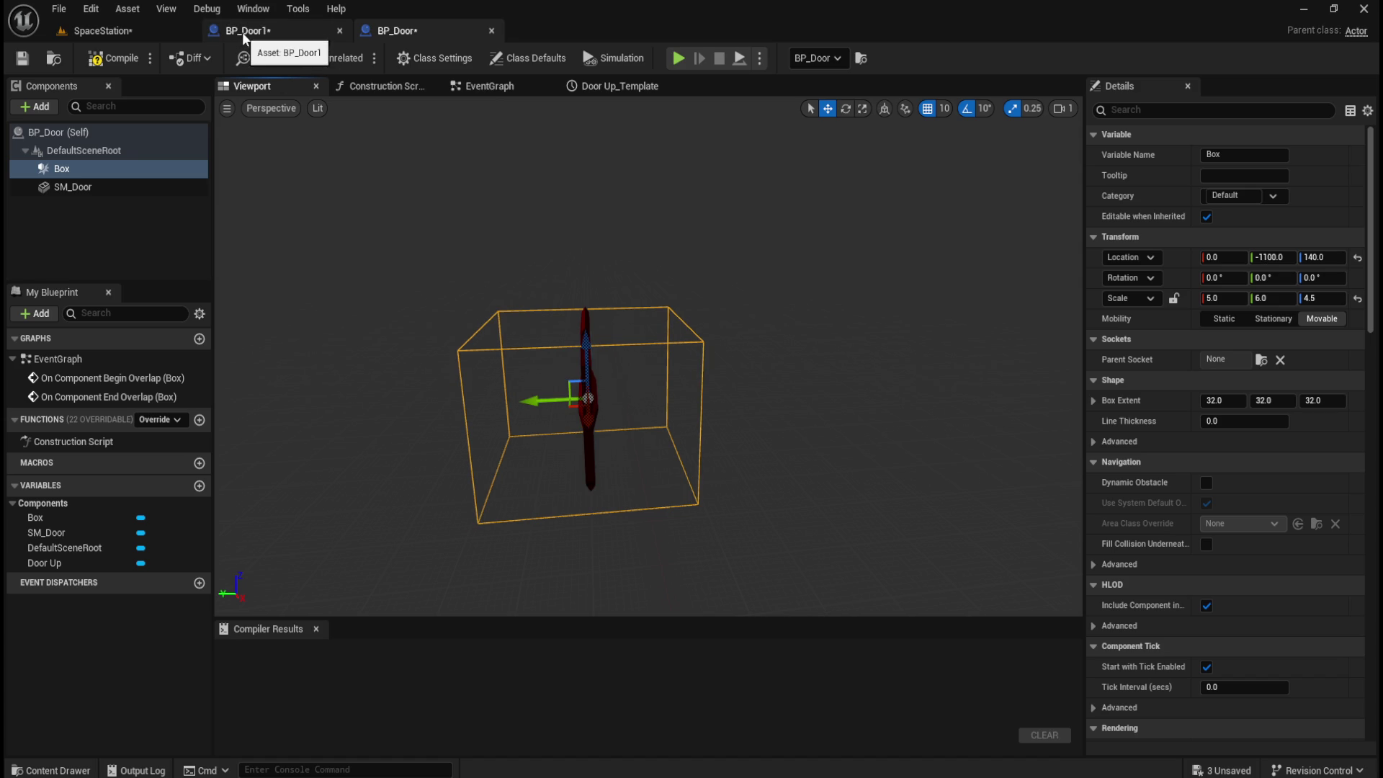
# - Check the Box and door mesh components in BP_Door1 and BP_Door, then return to the level
pyautogui.click(265, 36)
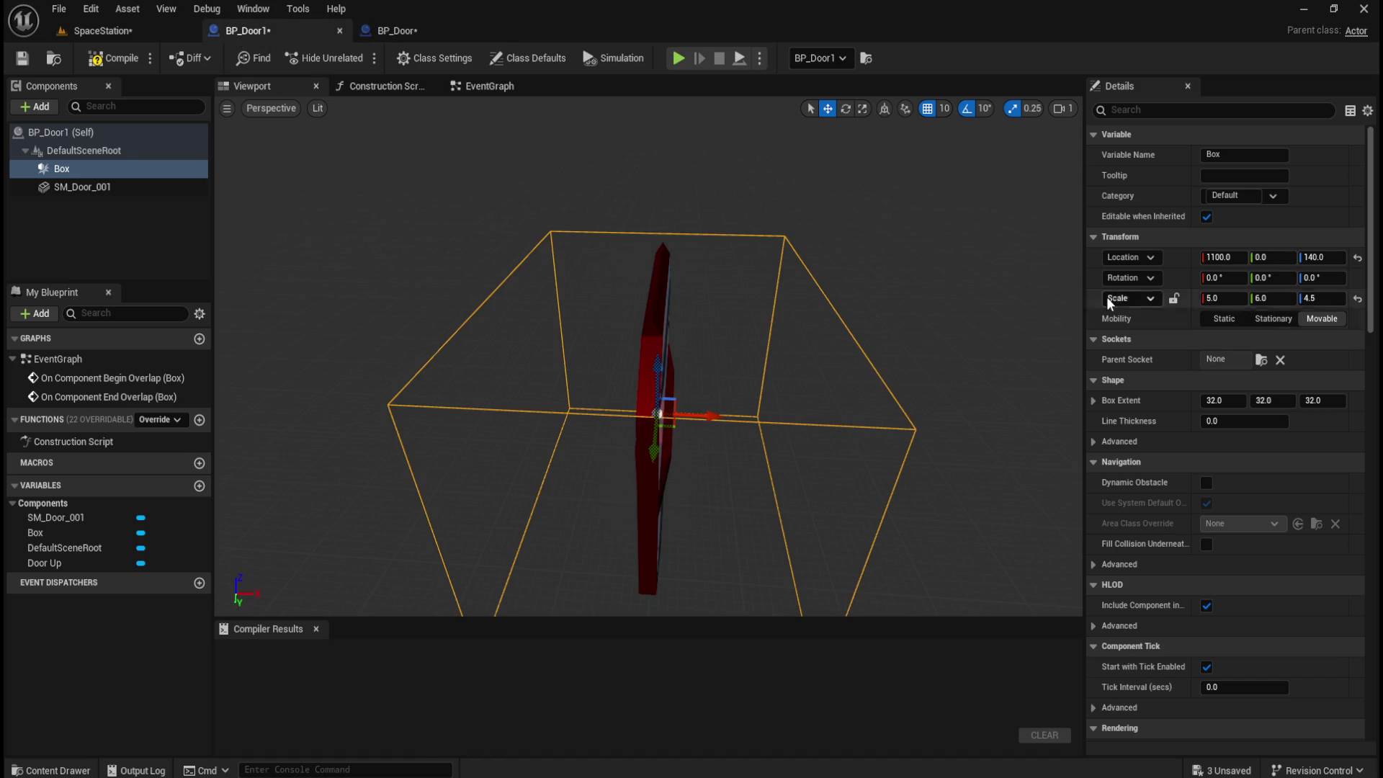
pyautogui.click(114, 186)
pyautogui.click(115, 170)
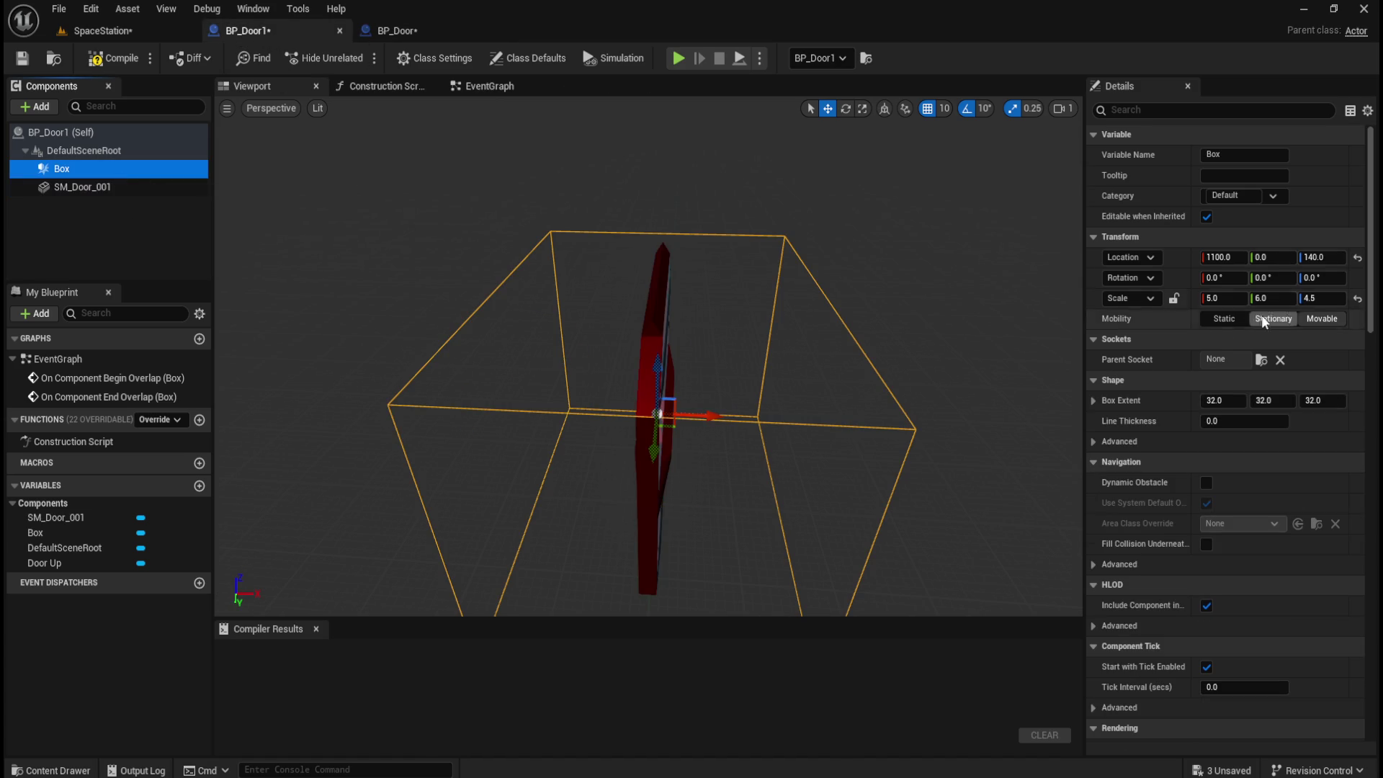
pyautogui.click(397, 31)
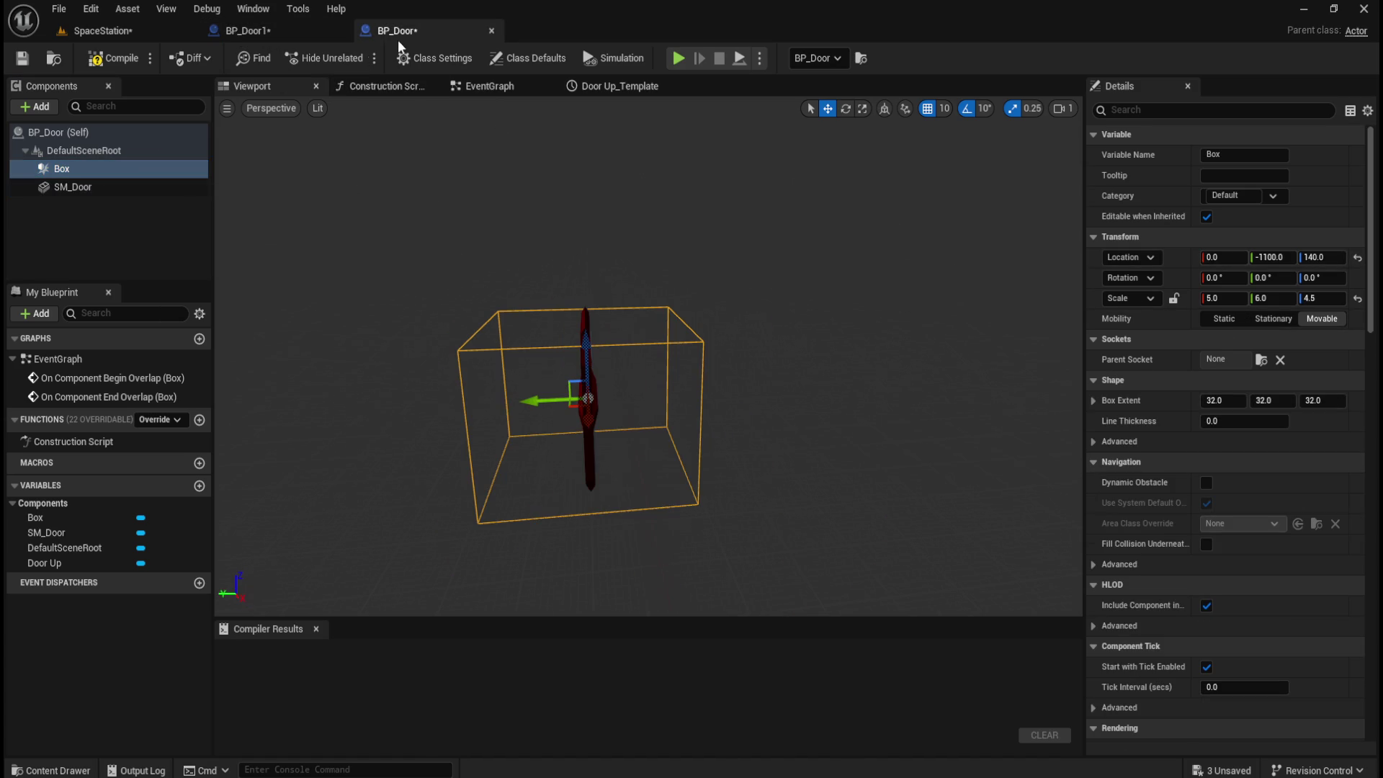
pyautogui.click(57, 170)
pyautogui.click(65, 186)
pyautogui.click(61, 168)
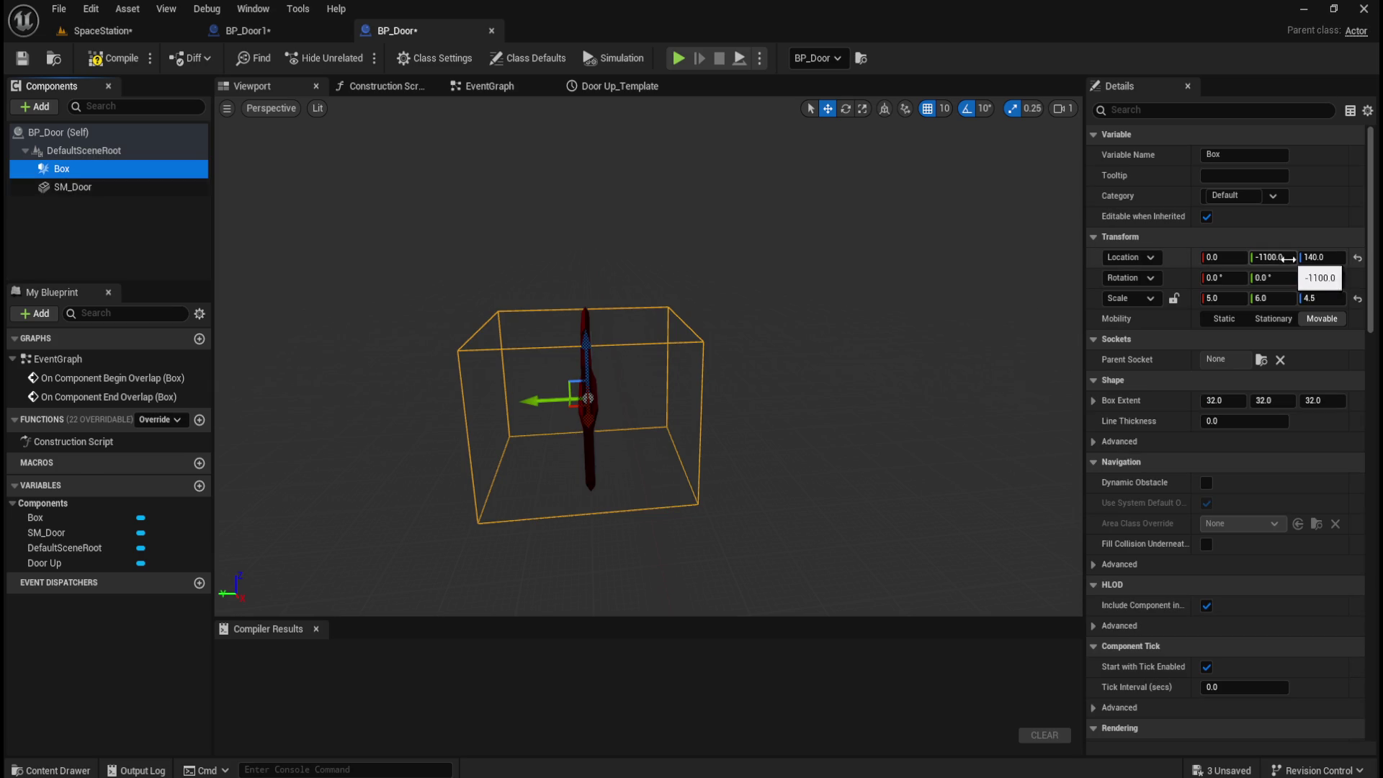
pyautogui.click(103, 31)
pyautogui.moveTo(620, 433)
pyautogui.mouseDown()
pyautogui.moveTo(628, 393)
pyautogui.moveTo(595, 394)
pyautogui.moveTo(628, 393)
pyautogui.moveTo(609, 399)
pyautogui.moveTo(610, 420)
pyautogui.moveTo(639, 386)
pyautogui.moveTo(654, 401)
pyautogui.moveTo(511, 351)
pyautogui.mouseUp()
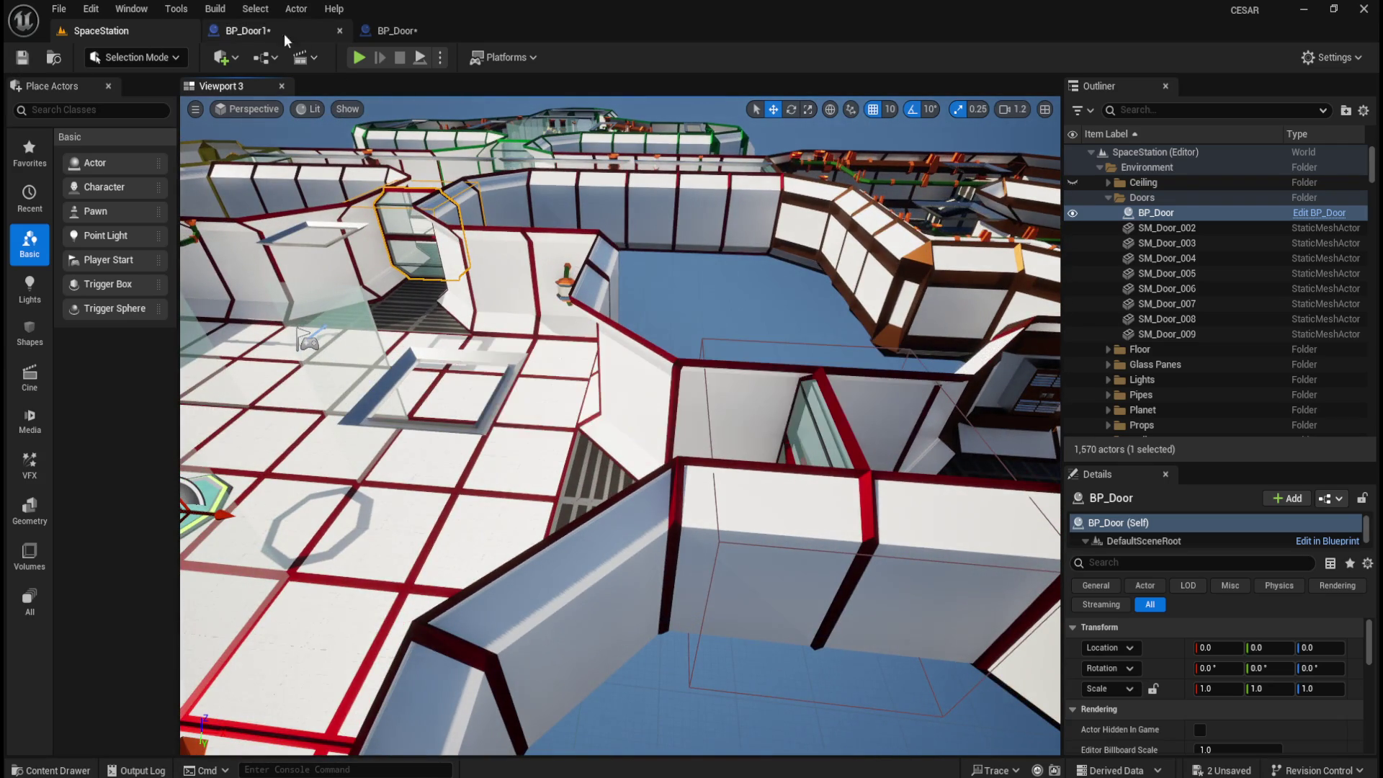
# - Compile BP_Door1 and BP_Door, and save BP_Door
pyautogui.click(273, 32)
pyautogui.click(108, 58)
pyautogui.click(416, 33)
pyautogui.click(114, 58)
pyautogui.click(22, 58)
# - Play-test the level, walking through the corridors to the darker room, then stop
pyautogui.click(101, 30)
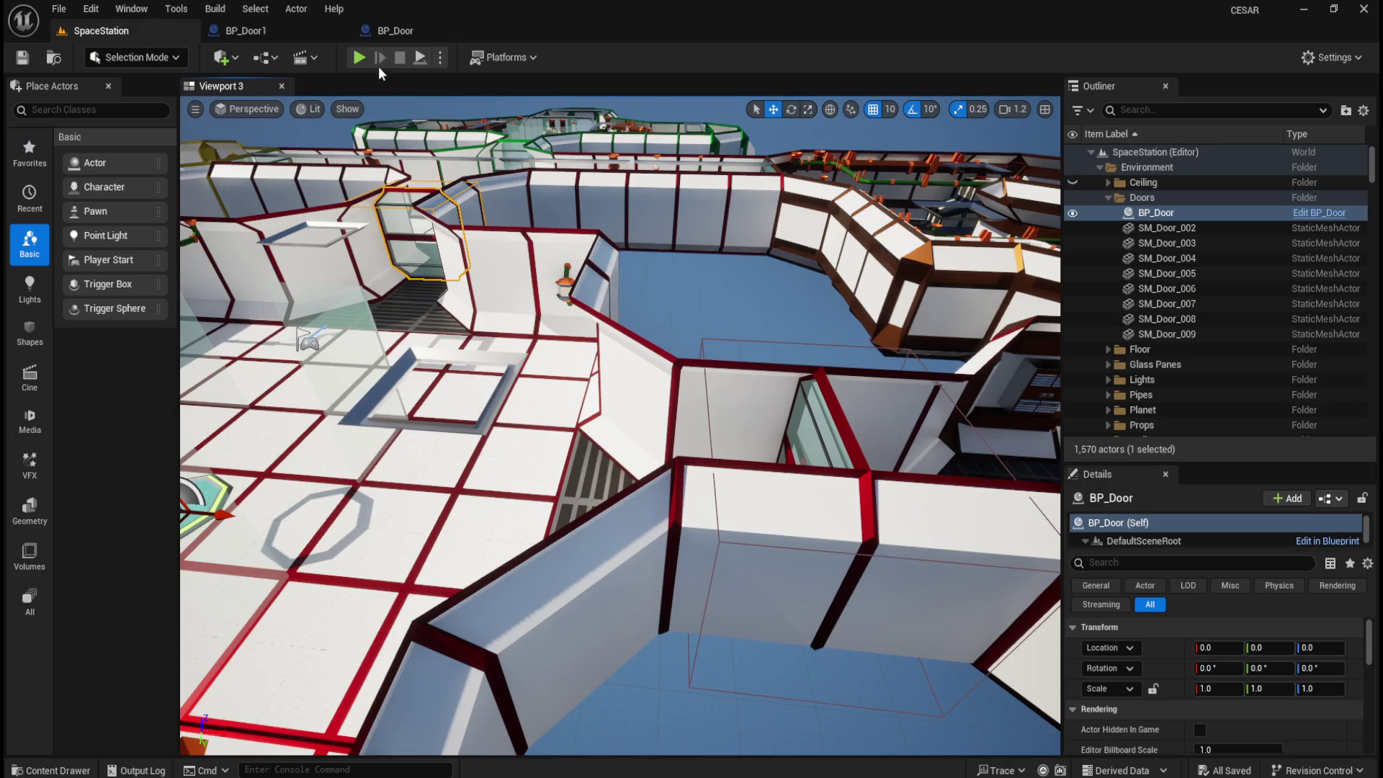
pyautogui.click(358, 58)
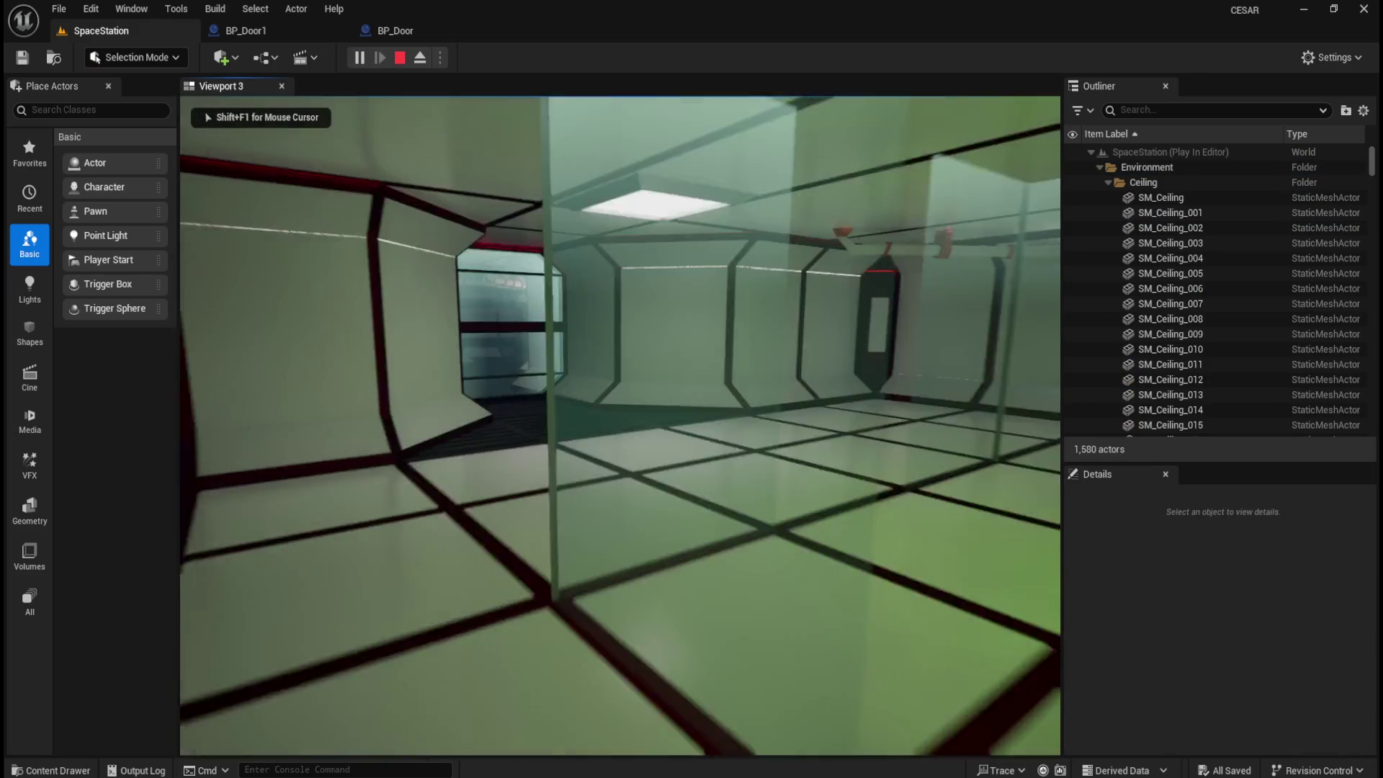
pyautogui.press('w')
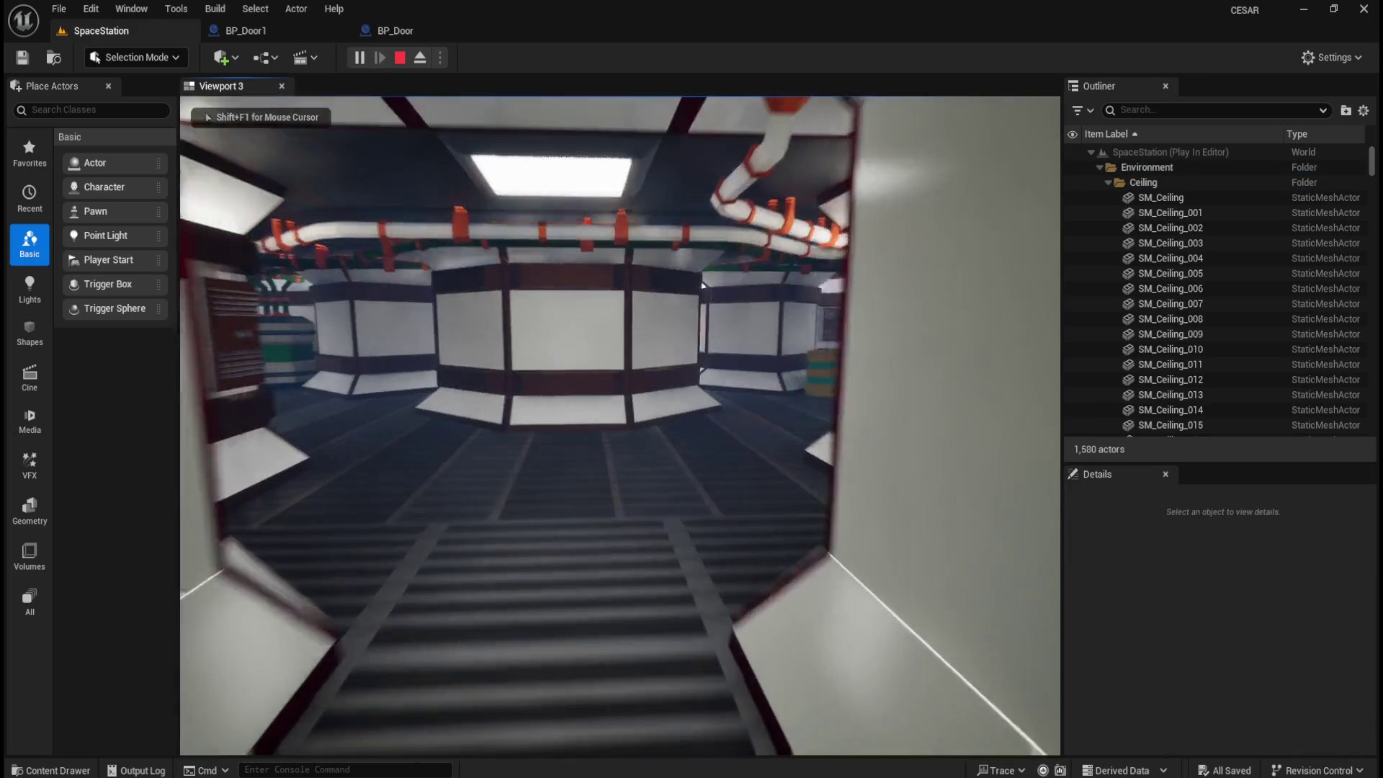
pyautogui.press('w')
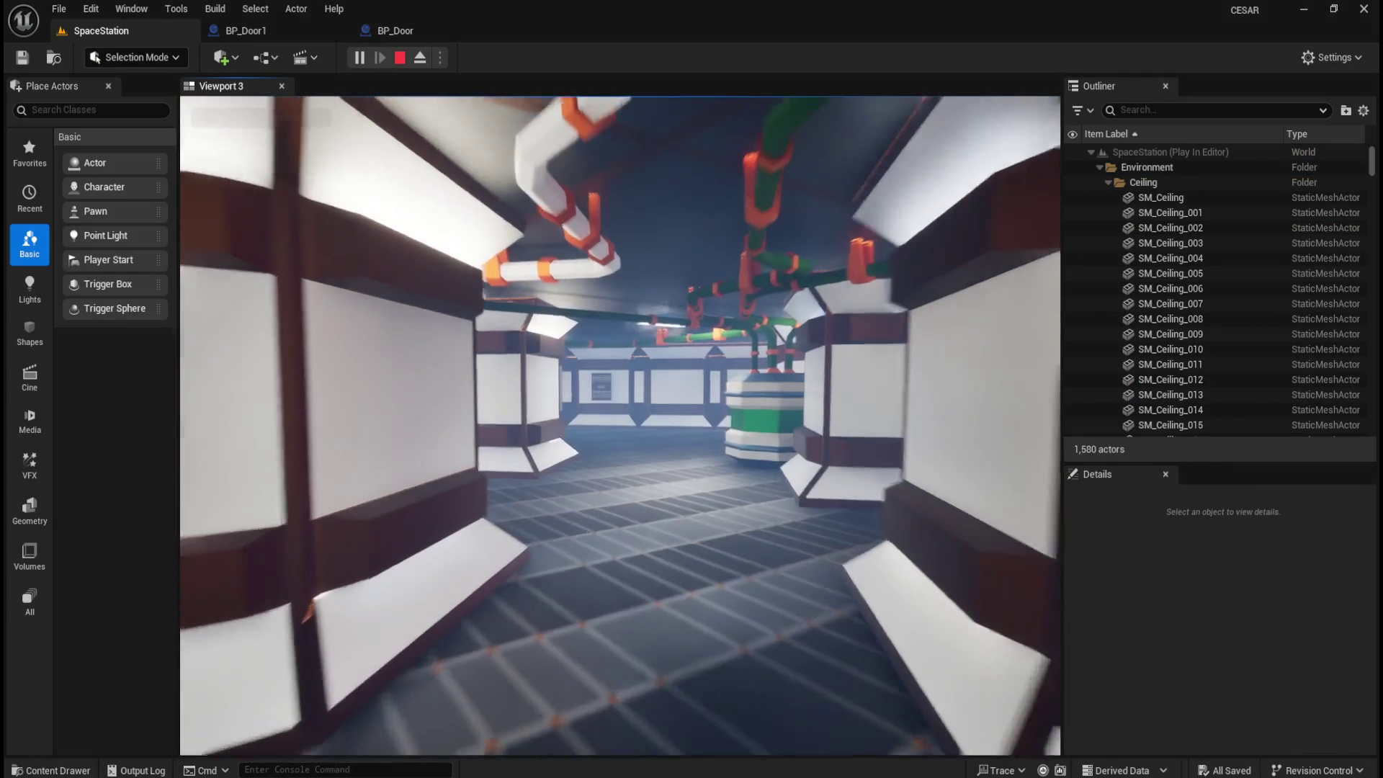
pyautogui.press('w')
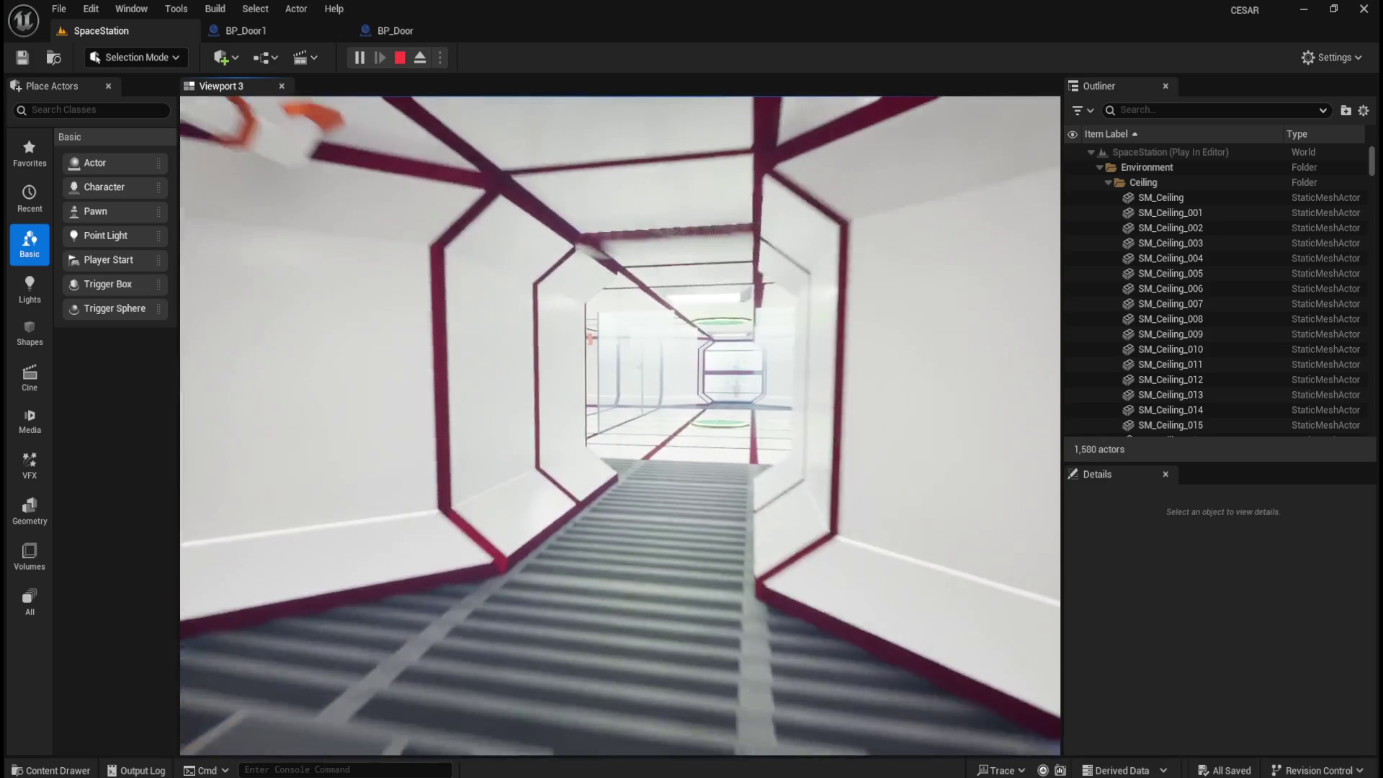
pyautogui.press('w')
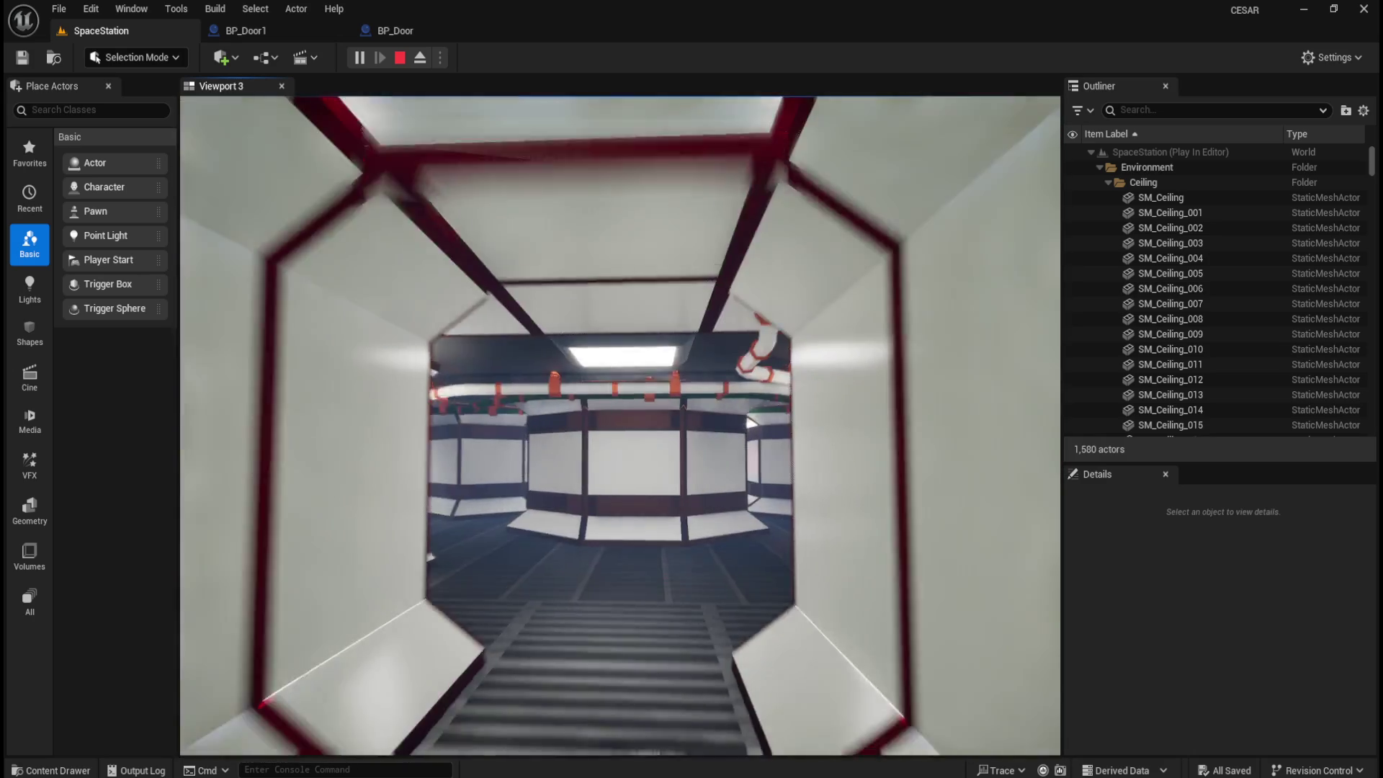
pyautogui.press('w')
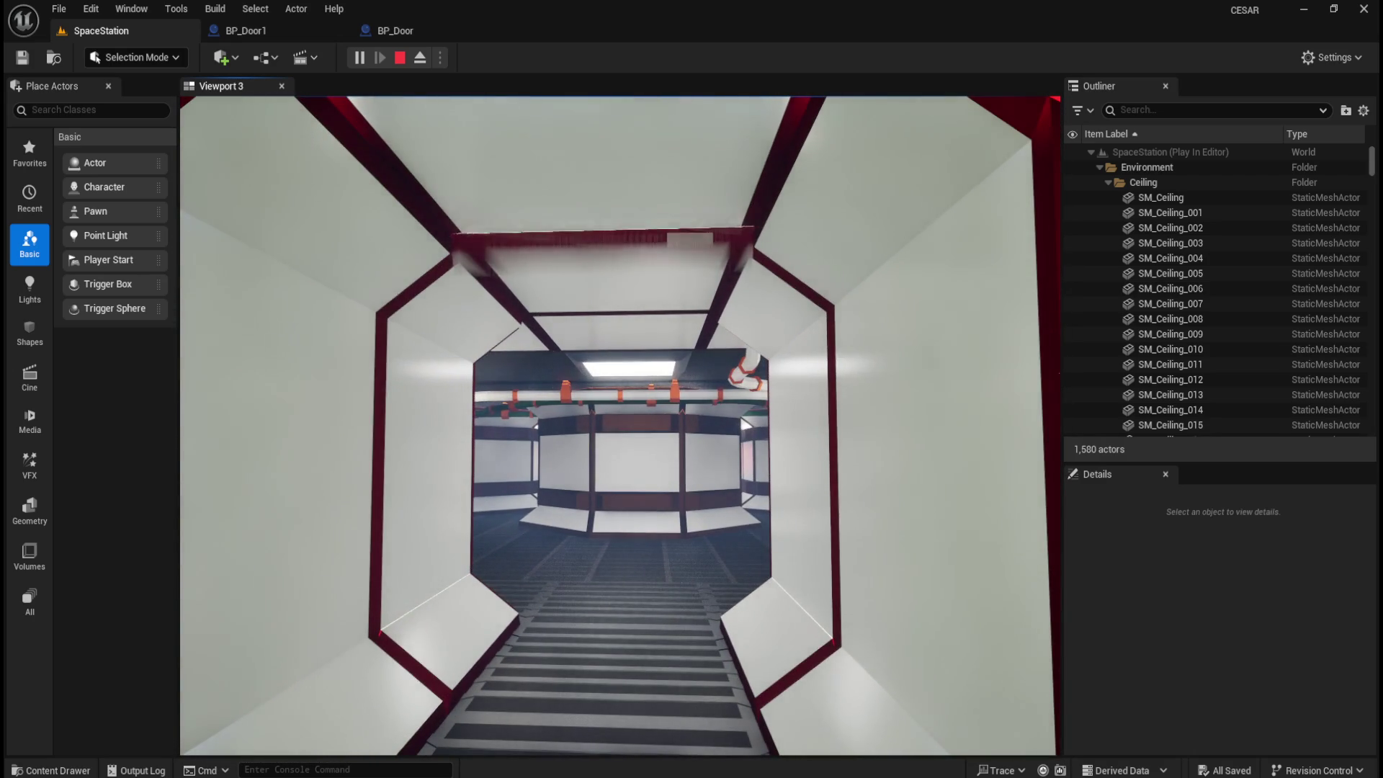
pyautogui.press('Escape')
pyautogui.click(269, 29)
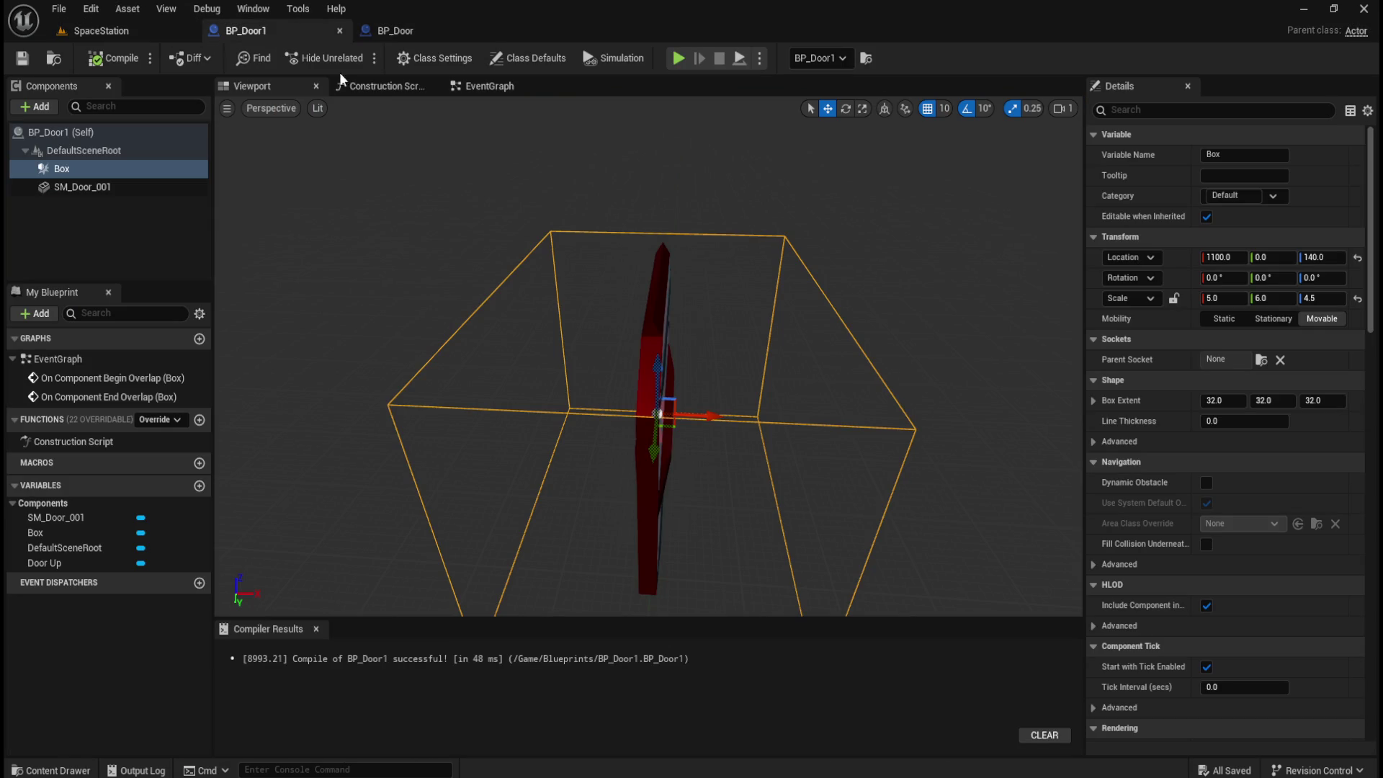
# - Set BP_Door1's SM_Door_001 collision preset to NoCollision, then compile and save
pyautogui.moveTo(411, 41)
pyautogui.mouseDown()
pyautogui.moveTo(422, 33)
pyautogui.moveTo(309, 31)
pyautogui.mouseUp()
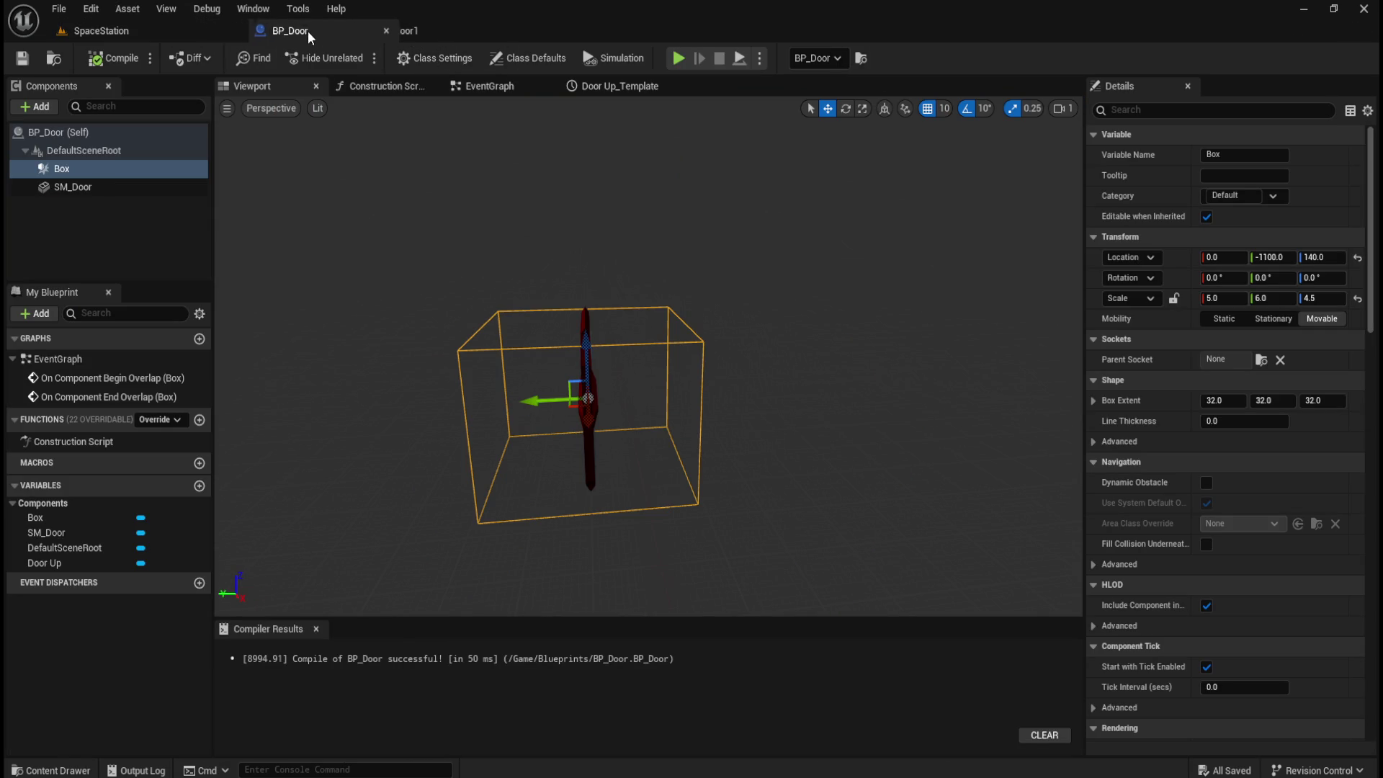
pyautogui.click(399, 30)
pyautogui.click(81, 187)
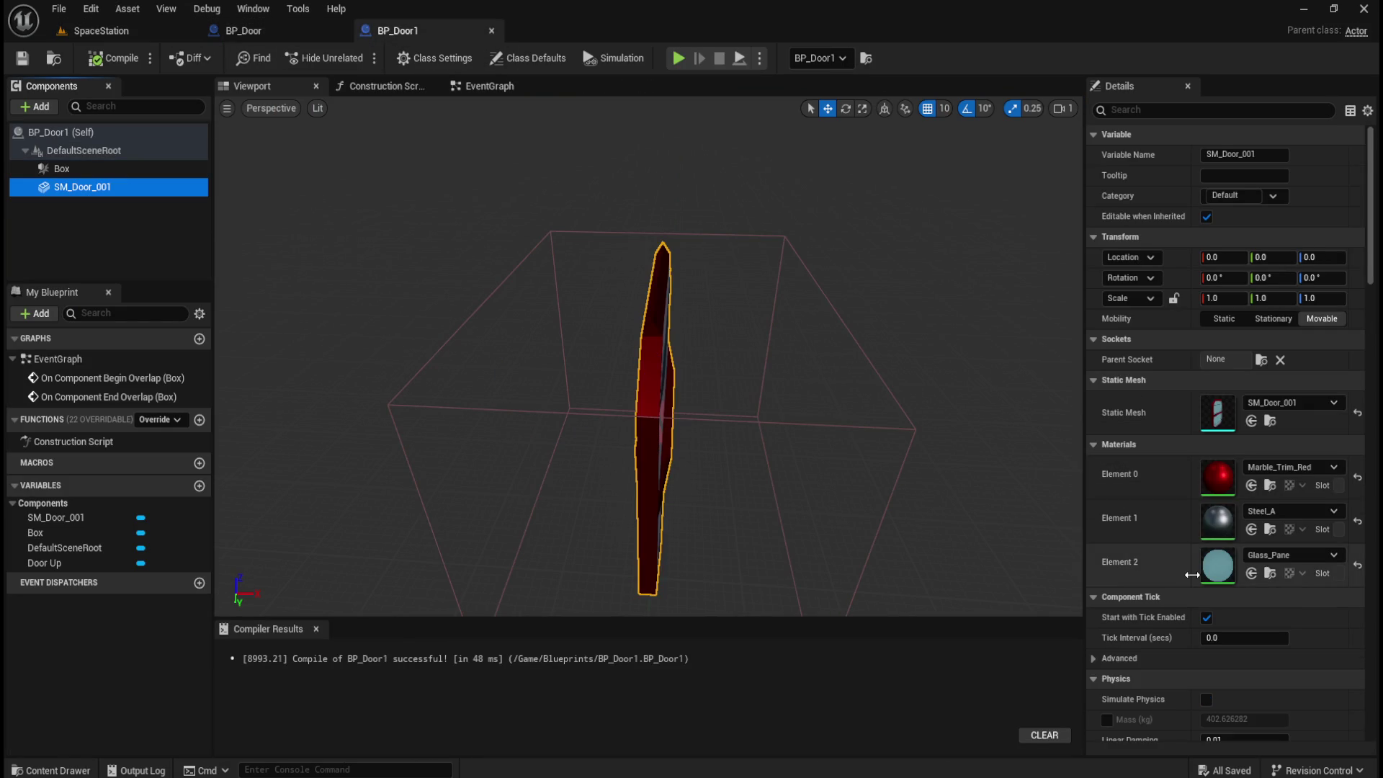
pyautogui.scroll(-3, 1185, 592)
pyautogui.scroll(-3, 1183, 586)
pyautogui.scroll(-8, 1178, 621)
pyautogui.scroll(-2, 1170, 569)
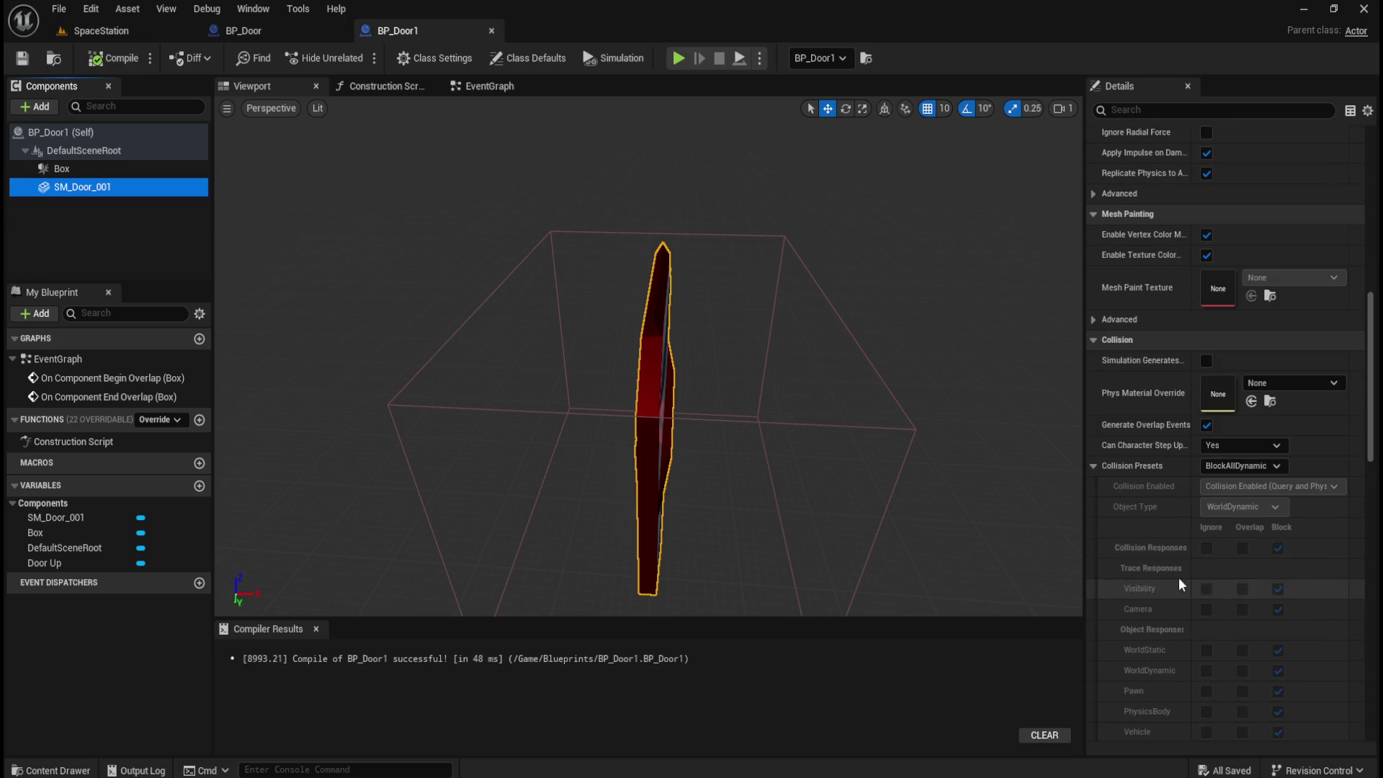
pyautogui.click(1266, 467)
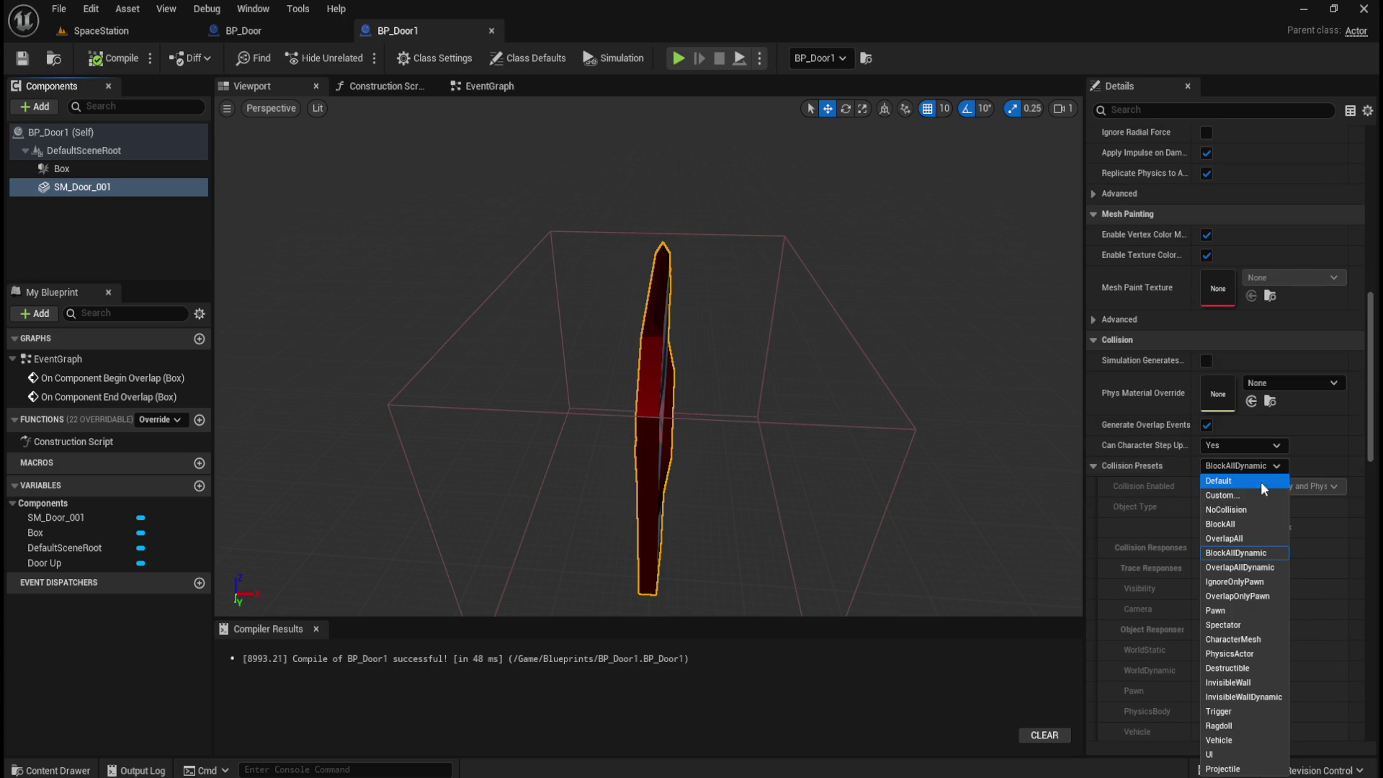
pyautogui.click(1244, 511)
pyautogui.click(116, 59)
pyautogui.click(23, 61)
pyautogui.click(118, 37)
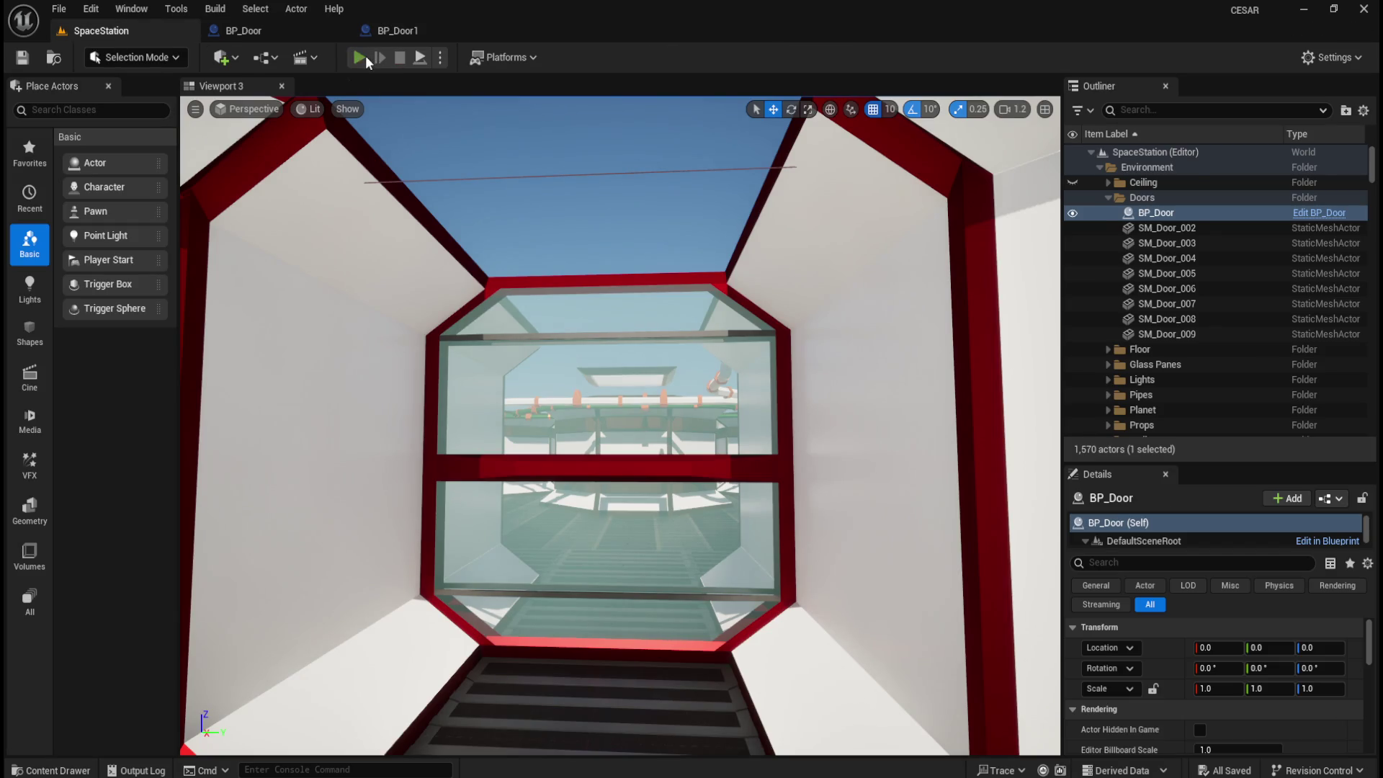
# - Play the level and walk through the sliding glass door both ways, then stop the session
pyautogui.click(359, 56)
pyautogui.press('w')
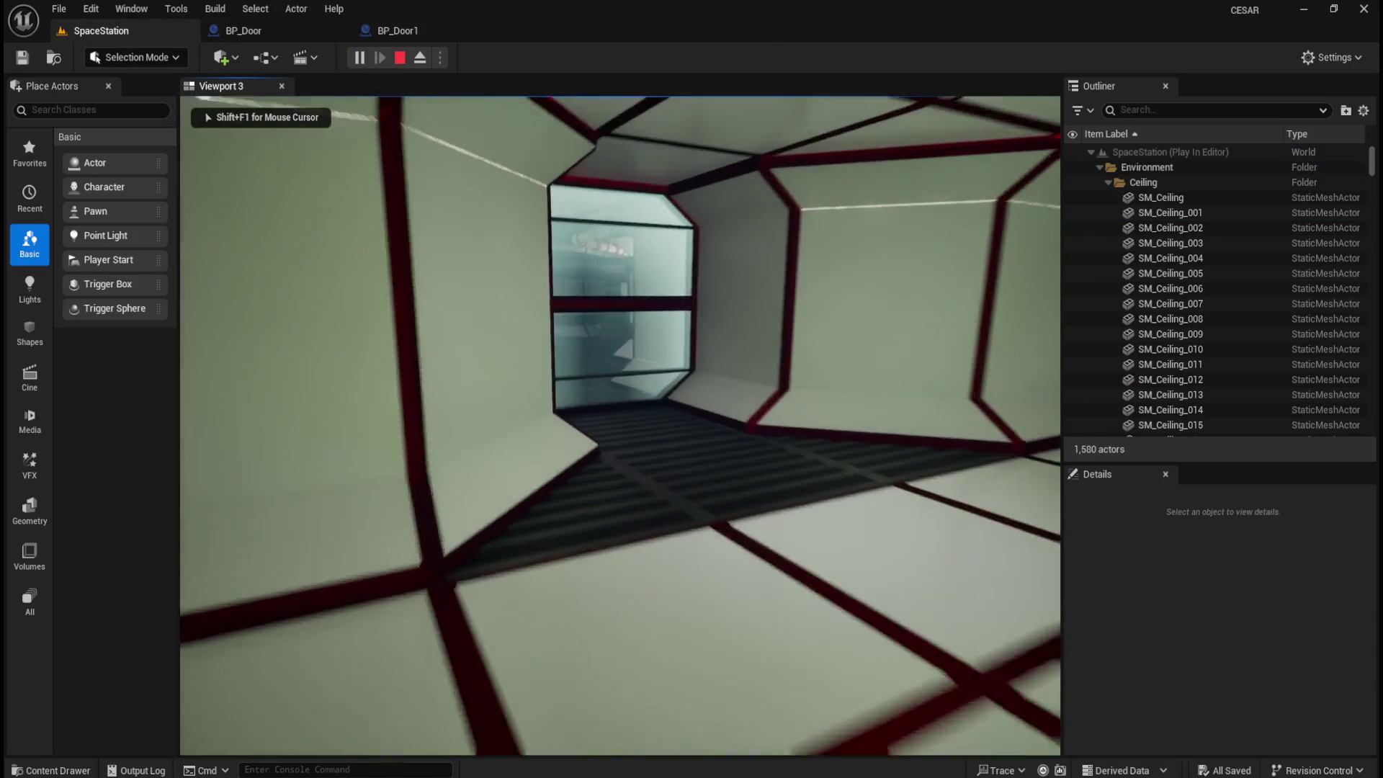
pyautogui.press('w')
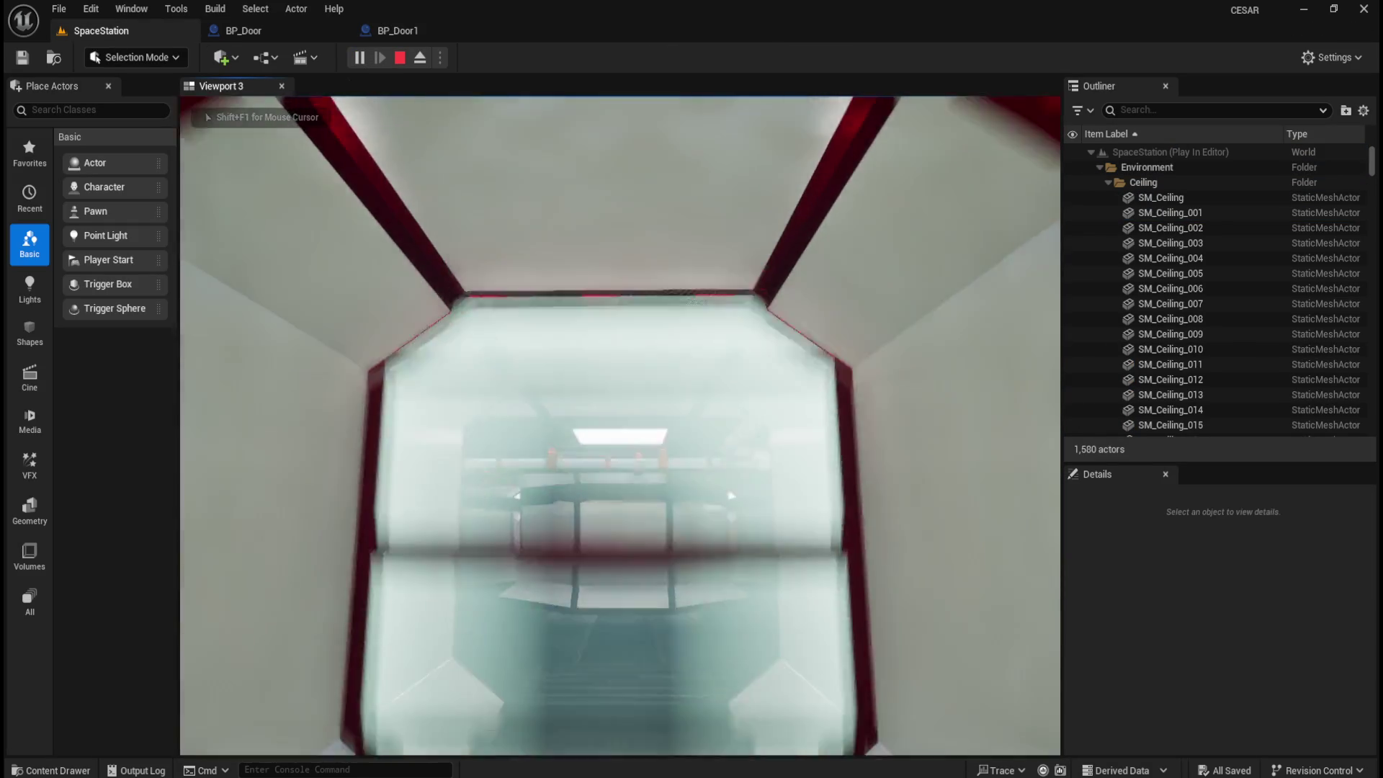
pyautogui.press('w')
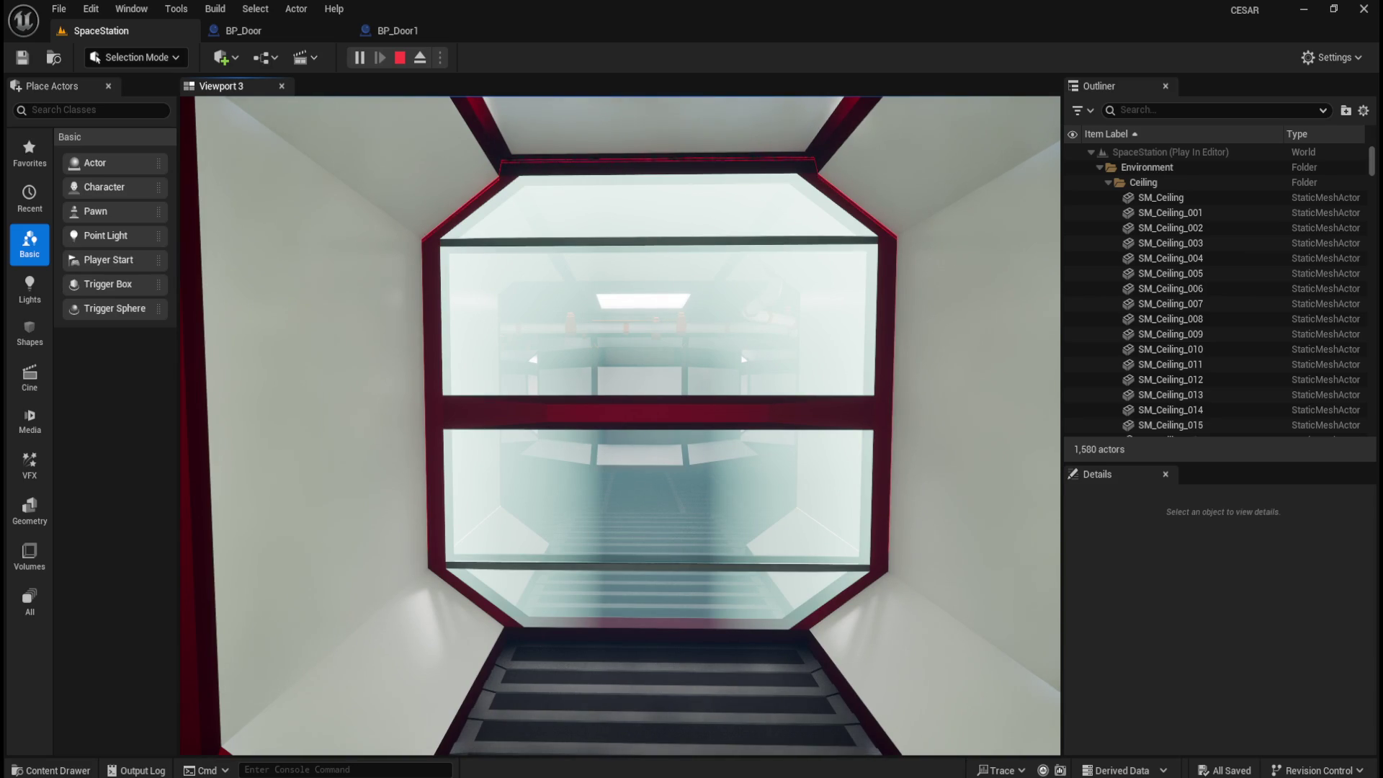
pyautogui.press('w')
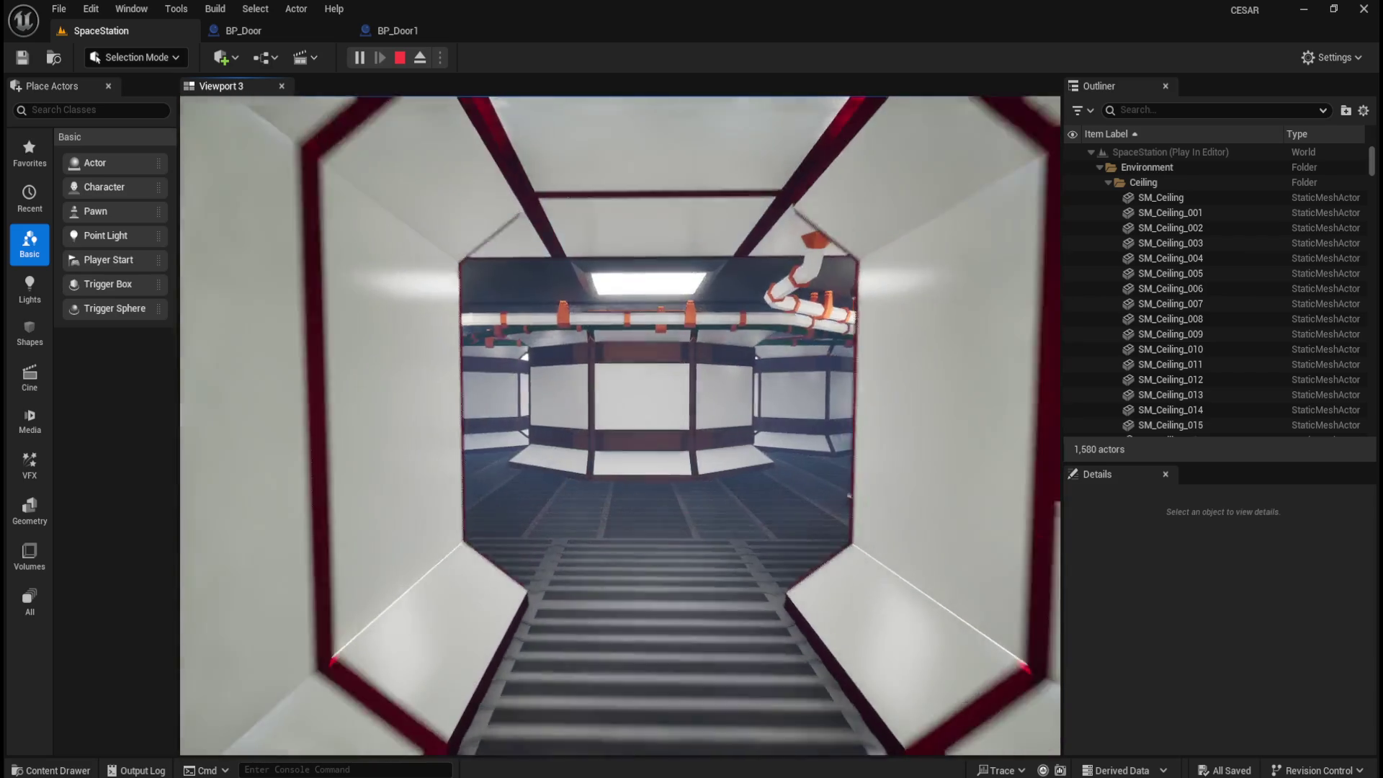
pyautogui.press('w')
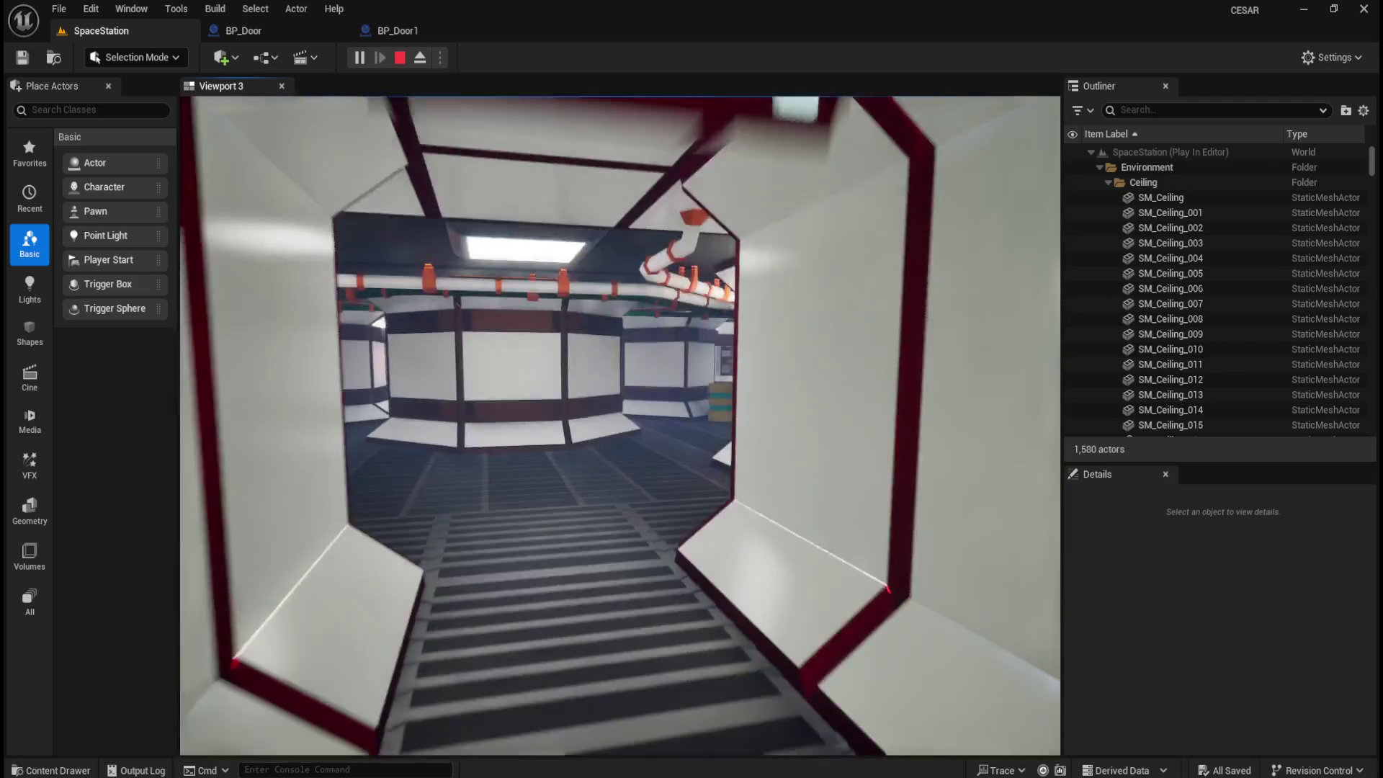
pyautogui.press('w')
pyautogui.press('w')
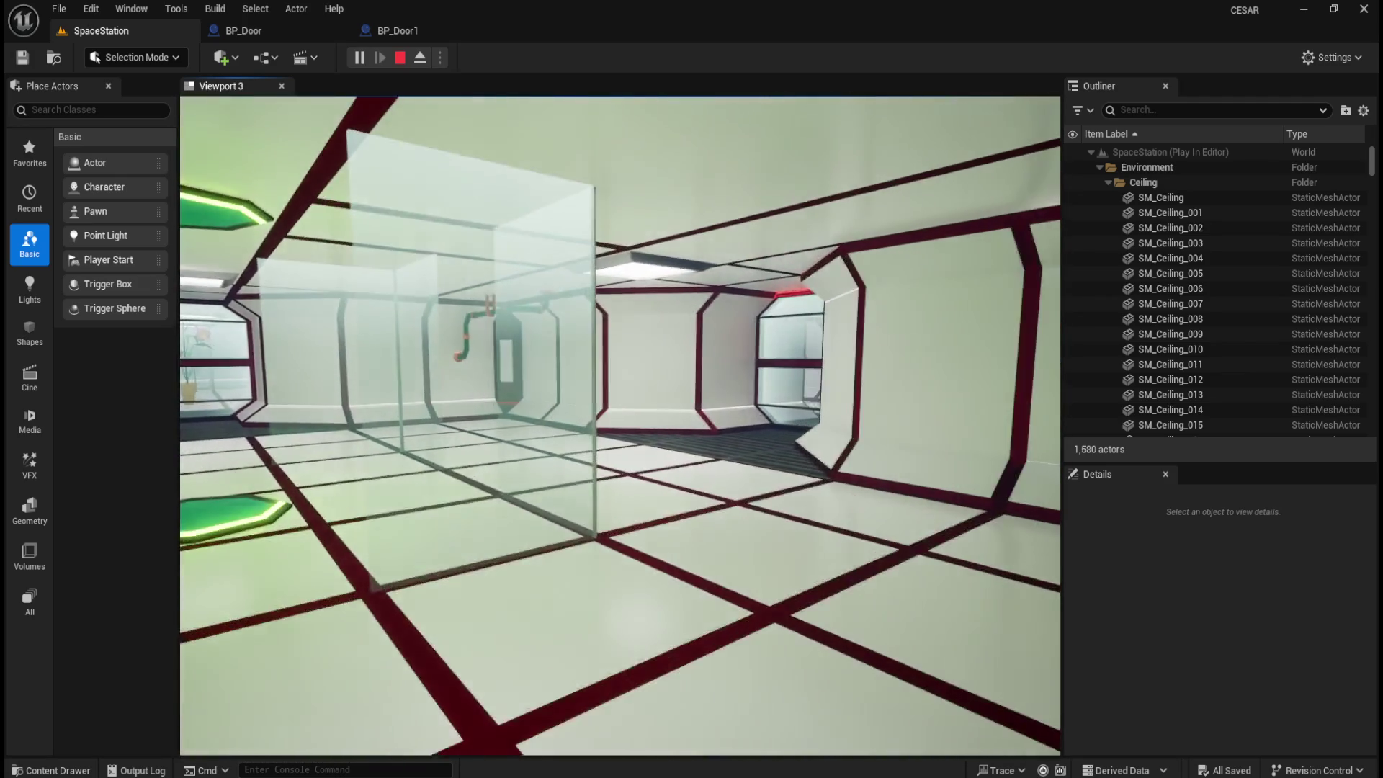
pyautogui.press('w')
pyautogui.press('w')
pyautogui.press('w')
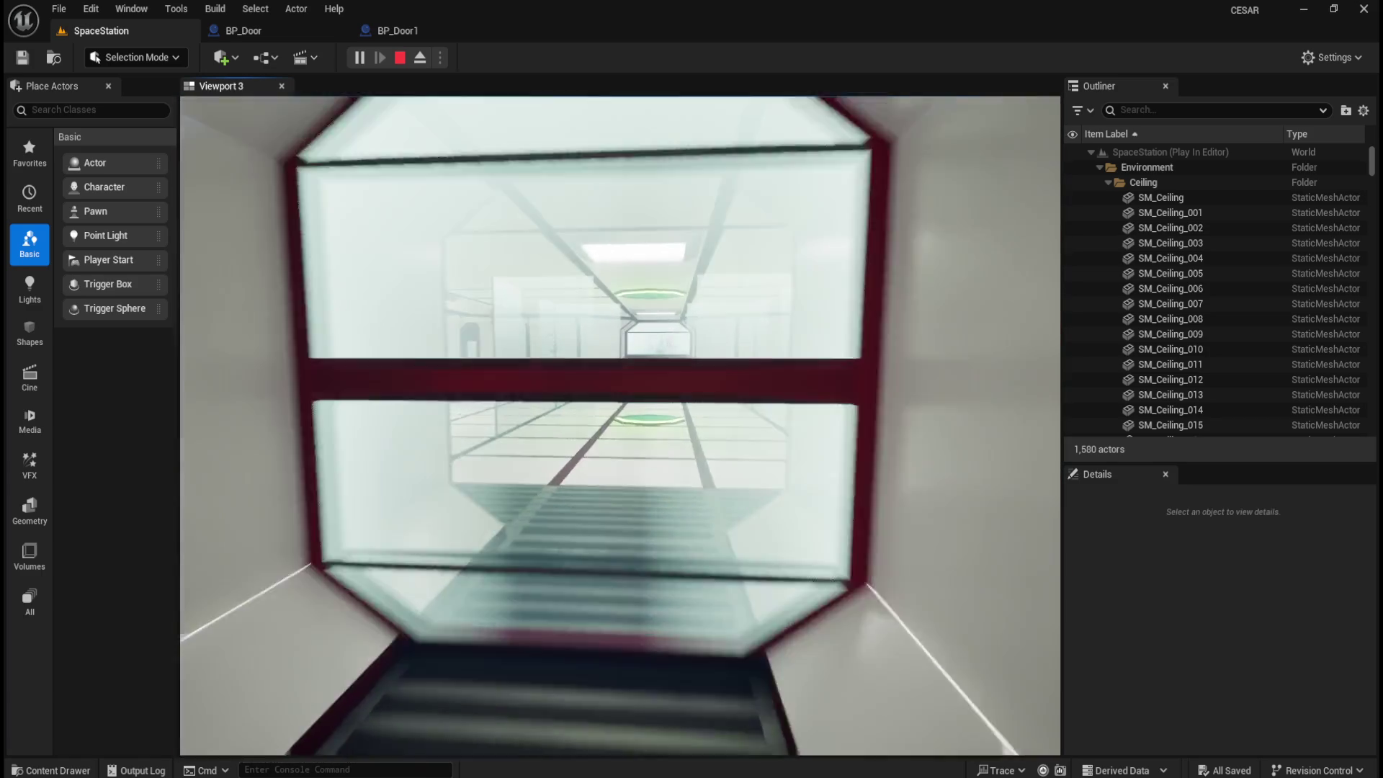
pyautogui.press('w')
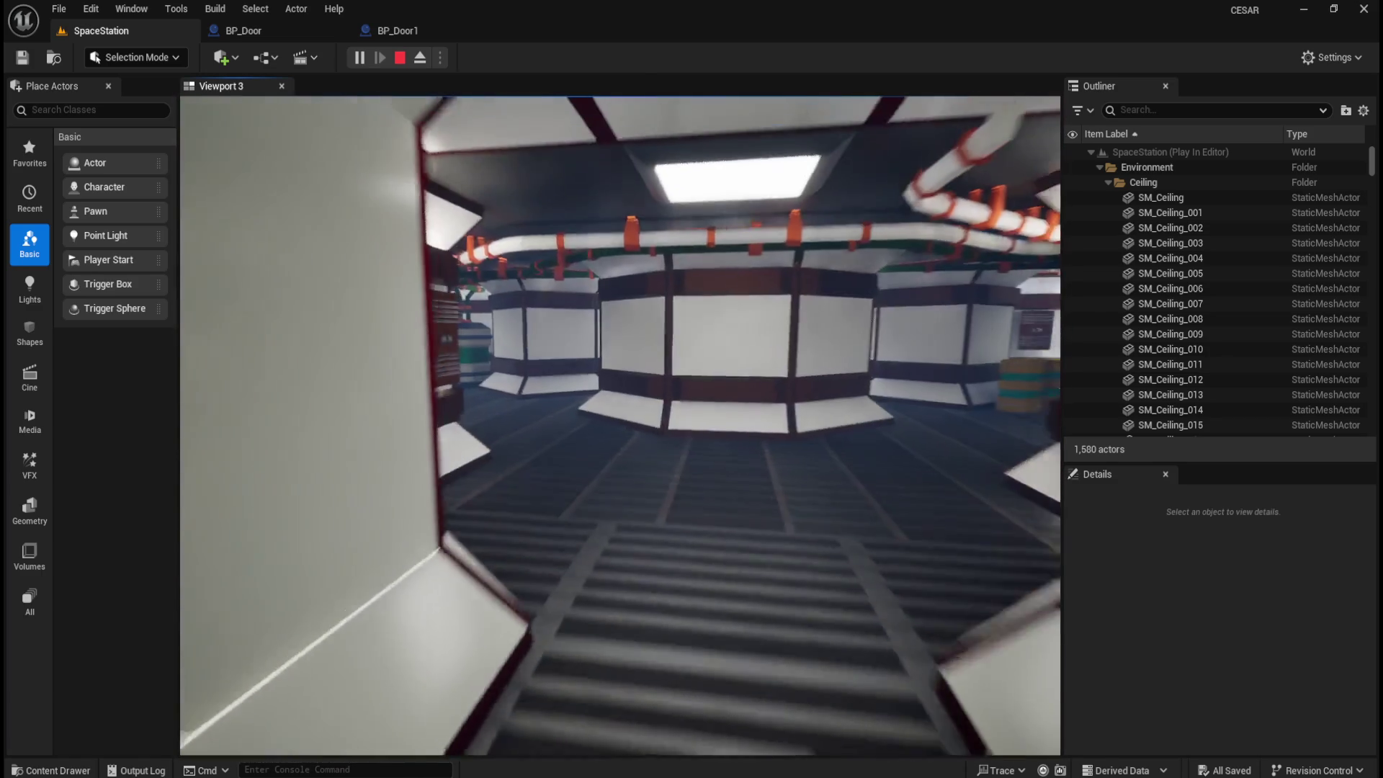
pyautogui.press('Escape')
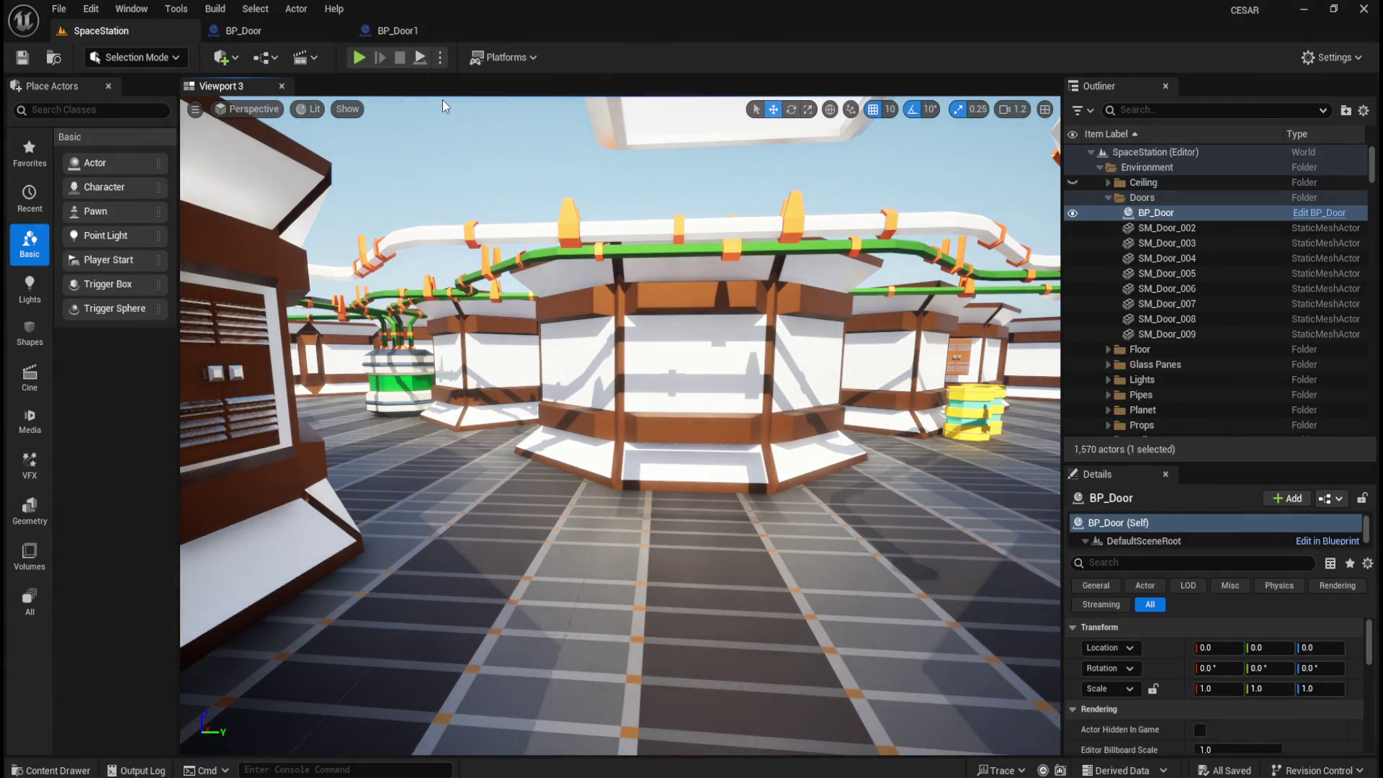
# - Move BP_Door1 into the Outliner's Environment/Doors folder and focus the view on it
pyautogui.moveTo(1375, 171); pyautogui.dragTo(1373, 421)
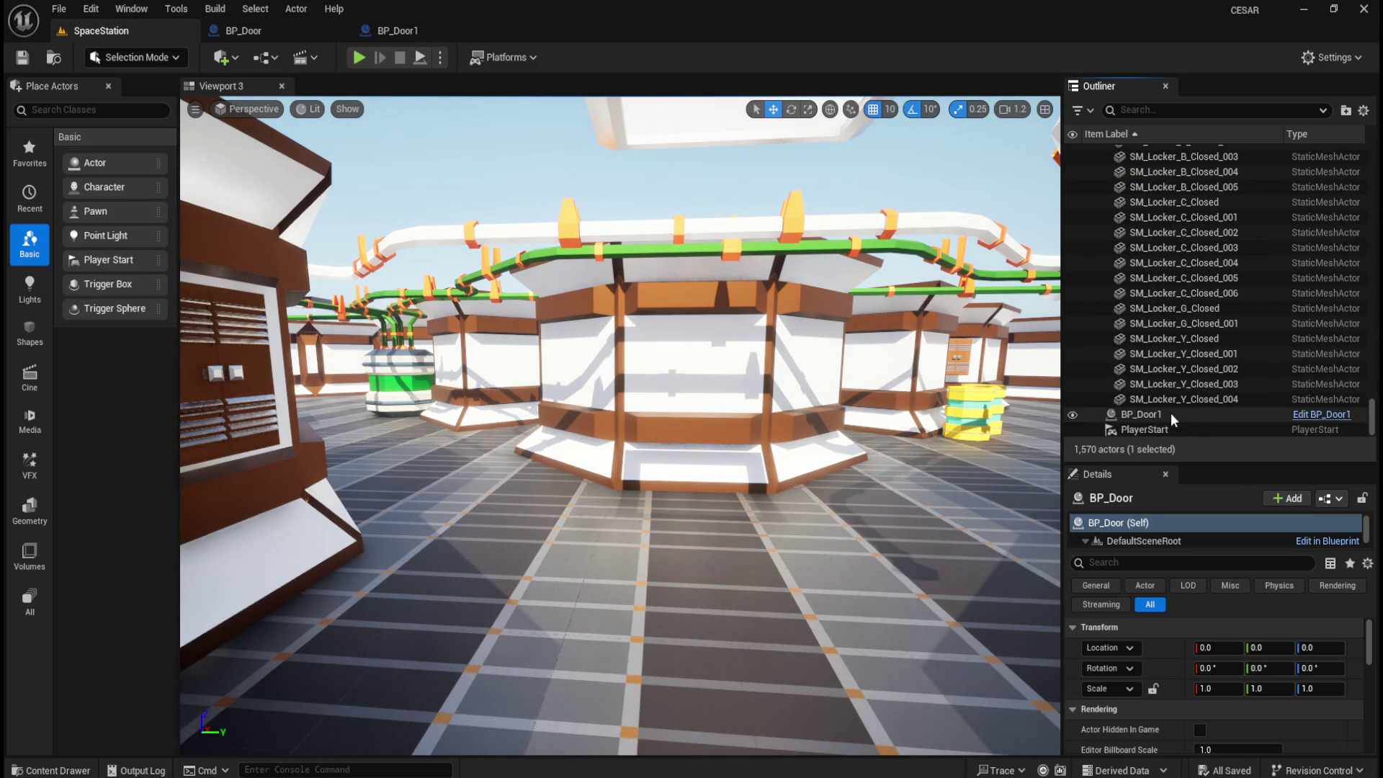
pyautogui.click(1172, 418)
pyautogui.rightClick(1172, 418)
pyautogui.moveTo(1183, 721)
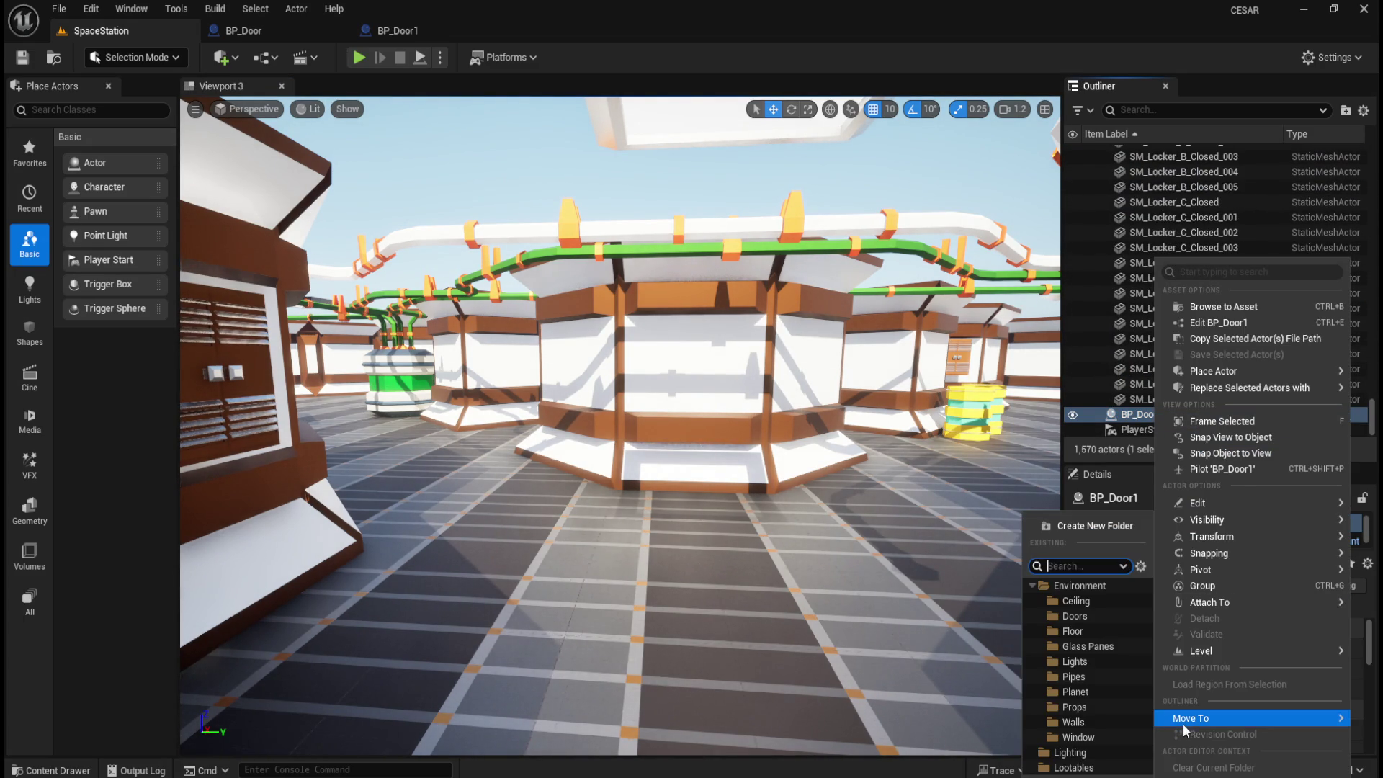
pyautogui.click(1087, 616)
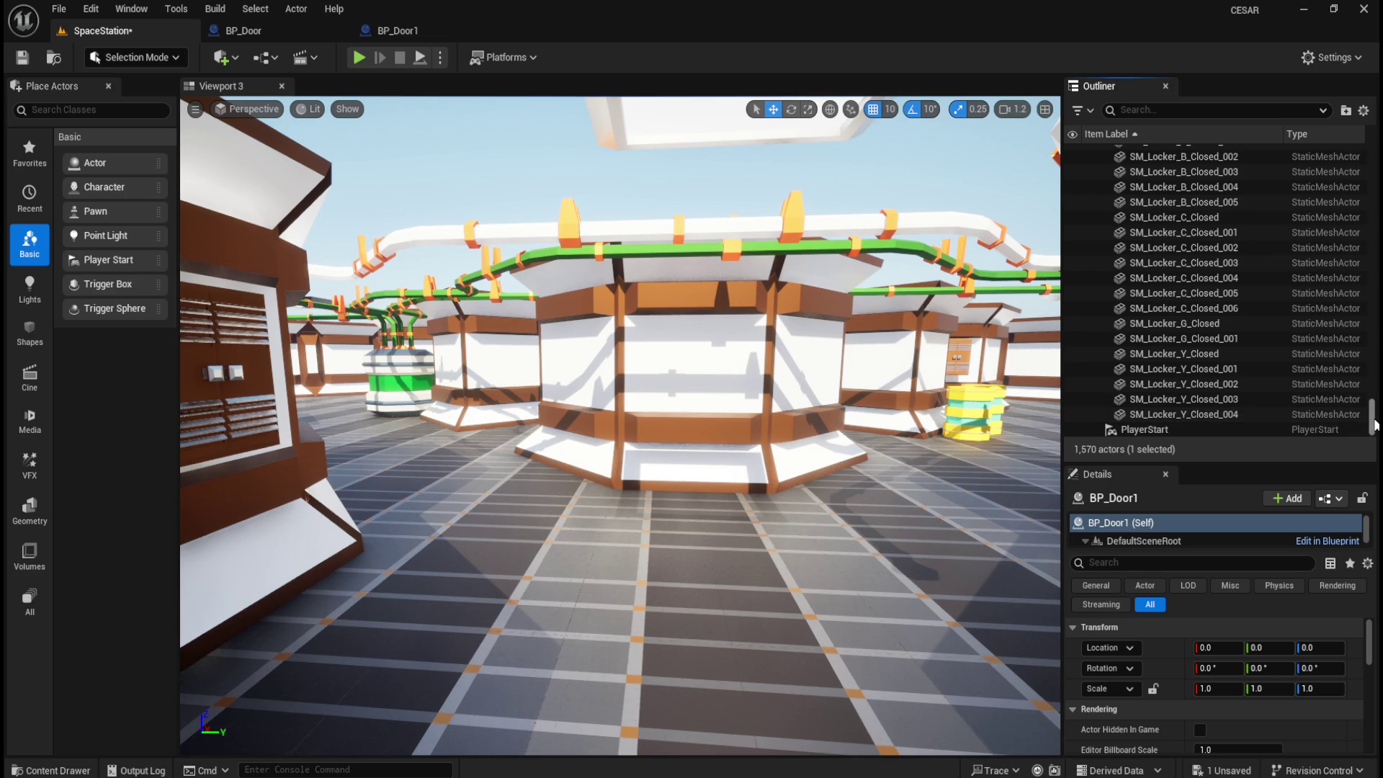
pyautogui.press('f')
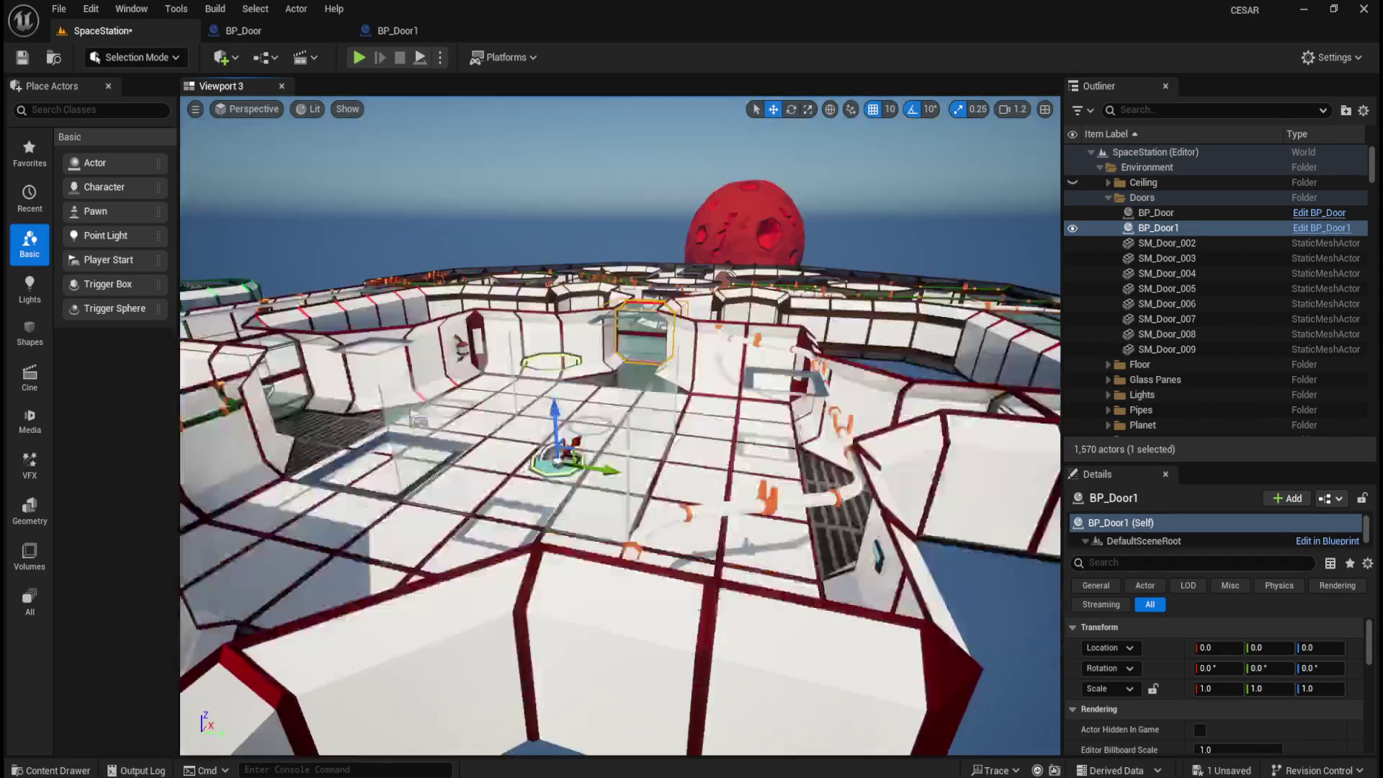
# - Save the SpaceStation level, then select SM_Door_002 through SM_Door_009 and clear the selection
pyautogui.hotkey('ctrl', 's')
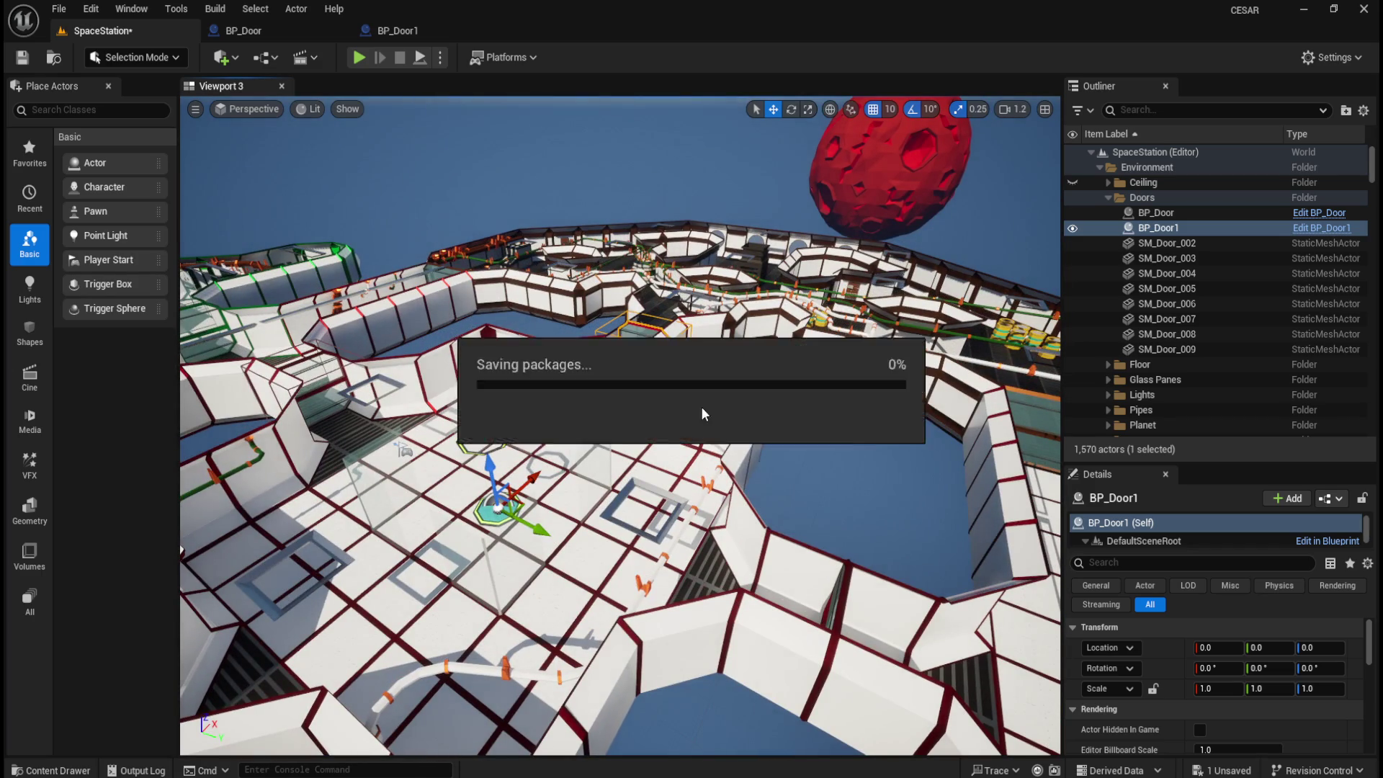
pyautogui.click(1200, 244)
pyautogui.keyDown('shift'); pyautogui.click(1190, 350); pyautogui.keyUp('shift')
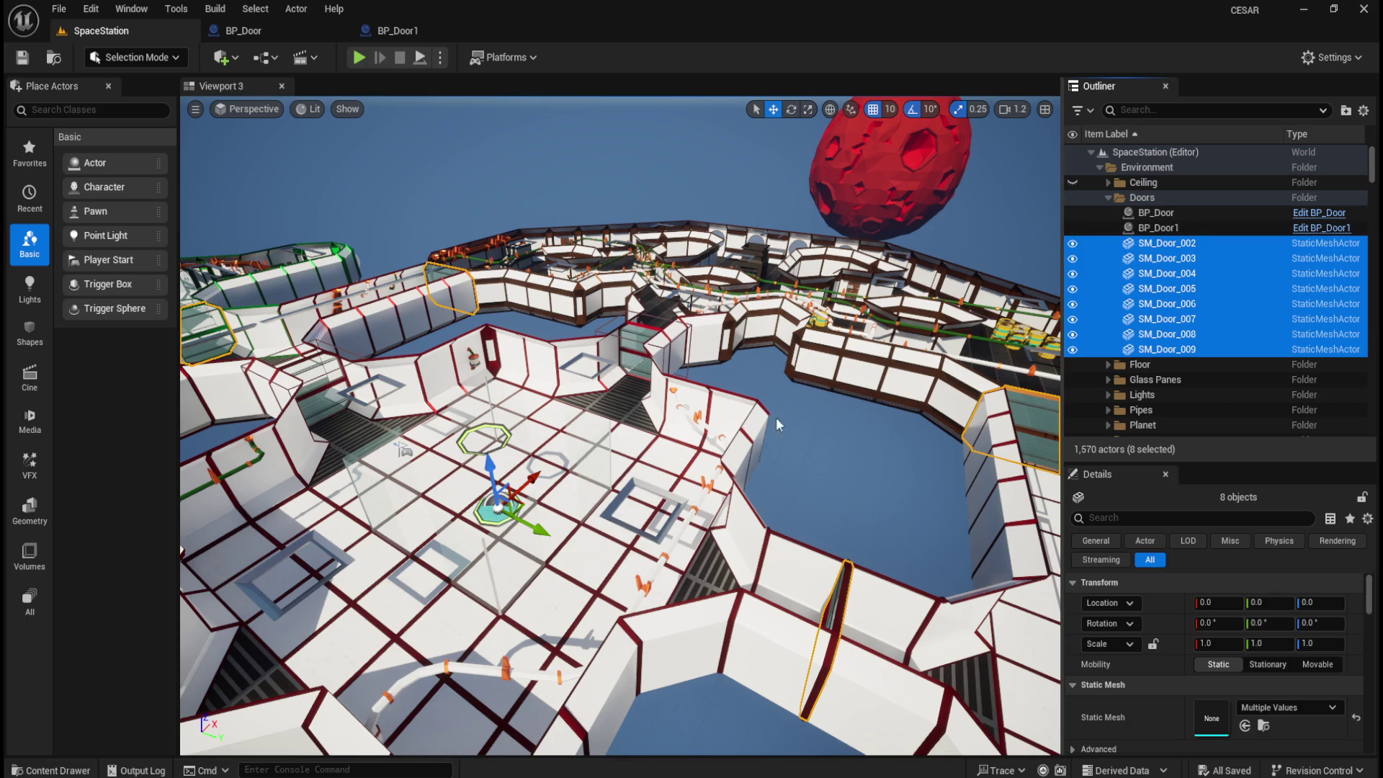
pyautogui.click(878, 464)
pyautogui.moveTo(878, 465); pyautogui.dragTo(756, 346)
pyautogui.click(328, 30)
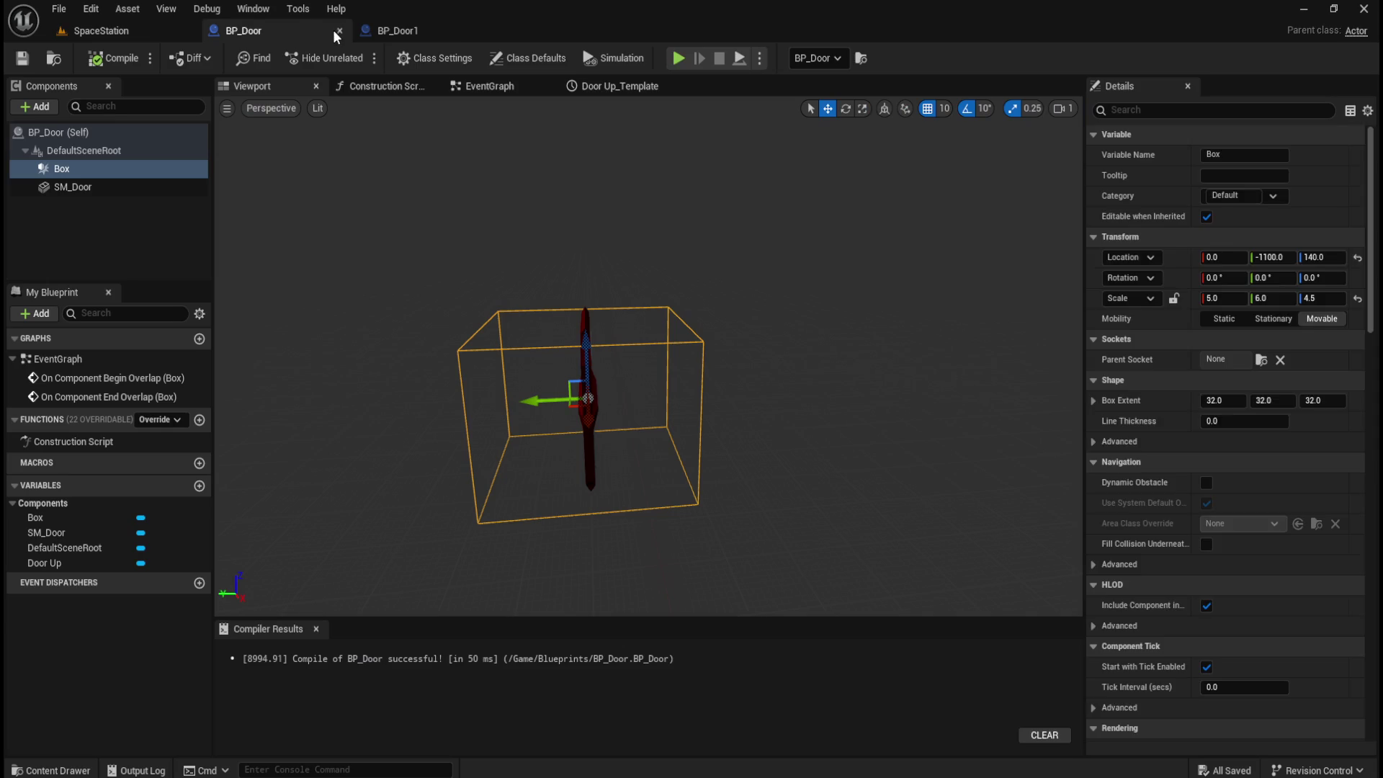
# - Close BP_Door, inspect BP_Door1's Box trigger settings, and return to the SpaceStation level
pyautogui.click(336, 29)
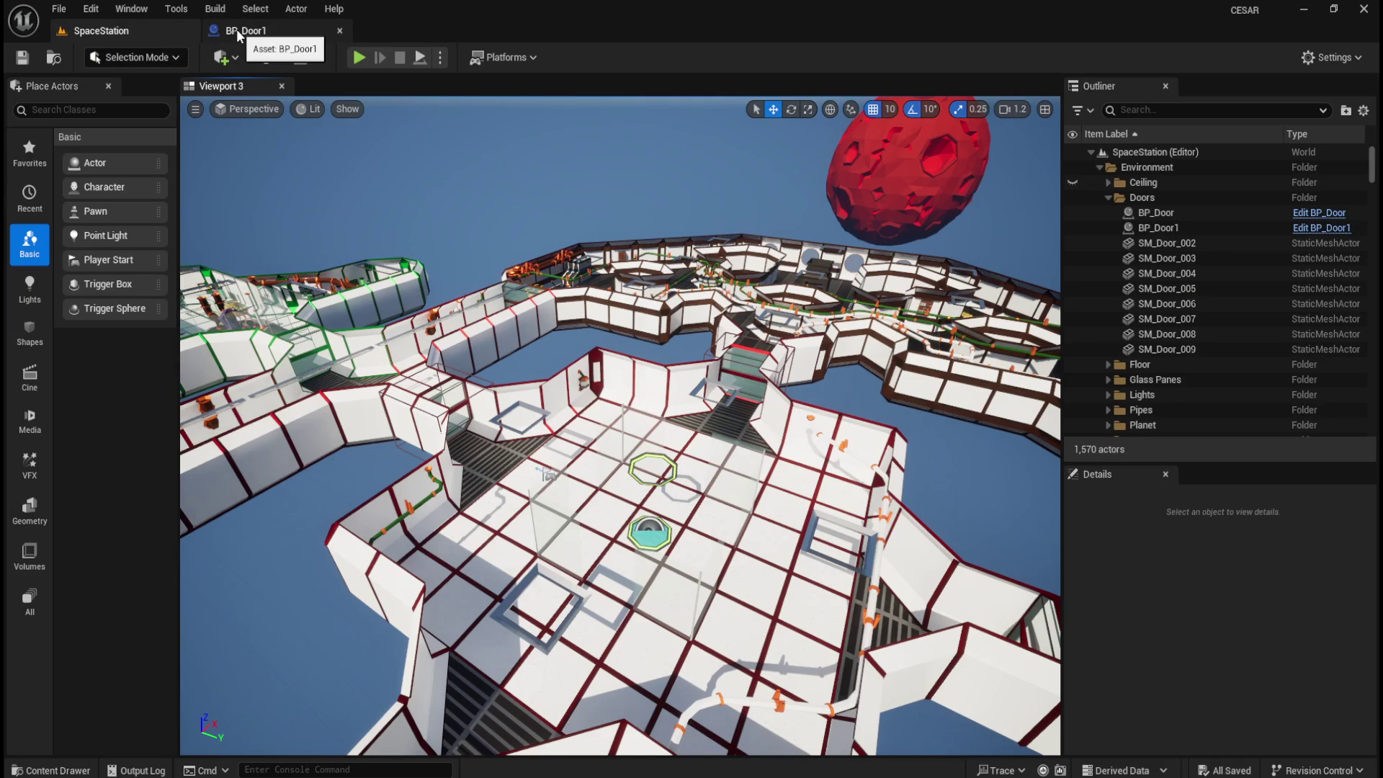
pyautogui.click(237, 30)
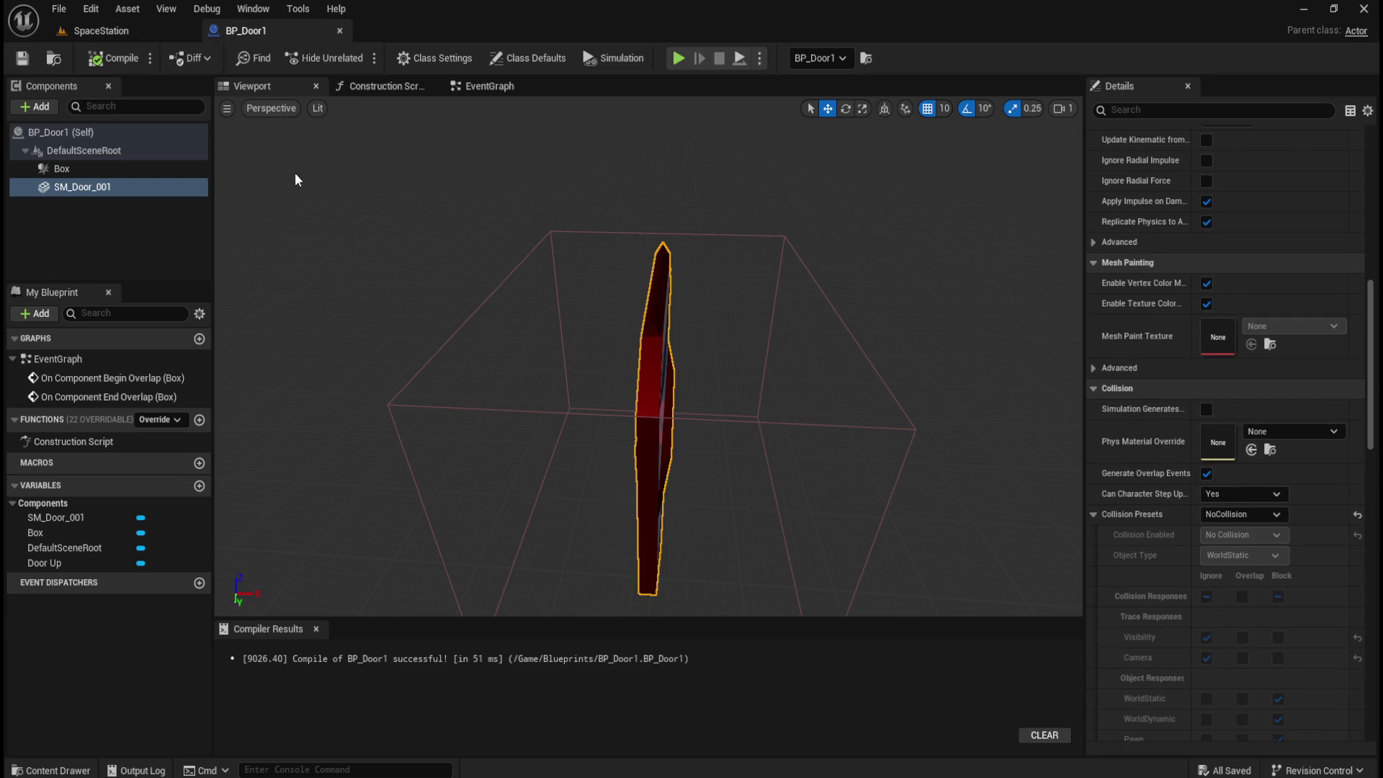
pyautogui.click(148, 169)
pyautogui.scroll(10, 1200, 439)
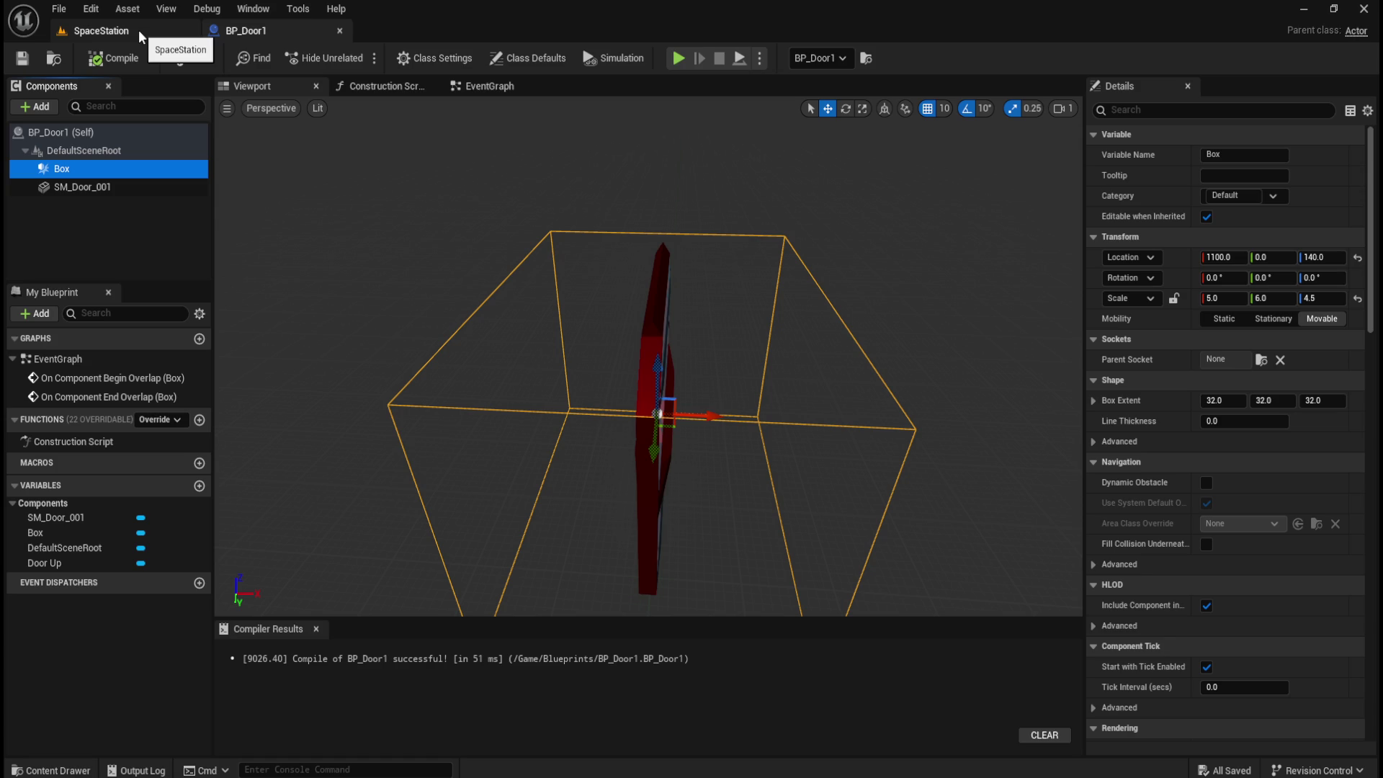
pyautogui.click(138, 28)
pyautogui.moveTo(680, 369)
pyautogui.mouseDown()
pyautogui.moveTo(686, 378)
pyautogui.moveTo(683, 339)
pyautogui.moveTo(714, 337)
pyautogui.moveTo(706, 366)
pyautogui.moveTo(699, 317)
pyautogui.moveTo(551, 301)
pyautogui.mouseUp()
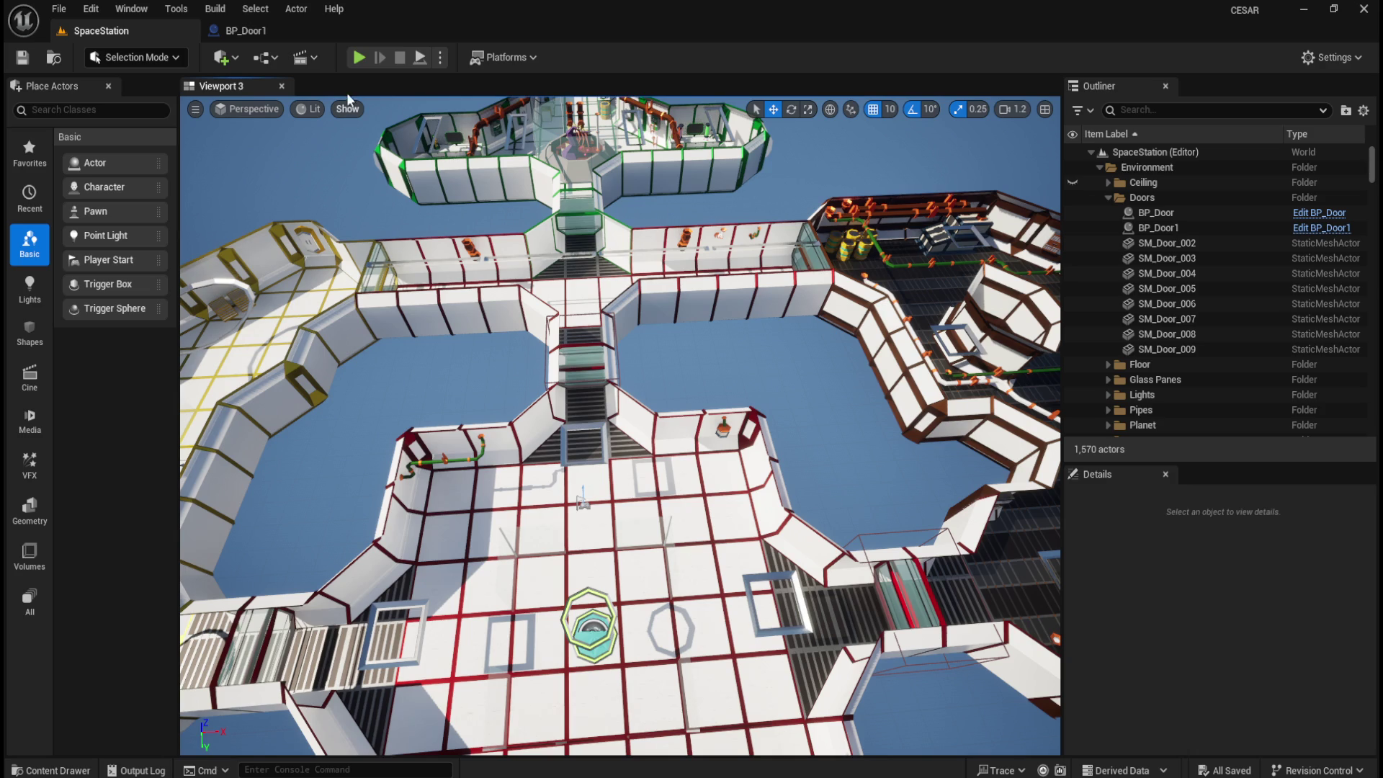
# - Set BP_Door1's Box trigger scale to X 6 and Y 5
pyautogui.click(286, 31)
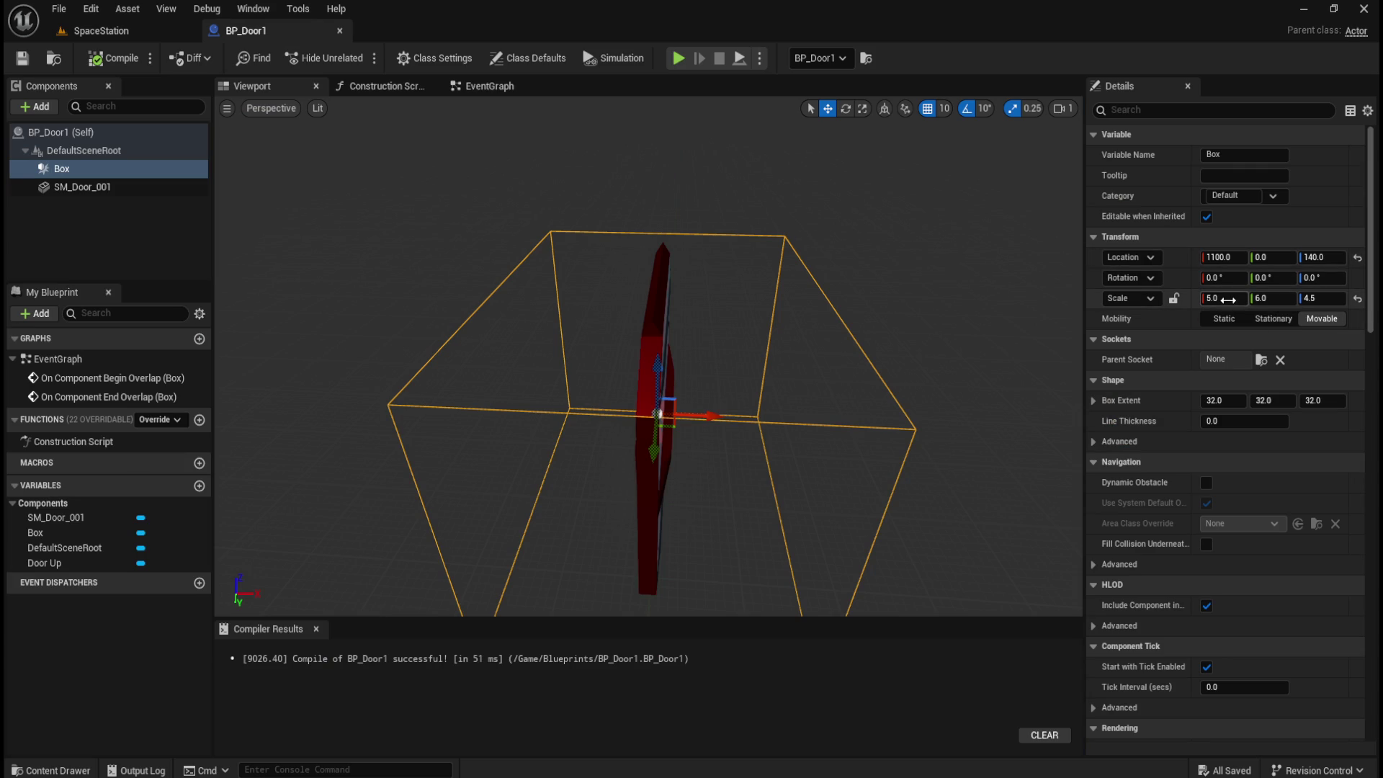
pyautogui.write('6')
pyautogui.press('Tab')
pyautogui.write('5')
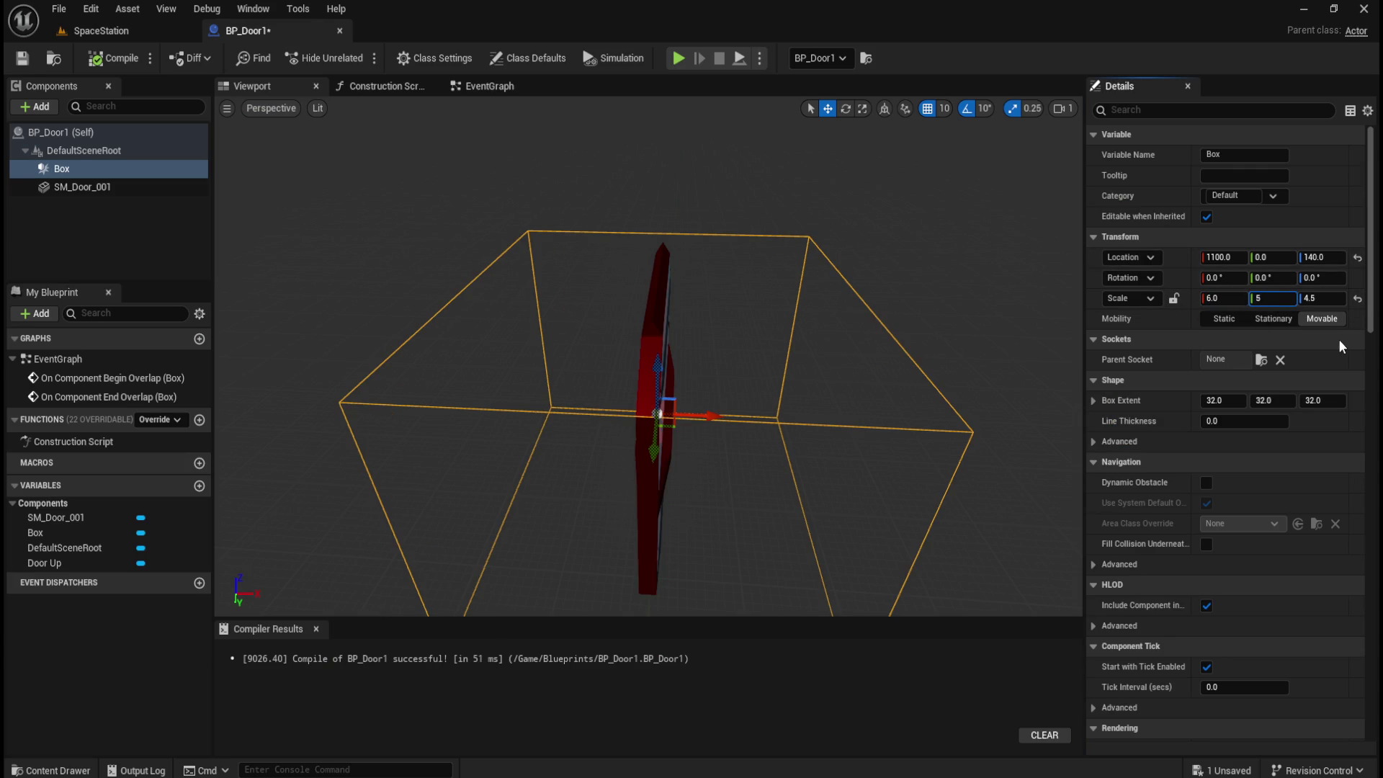
pyautogui.press('Return')
# - Look over the station in the level, then open the Content Drawer to the Blueprints folder
pyautogui.click(101, 30)
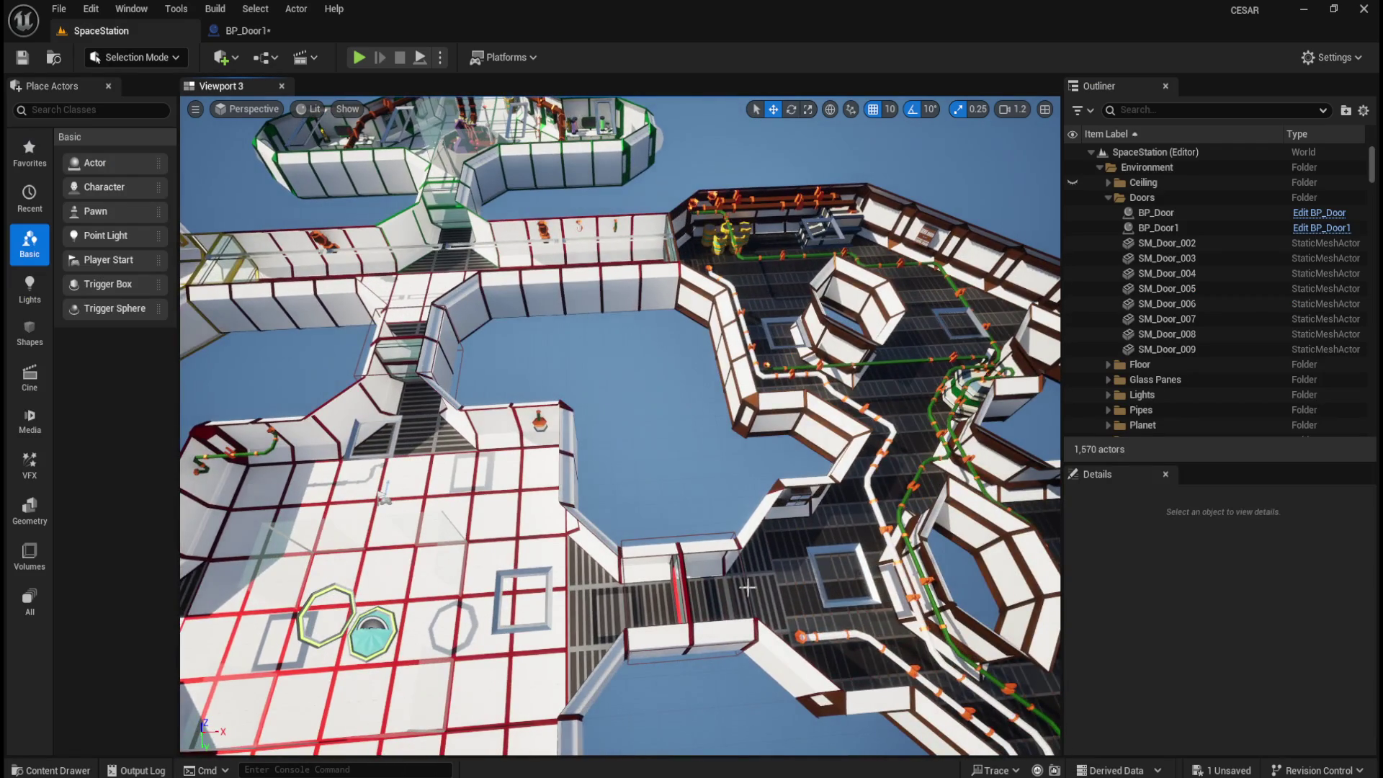
pyautogui.moveTo(747, 587); pyautogui.dragTo(709, 589)
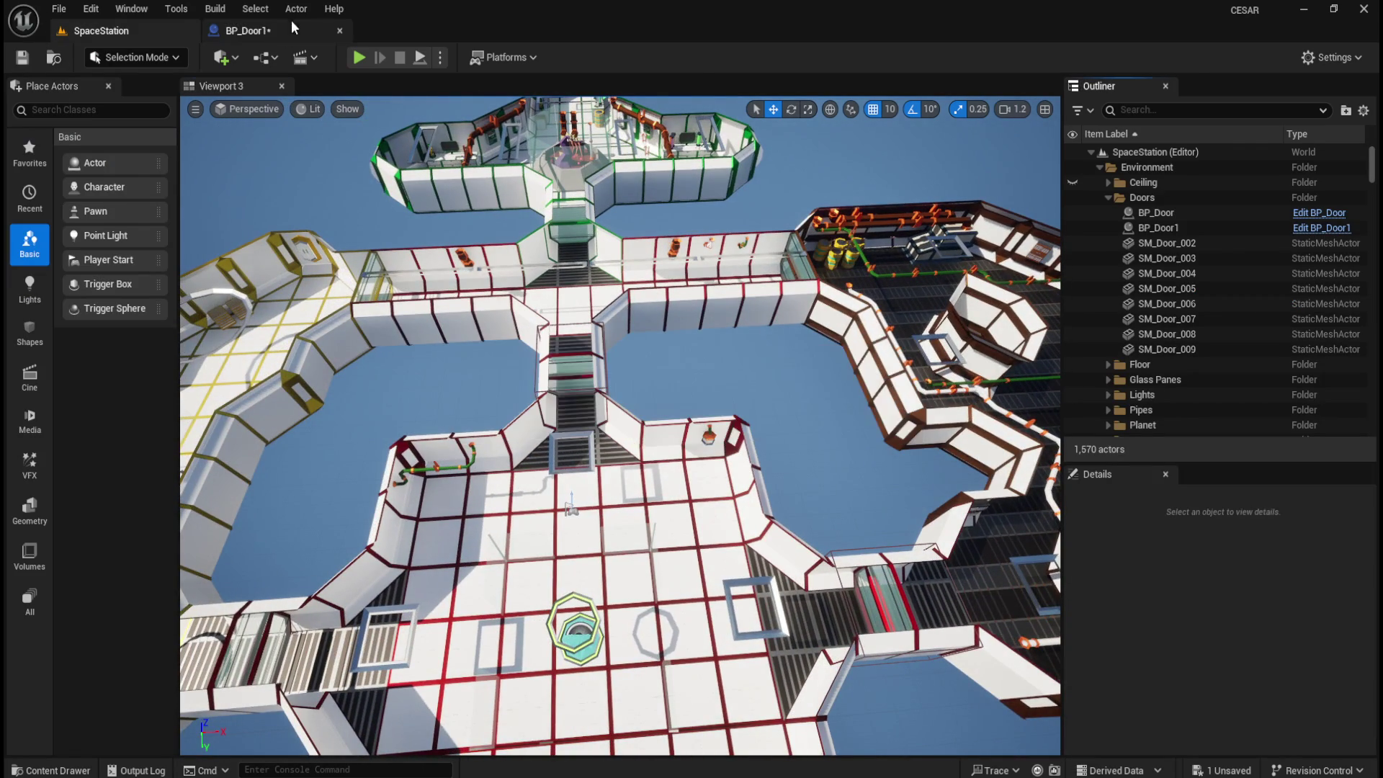
pyautogui.click(244, 30)
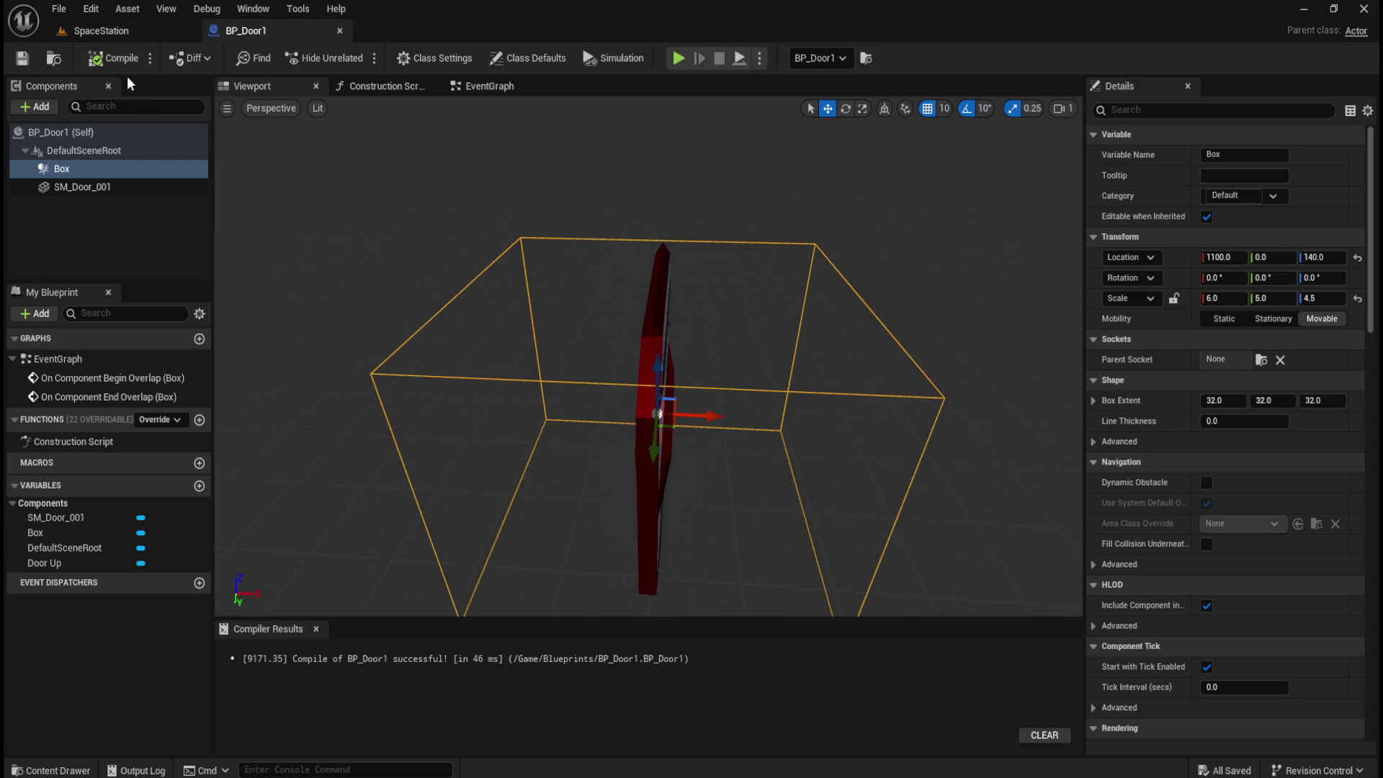
pyautogui.click(100, 30)
pyautogui.hotkey('ctrl', 'space')
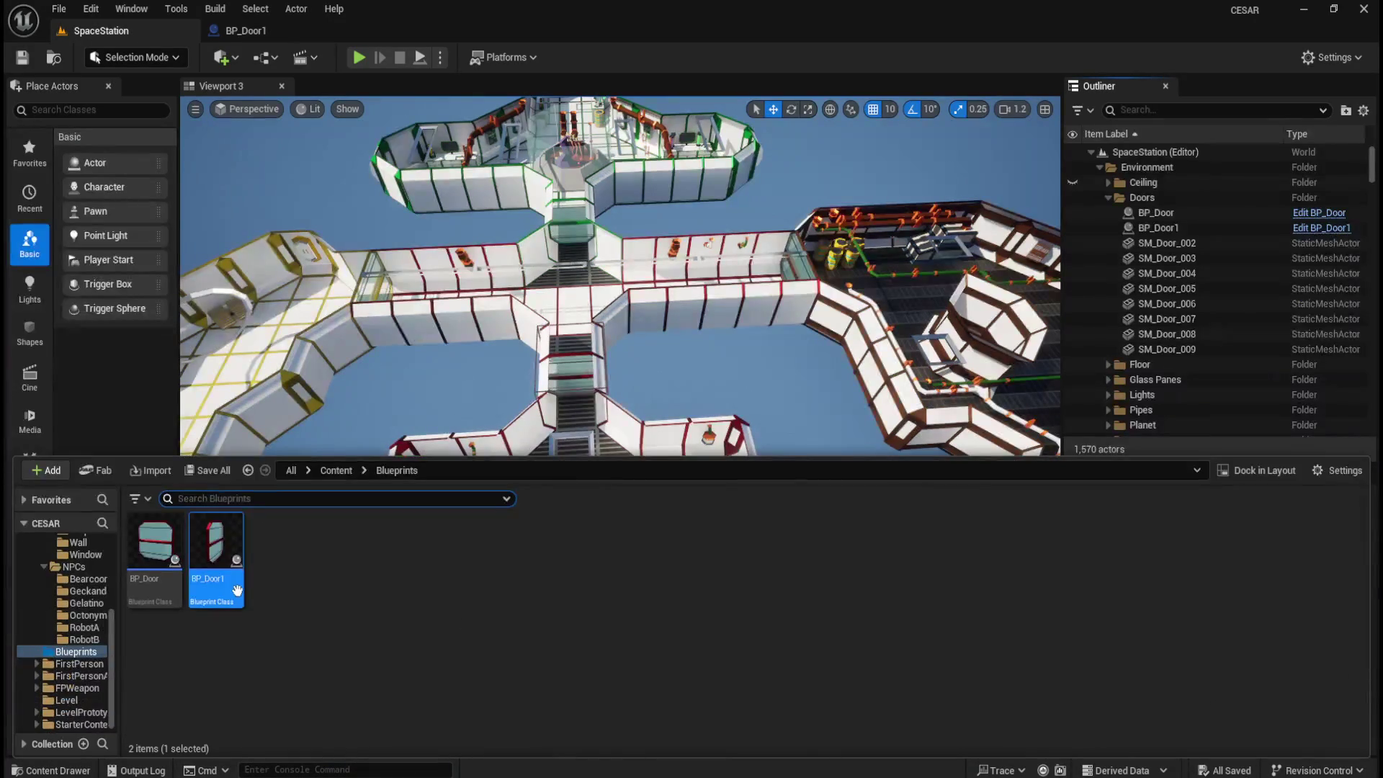
# - Duplicate BP_Door1 as BP_Door2, open it, and delete its SM_Door_001 component
pyautogui.click(125, 667)
pyautogui.click(219, 594)
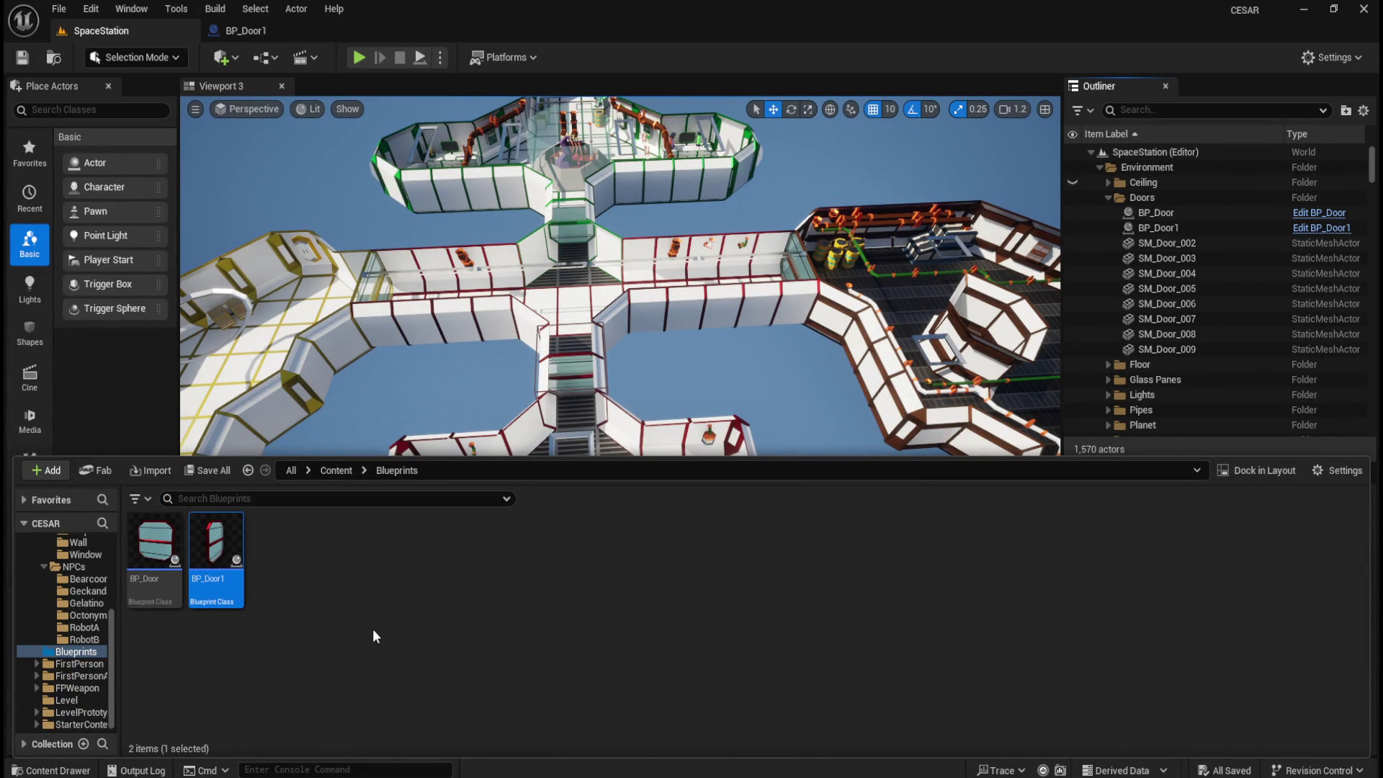
pyautogui.hotkey('ctrl', 'd')
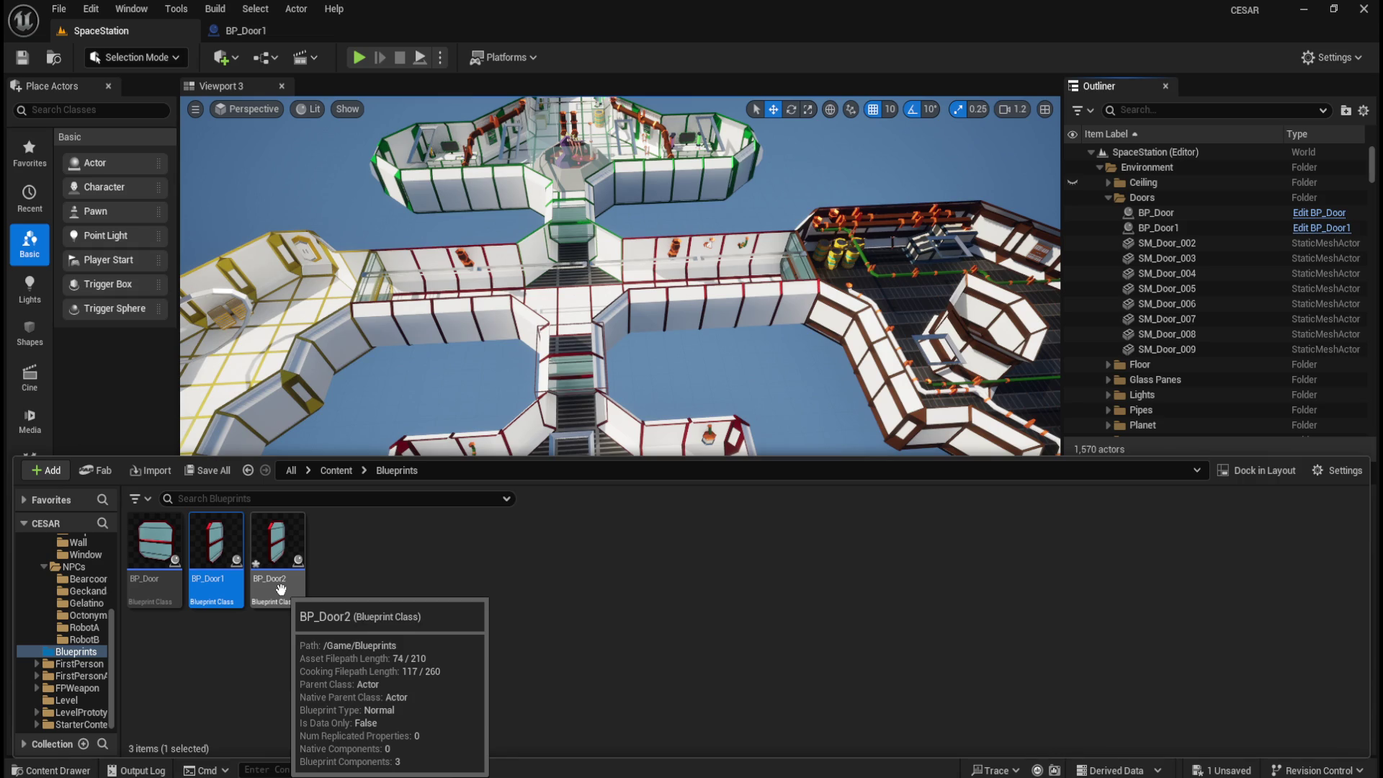
pyautogui.doubleClick(281, 589)
pyautogui.click(94, 187)
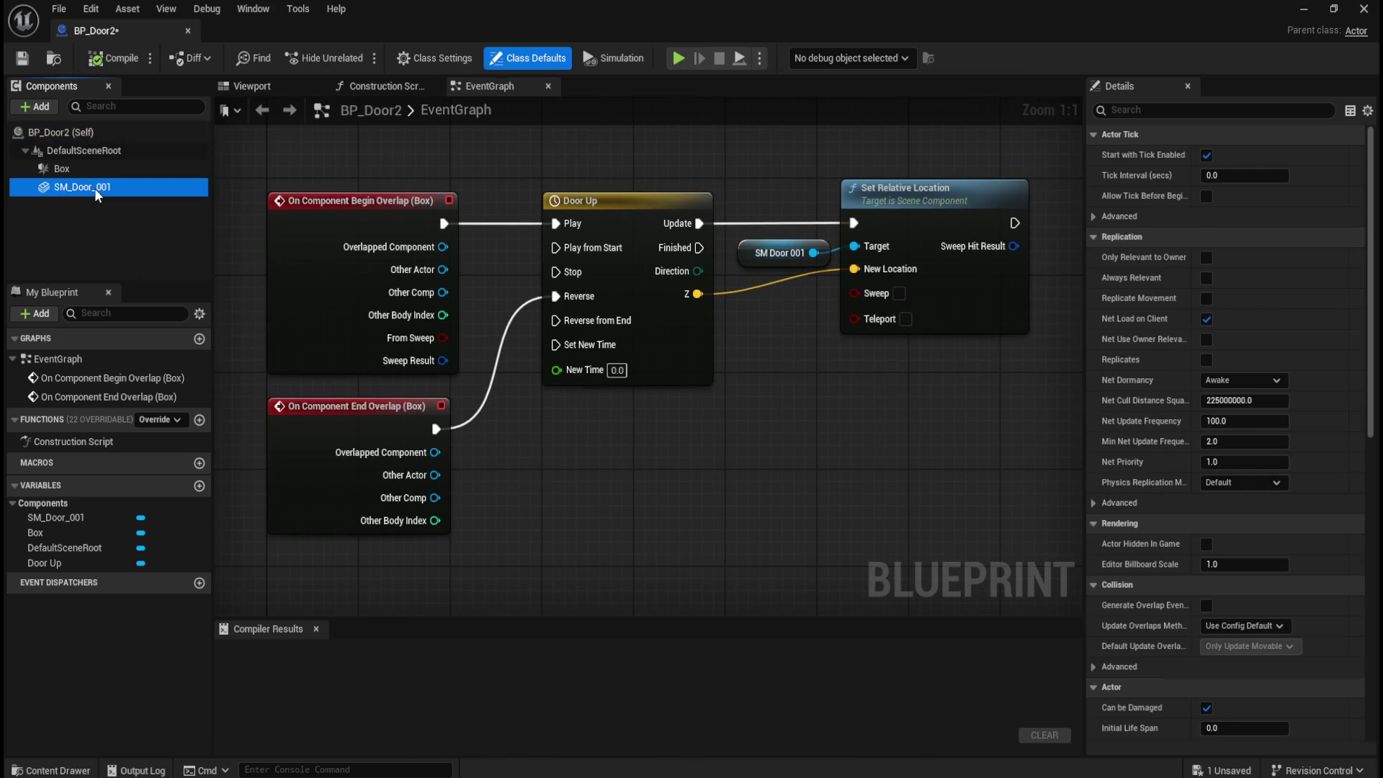
pyautogui.press('Delete')
# - Give the Assets folder a red colour in the Content Drawer
pyautogui.hotkey('ctrl', 'space')
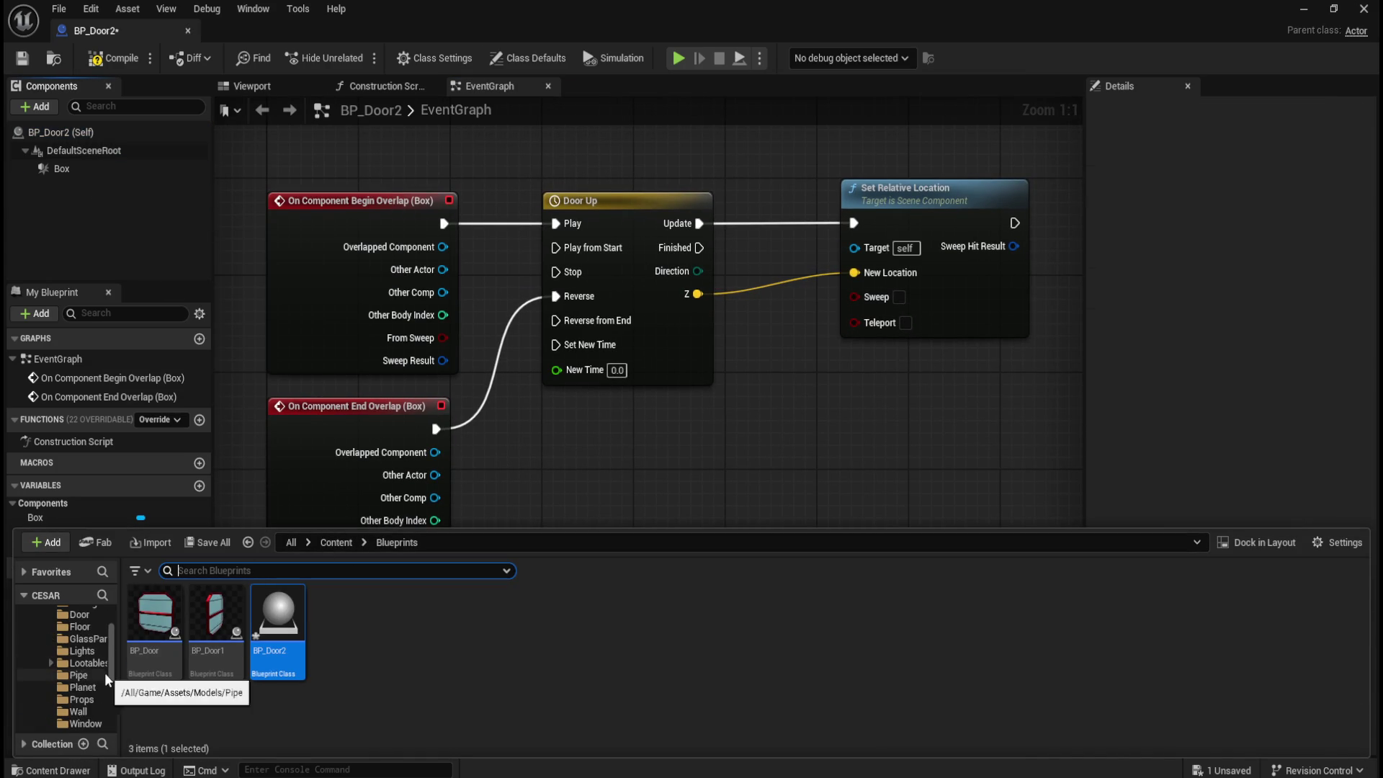
pyautogui.scroll(5, 105, 673)
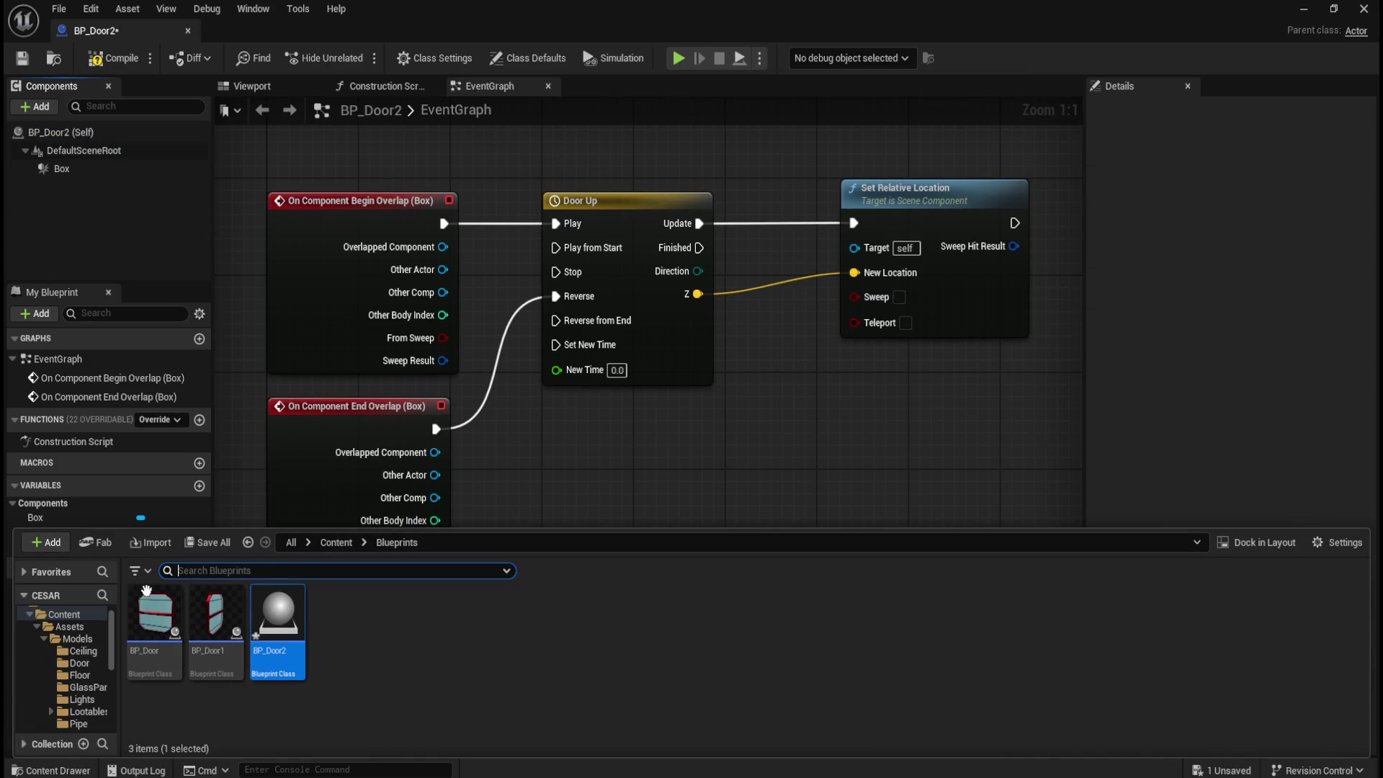
pyautogui.rightClick(66, 628)
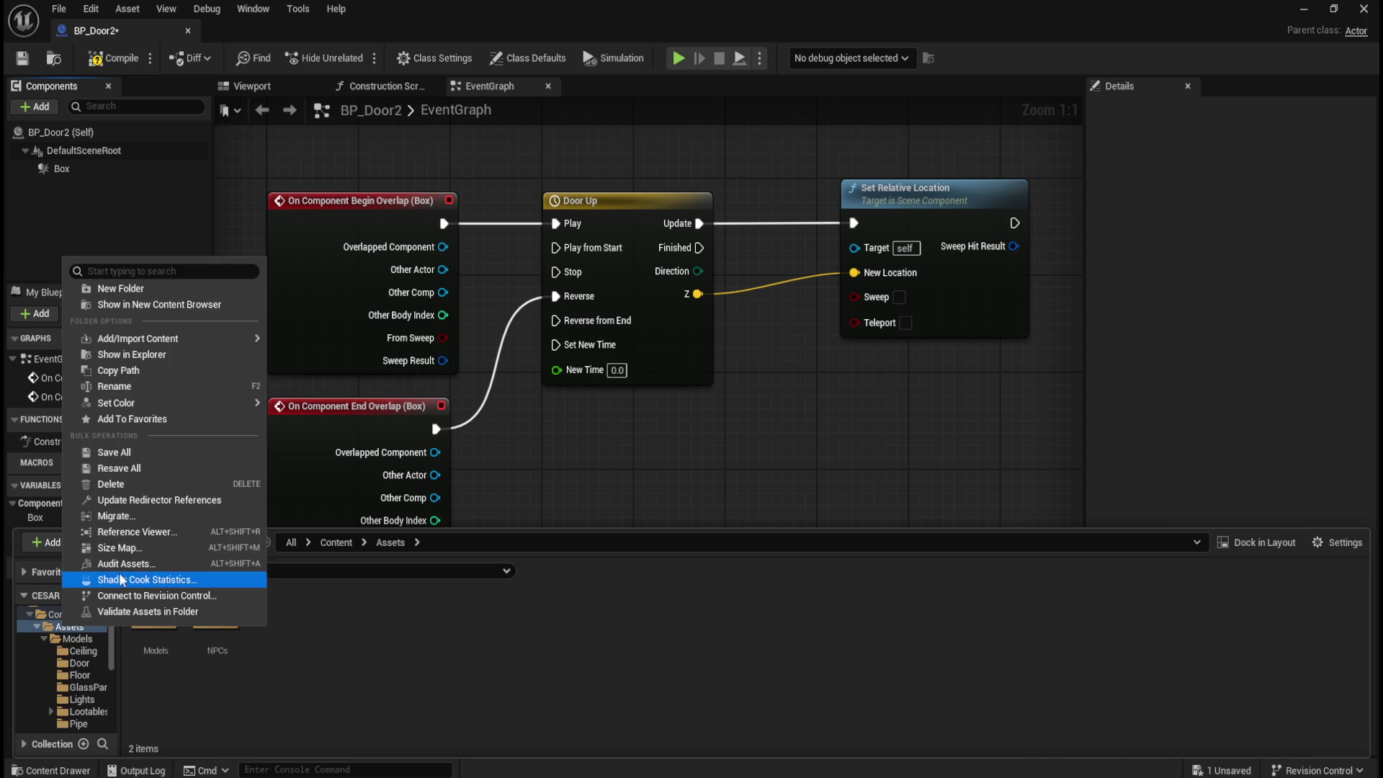
pyautogui.moveTo(147, 400)
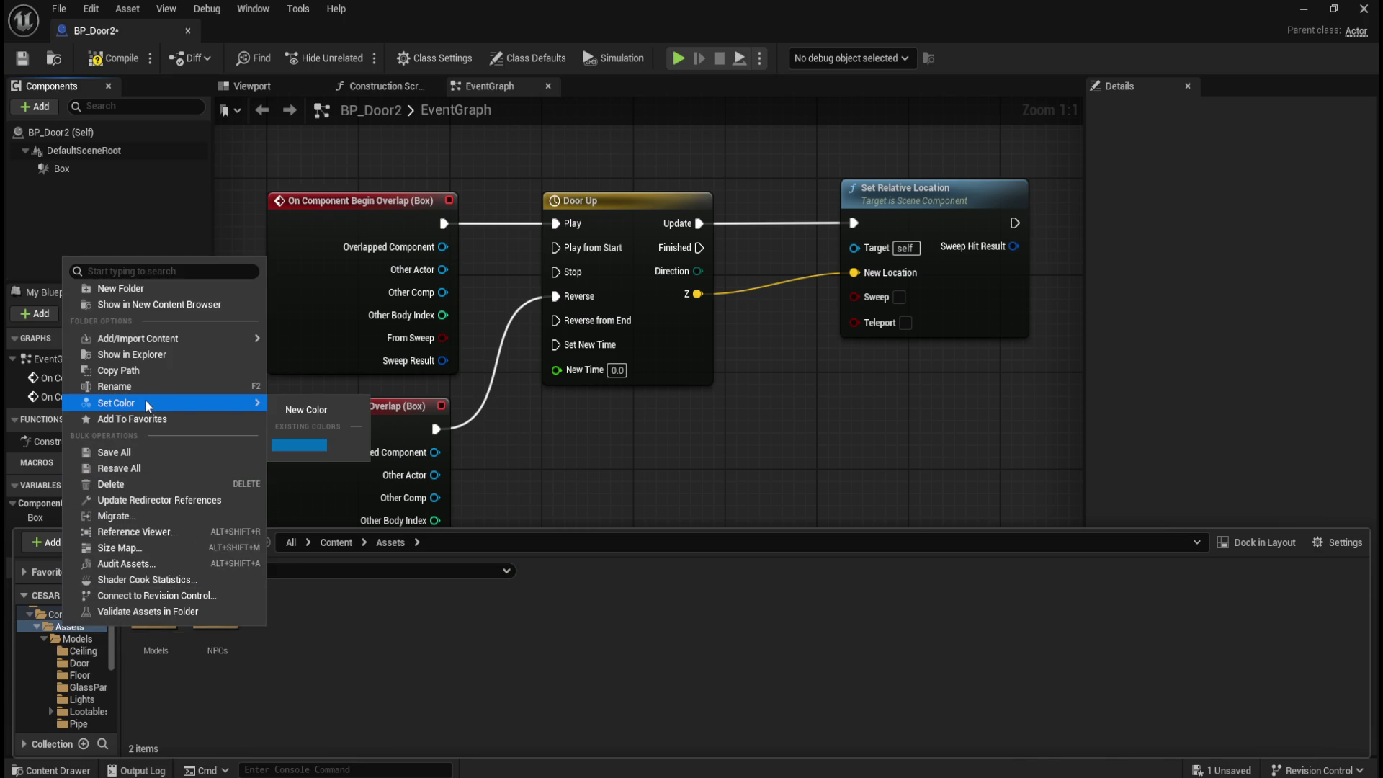
pyautogui.click(298, 406)
pyautogui.moveTo(418, 508)
pyautogui.mouseDown()
pyautogui.moveTo(471, 514)
pyautogui.moveTo(459, 518)
pyautogui.mouseUp()
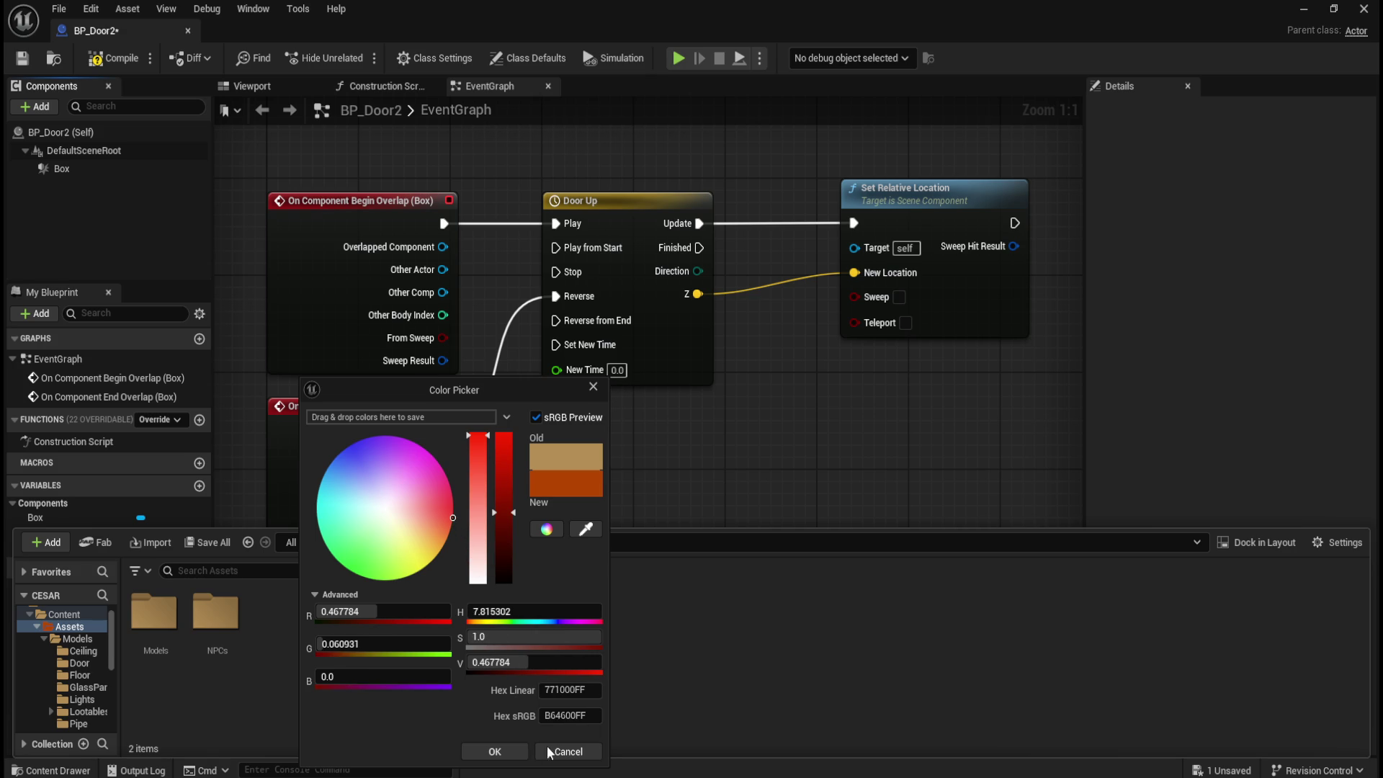
pyautogui.click(494, 752)
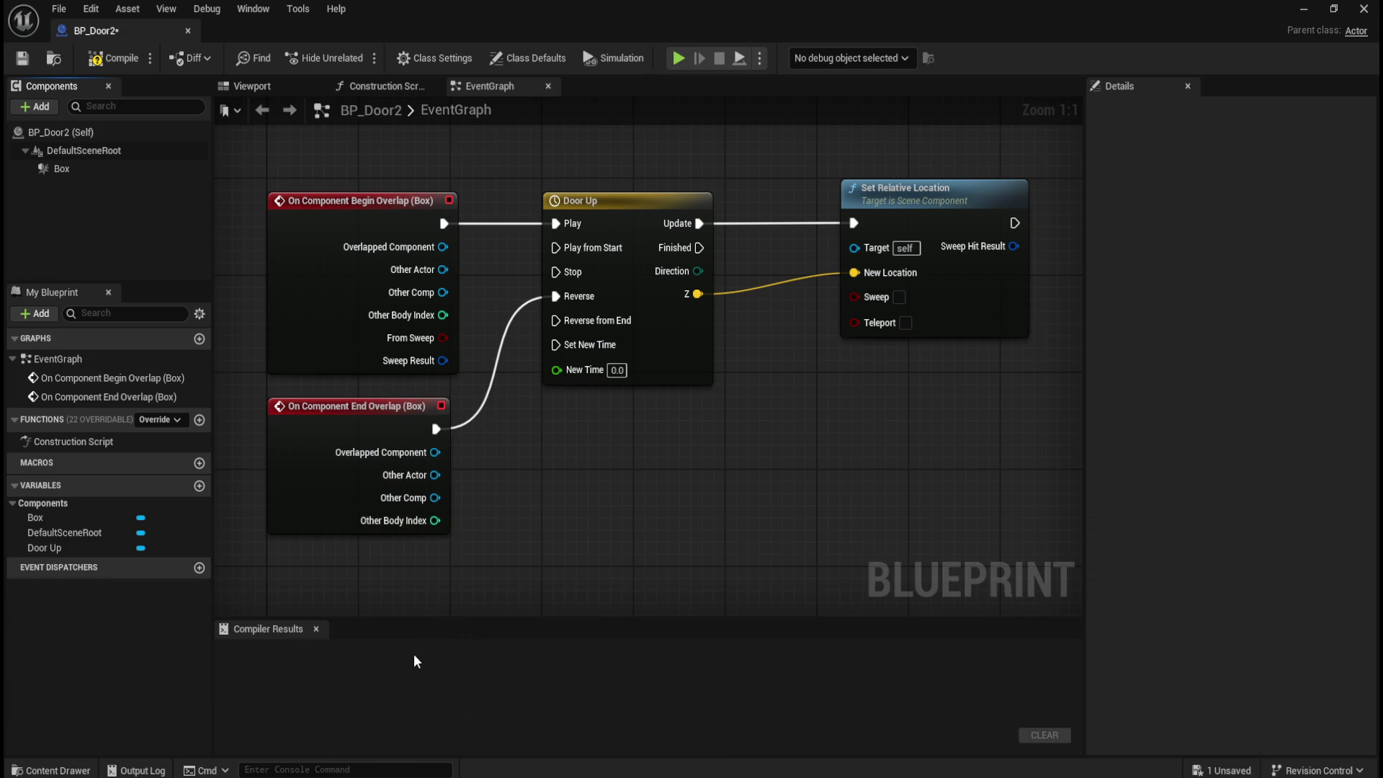
pyautogui.hotkey('ctrl', 'space')
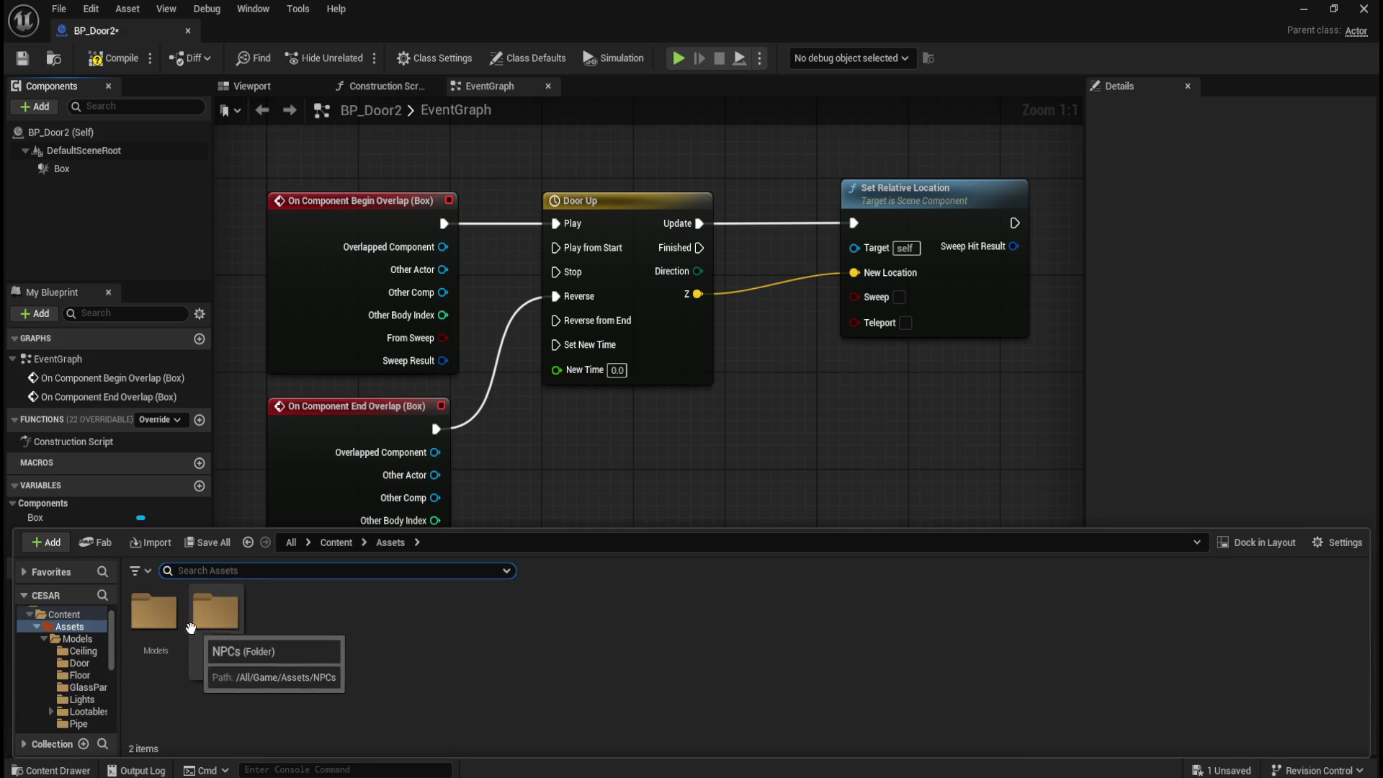
# - Add SM_Door_002 from Models/Door as a BP_Door2 component with NoCollision collision preset
pyautogui.doubleClick(153, 612)
pyautogui.doubleClick(215, 612)
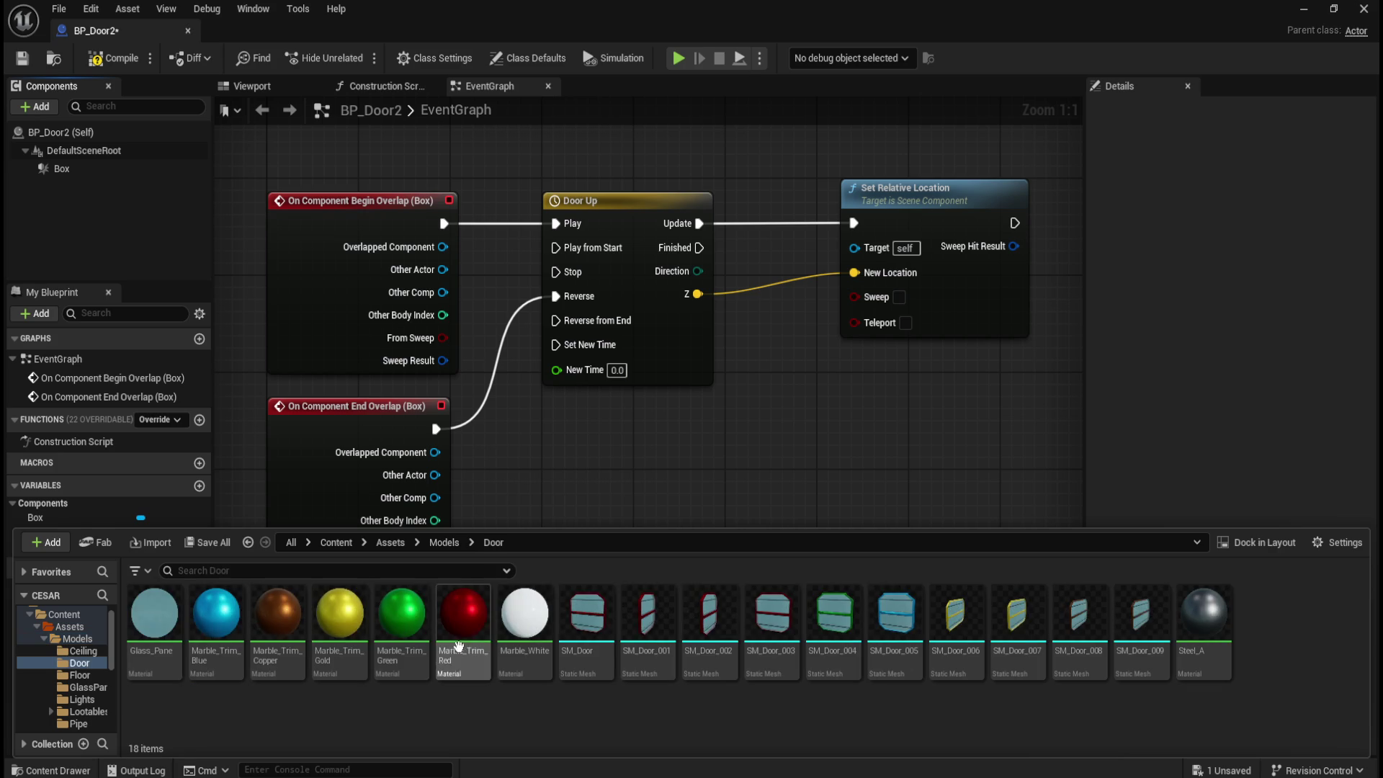
pyautogui.moveTo(710, 619)
pyautogui.mouseDown()
pyautogui.moveTo(706, 634)
pyautogui.moveTo(396, 461)
pyautogui.moveTo(81, 149)
pyautogui.mouseUp()
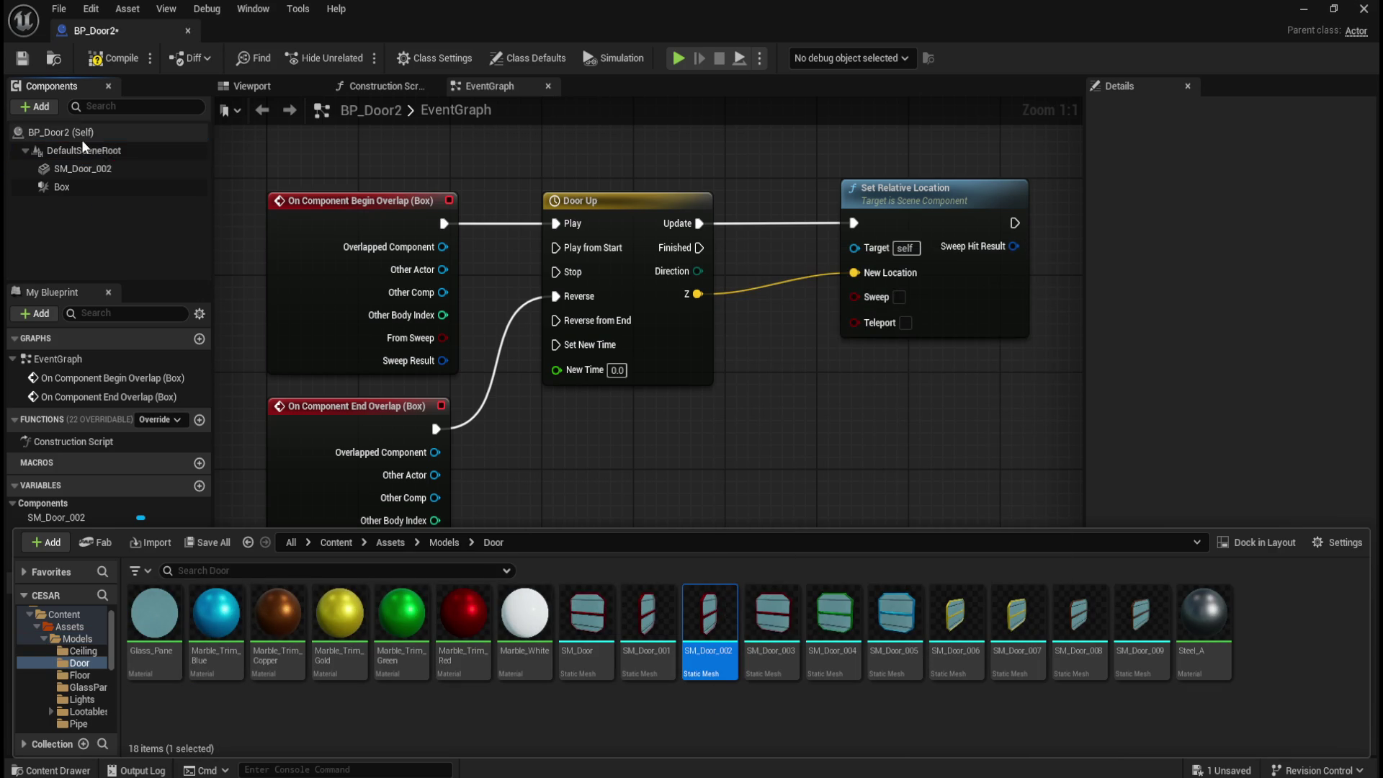
pyautogui.click(119, 170)
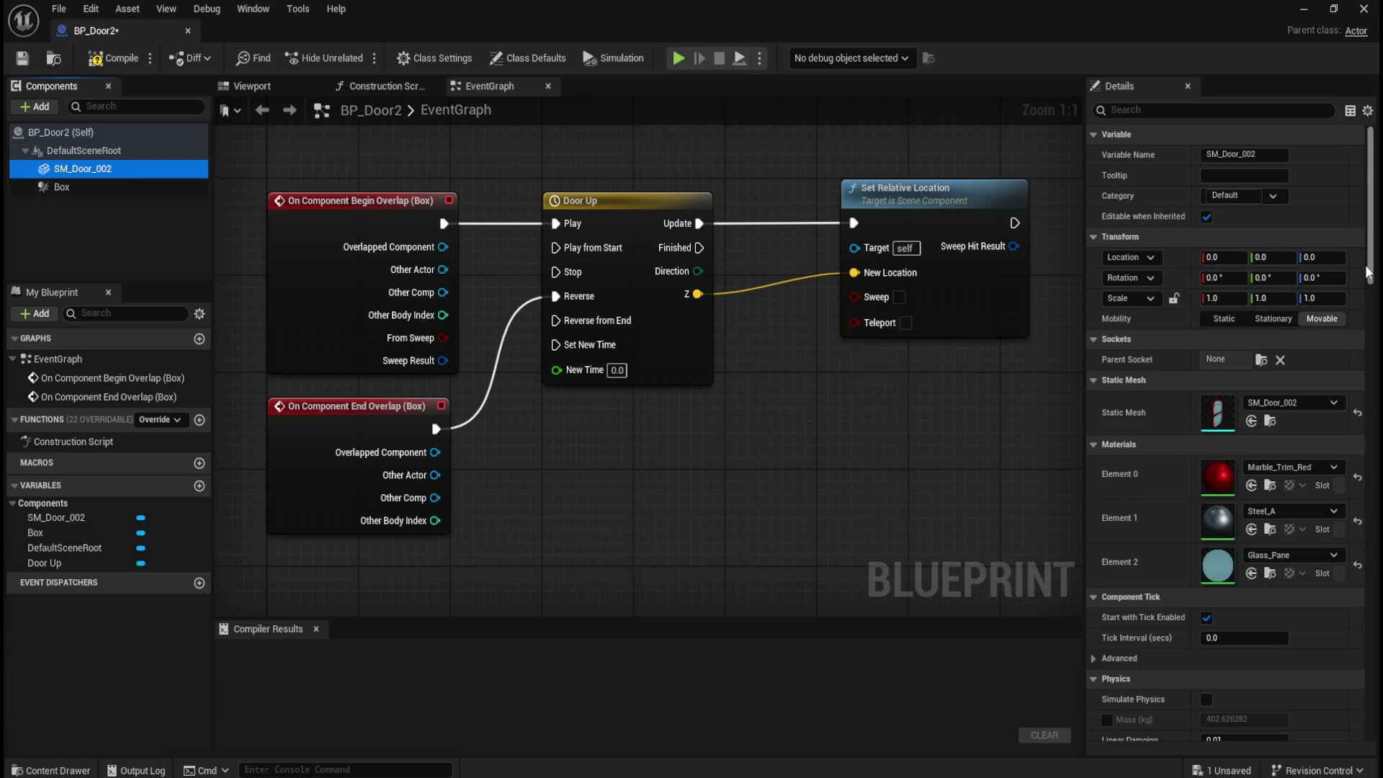
pyautogui.scroll(-10, 1372, 271)
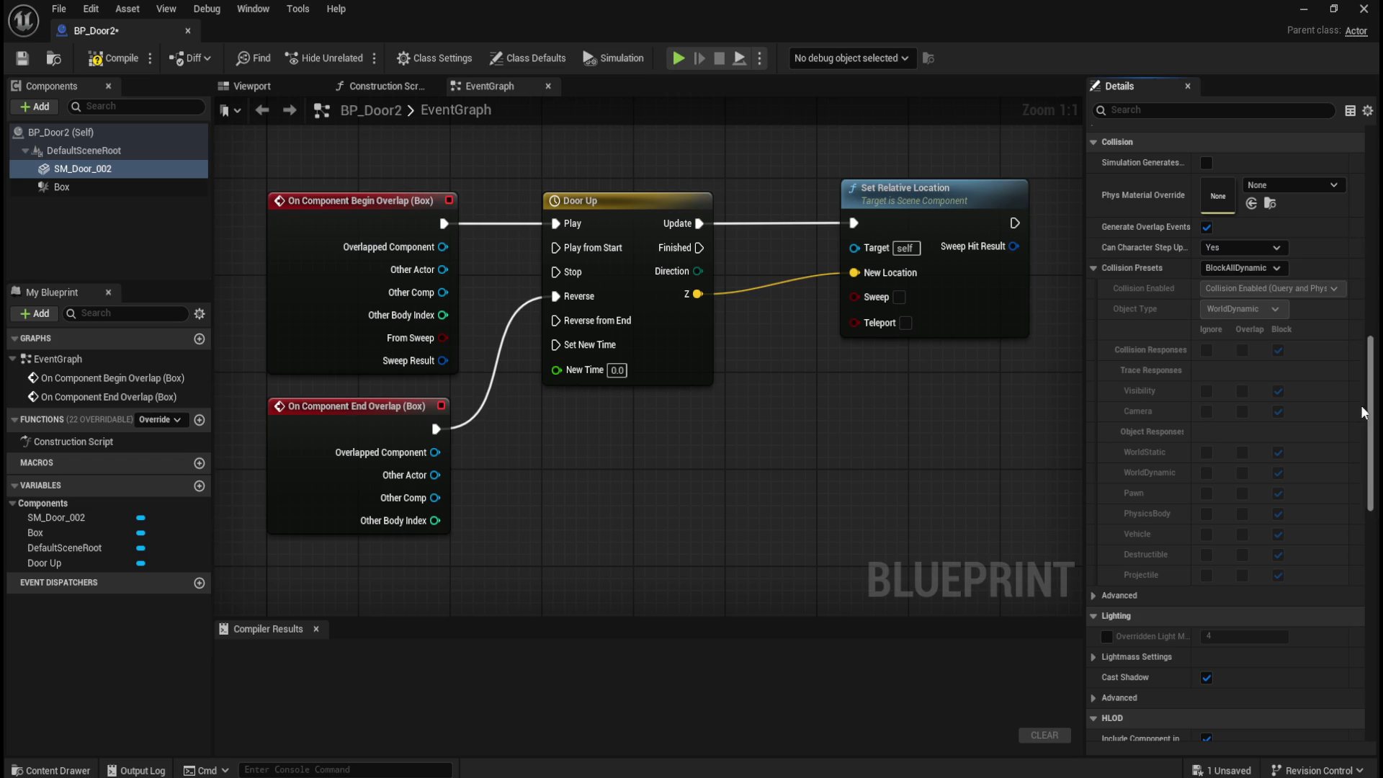
pyautogui.click(1275, 270)
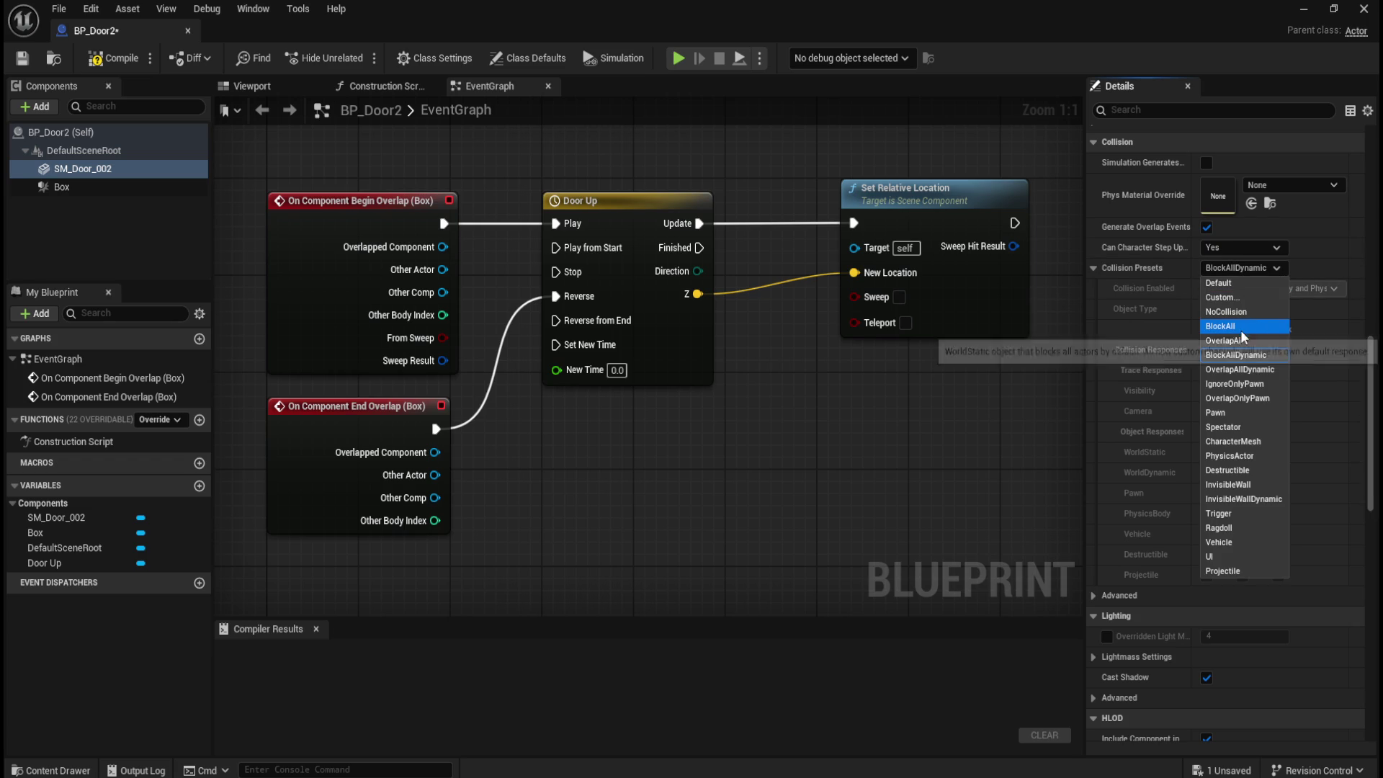
pyautogui.click(1239, 320)
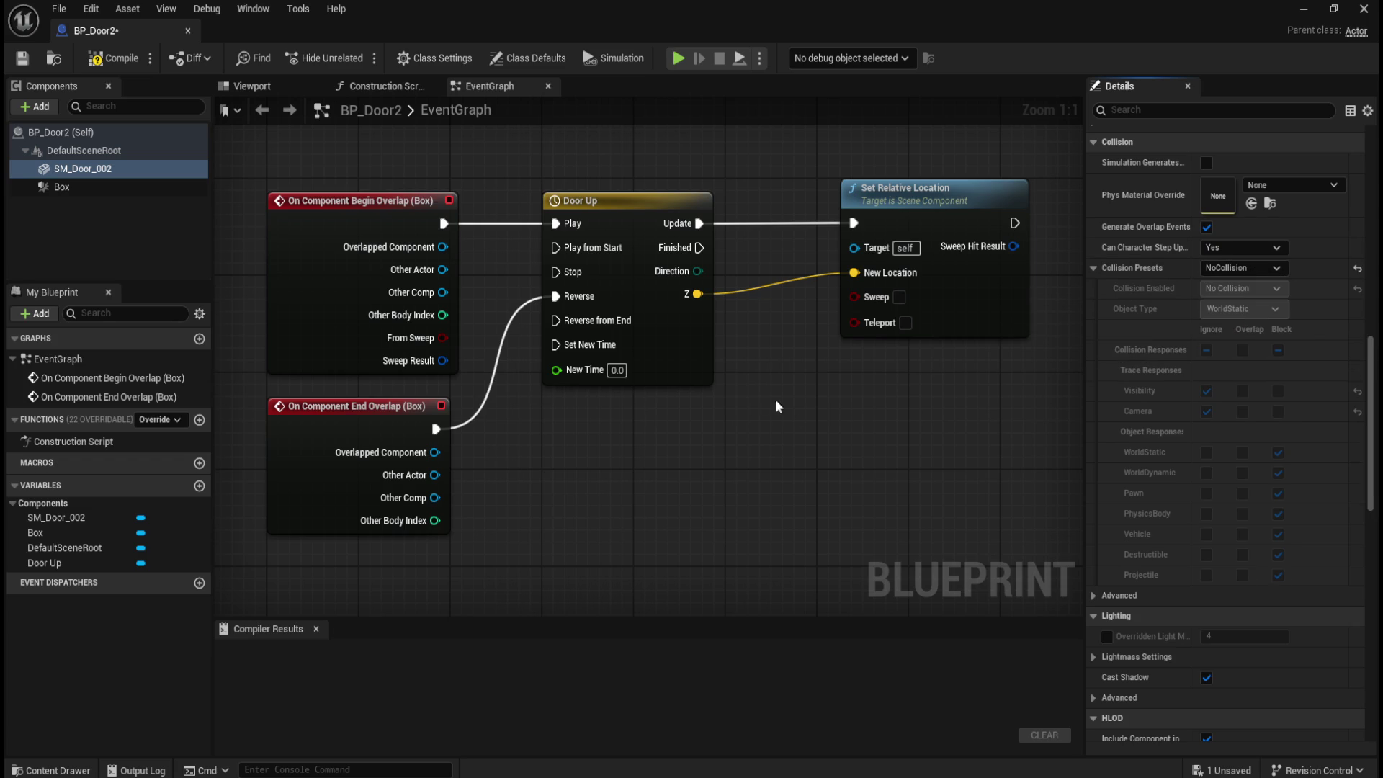
# - Wire an SM_Door_002 reference into Set Relative Location's Target and compile BP_Door2
pyautogui.click(75, 172)
pyautogui.moveTo(76, 172)
pyautogui.mouseDown()
pyautogui.moveTo(753, 439)
pyautogui.moveTo(788, 312)
pyautogui.mouseUp()
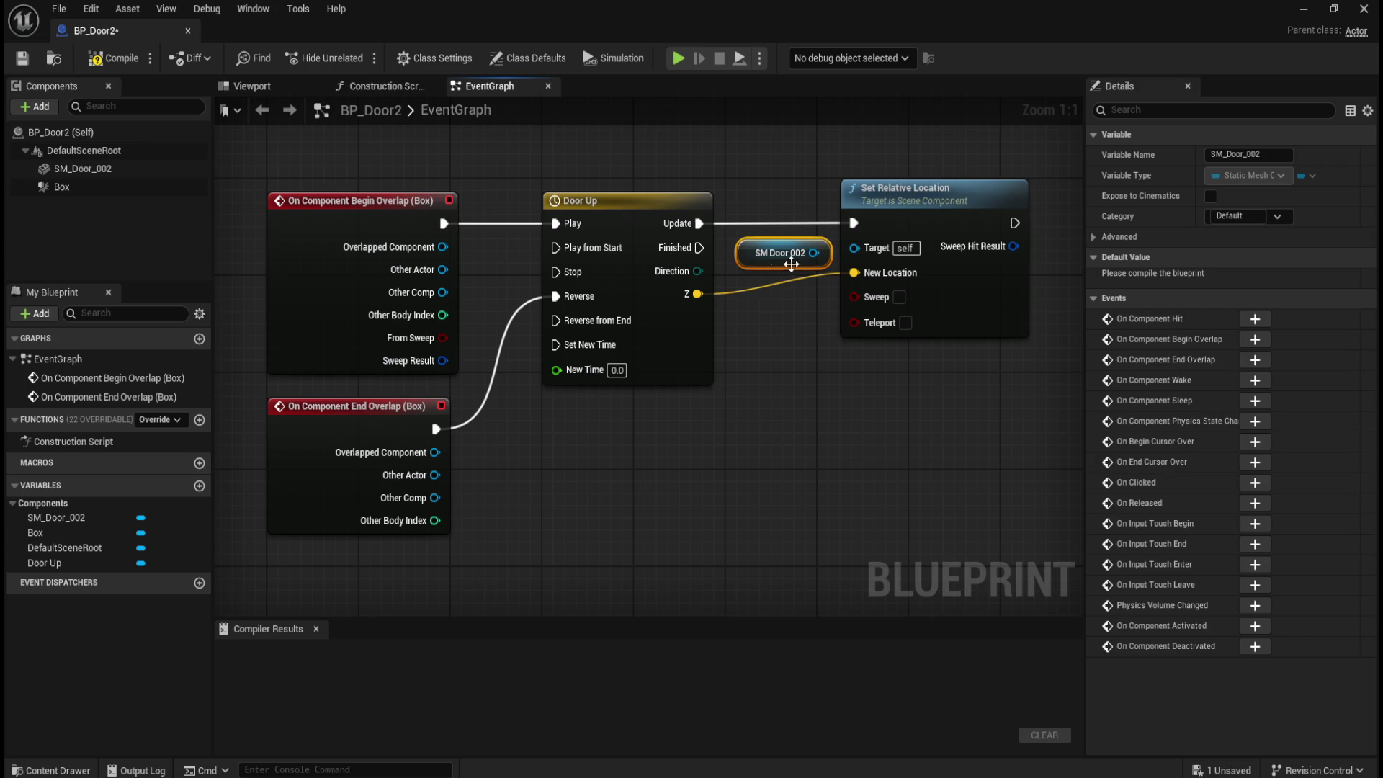
pyautogui.moveTo(865, 247); pyautogui.dragTo(762, 255)
pyautogui.click(762, 412)
pyautogui.click(827, 367)
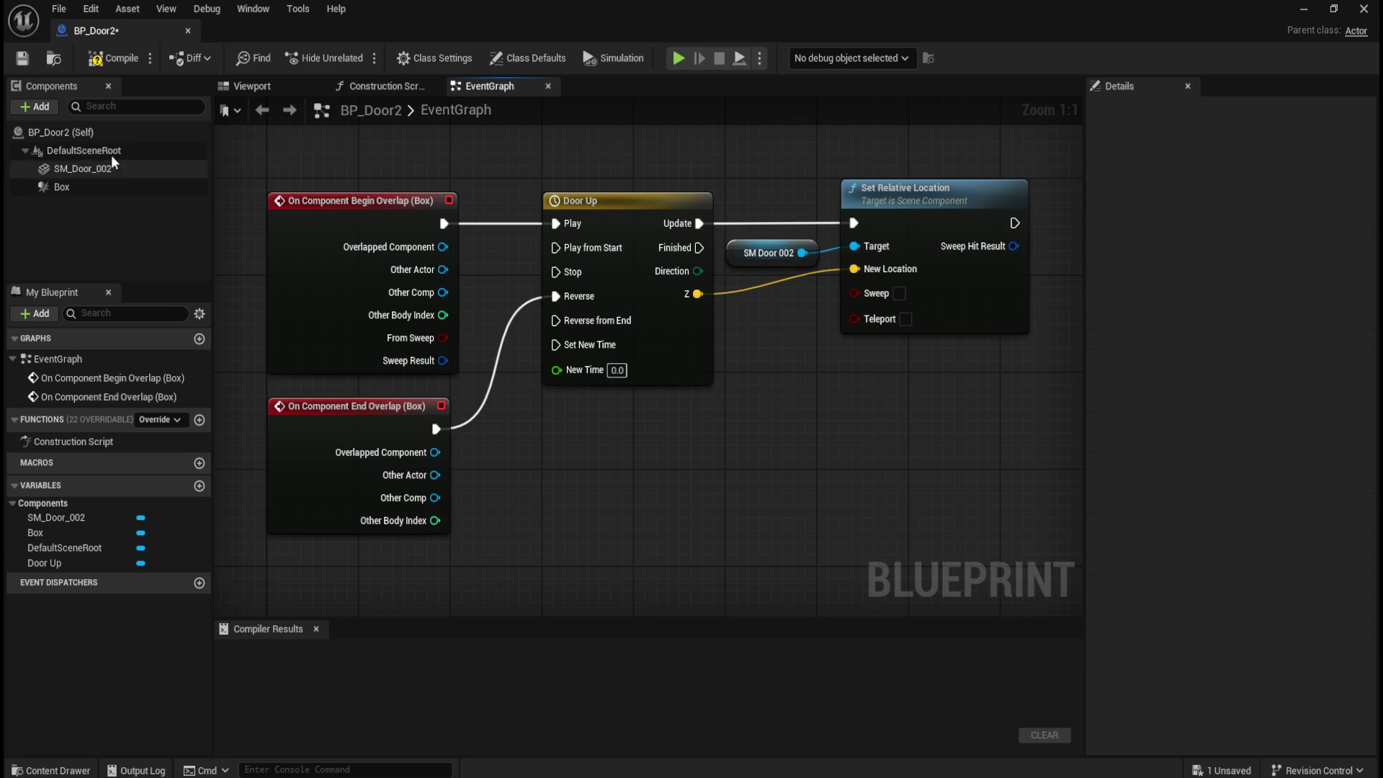
pyautogui.click(106, 60)
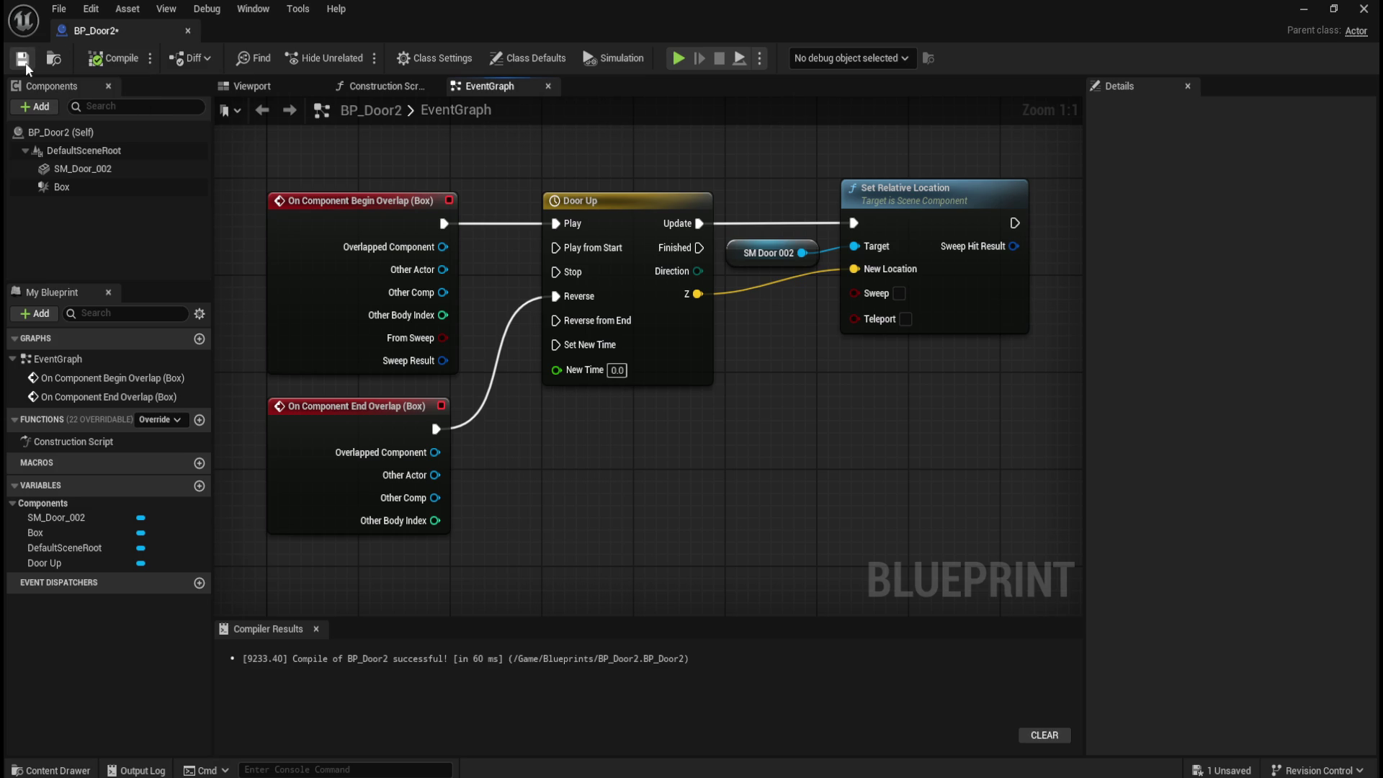
# - Dock the BP_Door2 editor beside the level and delete the static SM_Door_002 from SpaceStation
pyautogui.click(253, 87)
pyautogui.moveTo(649, 360)
pyautogui.mouseDown()
pyautogui.moveTo(692, 332)
pyautogui.moveTo(663, 342)
pyautogui.moveTo(660, 325)
pyautogui.moveTo(622, 377)
pyautogui.mouseUp()
pyautogui.moveTo(128, 26)
pyautogui.mouseDown()
pyautogui.moveTo(312, 65)
pyautogui.moveTo(423, 36)
pyautogui.mouseUp()
pyautogui.click(132, 31)
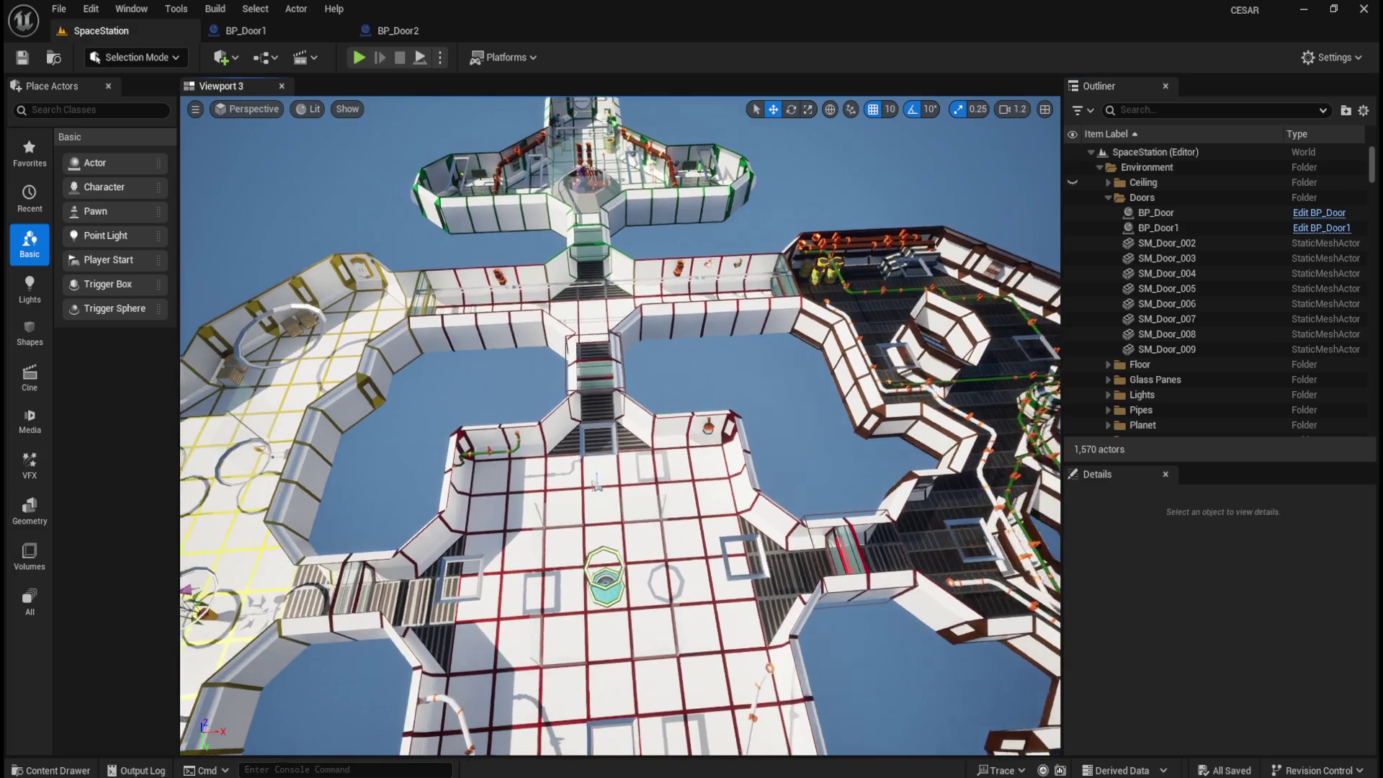
pyautogui.click(1163, 242)
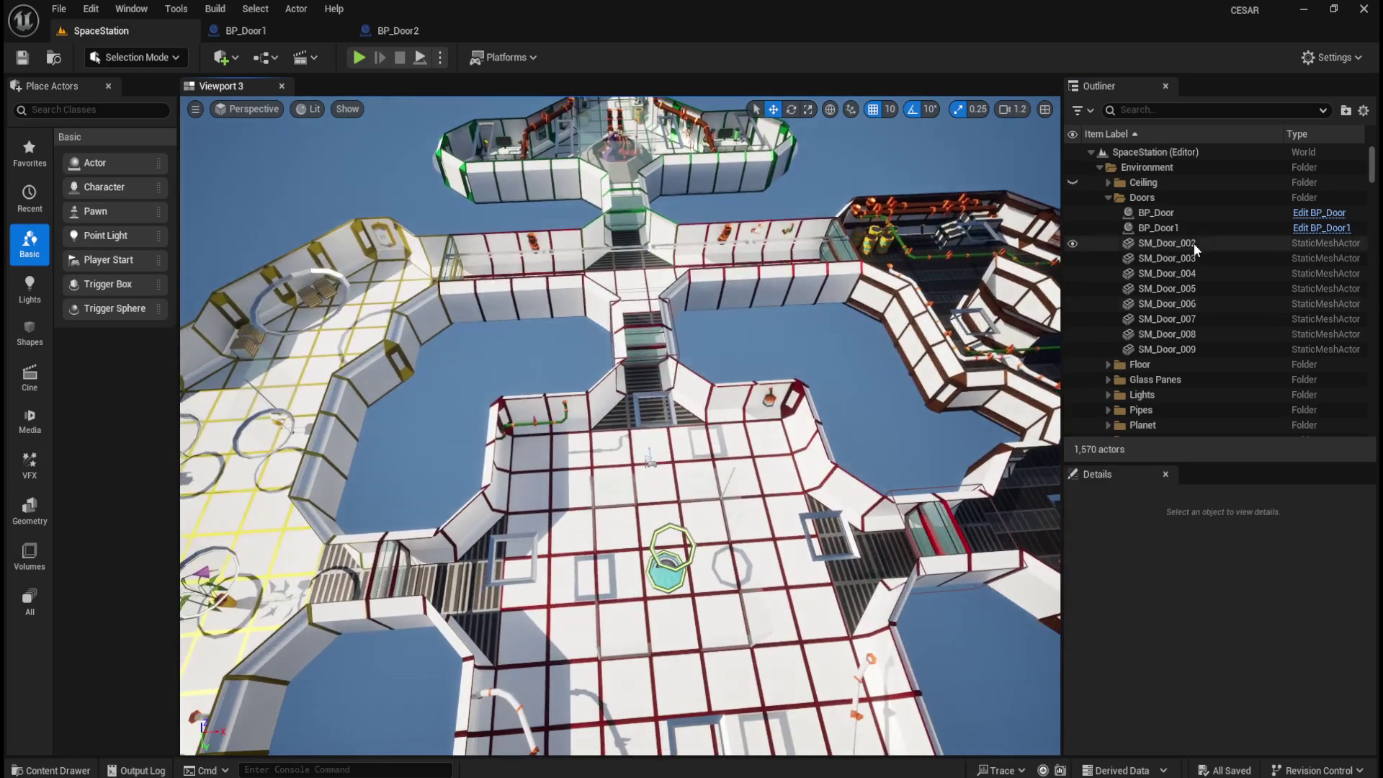
pyautogui.moveTo(739, 434); pyautogui.dragTo(741, 564)
pyautogui.click(1182, 246)
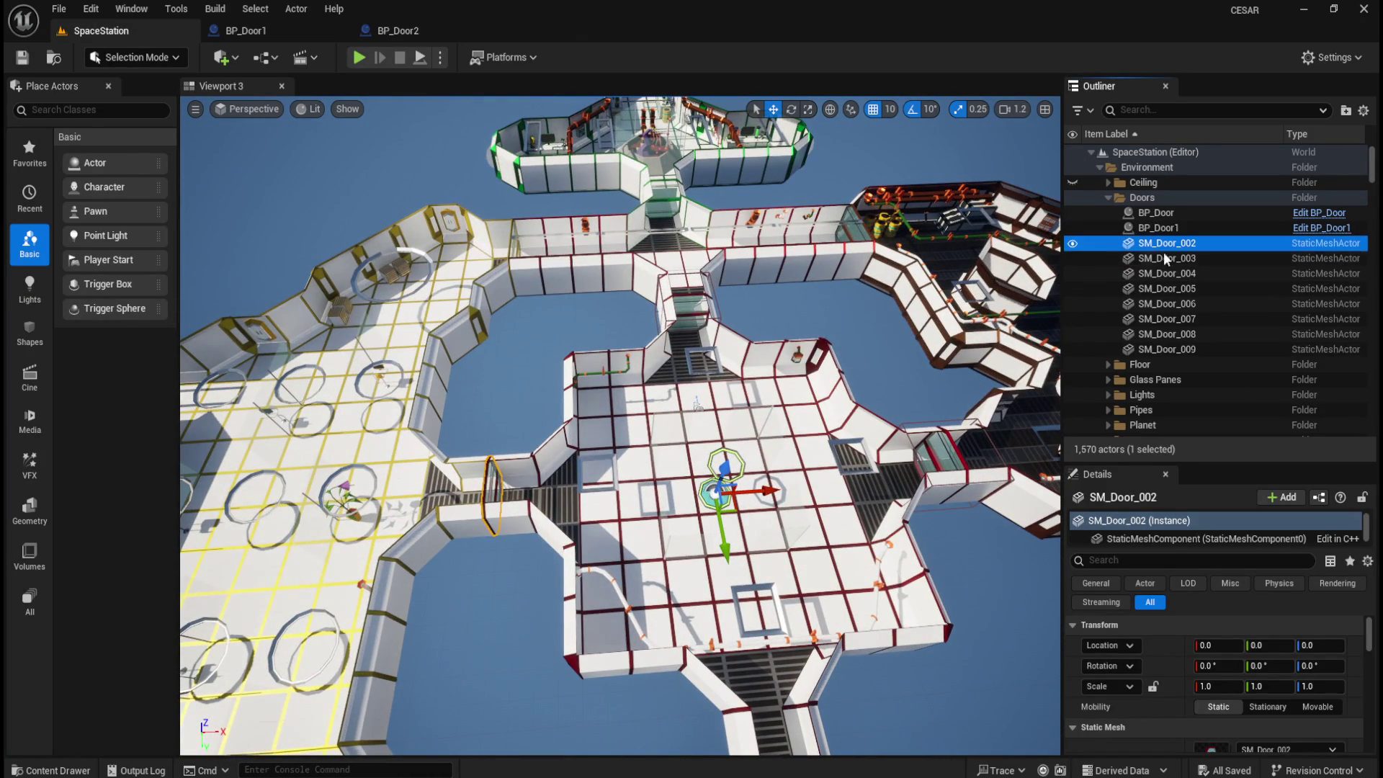
pyautogui.press('Delete')
# - Place BP_Door2 from Content/Blueprints into the SpaceStation level
pyautogui.hotkey('ctrl', 'space')
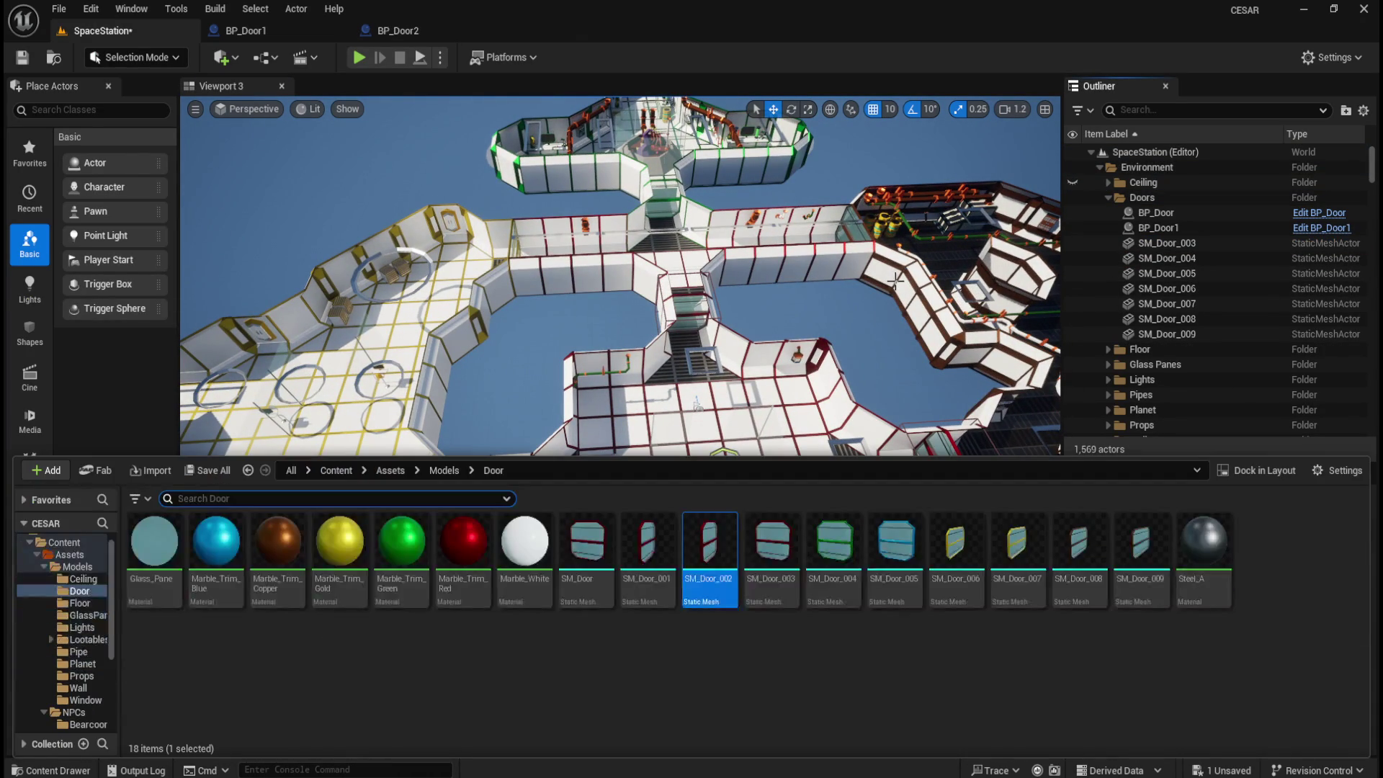
pyautogui.scroll(-5, 65, 663)
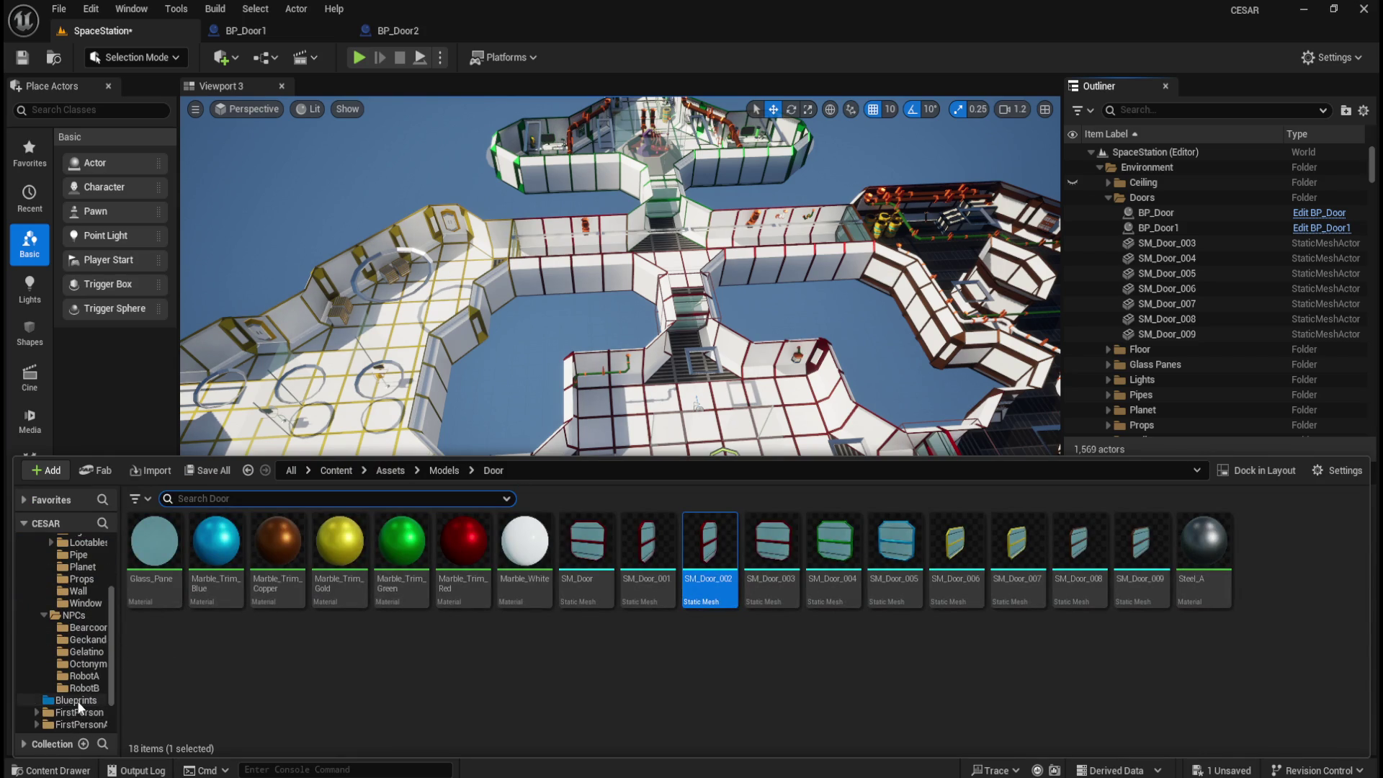
pyautogui.click(76, 700)
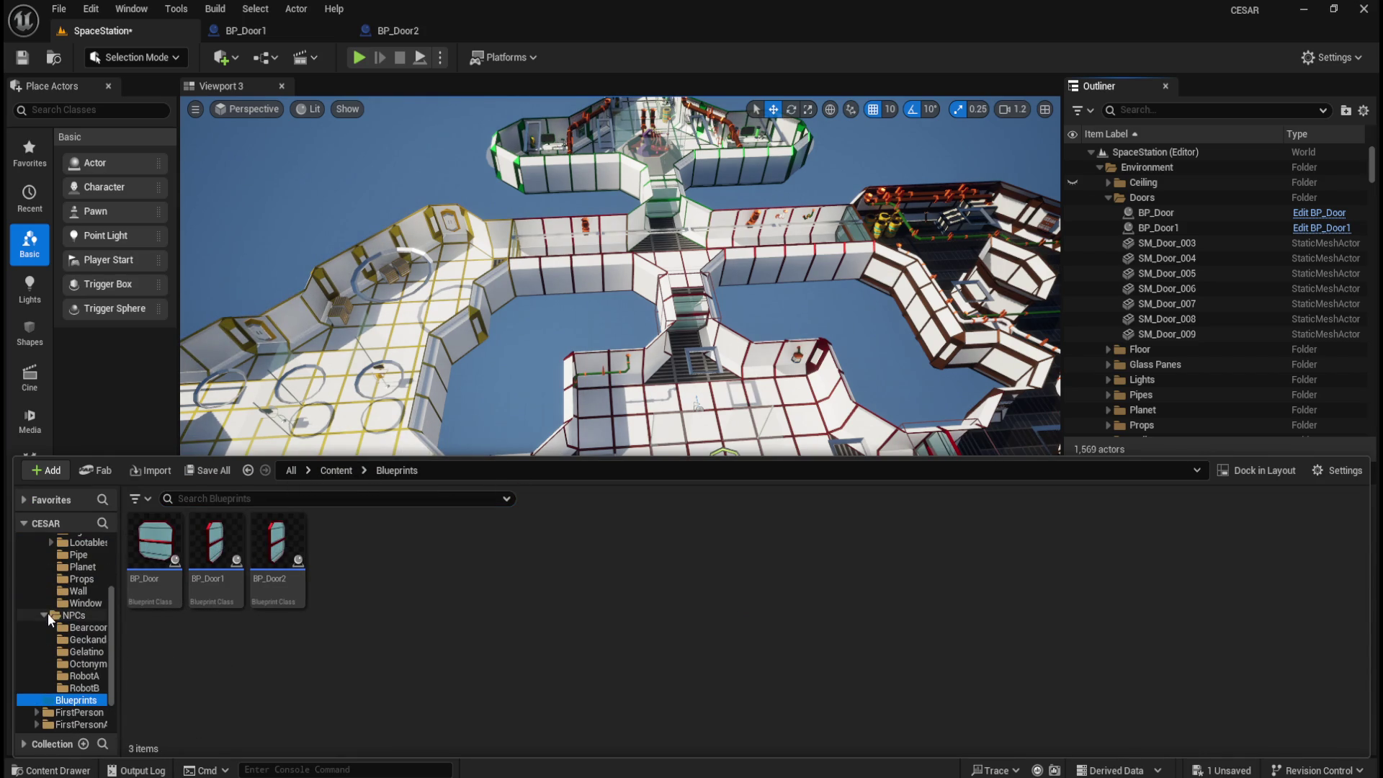
pyautogui.click(46, 615)
pyautogui.moveTo(278, 543)
pyautogui.mouseDown()
pyautogui.moveTo(302, 554)
pyautogui.moveTo(461, 533)
pyautogui.moveTo(687, 450)
pyautogui.mouseUp()
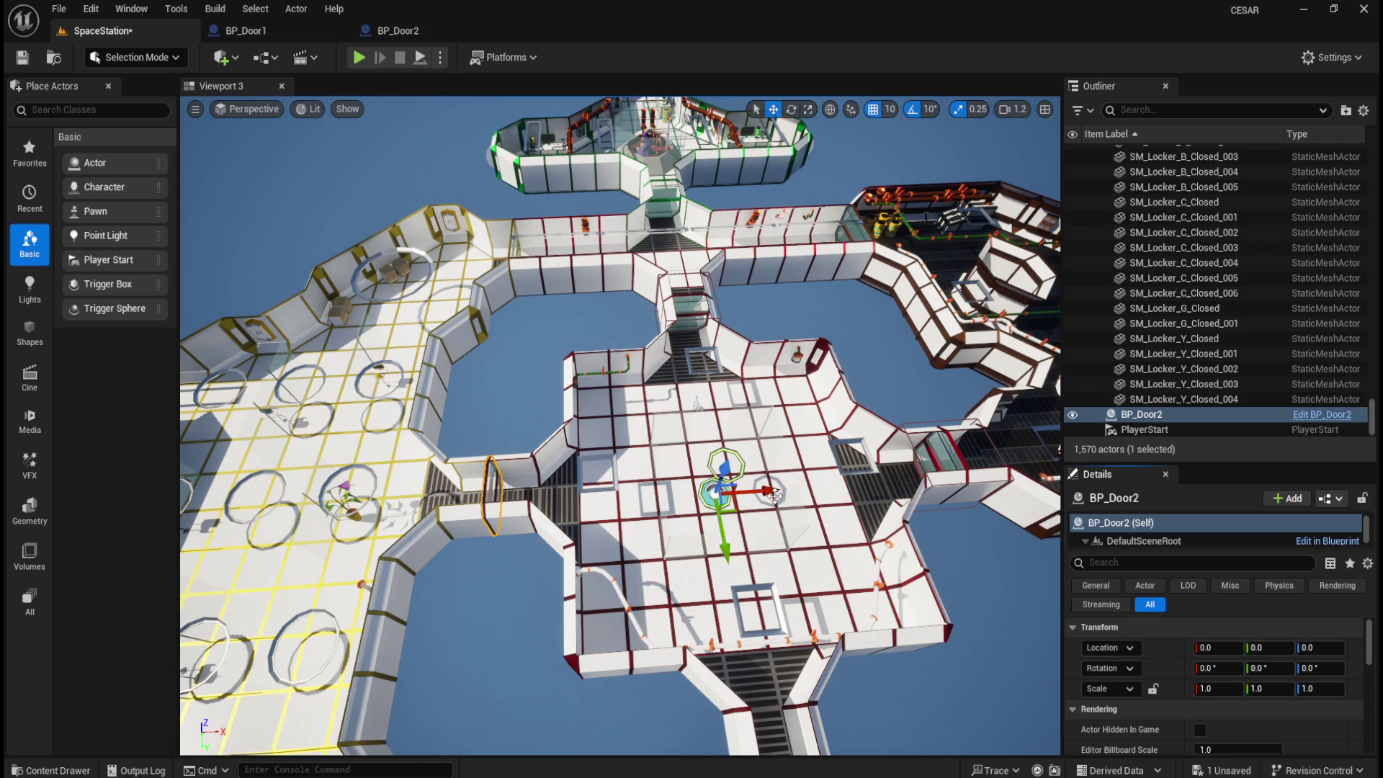
pyautogui.click(430, 33)
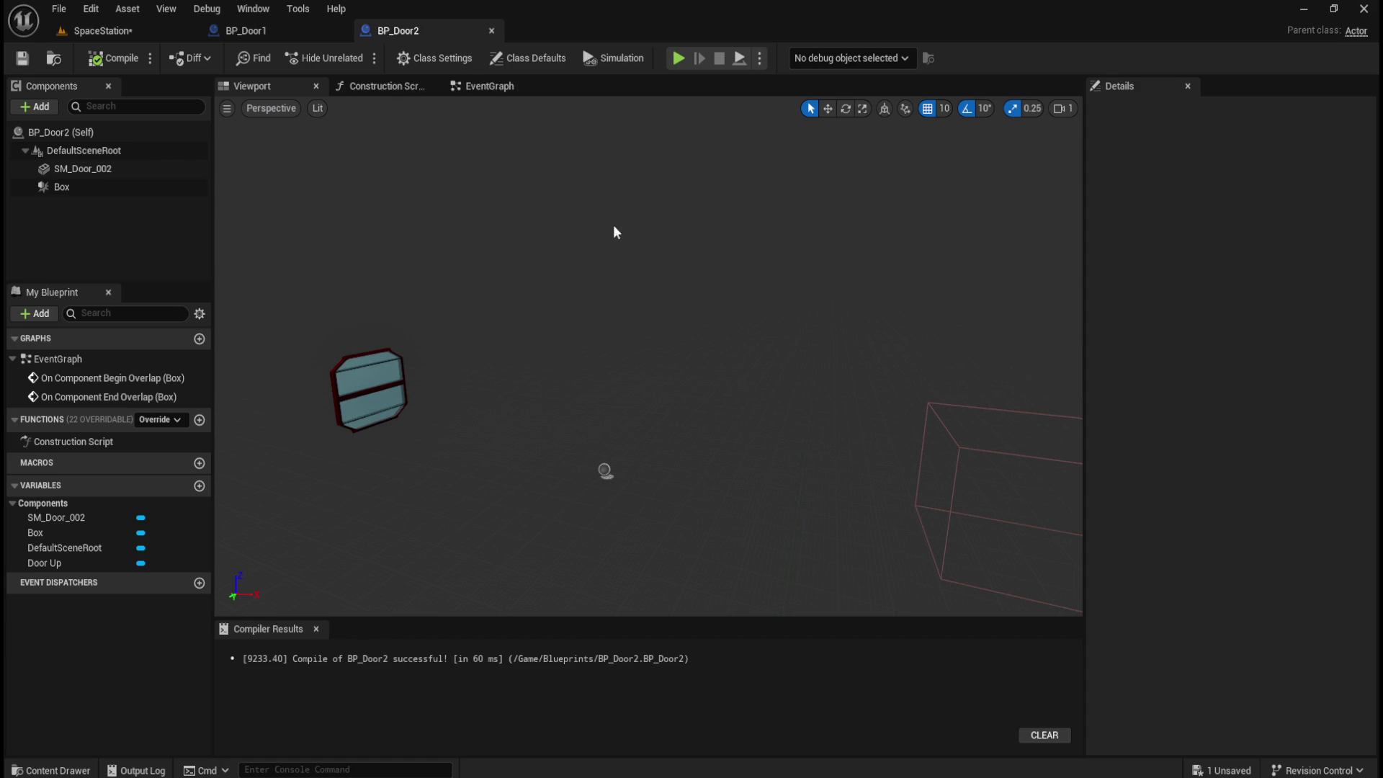
# - Set BP_Door2's Box trigger Location X to -1100
pyautogui.click(71, 186)
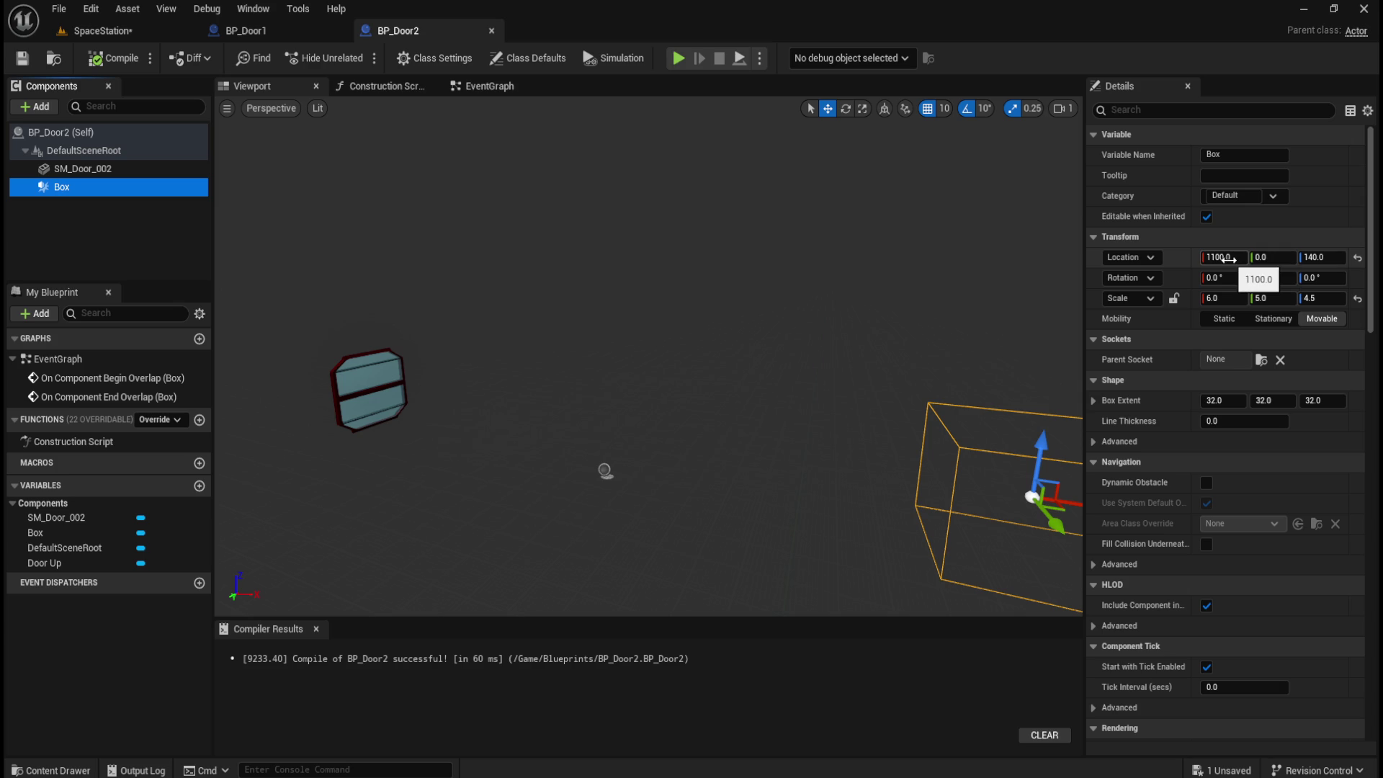
pyautogui.click(1228, 258)
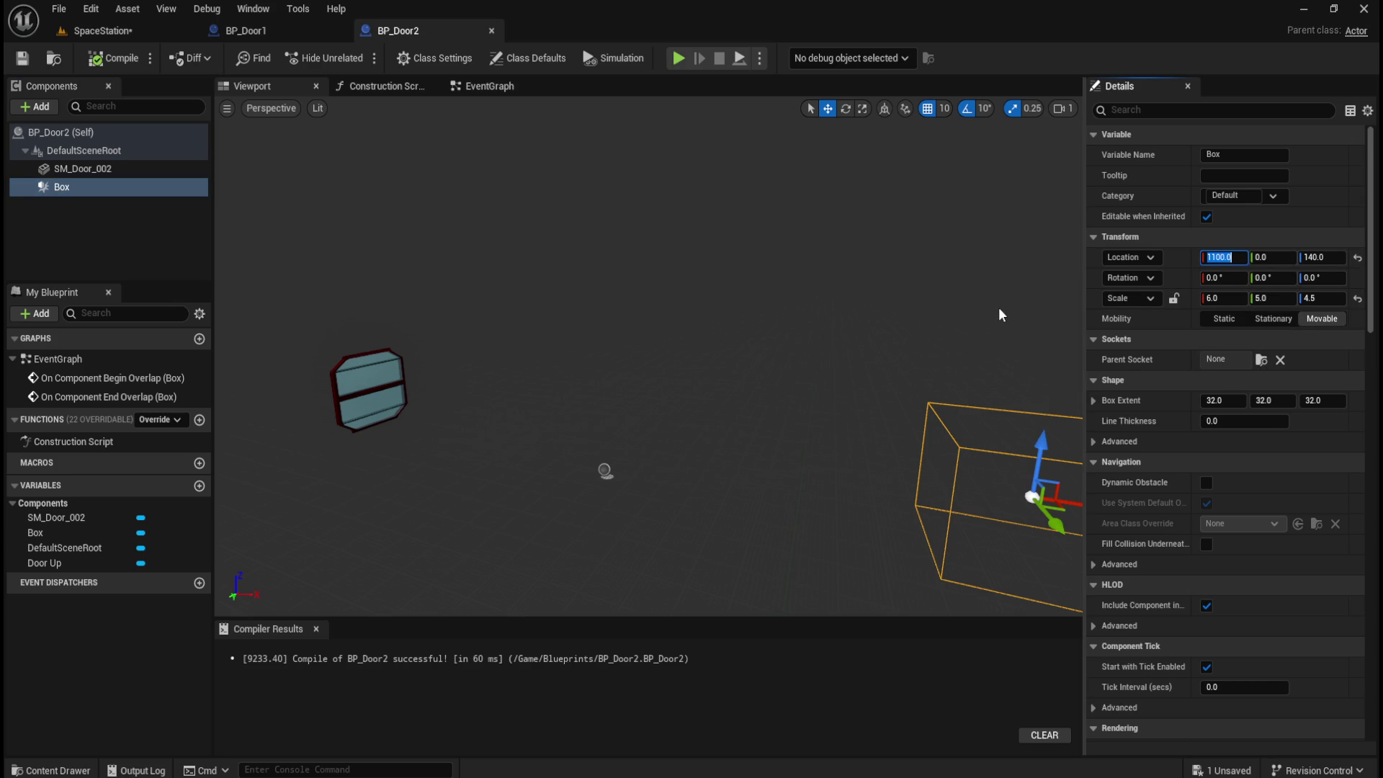
pyautogui.write('0')
pyautogui.press('Return')
pyautogui.click(1272, 259)
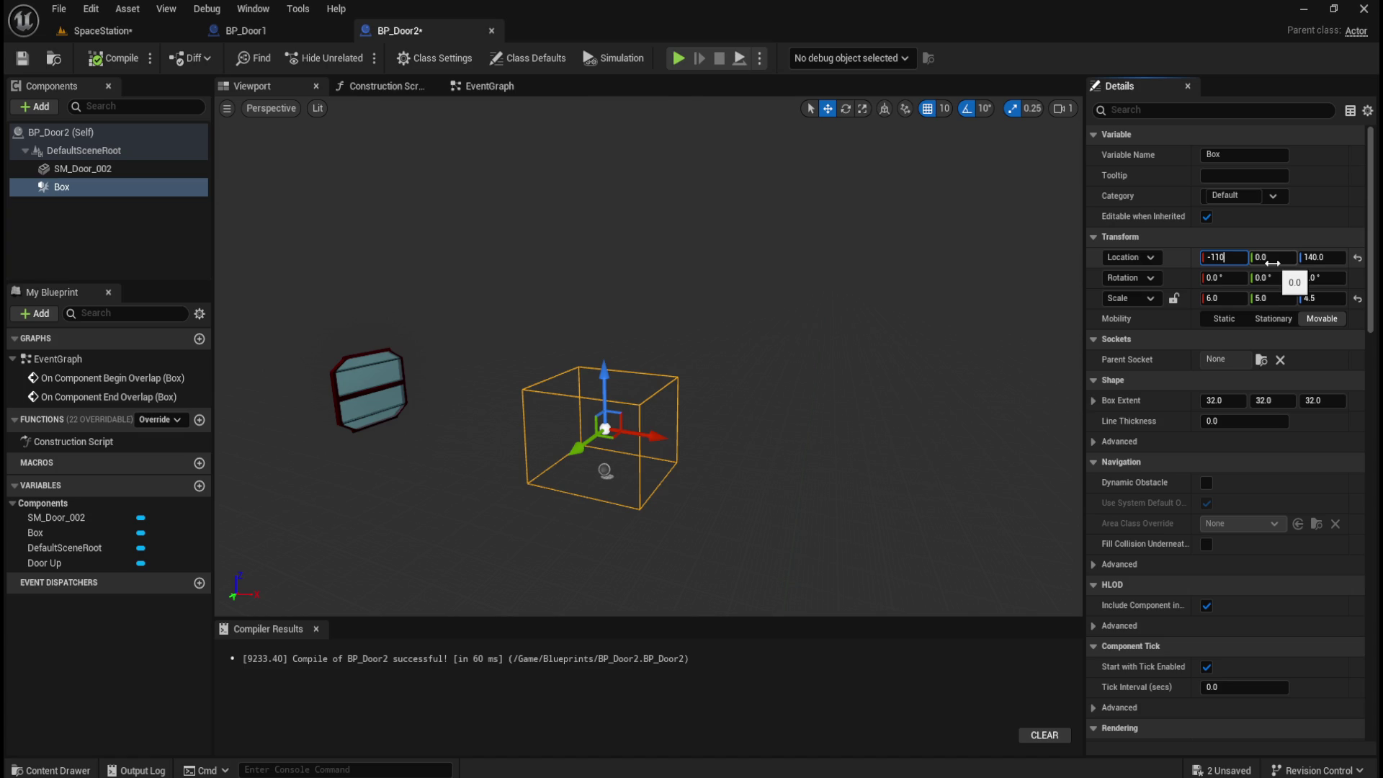
pyautogui.write('0.0')
pyautogui.press('Return')
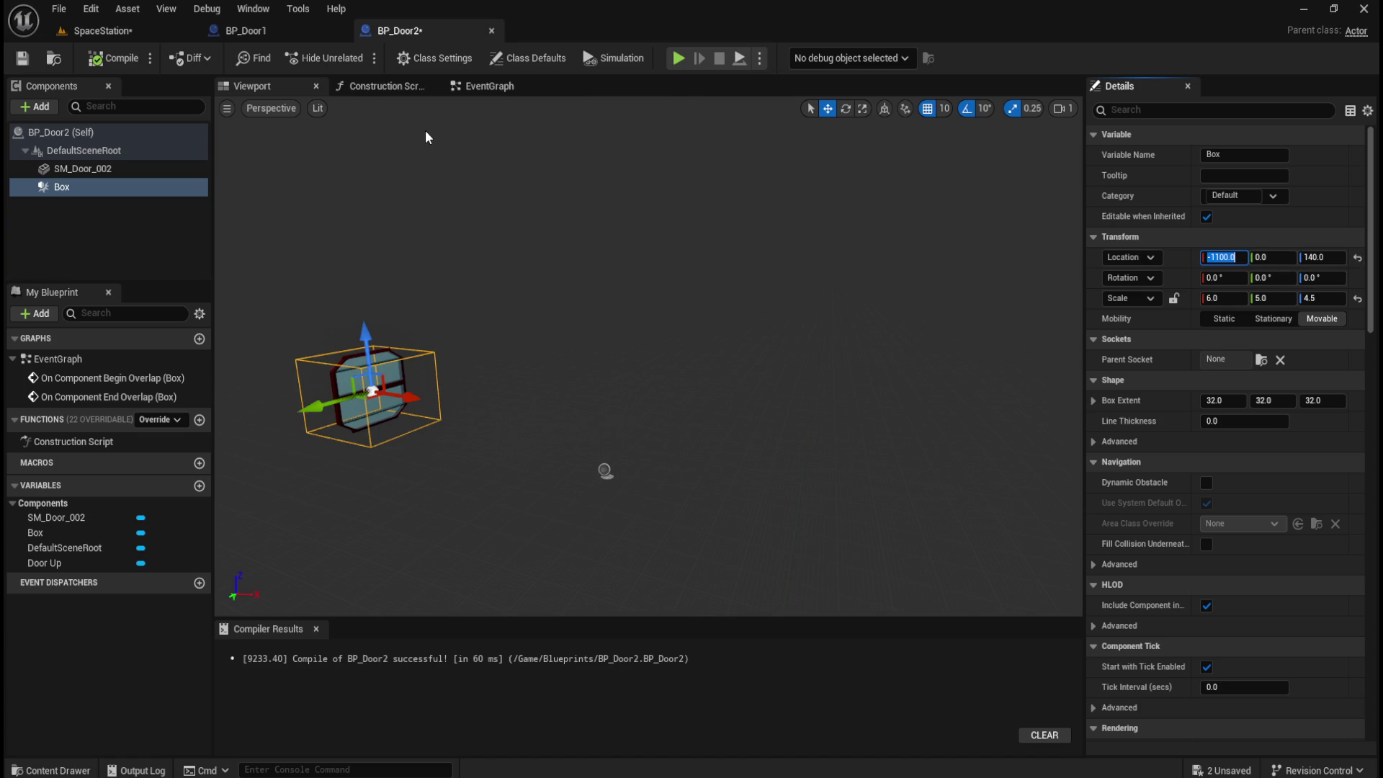
# - Return to the SpaceStation level and start a play test of the doors
pyautogui.click(145, 36)
pyautogui.moveTo(643, 415)
pyautogui.mouseDown()
pyautogui.moveTo(727, 412)
pyautogui.moveTo(731, 432)
pyautogui.moveTo(728, 411)
pyautogui.moveTo(405, 186)
pyautogui.mouseUp()
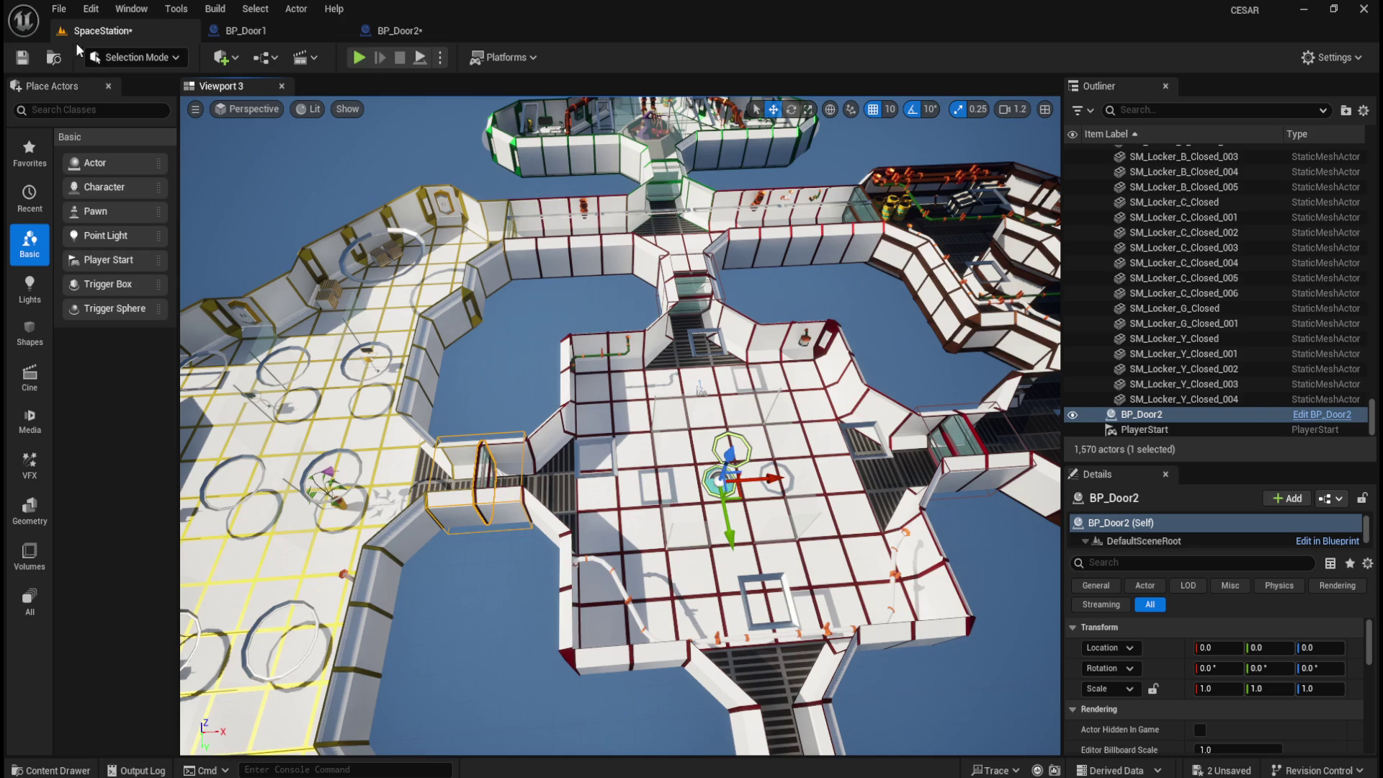
pyautogui.click(386, 31)
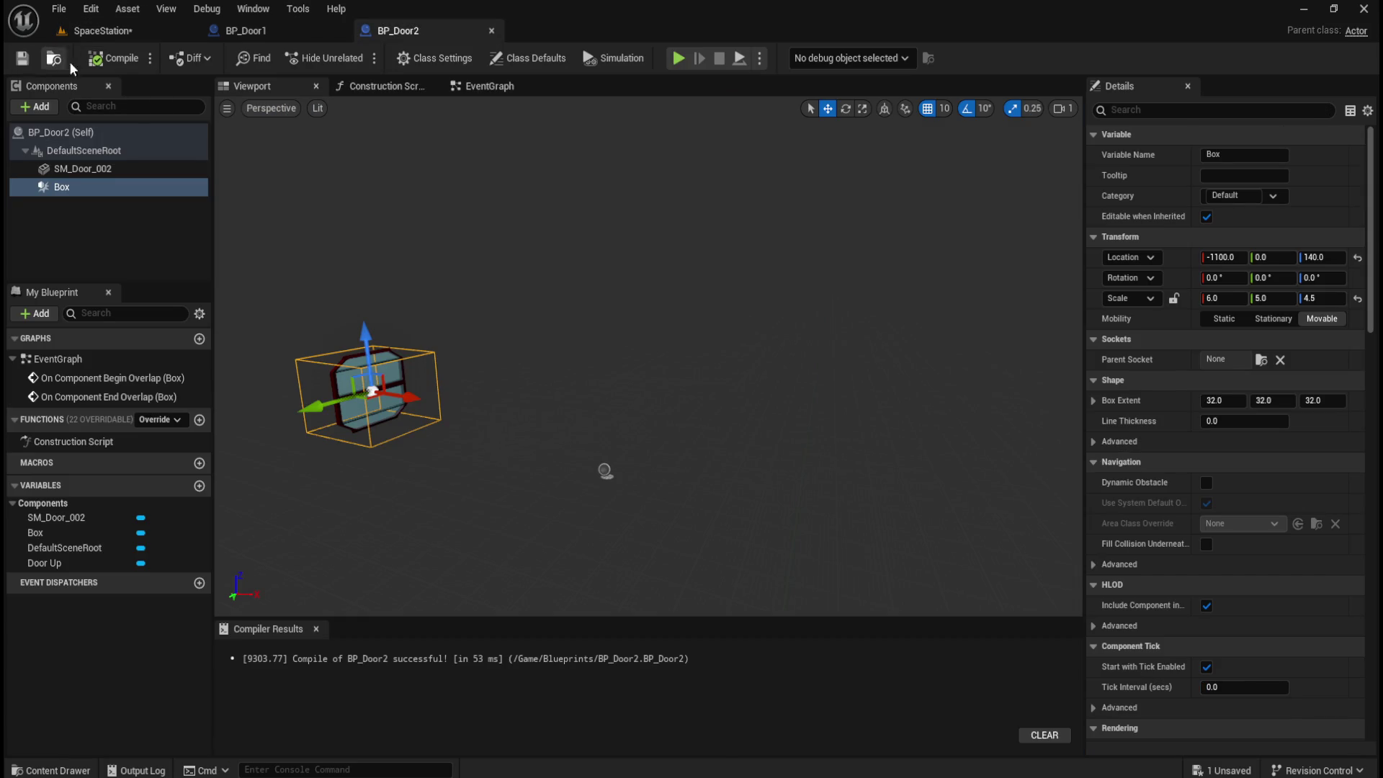
pyautogui.click(141, 31)
pyautogui.click(359, 57)
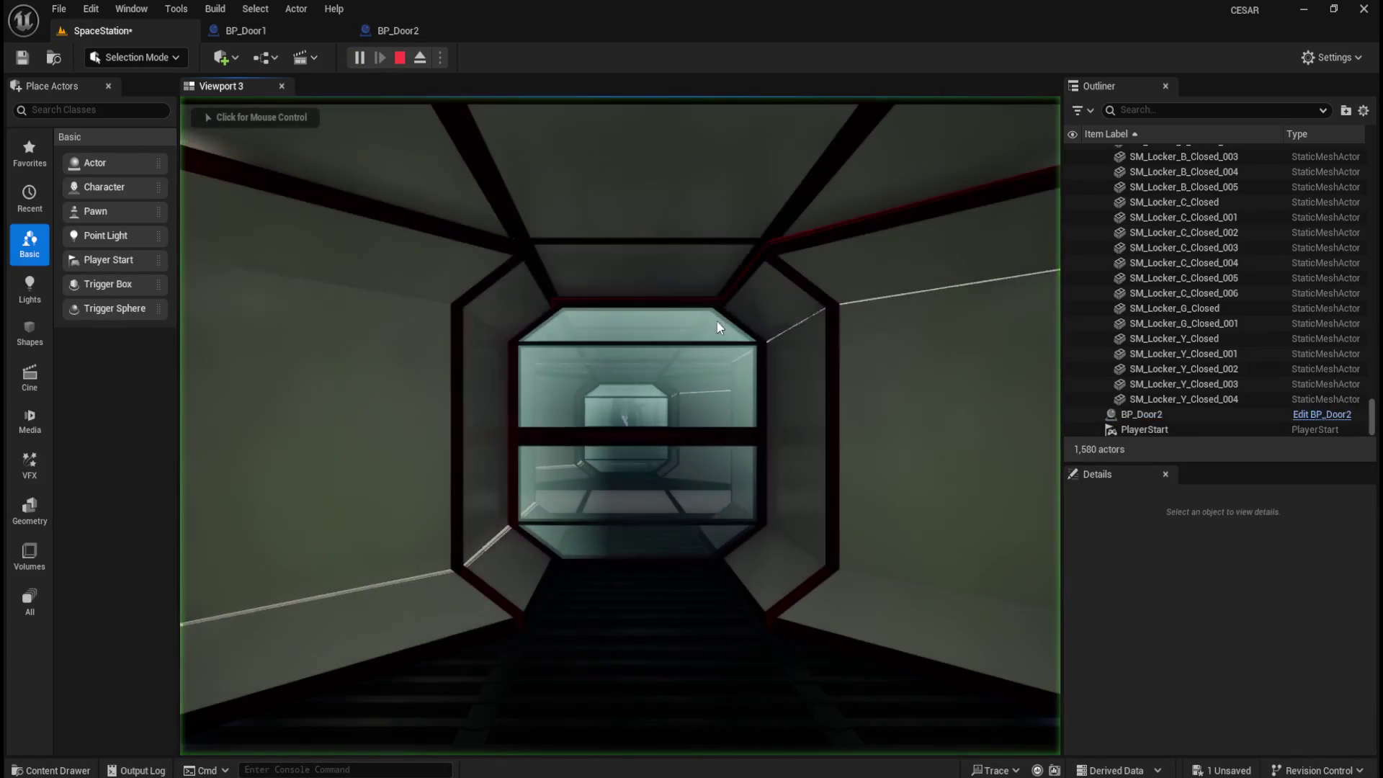
# - Walk back and forth at the glass door in play mode to trigger its slide
pyautogui.press('w')
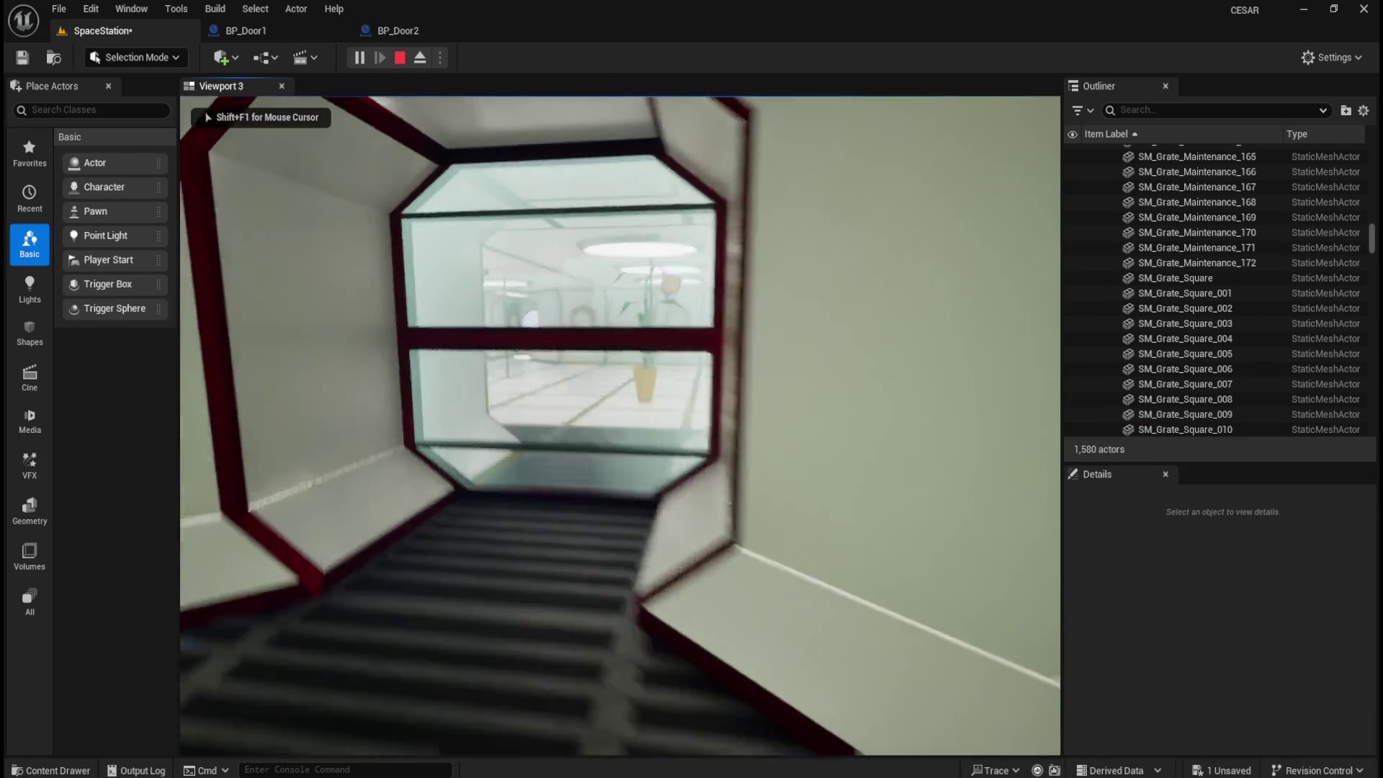
pyautogui.press('w')
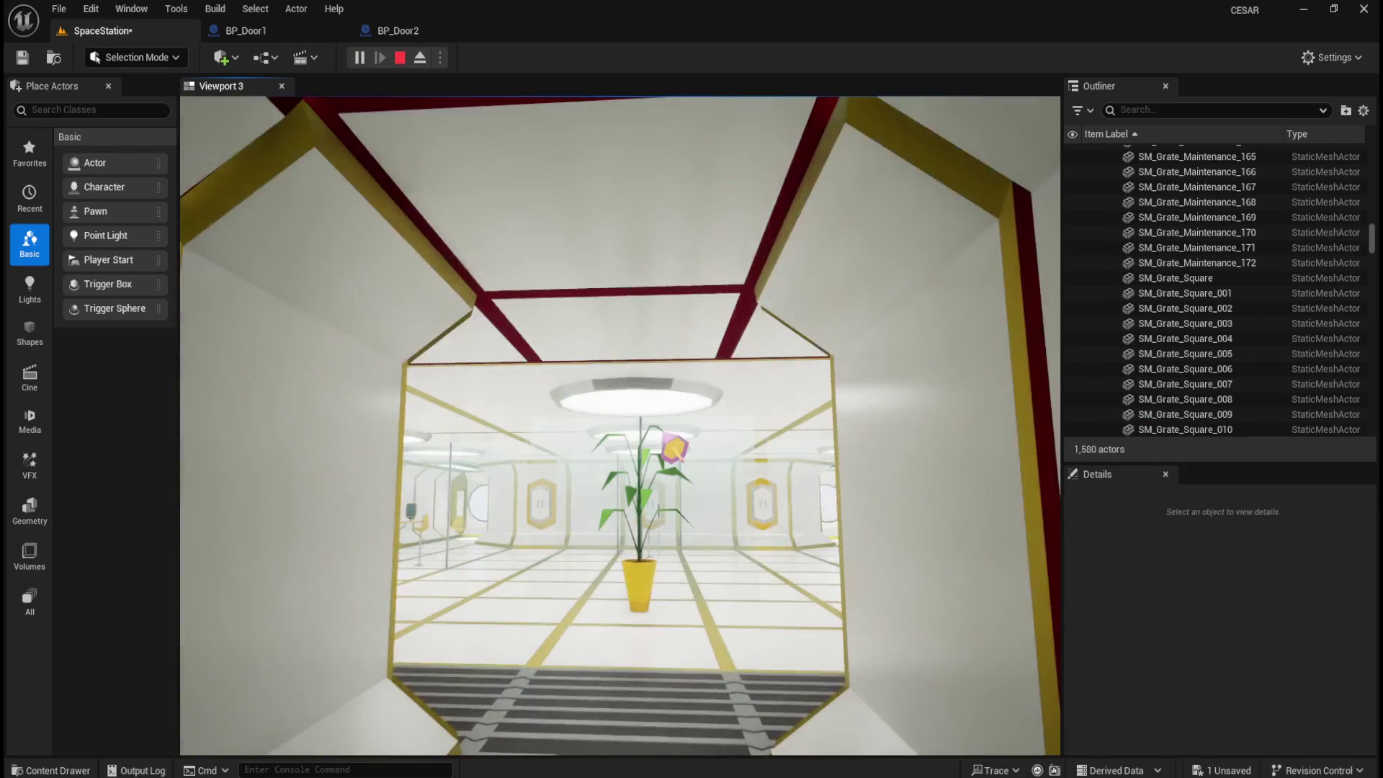
pyautogui.press('s')
pyautogui.press('w')
pyautogui.press('a')
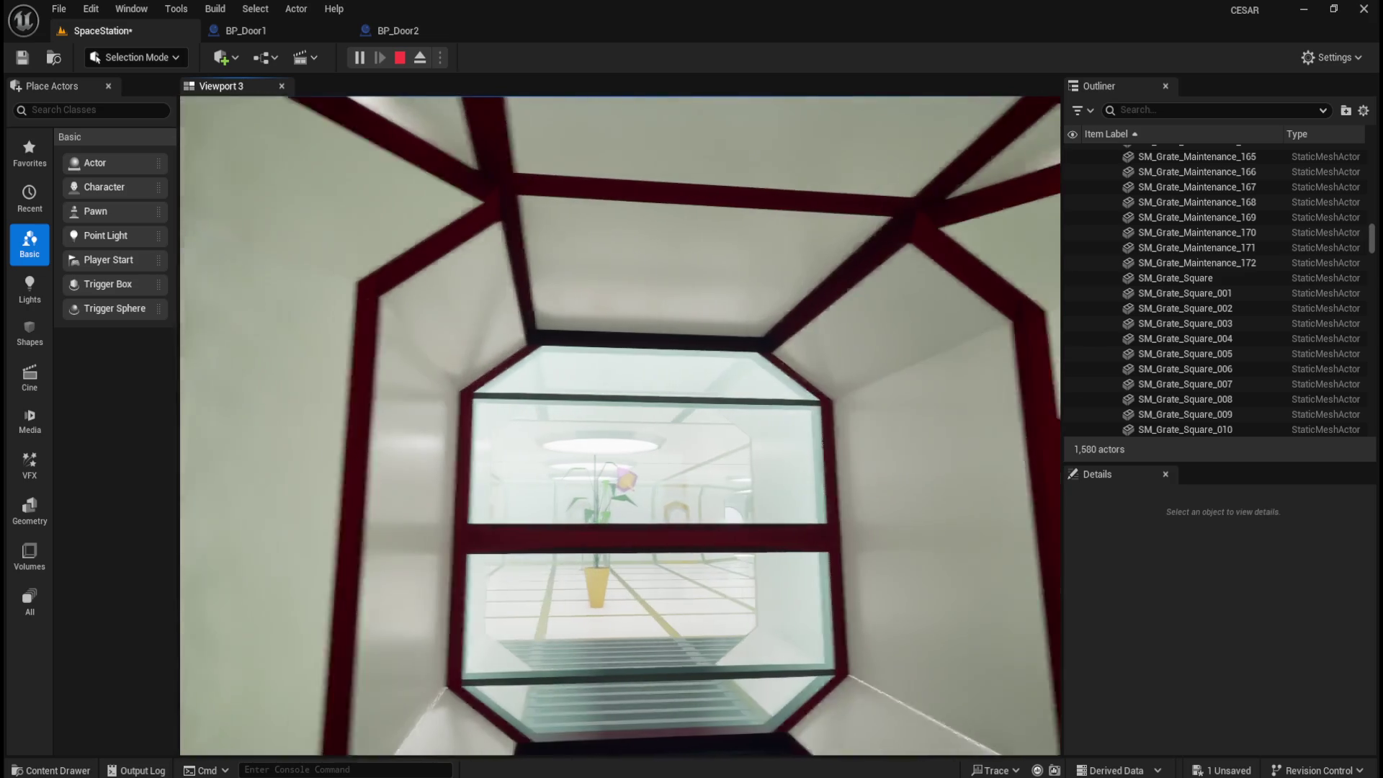
pyautogui.press('w')
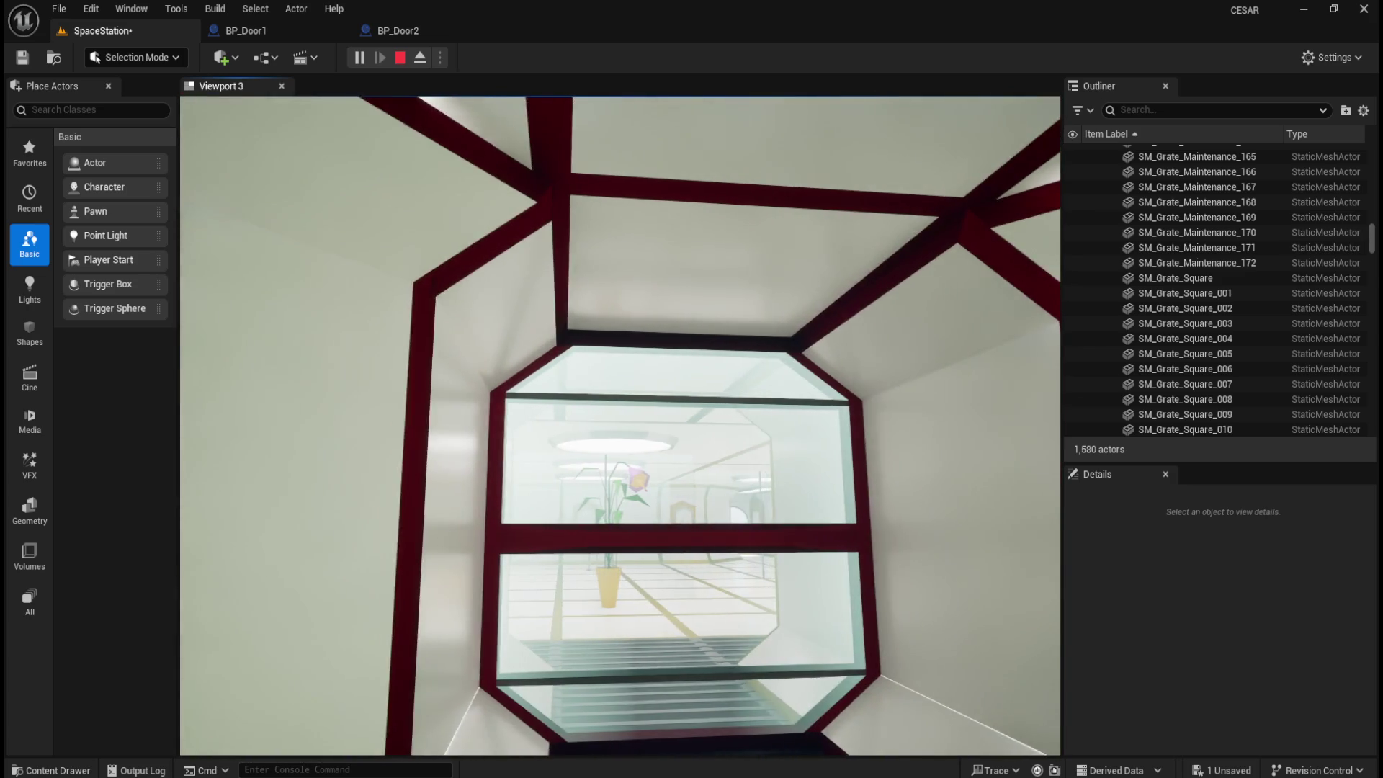
pyautogui.press('s')
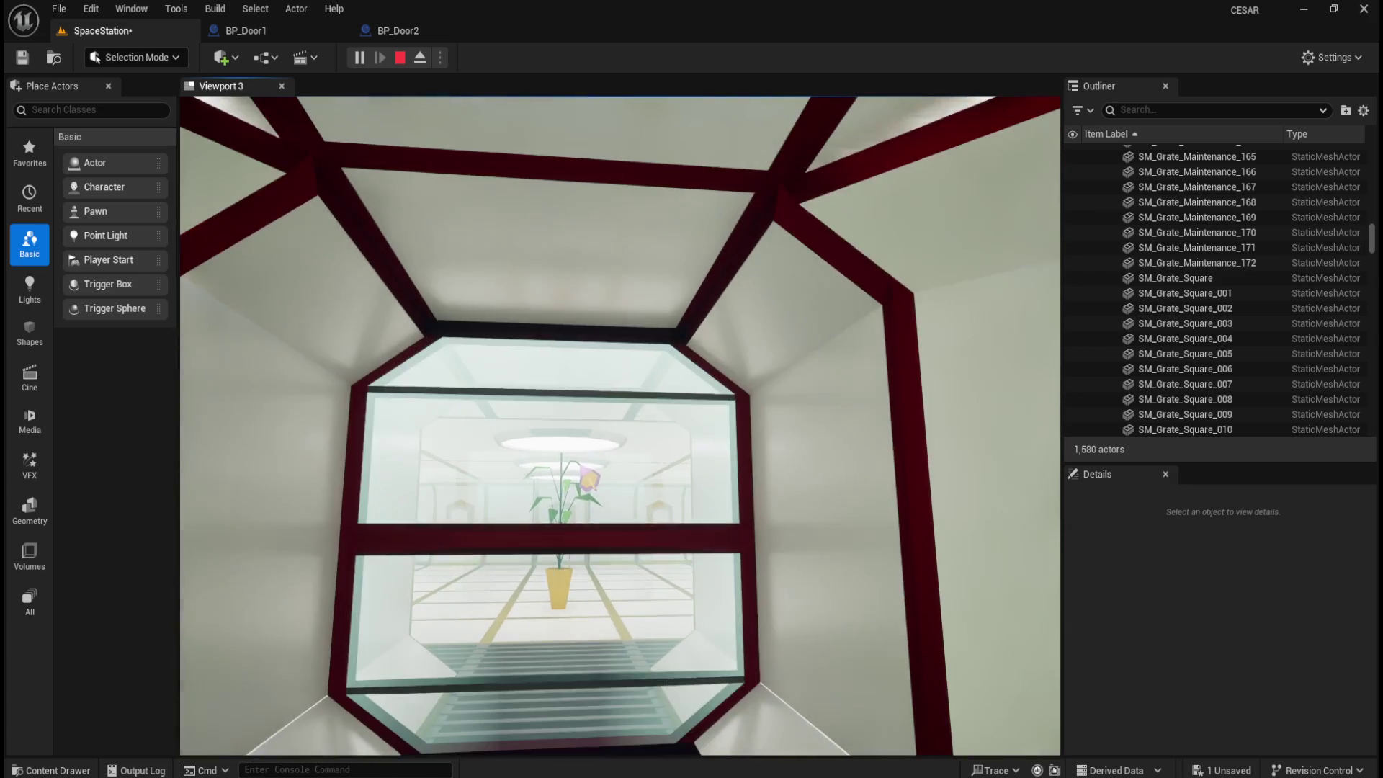
pyautogui.press('w')
pyautogui.press('a')
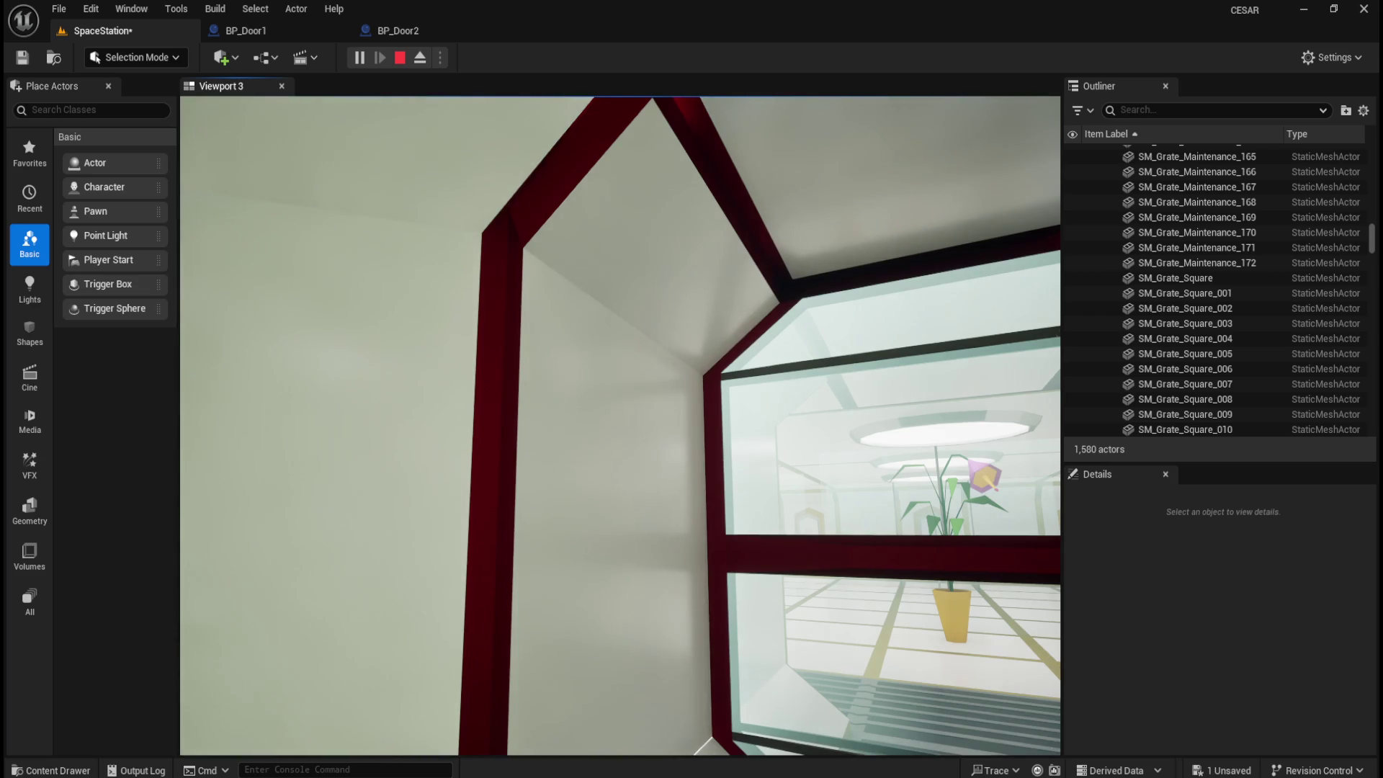
pyautogui.press('d')
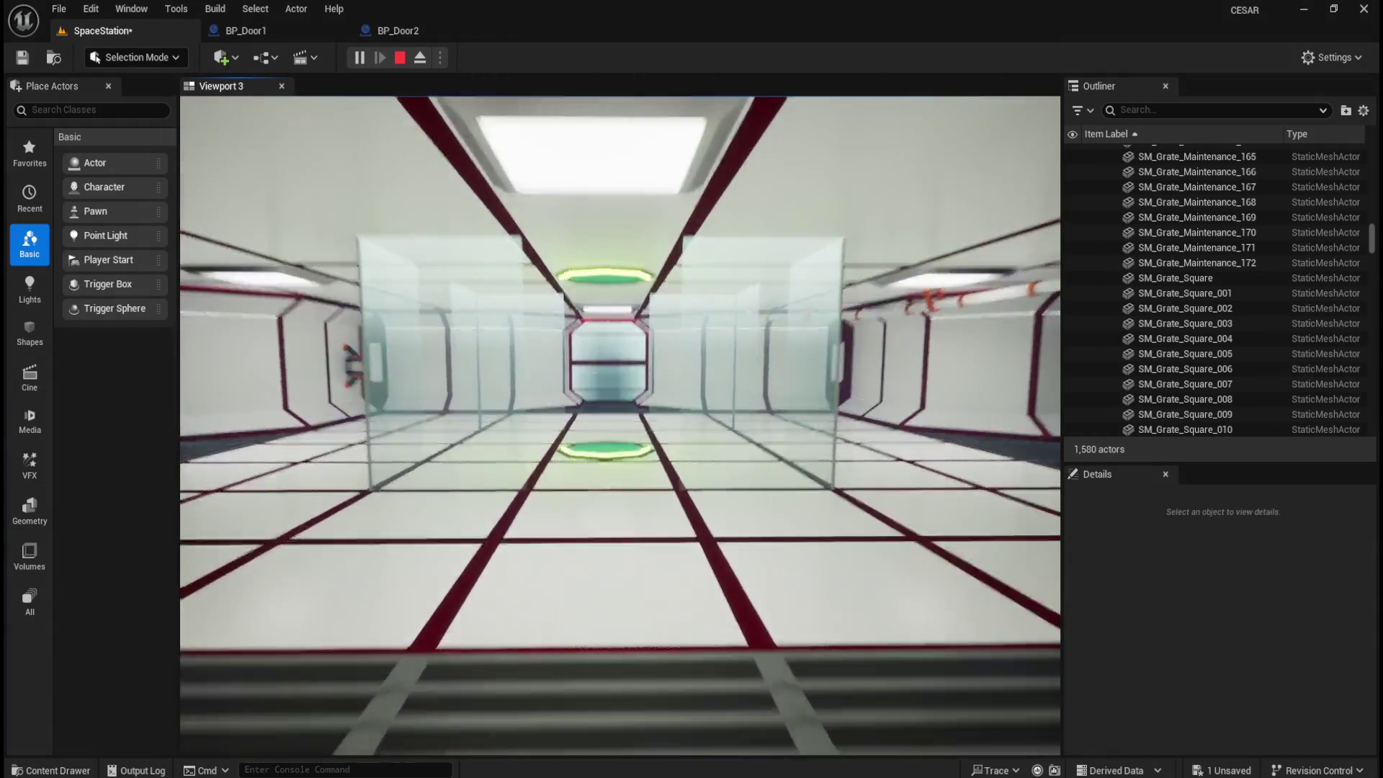
# - Walk through the doors into the plant room, stop play, and save SpaceStation
pyautogui.press('w')
pyautogui.press('w')
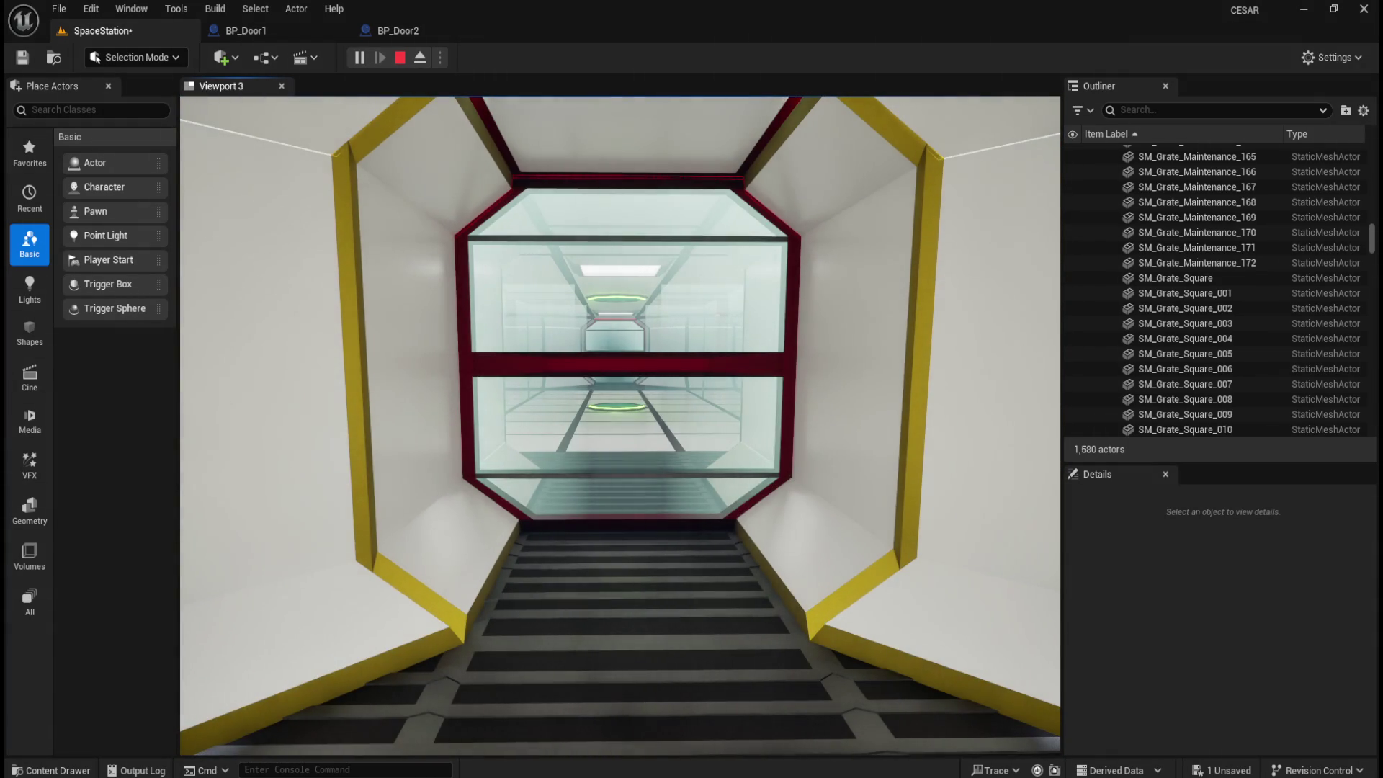
pyautogui.press('w')
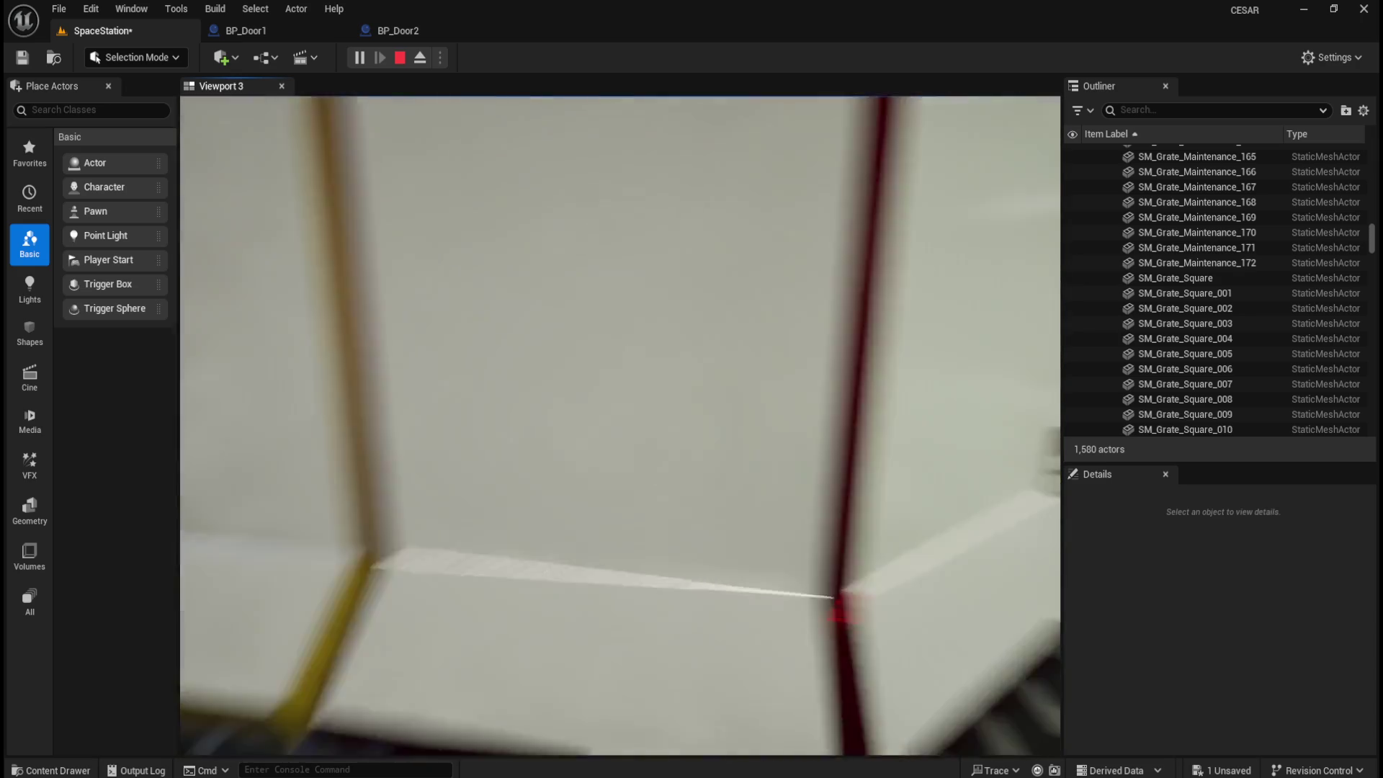
pyautogui.press('w')
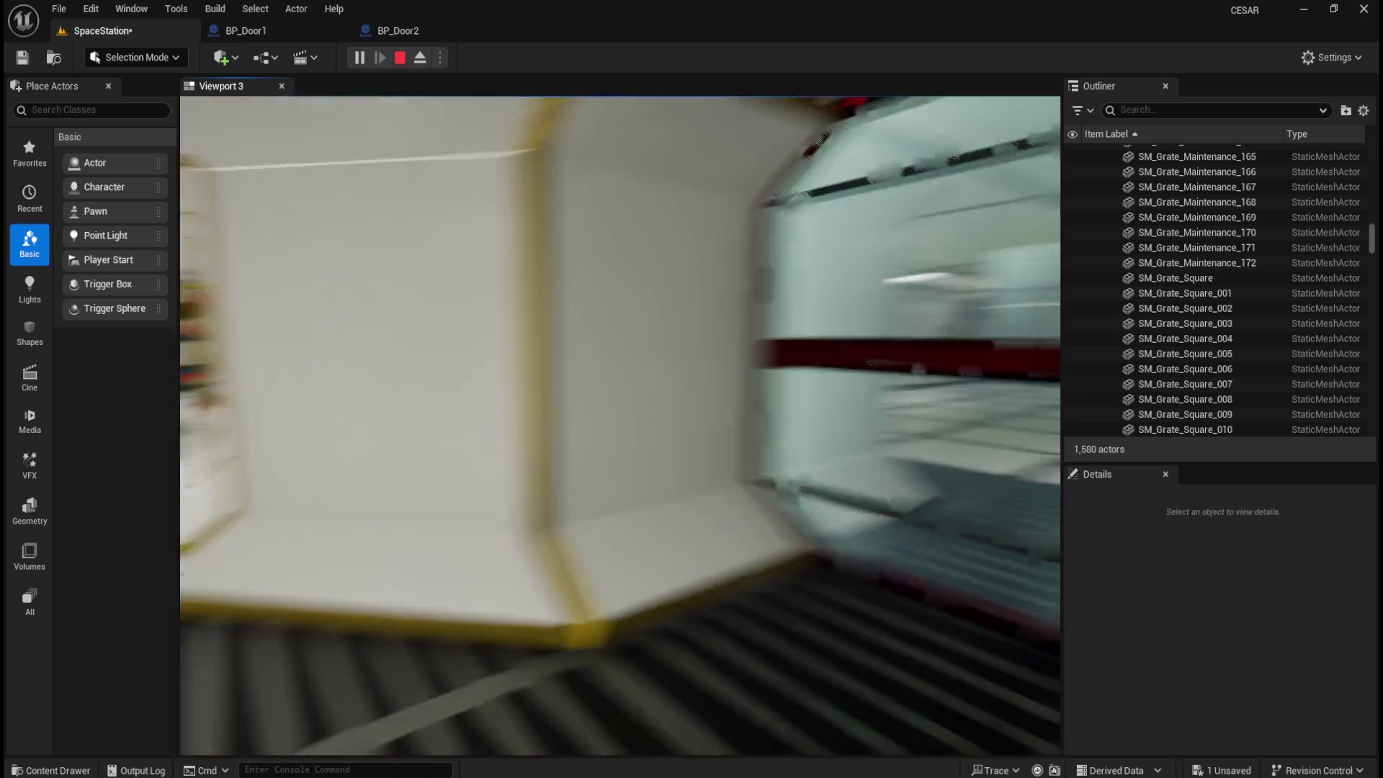
pyautogui.press('w')
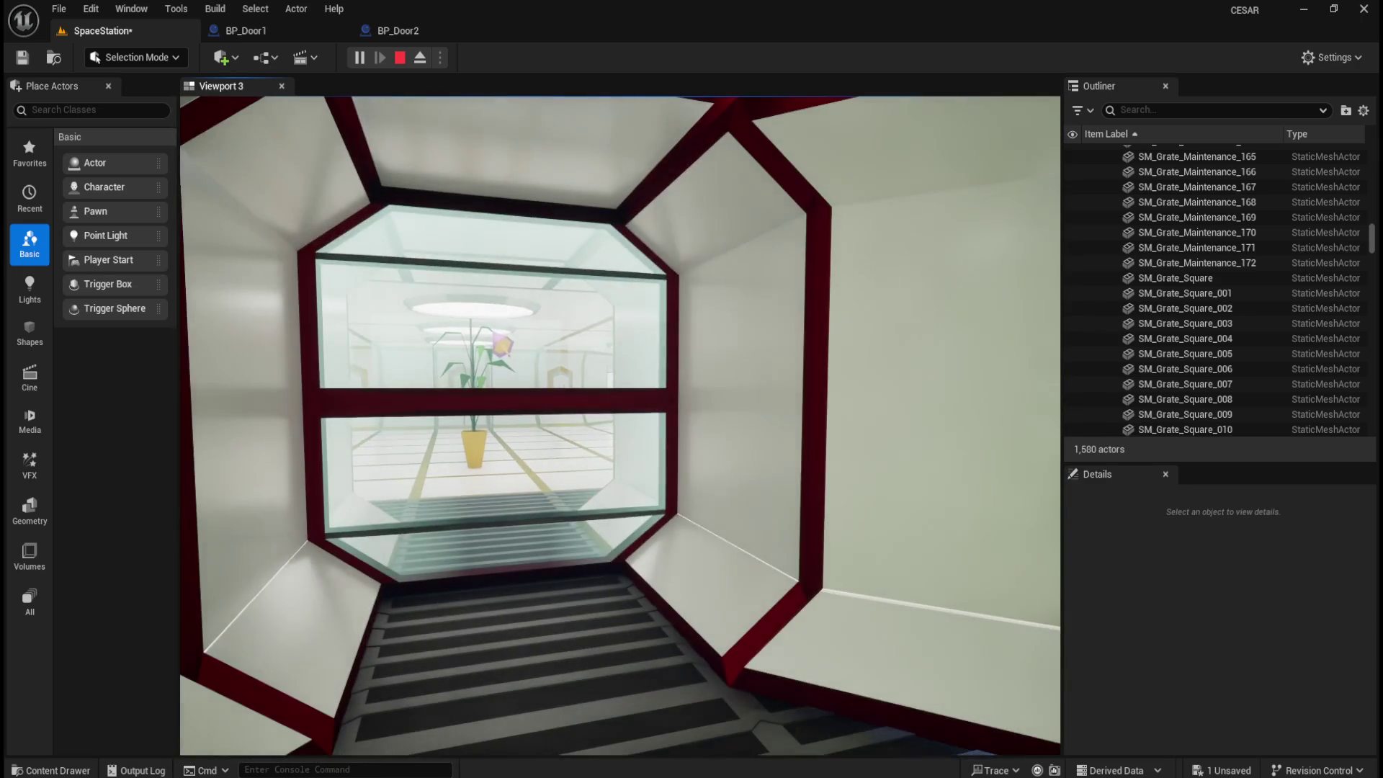
pyautogui.press('Escape')
pyautogui.click(19, 60)
# - Move BP_Door2 into the Environment > Doors folder in the Outliner
pyautogui.press('s')
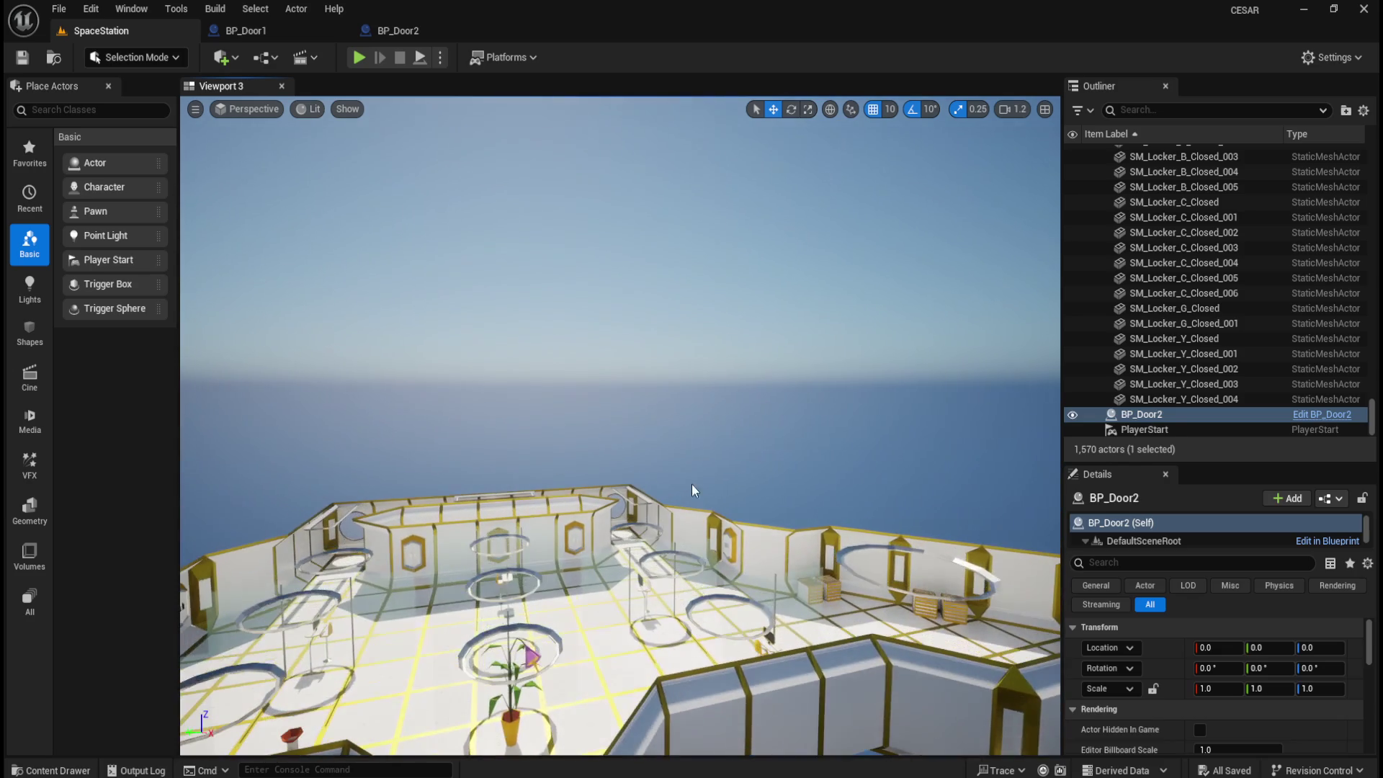
pyautogui.press('Escape')
pyautogui.doubleClick(1142, 414)
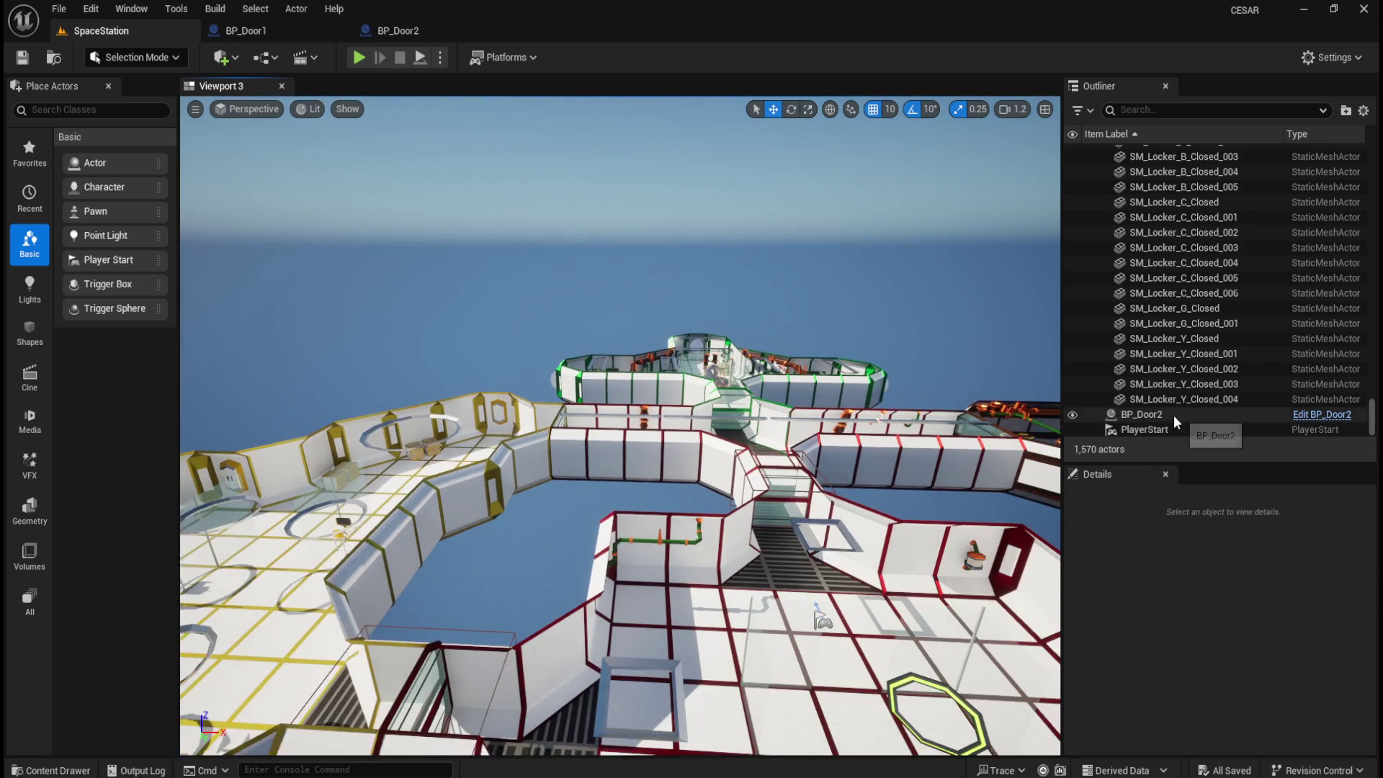
pyautogui.rightClick(1154, 415)
pyautogui.moveTo(1203, 719)
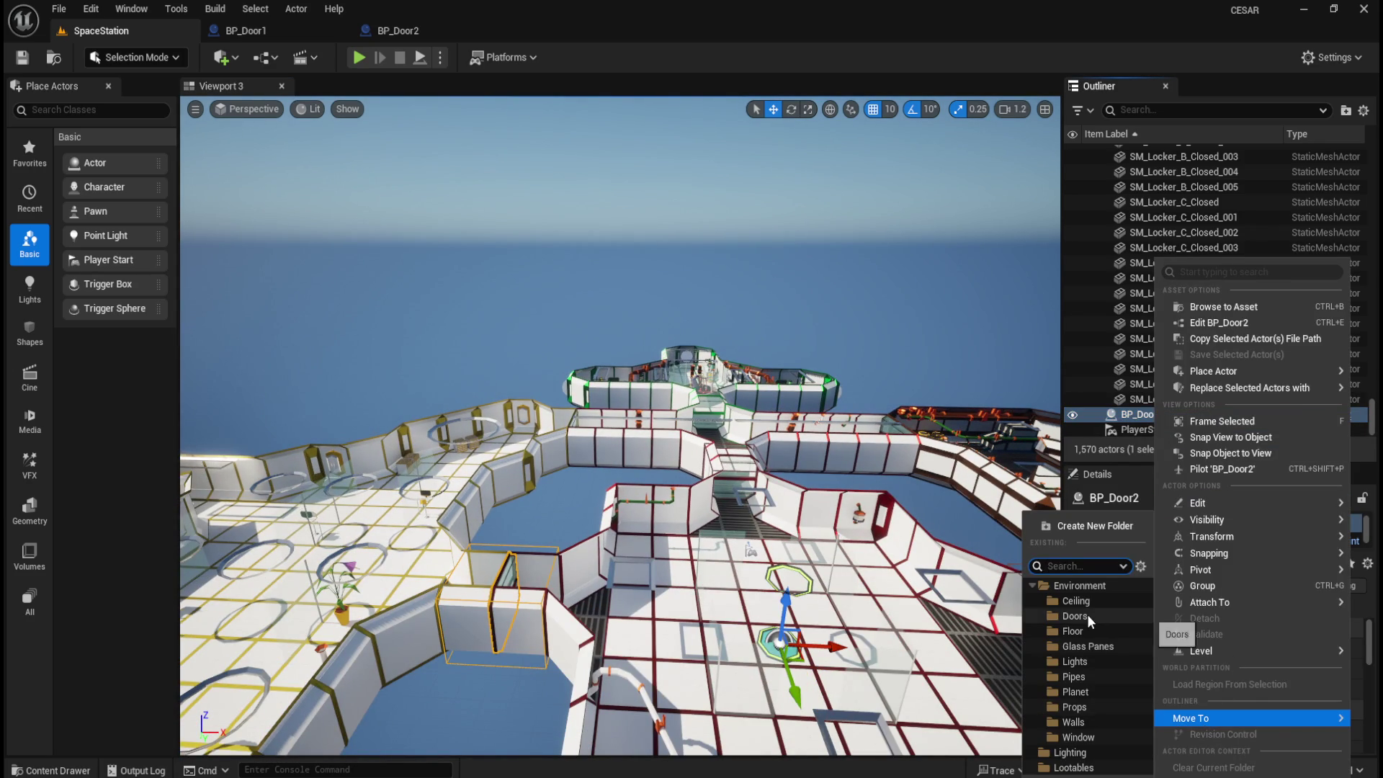
pyautogui.click(1087, 616)
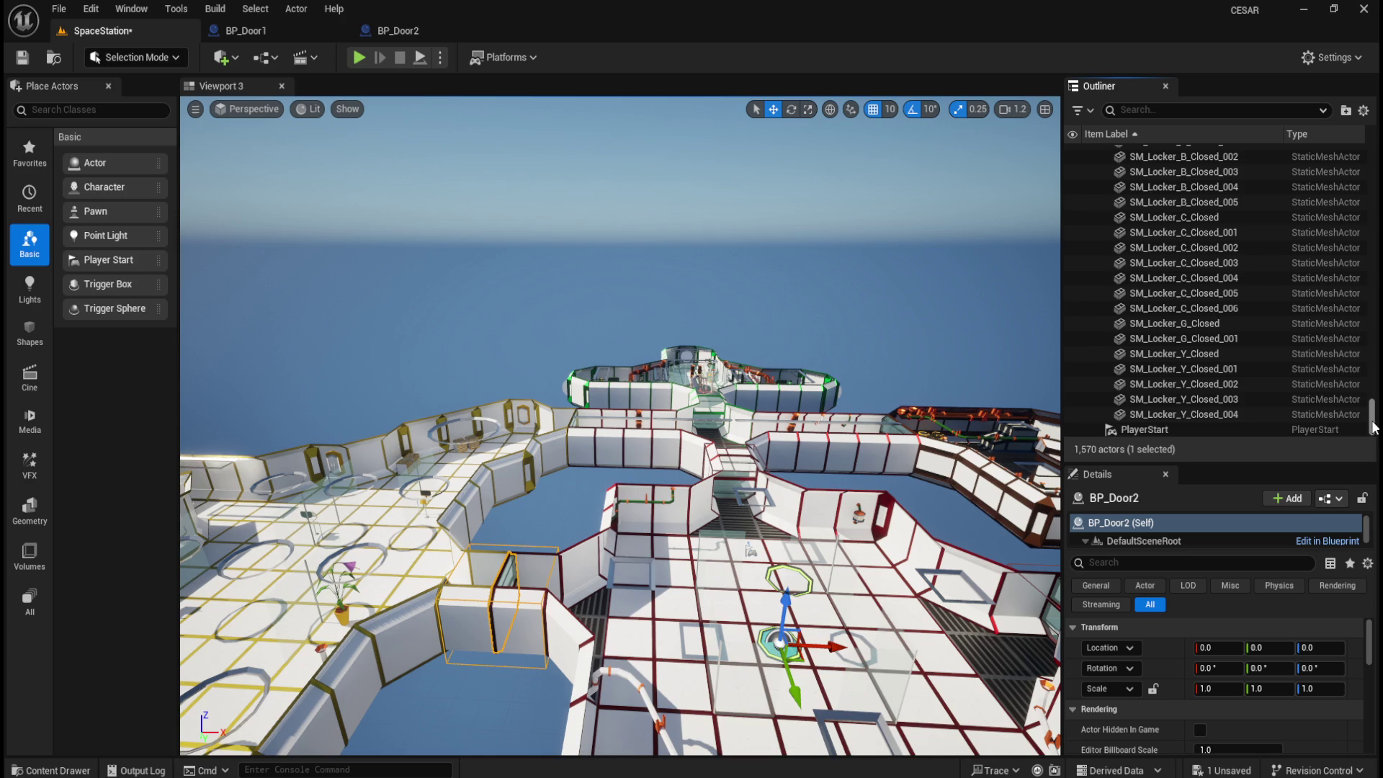
pyautogui.moveTo(1371, 427); pyautogui.dragTo(1367, 160)
pyautogui.click(610, 301)
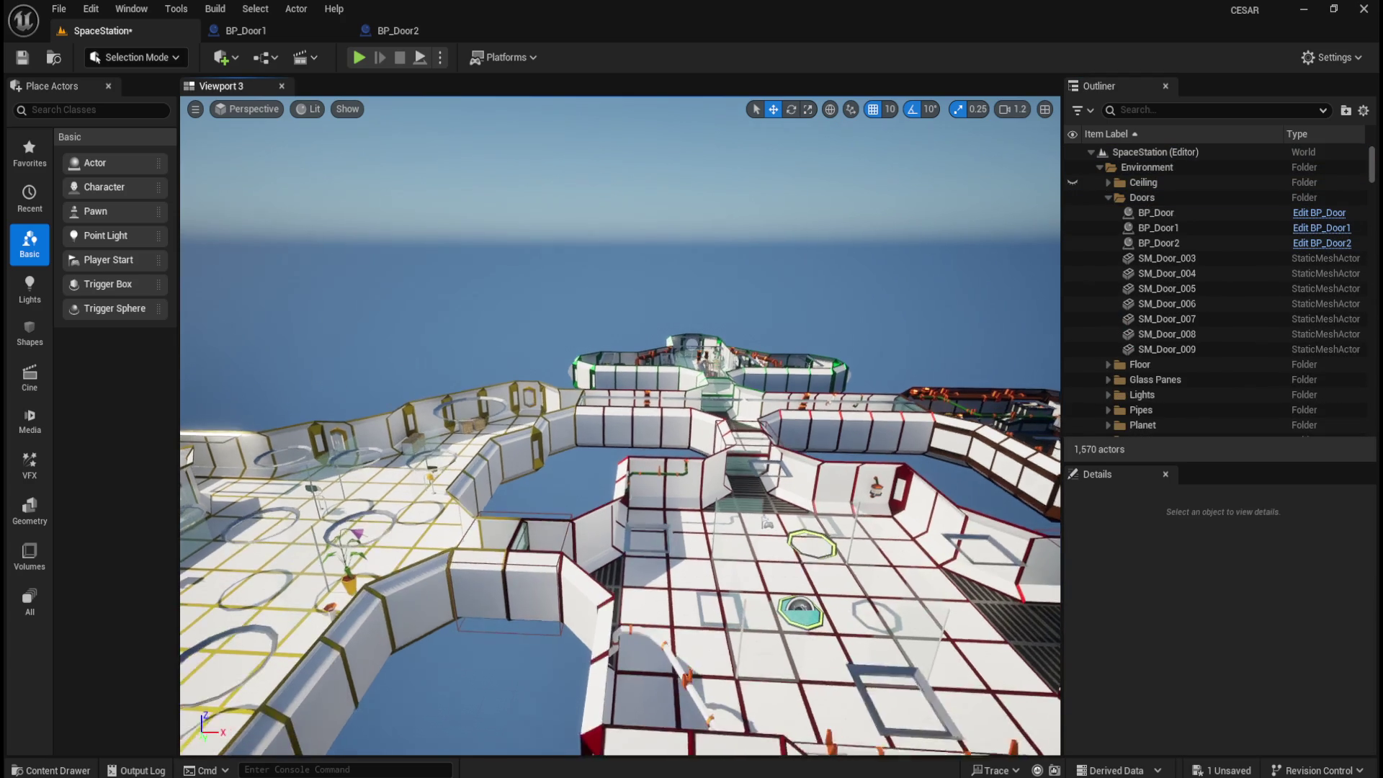
# - Collapse the Walls and Lootables folders and save the SpaceStation level
pyautogui.scroll(-3, 1157, 383)
pyautogui.scroll(-1, 1155, 379)
pyautogui.click(1107, 358)
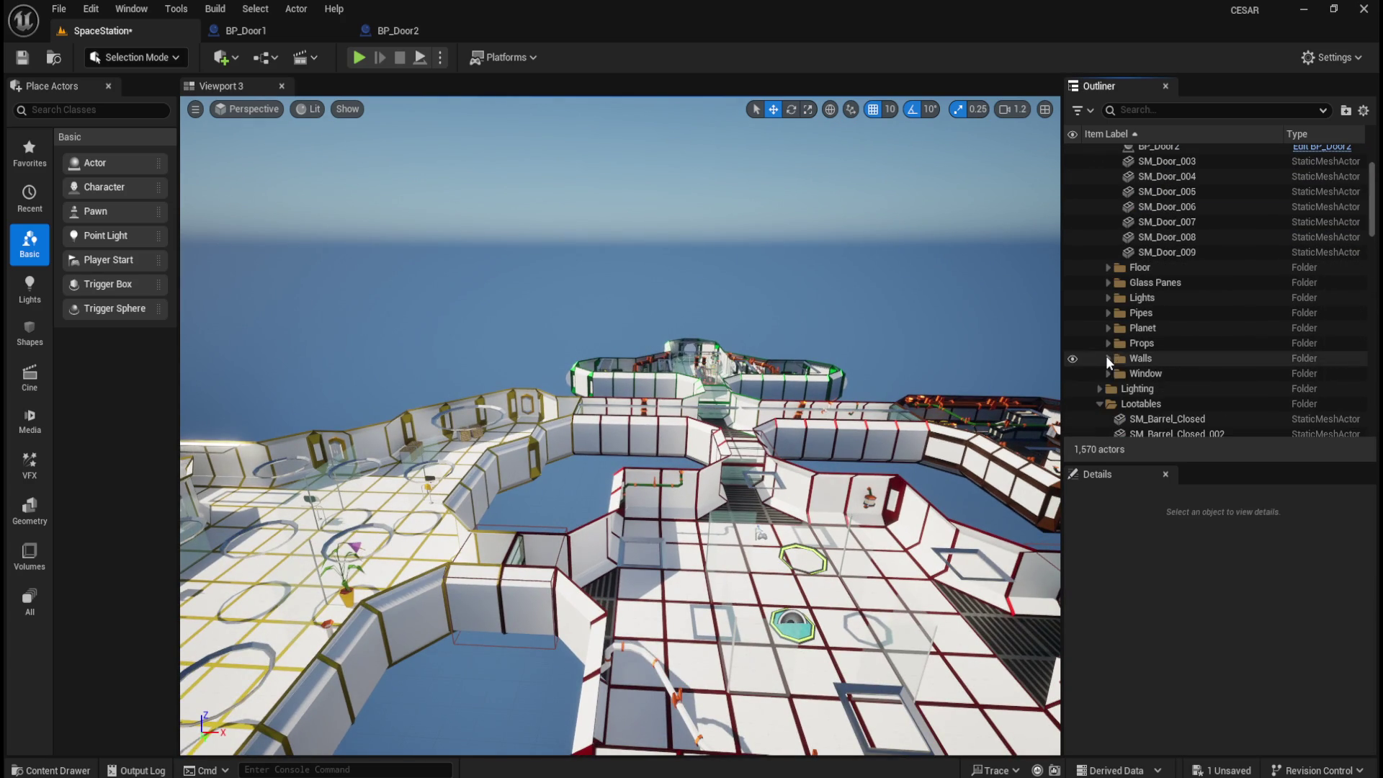
pyautogui.click(1099, 403)
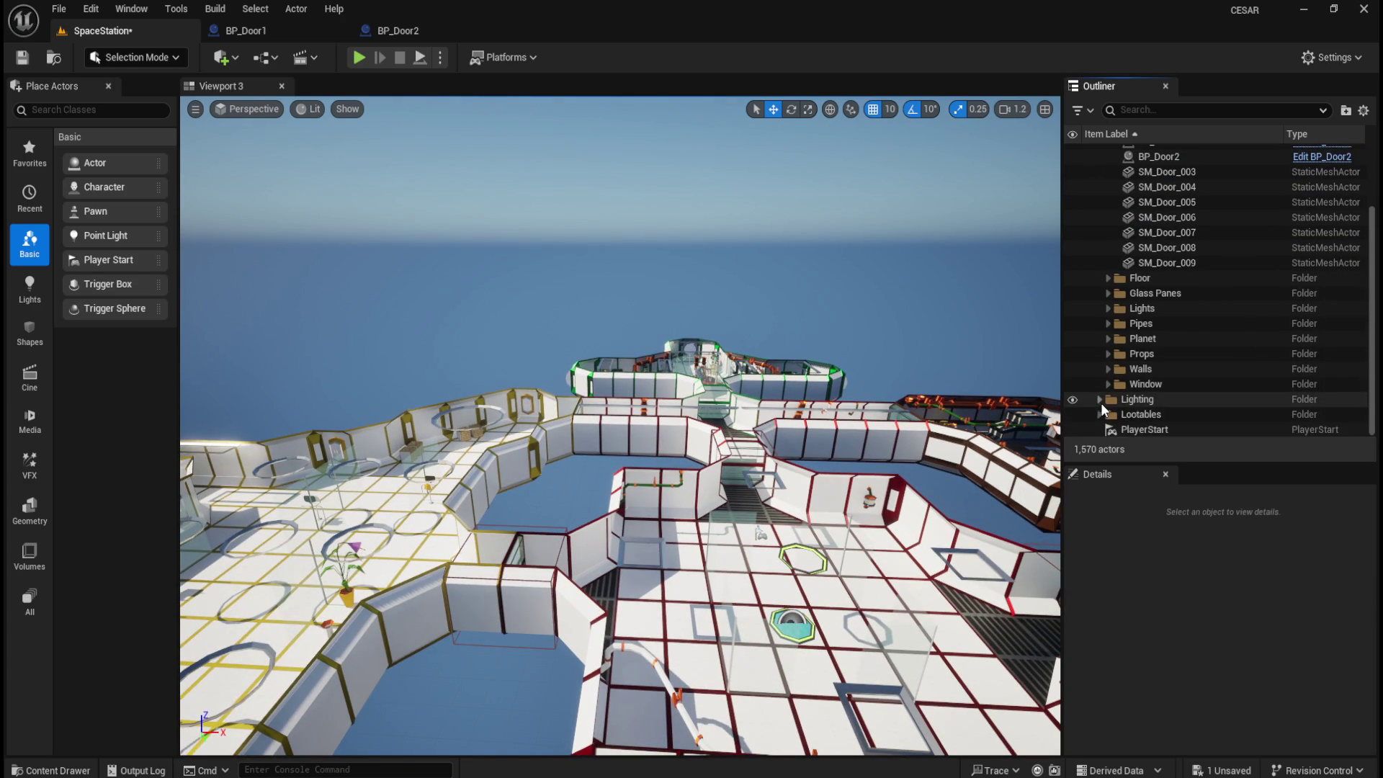
pyautogui.scroll(2, 1167, 310)
pyautogui.scroll(2, 1169, 297)
pyautogui.hotkey('ctrl', 's')
pyautogui.moveTo(755, 291)
pyautogui.mouseDown()
pyautogui.moveTo(763, 274)
pyautogui.moveTo(740, 332)
pyautogui.mouseUp()
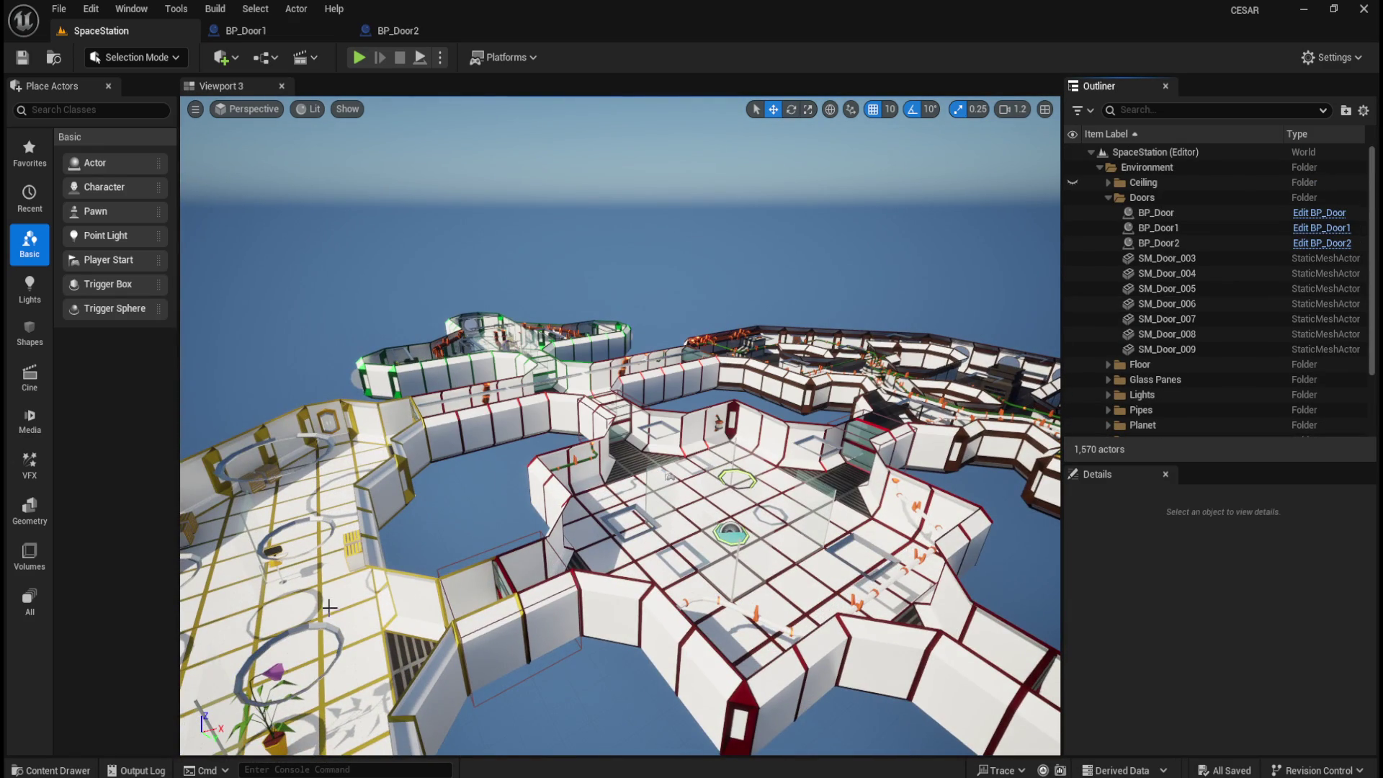
pyautogui.hotkey('ctrl', 'space')
# - Duplicate BP_Door2 as BP_Door3, open it, and remove its SM_Door_002 component
pyautogui.click(71, 652)
pyautogui.click(277, 547)
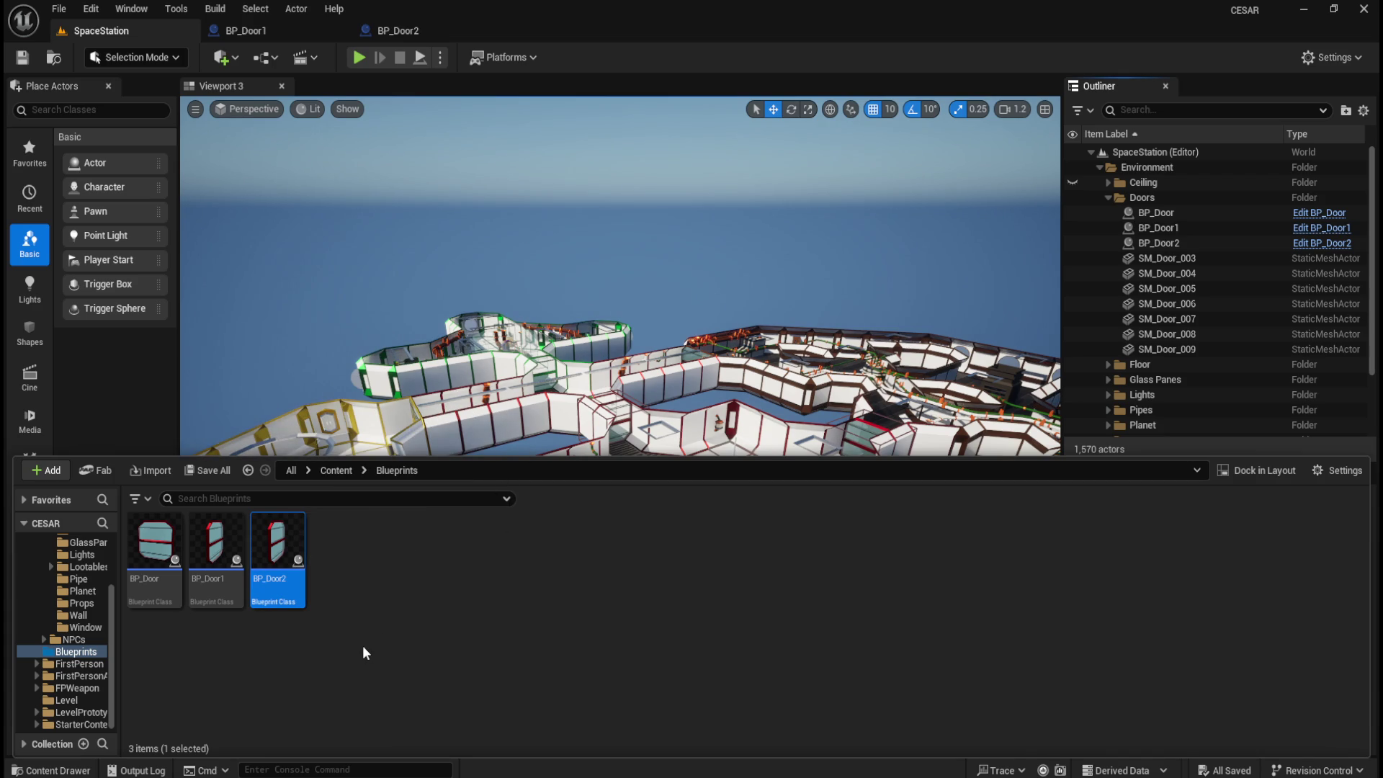
pyautogui.hotkey('ctrl', 'd')
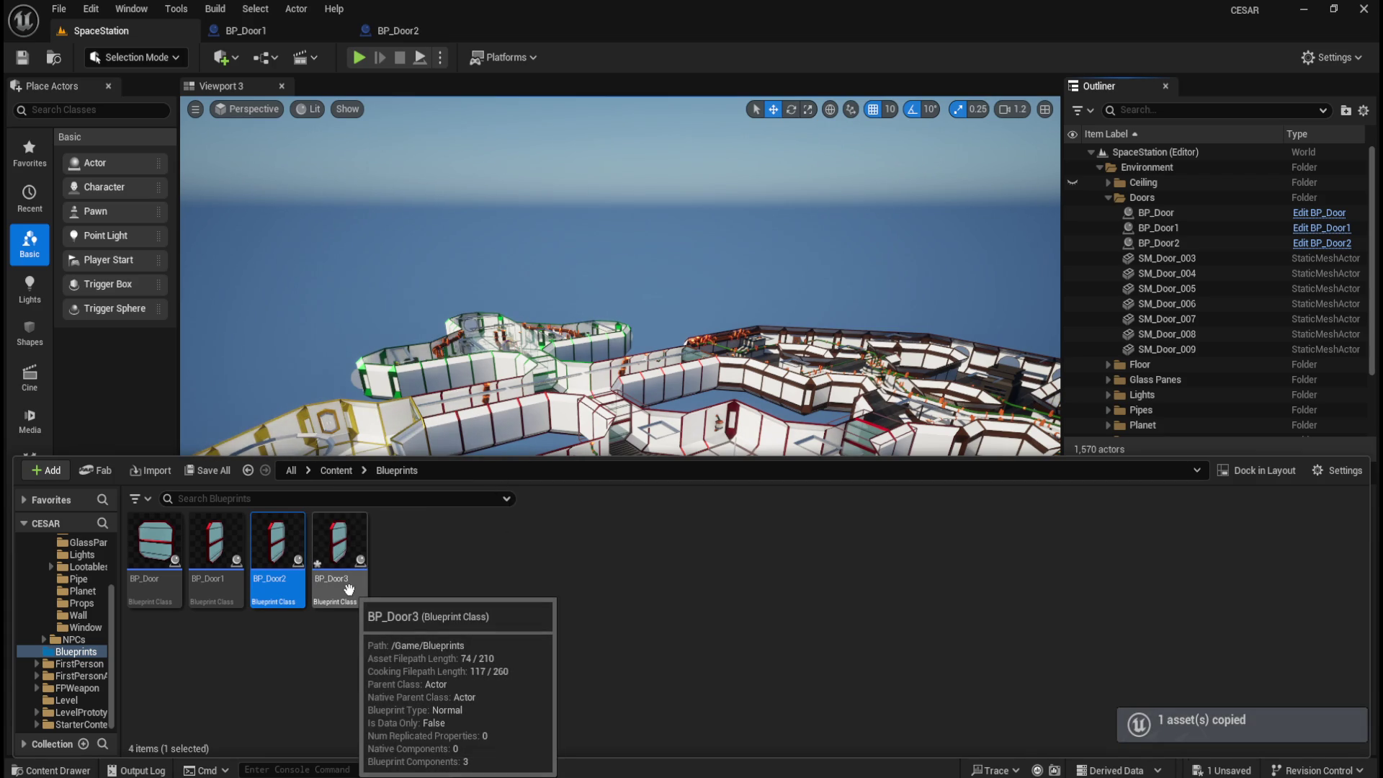
pyautogui.click(348, 589)
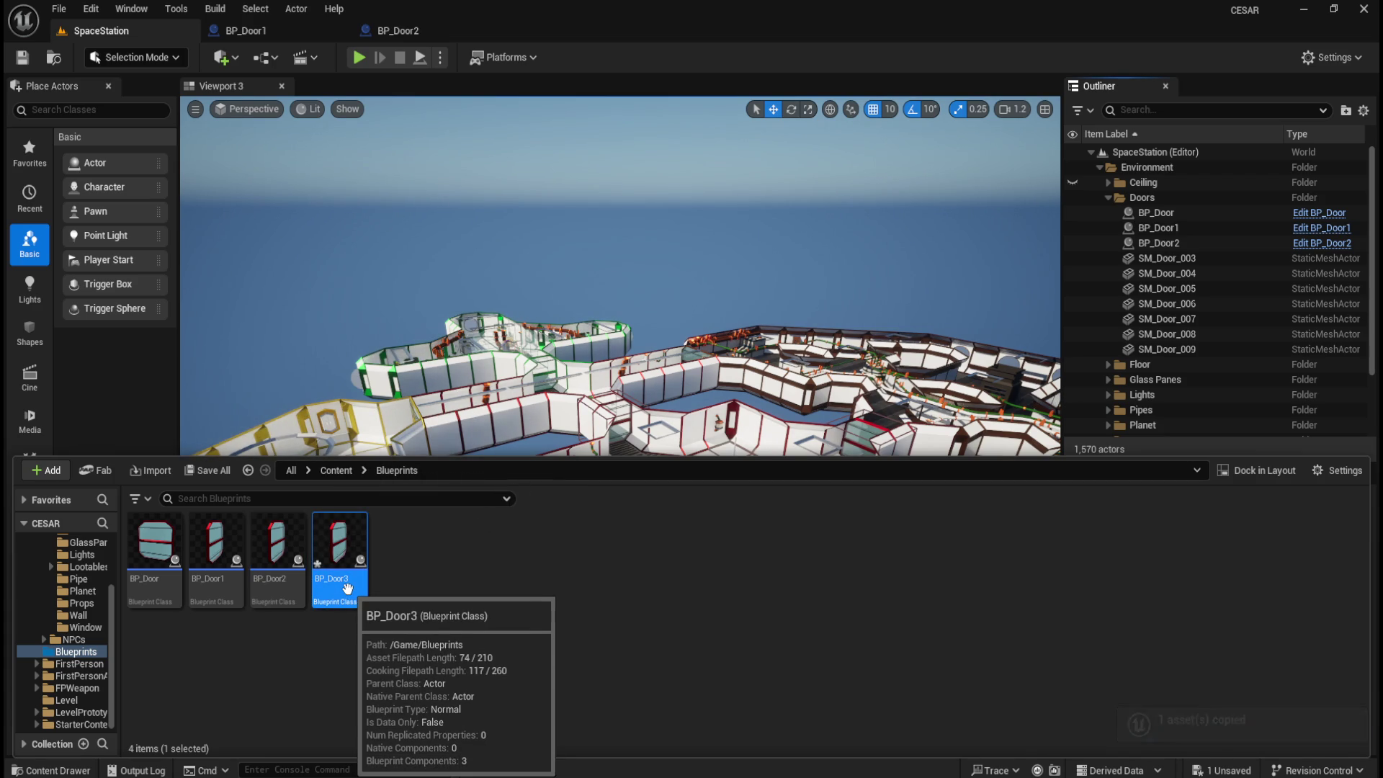
pyautogui.doubleClick(349, 589)
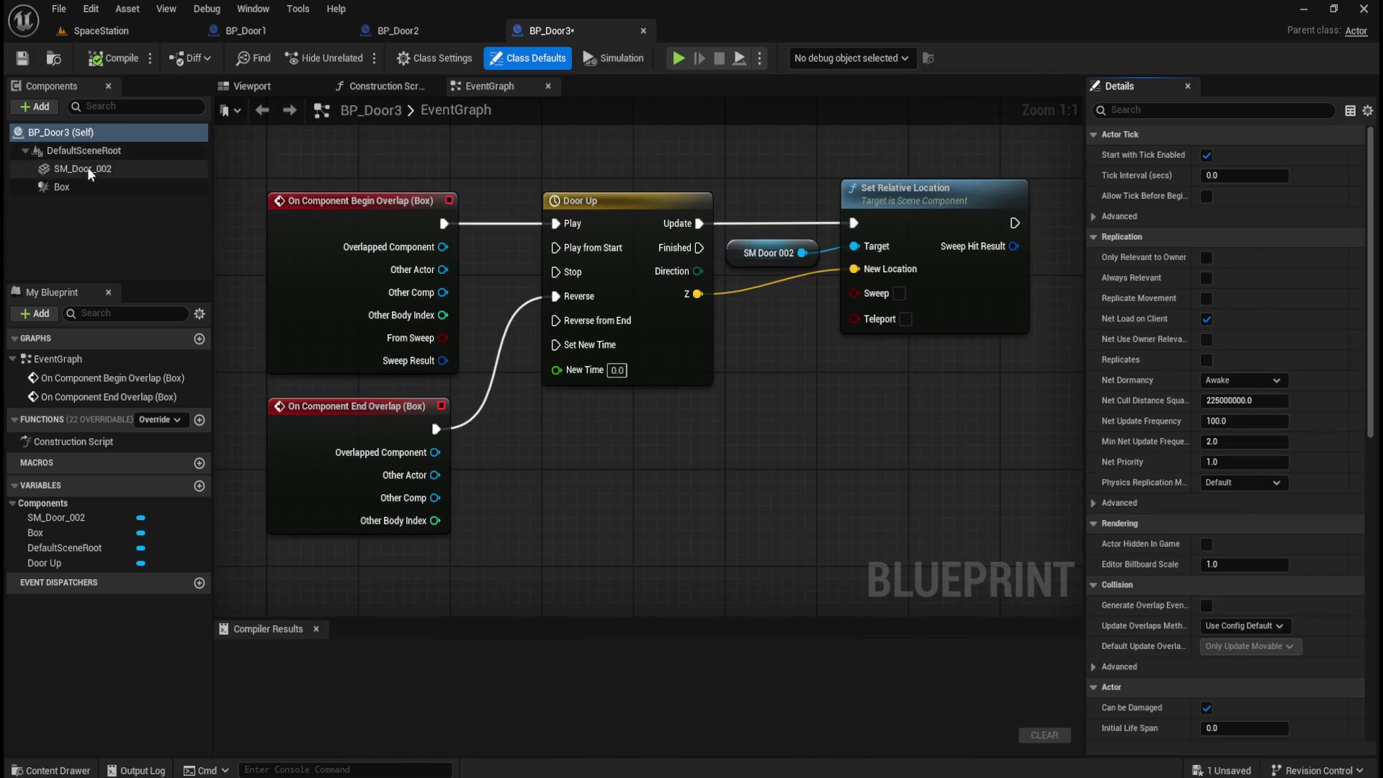
pyautogui.click(88, 168)
pyautogui.press('Delete')
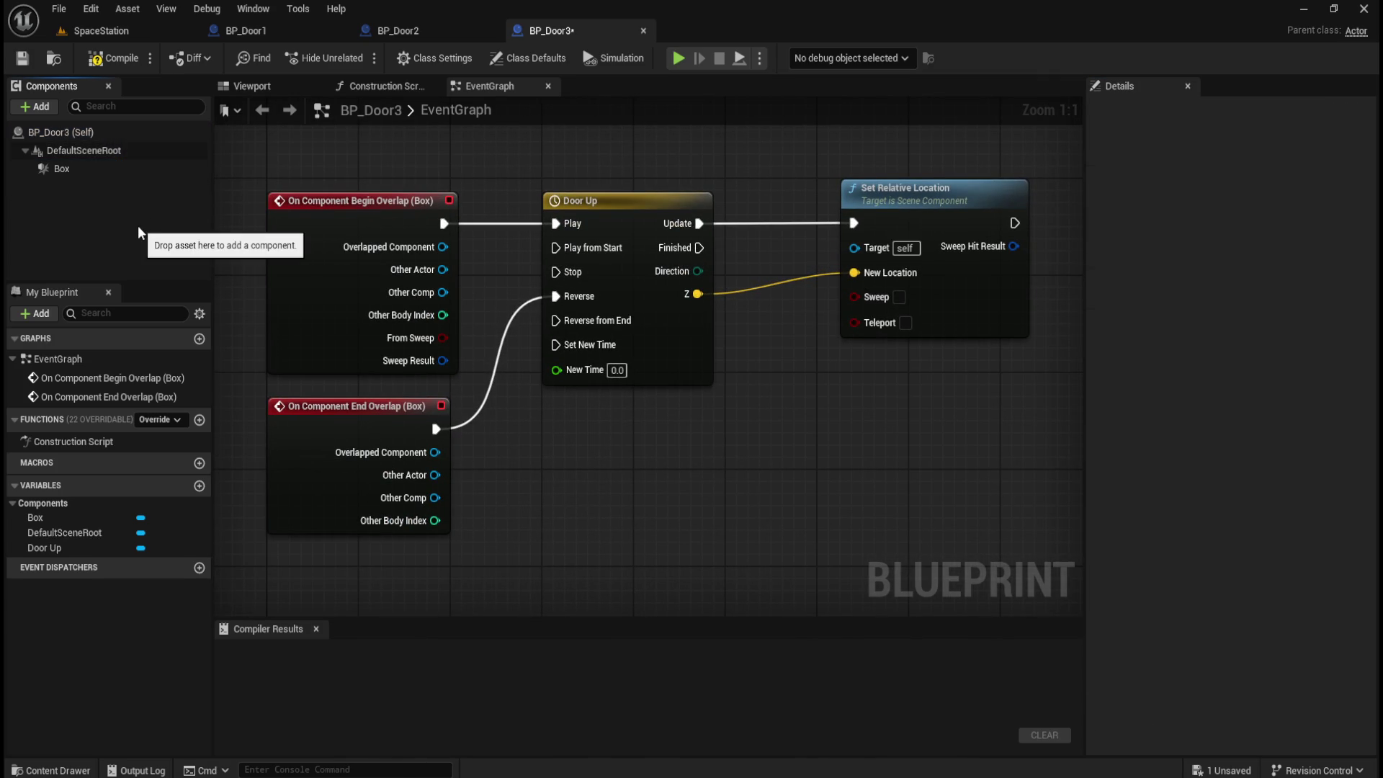
# - Add SM_Door_003 from the Door folder as a BP_Door3 component
pyautogui.hotkey('ctrl', 'space')
pyautogui.scroll(3, 75, 648)
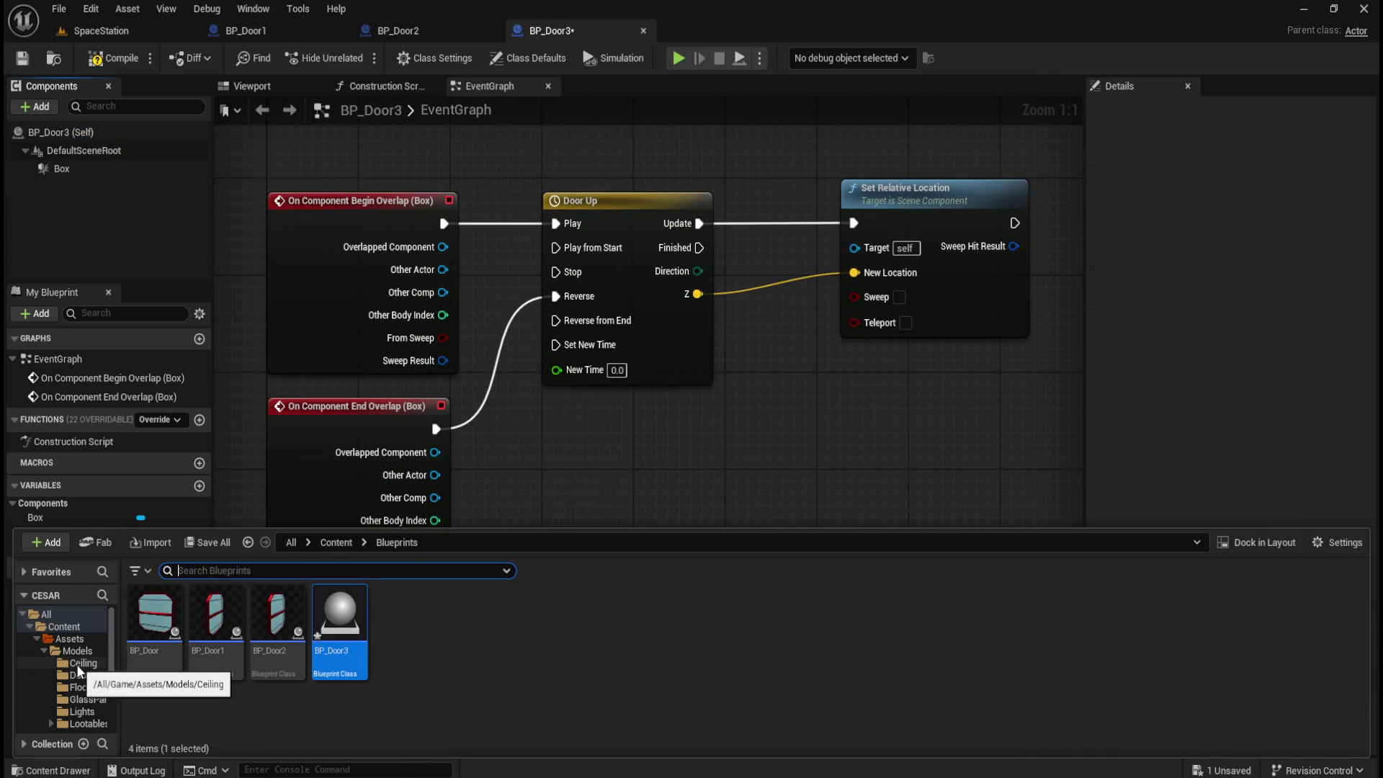
pyautogui.click(83, 677)
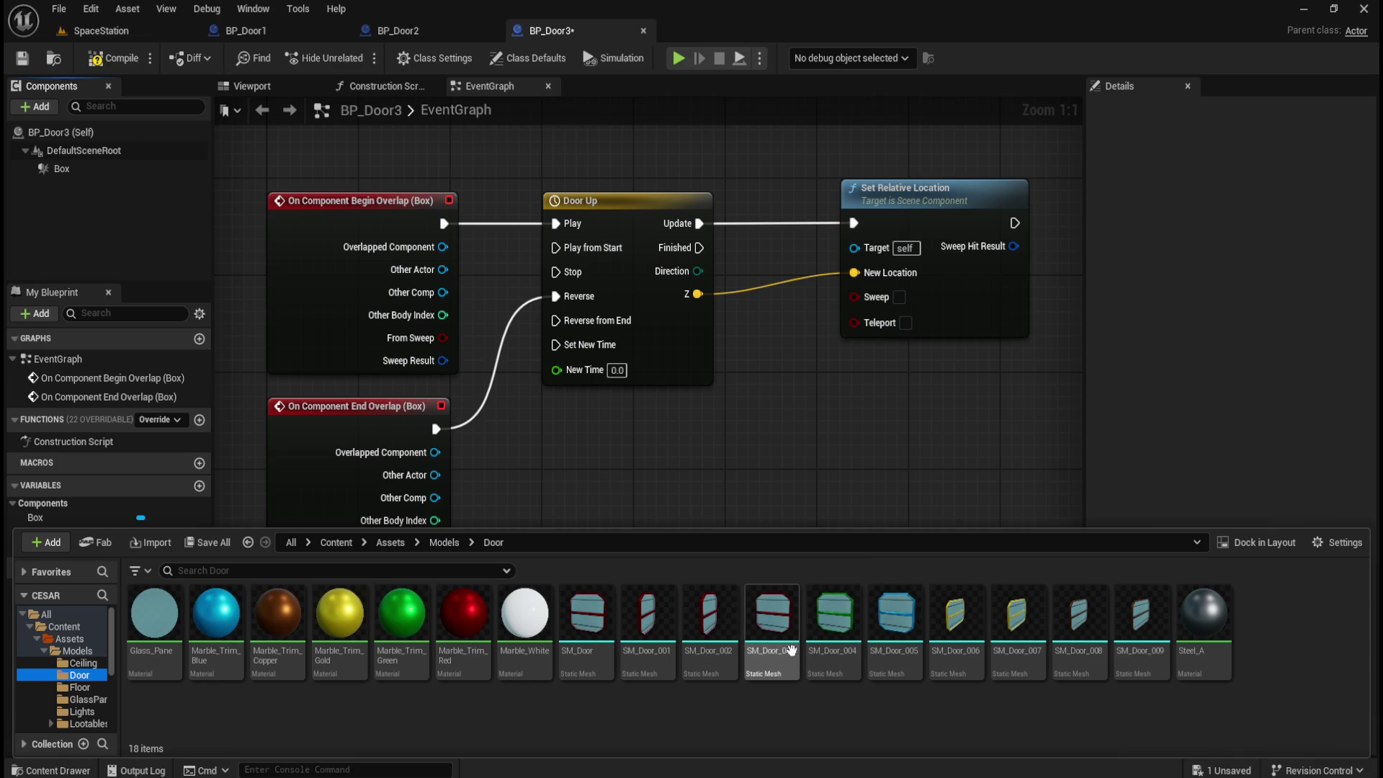
pyautogui.moveTo(775, 659)
pyautogui.moveTo(776, 660); pyautogui.dragTo(80, 137)
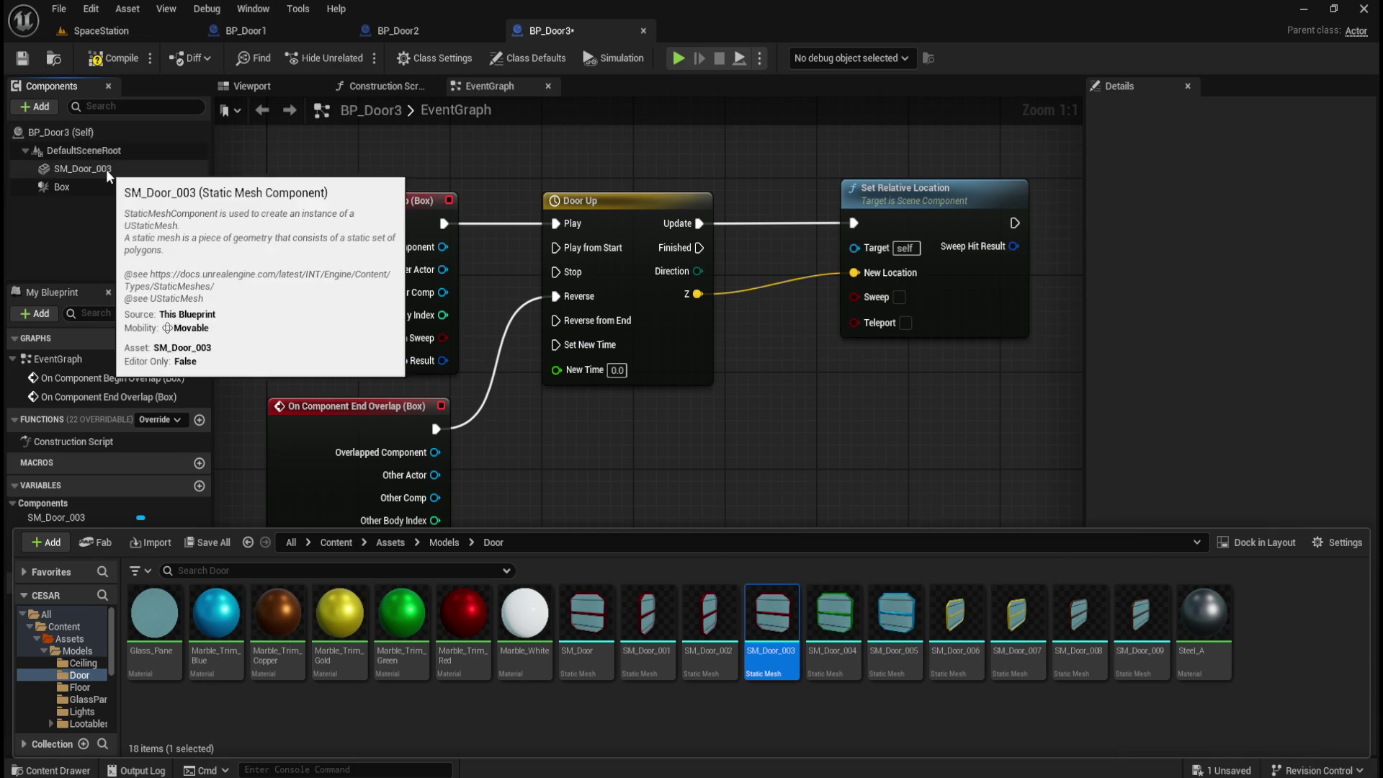
pyautogui.click(106, 170)
# - Wire SM_Door_003 to Set Relative Location's Target, set NoCollision, then compile and save
pyautogui.moveTo(83, 169)
pyautogui.mouseDown()
pyautogui.moveTo(793, 254)
pyautogui.moveTo(746, 256)
pyautogui.moveTo(873, 247)
pyautogui.moveTo(855, 247)
pyautogui.mouseUp()
pyautogui.click(770, 259)
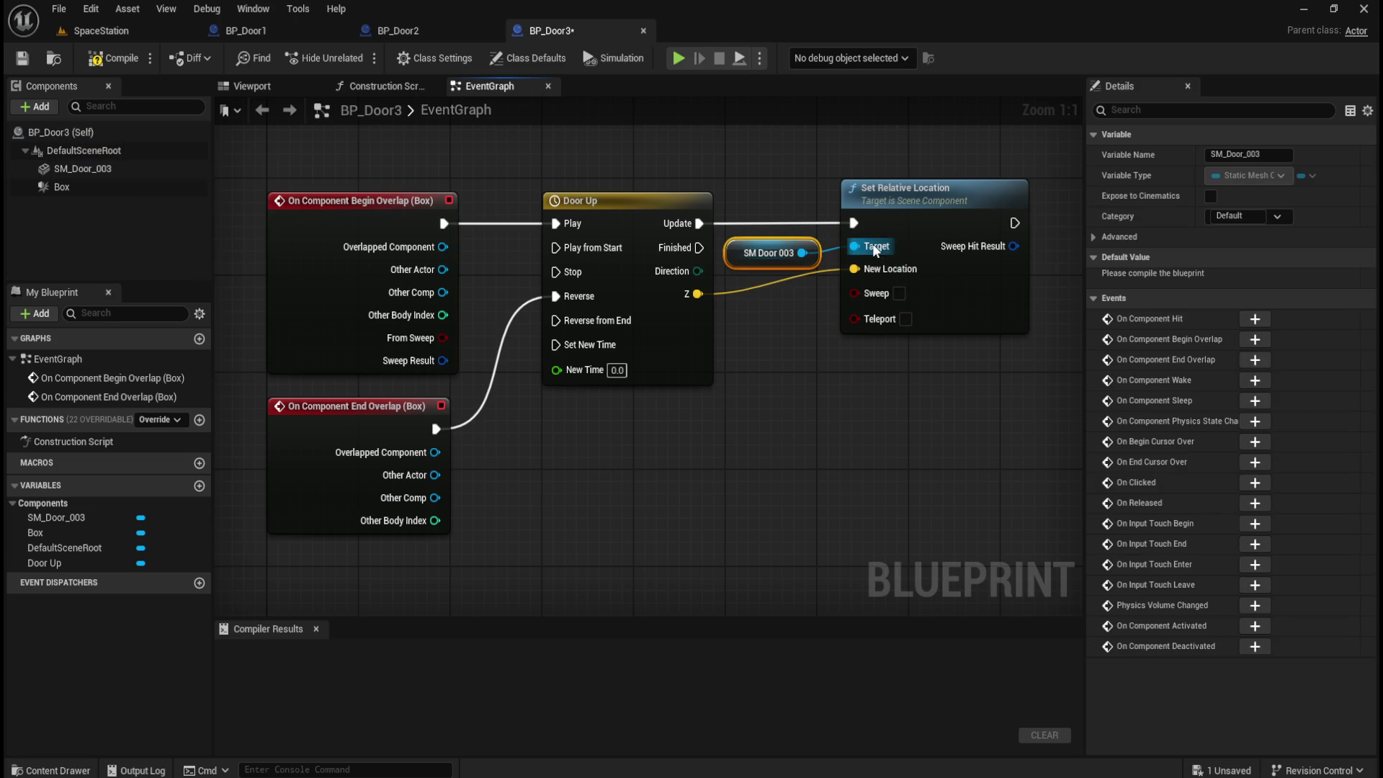
pyautogui.click(119, 170)
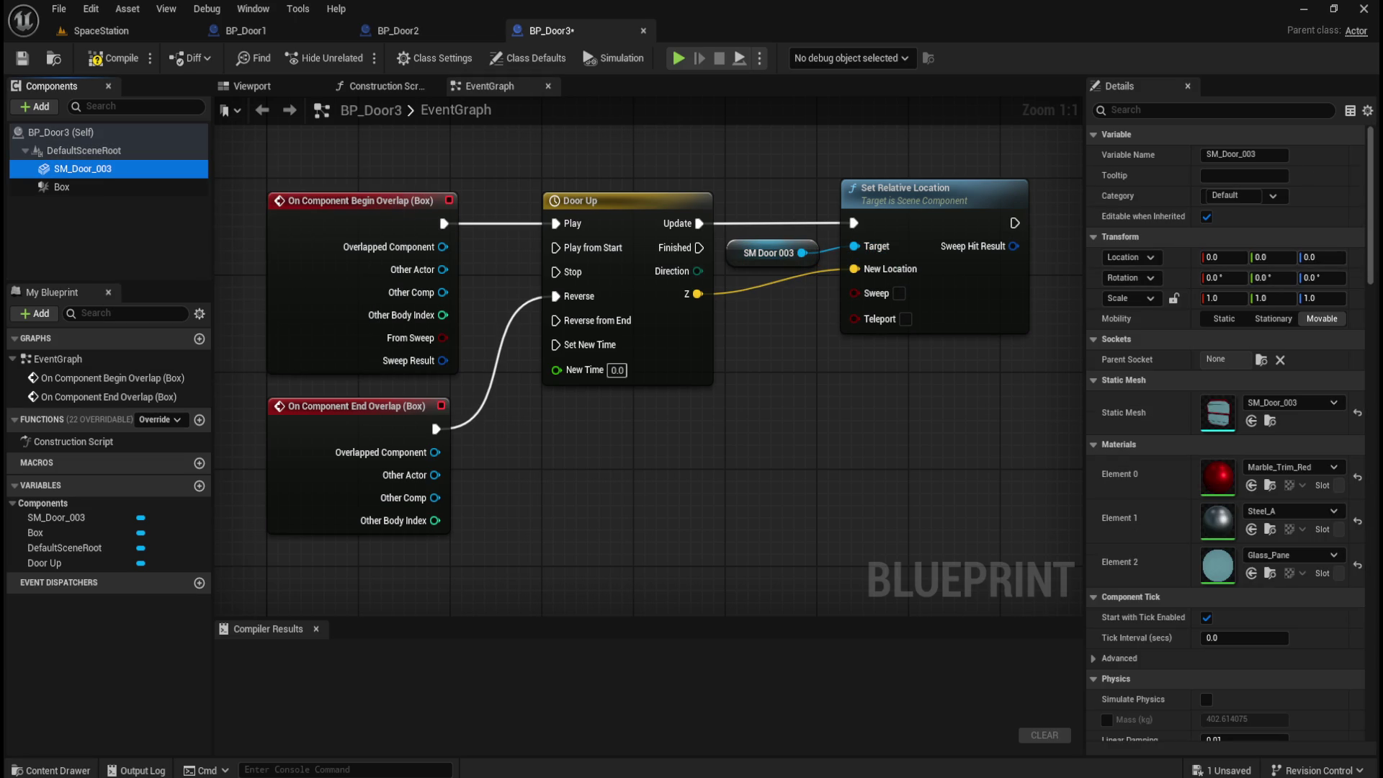
pyautogui.scroll(-10, 1357, 443)
pyautogui.scroll(-1, 1357, 443)
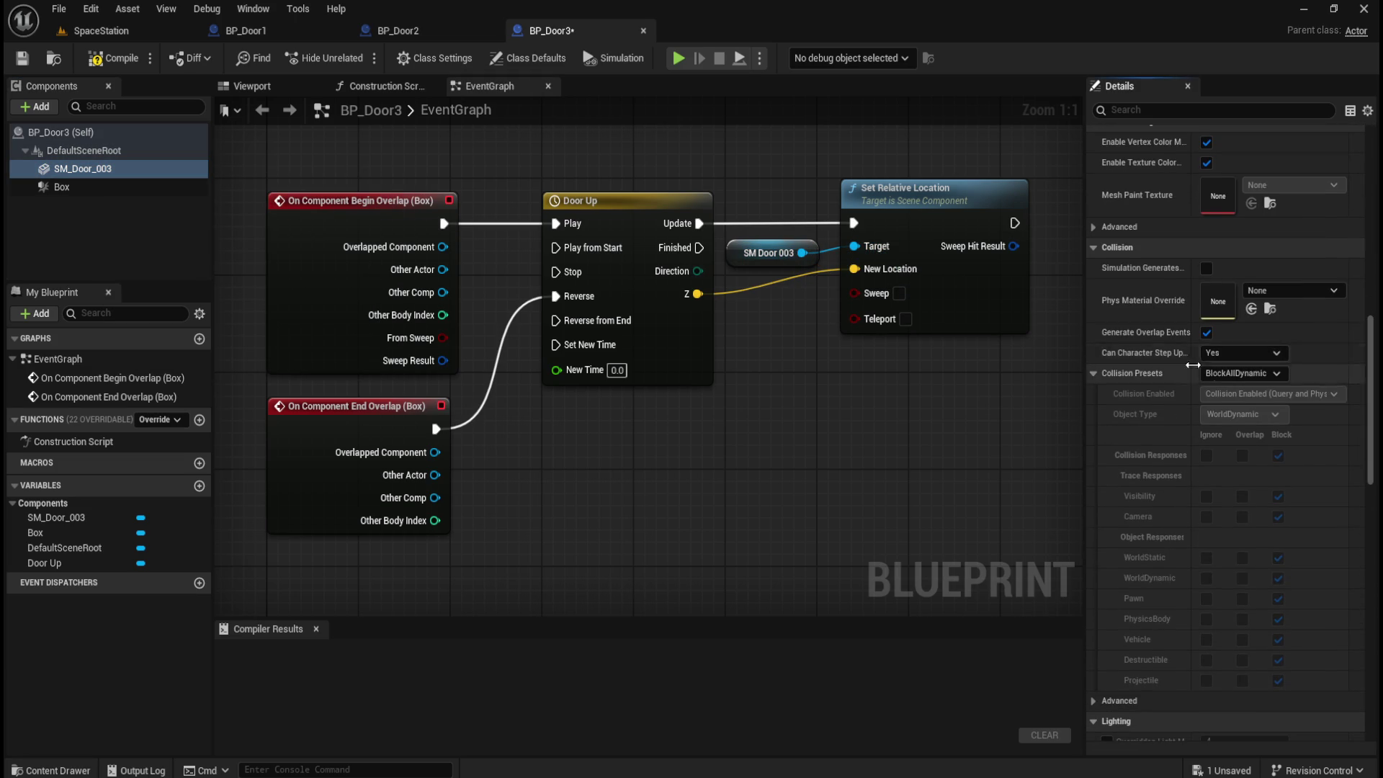
pyautogui.click(1243, 373)
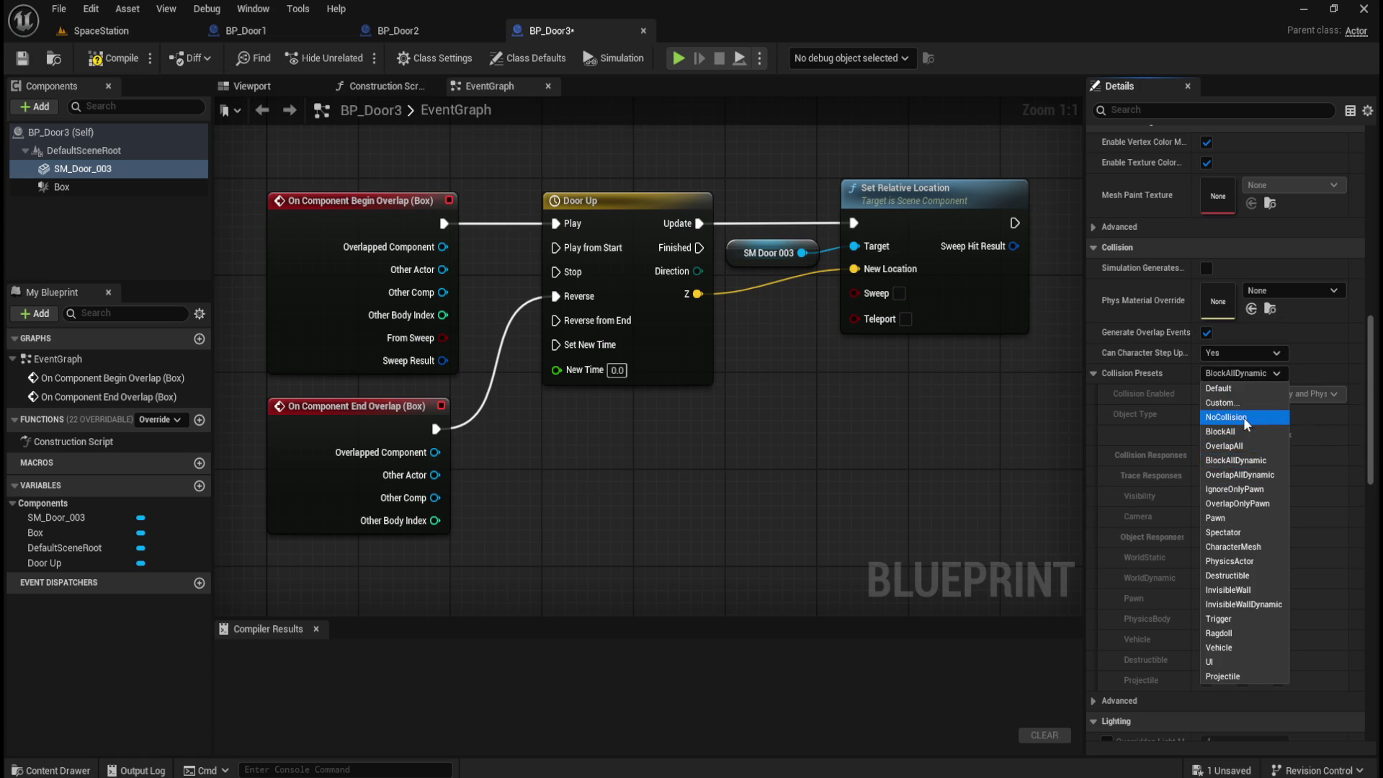
pyautogui.click(1226, 417)
pyautogui.click(108, 67)
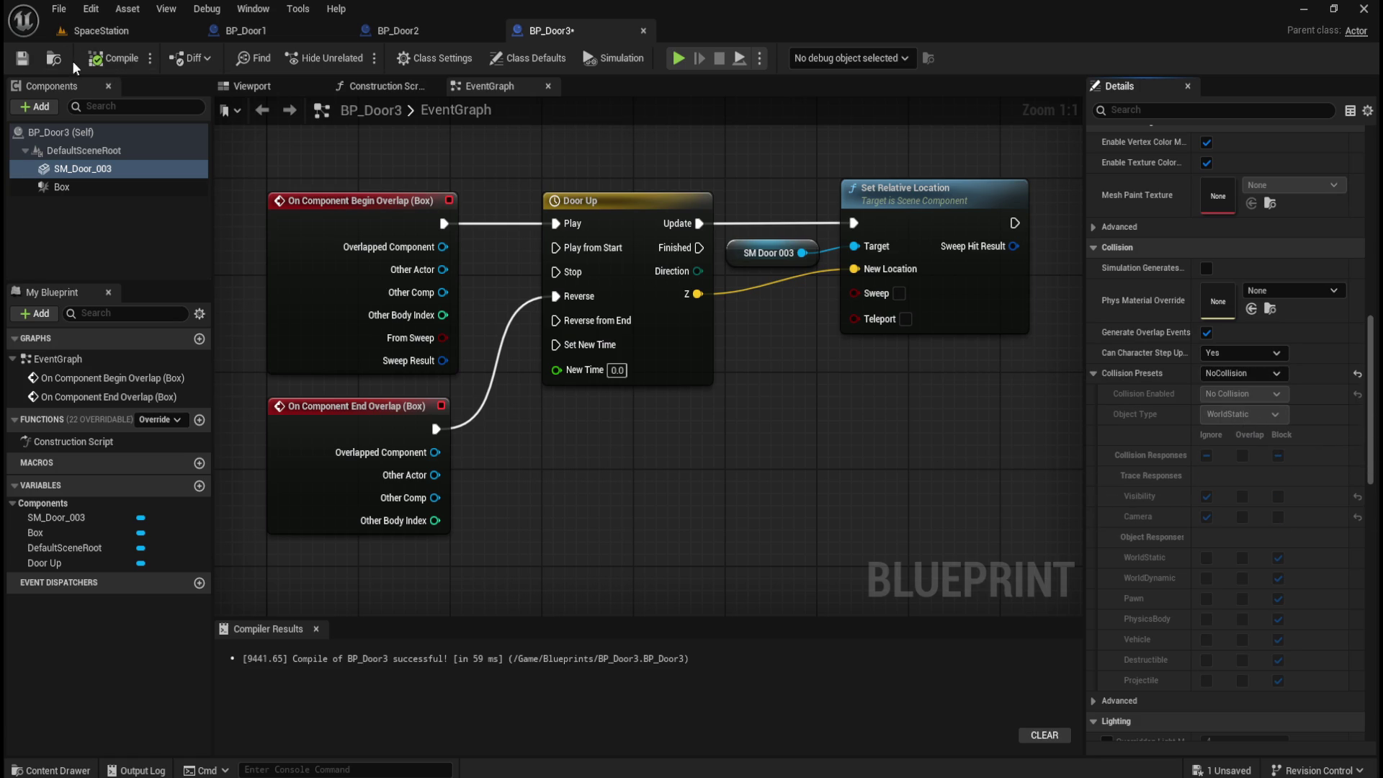
pyautogui.click(27, 58)
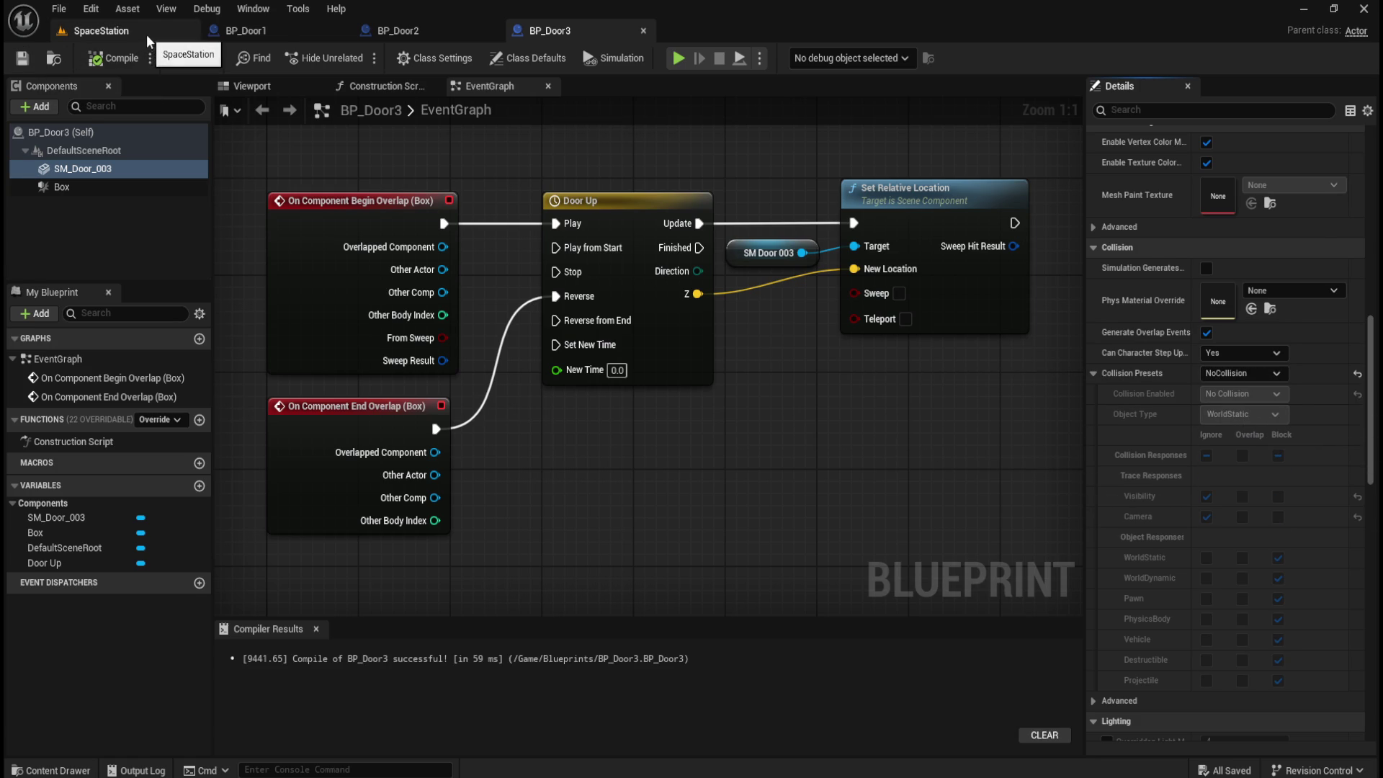
# - Delete the static SM_Door_003 mesh from the SpaceStation level
pyautogui.click(146, 33)
pyautogui.click(1186, 259)
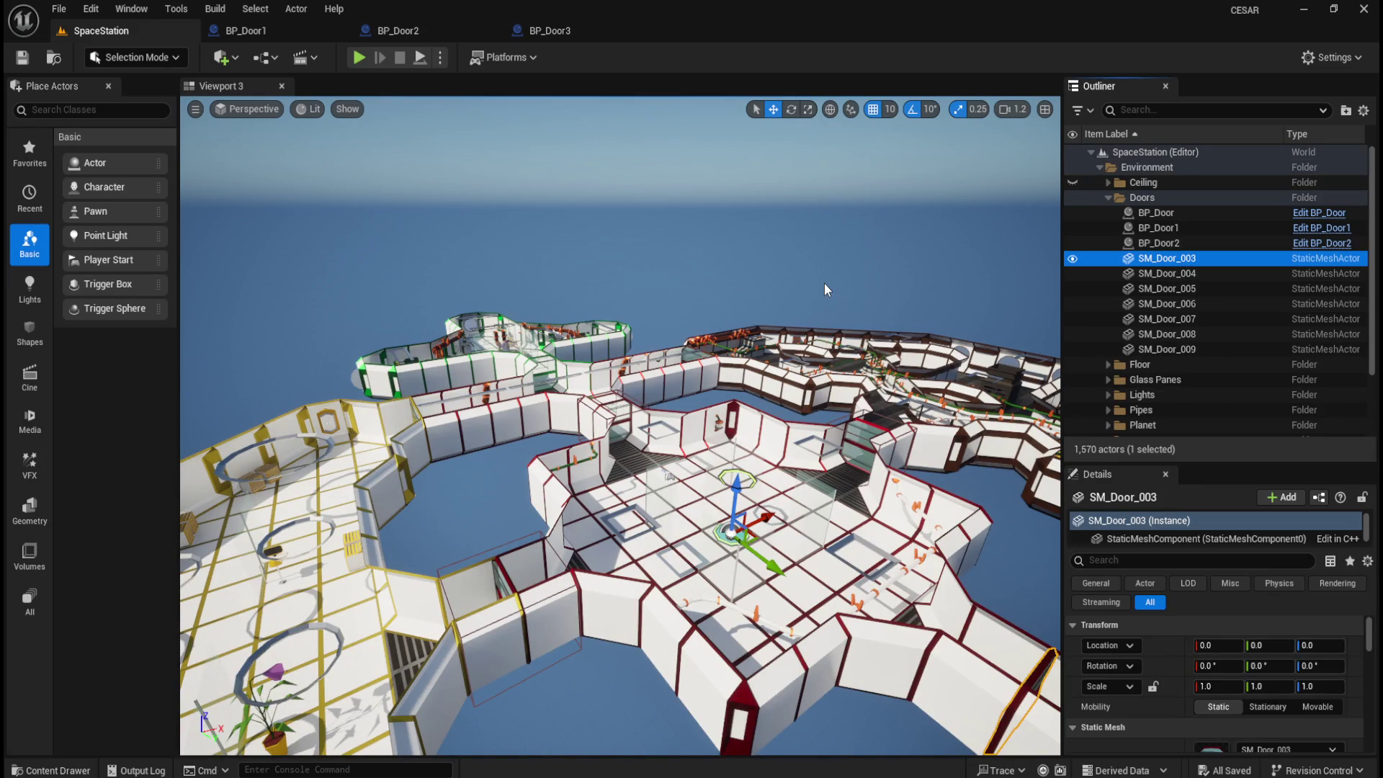
pyautogui.moveTo(824, 283); pyautogui.dragTo(936, 213)
pyautogui.click(1168, 269)
pyautogui.press('Up')
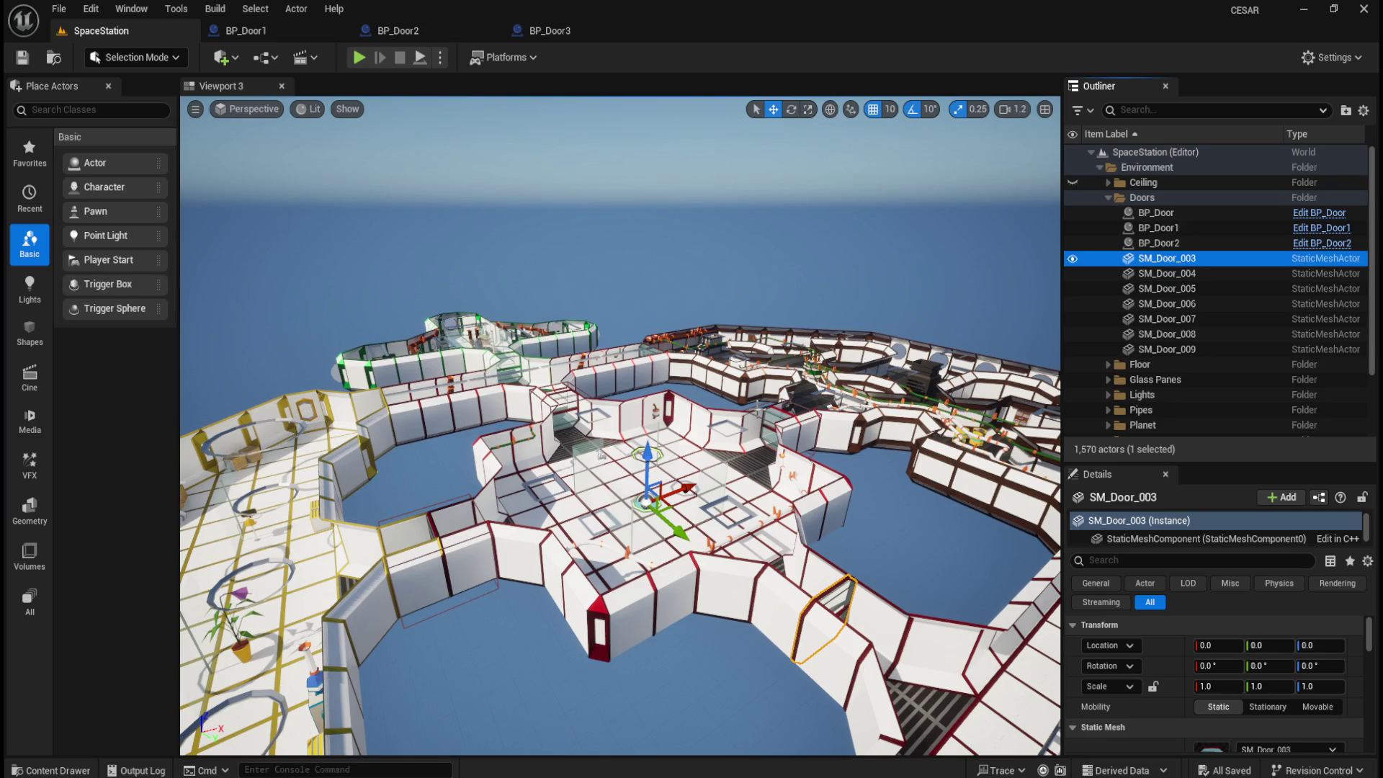
pyautogui.press('Delete')
# - Place BP_Door3 from the Blueprints folder into the level and reset its location to 0, 0, 0
pyautogui.hotkey('ctrl', 'space')
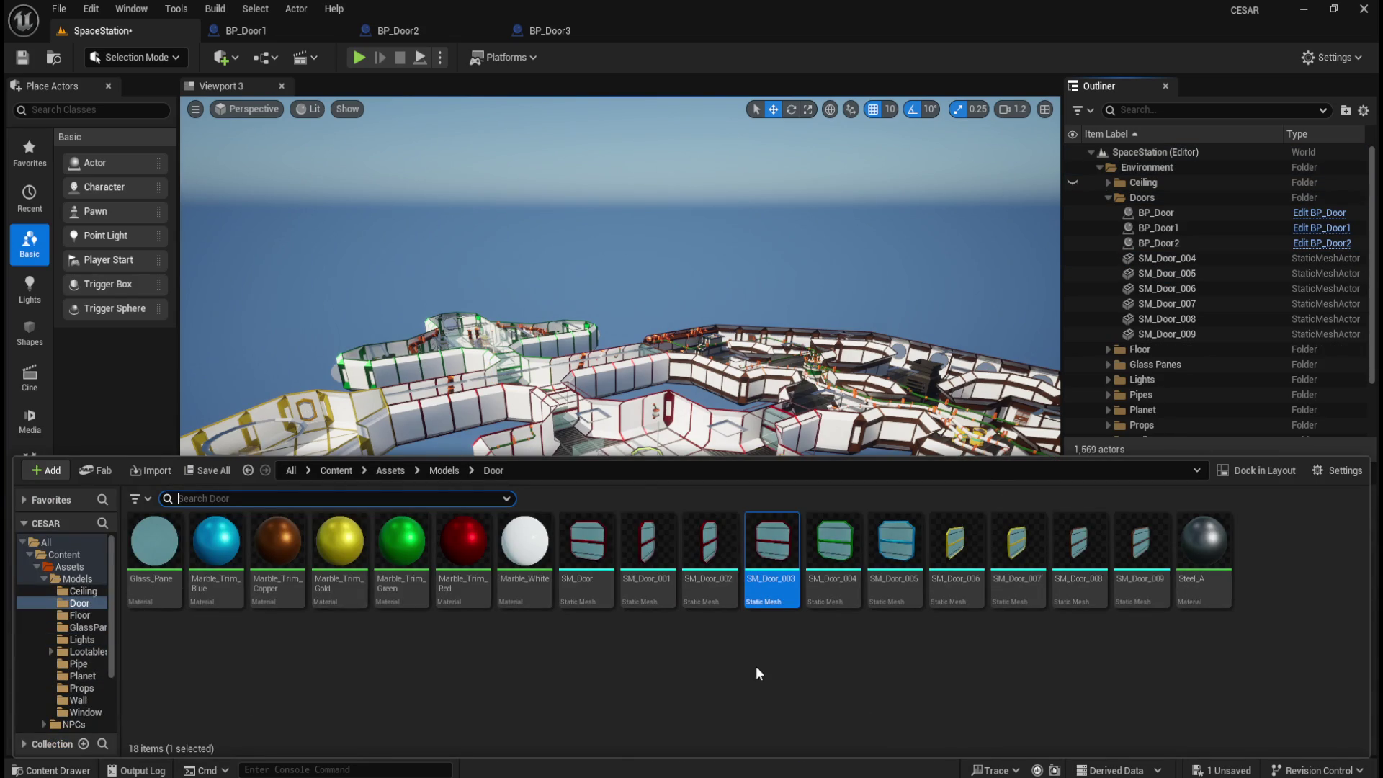
pyautogui.scroll(-3, 84, 648)
pyautogui.click(79, 665)
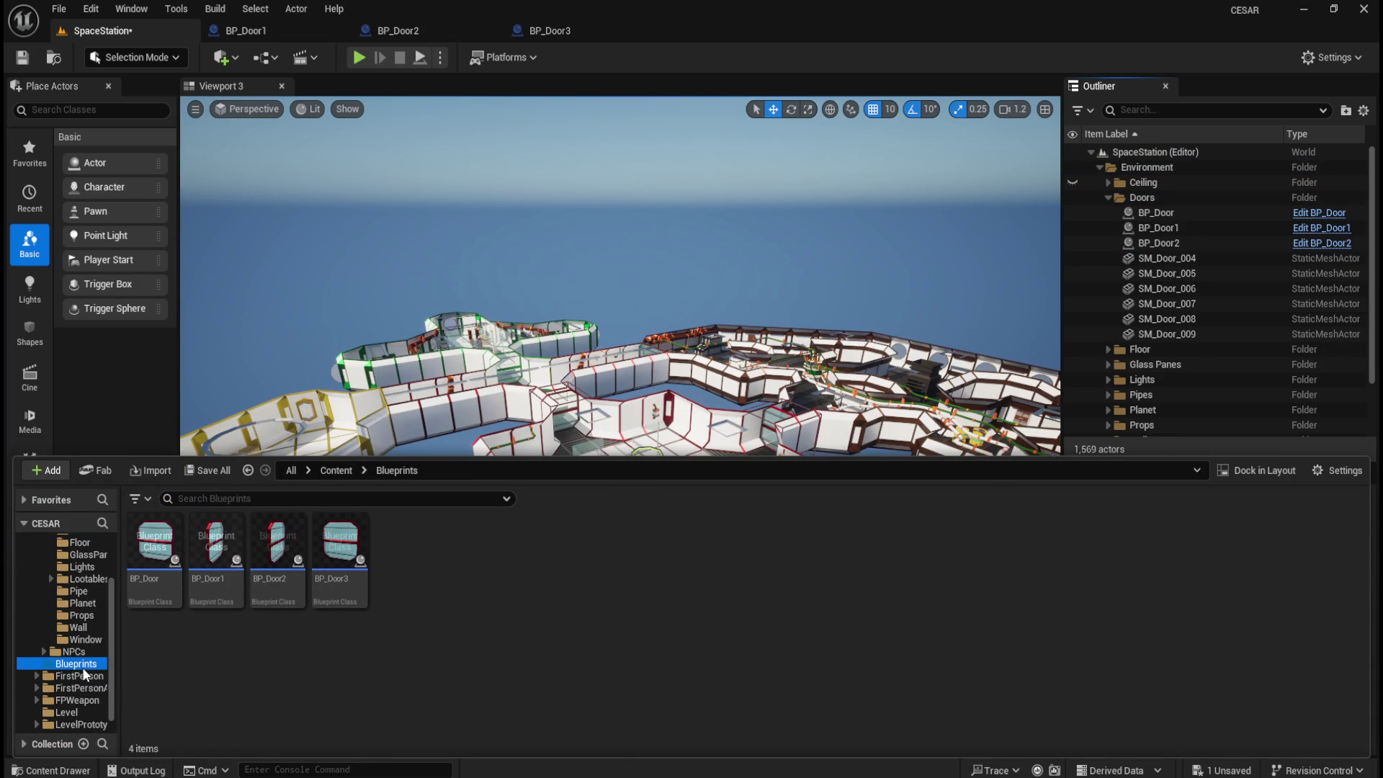
pyautogui.moveTo(338, 558)
pyautogui.mouseDown()
pyautogui.moveTo(688, 465)
pyautogui.moveTo(591, 451)
pyautogui.moveTo(621, 481)
pyautogui.mouseUp()
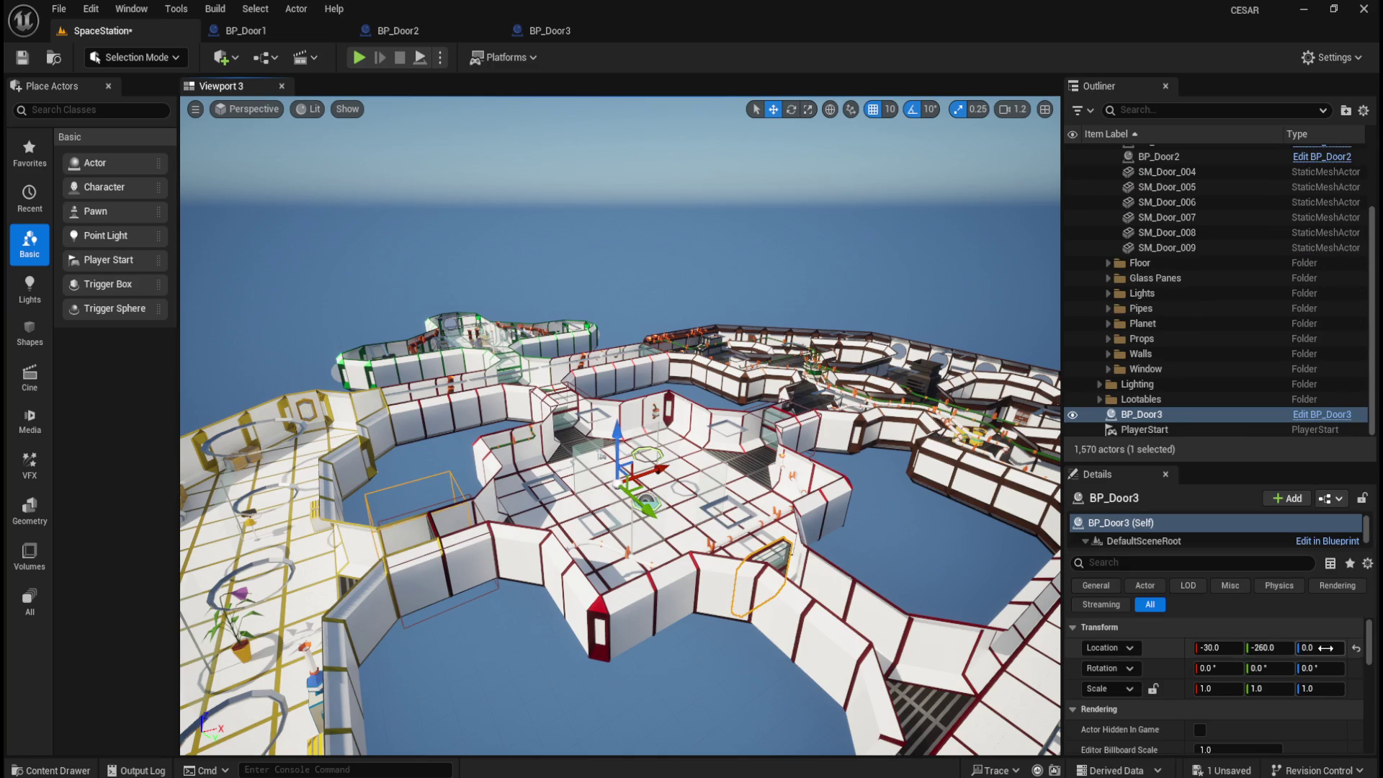
pyautogui.click(1357, 650)
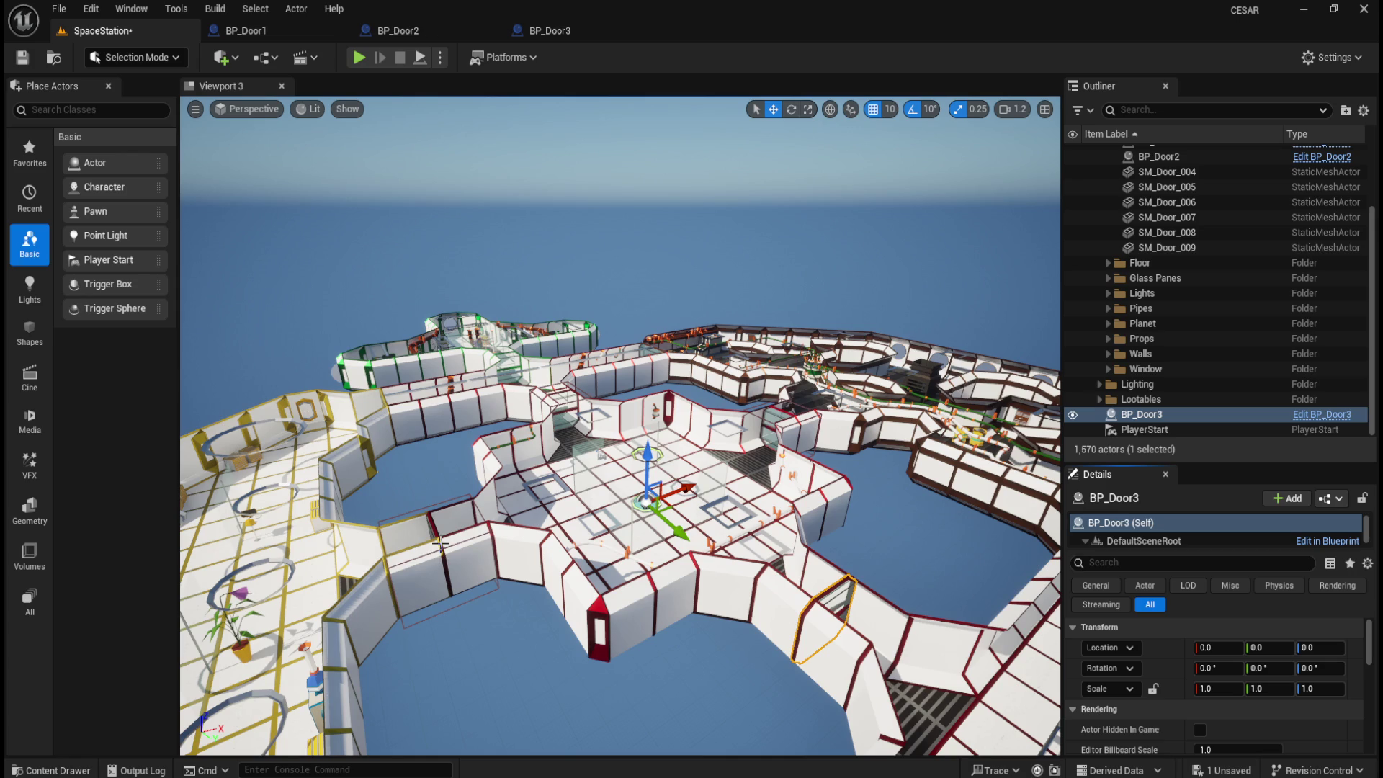
pyautogui.click(568, 30)
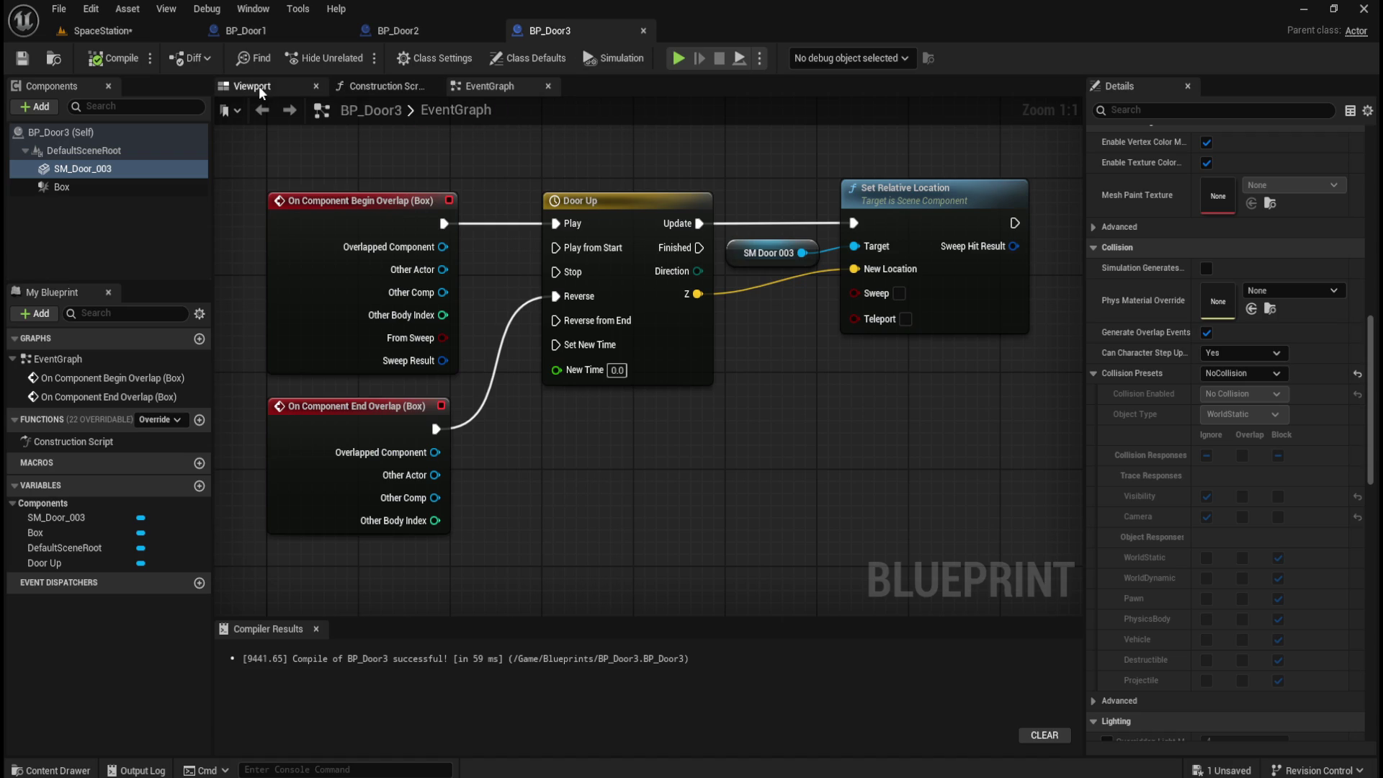
# - Set BP_Door3's Box trigger location to 0, 1100, 140
pyautogui.click(258, 85)
pyautogui.click(152, 185)
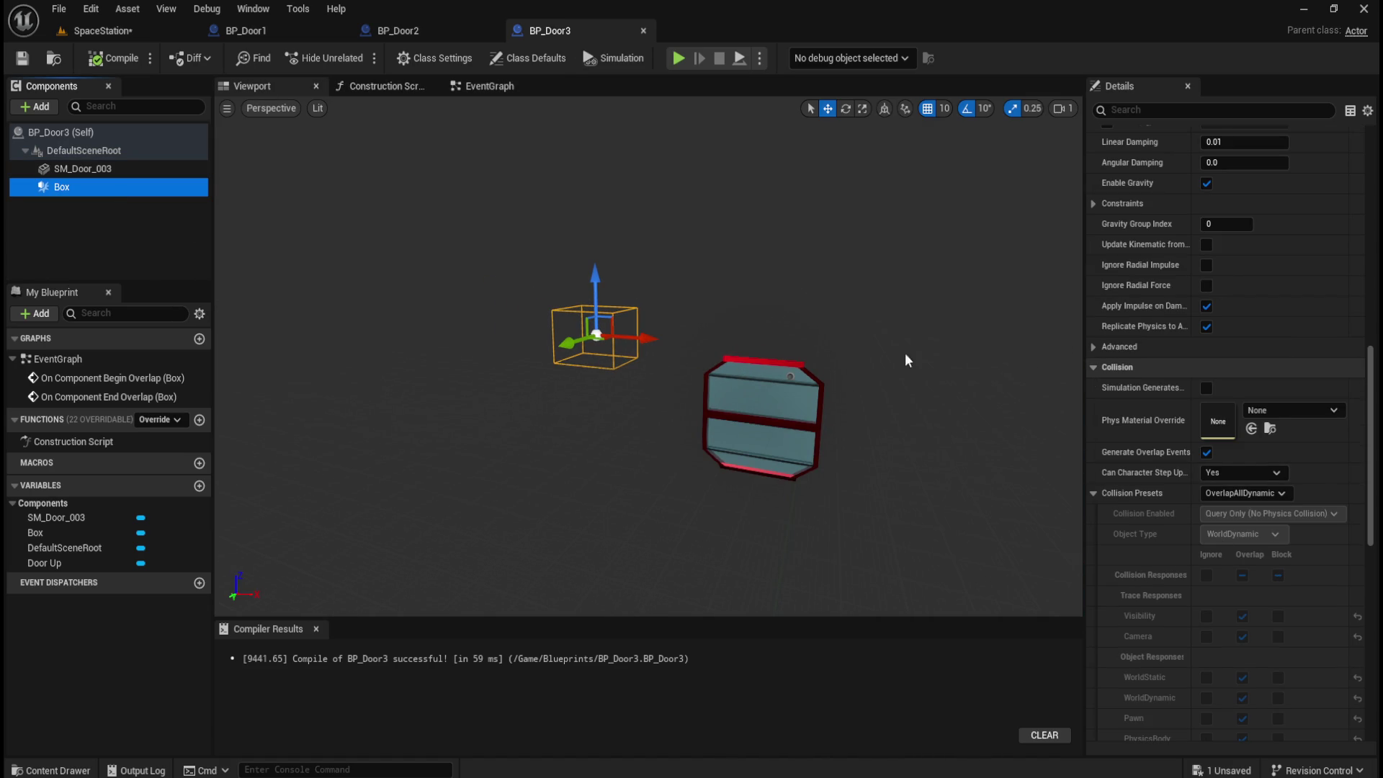
pyautogui.scroll(10, 1170, 396)
pyautogui.scroll(5, 1170, 396)
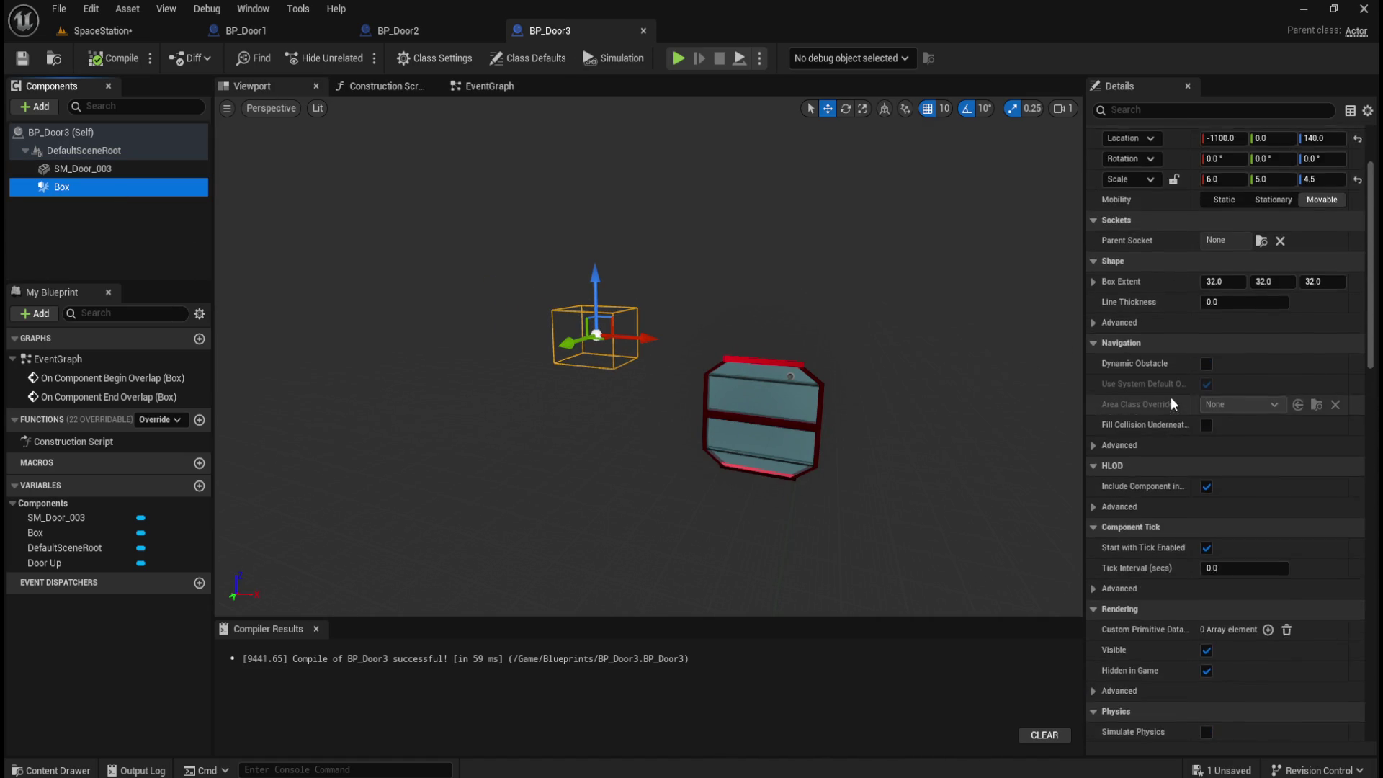
pyautogui.click(1231, 257)
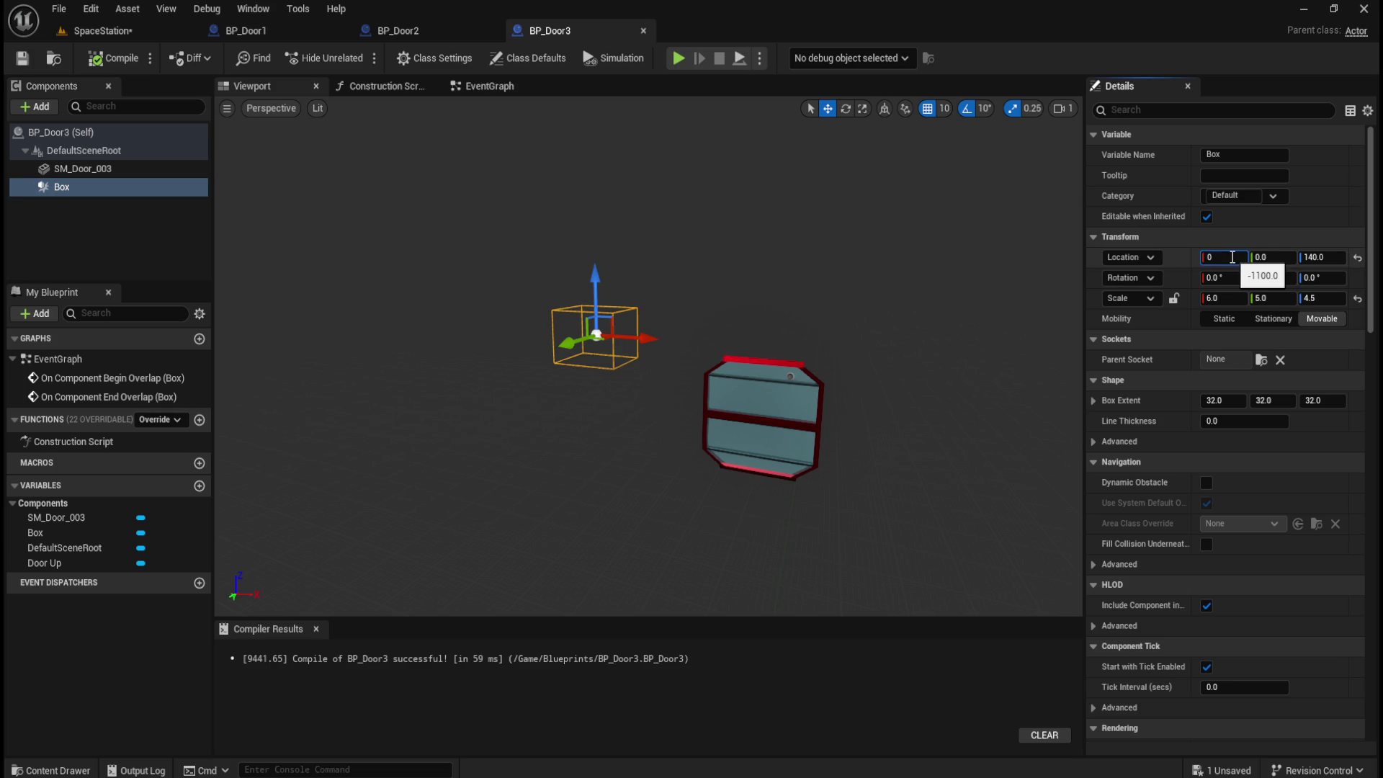
pyautogui.press('Tab')
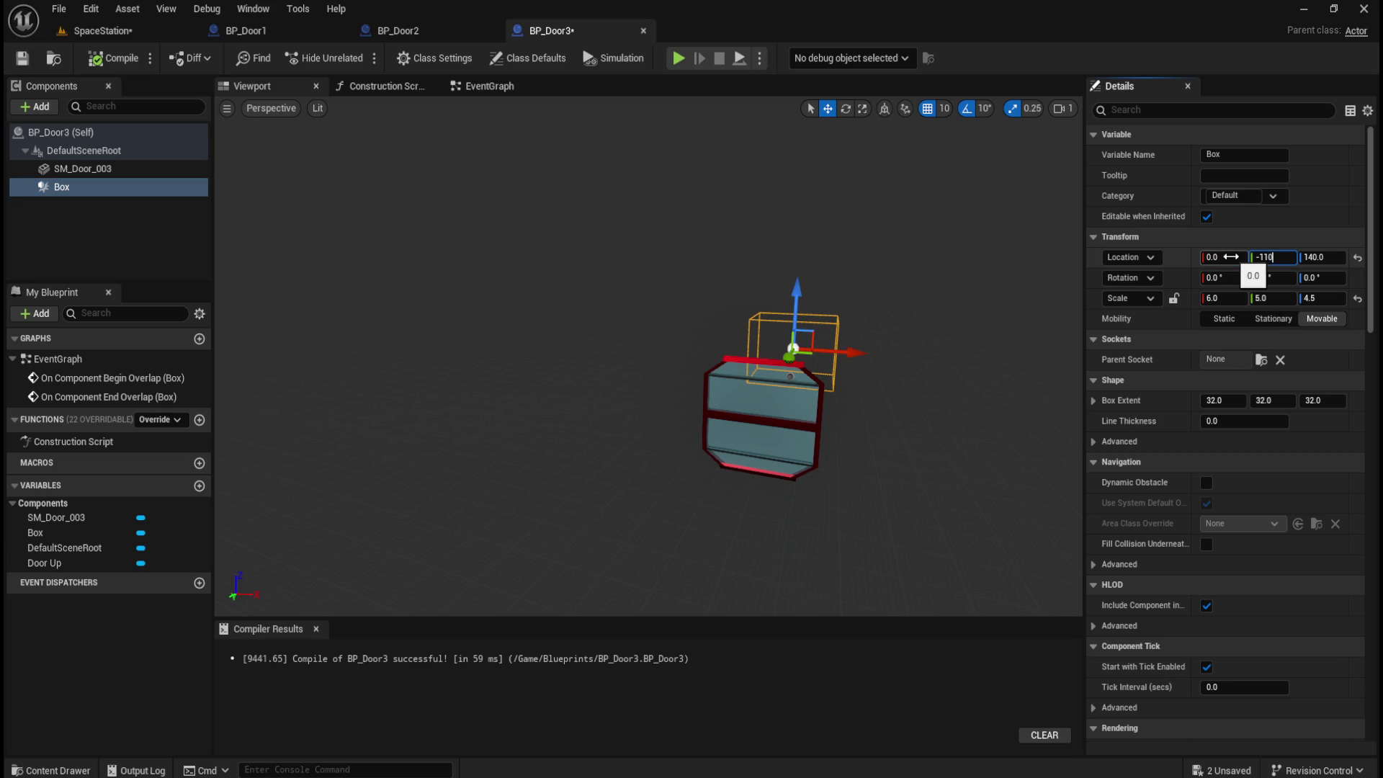
pyautogui.press('Return')
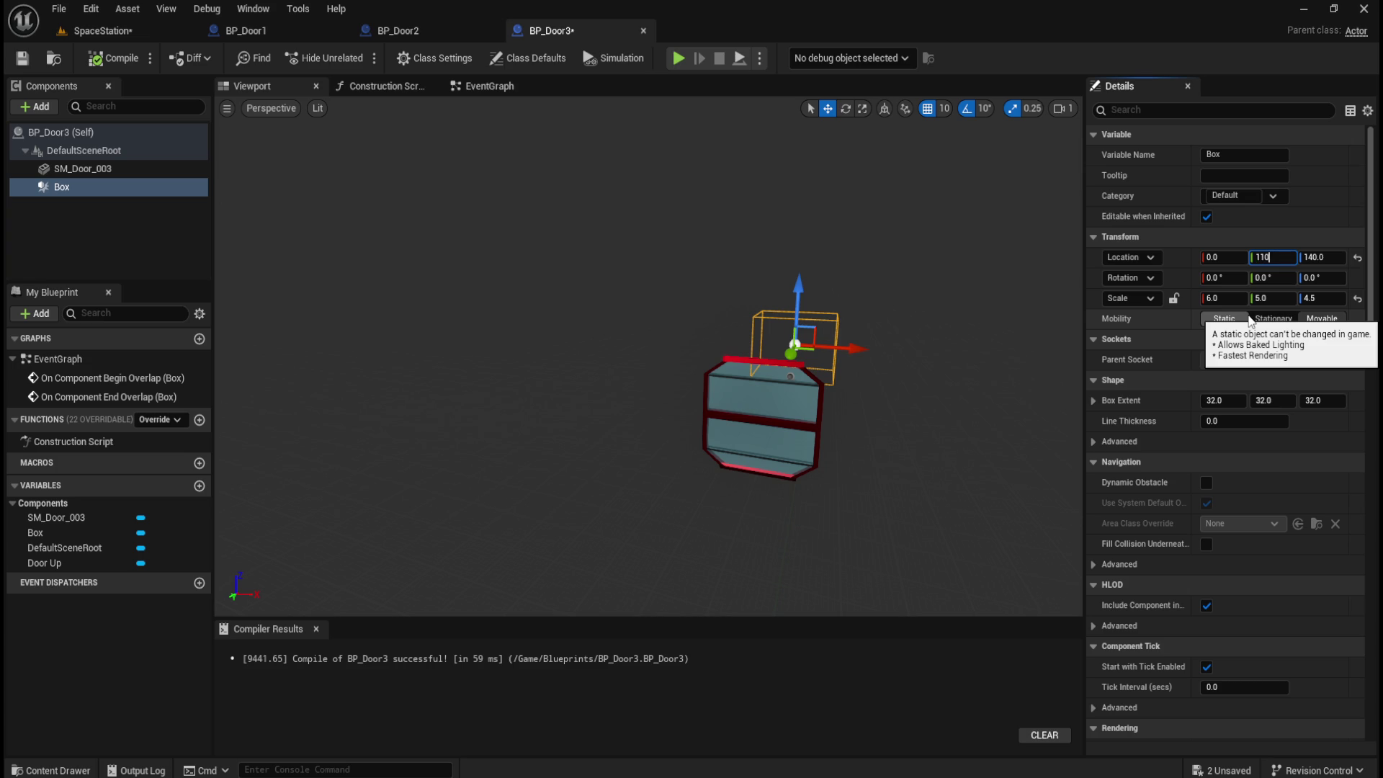
pyautogui.write('0.0')
pyautogui.press('Return')
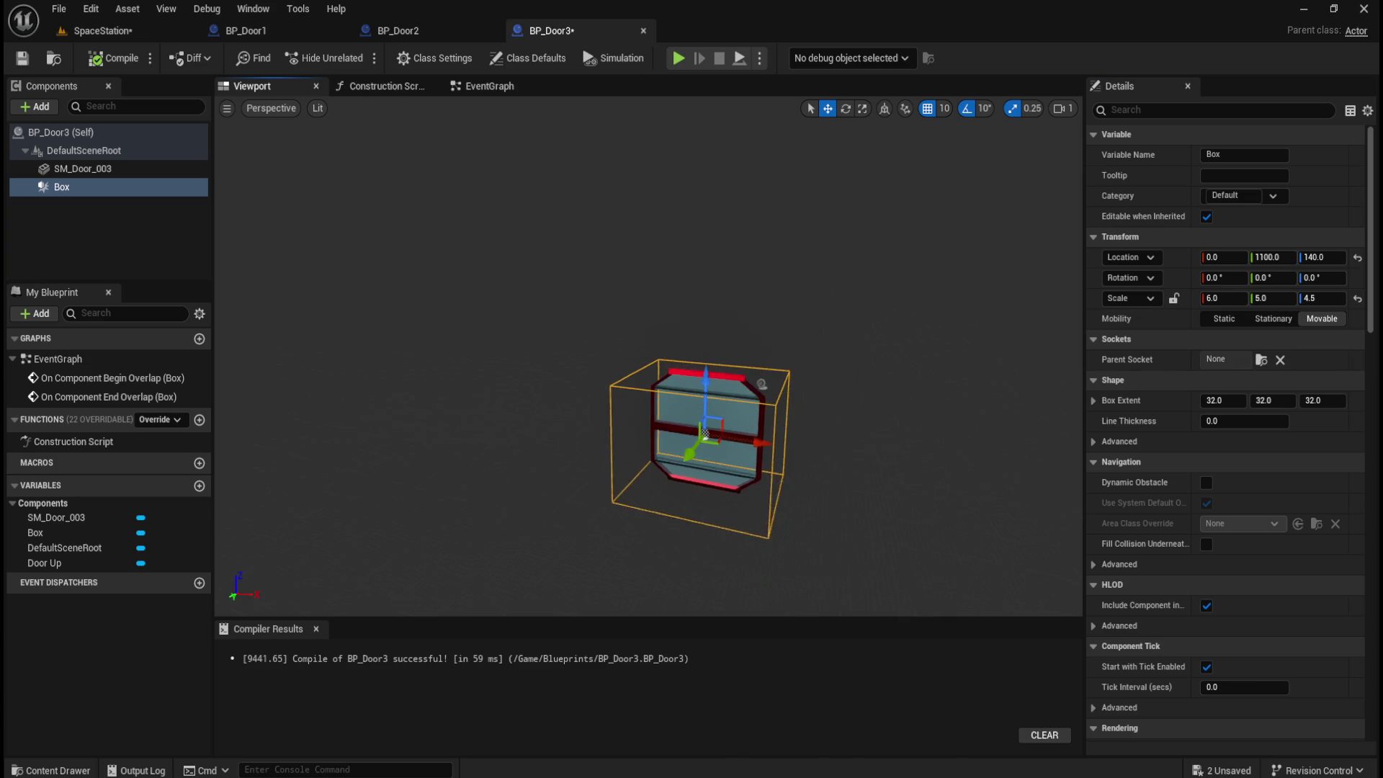
# - Scale the Box to 5, 6, 4.5 and save BP_Door3
pyautogui.click(1229, 298)
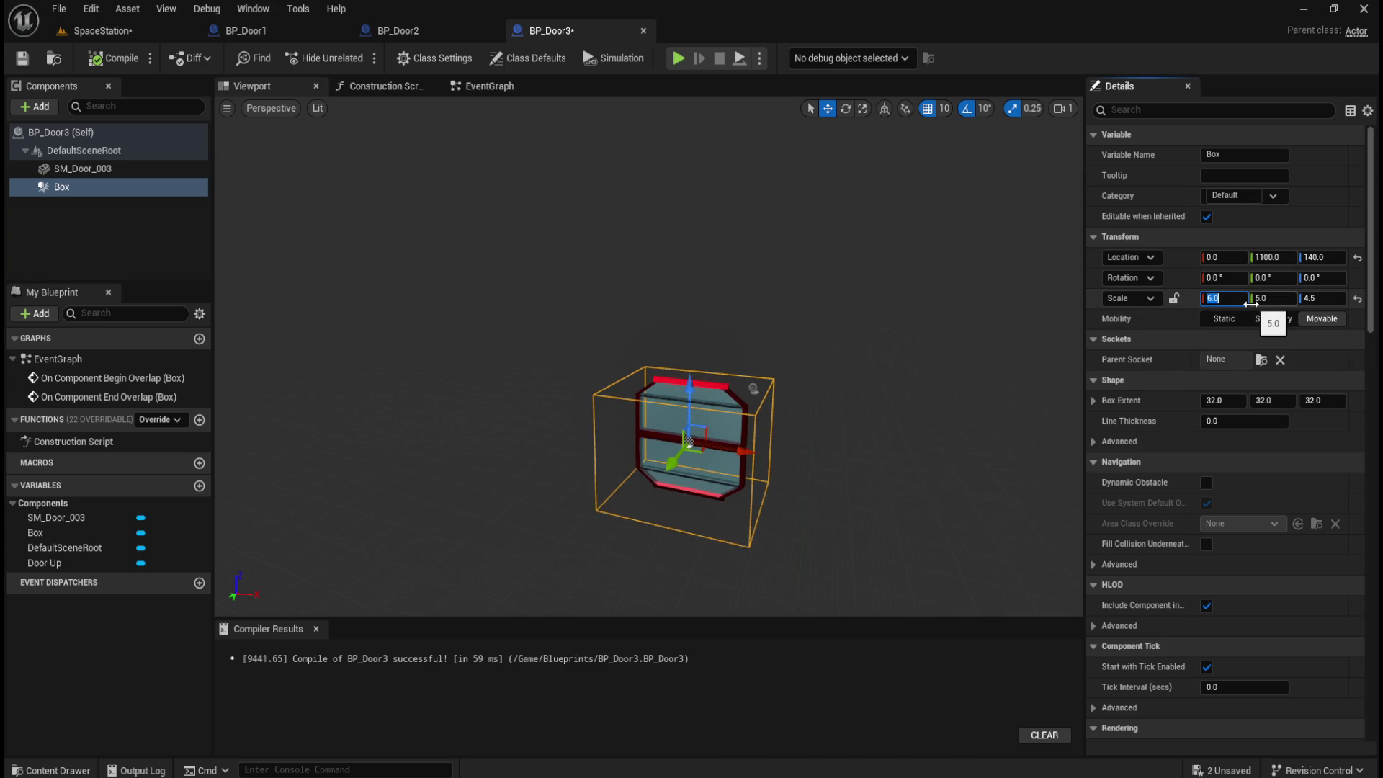
pyautogui.write('5')
pyautogui.press('Tab')
pyautogui.write('6')
pyautogui.press('Return')
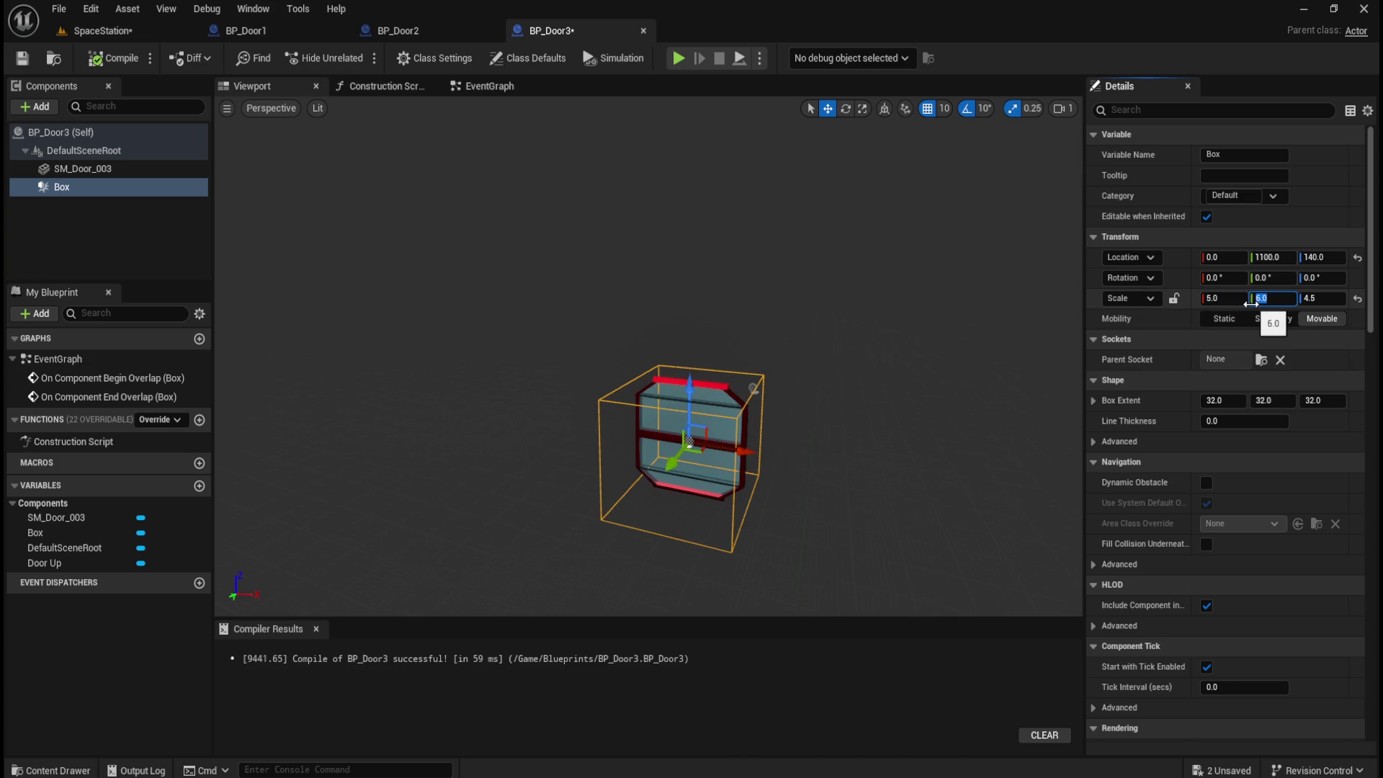
pyautogui.click(34, 69)
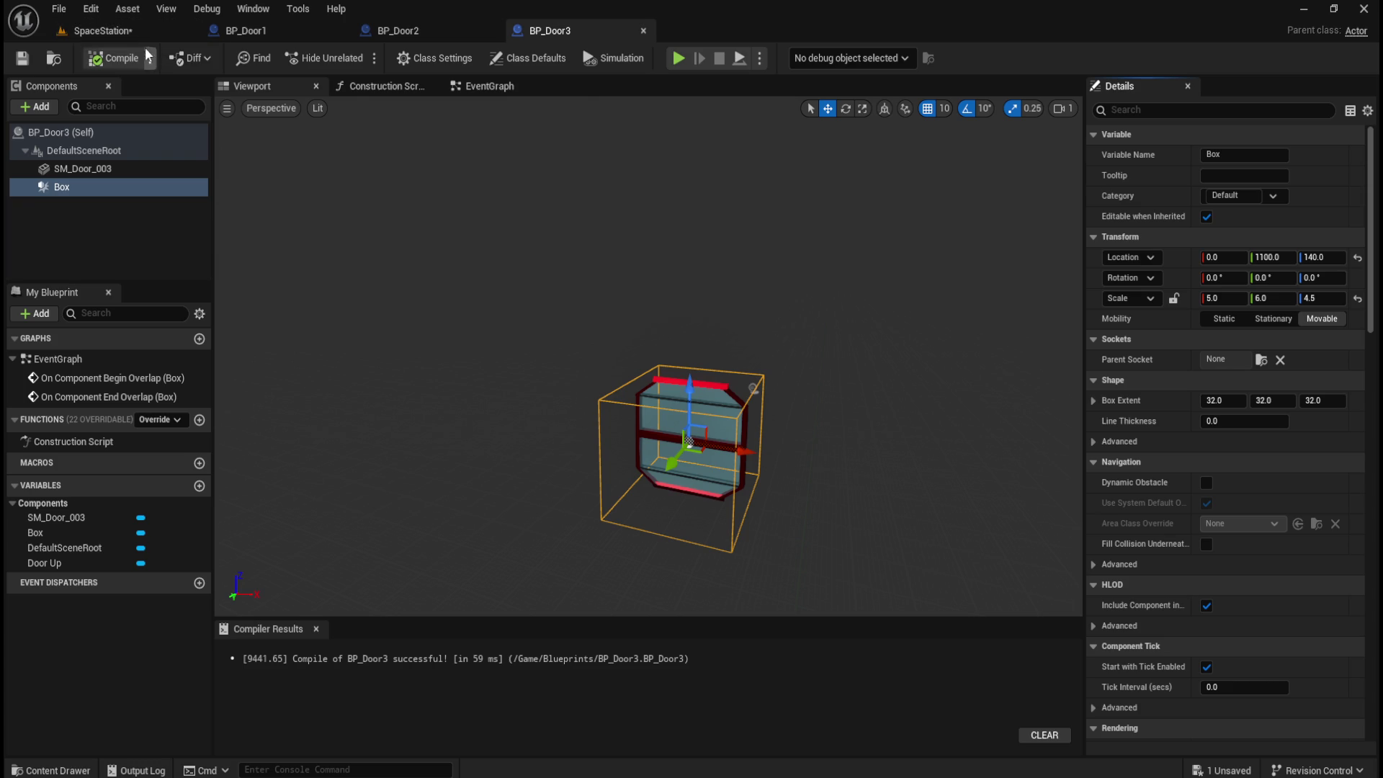
pyautogui.click(140, 29)
pyautogui.moveTo(620, 432)
pyautogui.mouseDown()
pyautogui.moveTo(619, 368)
pyautogui.moveTo(620, 447)
pyautogui.moveTo(648, 443)
pyautogui.mouseUp()
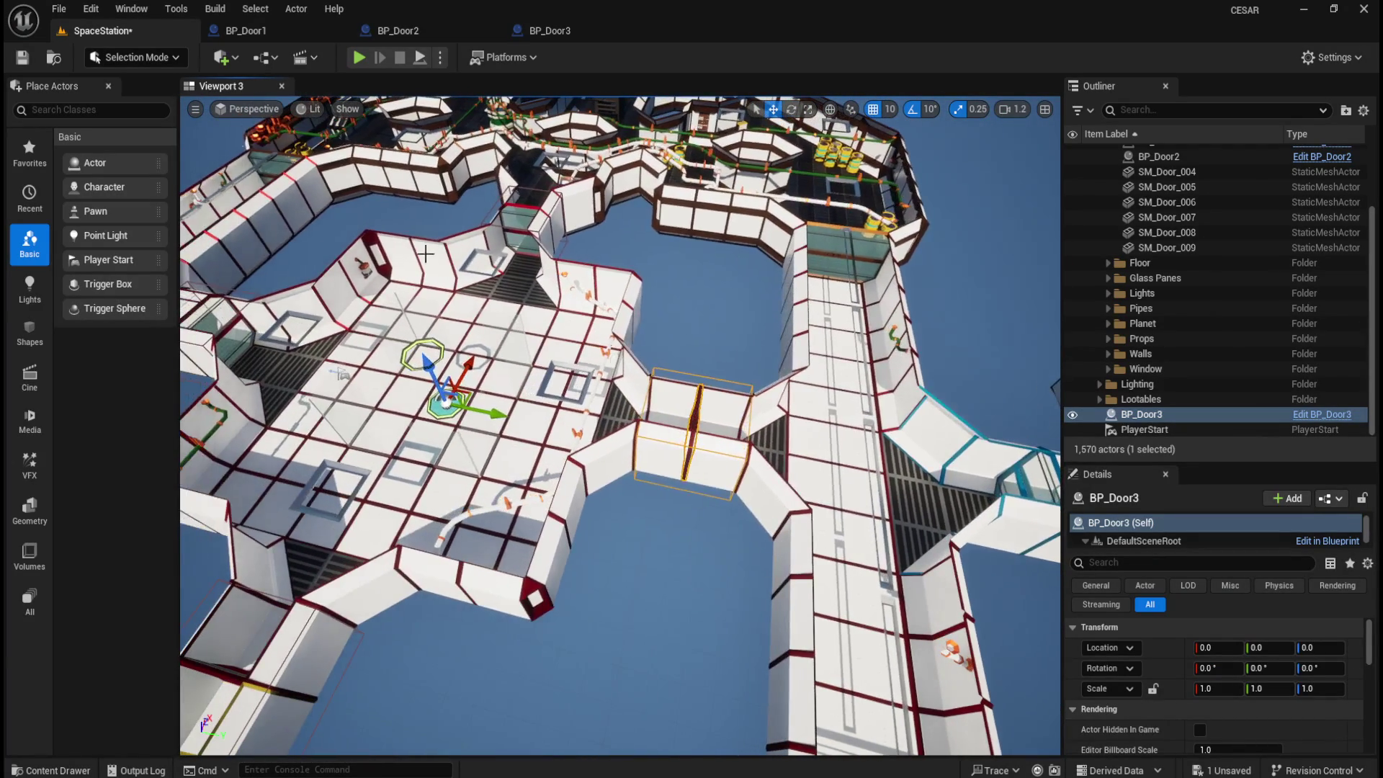
# - Play-test the level: walk down the corridor, through the door frames and up the stairs, then stop
pyautogui.click(360, 55)
pyautogui.press('w')
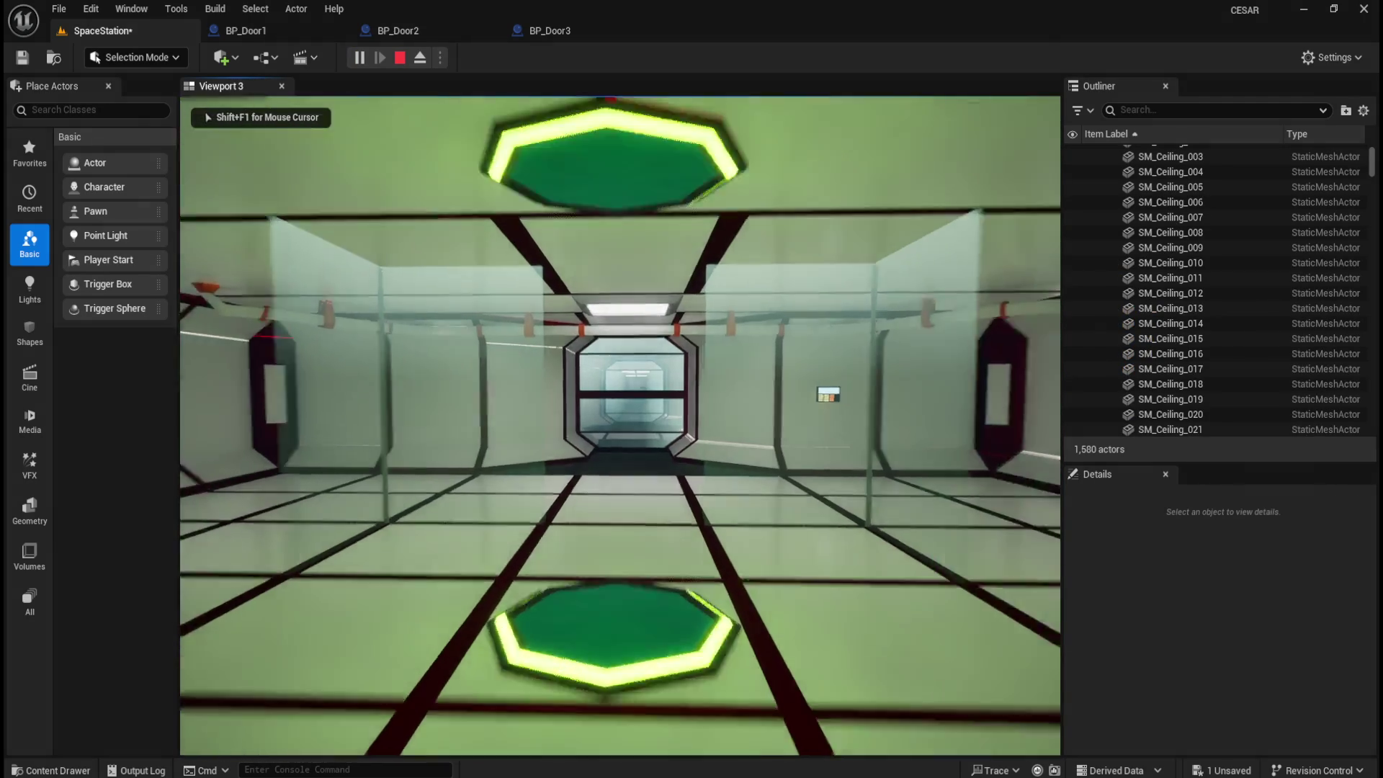
pyautogui.press('w')
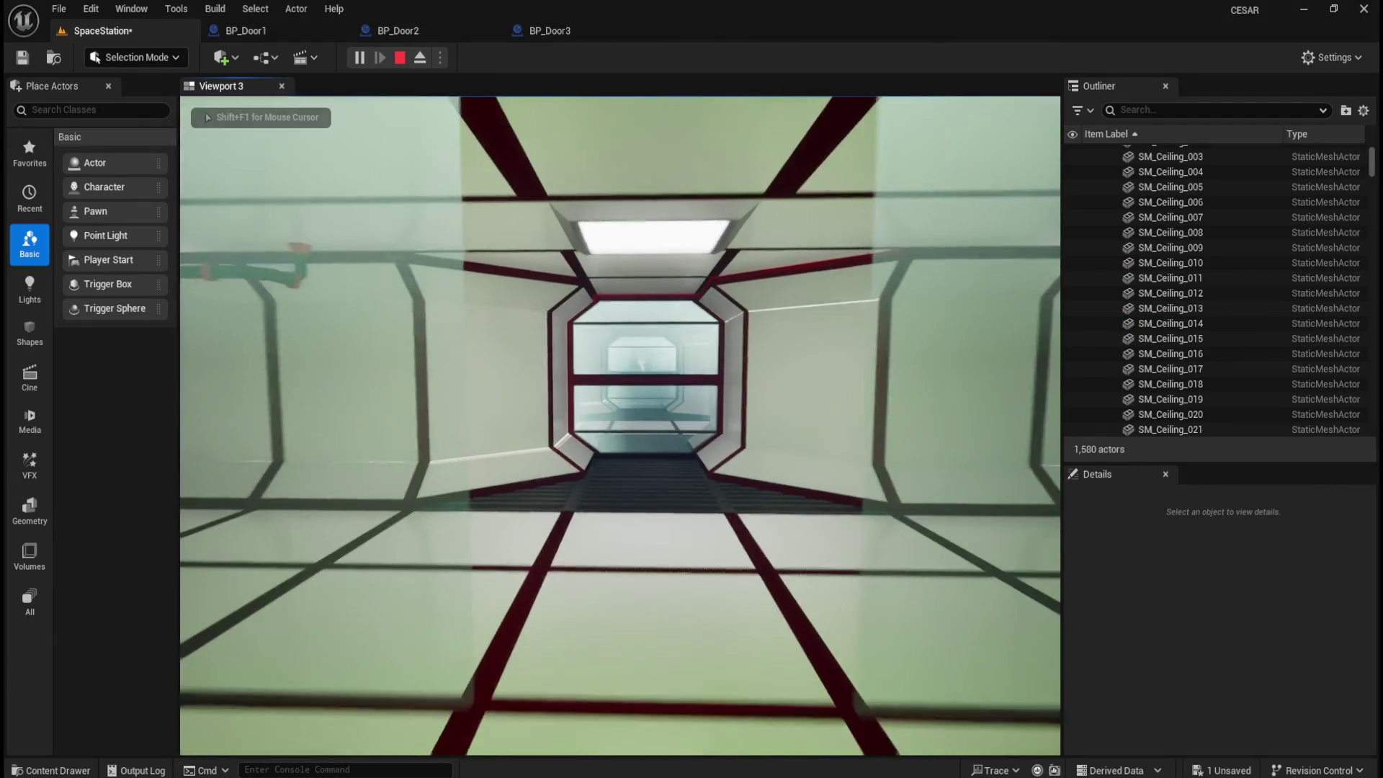
pyautogui.press('w')
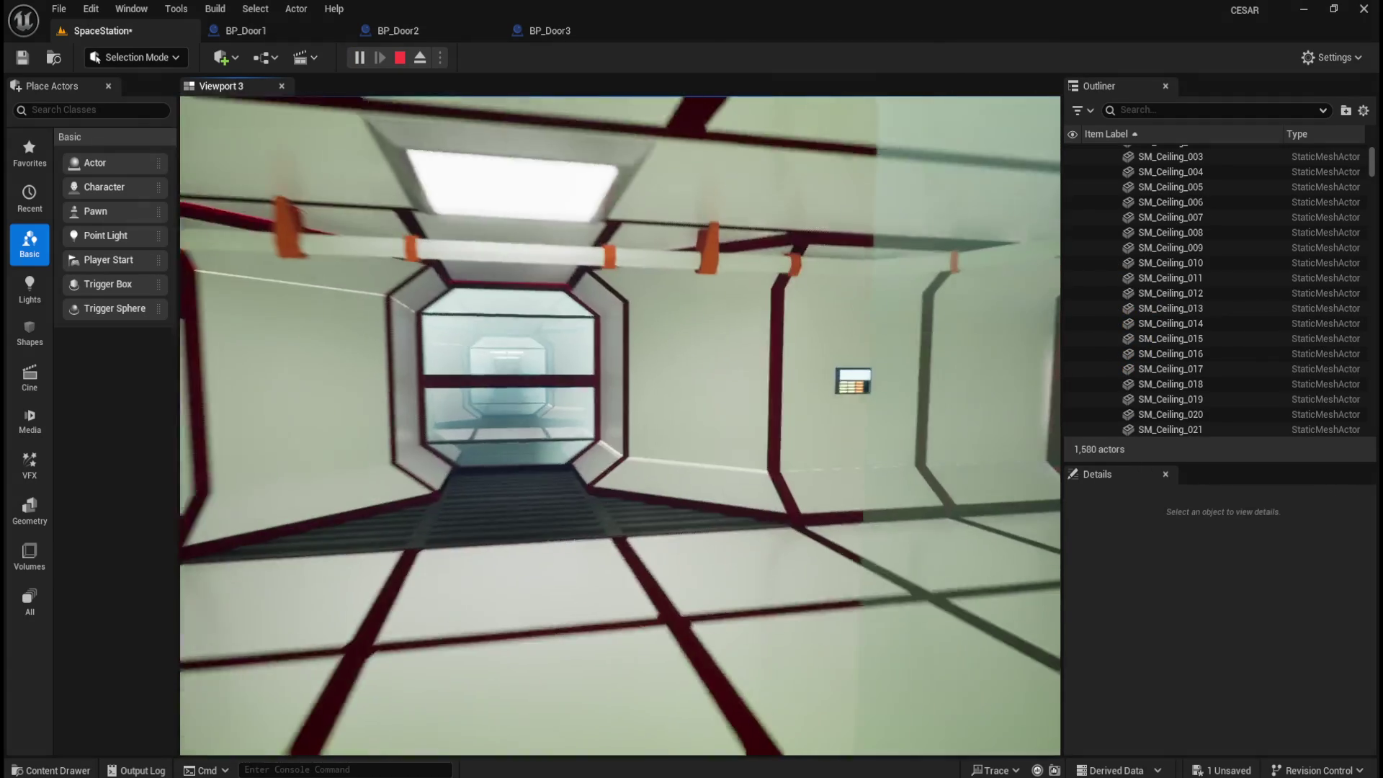
pyautogui.press('w')
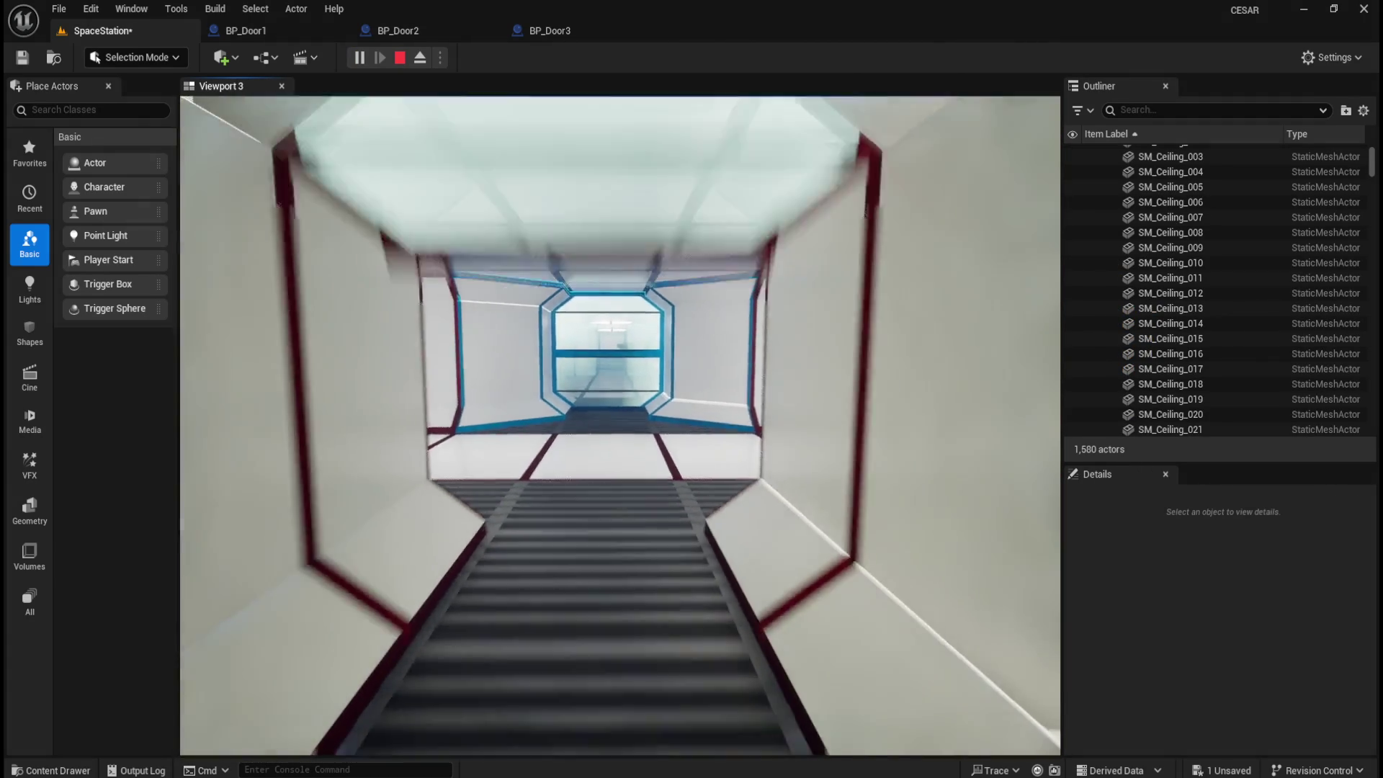
pyautogui.press('w')
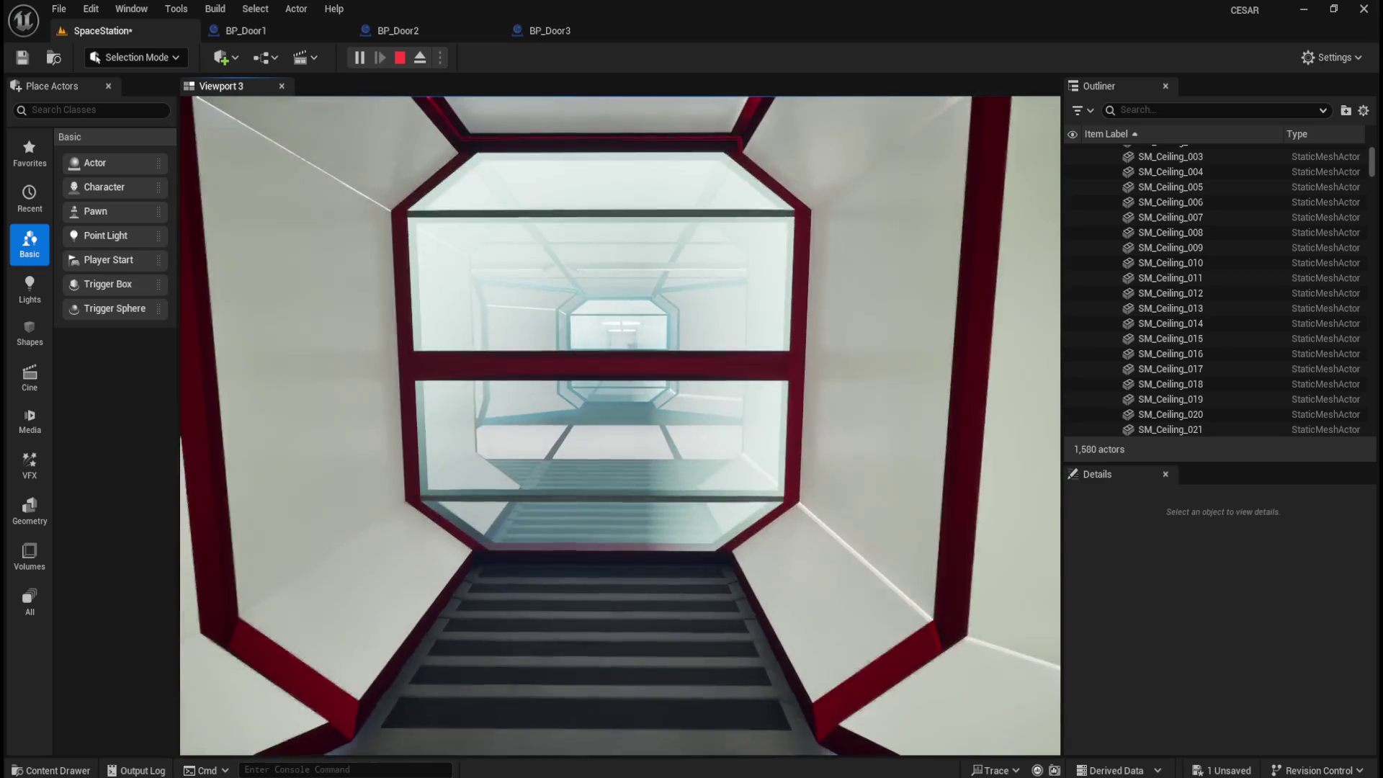
pyautogui.press('w')
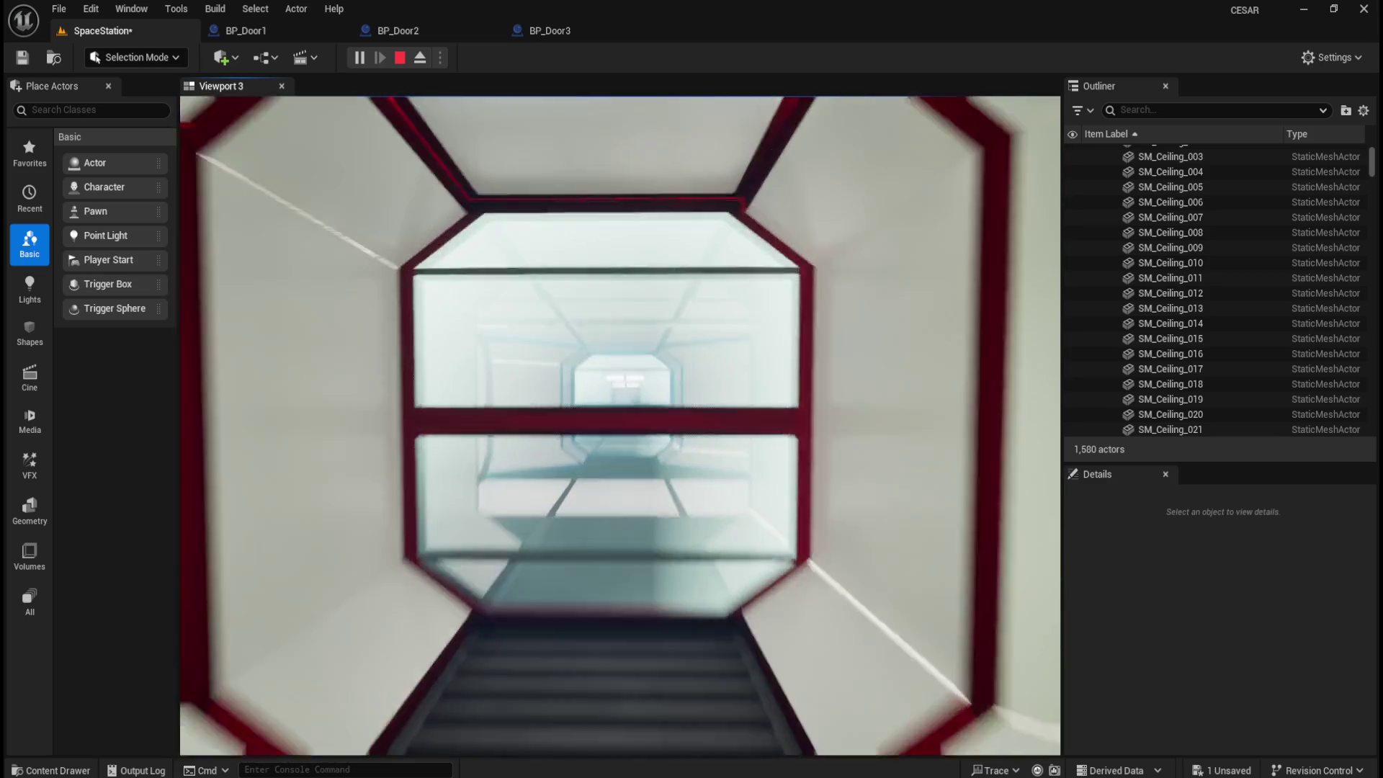
pyautogui.press('w')
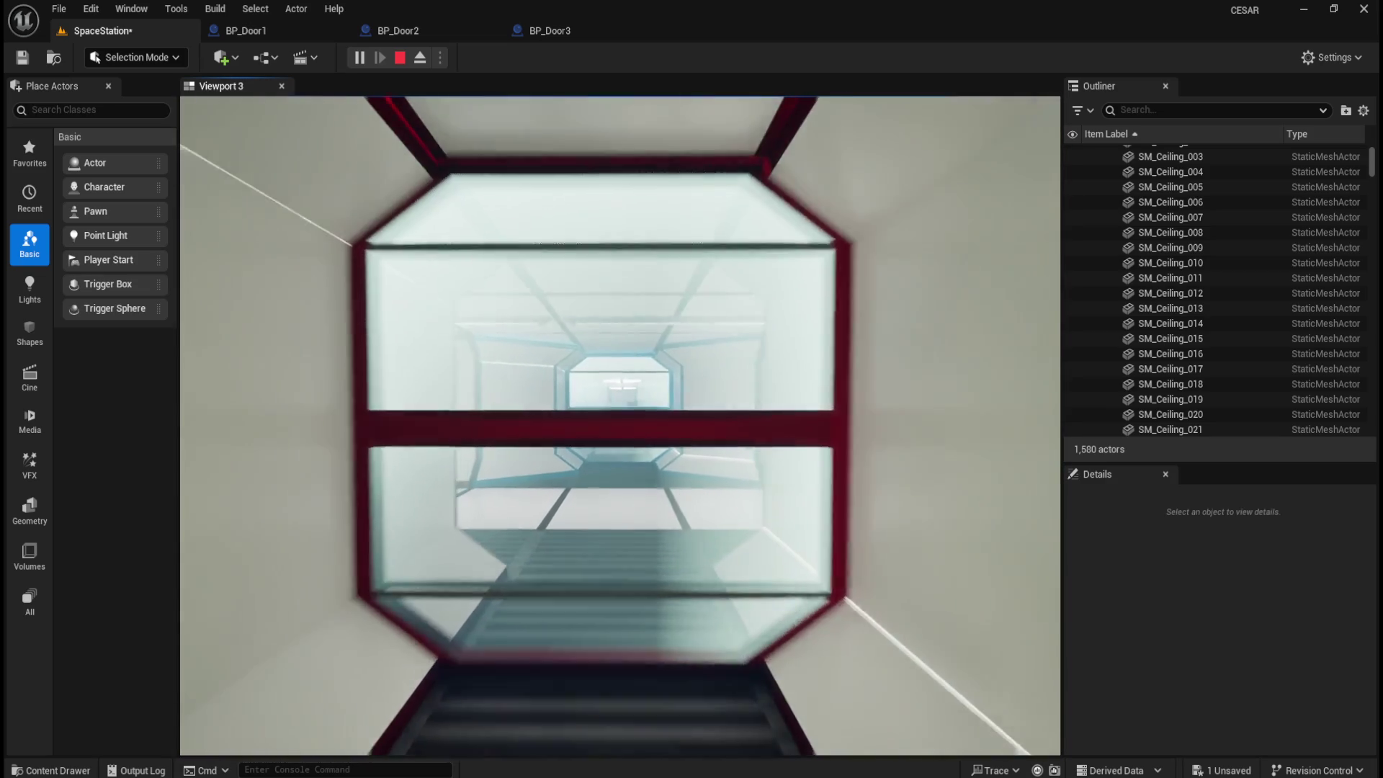
pyautogui.press('w')
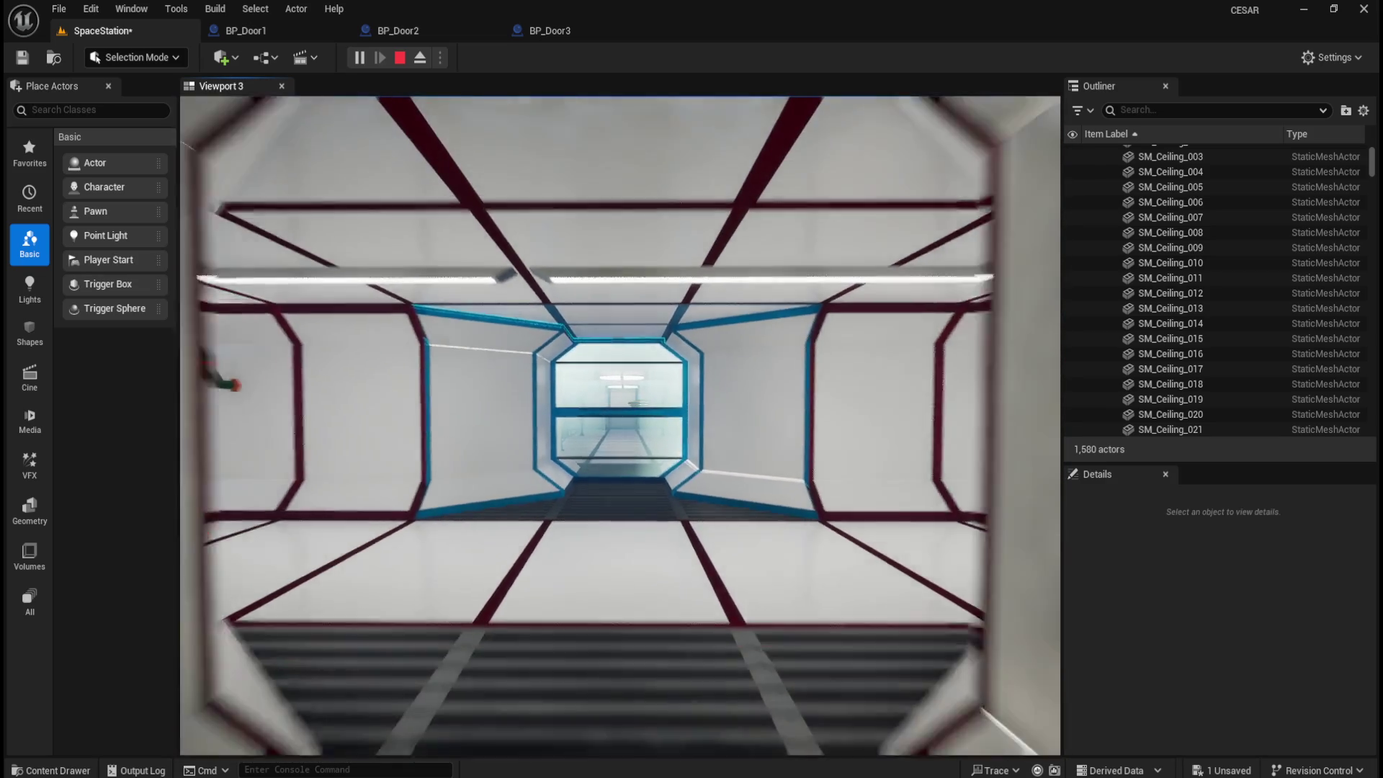
pyautogui.press('w')
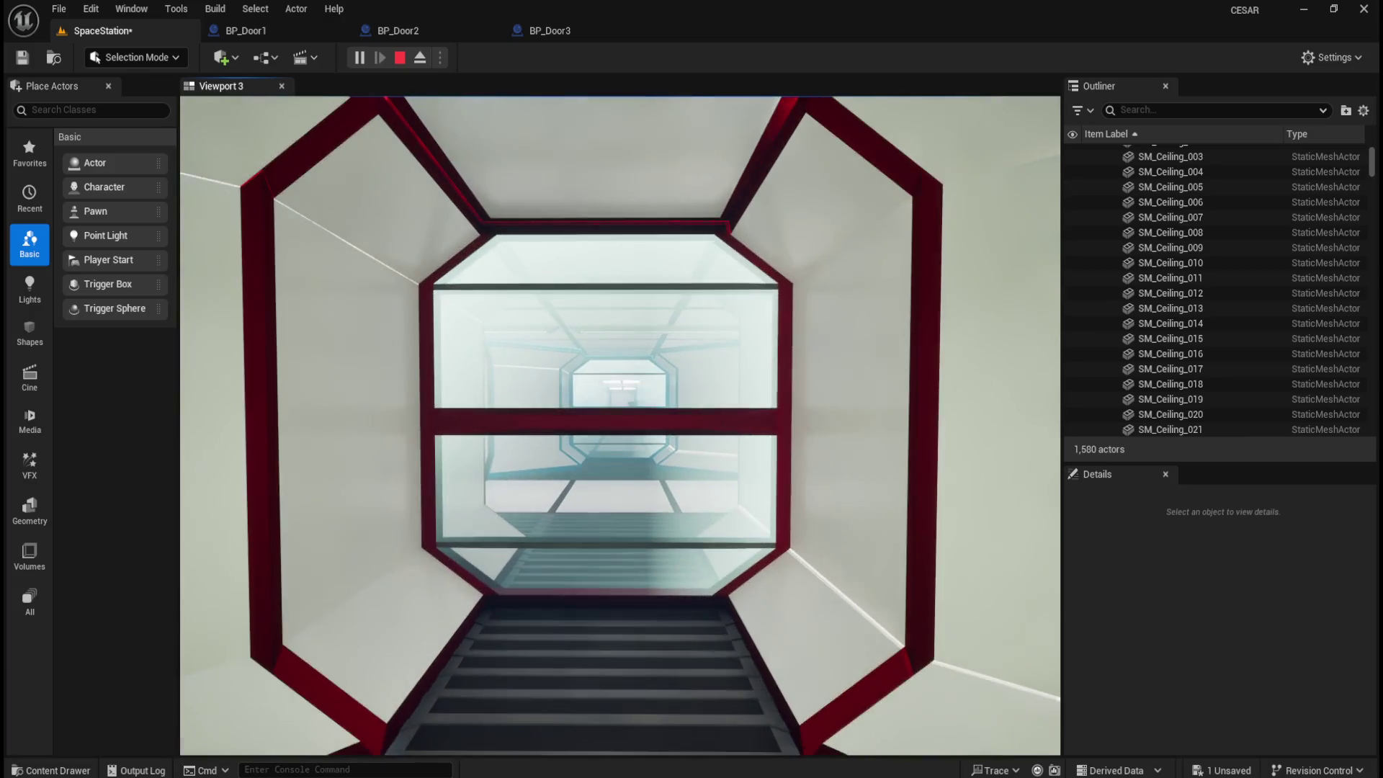
pyautogui.press('w')
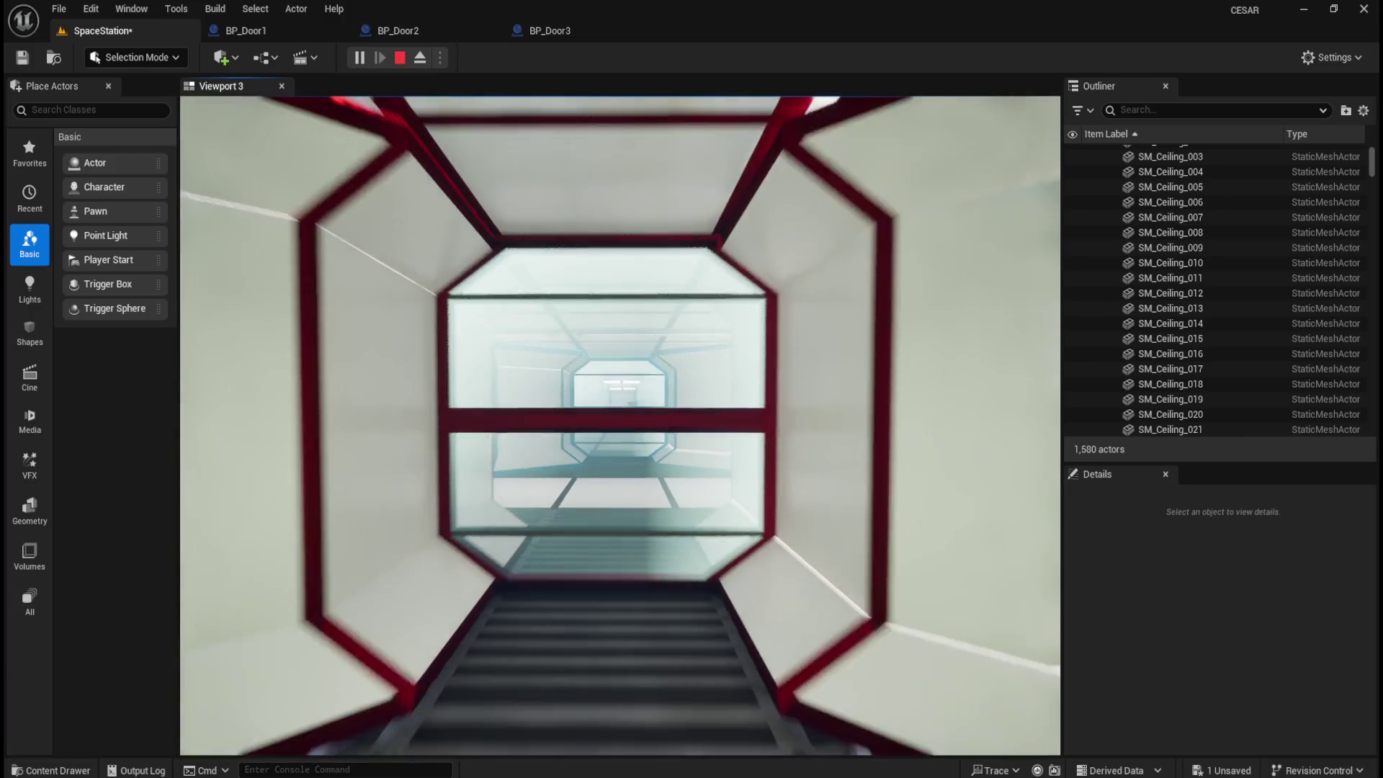
pyautogui.press('w')
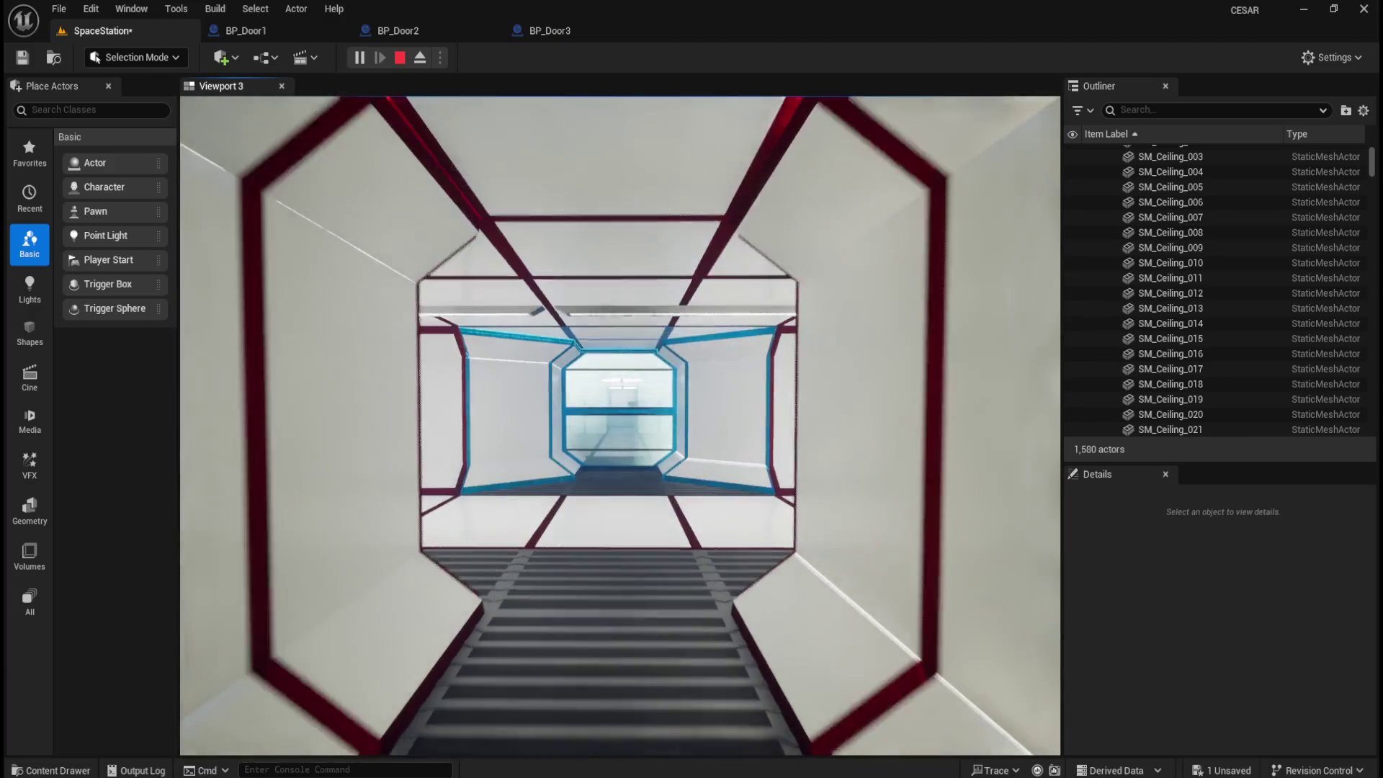
pyautogui.press('Escape')
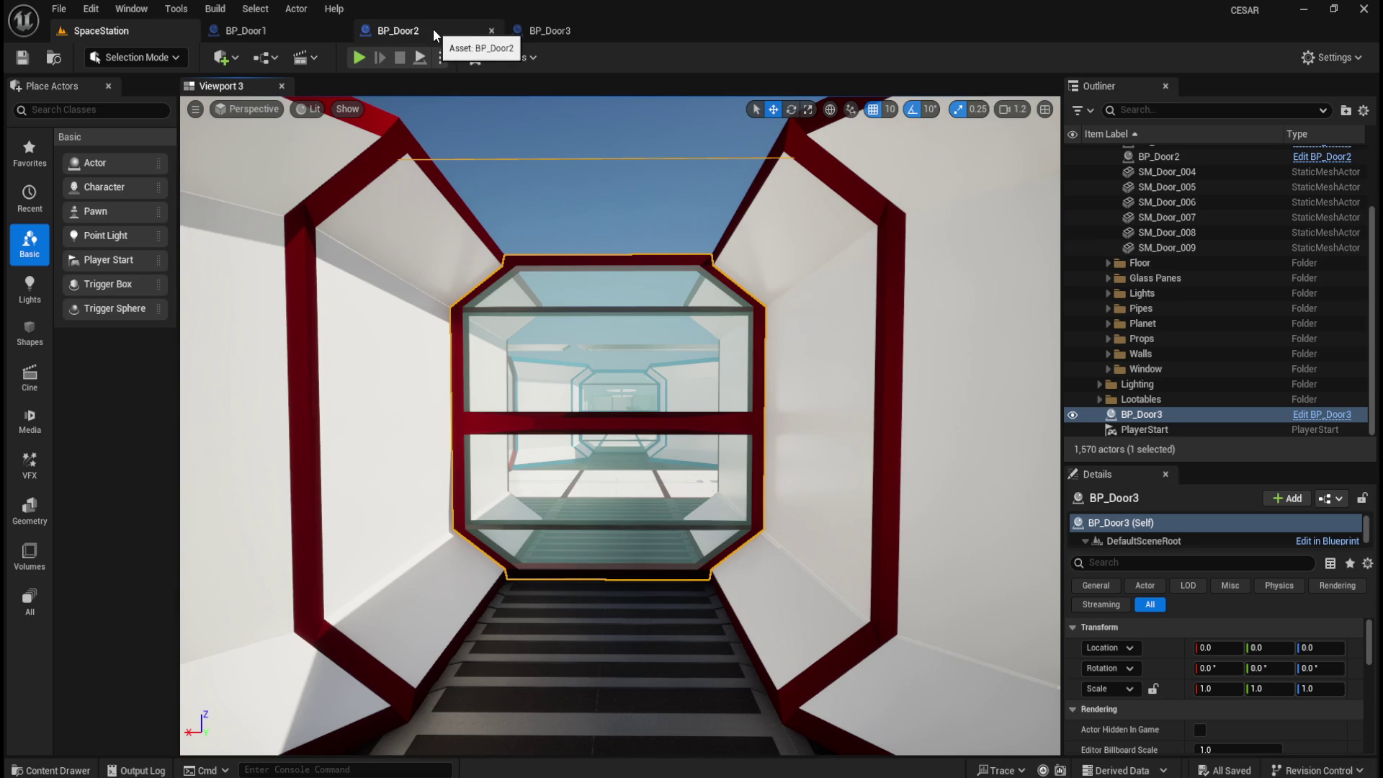
# - Move the BP_Door3 actor into the Outliner's Doors folder
pyautogui.scroll(-10, 688, 452)
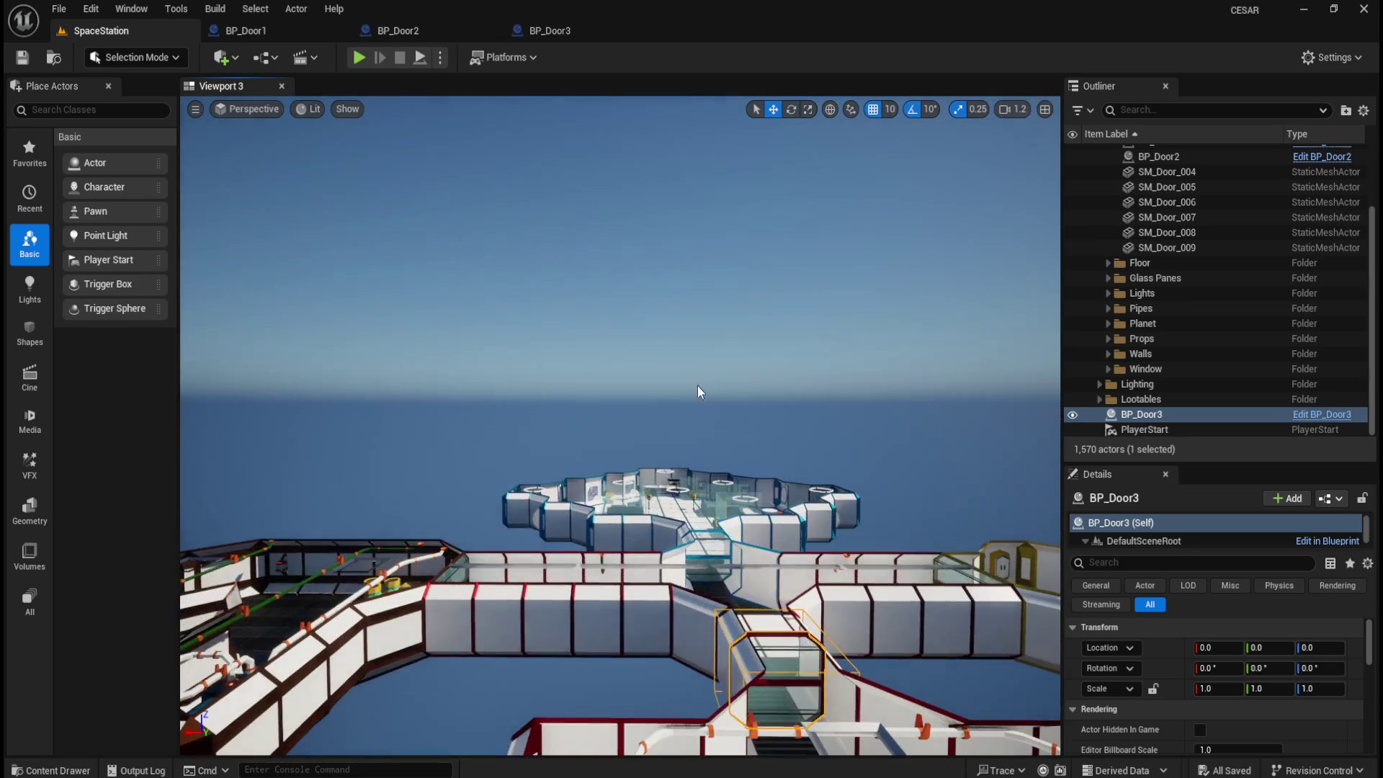
pyautogui.click(459, 346)
pyautogui.moveTo(460, 346); pyautogui.dragTo(497, 399)
pyautogui.click(1150, 415)
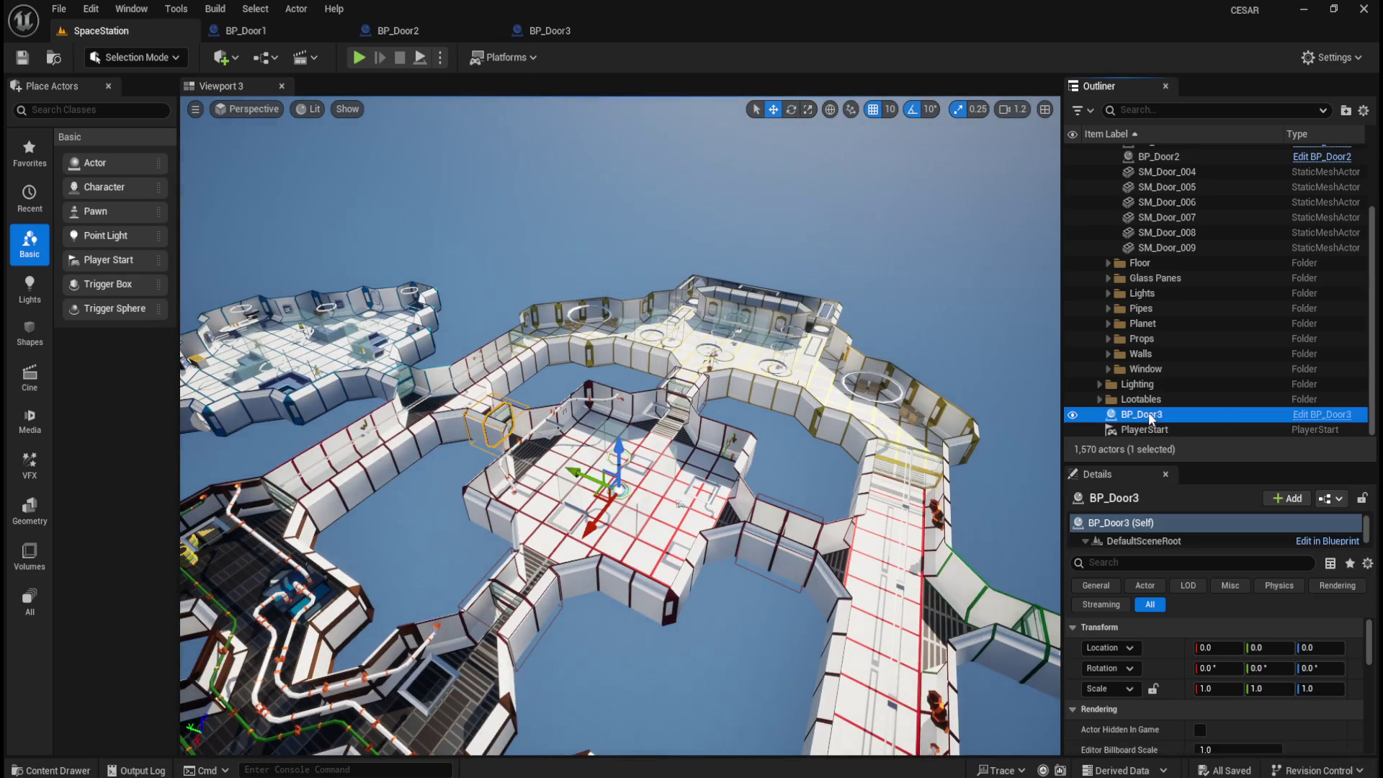
pyautogui.rightClick(1153, 412)
pyautogui.moveTo(1191, 719)
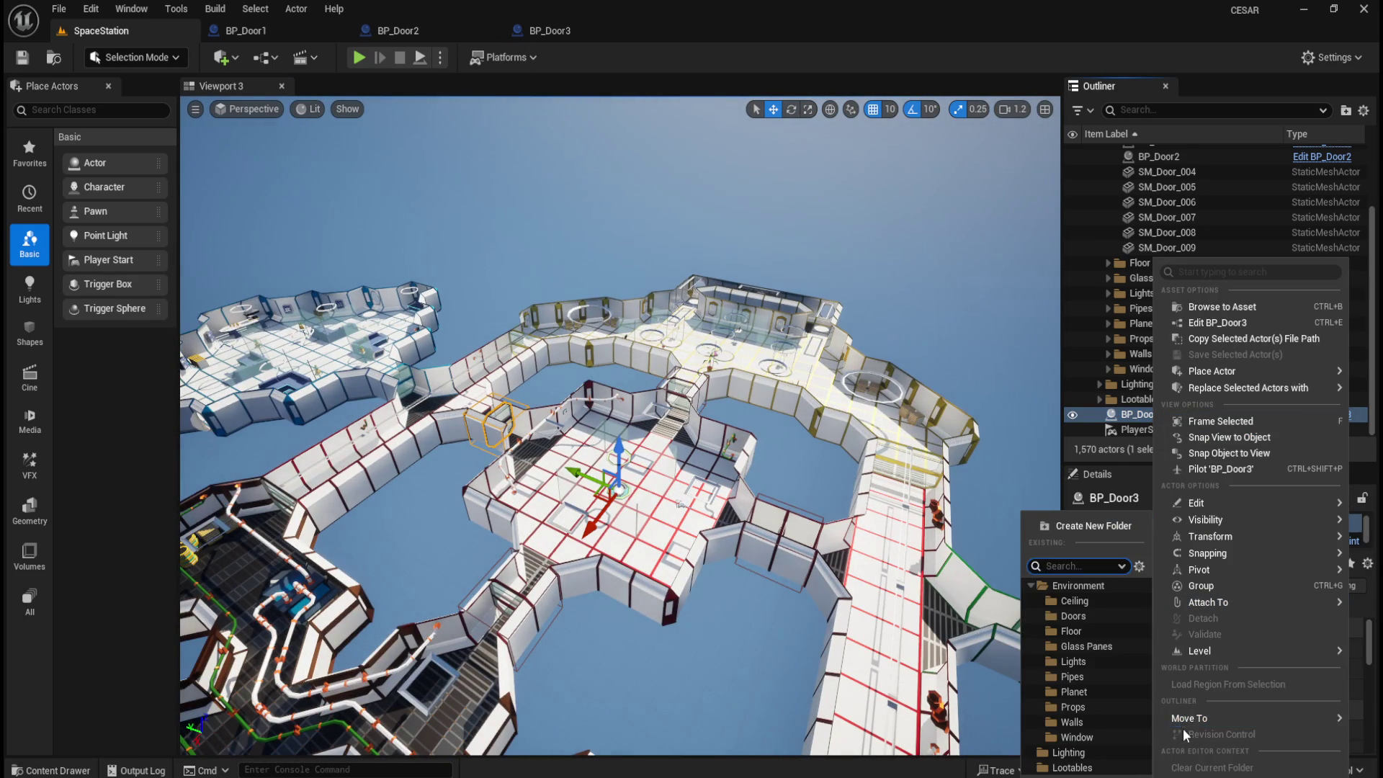
pyautogui.click(1088, 619)
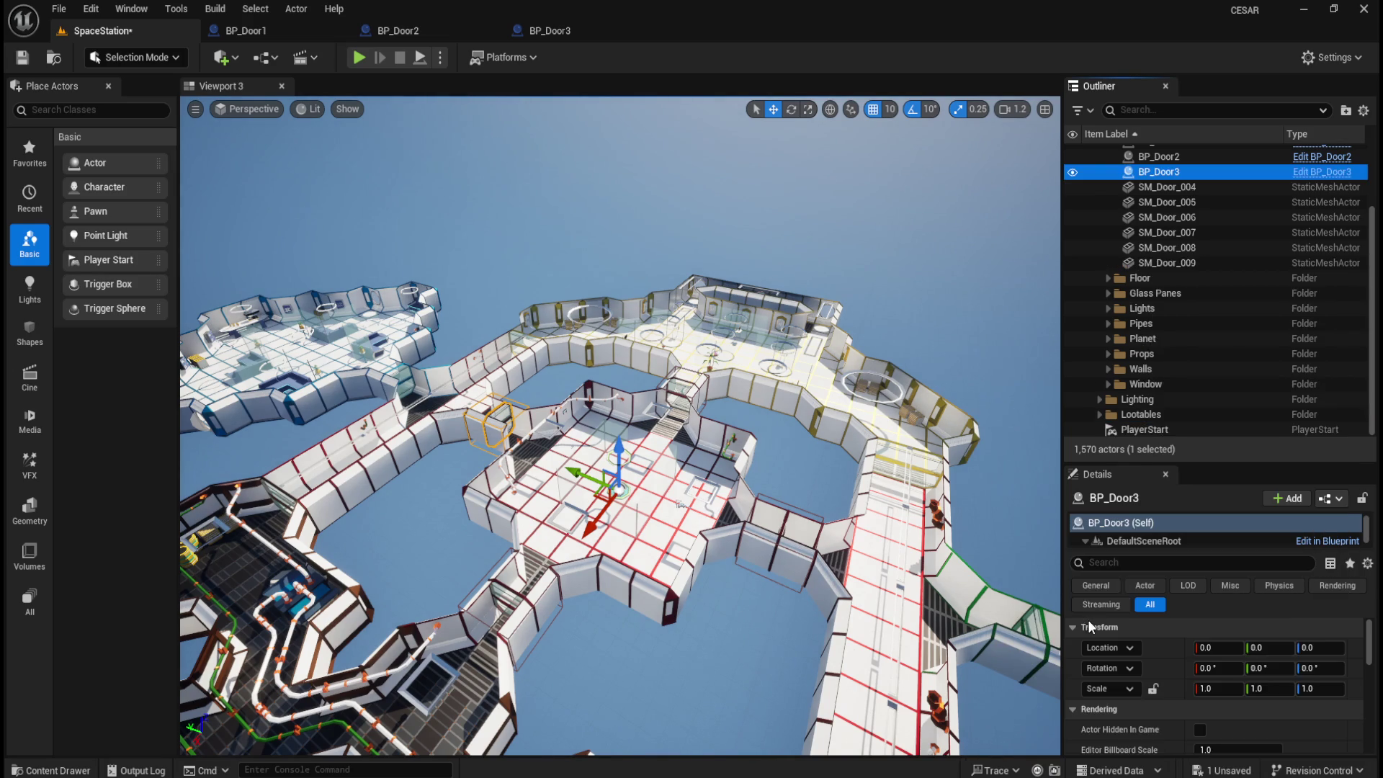
# - Check the four door blueprints in the Outliner, then frame the static SM_Door_004 in the viewport
pyautogui.scroll(3, 1216, 306)
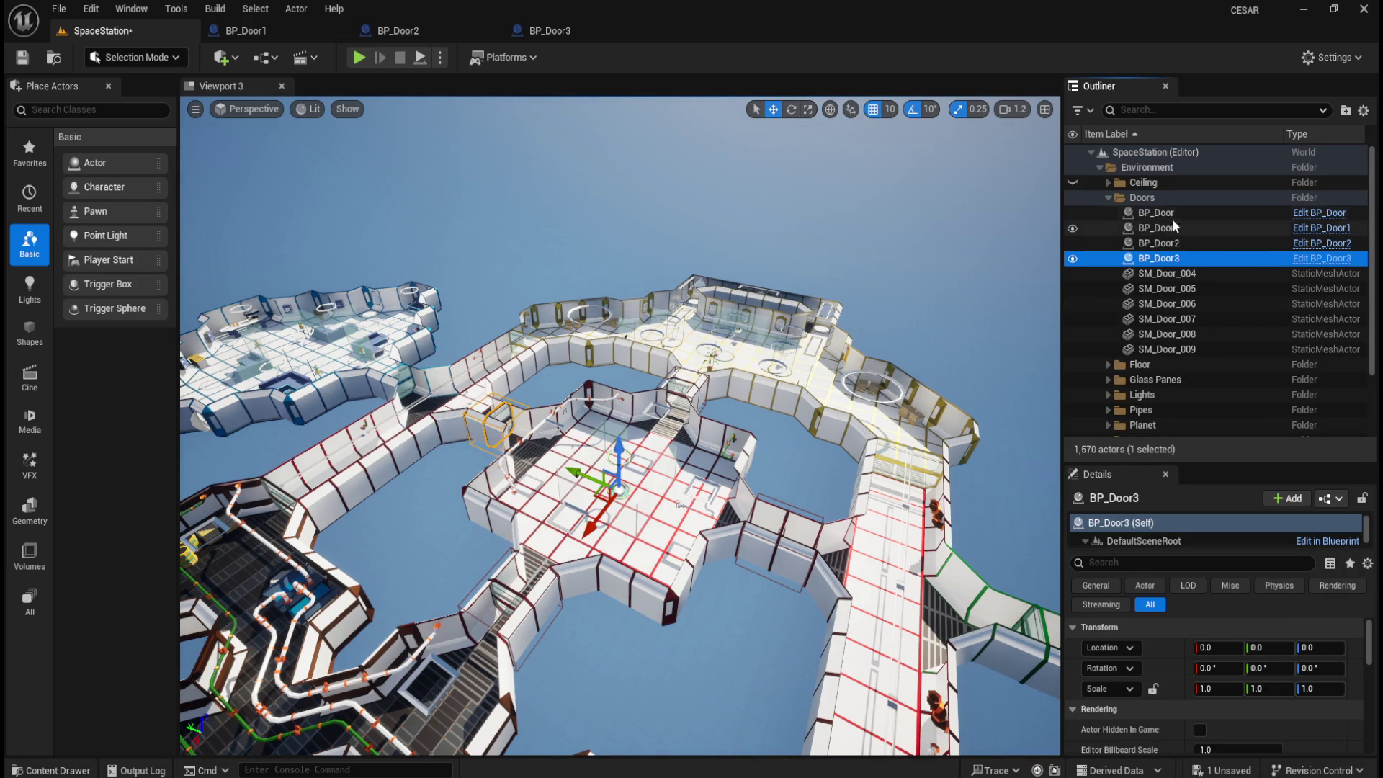
pyautogui.click(1168, 215)
pyautogui.keyDown('shift'); pyautogui.click(1164, 258); pyautogui.keyUp('shift')
pyautogui.moveTo(781, 604); pyautogui.dragTo(692, 597)
pyautogui.click(1194, 278)
pyautogui.click(1195, 287)
pyautogui.click(1195, 274)
pyautogui.press('f')
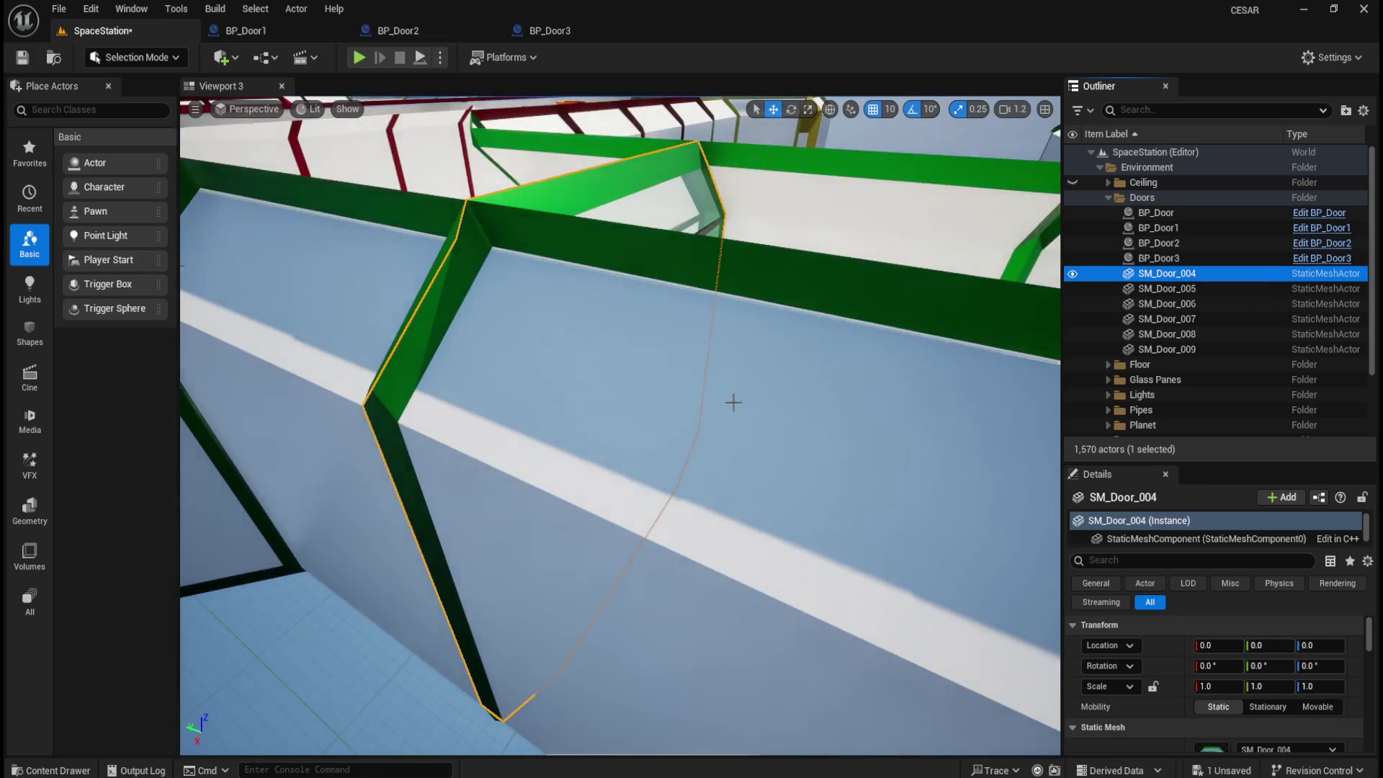
# - Save the SpaceStation level and close the BP_Door1 blueprint editor
pyautogui.scroll(-5, 723, 404)
pyautogui.moveTo(722, 438)
pyautogui.mouseDown()
pyautogui.moveTo(713, 519)
pyautogui.moveTo(702, 438)
pyautogui.mouseUp()
pyautogui.moveTo(688, 494); pyautogui.dragTo(664, 496)
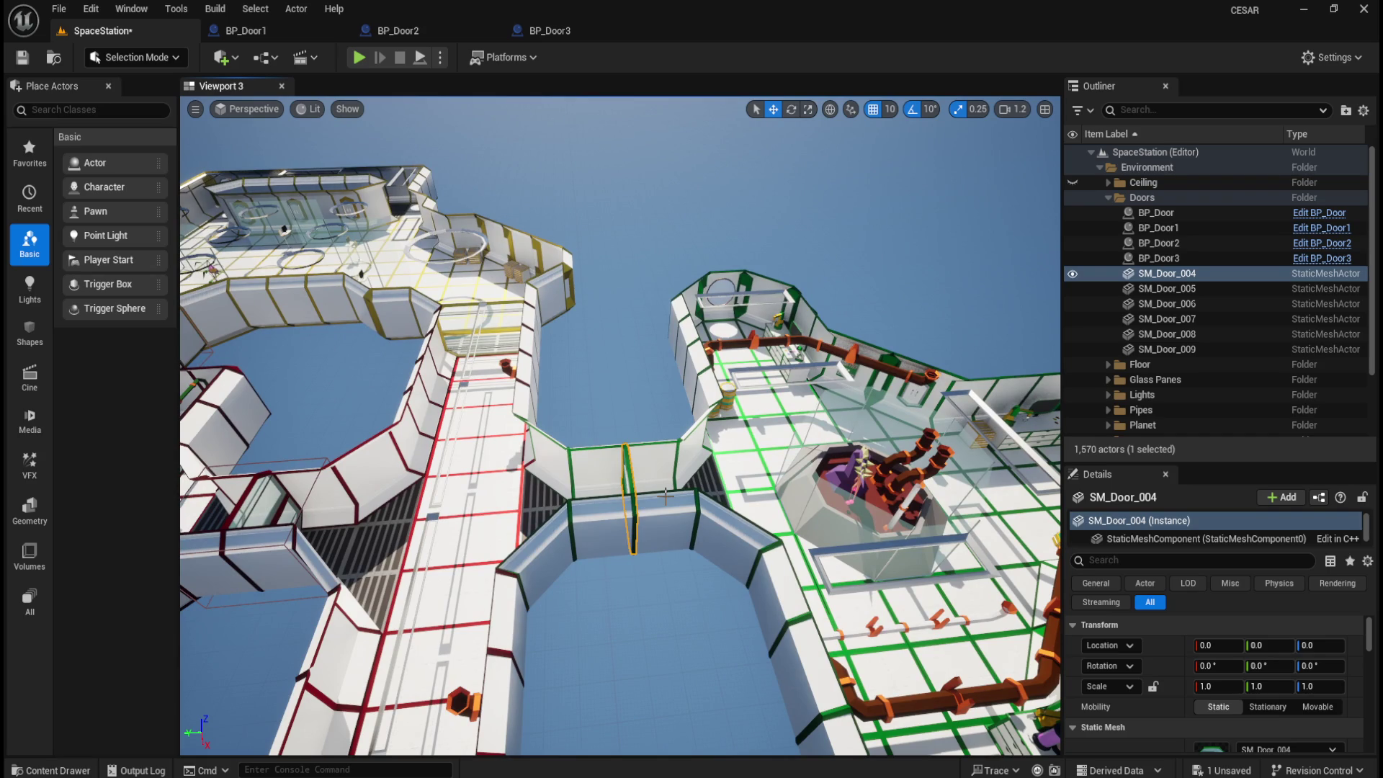
pyautogui.moveTo(607, 378); pyautogui.dragTo(663, 315)
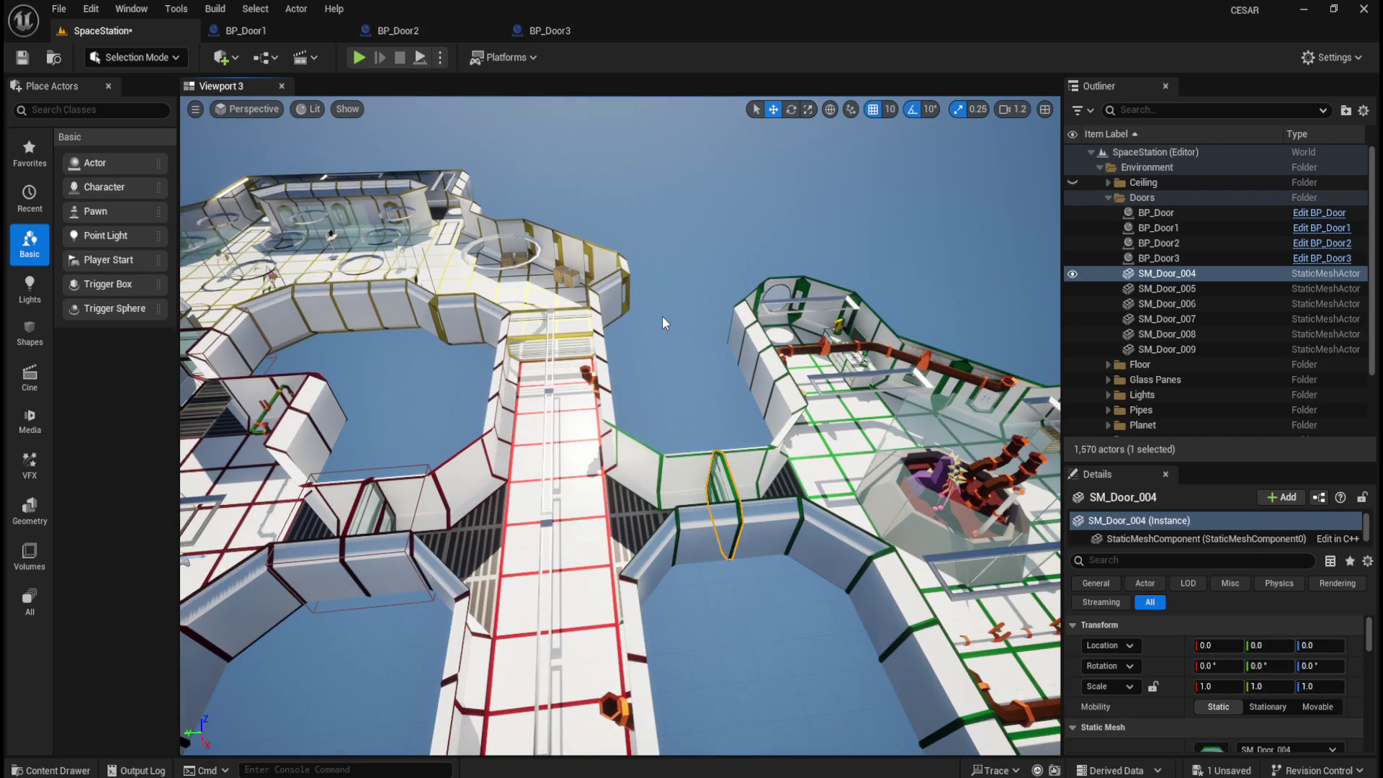
pyautogui.click(22, 57)
pyautogui.click(339, 30)
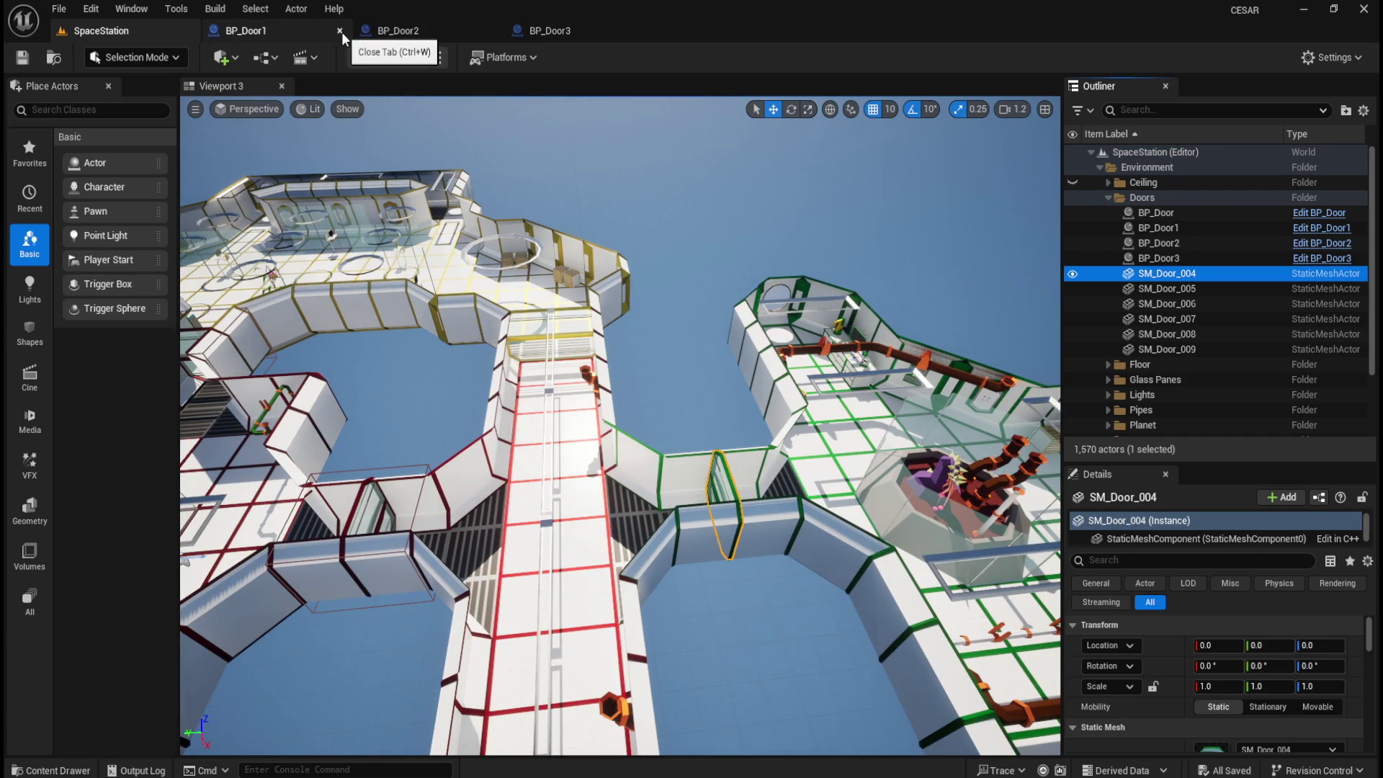
# - Close the BP_Door2 editor, then duplicate BP_Door3 as BP_Door4 and open it for editing
pyautogui.click(339, 31)
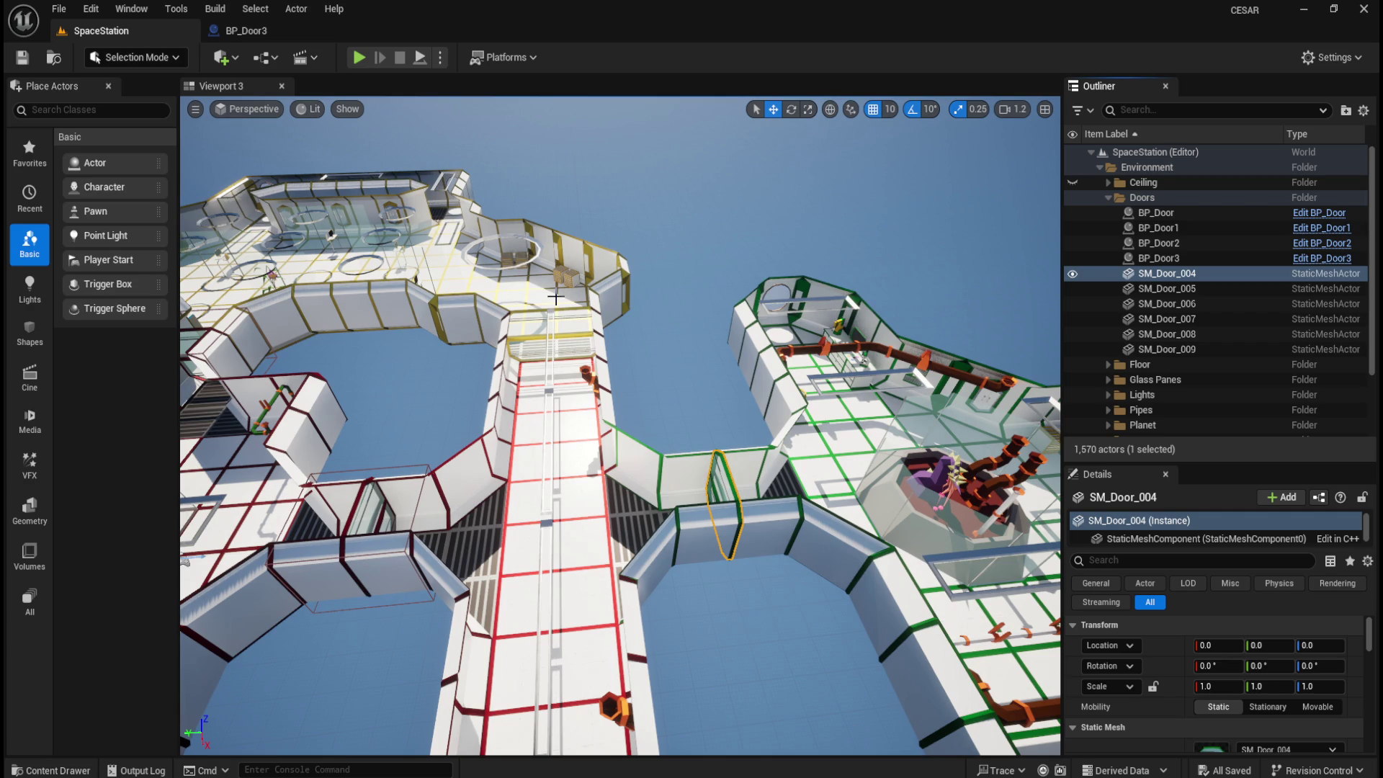
pyautogui.hotkey('ctrl', 'space')
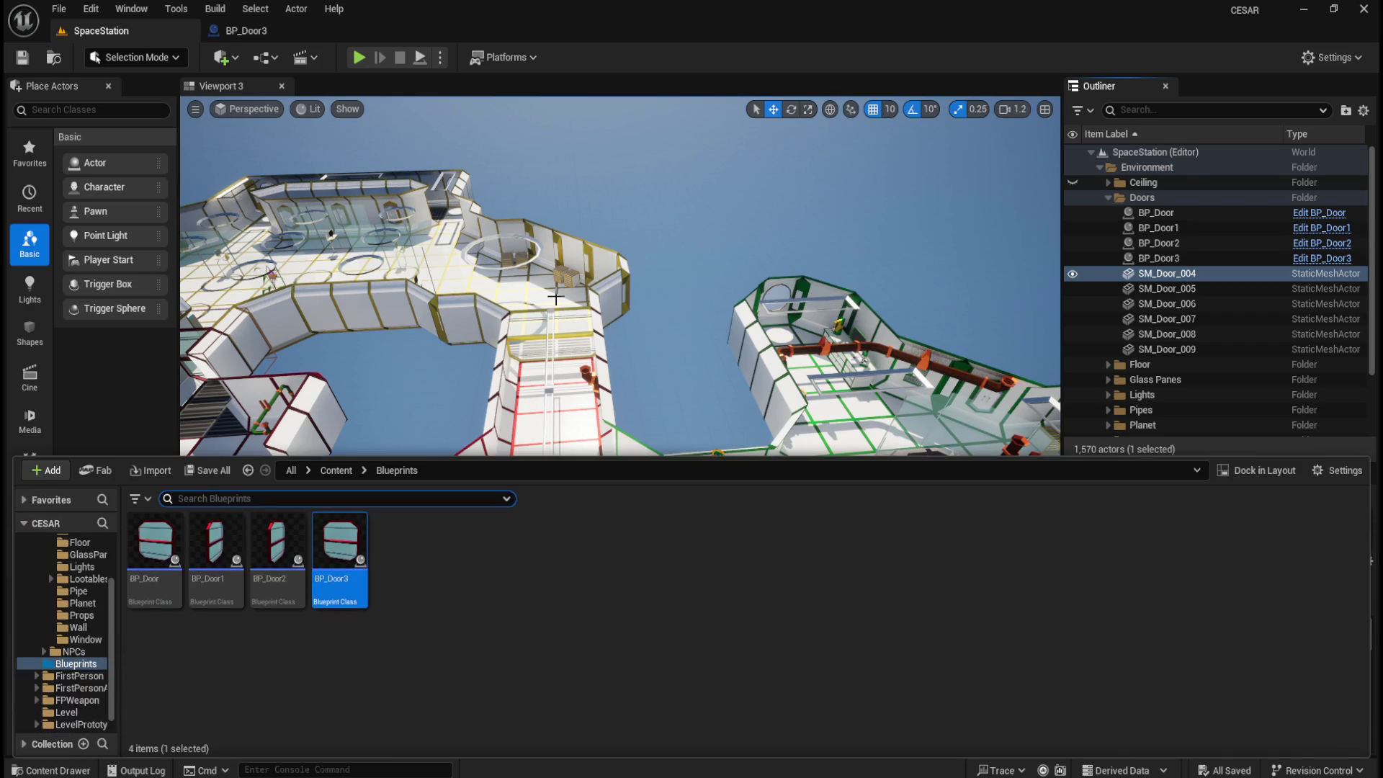
pyautogui.hotkey('ctrl', 'd')
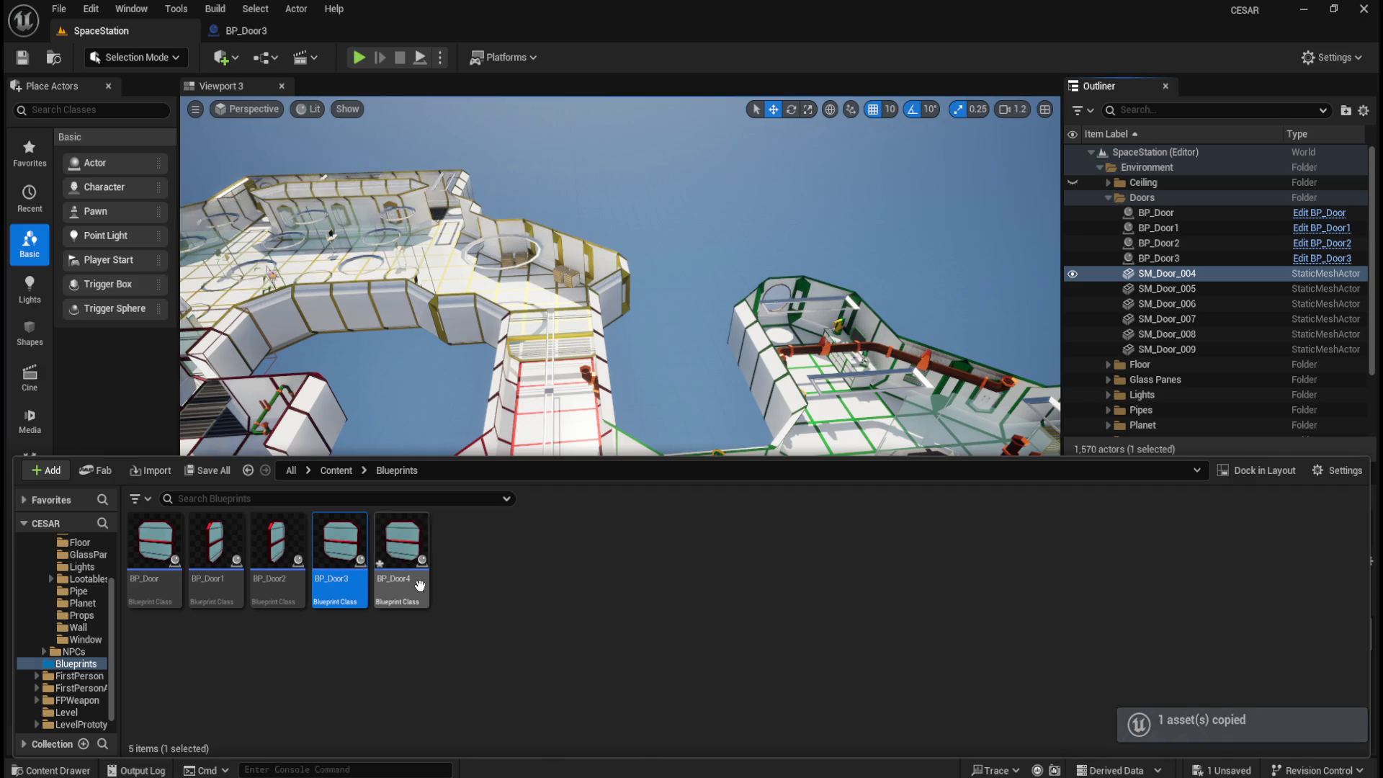
pyautogui.doubleClick(411, 589)
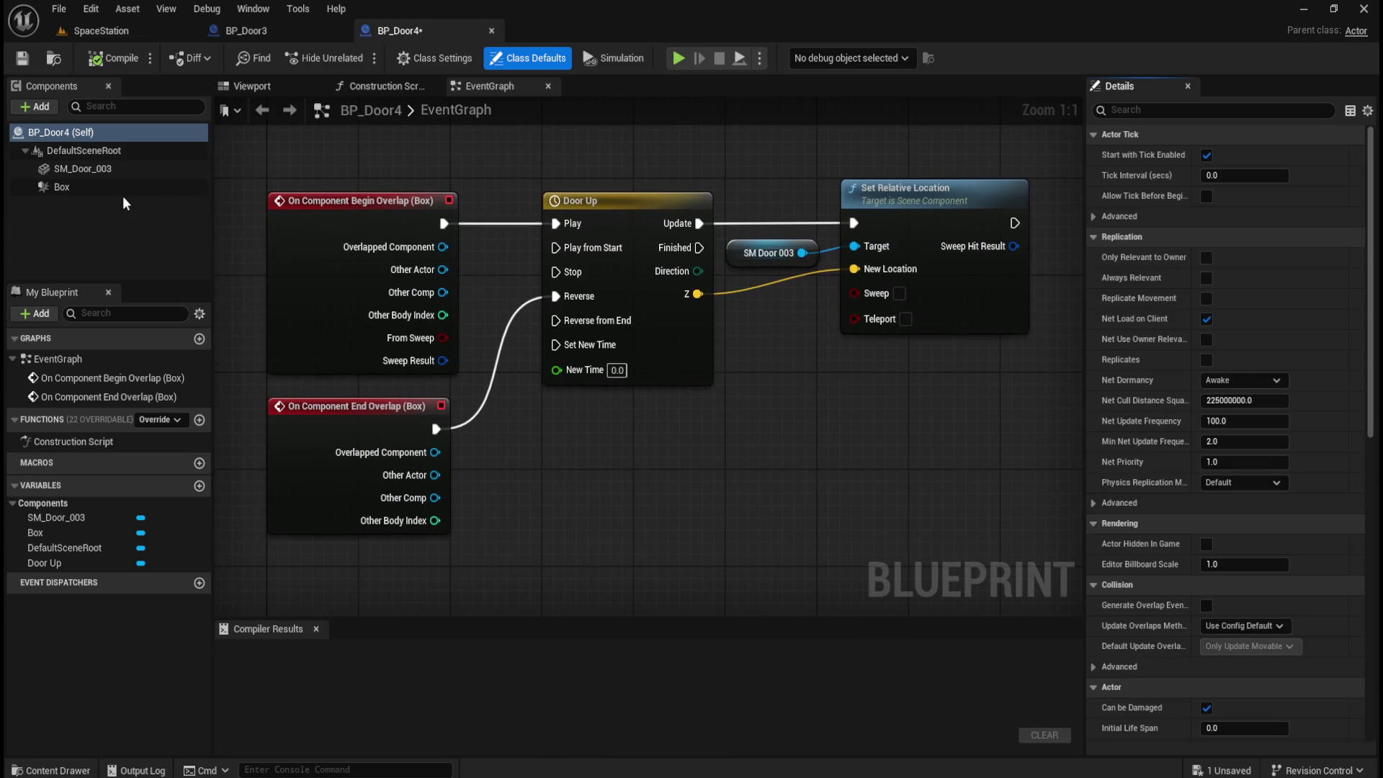
# - Replace the SM_Door_003 component with SM_Door_004 from Assets > Models > Door
pyautogui.click(132, 169)
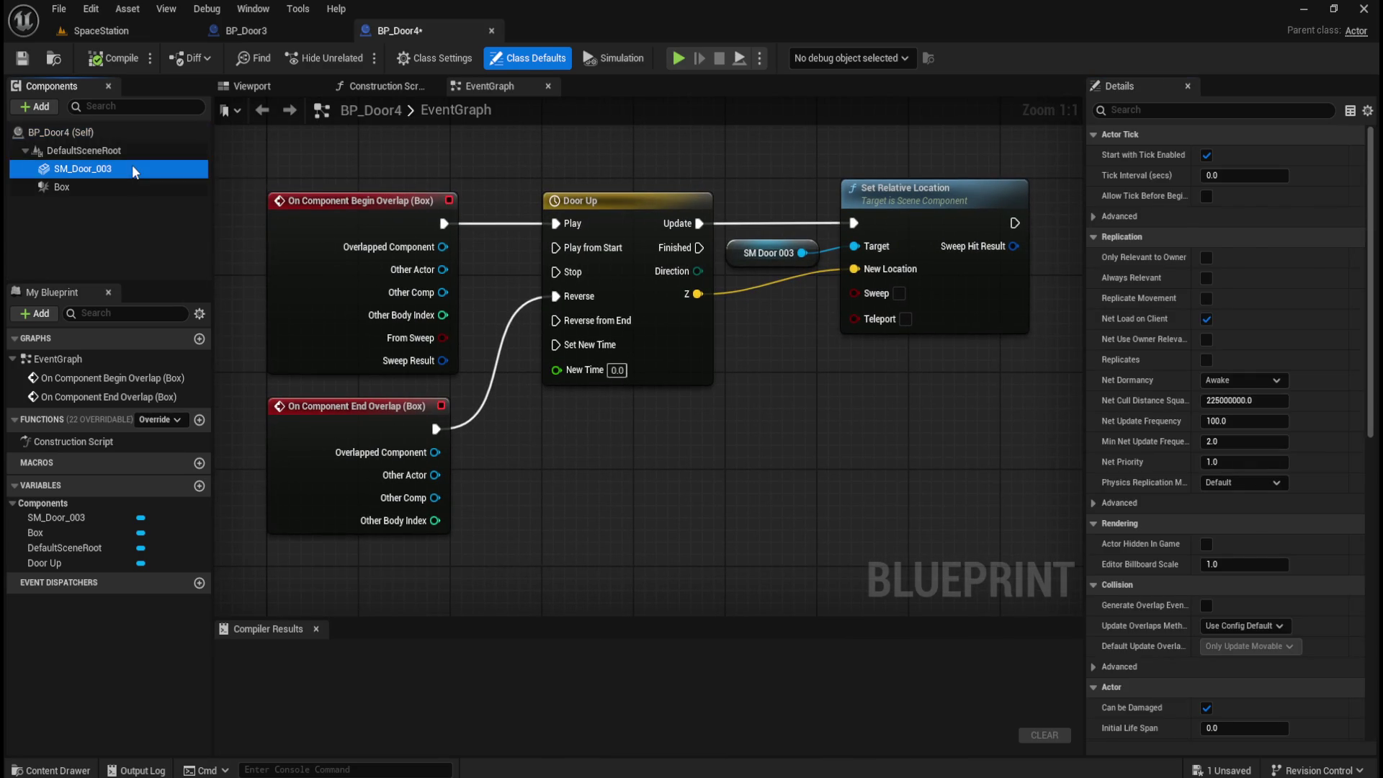
pyautogui.press('Delete')
pyautogui.hotkey('ctrl', 'space')
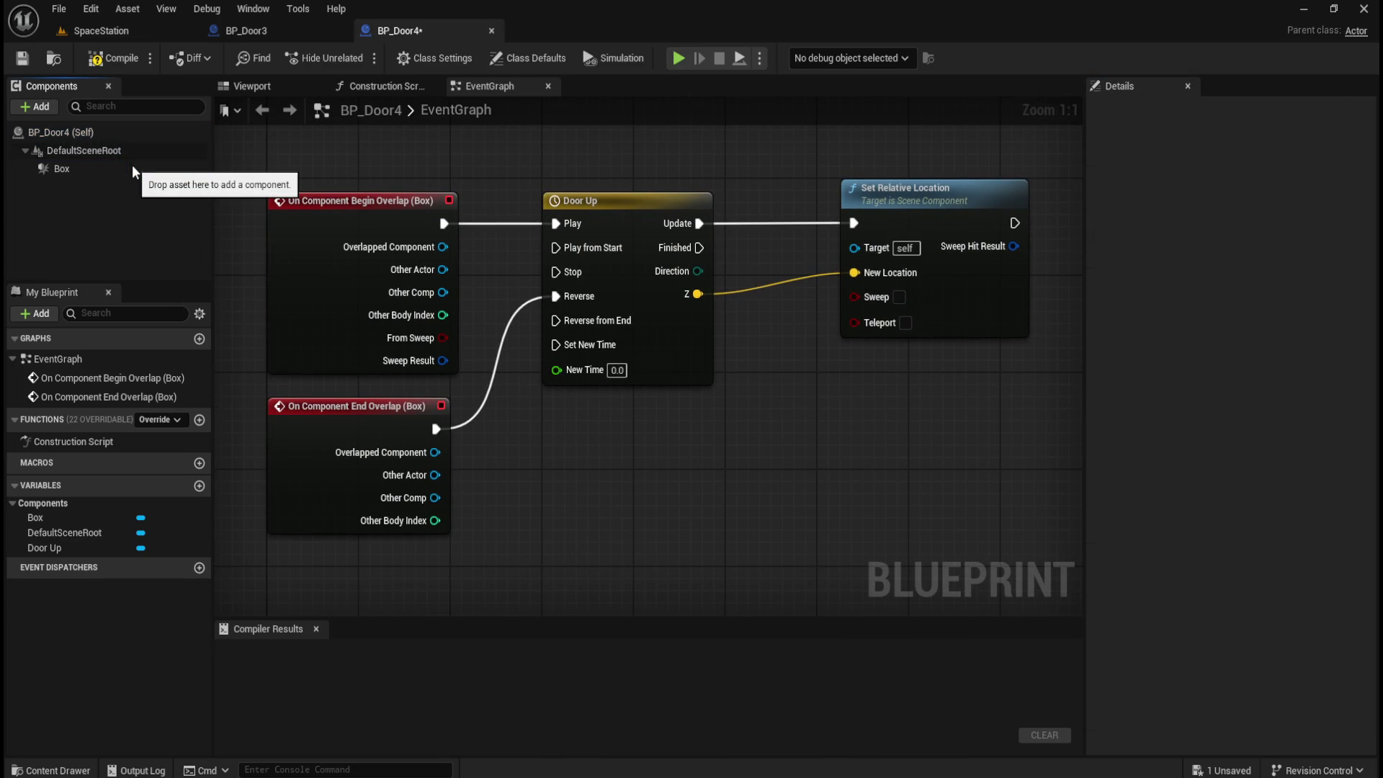
pyautogui.scroll(3, 92, 691)
pyautogui.click(81, 618)
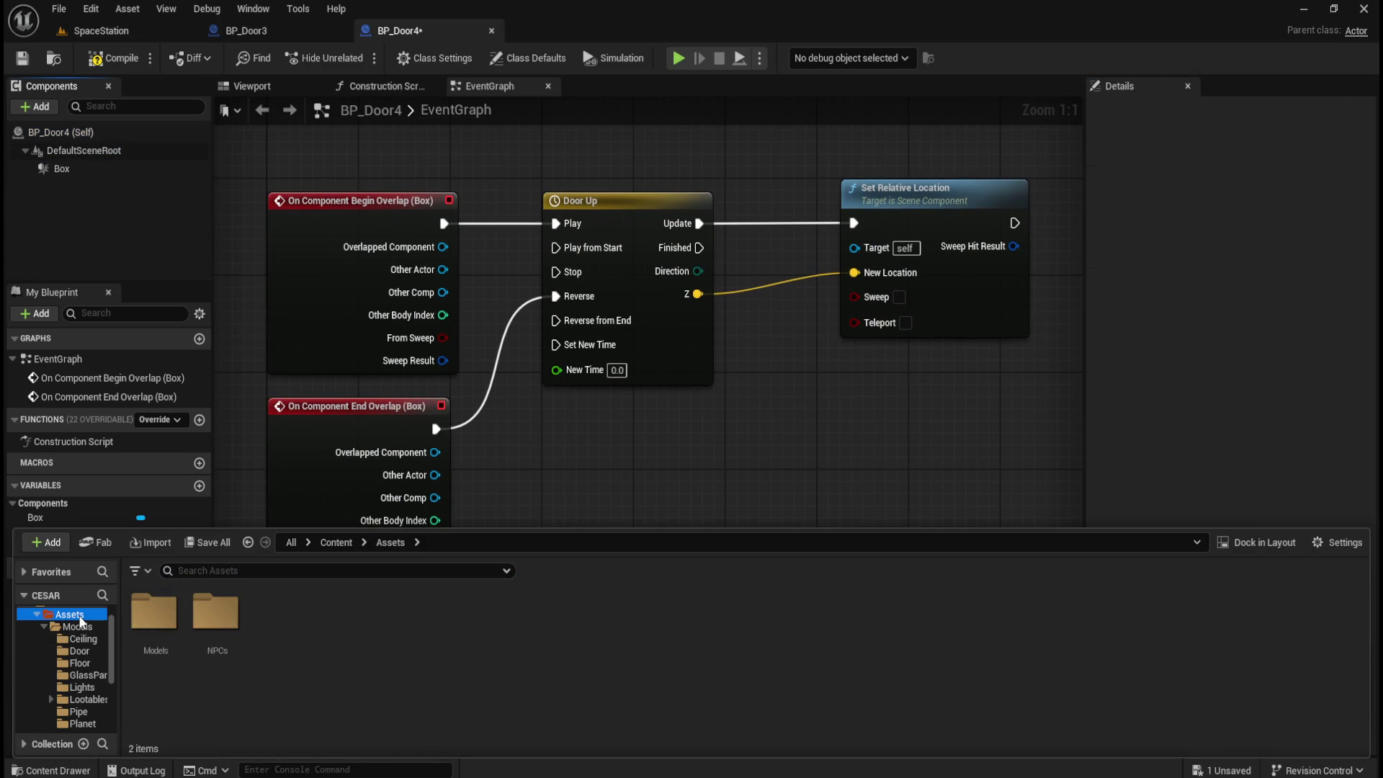
pyautogui.doubleClick(154, 612)
pyautogui.doubleClick(228, 626)
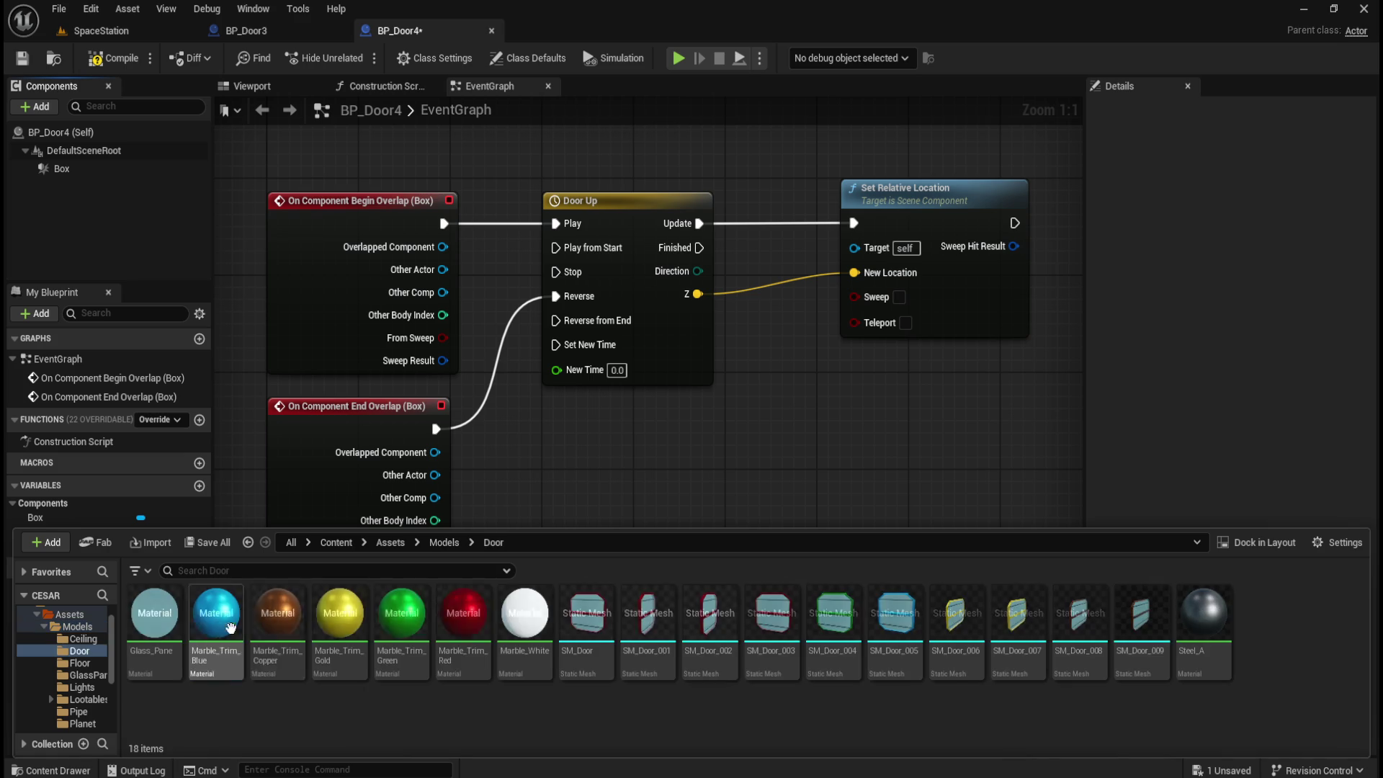
pyautogui.moveTo(834, 655)
pyautogui.mouseDown()
pyautogui.moveTo(792, 641)
pyautogui.moveTo(87, 133)
pyautogui.moveTo(723, 333)
pyautogui.moveTo(787, 300)
pyautogui.mouseUp()
# - Wire SM_Door_004 into Set Relative Location's Target and set its collision preset to NoCollision
pyautogui.moveTo(802, 253); pyautogui.dragTo(855, 247)
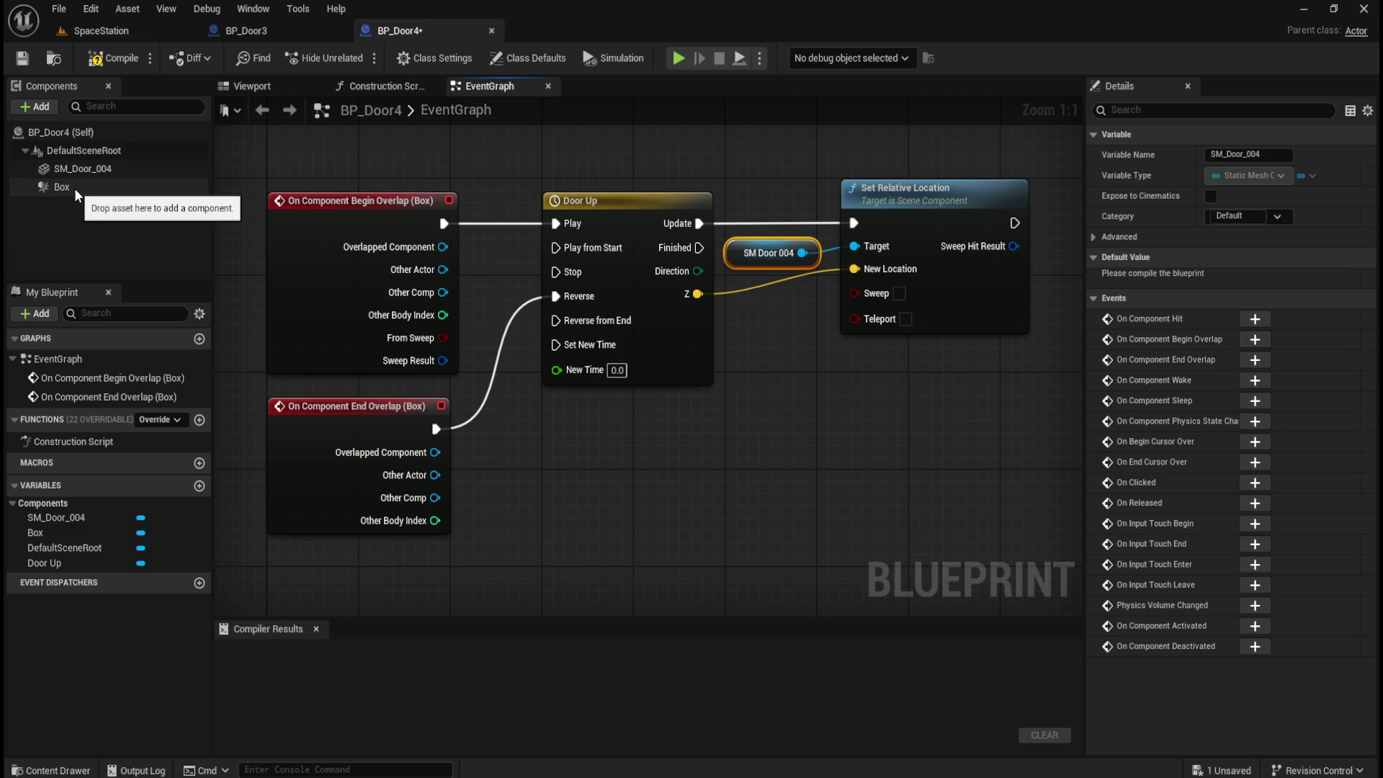
pyautogui.click(79, 168)
pyautogui.moveTo(1369, 228); pyautogui.dragTo(1375, 412)
pyautogui.click(1239, 409)
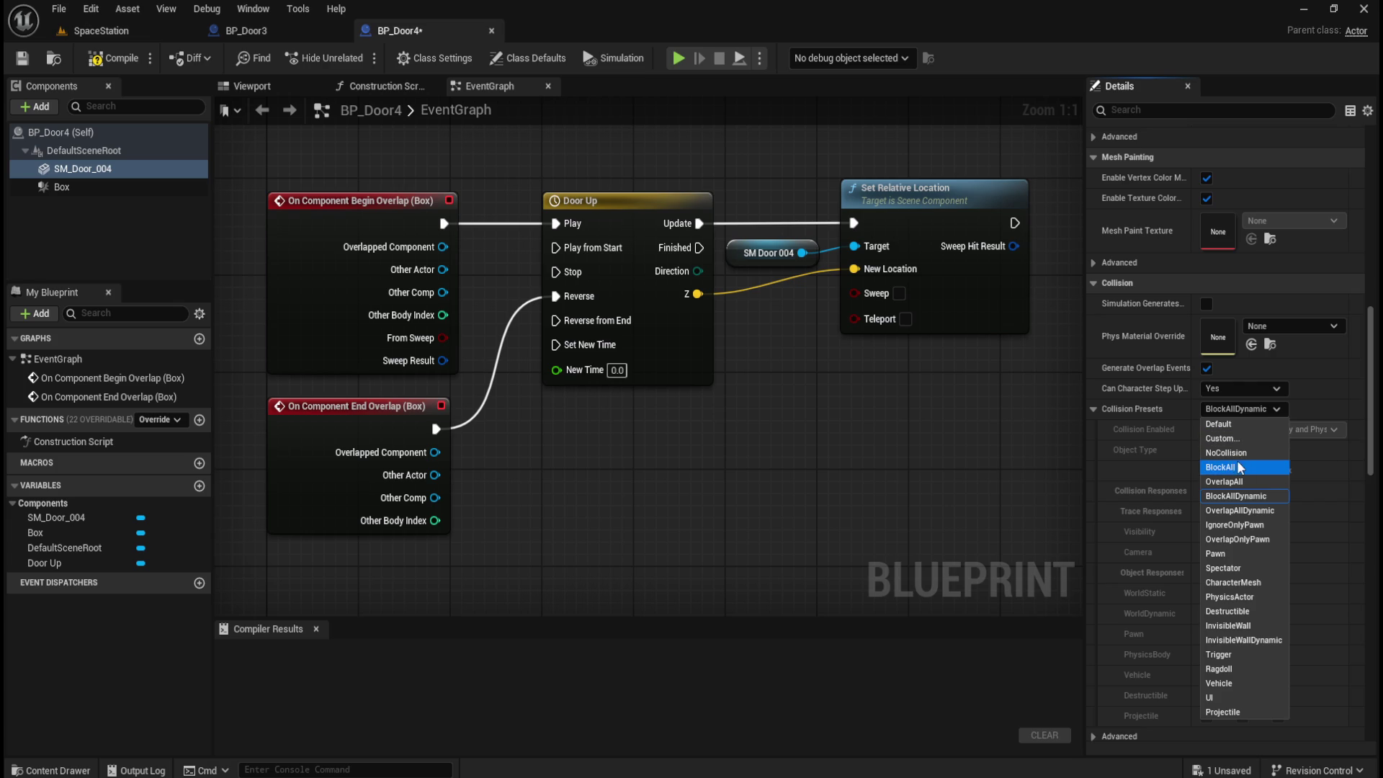
pyautogui.click(1230, 454)
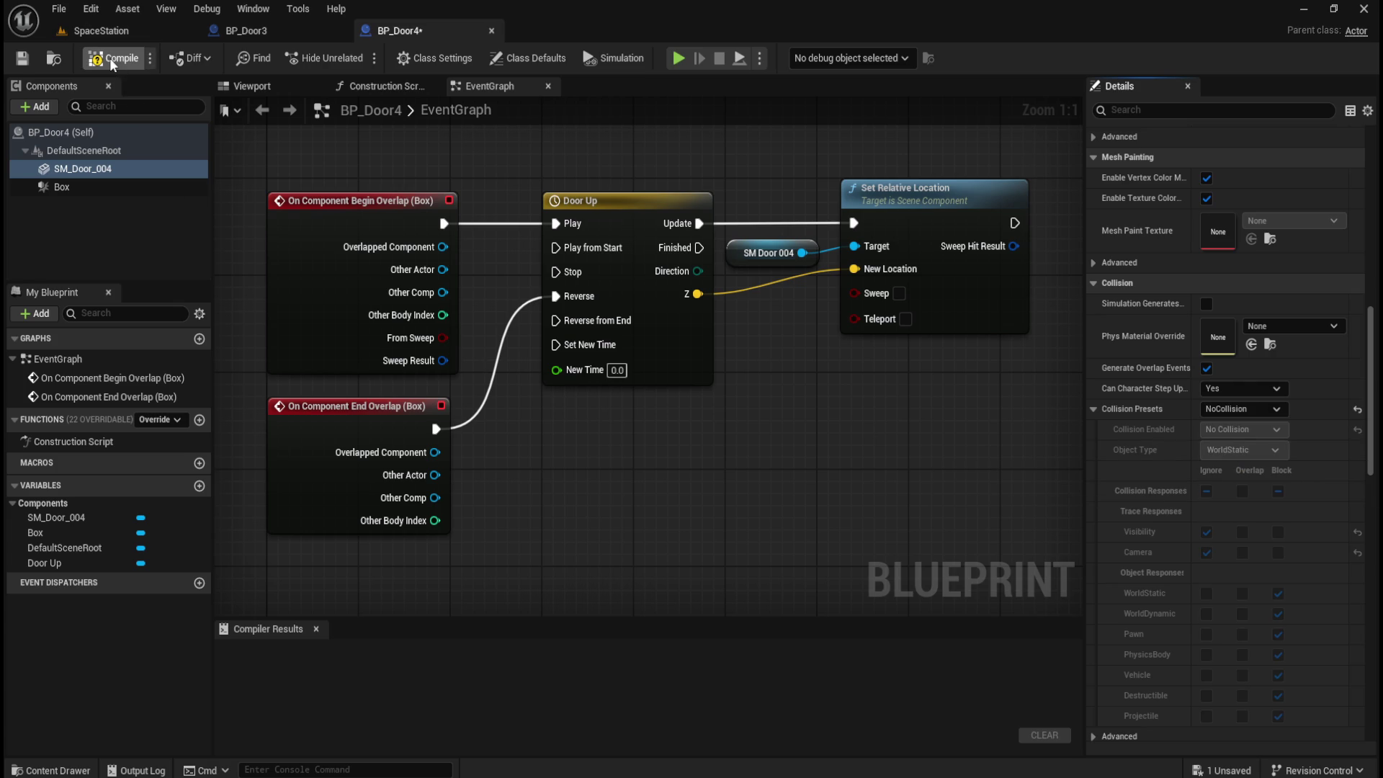
# - Select the Box trigger in the 3D preview and set its Y location to -1100
pyautogui.click(268, 86)
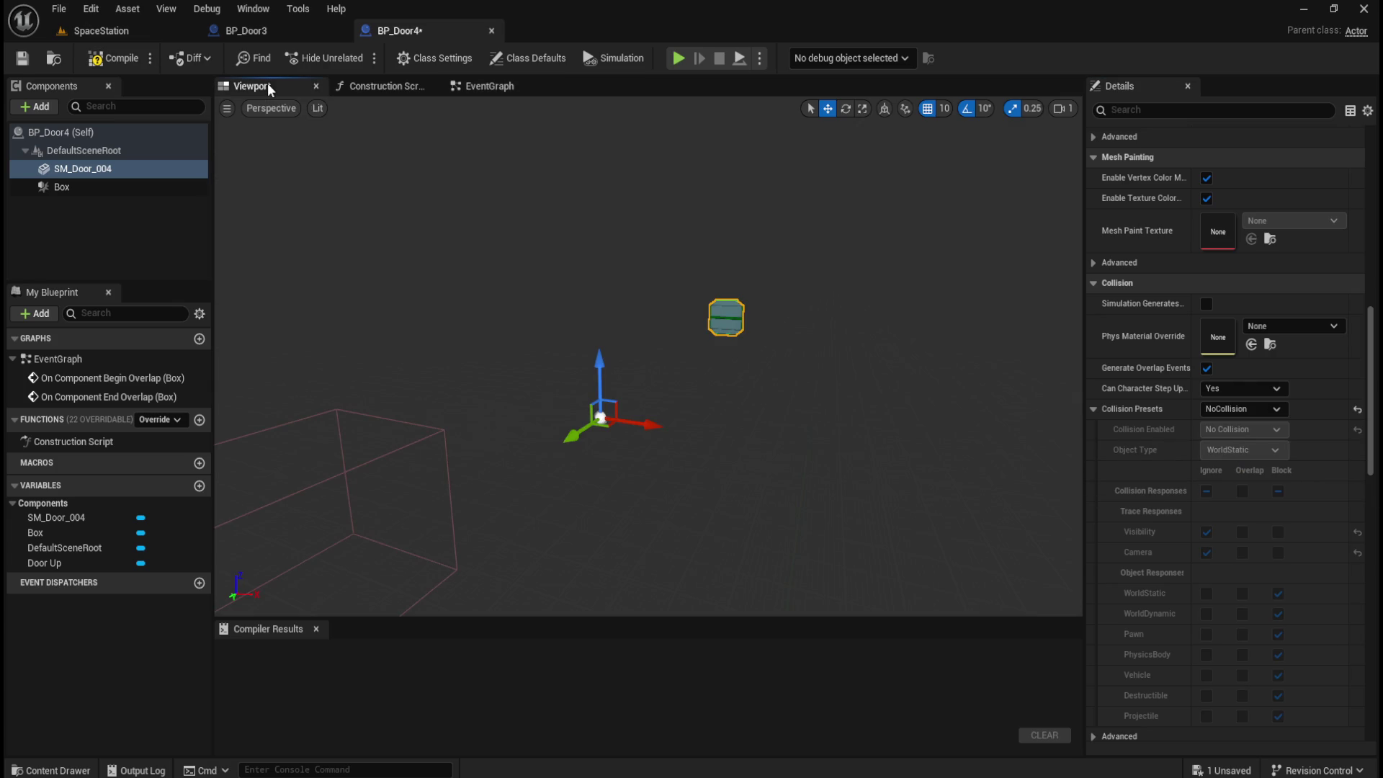
pyautogui.click(78, 185)
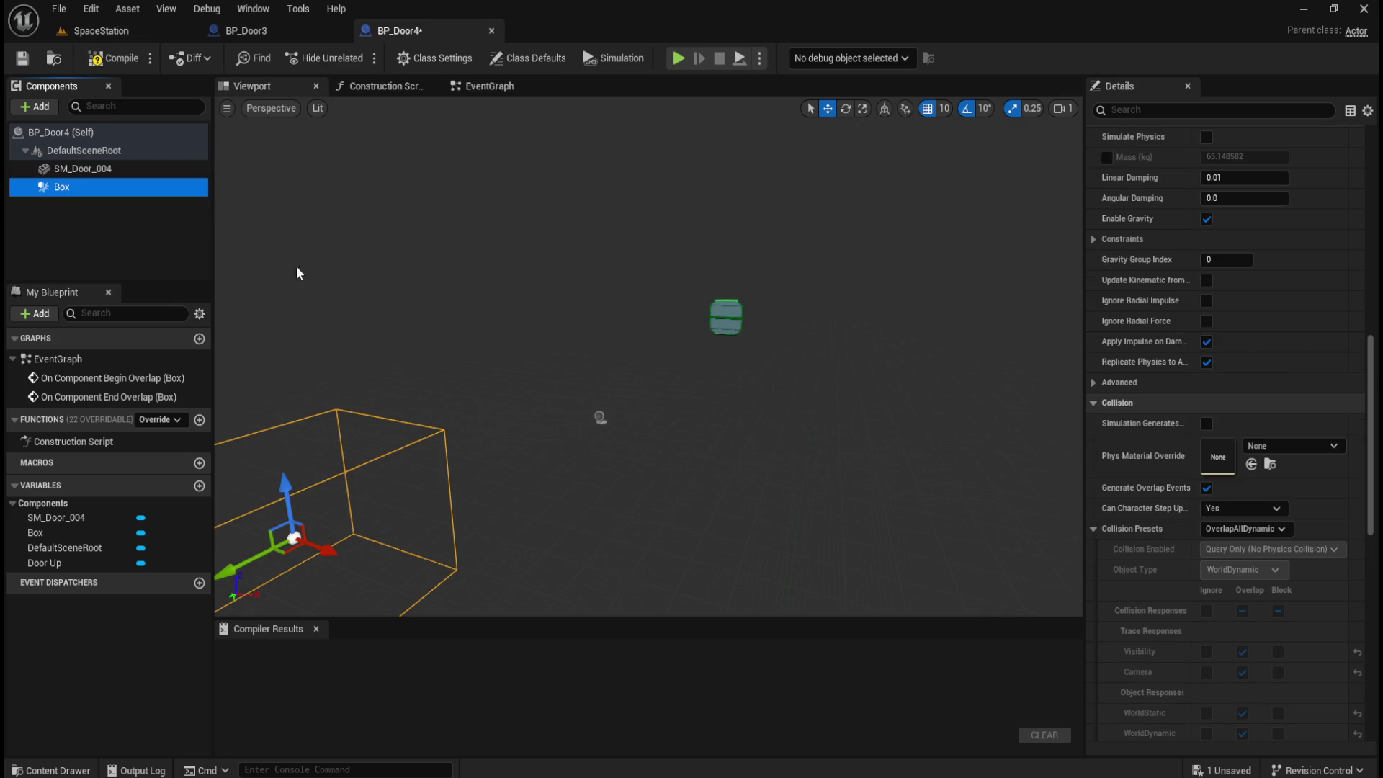
pyautogui.moveTo(843, 467)
pyautogui.mouseDown()
pyautogui.moveTo(843, 432)
pyautogui.moveTo(858, 475)
pyautogui.mouseUp()
pyautogui.scroll(12, 1187, 340)
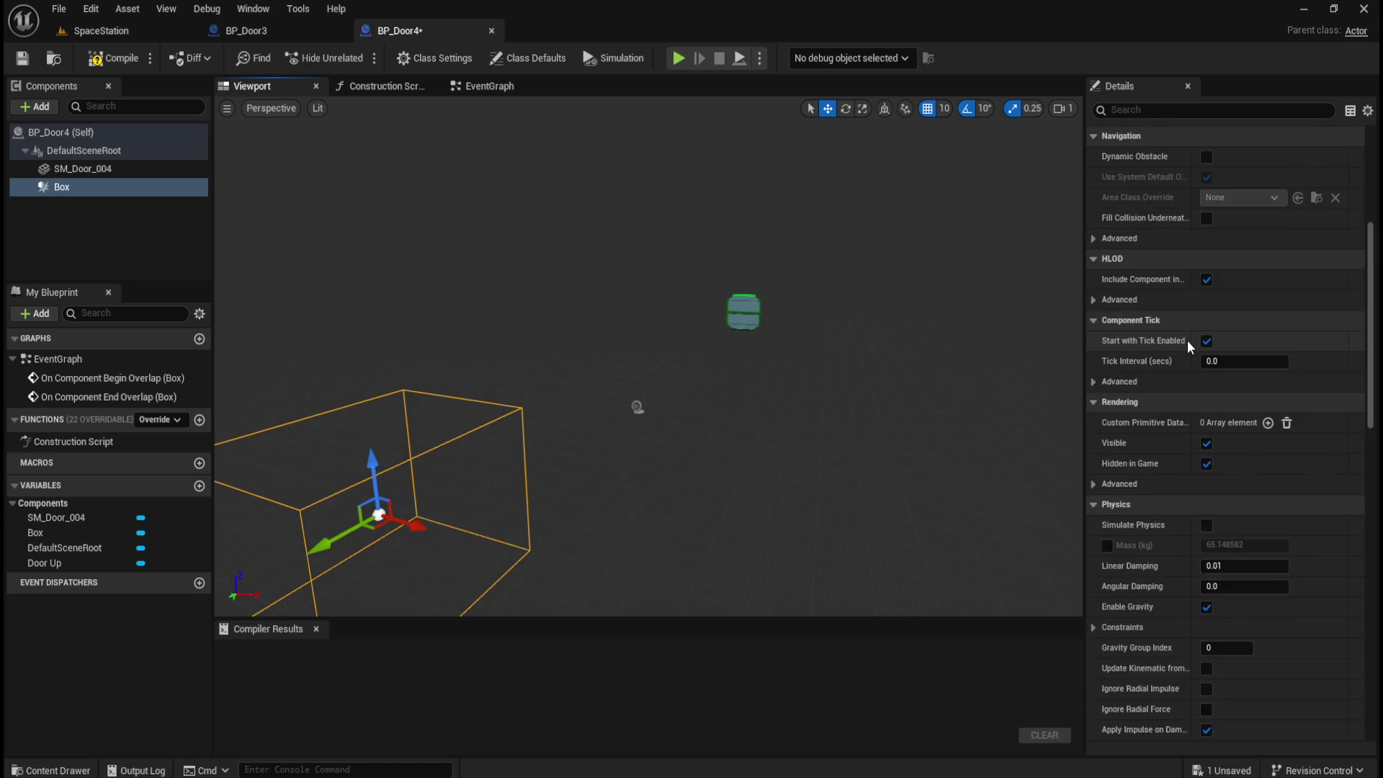
pyautogui.scroll(4, 1187, 340)
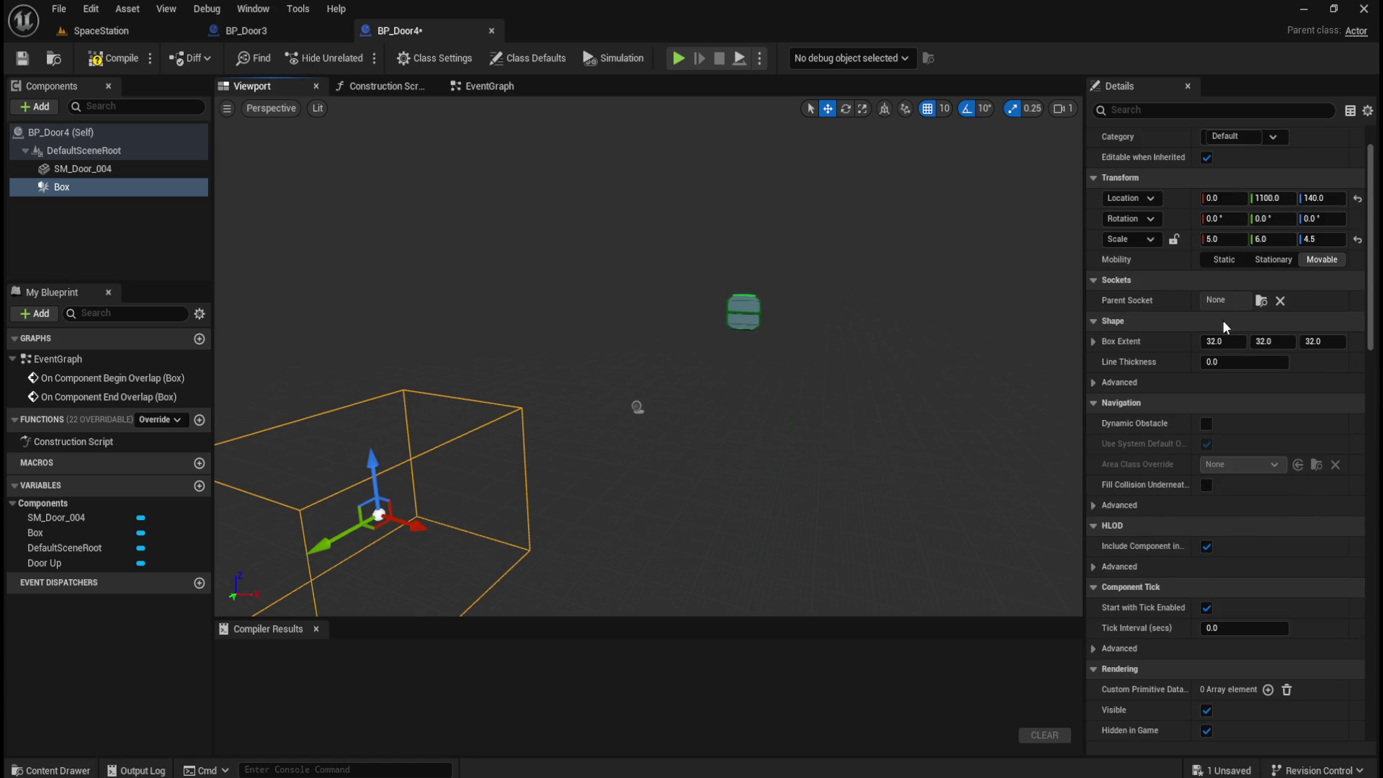
pyautogui.click(1275, 197)
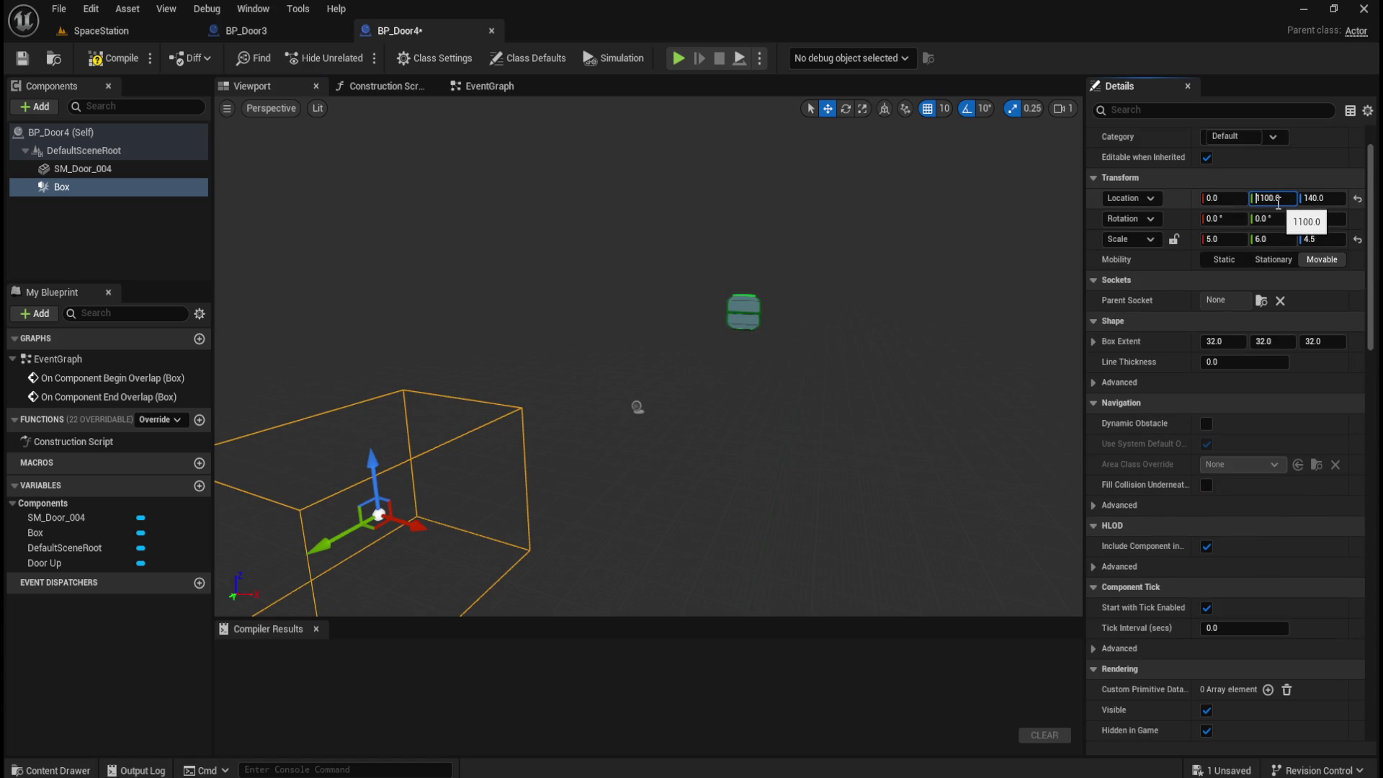
pyautogui.press('Return')
# - Try shifting the box 400 units along Y, then undo back to -1100
pyautogui.moveTo(897, 369)
pyautogui.mouseDown()
pyautogui.moveTo(731, 370)
pyautogui.moveTo(750, 396)
pyautogui.moveTo(402, 369)
pyautogui.mouseUp()
pyautogui.moveTo(739, 394); pyautogui.dragTo(683, 394)
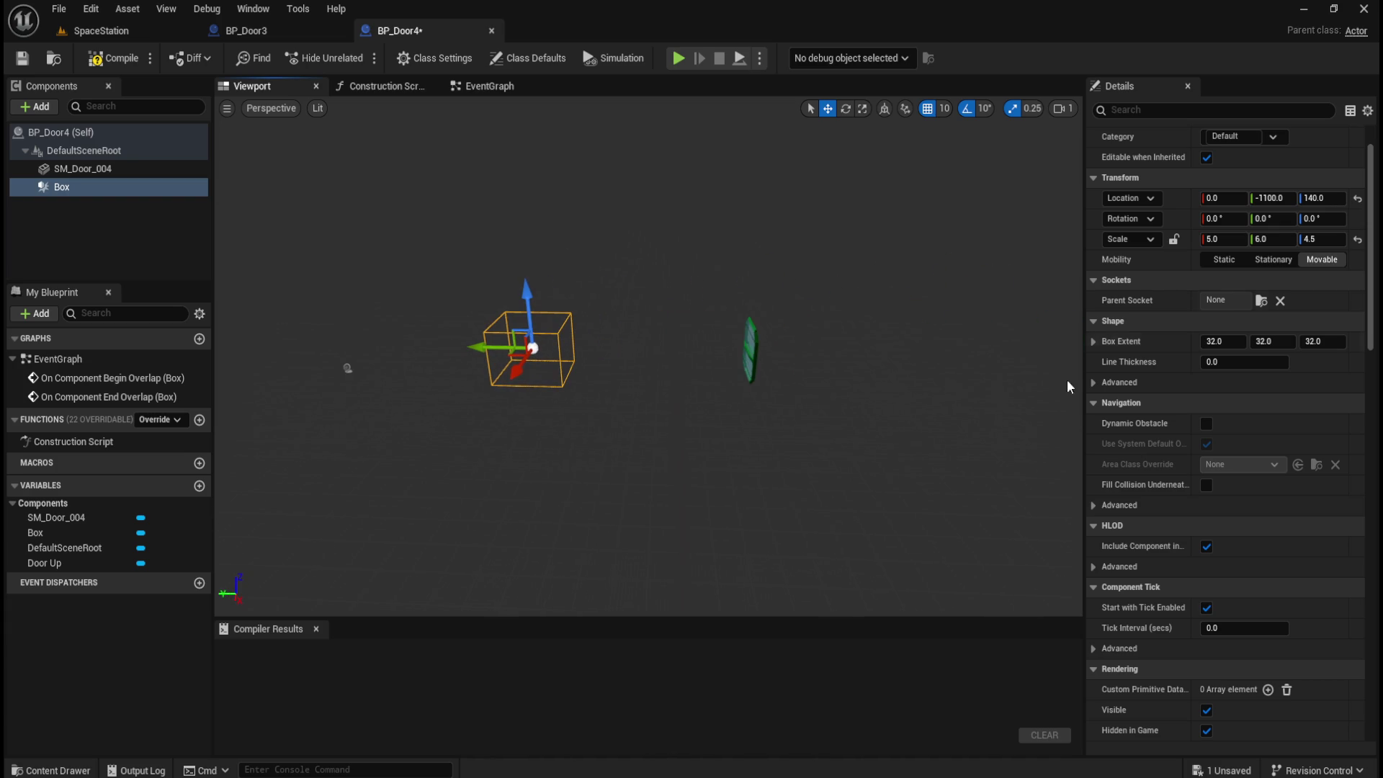
pyautogui.click(1272, 198)
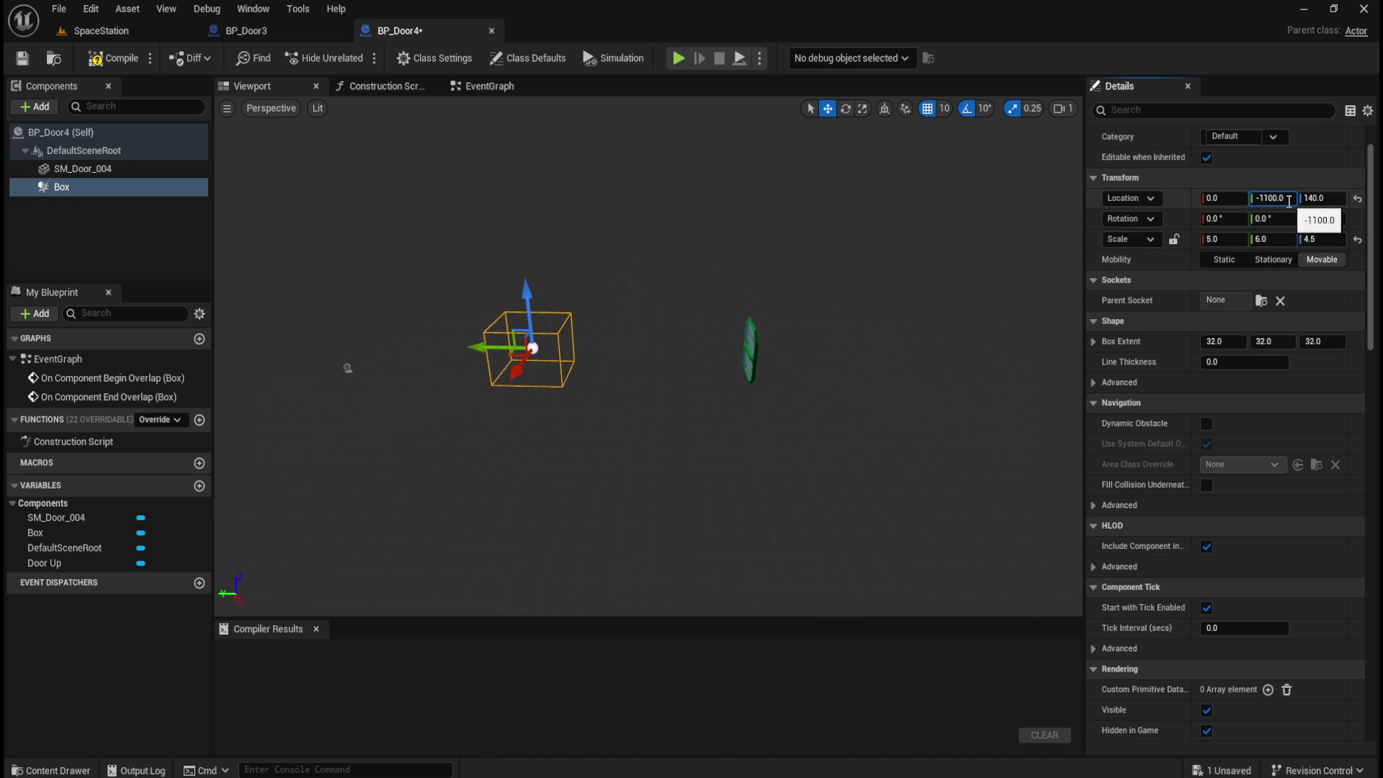
pyautogui.write('+40')
pyautogui.press('Return')
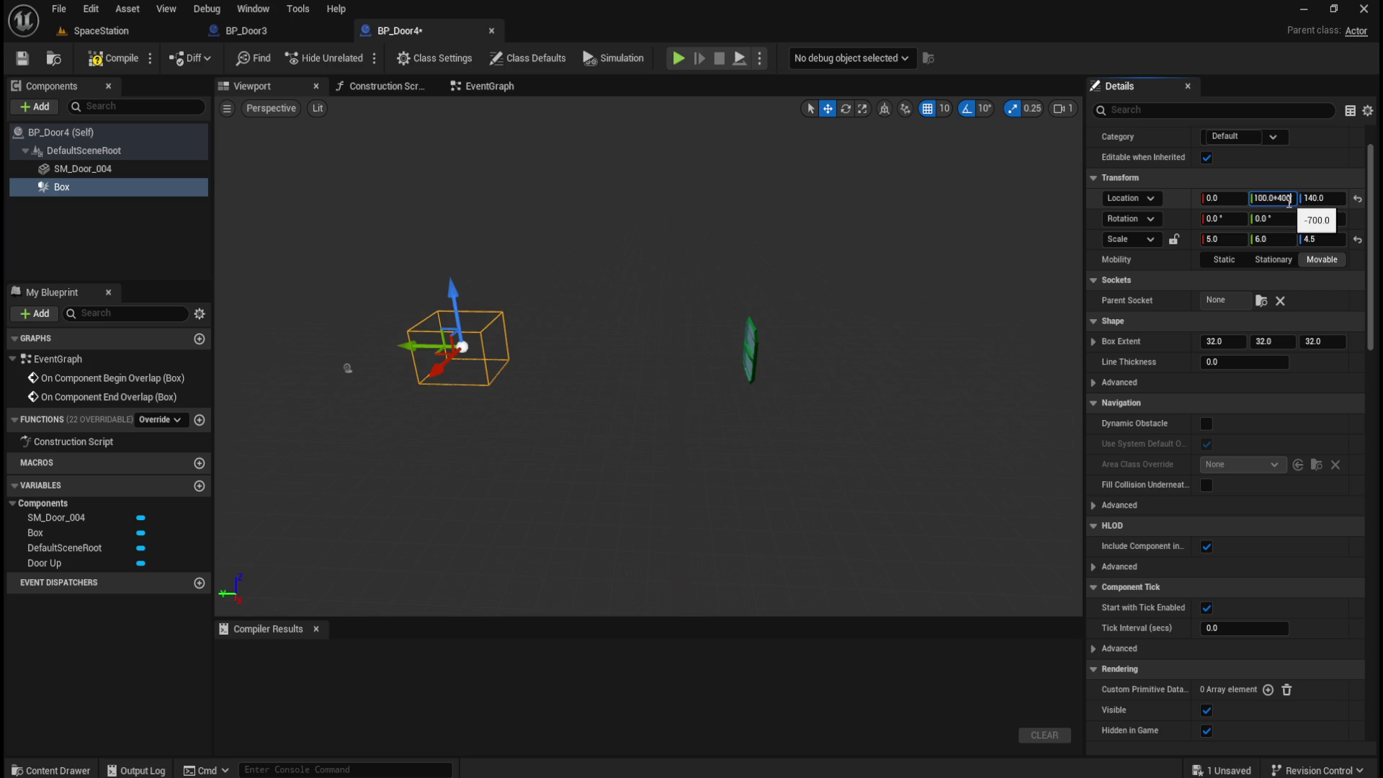
pyautogui.click(969, 288)
pyautogui.hotkey('ctrl', 'z')
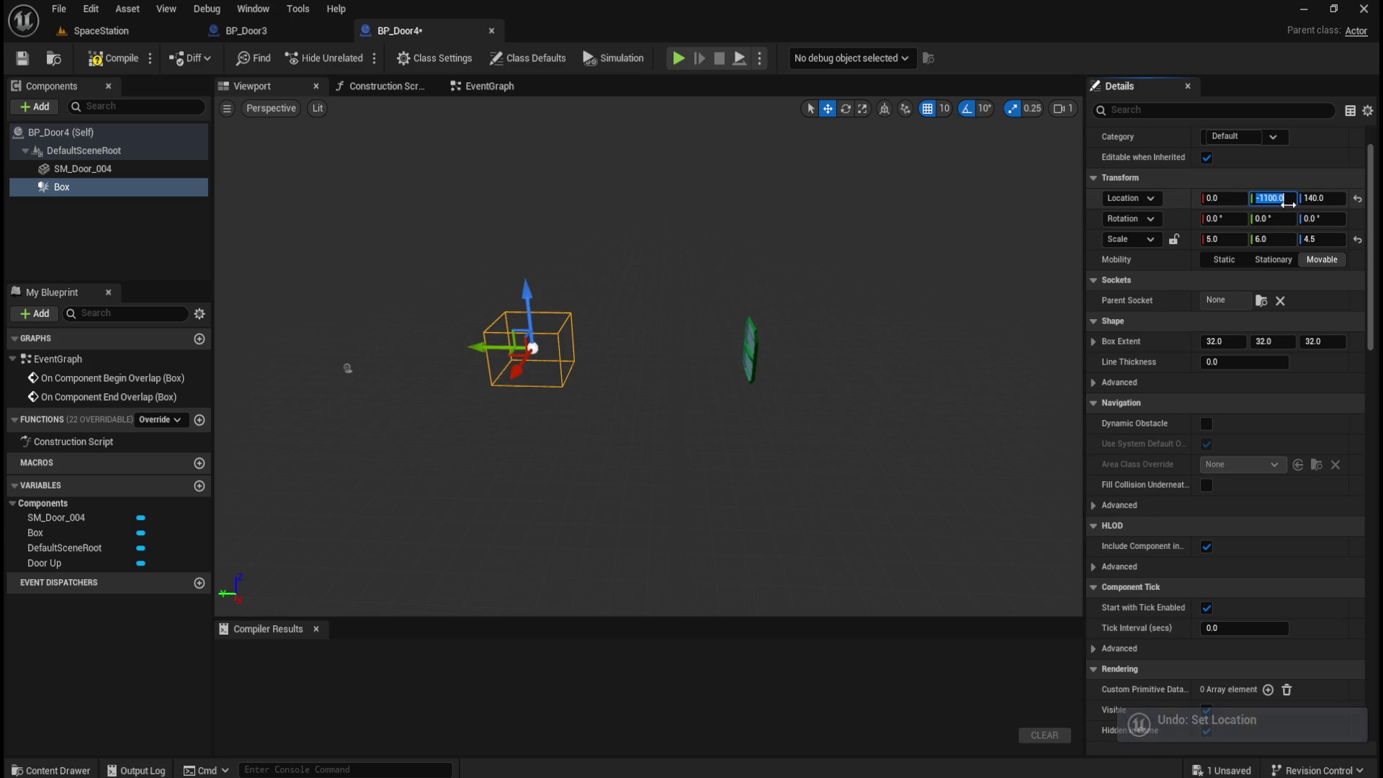
# - Move the trigger box to Y -2300 and orbit to confirm it surrounds the door
pyautogui.write('0')
pyautogui.press('Return')
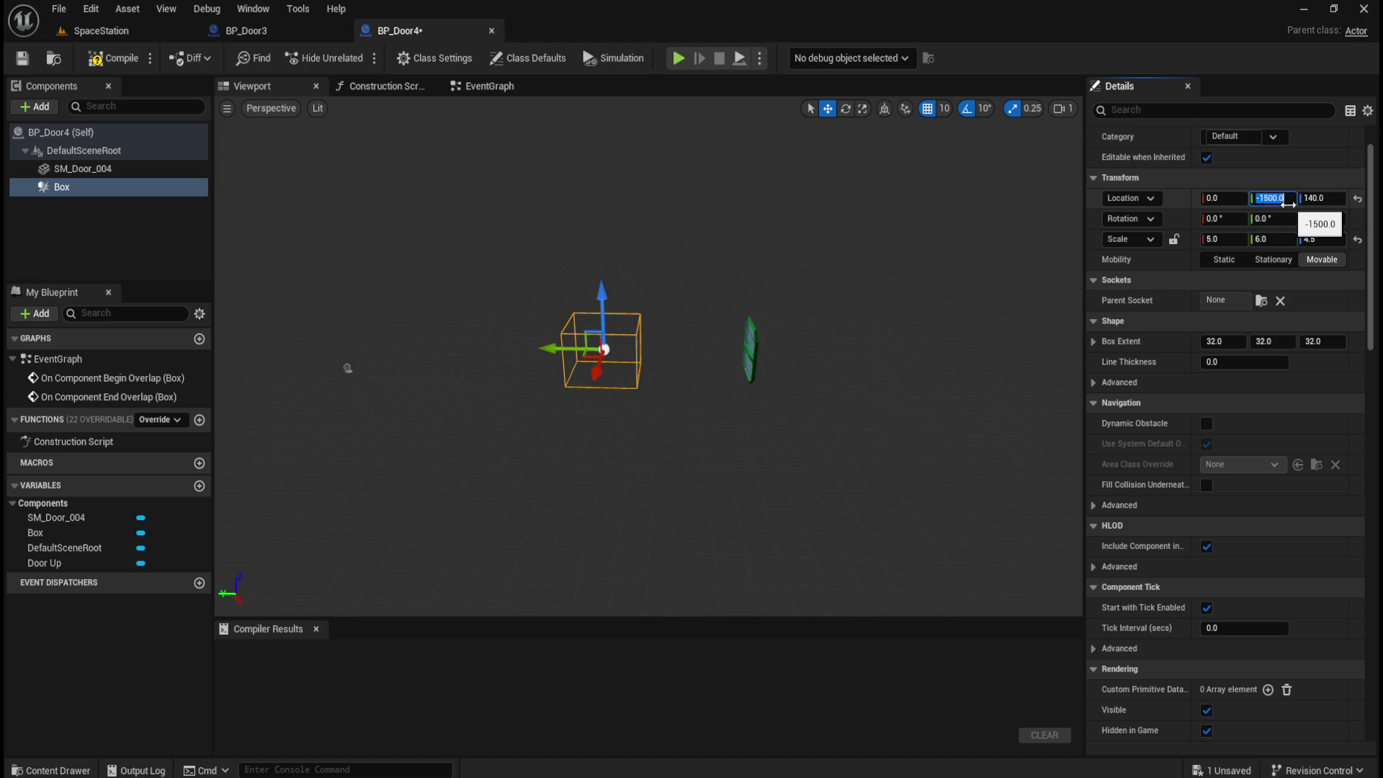
pyautogui.write('-19')
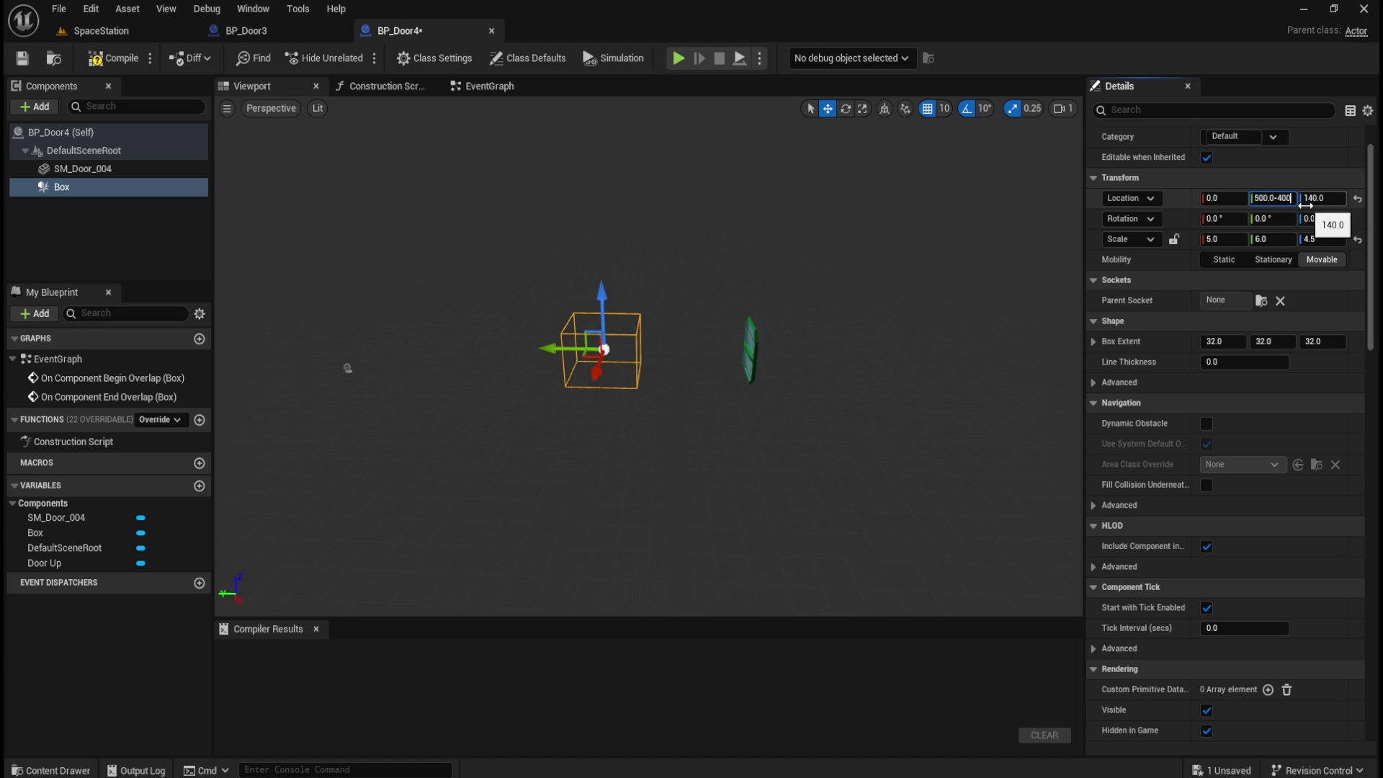
pyautogui.write('0')
pyautogui.press('Return')
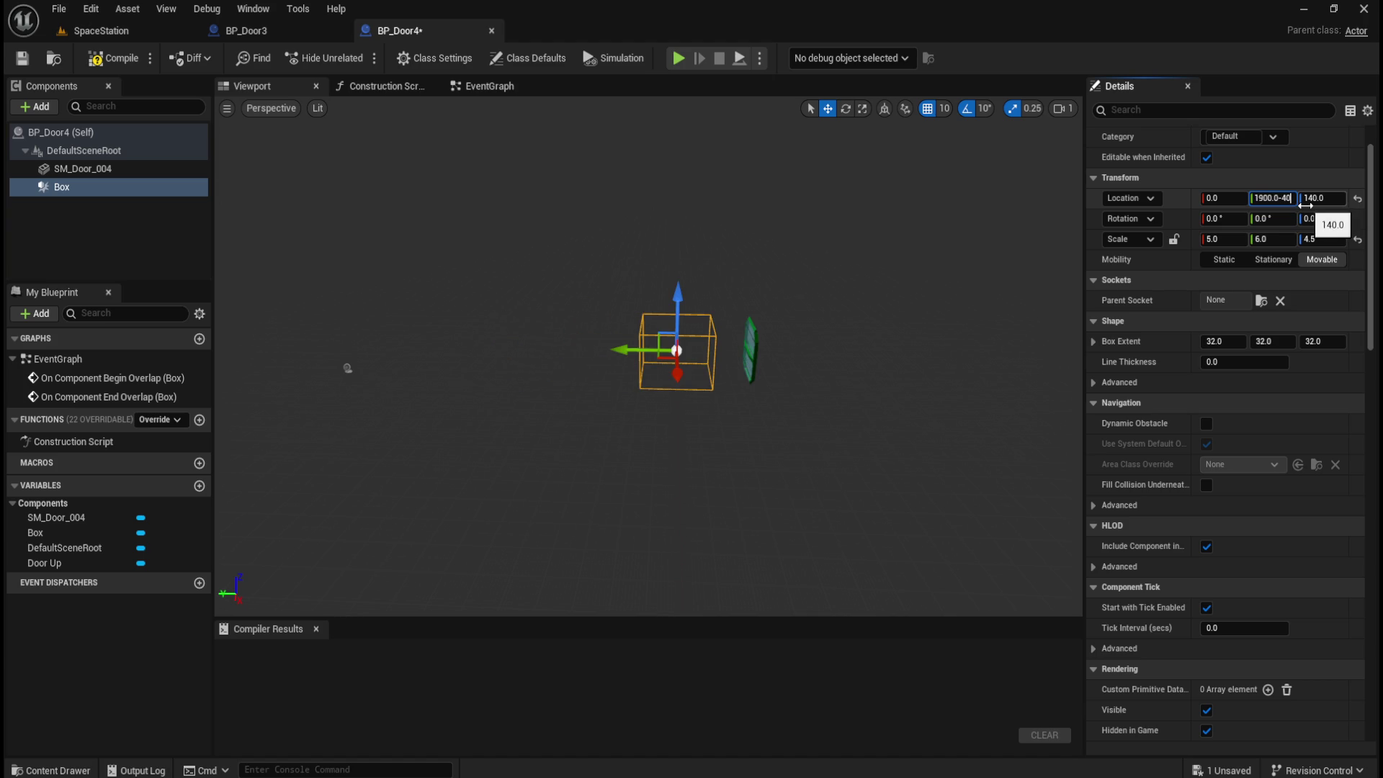
pyautogui.press('Return')
pyautogui.press('f')
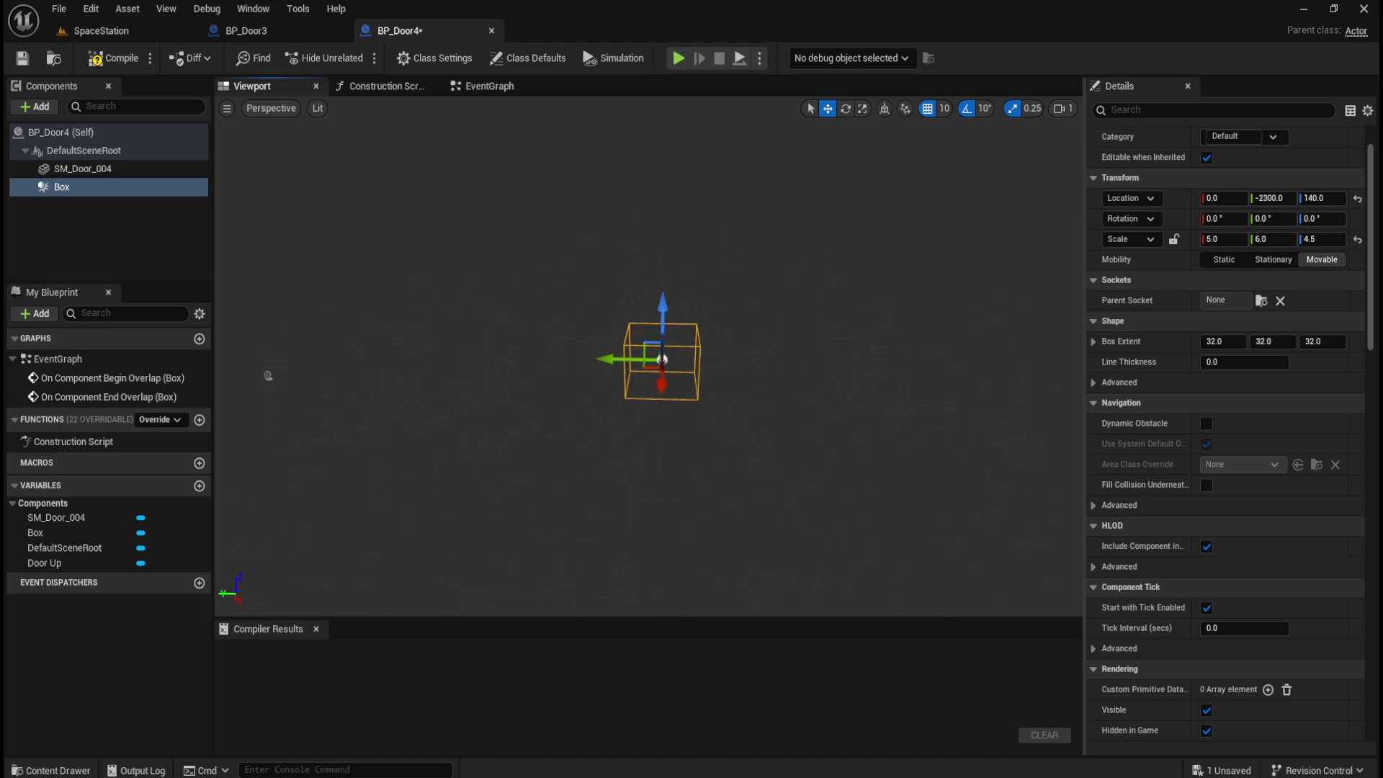
pyautogui.scroll(8, 721, 361)
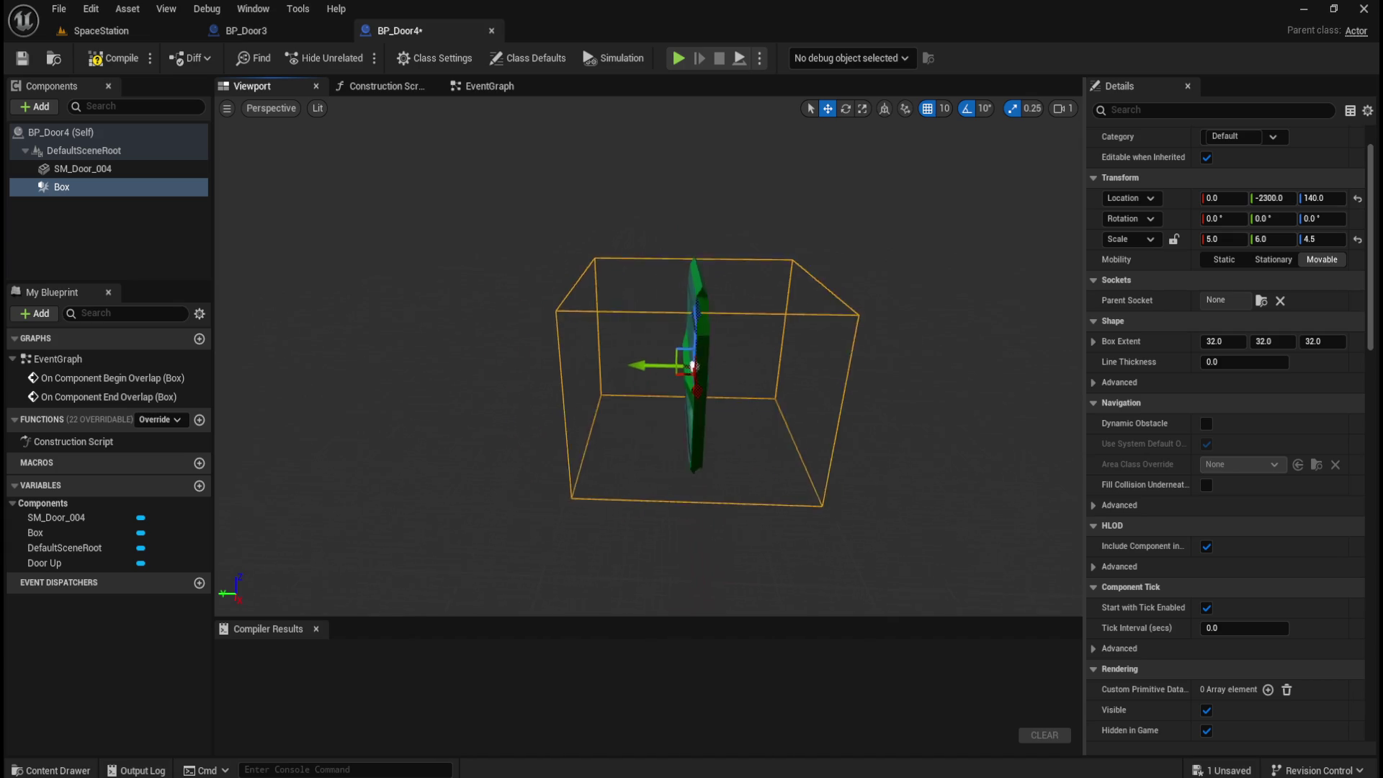
pyautogui.moveTo(720, 360)
pyautogui.mouseDown()
pyautogui.moveTo(678, 346)
pyautogui.moveTo(677, 303)
pyautogui.moveTo(648, 303)
pyautogui.moveTo(692, 303)
pyautogui.moveTo(648, 302)
pyautogui.mouseUp()
pyautogui.moveTo(715, 229)
pyautogui.mouseDown()
pyautogui.moveTo(634, 223)
pyautogui.moveTo(656, 216)
pyautogui.moveTo(572, 272)
pyautogui.moveTo(699, 371)
pyautogui.mouseUp()
# - Compile BP_Door4, then return to the SpaceStation level and select SM_Door_004
pyautogui.click(110, 58)
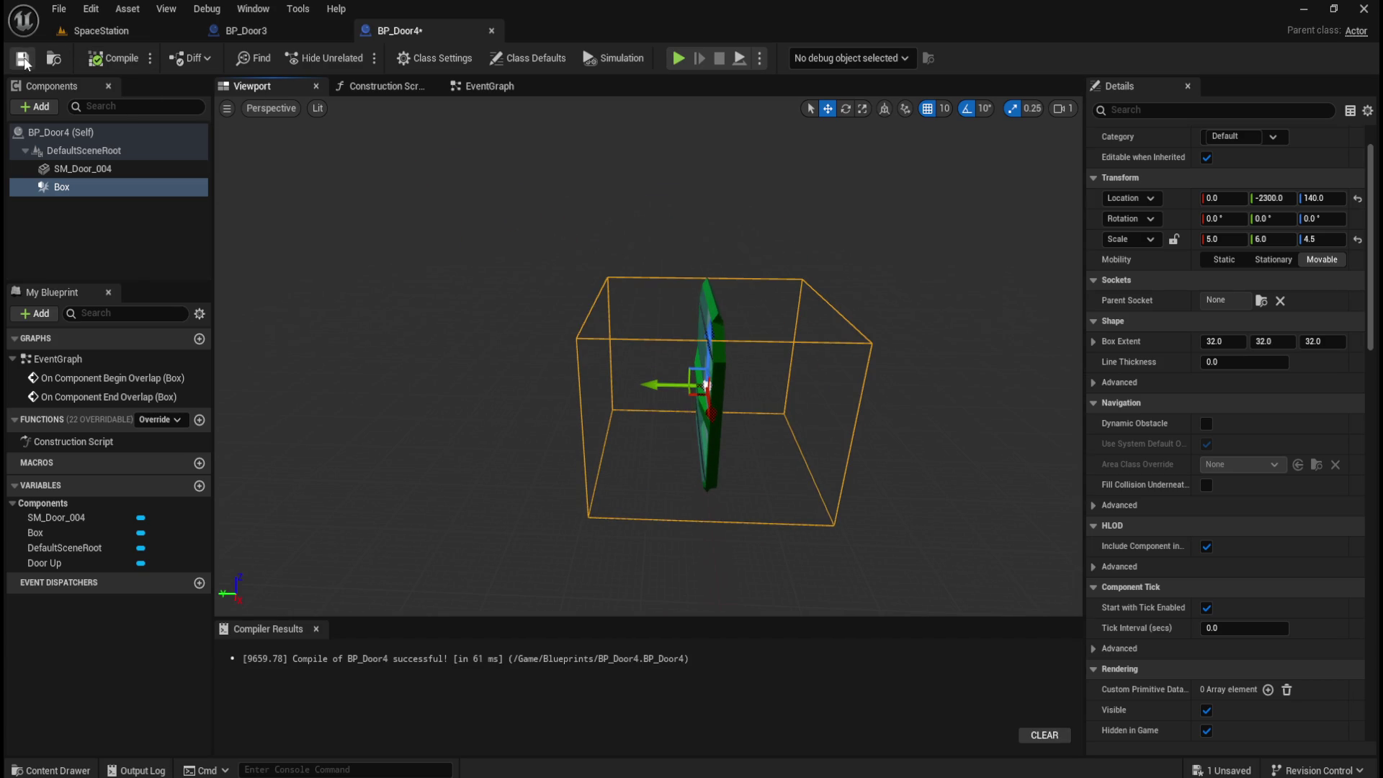
pyautogui.click(101, 31)
pyautogui.click(1167, 273)
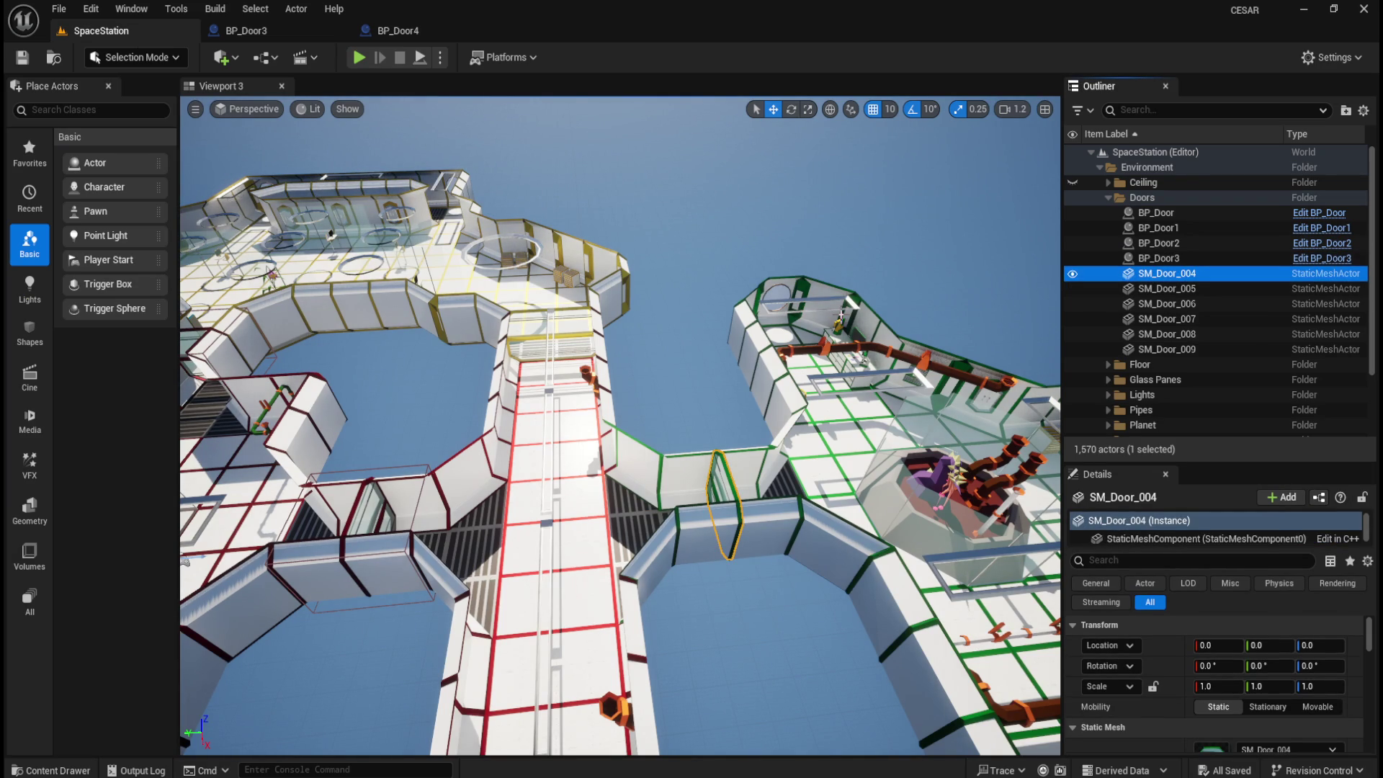
# - Replace the static SM_Door_004 with a BP_Door4 actor placed at location 0, 0, 0
pyautogui.press('Delete')
pyautogui.hotkey('ctrl', 'space')
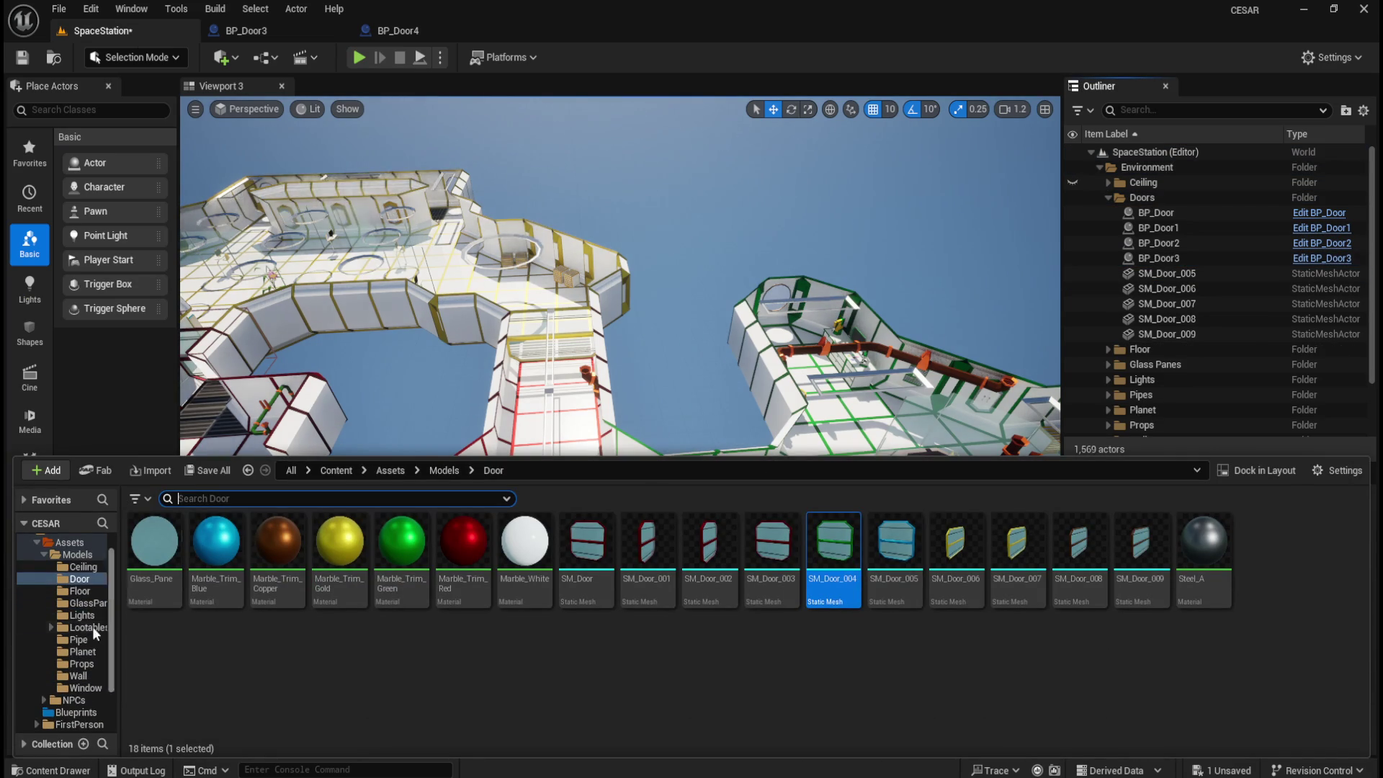
pyautogui.click(75, 713)
pyautogui.moveTo(401, 544)
pyautogui.mouseDown()
pyautogui.moveTo(624, 390)
pyautogui.moveTo(567, 430)
pyautogui.mouseUp()
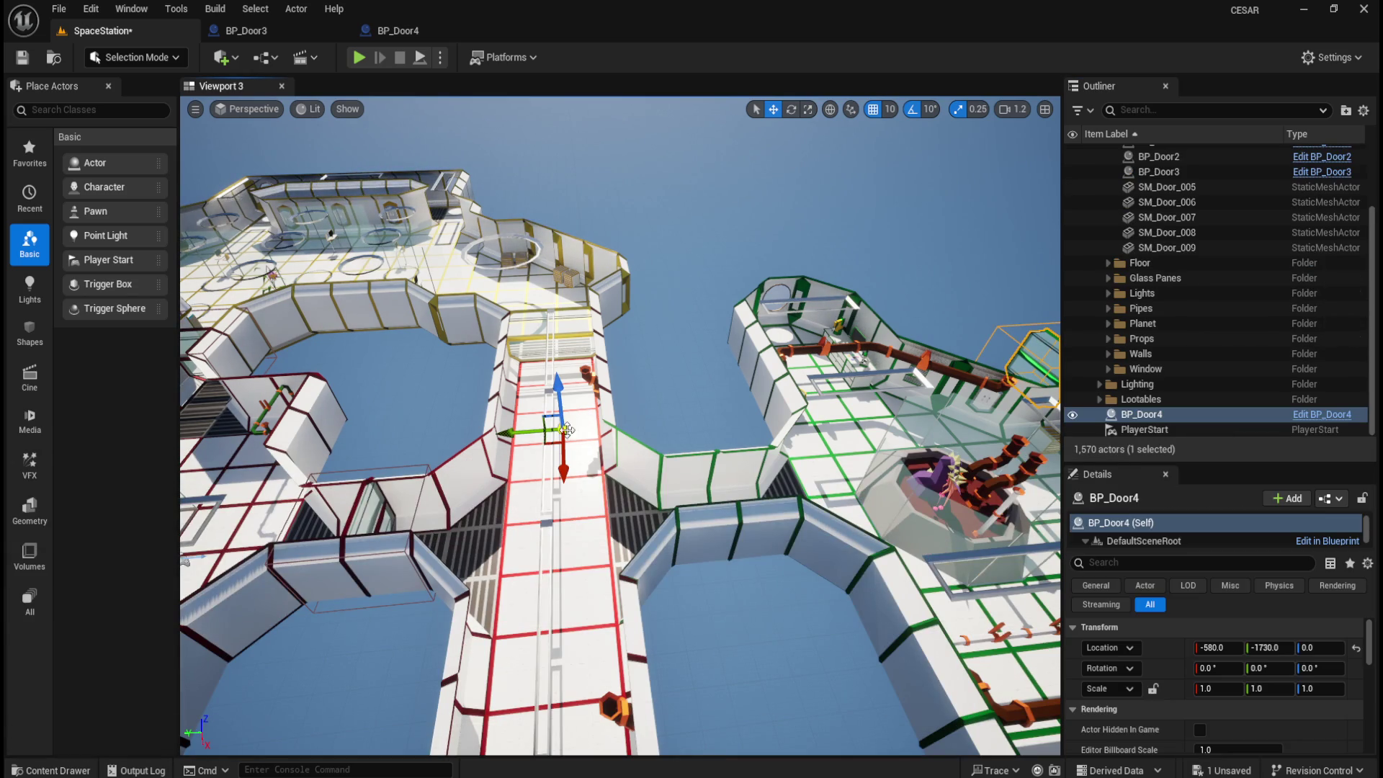
pyautogui.click(1356, 647)
pyautogui.moveTo(706, 650); pyautogui.dragTo(706, 651)
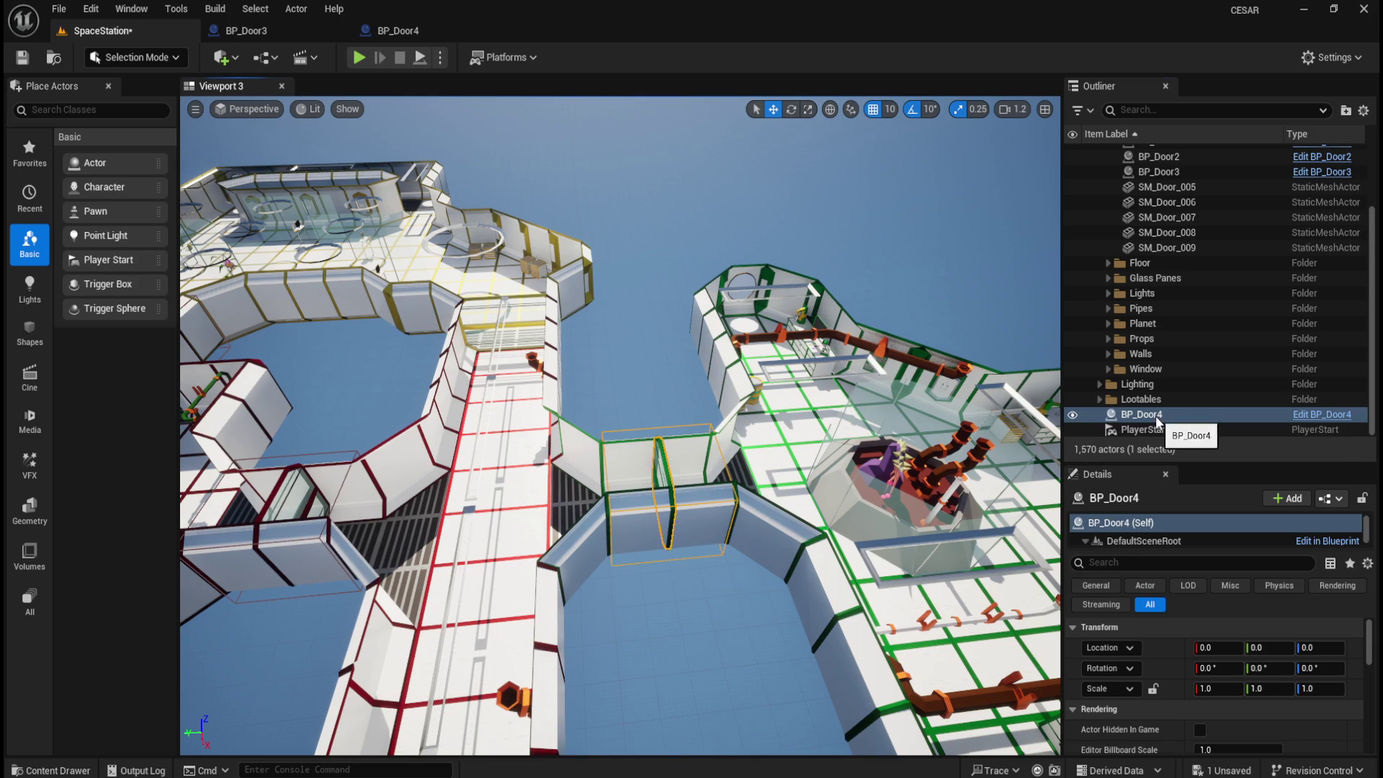
# - Move BP_Door4 into the Doors folder and save the level and changed assets
pyautogui.rightClick(1184, 422)
pyautogui.moveTo(1214, 719)
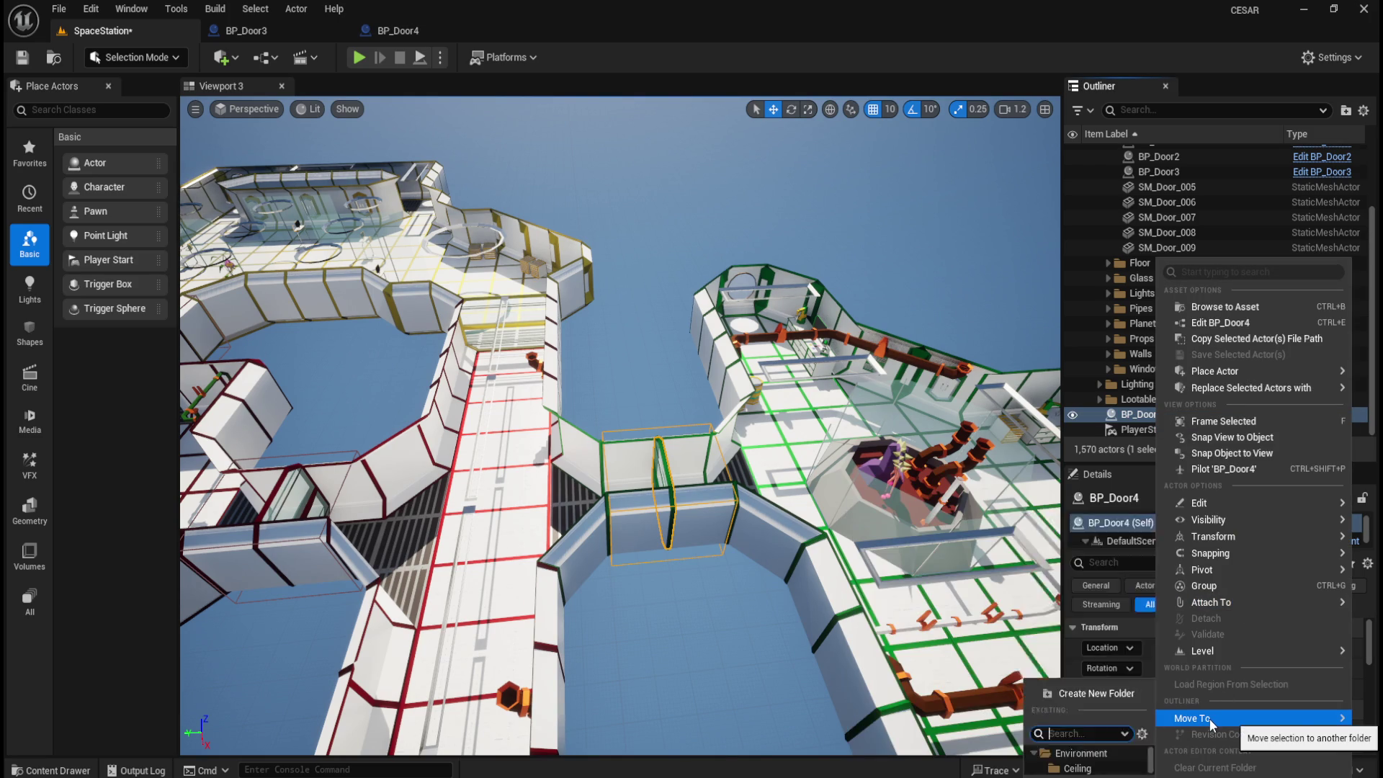
pyautogui.click(1096, 611)
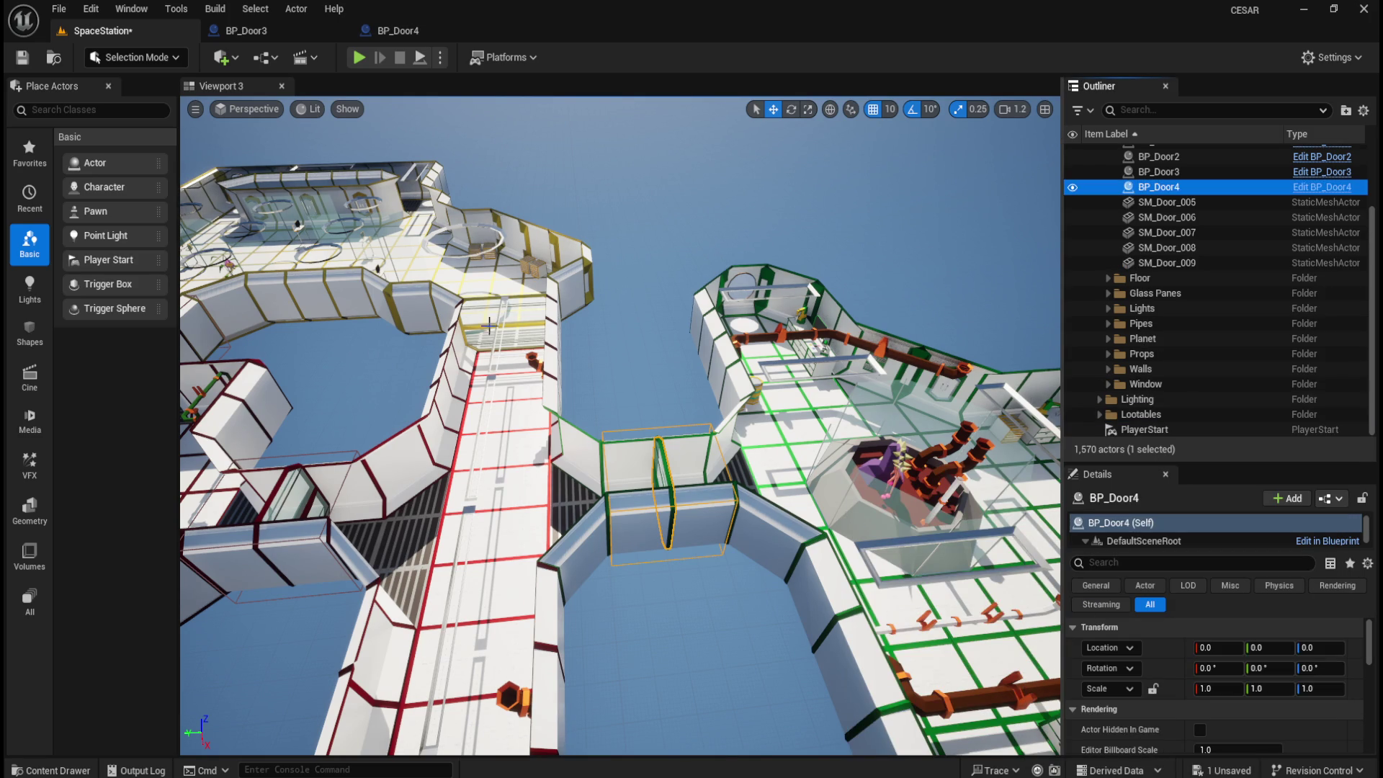
pyautogui.click(22, 57)
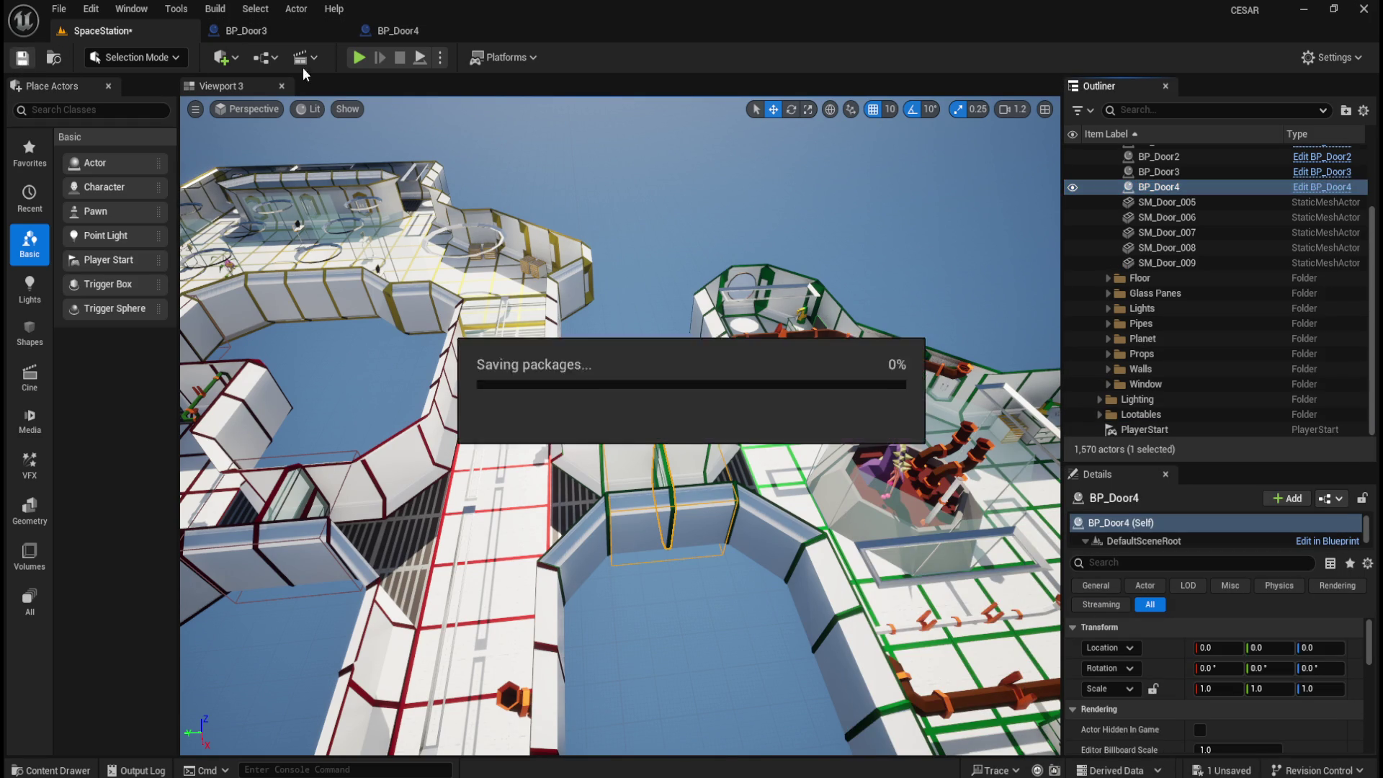
pyautogui.click(359, 57)
# - Walk through the opening glass doors, the green door frame and the red doorway, then stop play
pyautogui.press('w')
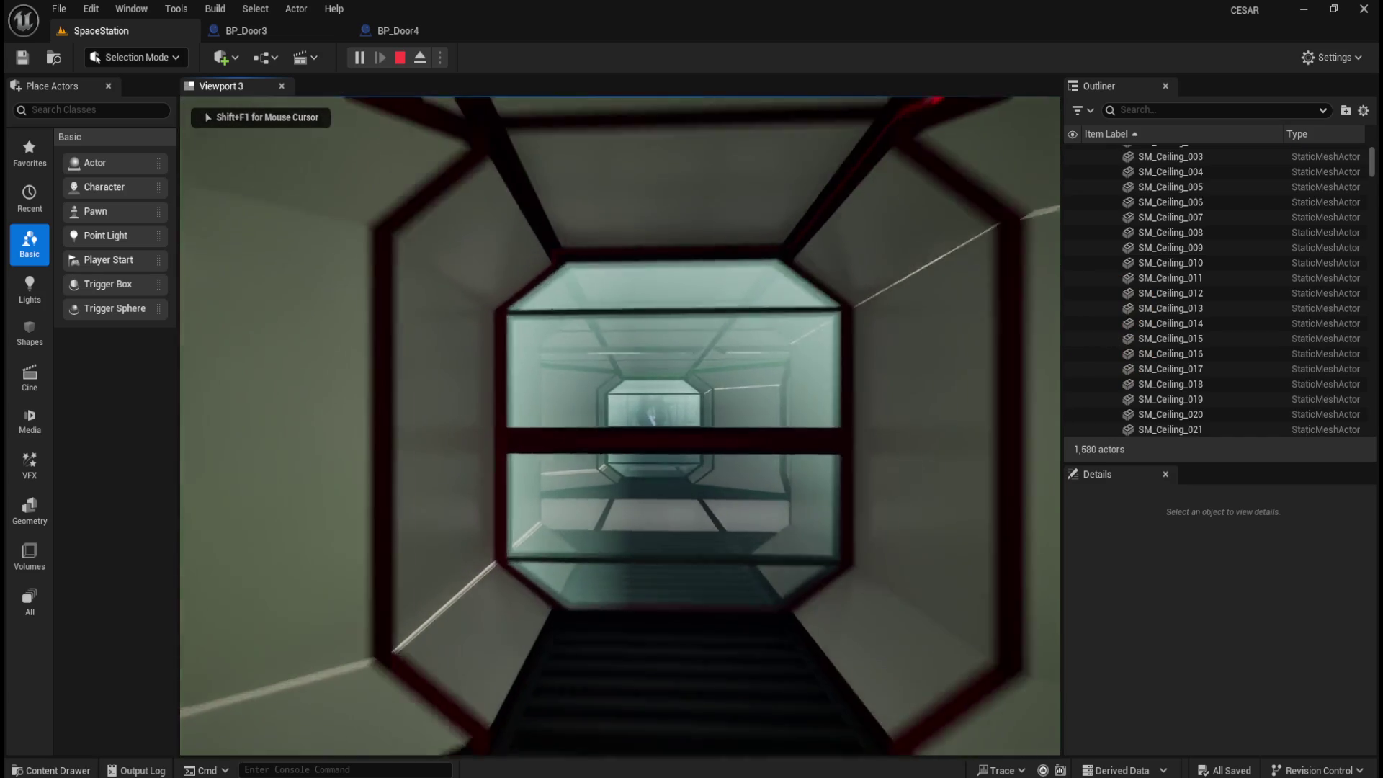
pyautogui.press('w')
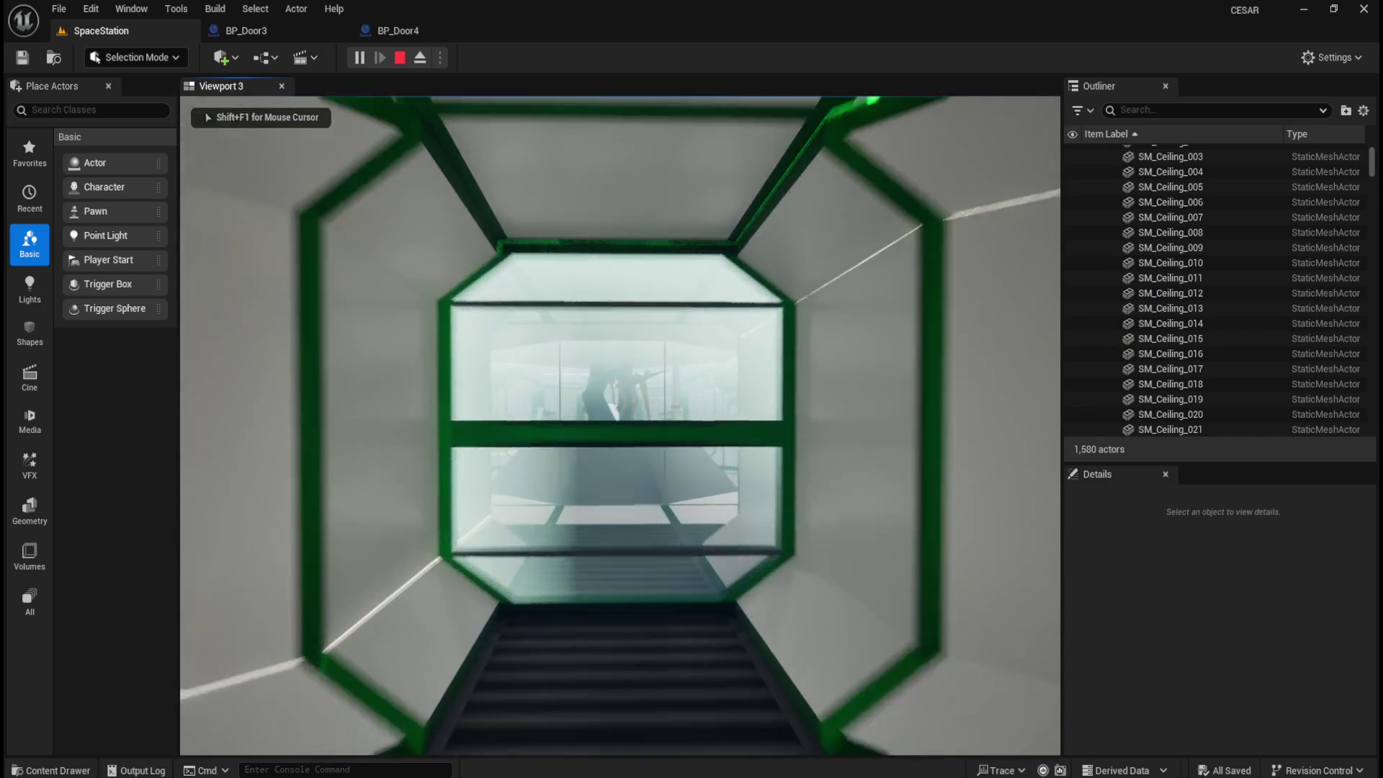
pyautogui.press('w')
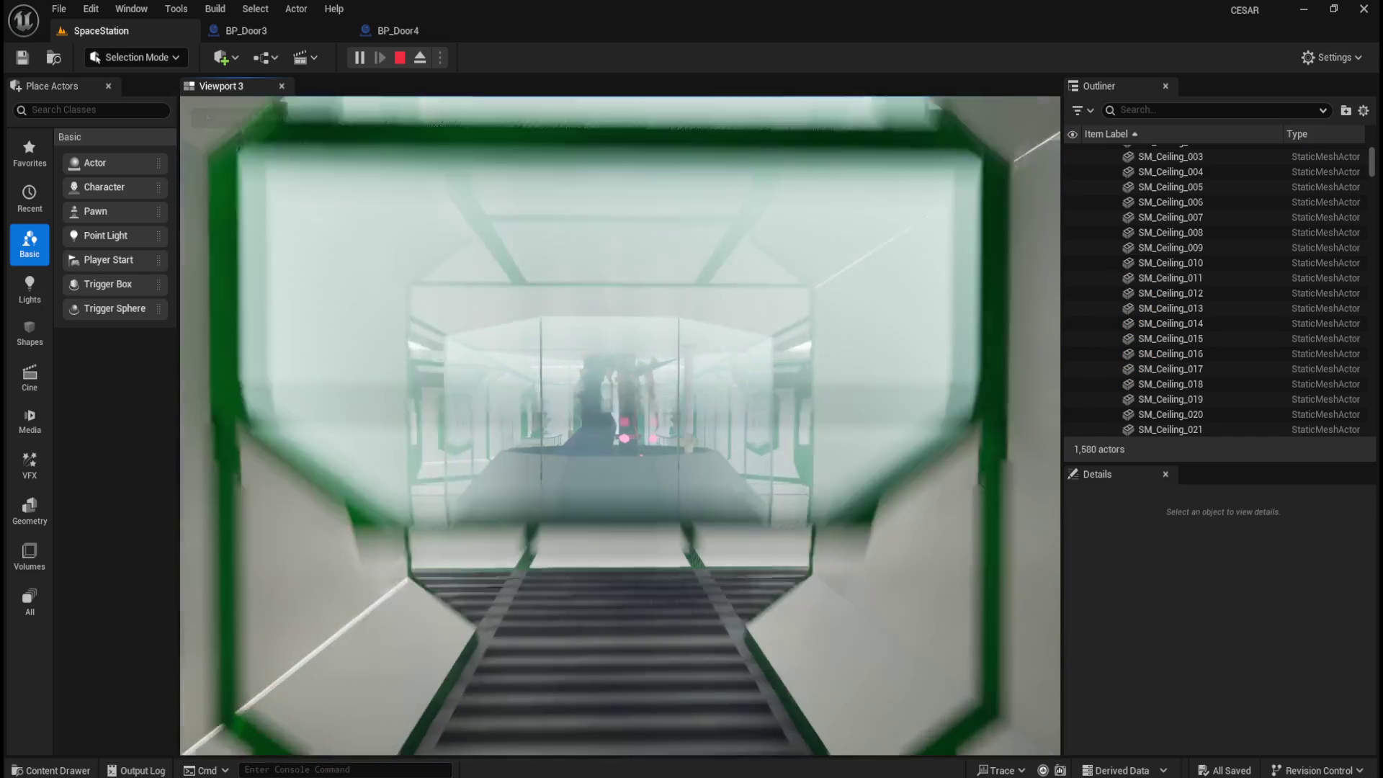
pyautogui.press('w')
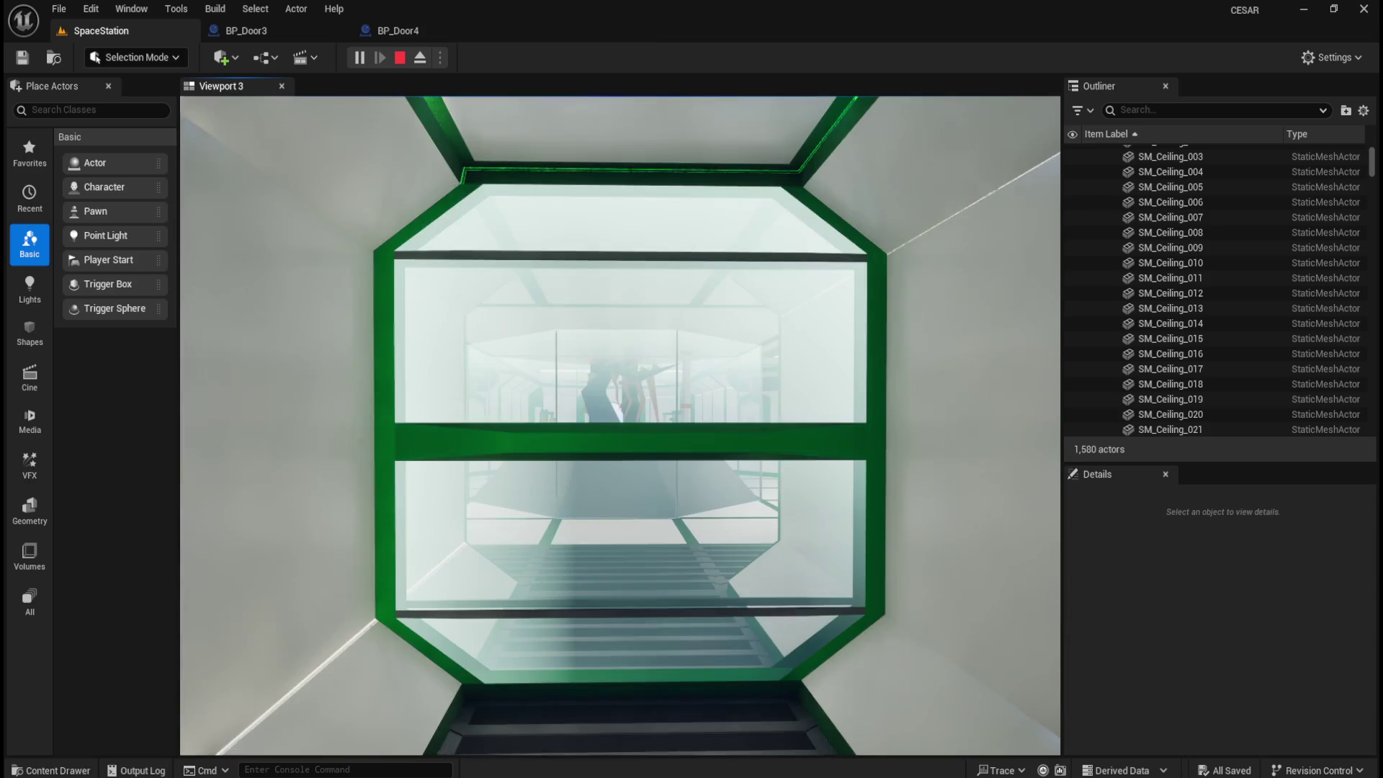
pyautogui.press('w')
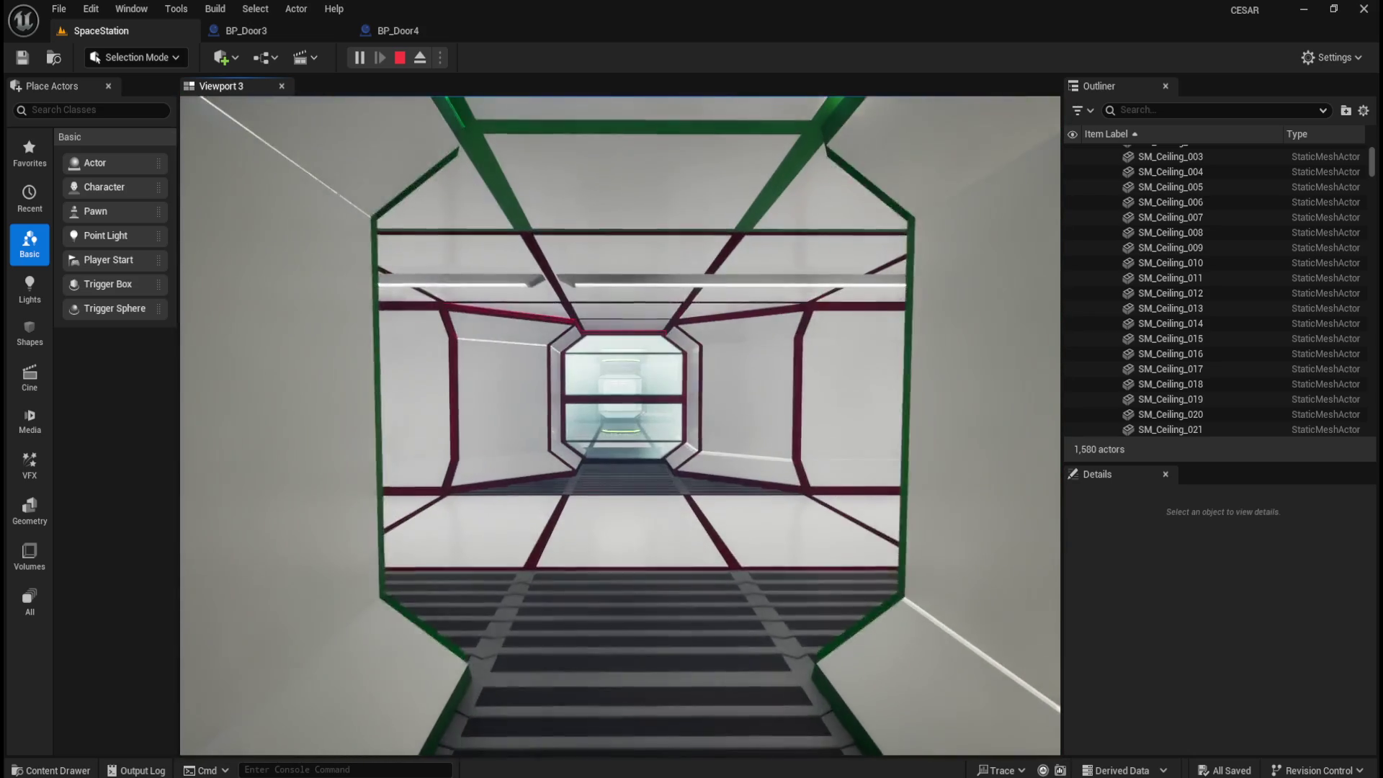
pyautogui.press('w')
pyautogui.press('w')
pyautogui.press('w')
pyautogui.press('w')
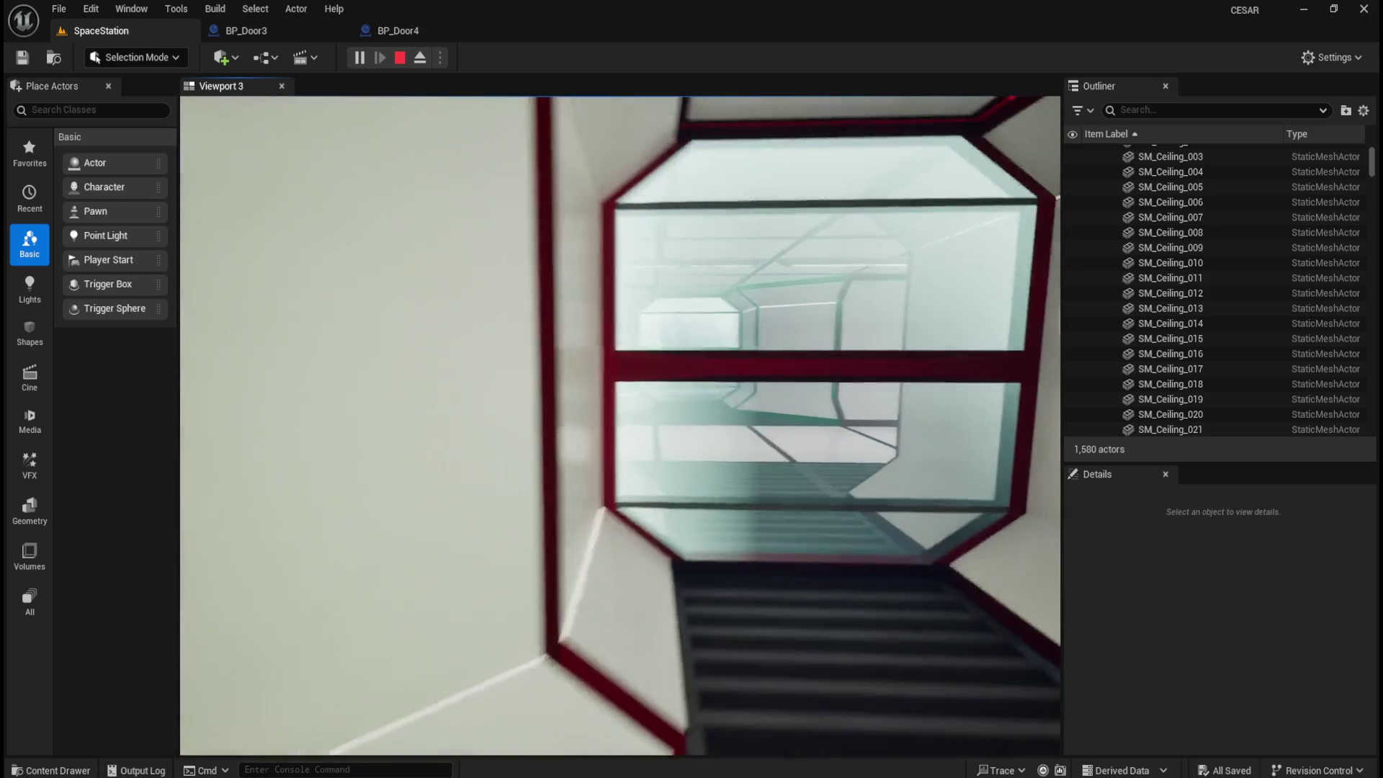
pyautogui.press('w')
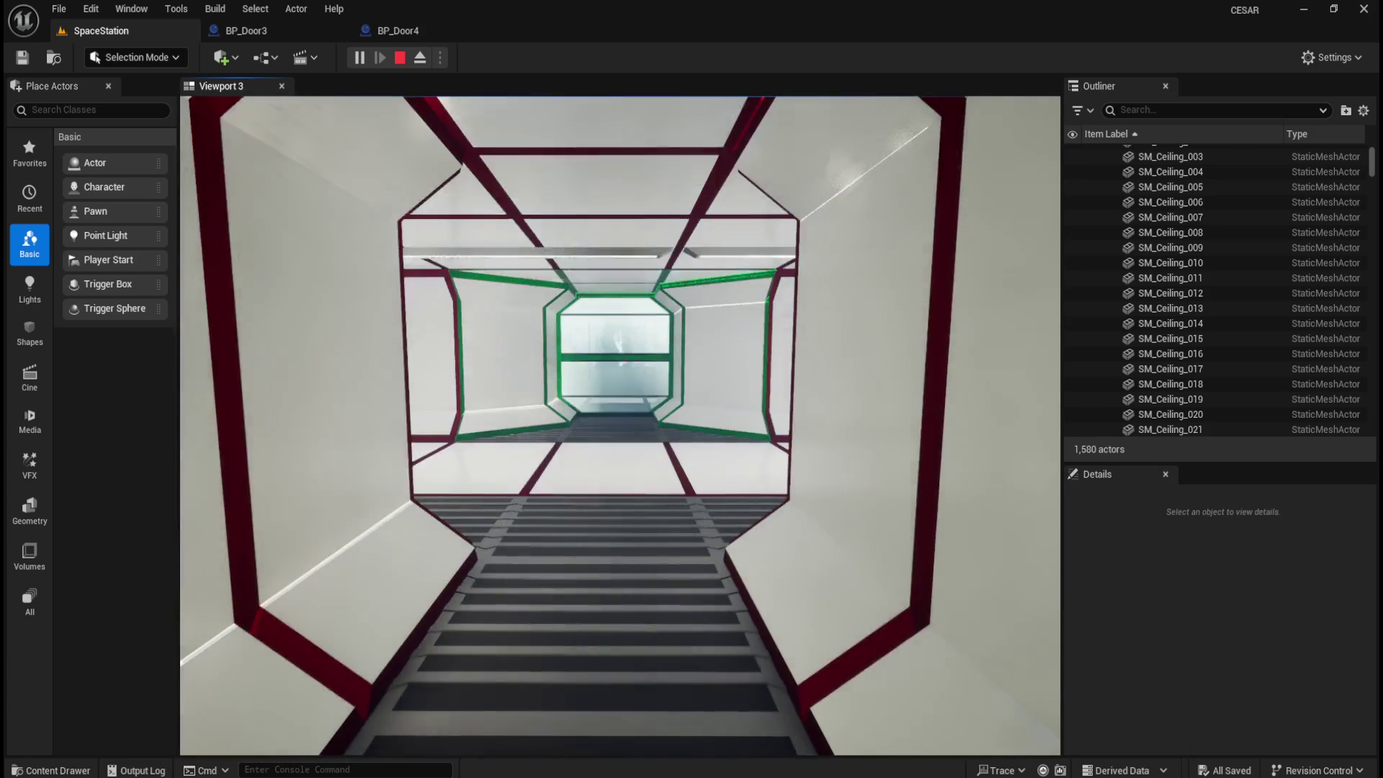
pyautogui.press('w')
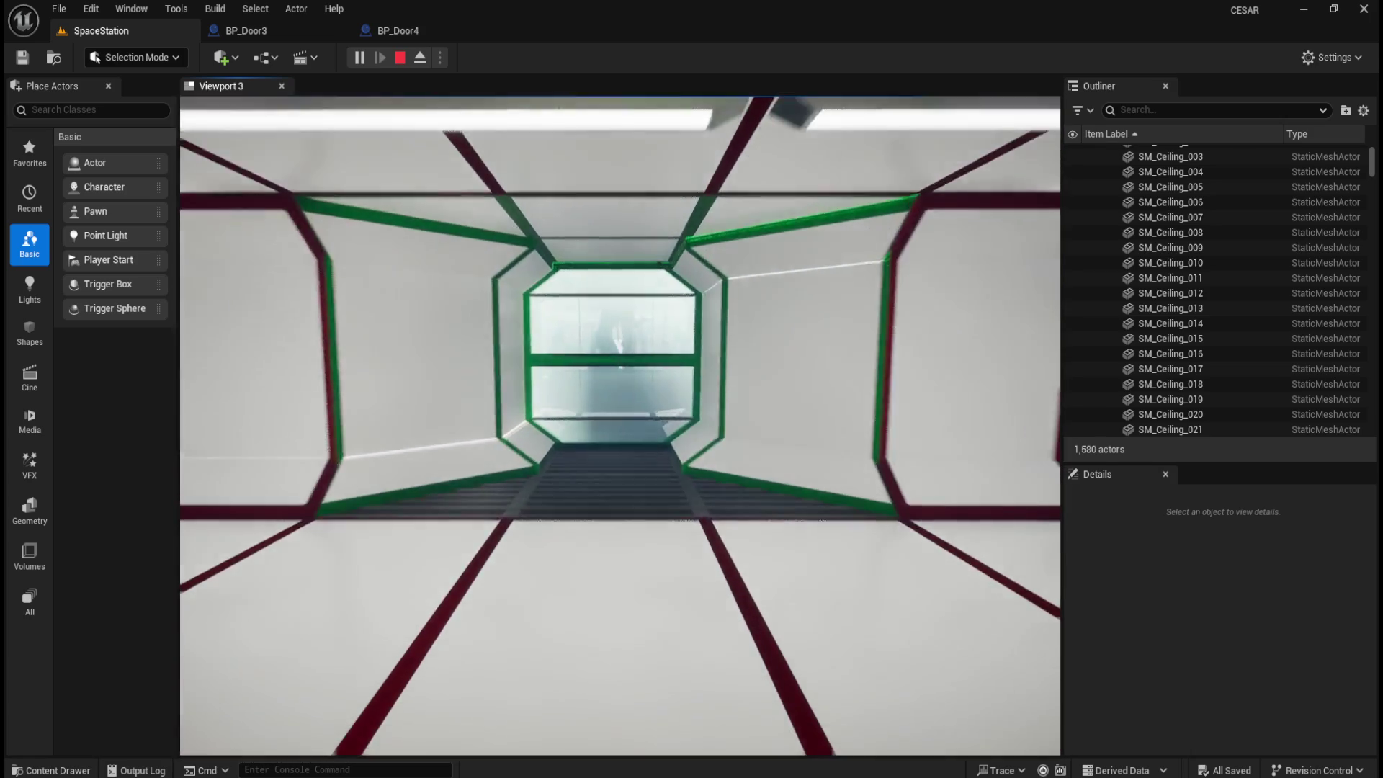
pyautogui.press('w')
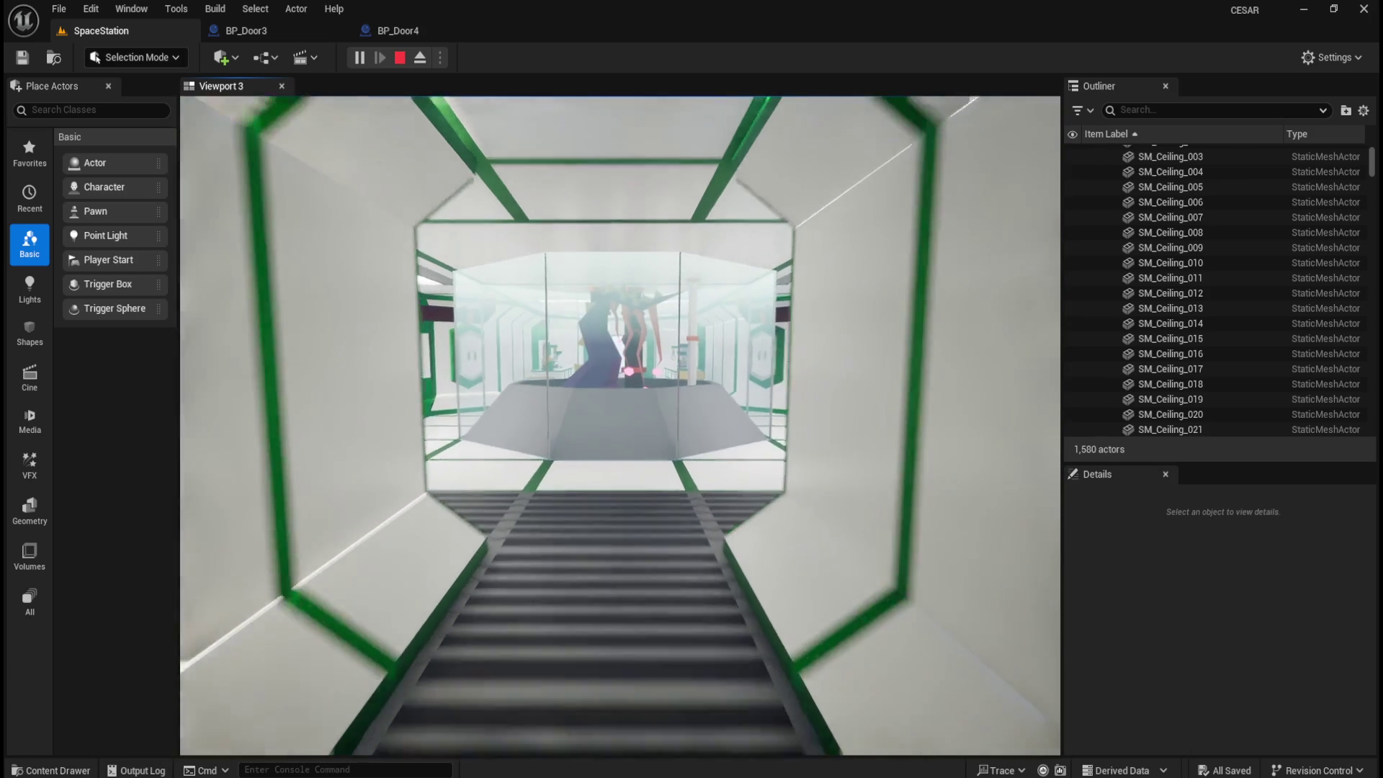
pyautogui.press('Escape')
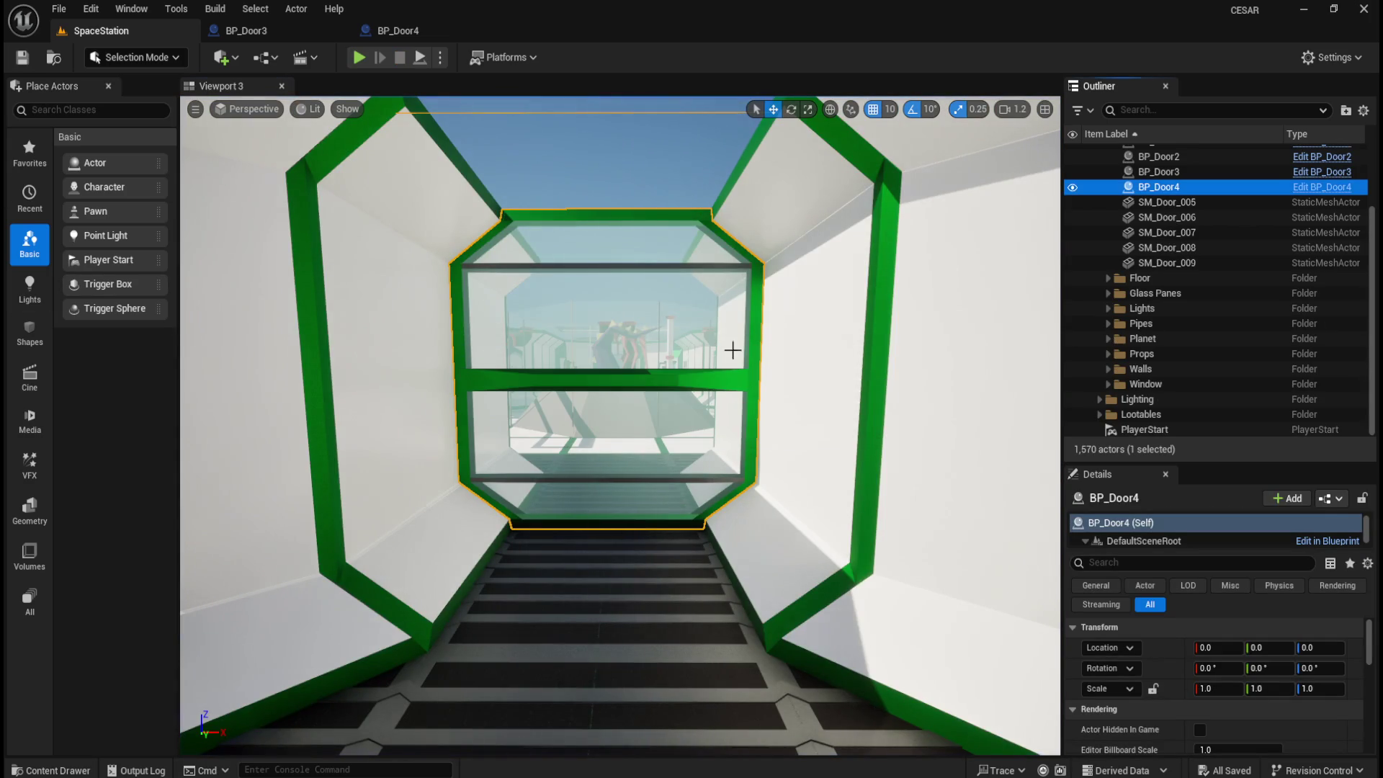
pyautogui.click(1210, 204)
pyautogui.keyDown('shift'); pyautogui.click(1198, 263); pyautogui.keyUp('shift')
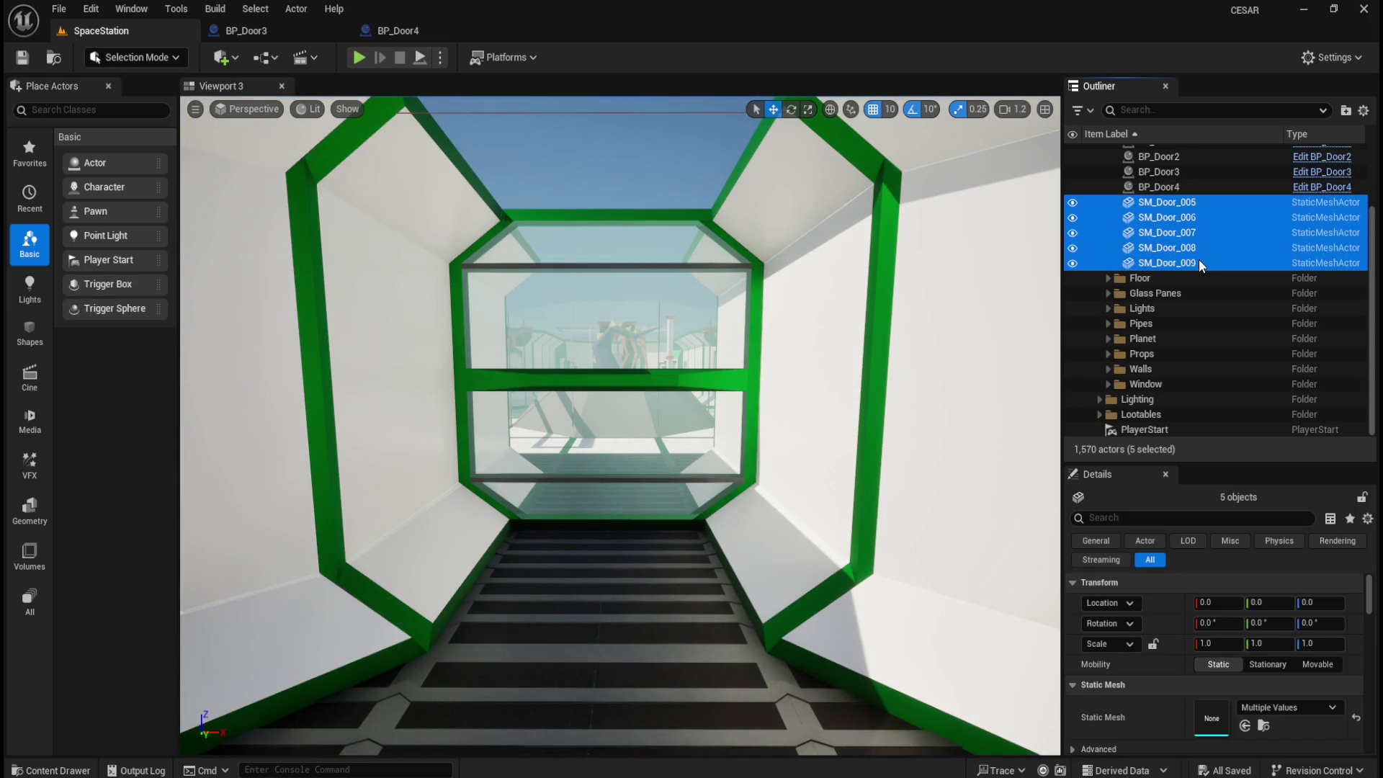
pyautogui.click(1166, 203)
pyautogui.press('f')
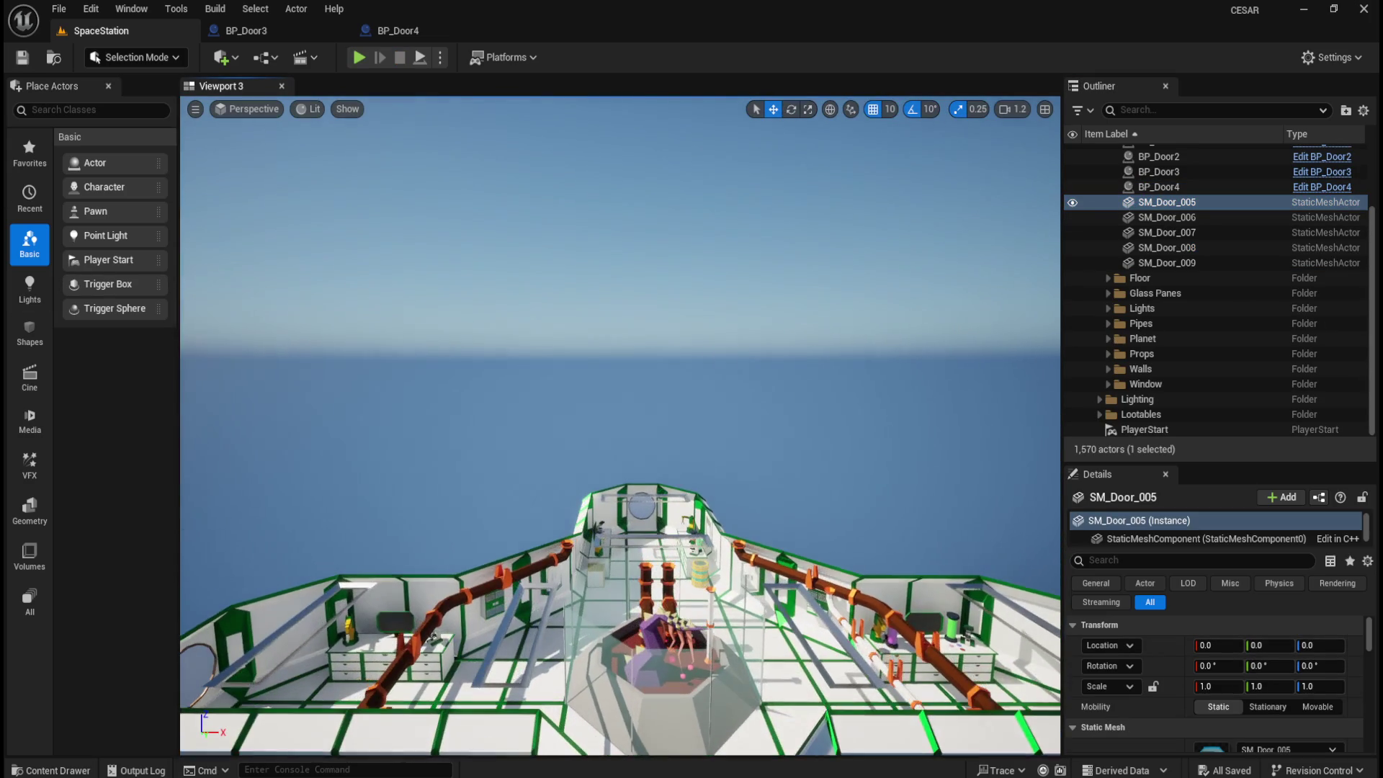
pyautogui.press('Escape')
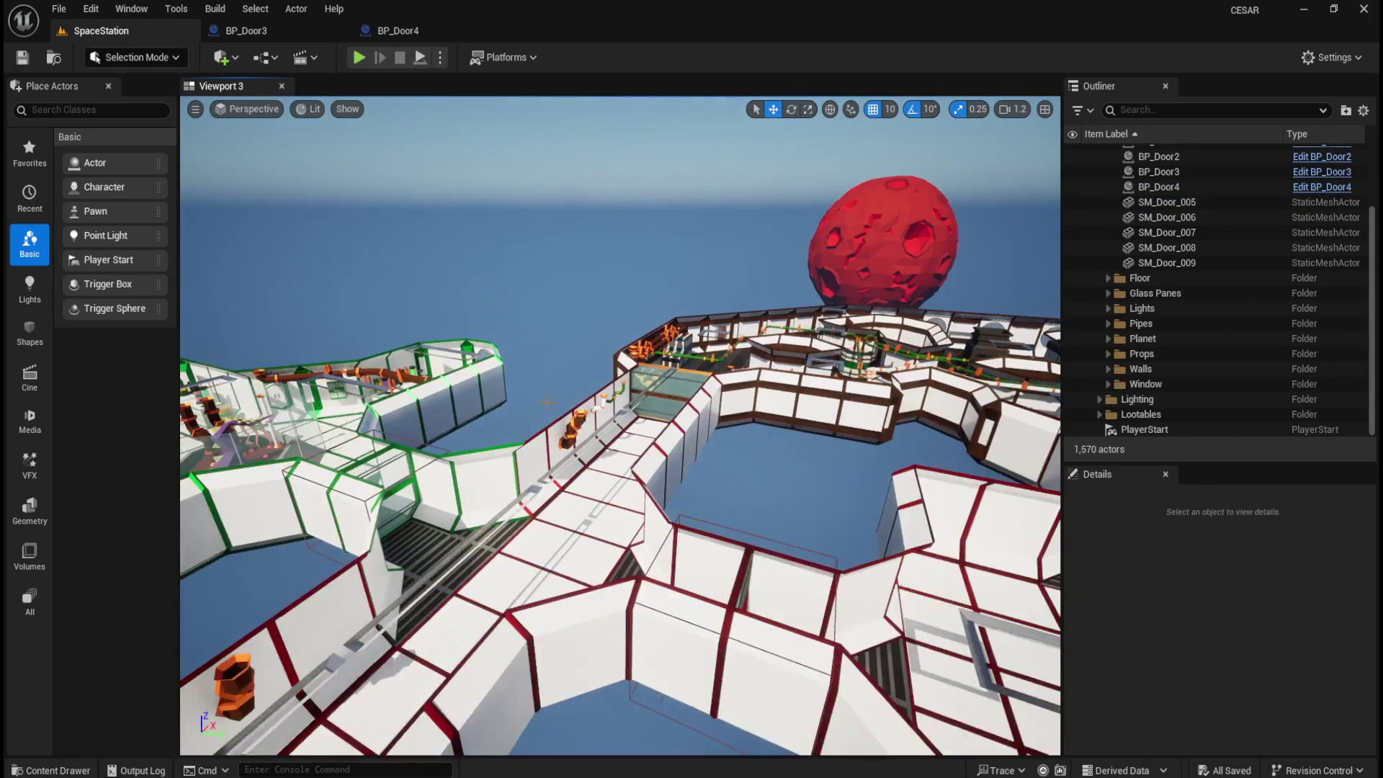
pyautogui.moveTo(547, 402); pyautogui.dragTo(567, 418)
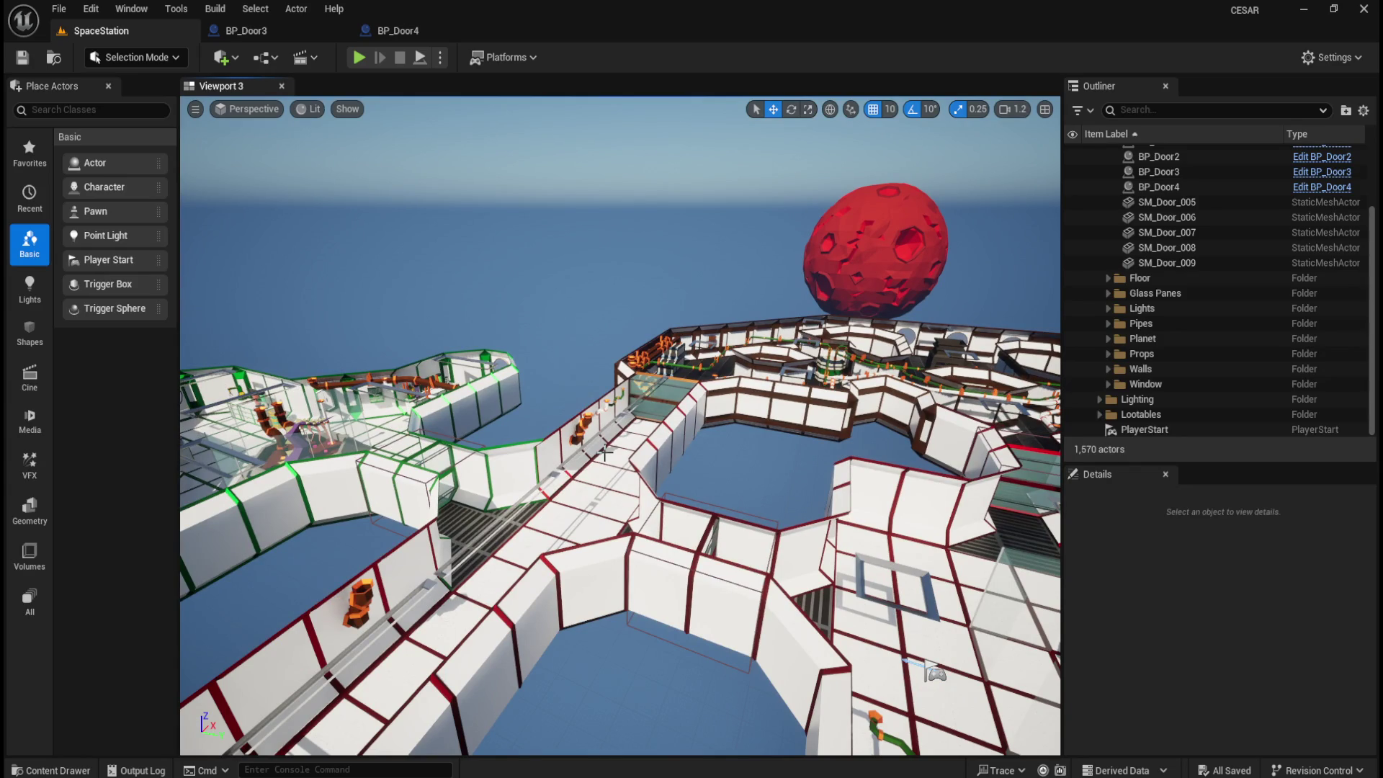
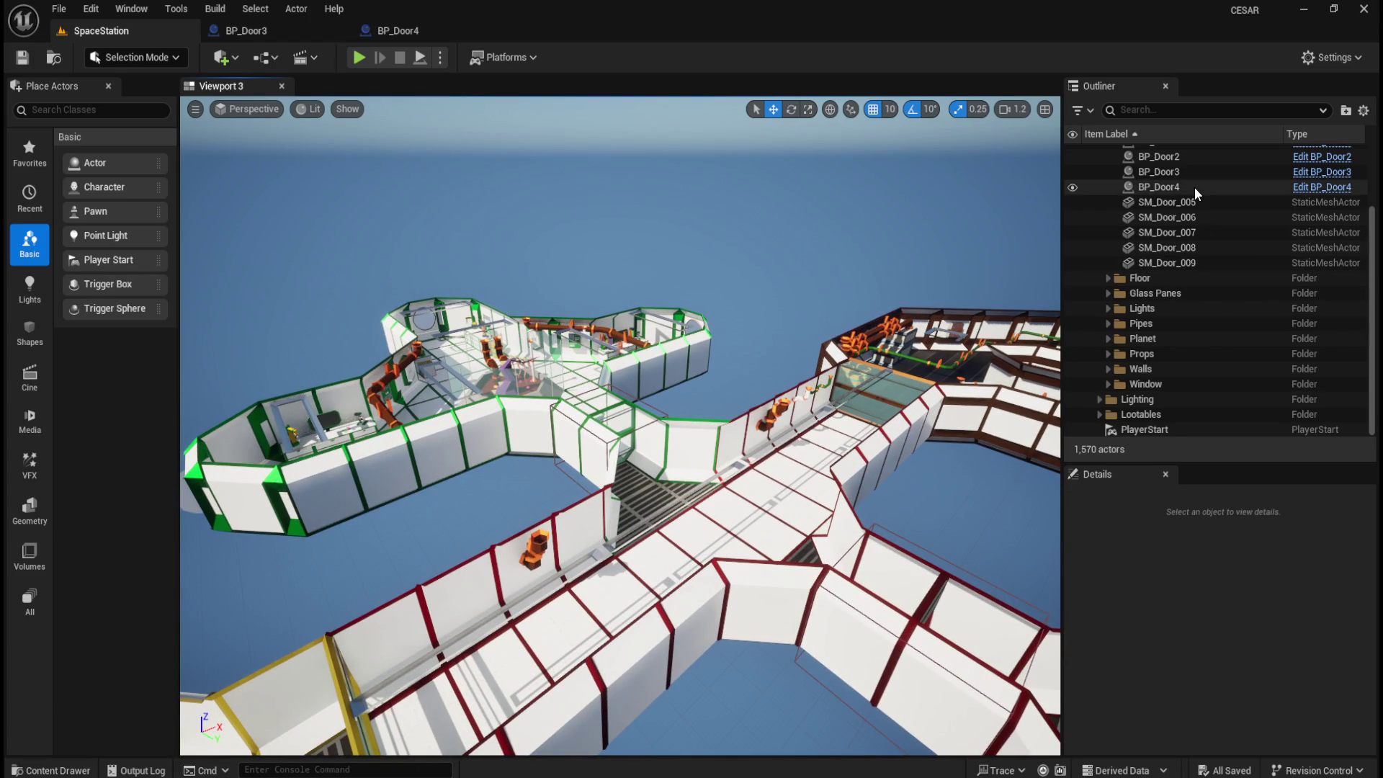
# - Frame SM_Door_005, survey the station, and bring up the Blueprints folder with BP_Door–BP_Door4
pyautogui.click(1180, 201)
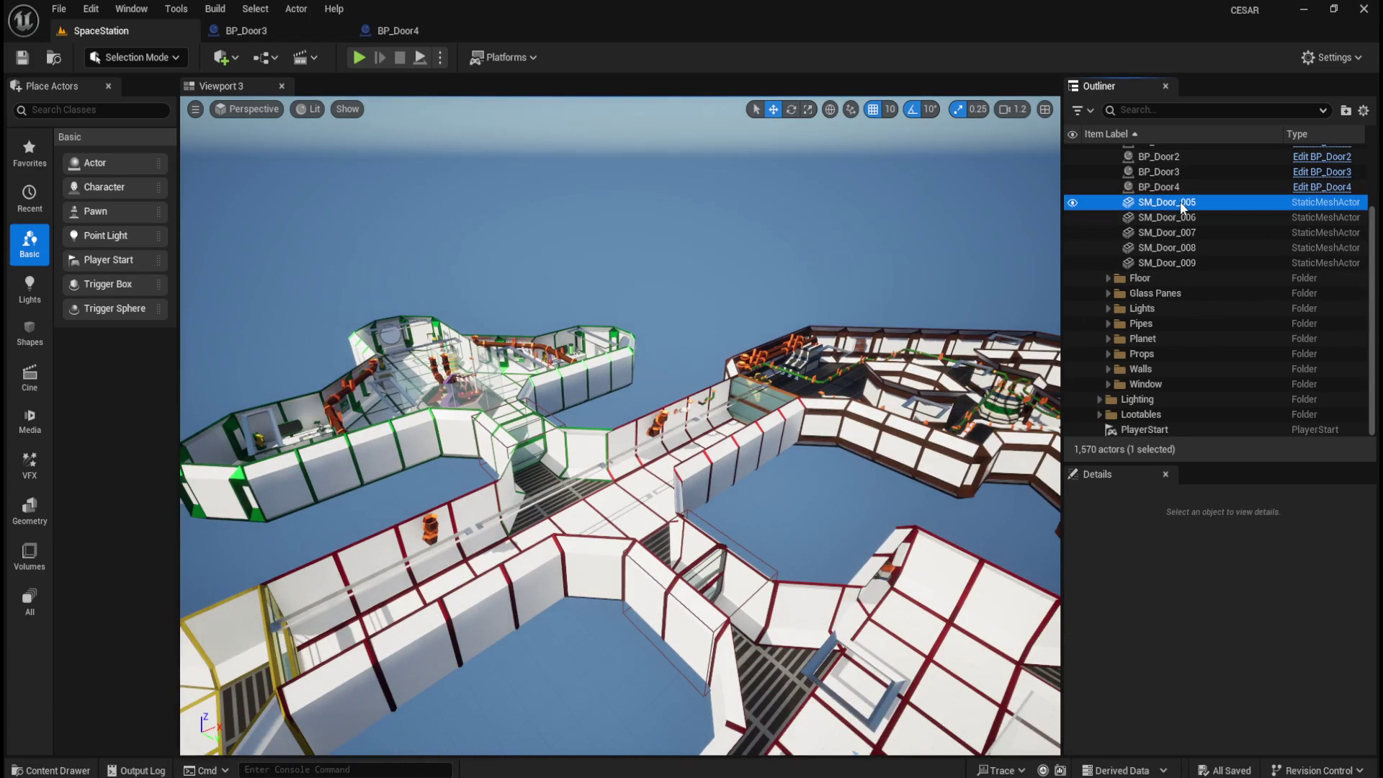
pyautogui.press('f')
pyautogui.moveTo(665, 485); pyautogui.dragTo(736, 550)
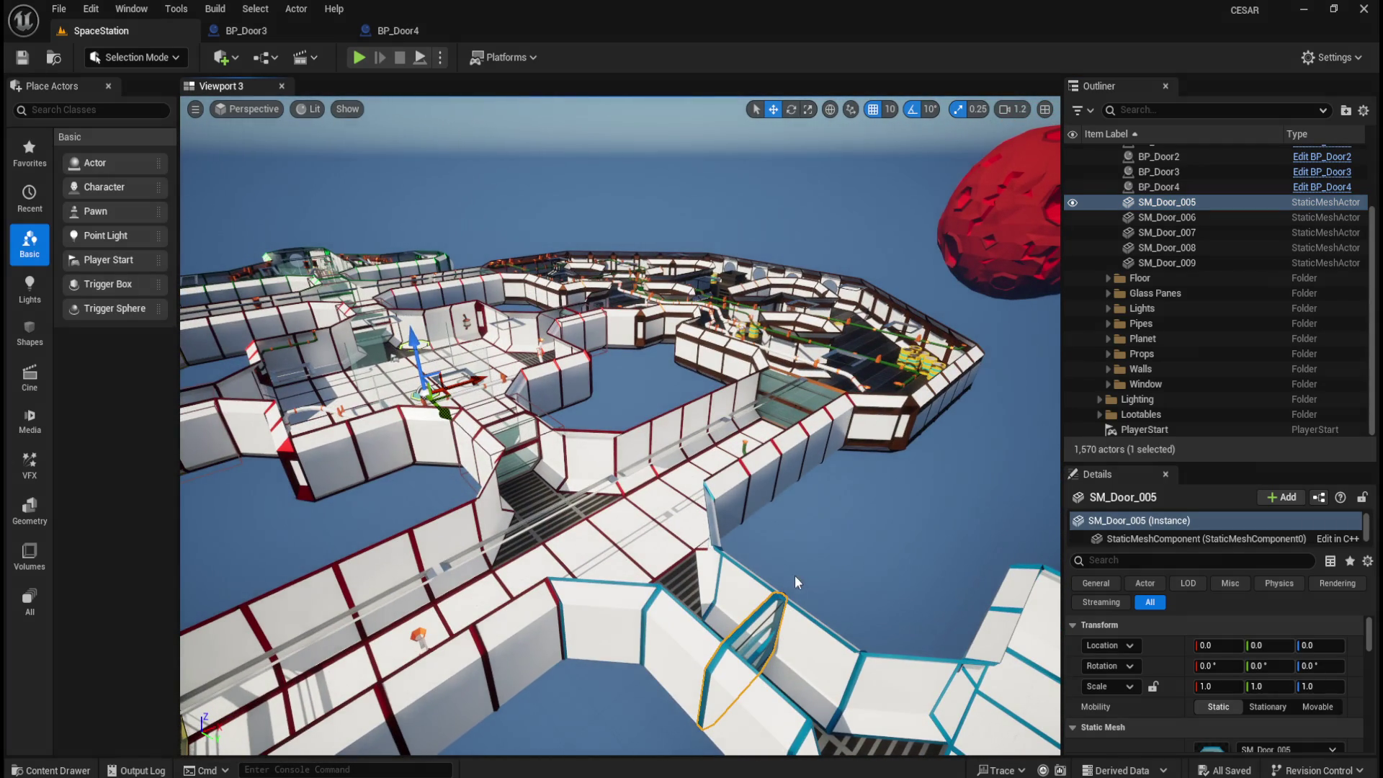
pyautogui.moveTo(862, 558)
pyautogui.mouseDown()
pyautogui.moveTo(819, 556)
pyautogui.moveTo(862, 555)
pyautogui.mouseUp()
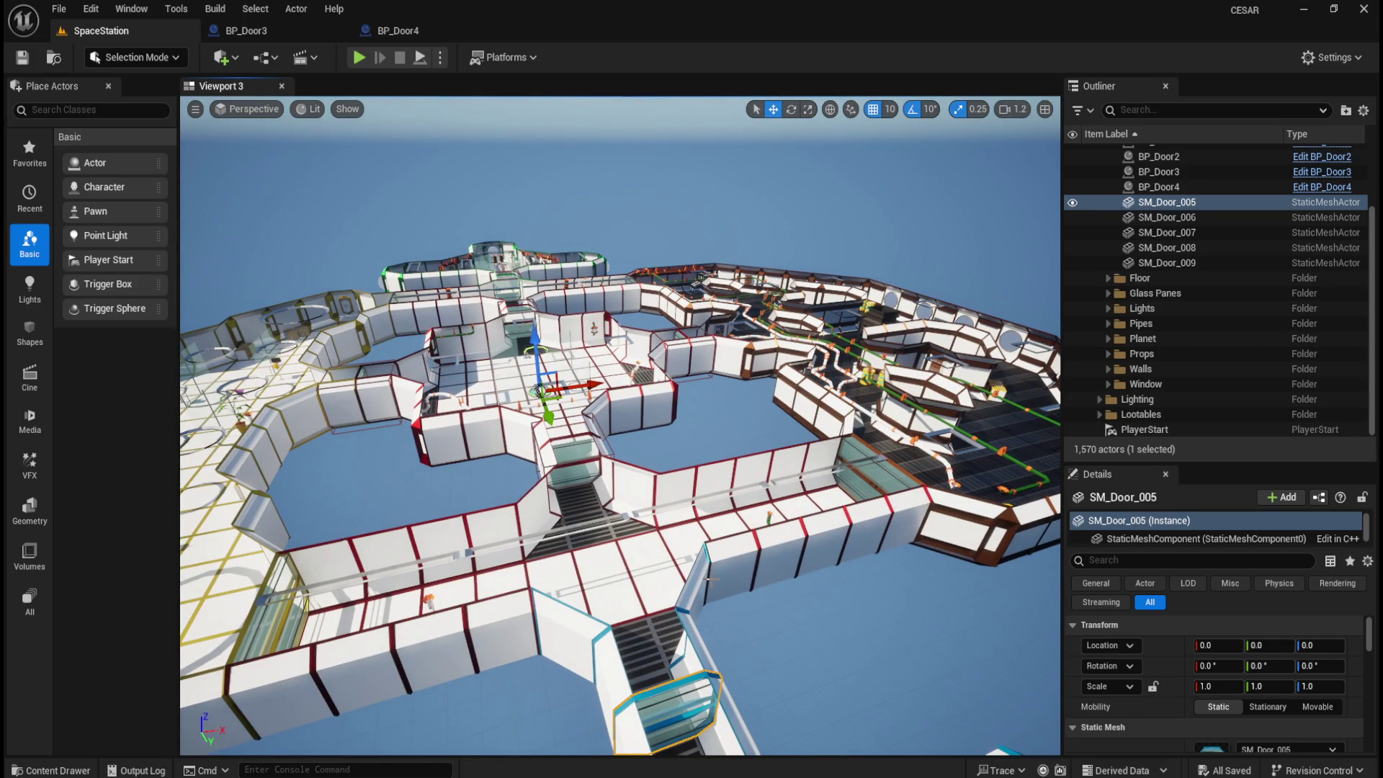
pyautogui.hotkey('ctrl', 'space')
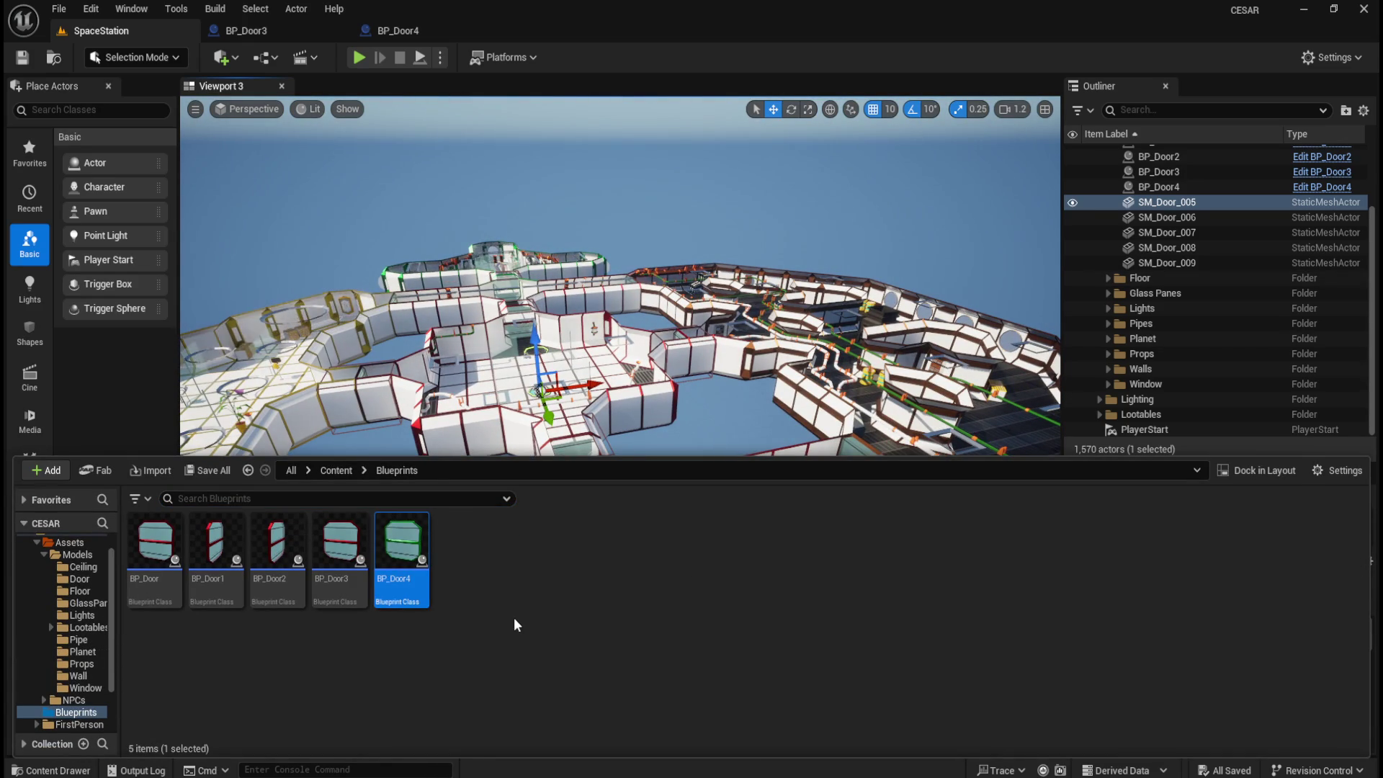
# - Duplicate BP_Door4 as BP_Door5 and swap its SM_Door_004 mesh for SM_Door_005 under DefaultSceneRoot
pyautogui.hotkey('ctrl', 'd')
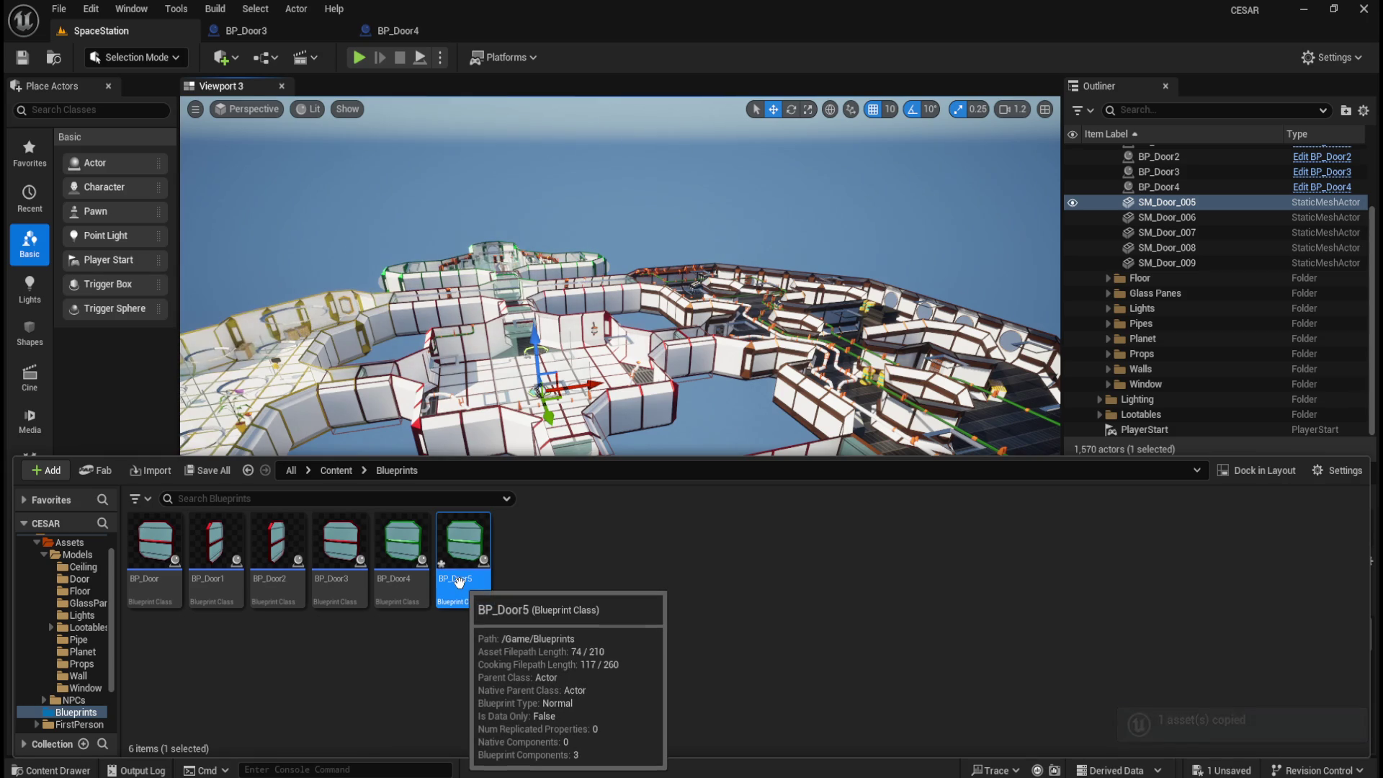
pyautogui.doubleClick(459, 582)
pyautogui.click(110, 167)
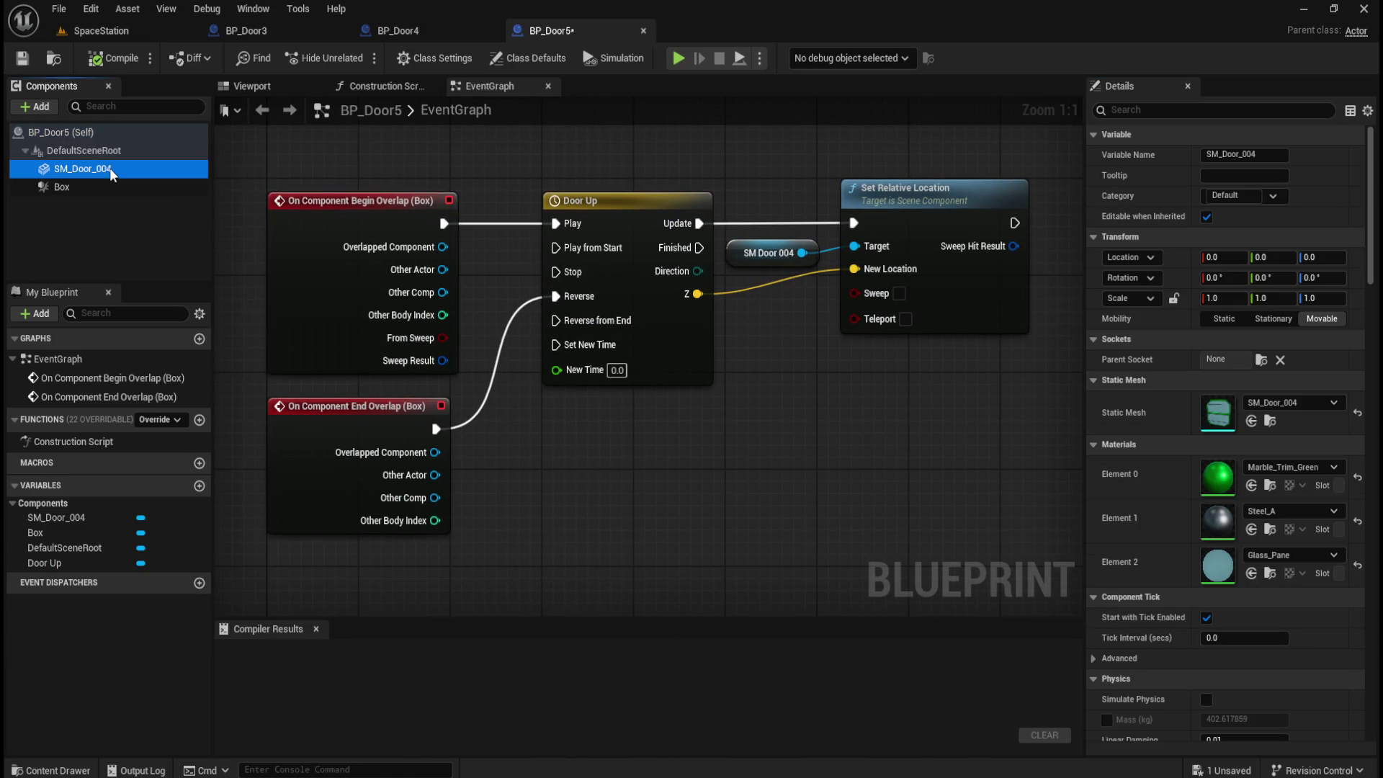
pyautogui.press('Delete')
pyautogui.hotkey('ctrl', 'space')
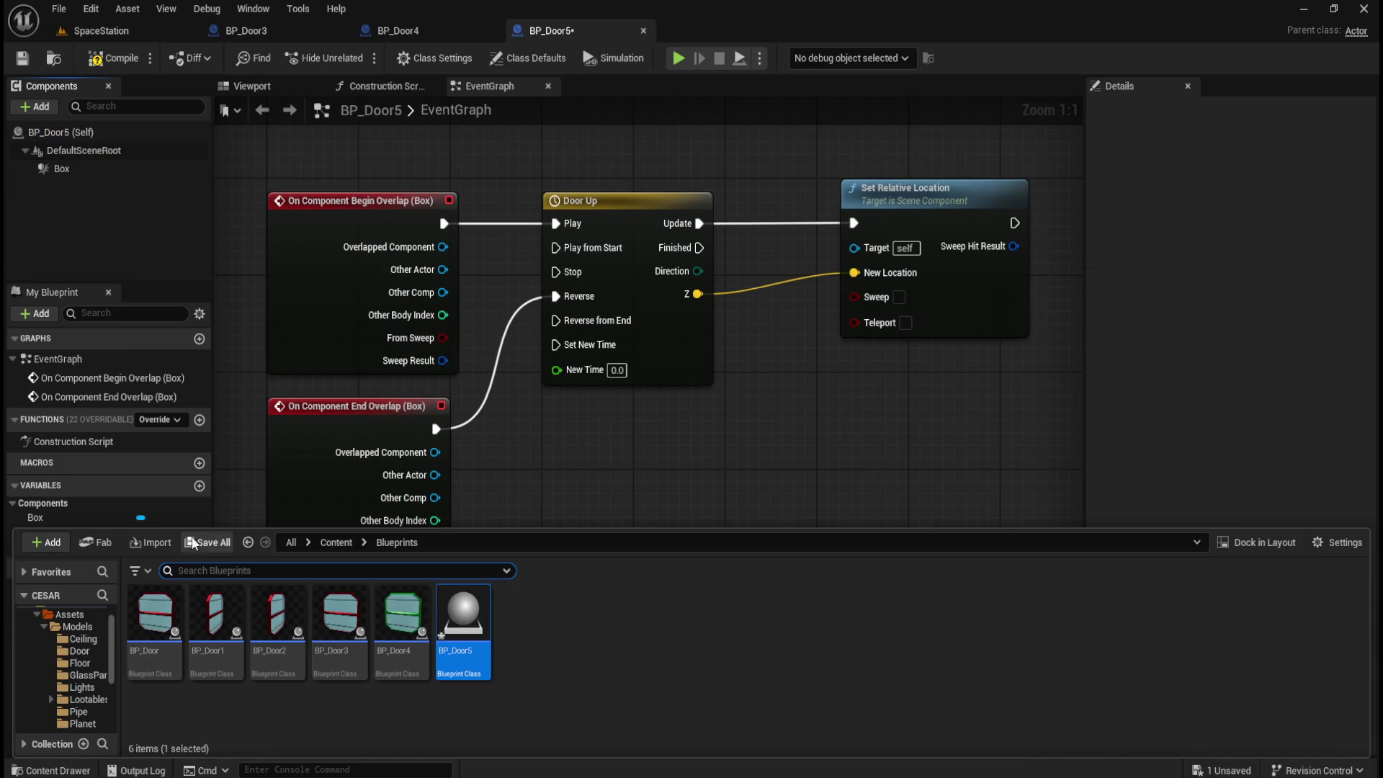
pyautogui.scroll(-2, 92, 677)
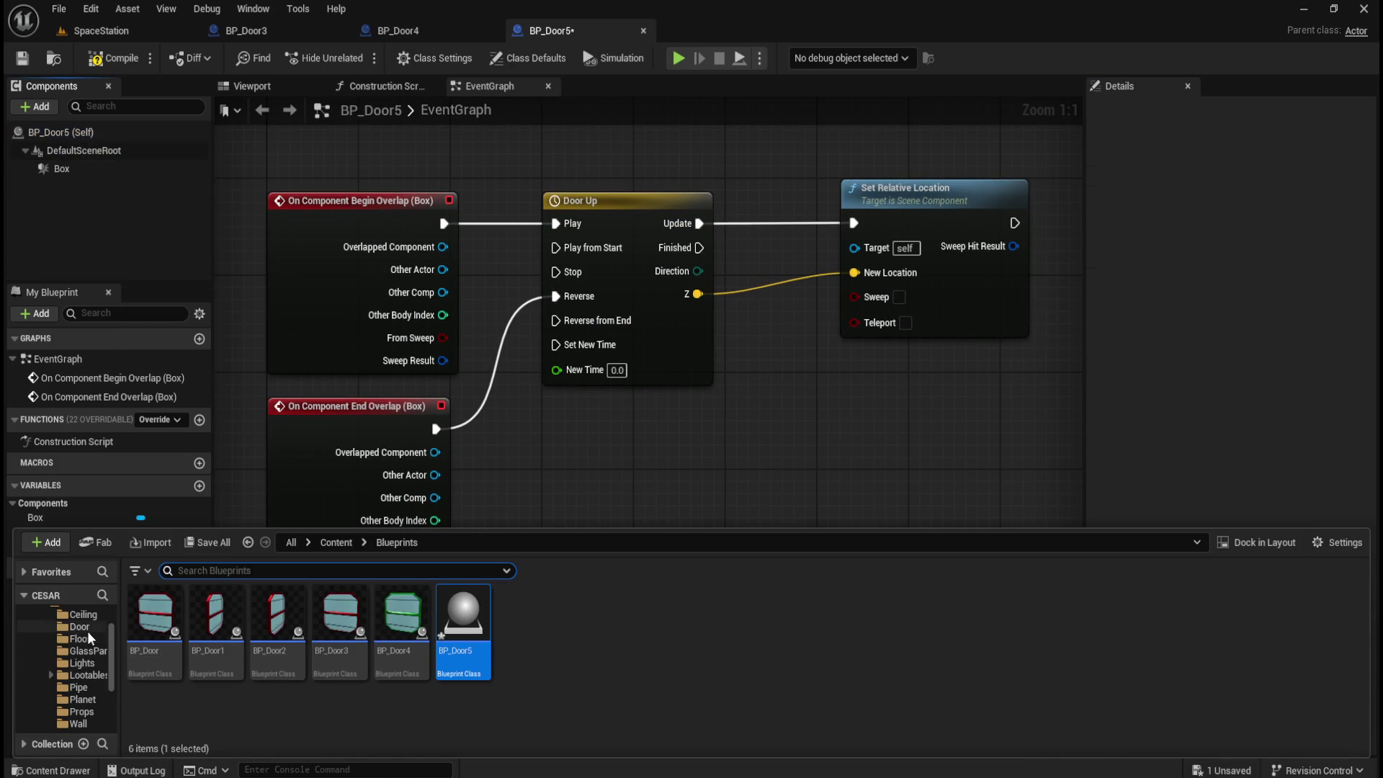
pyautogui.click(88, 629)
pyautogui.moveTo(895, 616)
pyautogui.mouseDown()
pyautogui.moveTo(122, 144)
pyautogui.moveTo(93, 134)
pyautogui.moveTo(90, 151)
pyautogui.moveTo(774, 261)
pyautogui.moveTo(854, 247)
pyautogui.mouseUp()
# - Set the SM_Door_005 component's Collision Presets to NoCollision
pyautogui.click(92, 188)
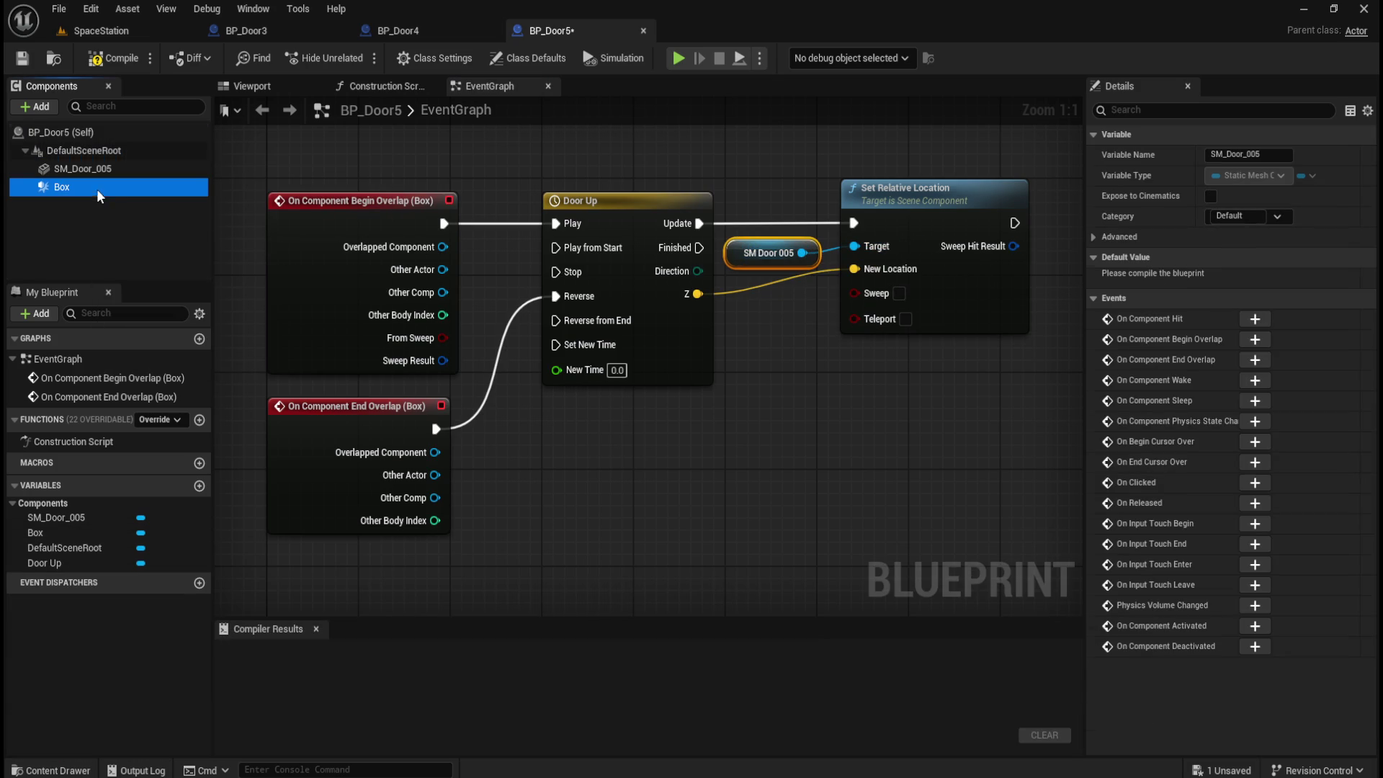
pyautogui.moveTo(1367, 309); pyautogui.dragTo(1369, 451)
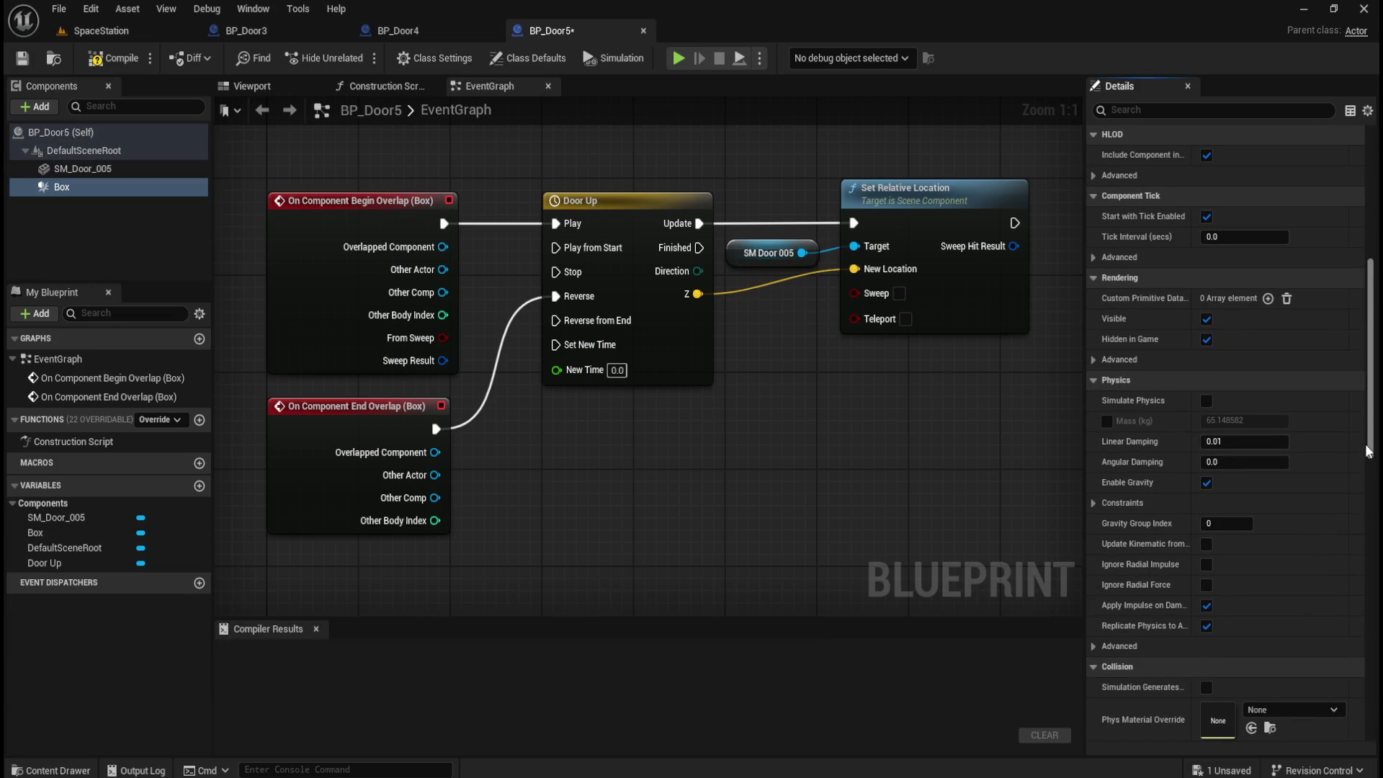
pyautogui.click(83, 169)
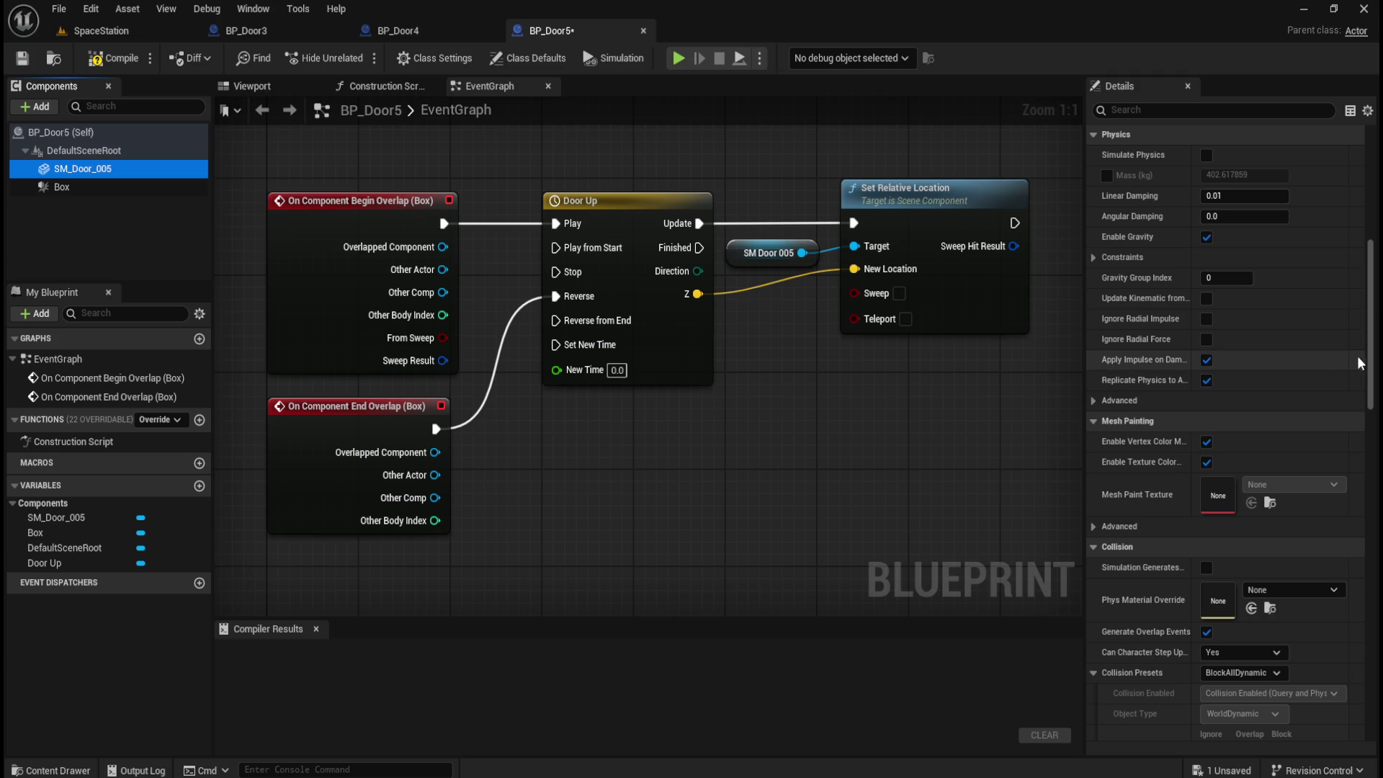
pyautogui.moveTo(1371, 364); pyautogui.dragTo(1371, 414)
pyautogui.click(1243, 469)
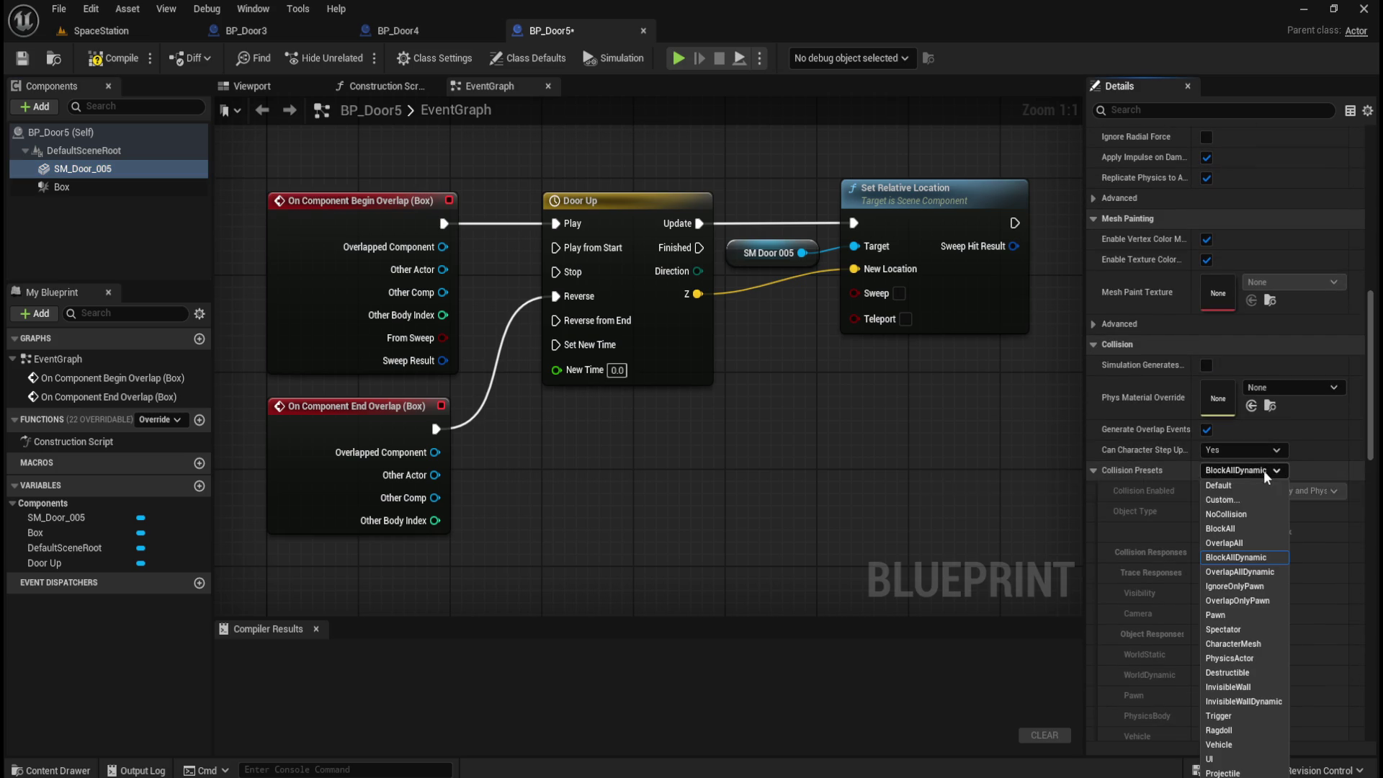
pyautogui.click(1237, 515)
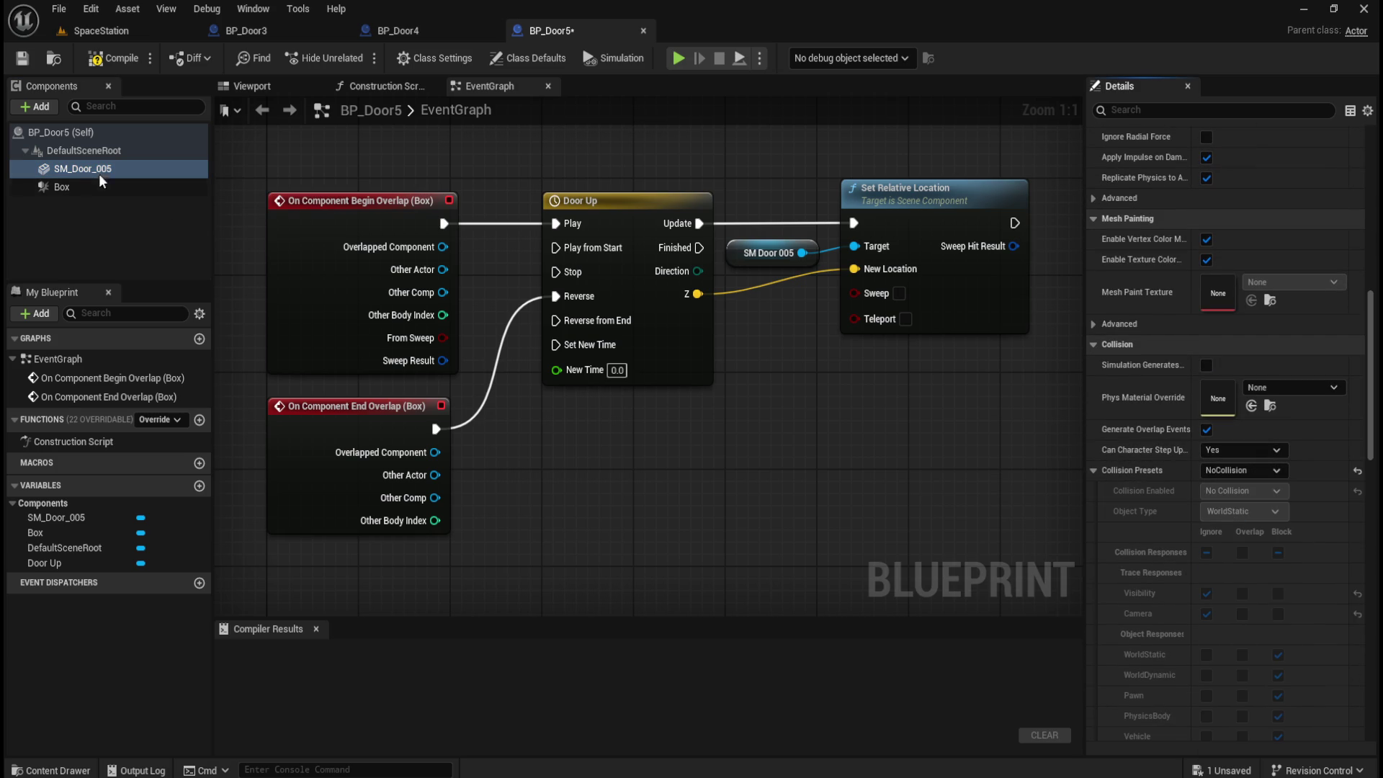
pyautogui.click(276, 90)
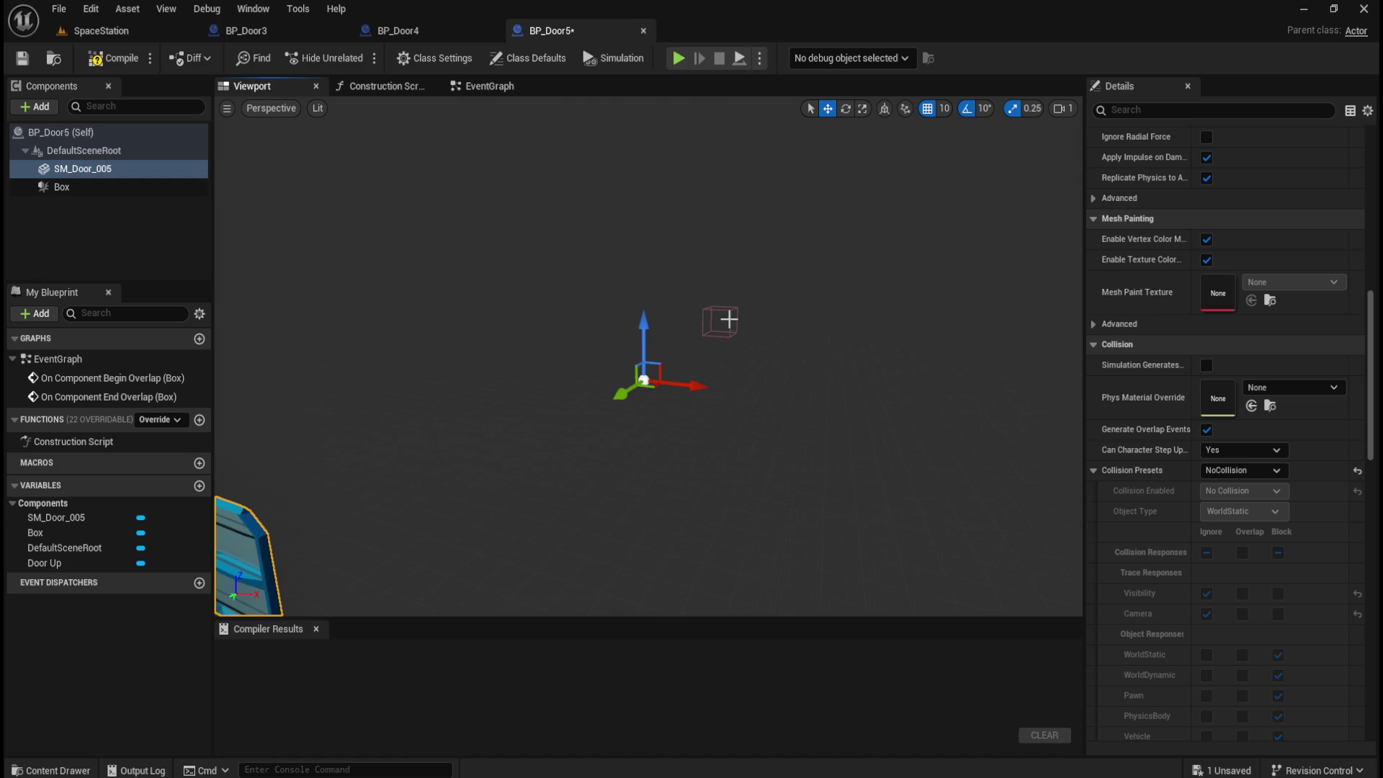
# - Move BP_Door5's Box trigger to Y 2300 (0, 2300, 140), then compile and save the blueprint
pyautogui.click(54, 185)
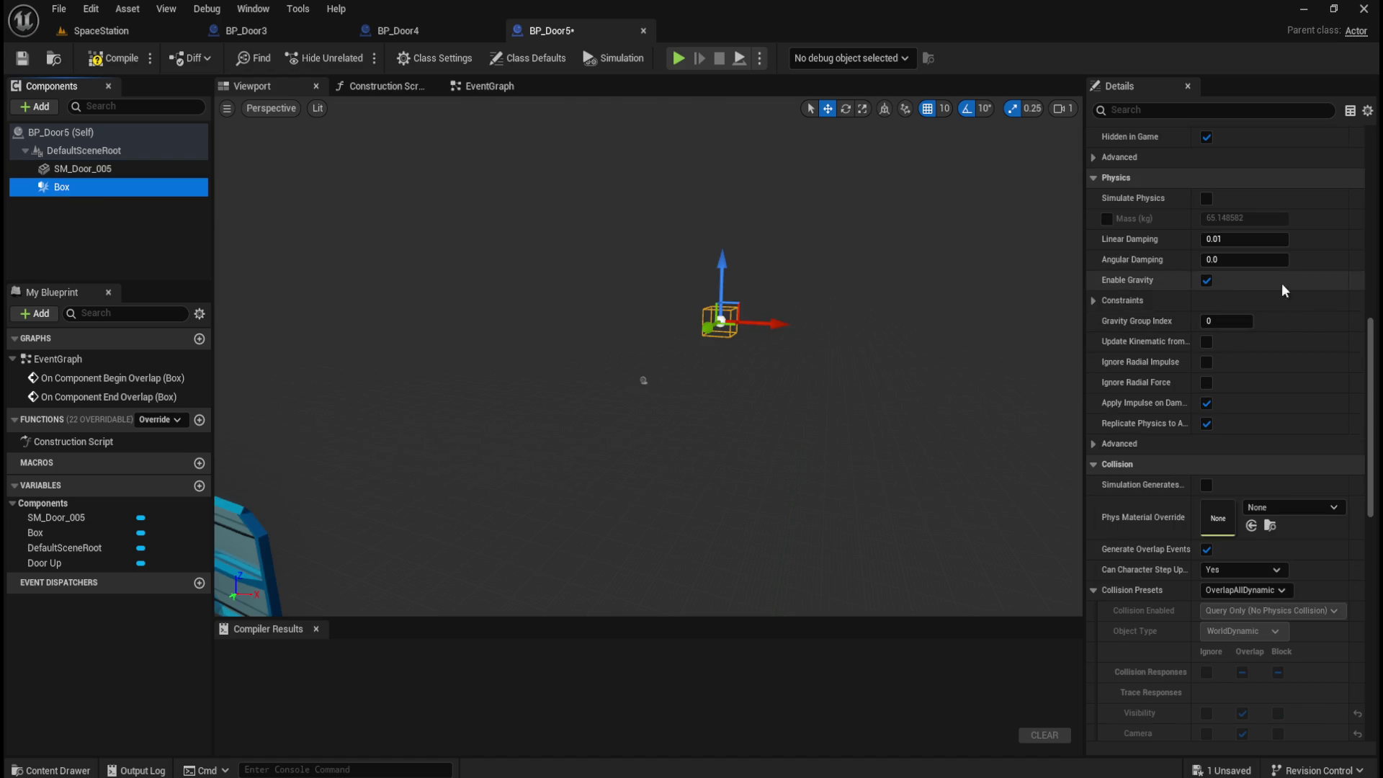
pyautogui.moveTo(1372, 386); pyautogui.dragTo(1372, 202)
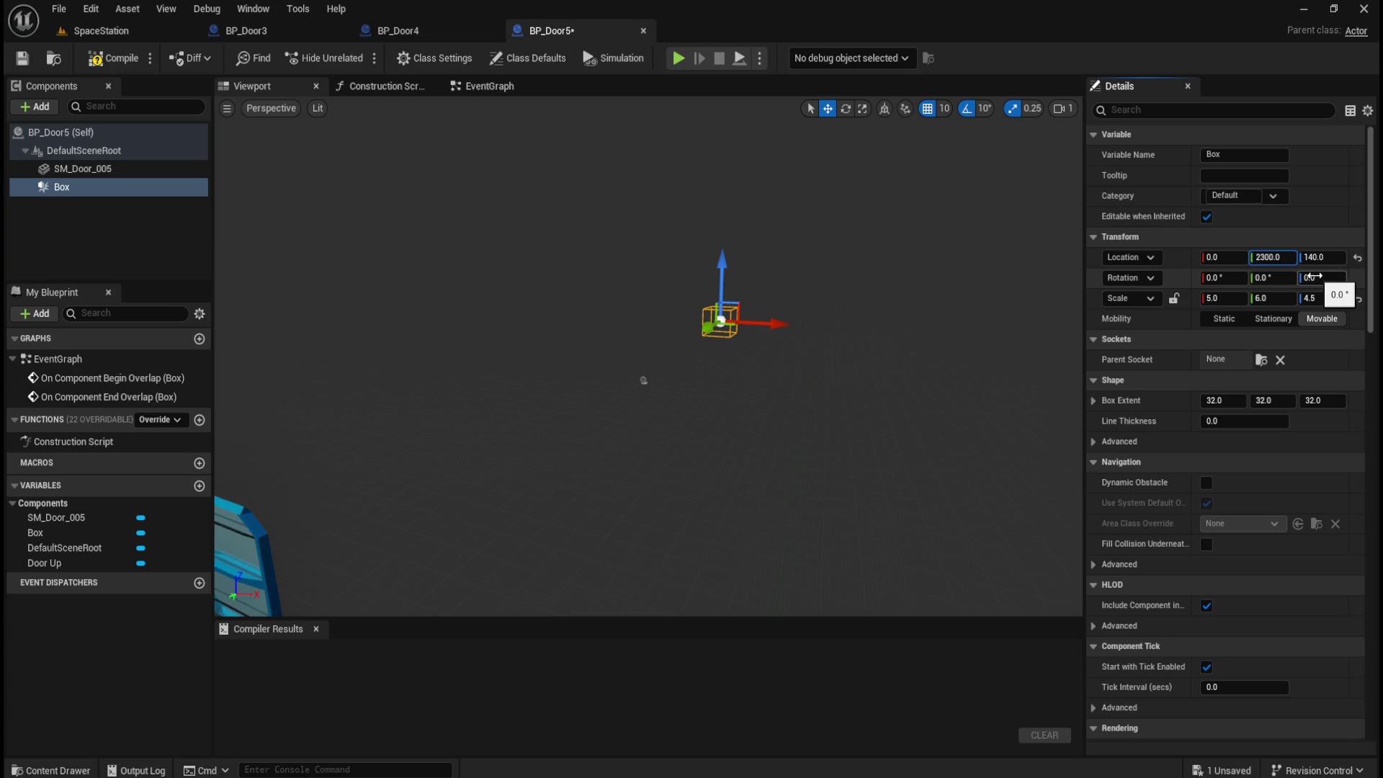
pyautogui.press('Return')
pyautogui.press('f')
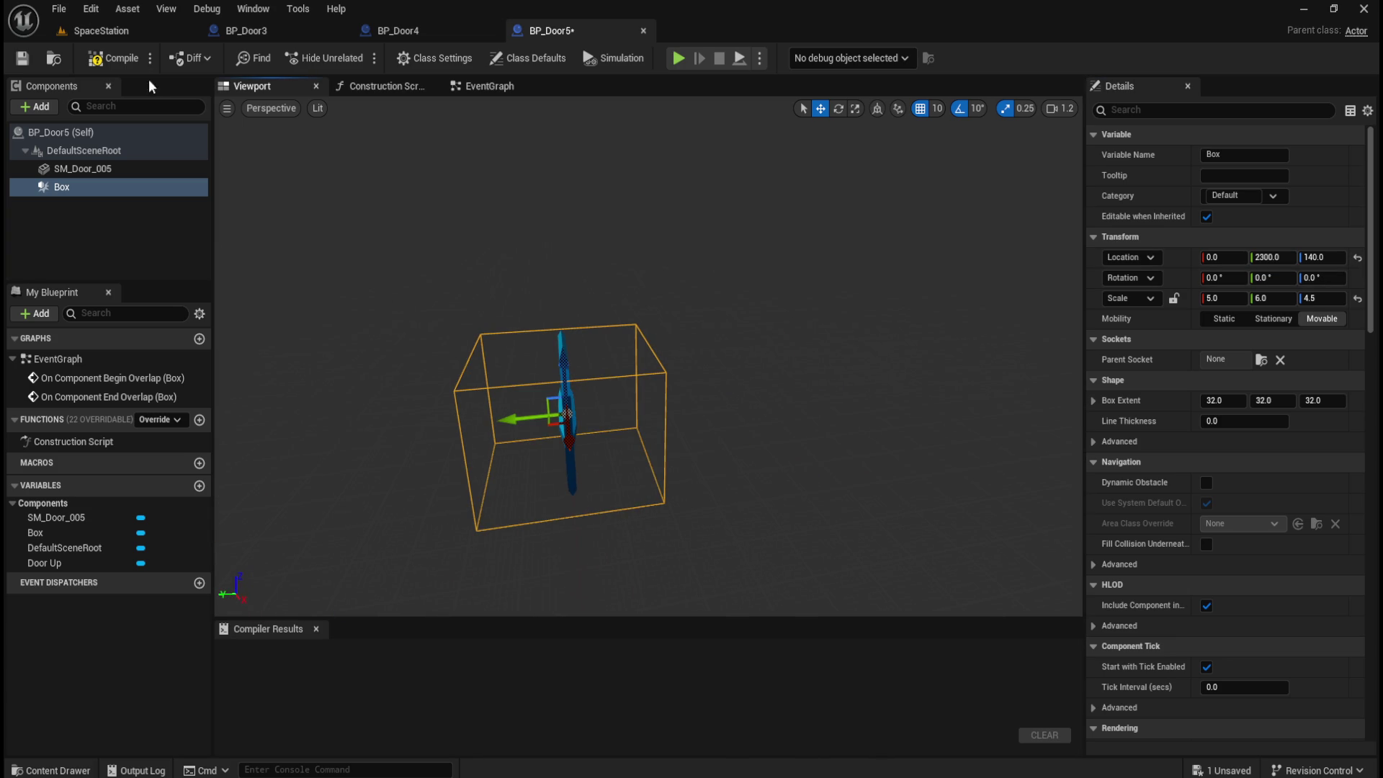
pyautogui.click(108, 57)
pyautogui.click(21, 59)
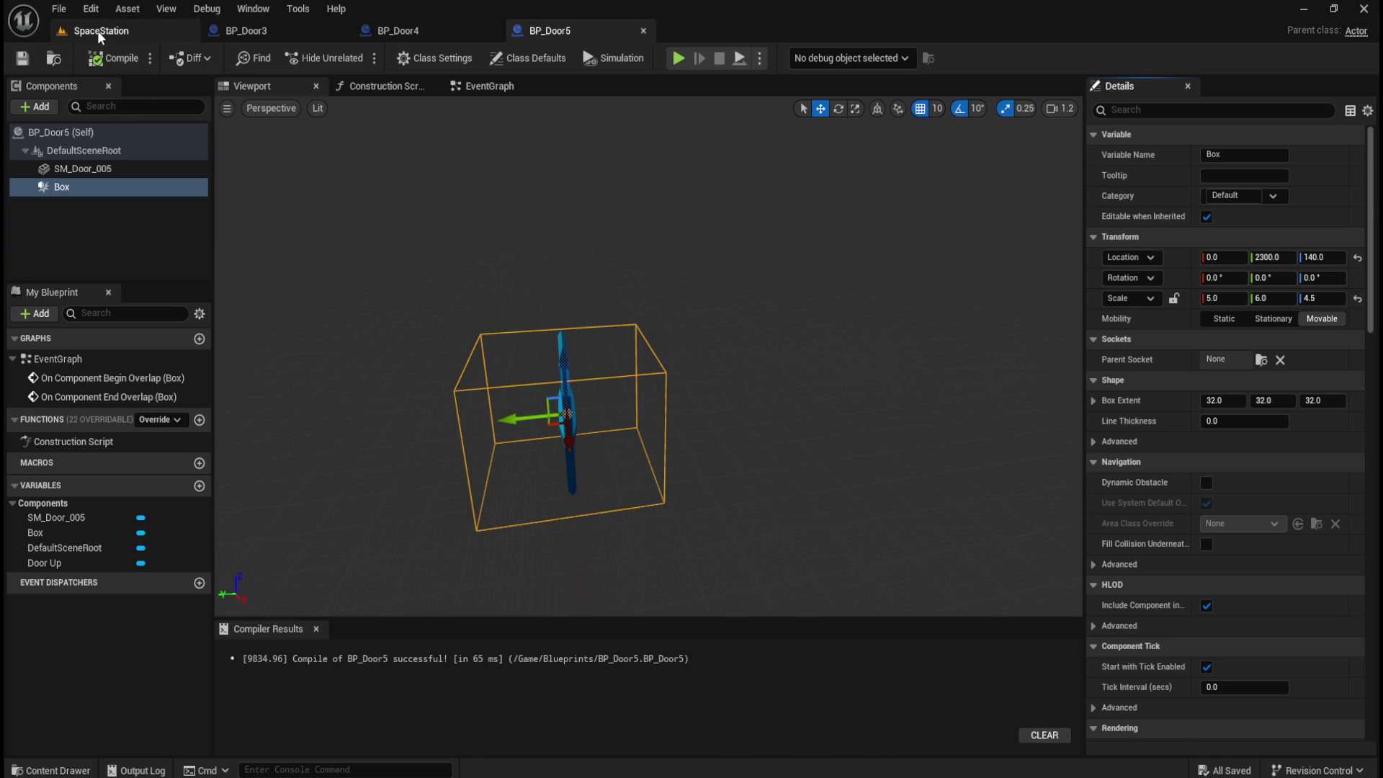
# - Replace the level's static SM_Door_005 with a BP_Door5 instance at location 0, 0, 0
pyautogui.click(115, 29)
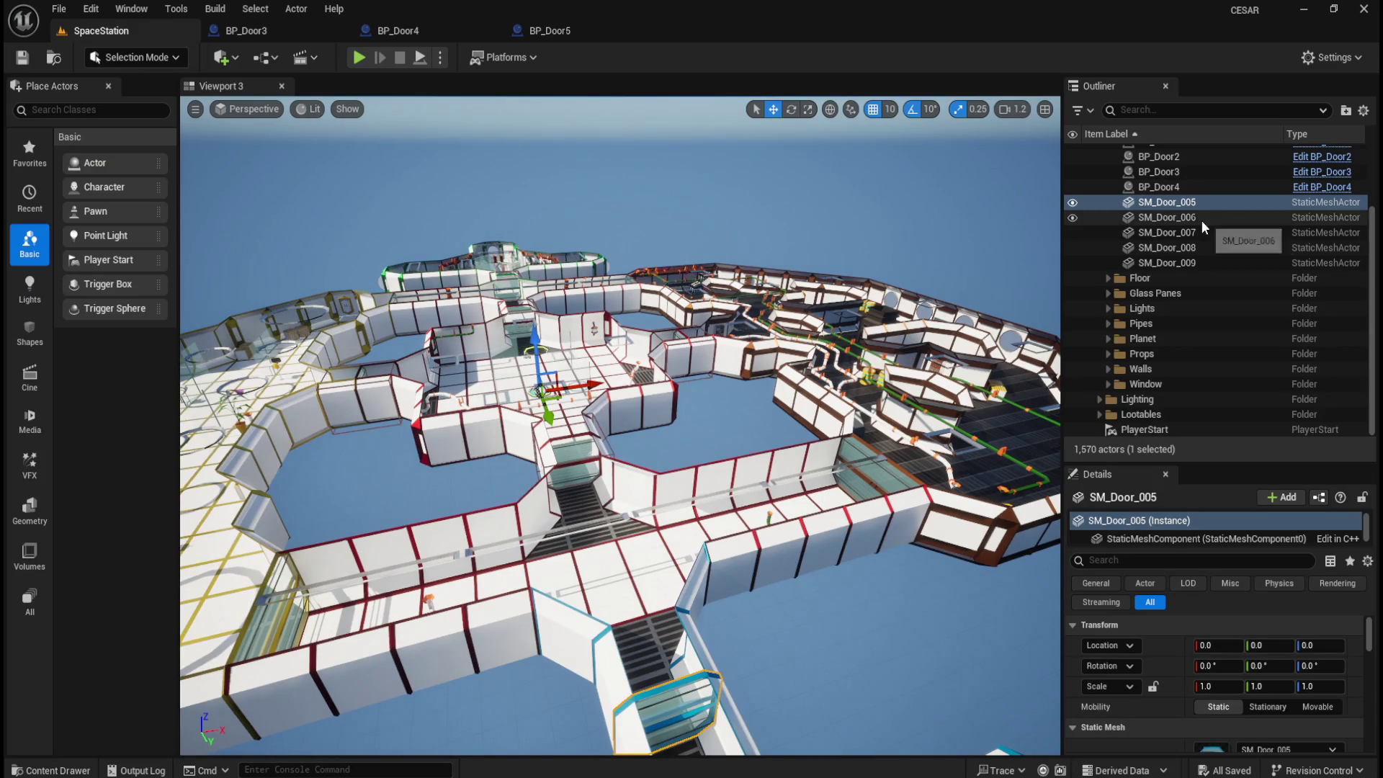
pyautogui.doubleClick(1167, 202)
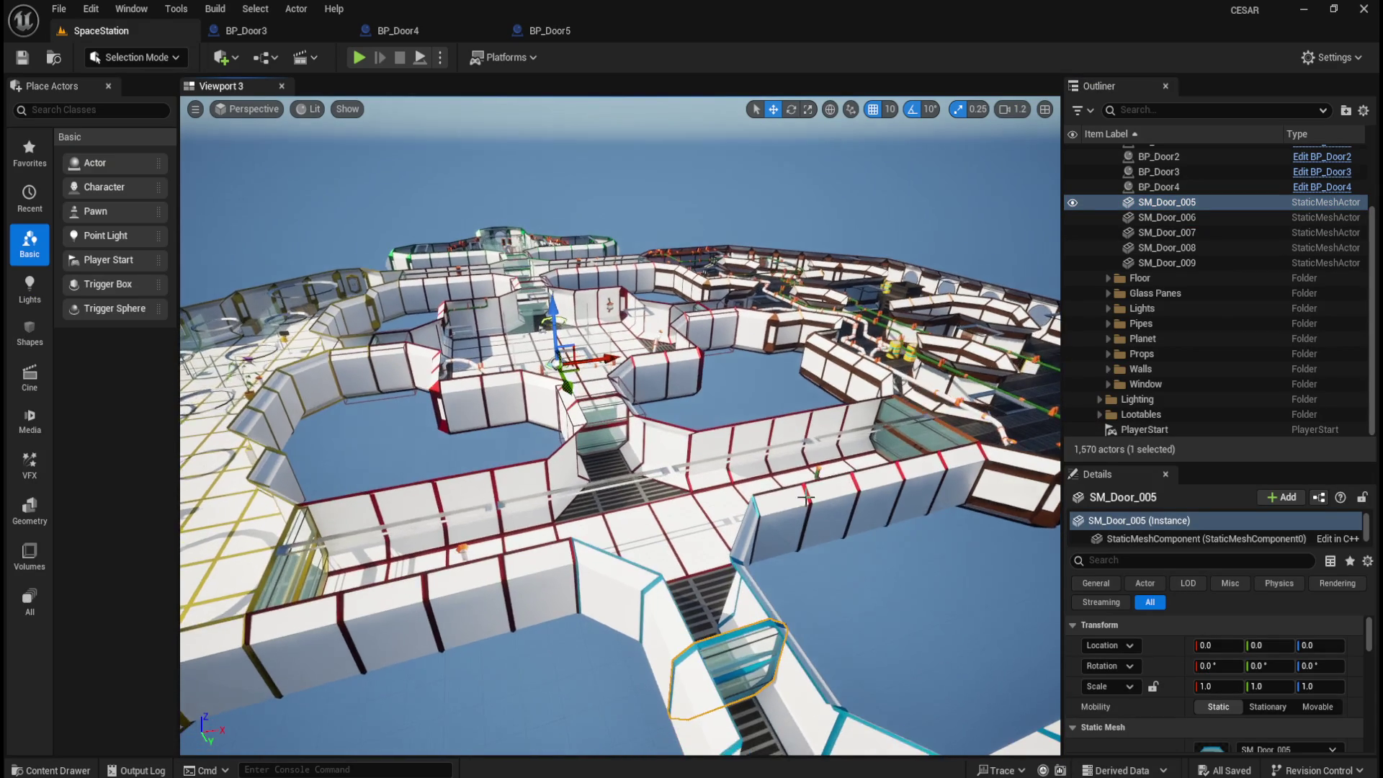
pyautogui.press('Delete')
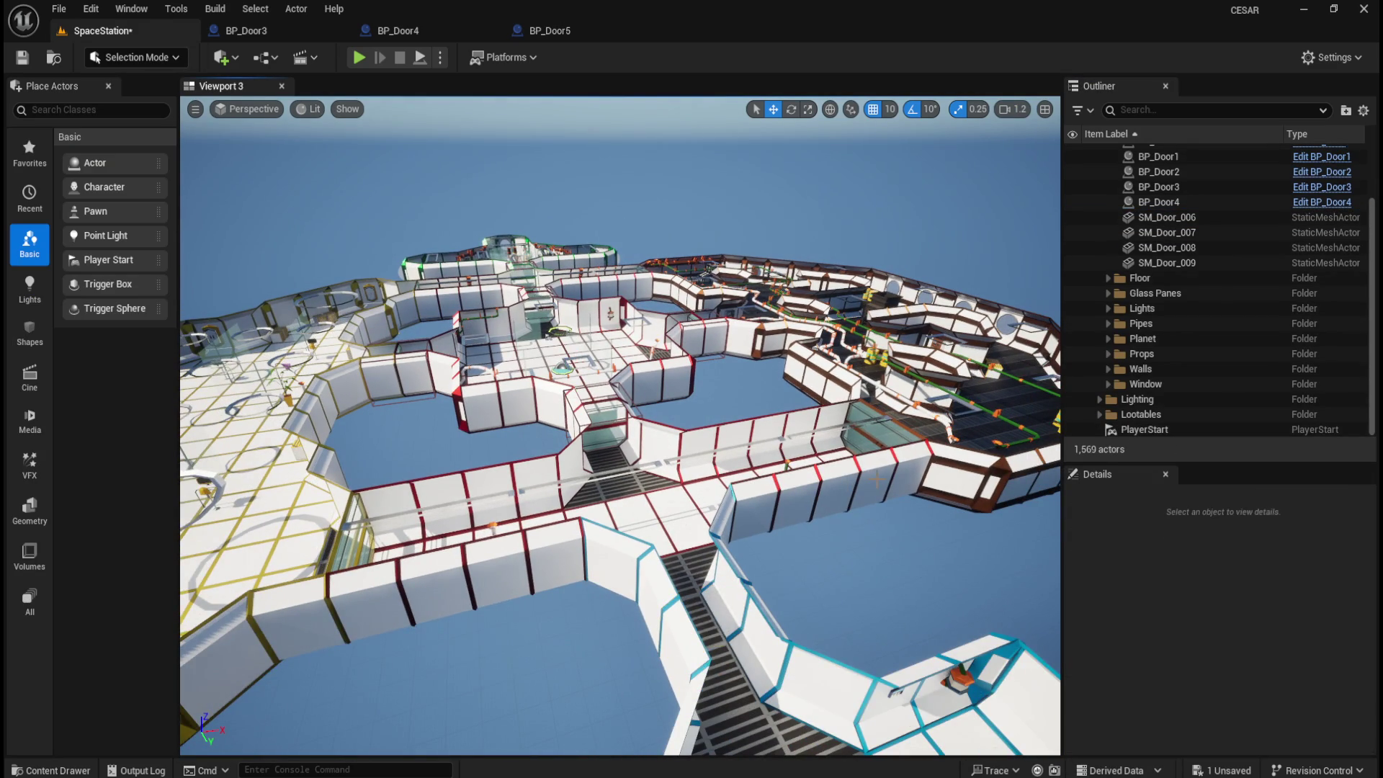
pyautogui.click(51, 770)
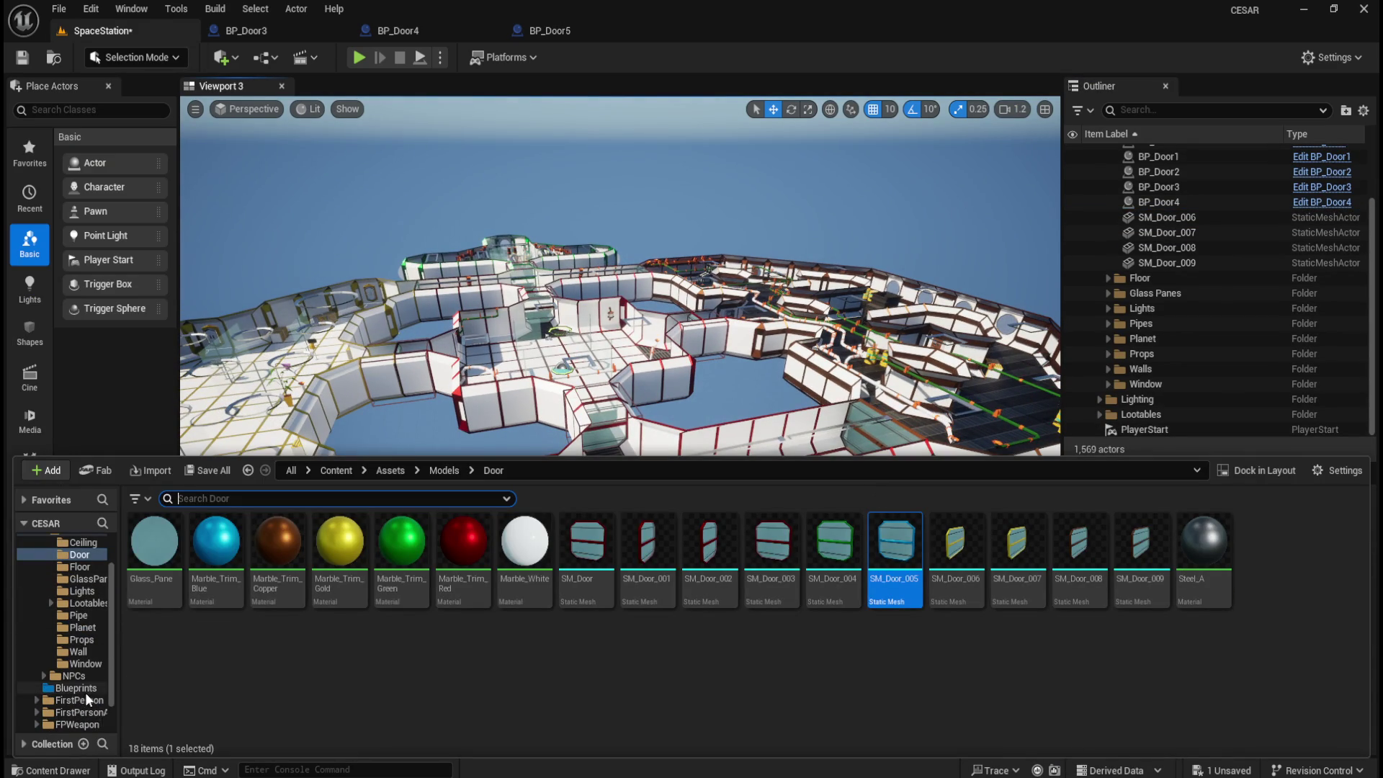
pyautogui.click(76, 688)
pyautogui.moveTo(464, 540); pyautogui.dragTo(620, 423)
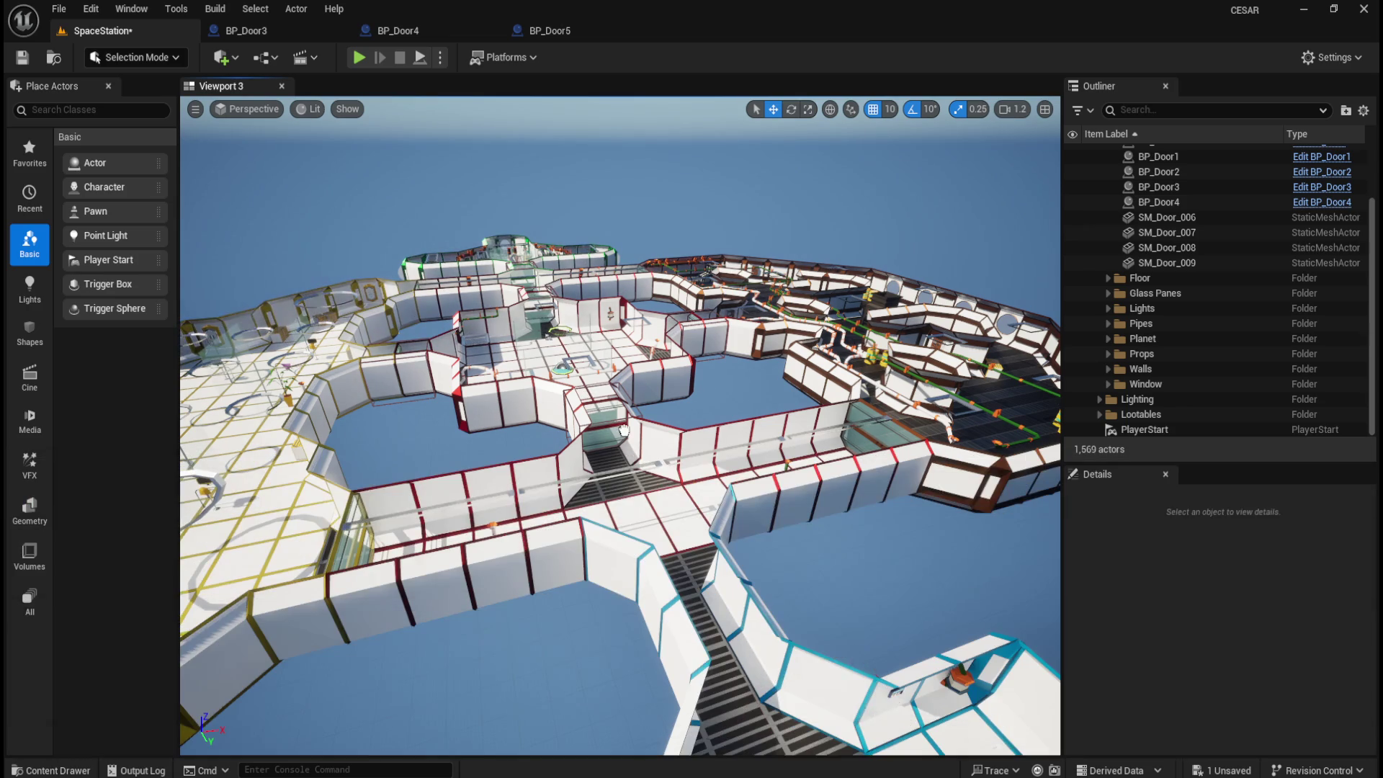
pyautogui.moveTo(641, 499); pyautogui.dragTo(641, 499)
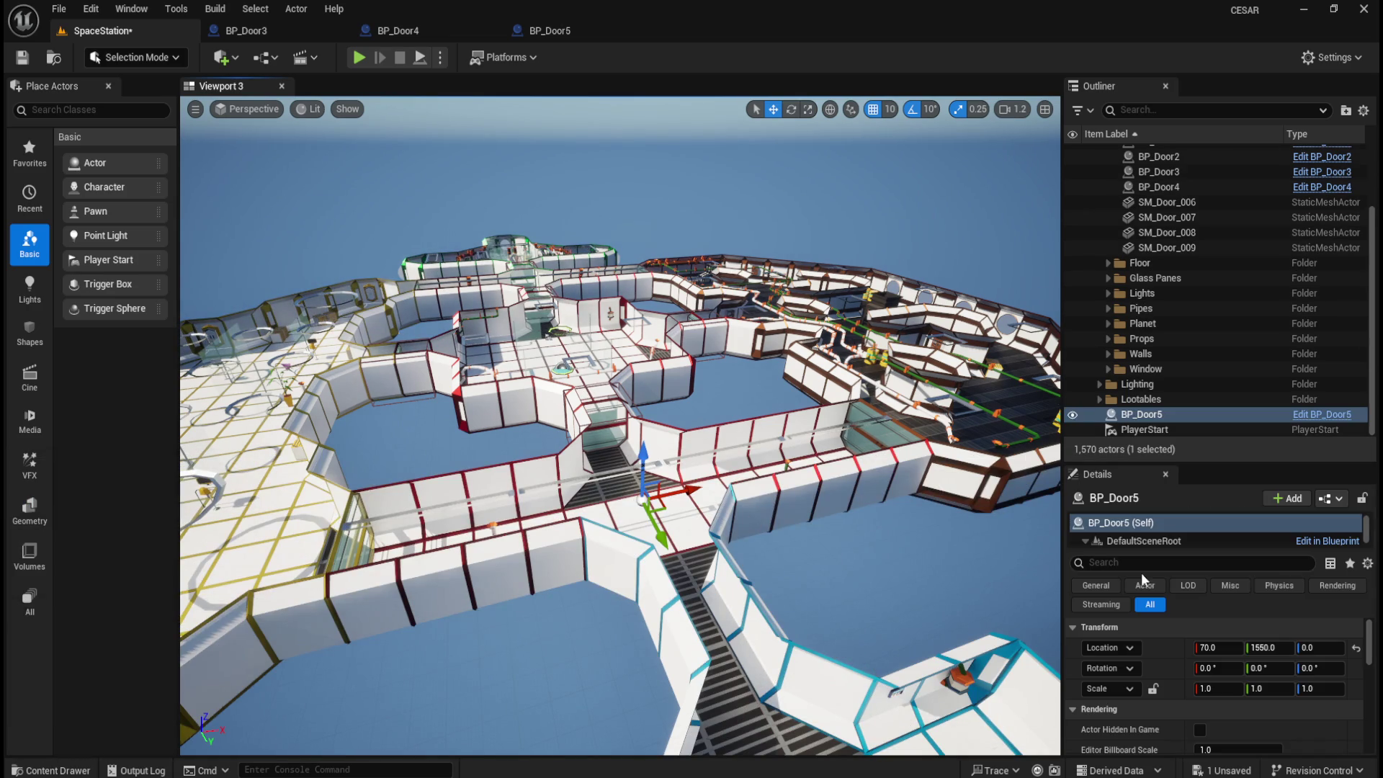
pyautogui.click(1355, 650)
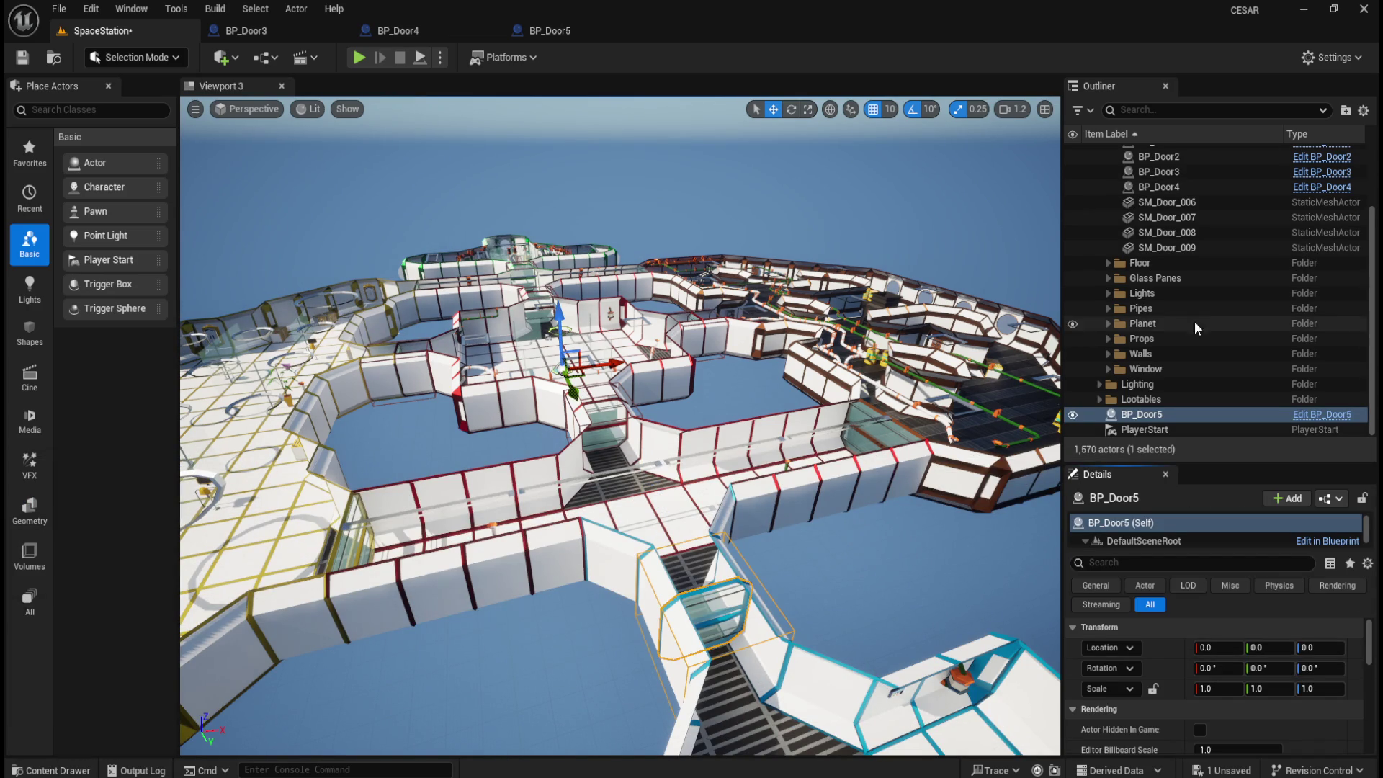
# - File the BP_Door5 actor into the Doors folder
pyautogui.rightClick(1162, 415)
pyautogui.moveTo(1203, 720)
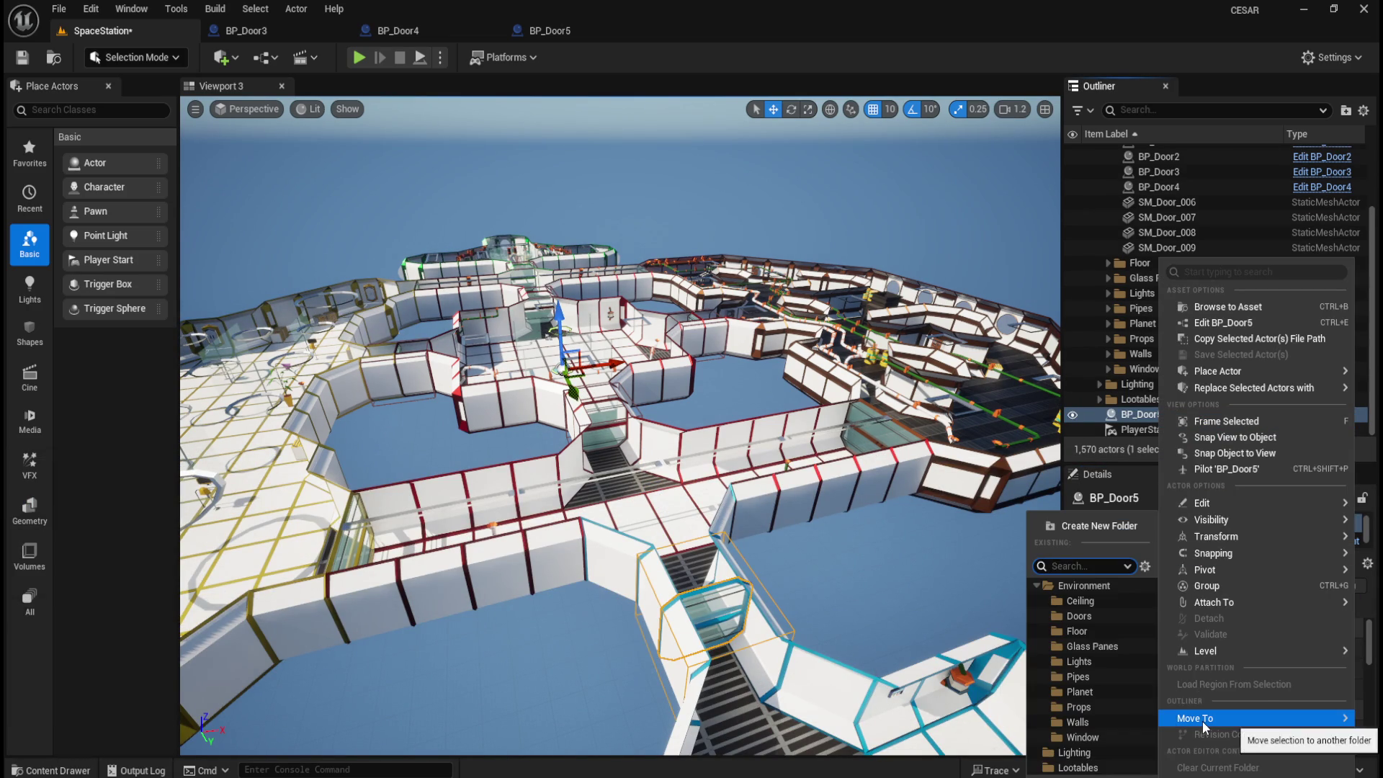
pyautogui.click(1103, 615)
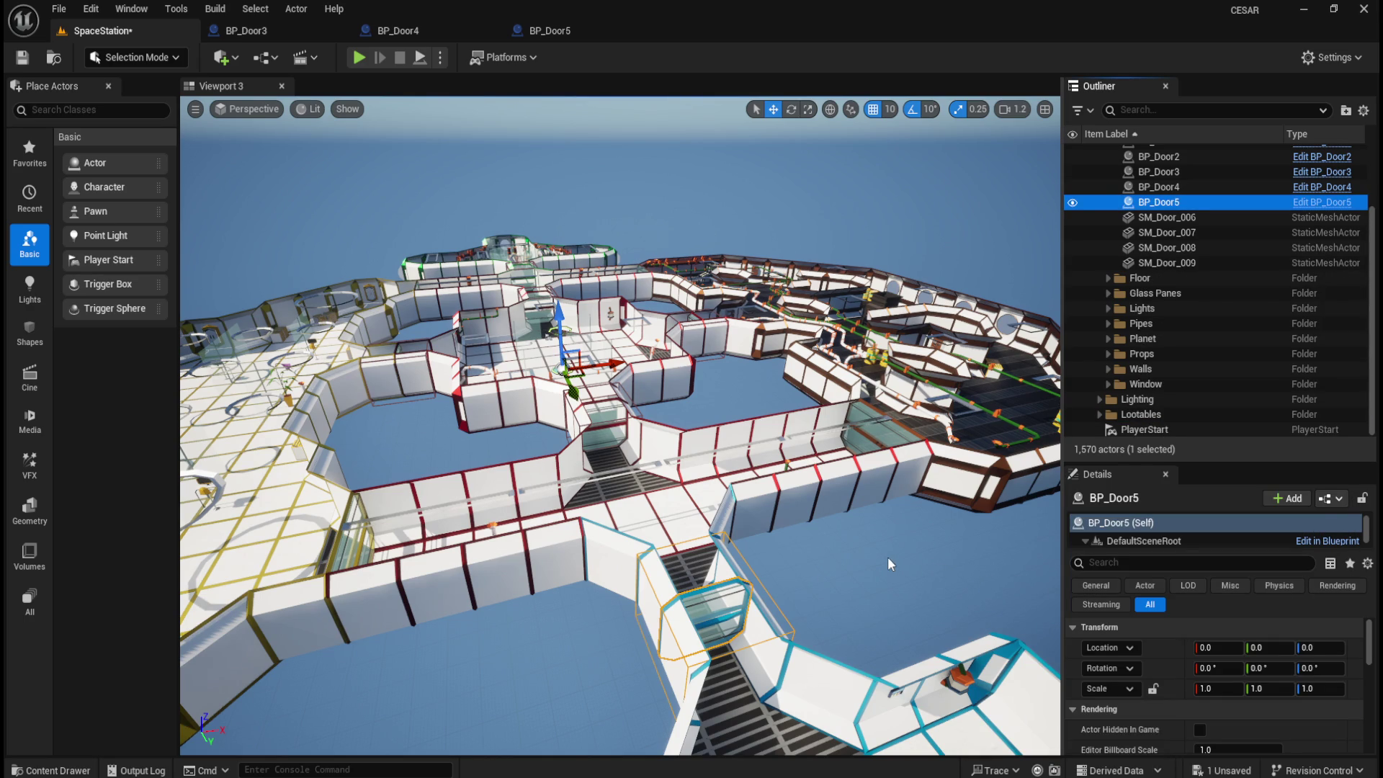
# - Playtest the level, walking through the red and blue corridors until the lounge glass door slides open
pyautogui.click(359, 57)
pyautogui.press('w')
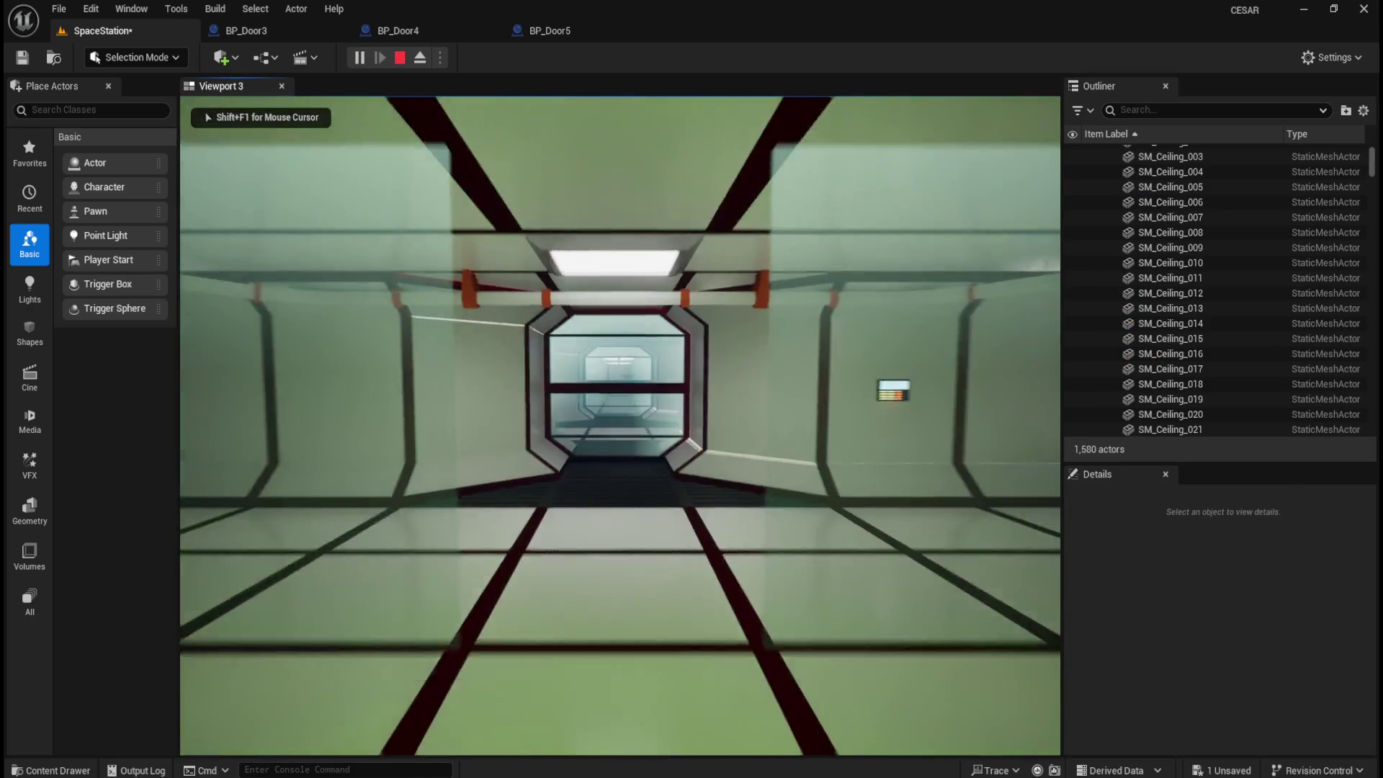
pyautogui.press('w')
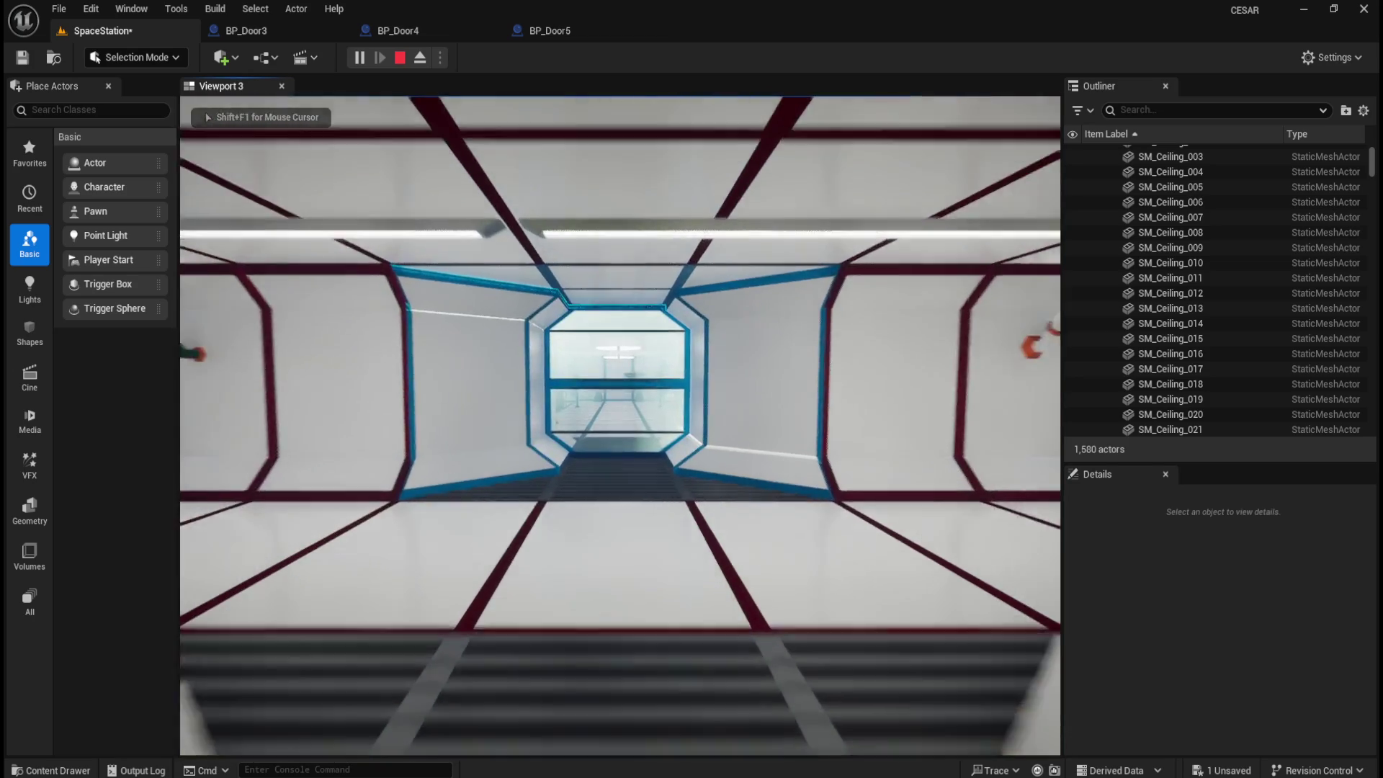
pyautogui.press('w')
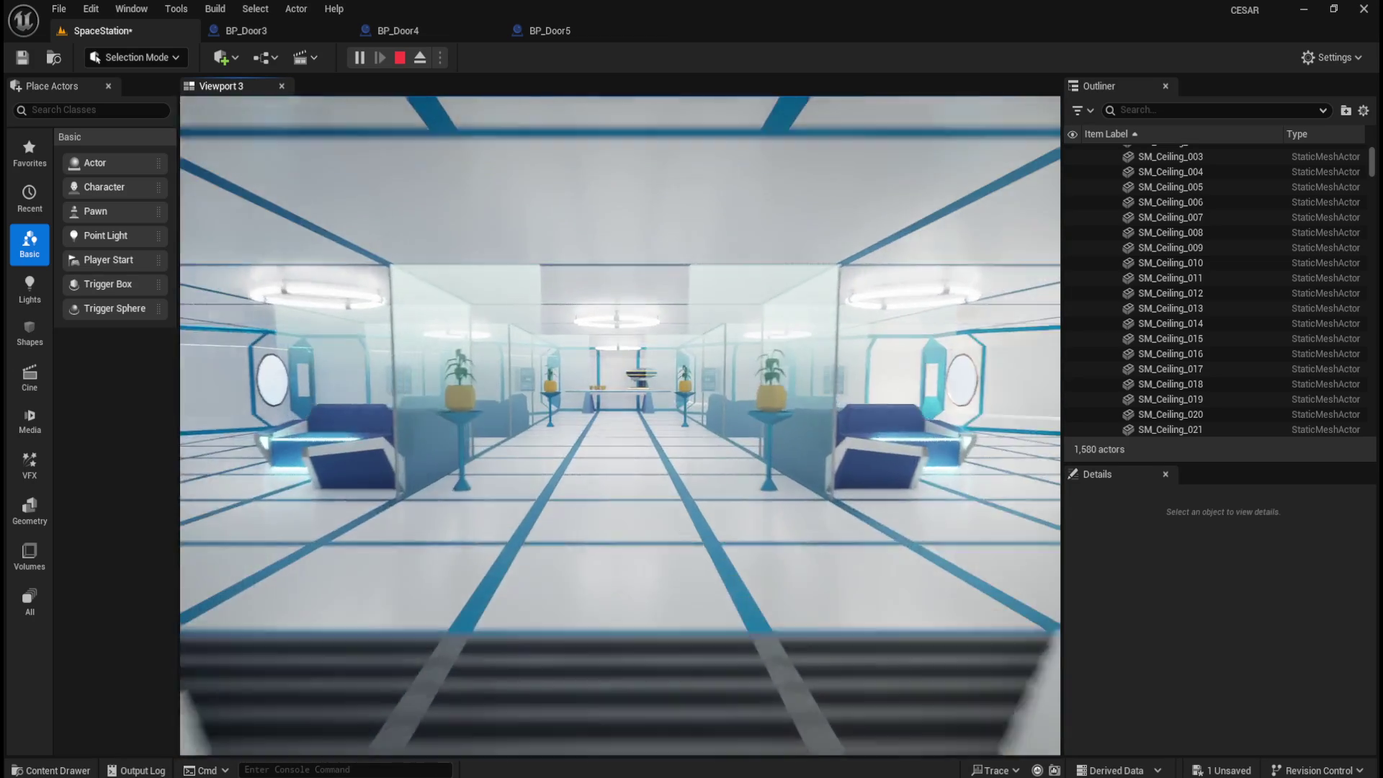
pyautogui.press('w')
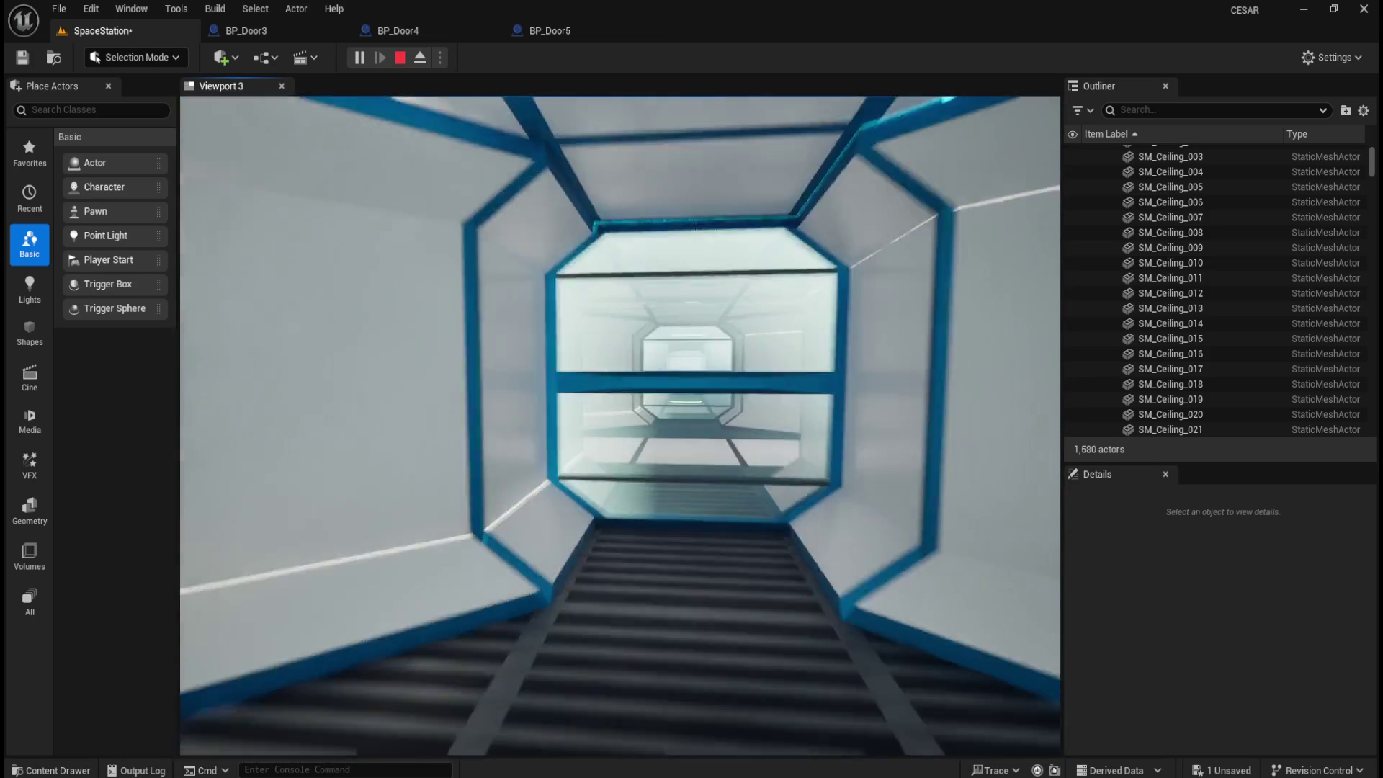
pyautogui.press('w')
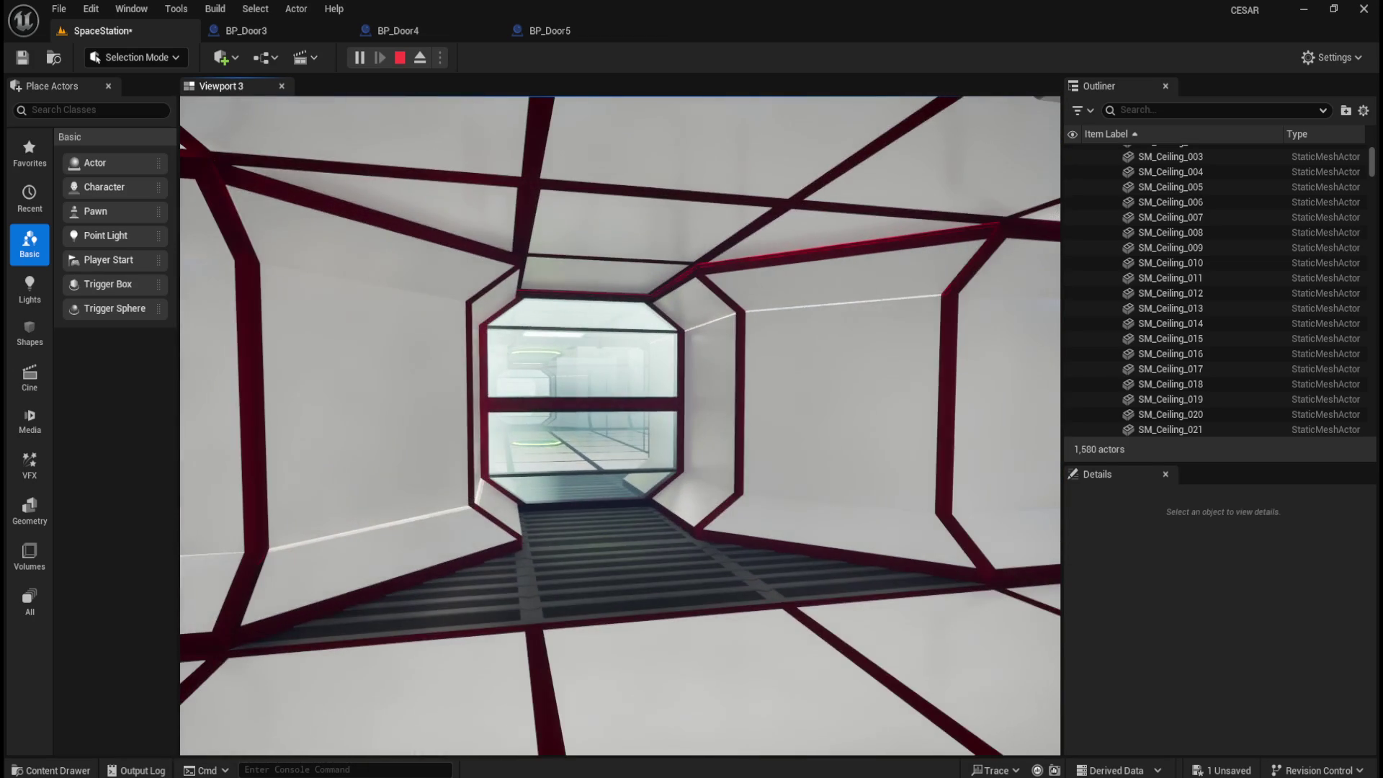
pyautogui.press('w')
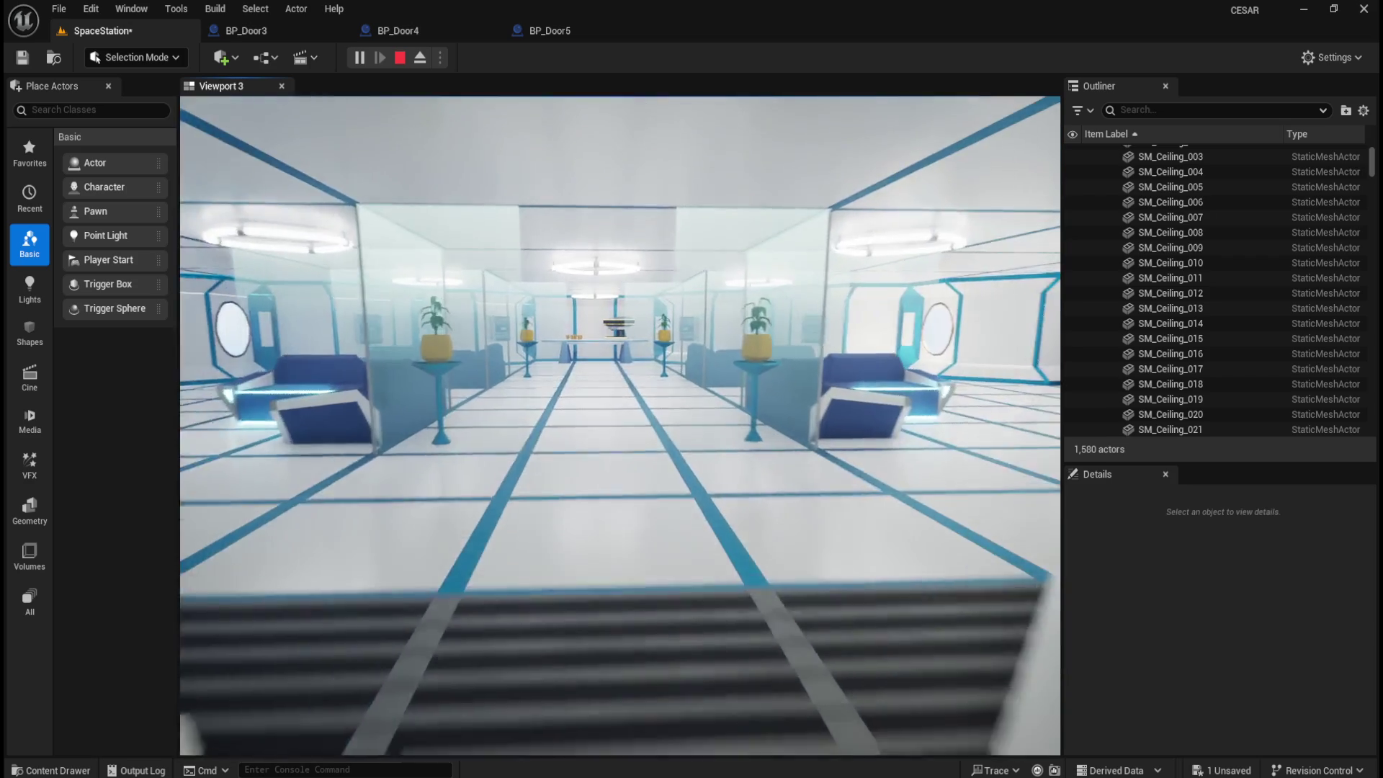
pyautogui.press('w')
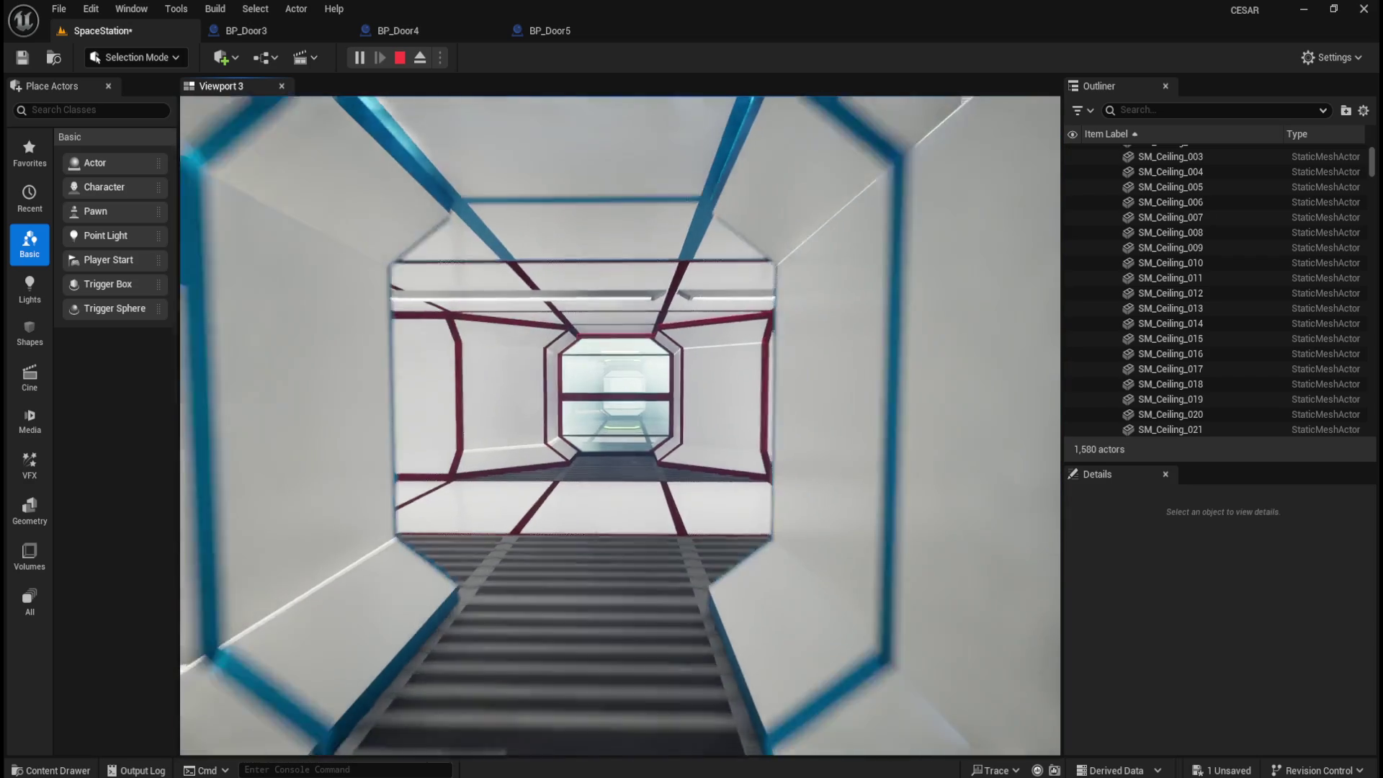
pyautogui.press('w')
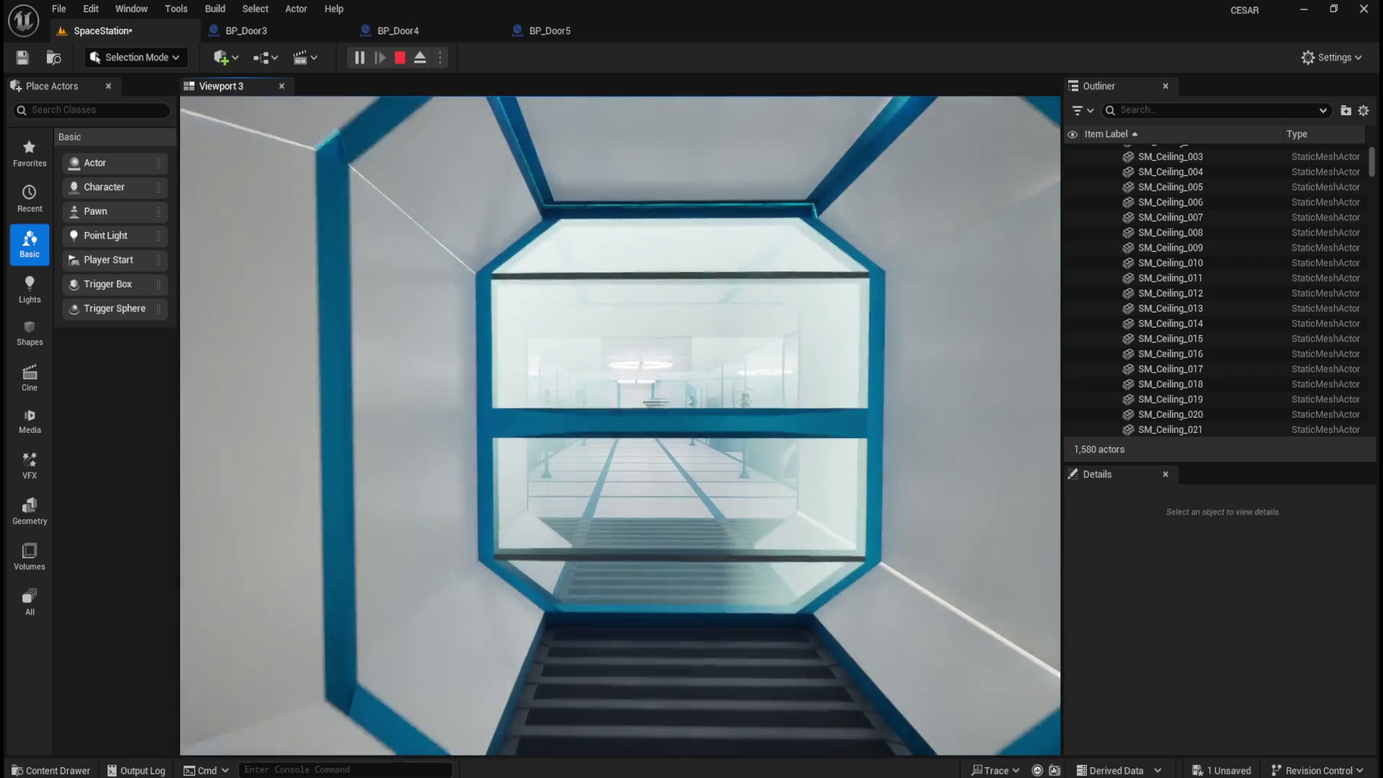
pyautogui.press('w')
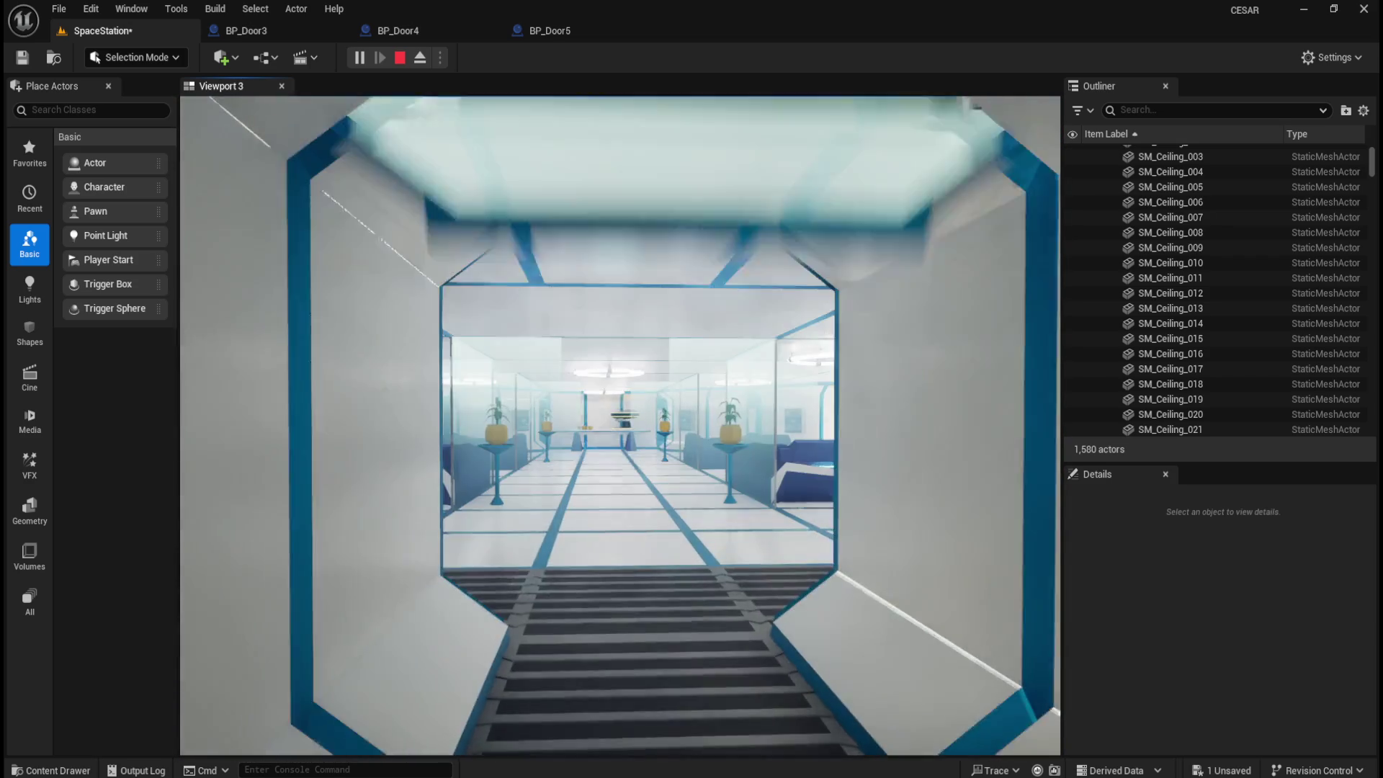
pyautogui.press('w')
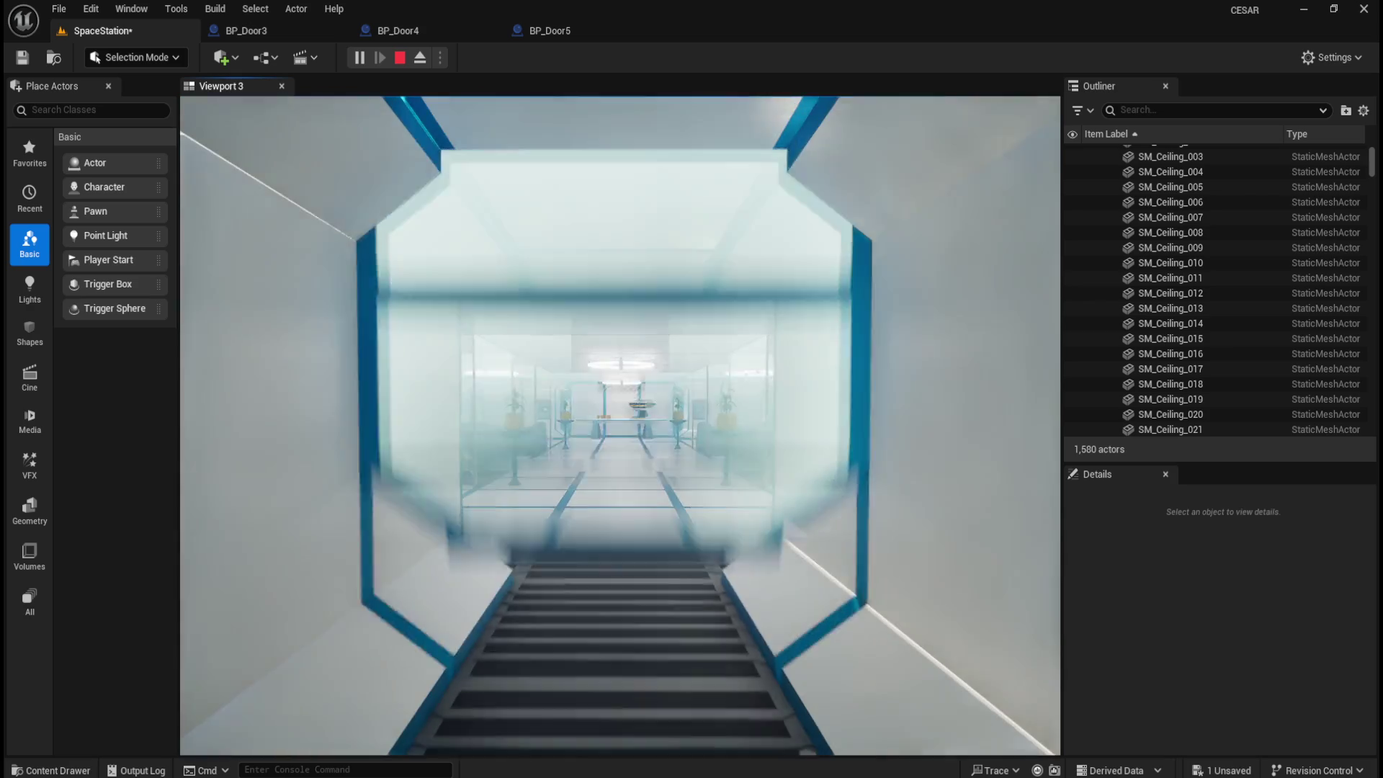
pyautogui.press('w')
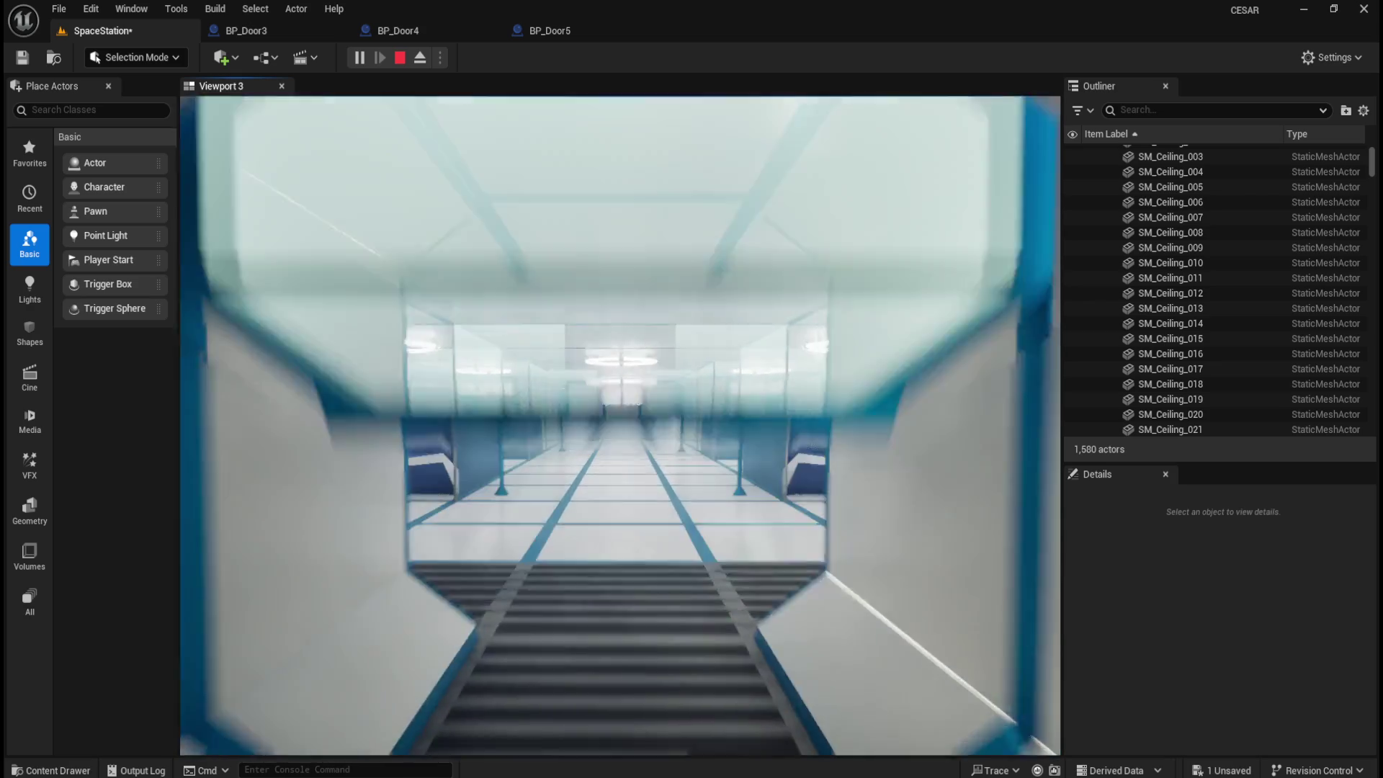
pyautogui.press('w')
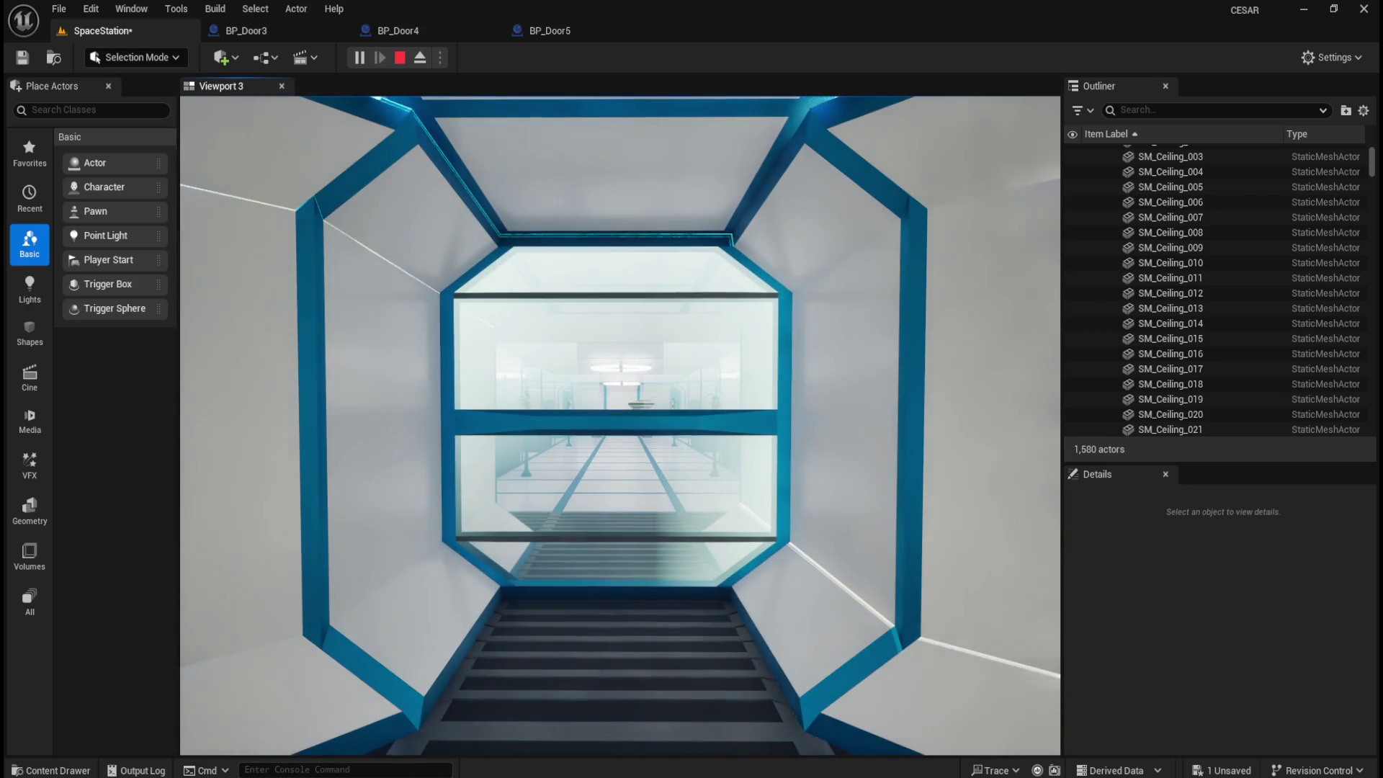
pyautogui.press('w')
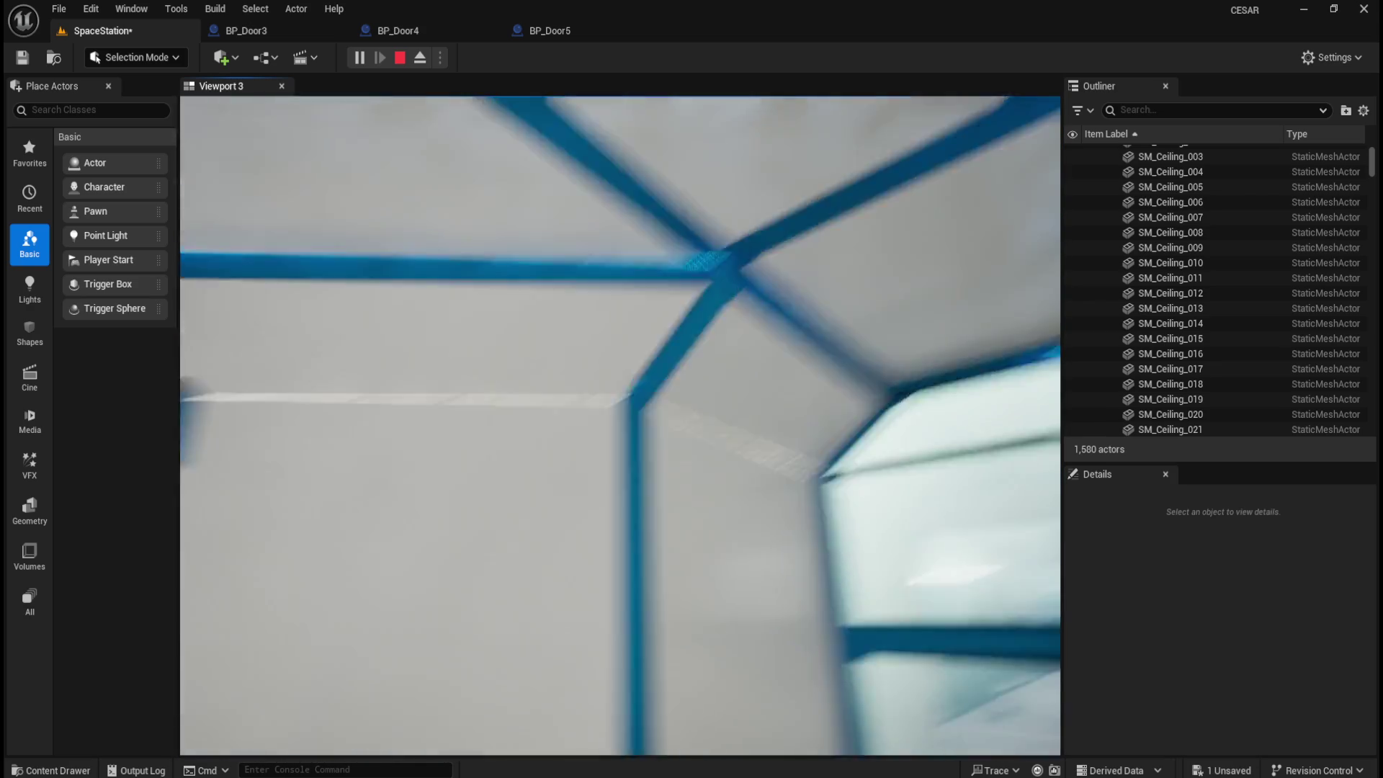
# - Stop the playtest and relaunch it in a maximized New Editor Window (PIE)
pyautogui.click(399, 58)
pyautogui.click(441, 64)
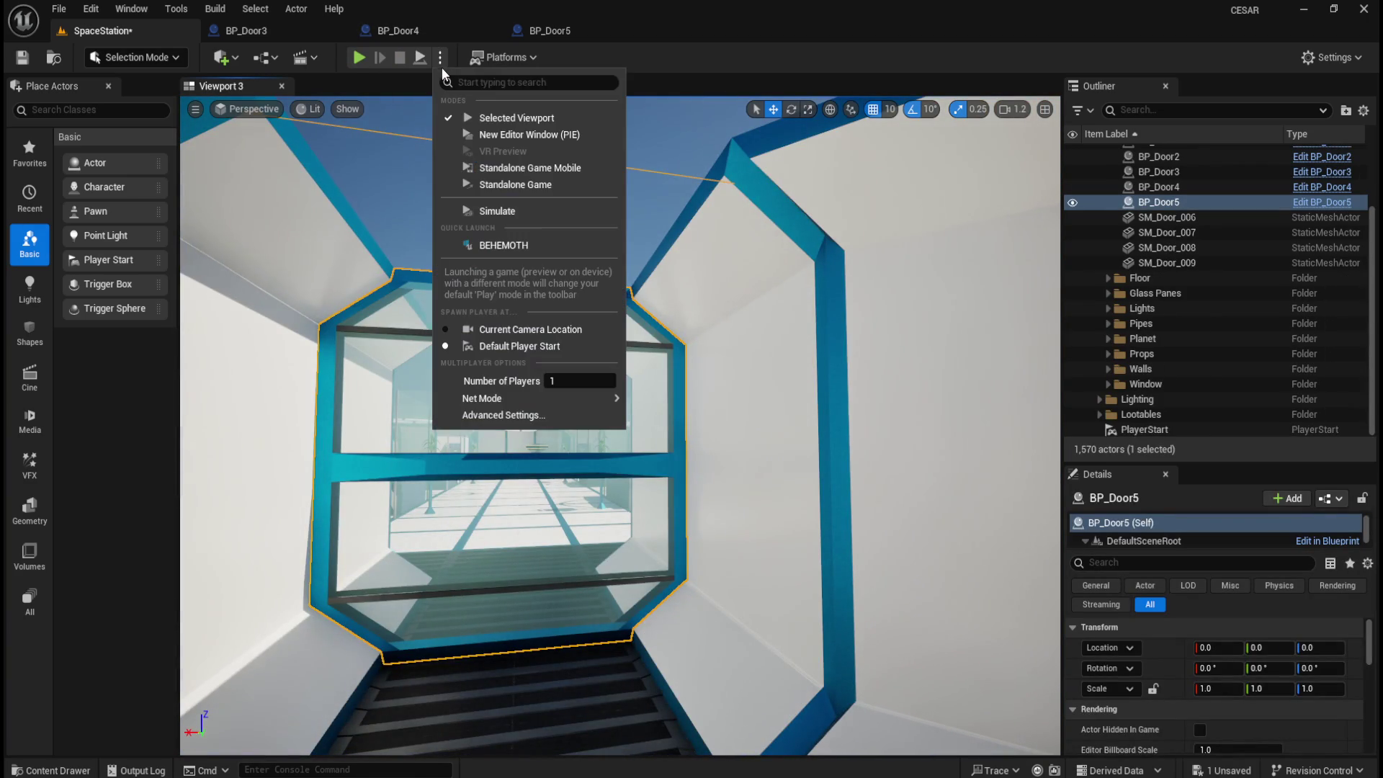
pyautogui.click(513, 136)
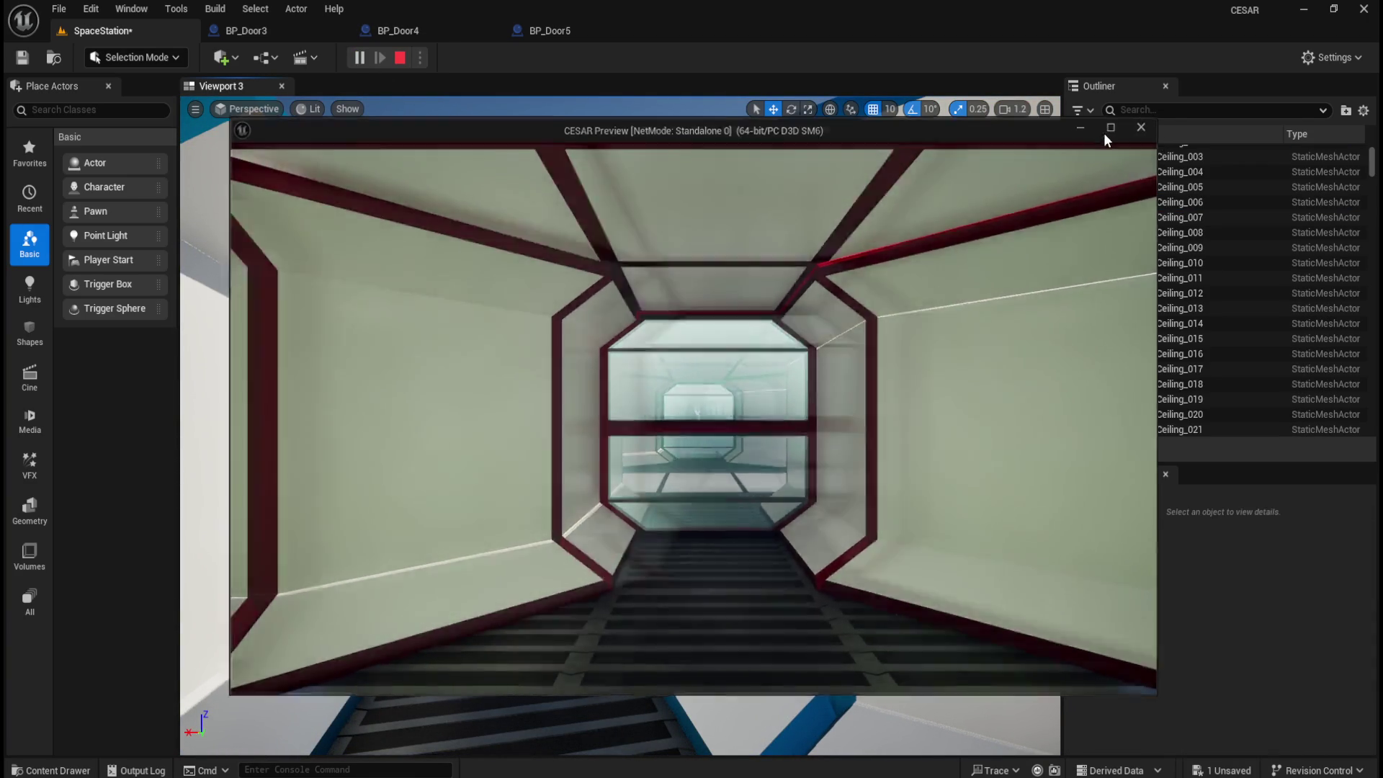
pyautogui.click(1106, 130)
# - Walk through the tunnels and their glass doors, then end the preview with Esc
pyautogui.press('w')
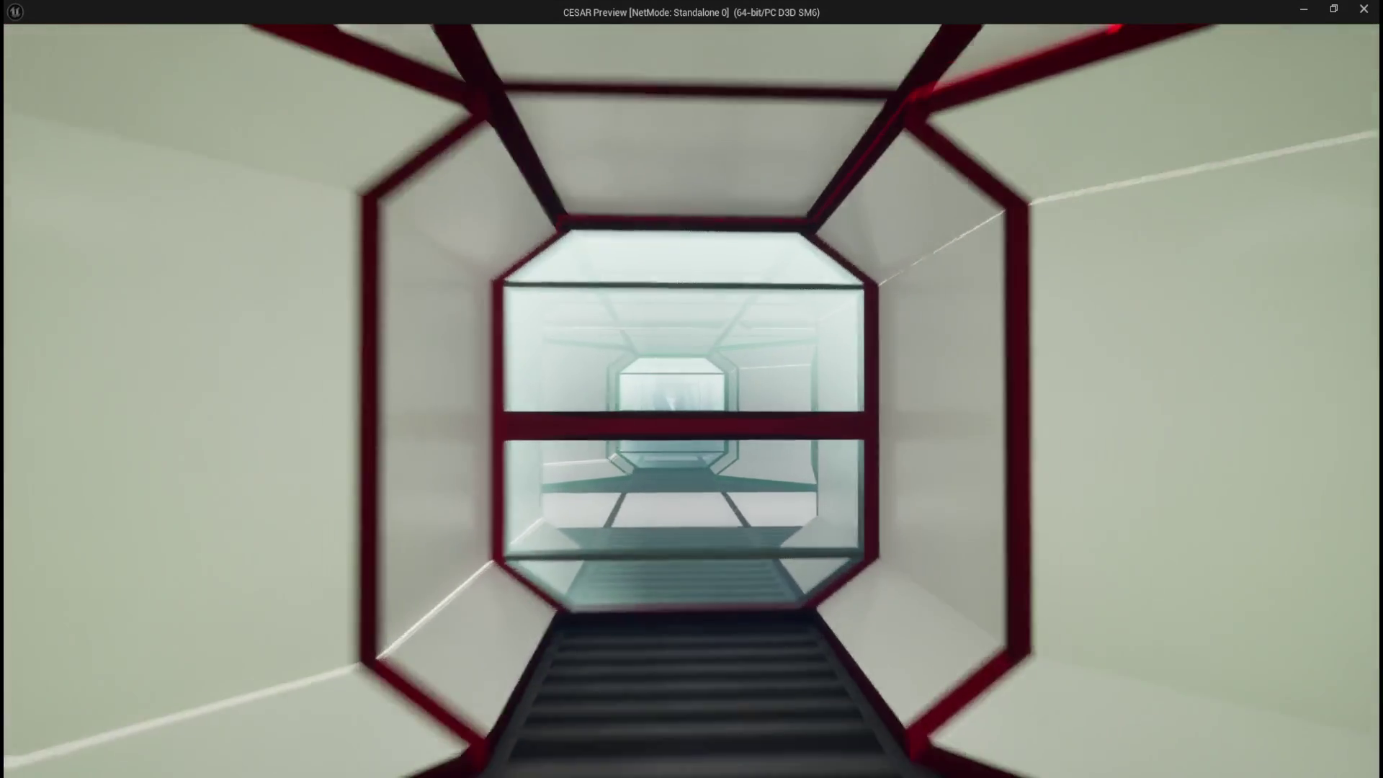
pyautogui.press('w')
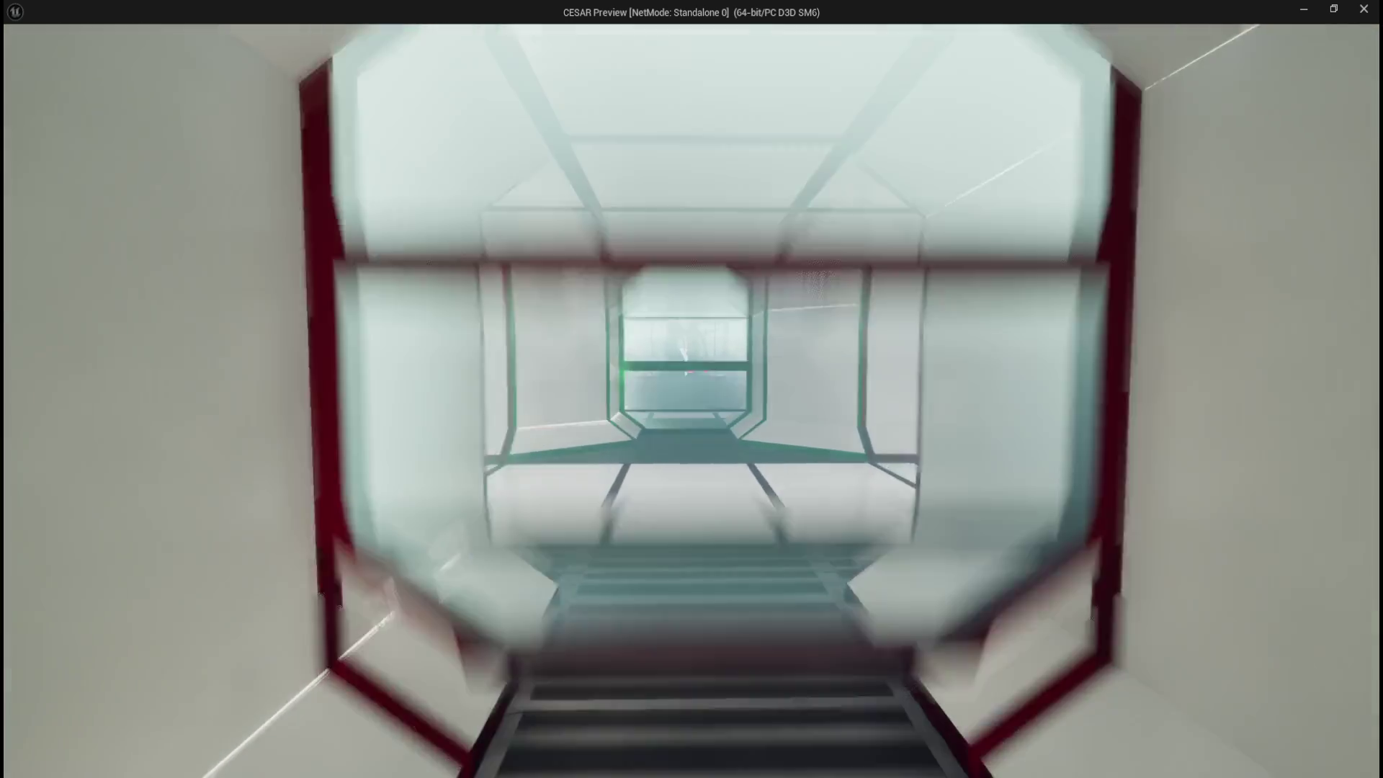
pyautogui.press('w')
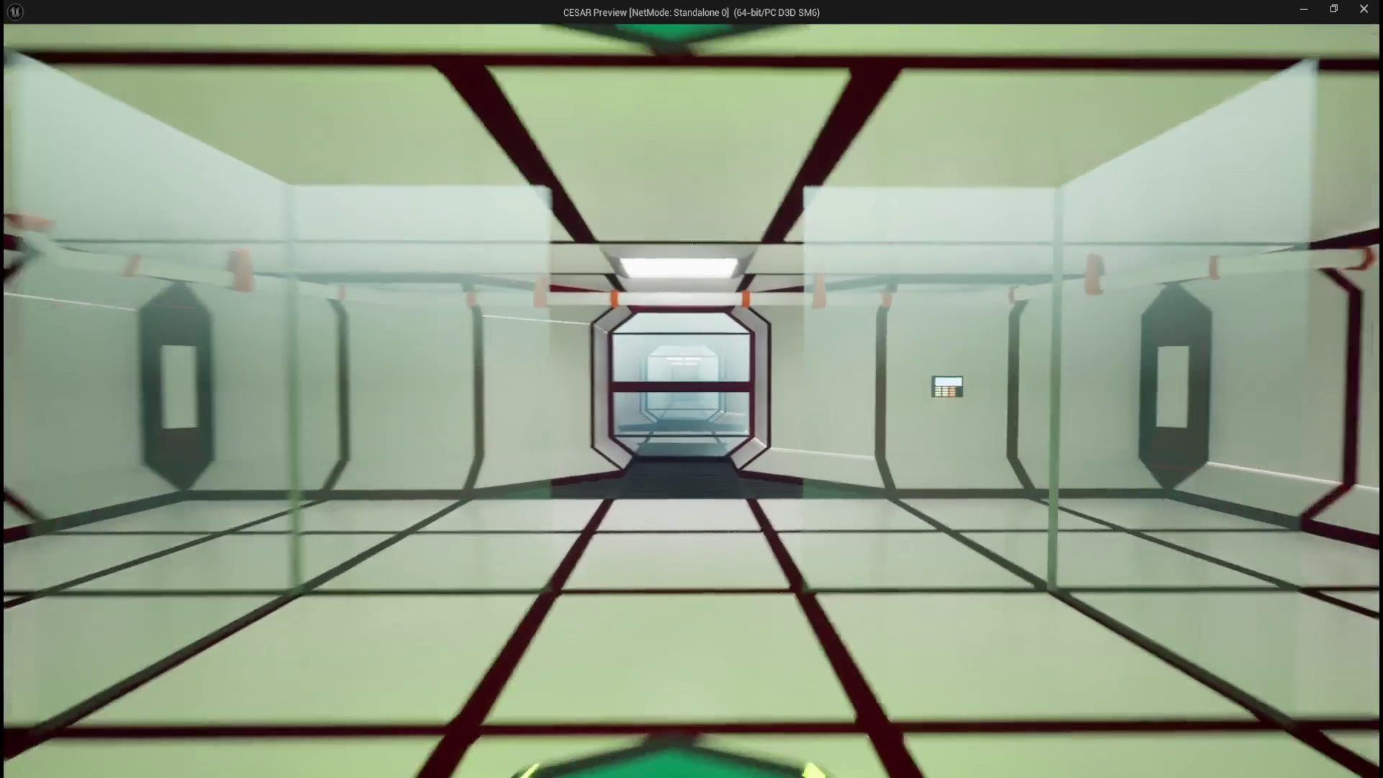
pyautogui.press('w')
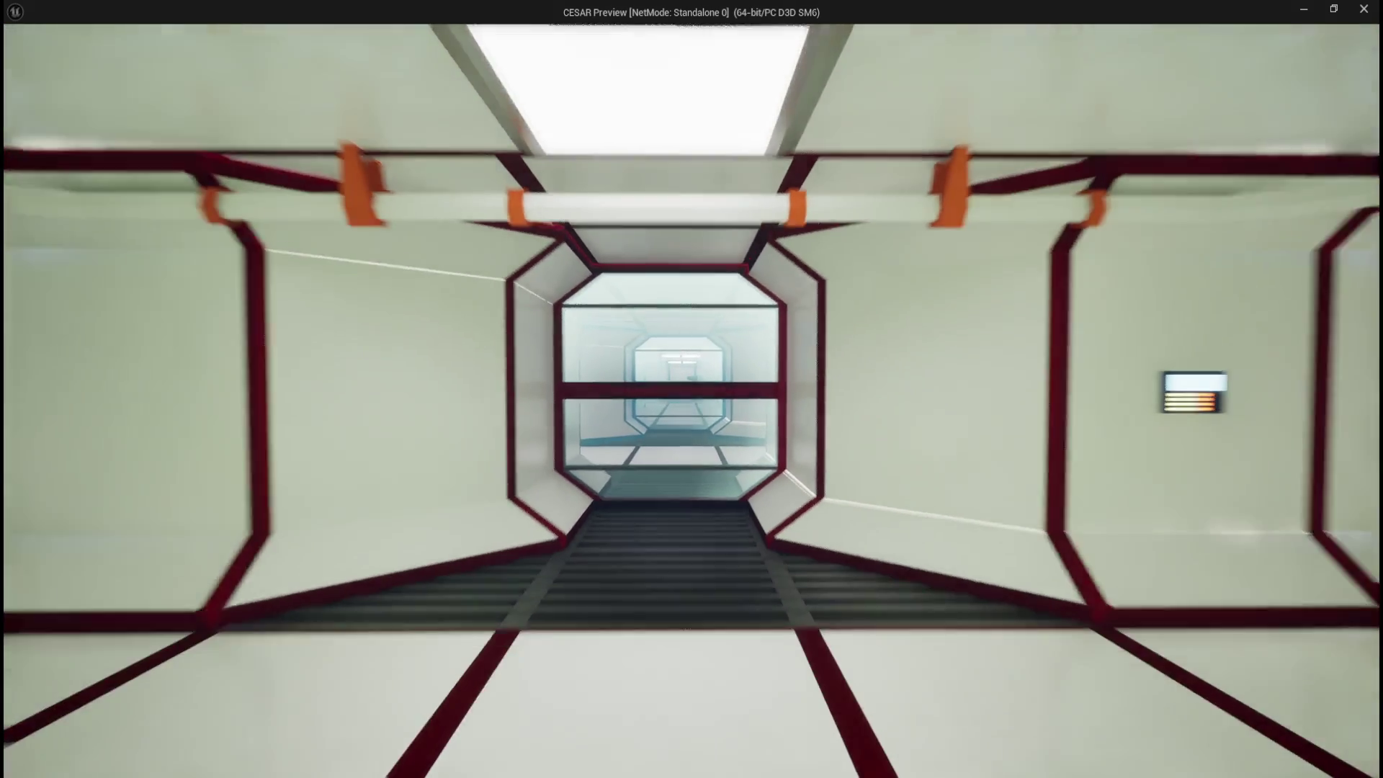
pyautogui.press('w')
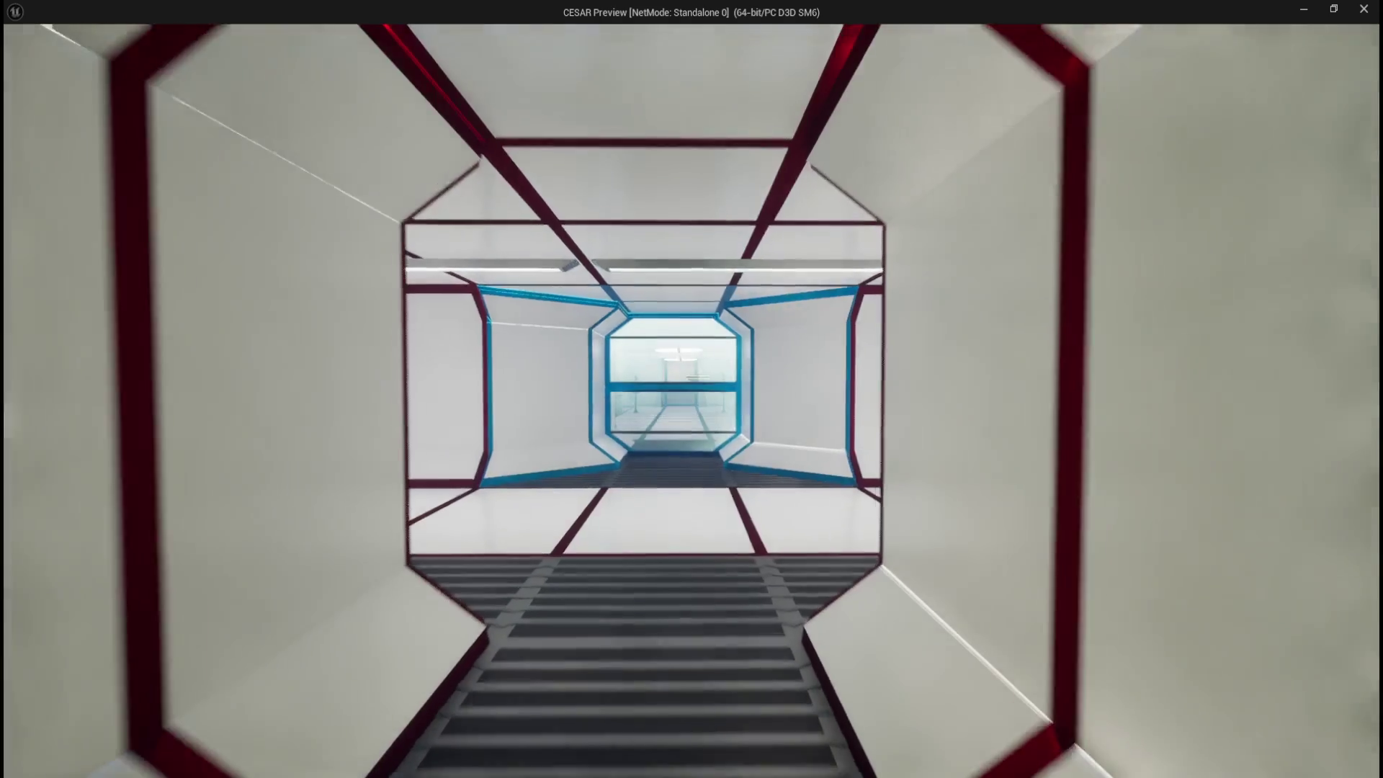
pyautogui.press('w')
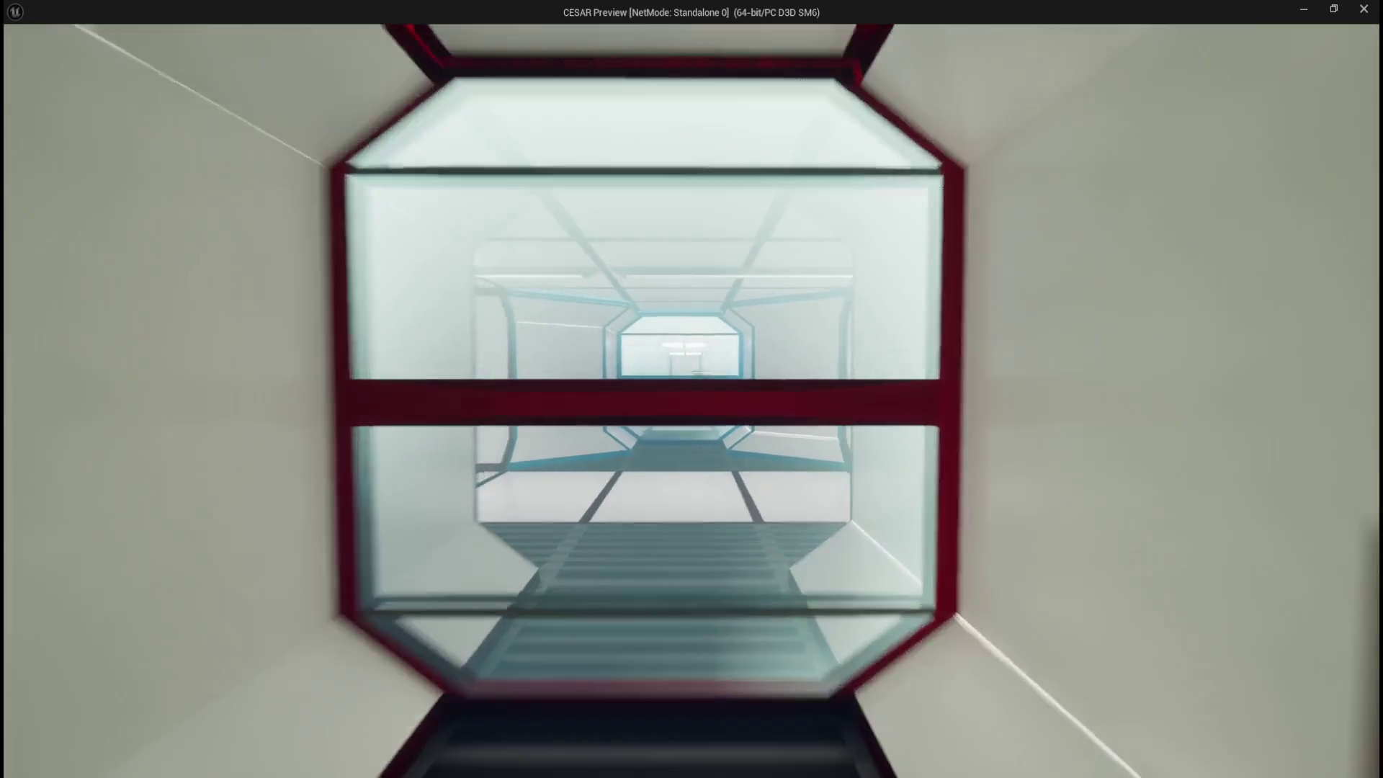
pyautogui.press('w')
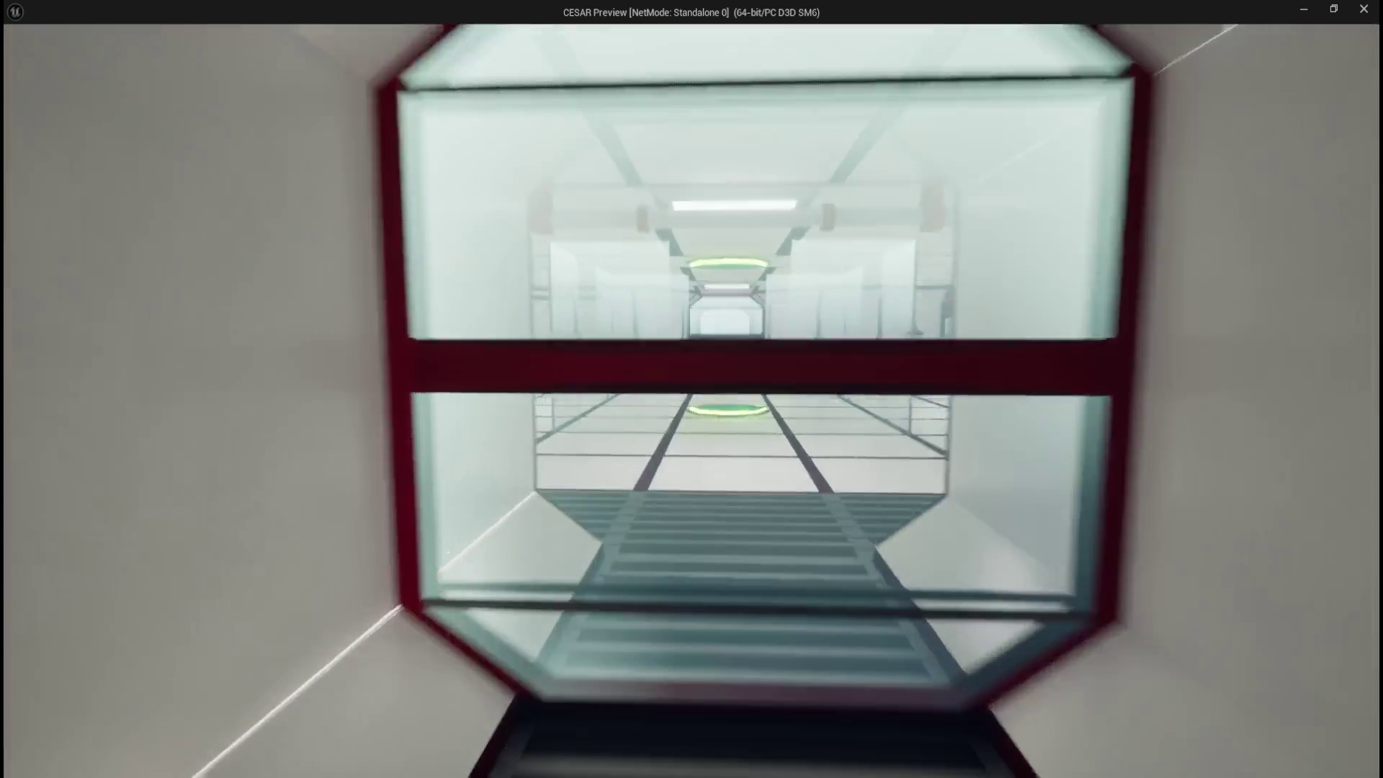
pyautogui.press('Escape')
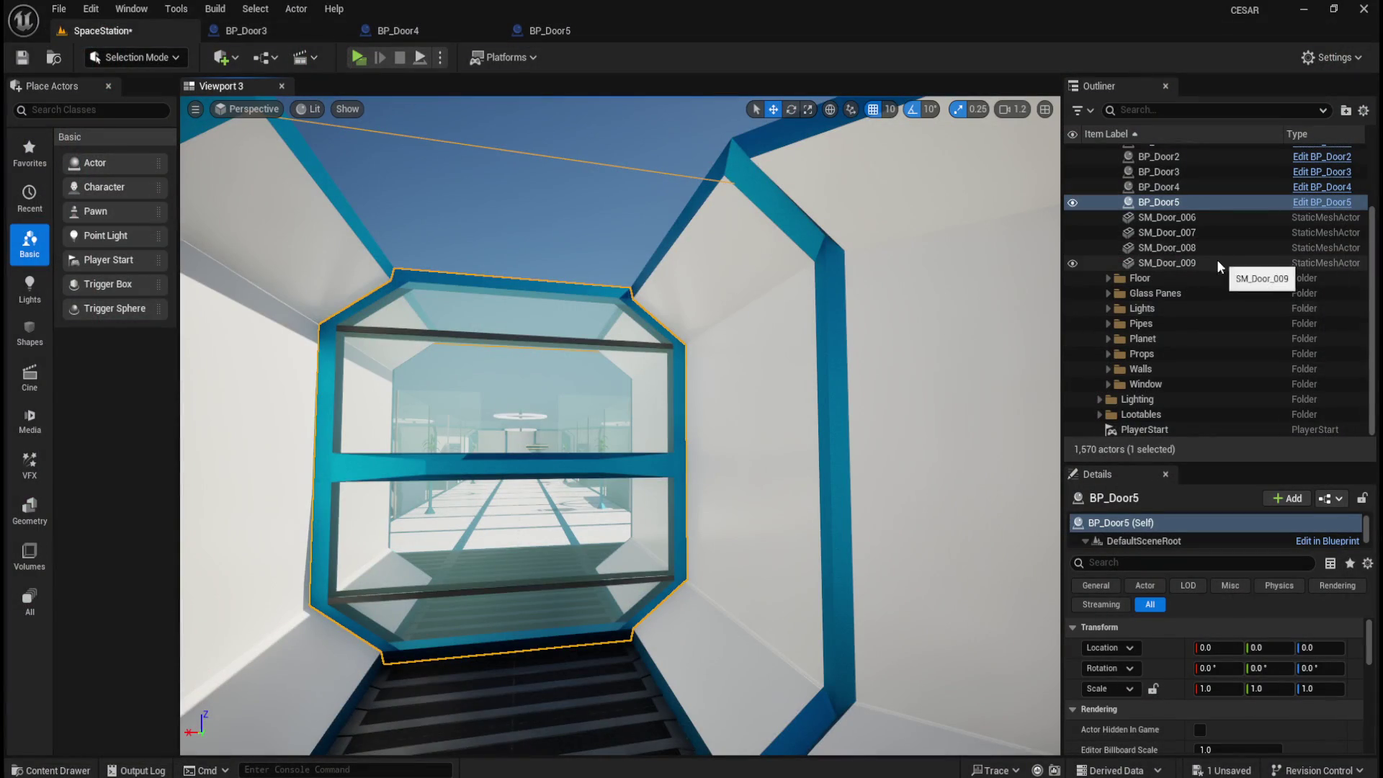
# - Deselect BP_Door5, look over the station, and save the level
pyautogui.hotkey('ctrl', 'space')
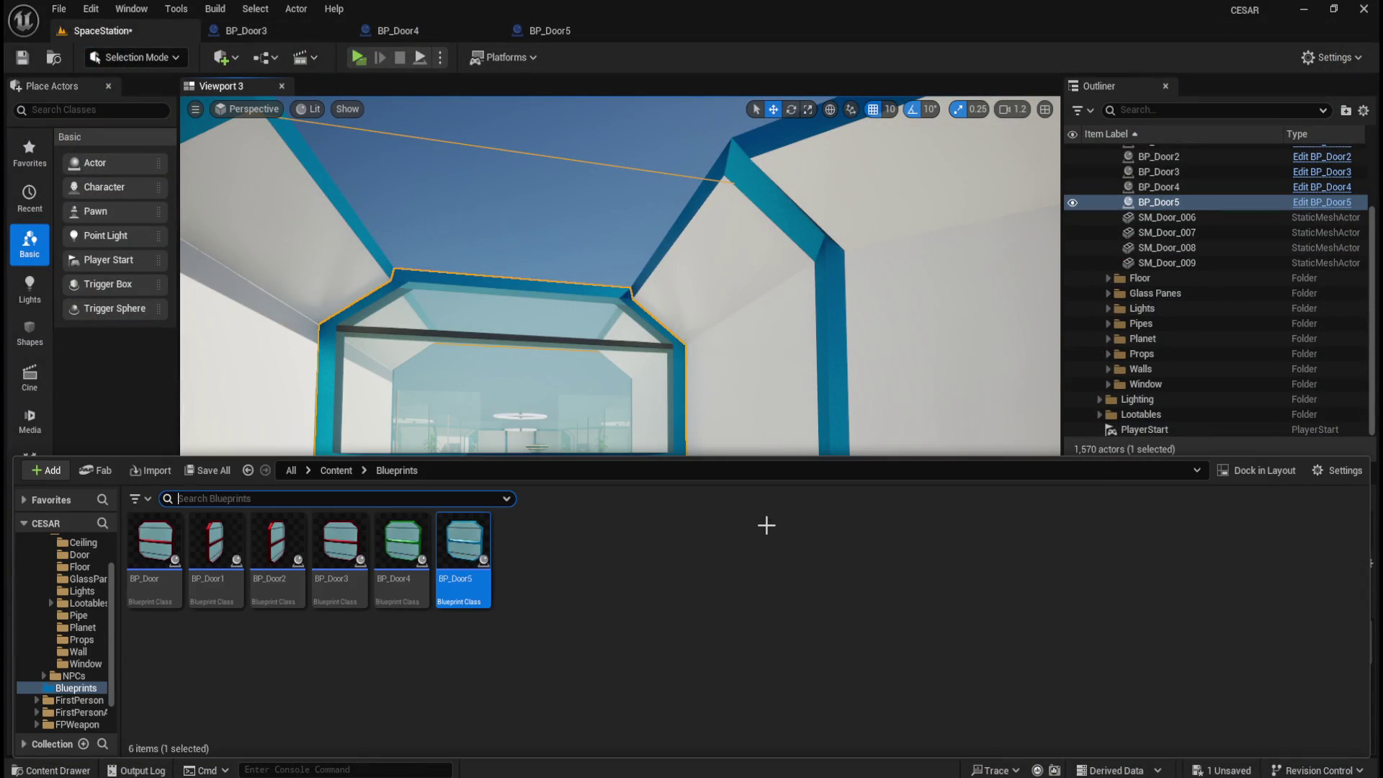
pyautogui.hotkey('ctrl', 'space')
pyautogui.moveTo(660, 512); pyautogui.dragTo(667, 511)
pyautogui.click(692, 426)
pyautogui.moveTo(692, 426)
pyautogui.mouseDown()
pyautogui.moveTo(710, 431)
pyautogui.moveTo(623, 451)
pyautogui.moveTo(648, 471)
pyautogui.moveTo(582, 485)
pyautogui.mouseUp()
pyautogui.hotkey('ctrl', 's')
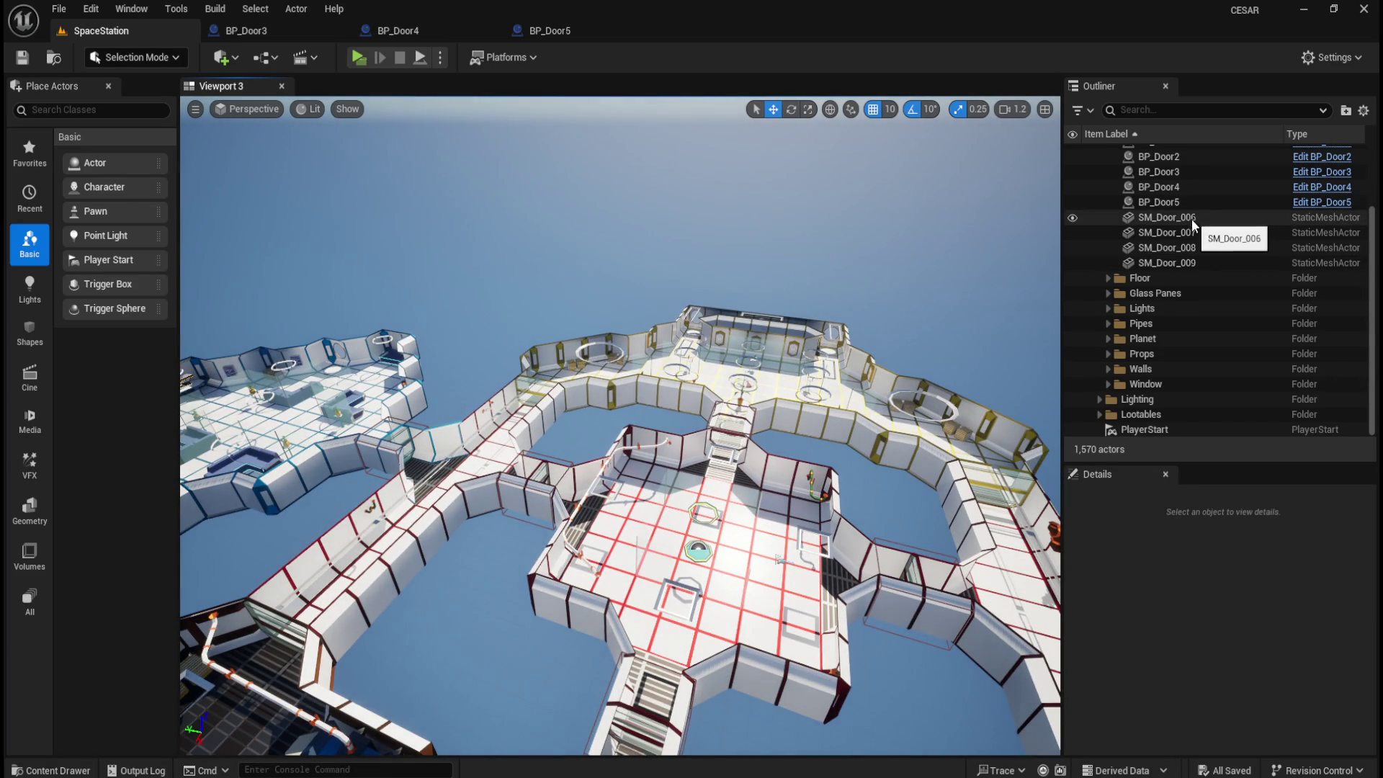
# - Duplicate BP_Door5 in the Blueprints folder to create BP_Door6
pyautogui.hotkey('ctrl', 'space')
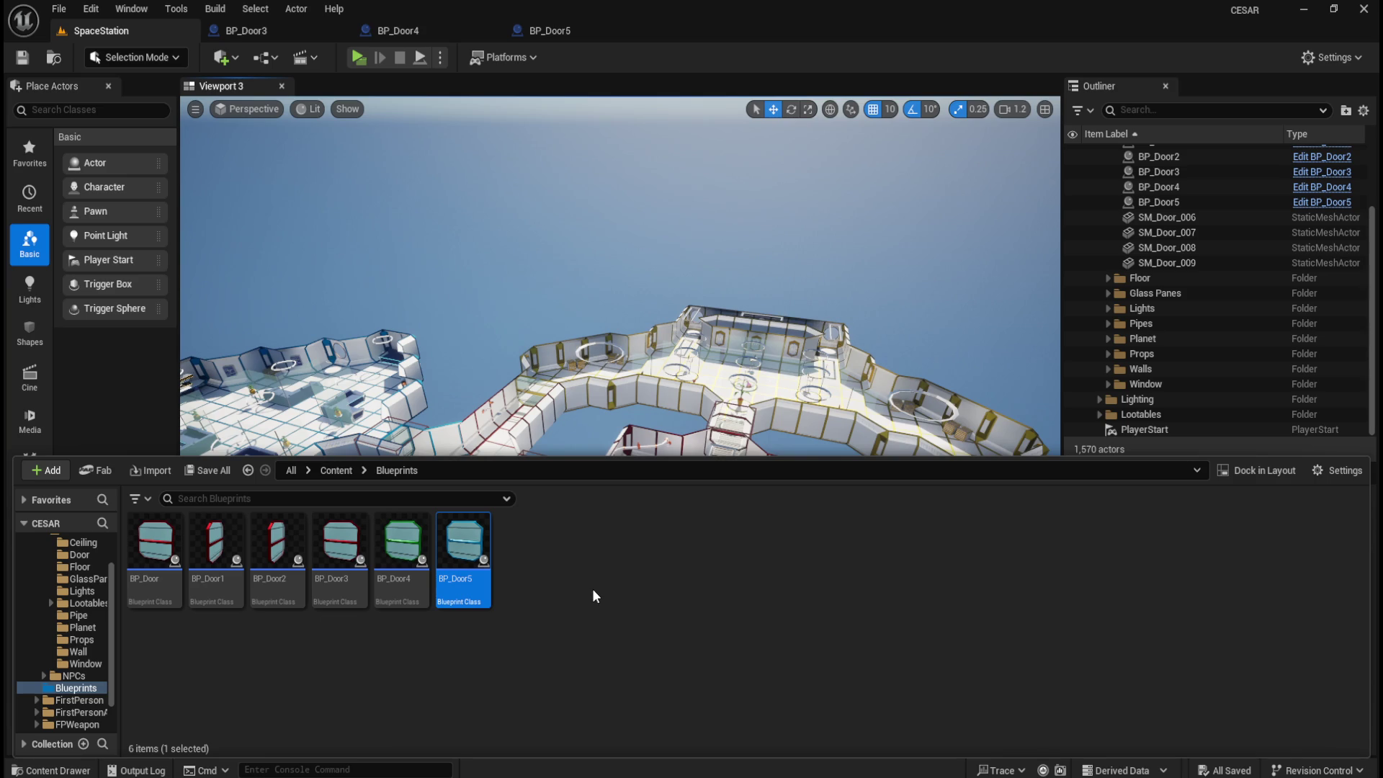
pyautogui.hotkey('ctrl', 'c')
pyautogui.hotkey('ctrl', 'v')
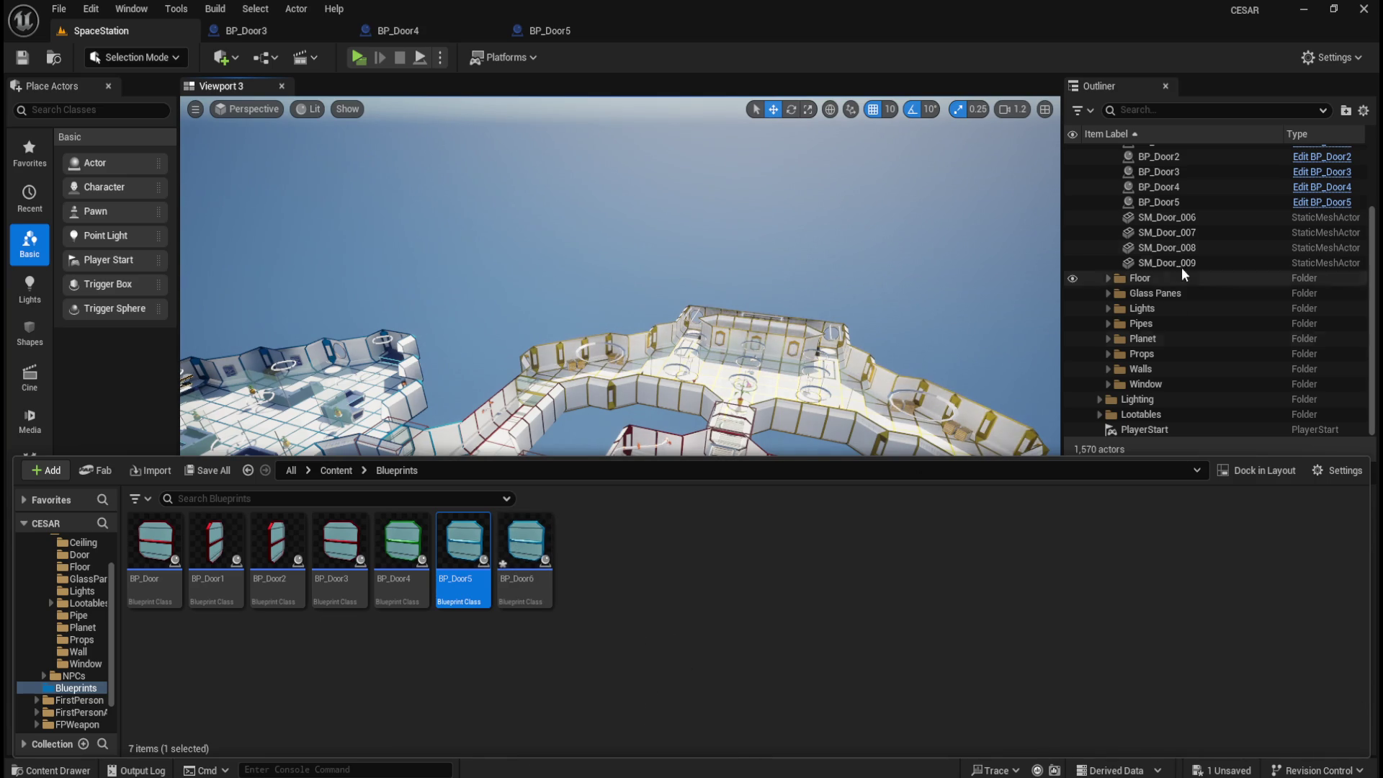
# - Select SM_Door_006 in the Outliner and frame it in the viewport
pyautogui.click(1171, 218)
pyautogui.press('f')
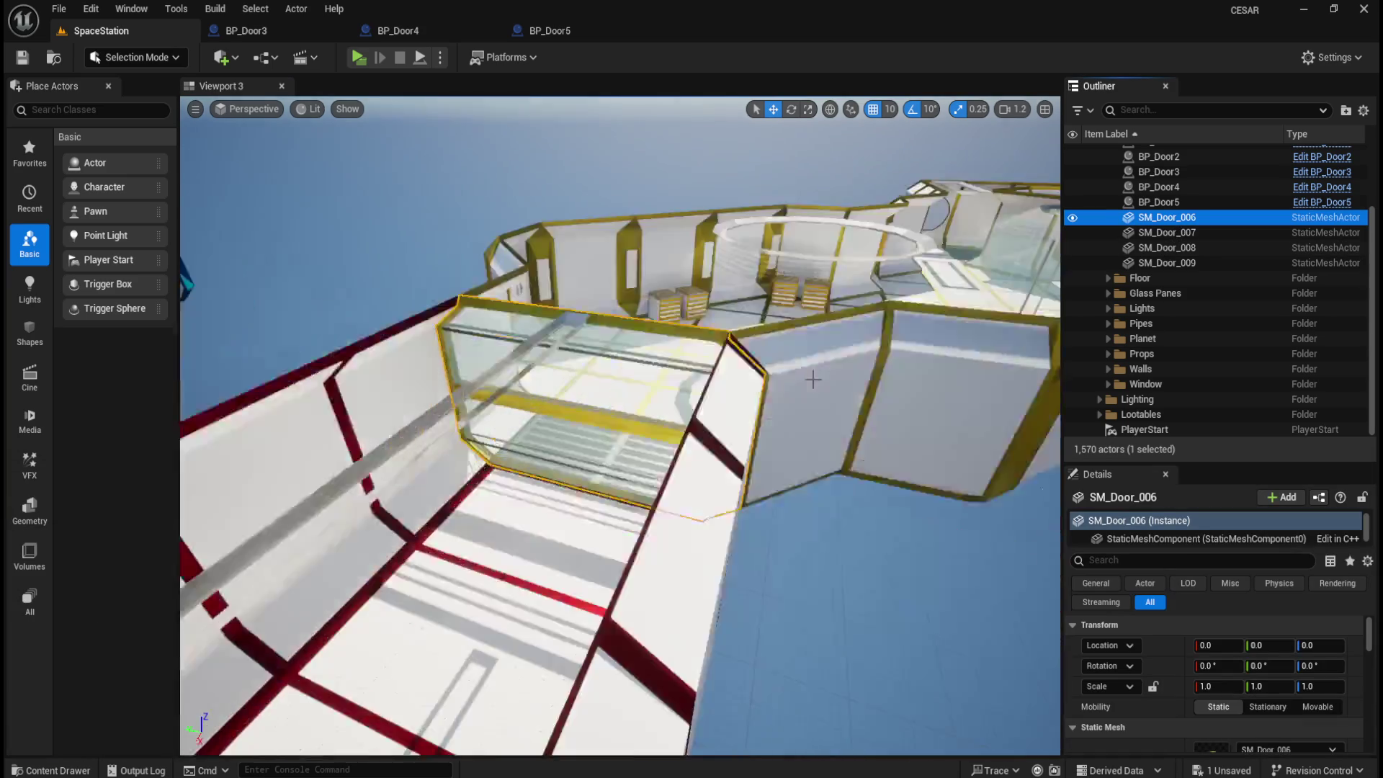
pyautogui.scroll(-8, 809, 385)
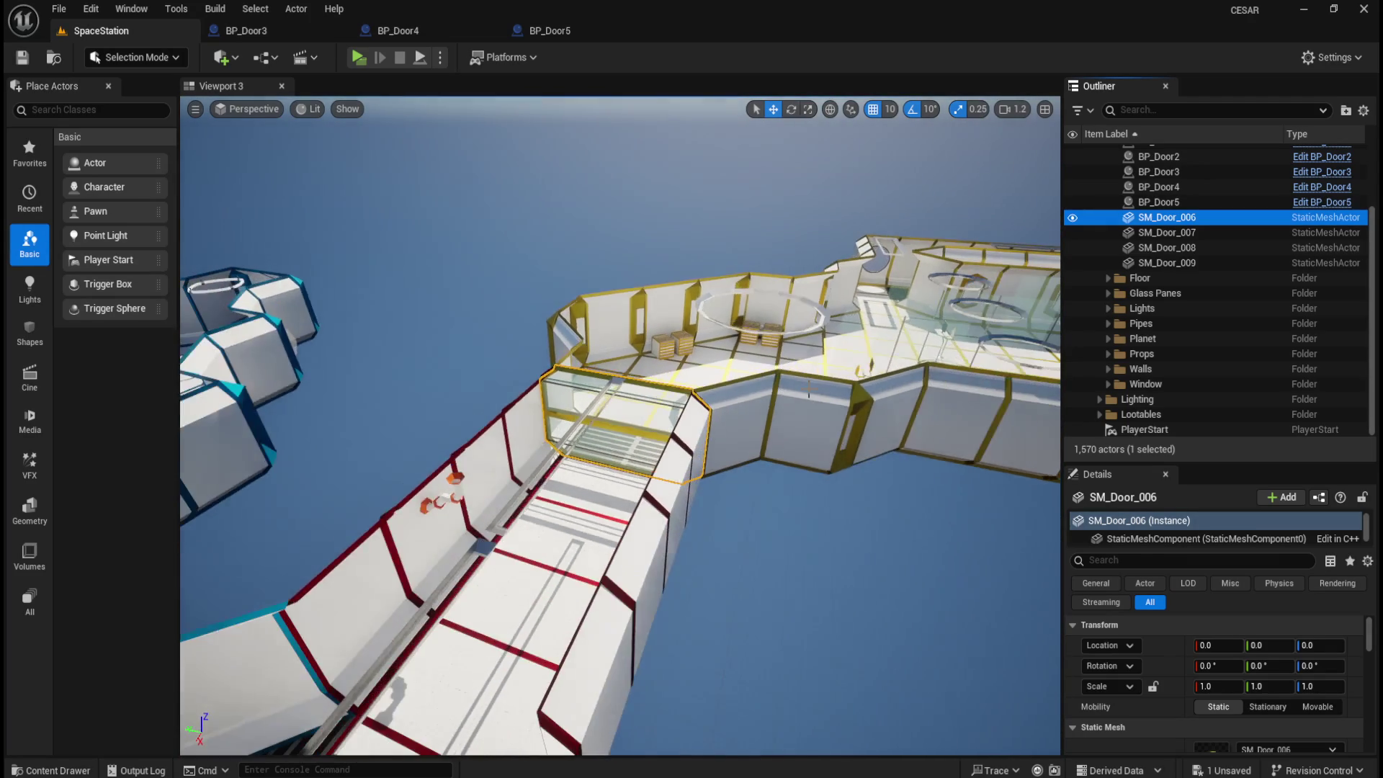
pyautogui.scroll(-6, 809, 389)
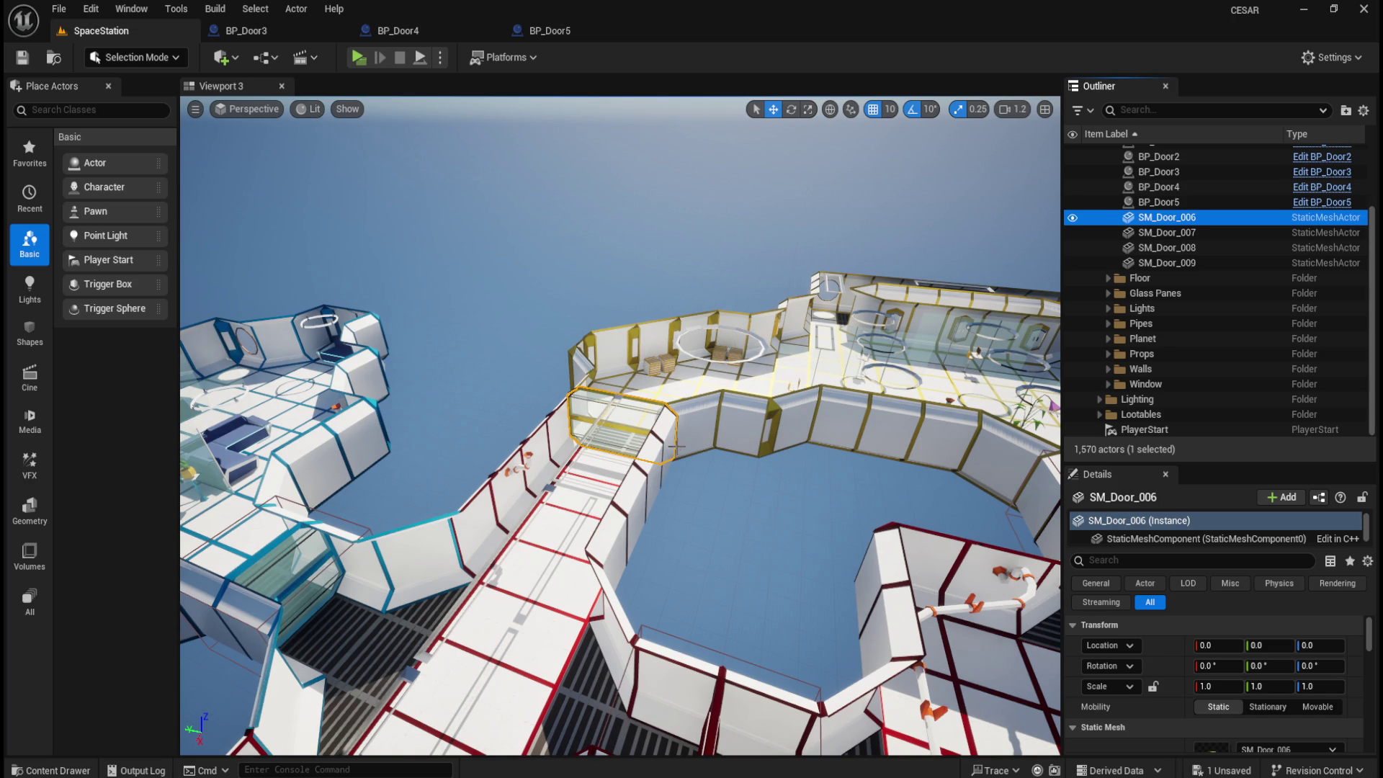
pyautogui.hotkey('ctrl', 'space')
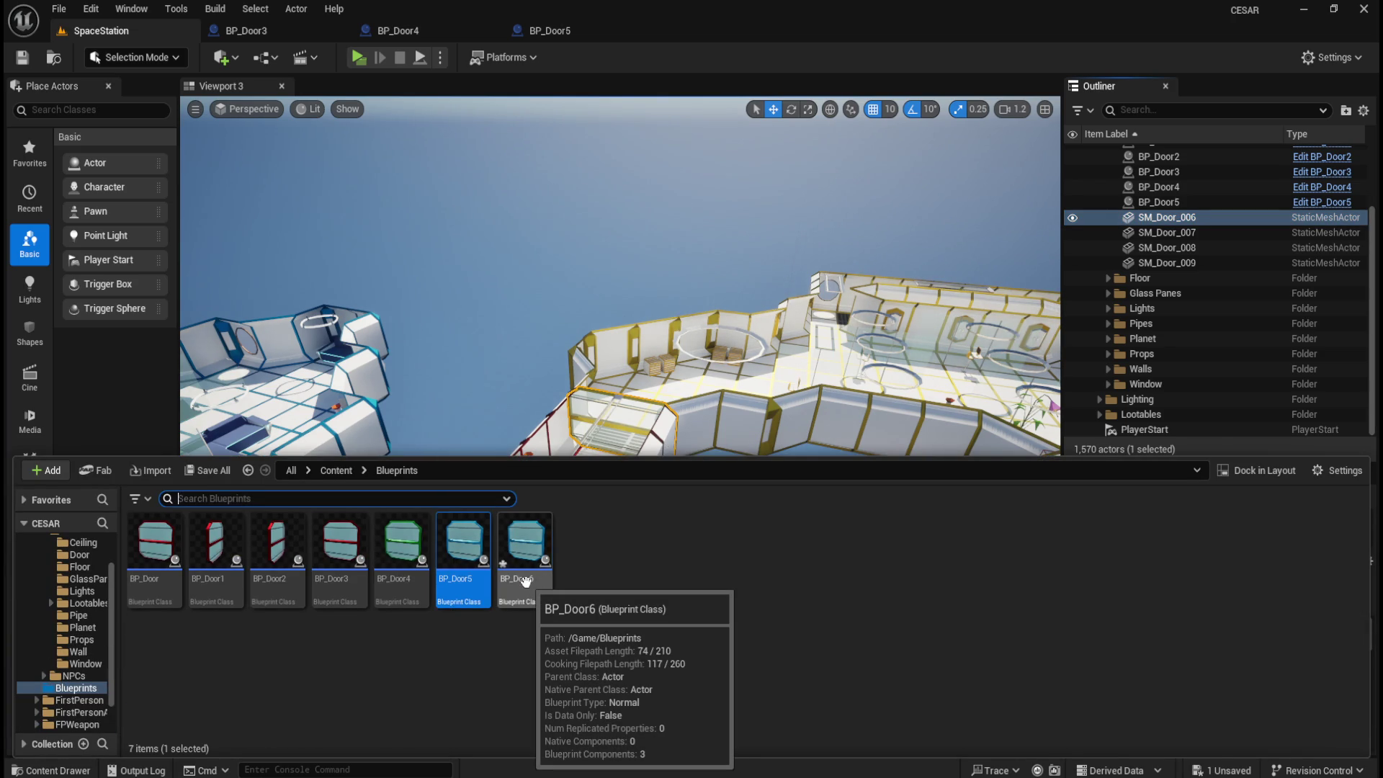
# - In BP_Door6, replace SM_Door_005 with SM_Door_006 and wire it to Set Relative Location's Target
pyautogui.doubleClick(525, 580)
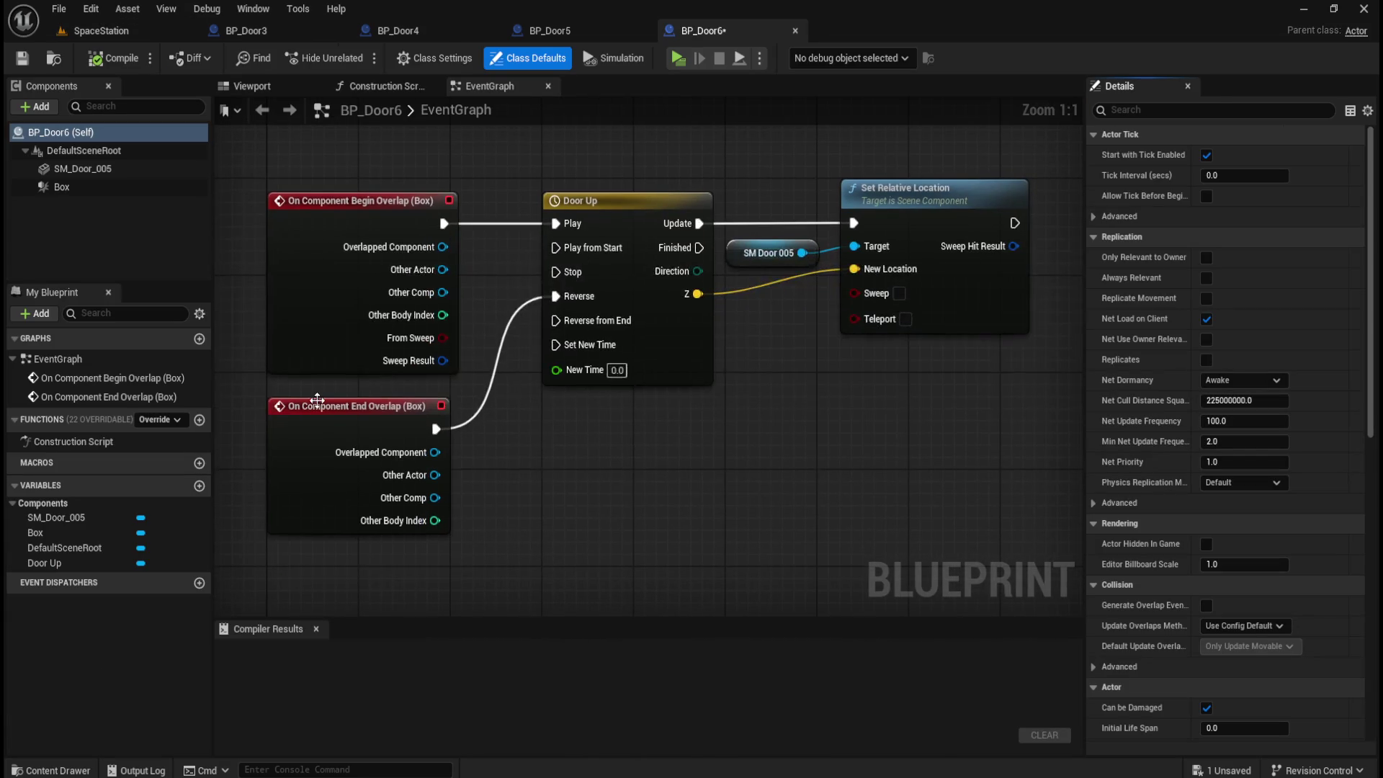
pyautogui.click(111, 170)
pyautogui.press('Delete')
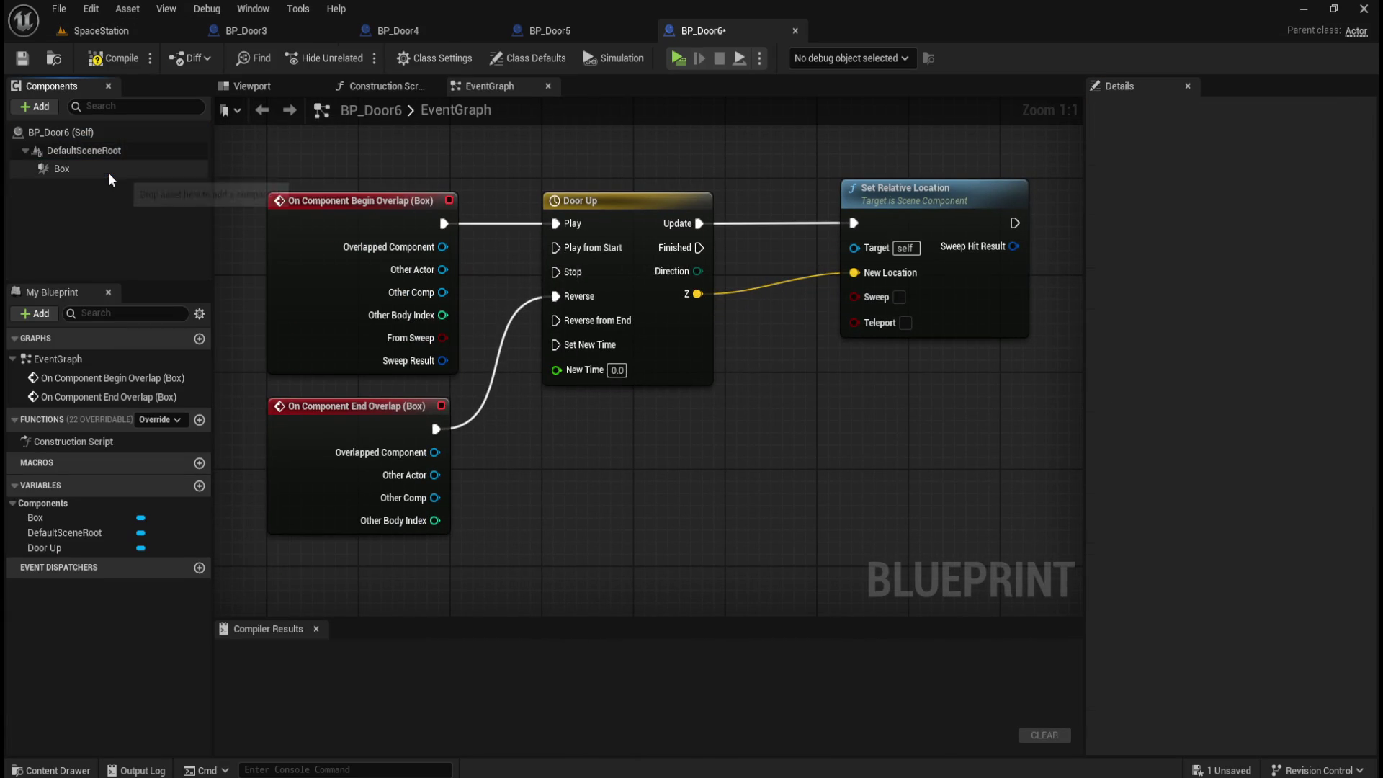
pyautogui.hotkey('ctrl', 'space')
pyautogui.click(79, 626)
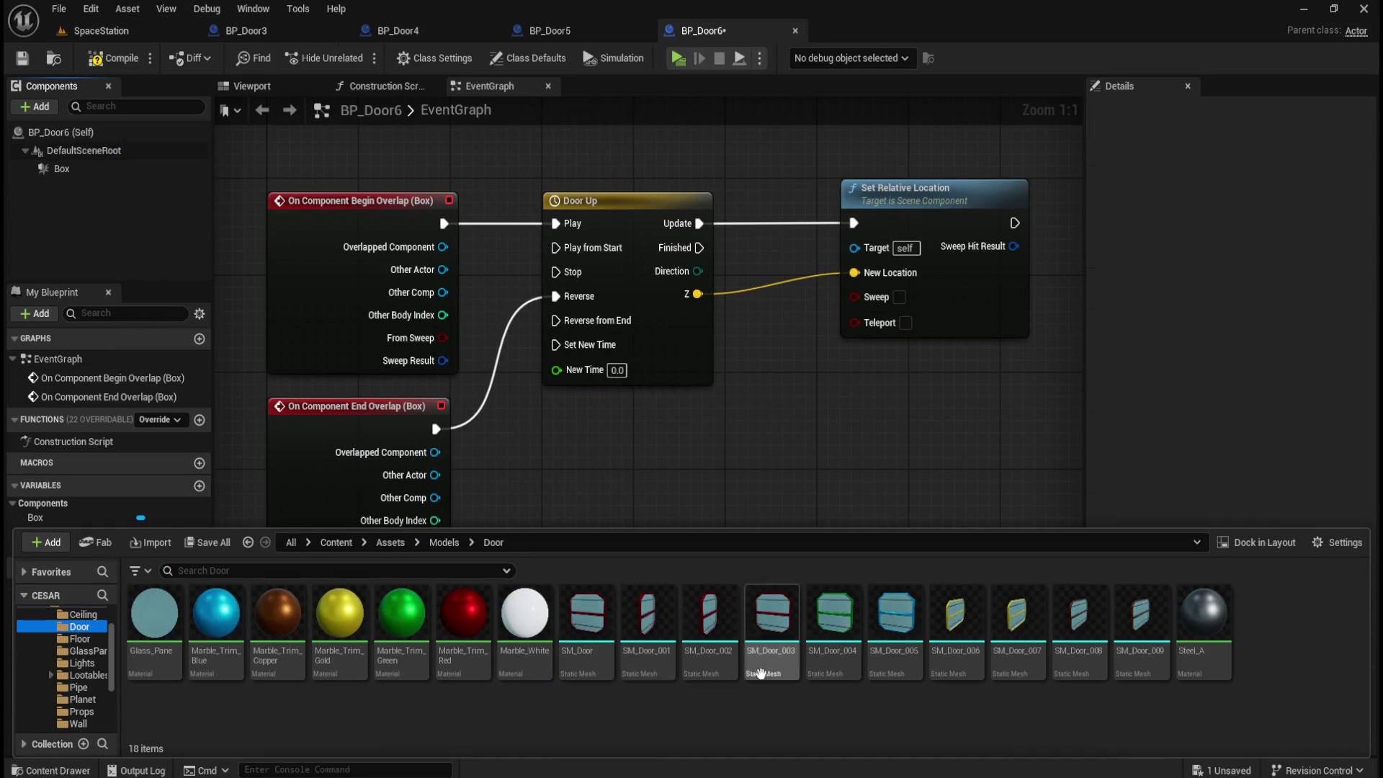
pyautogui.moveTo(960, 657)
pyautogui.mouseDown()
pyautogui.moveTo(425, 381)
pyautogui.moveTo(115, 144)
pyautogui.moveTo(93, 142)
pyautogui.moveTo(89, 171)
pyautogui.mouseUp()
pyautogui.click(89, 171)
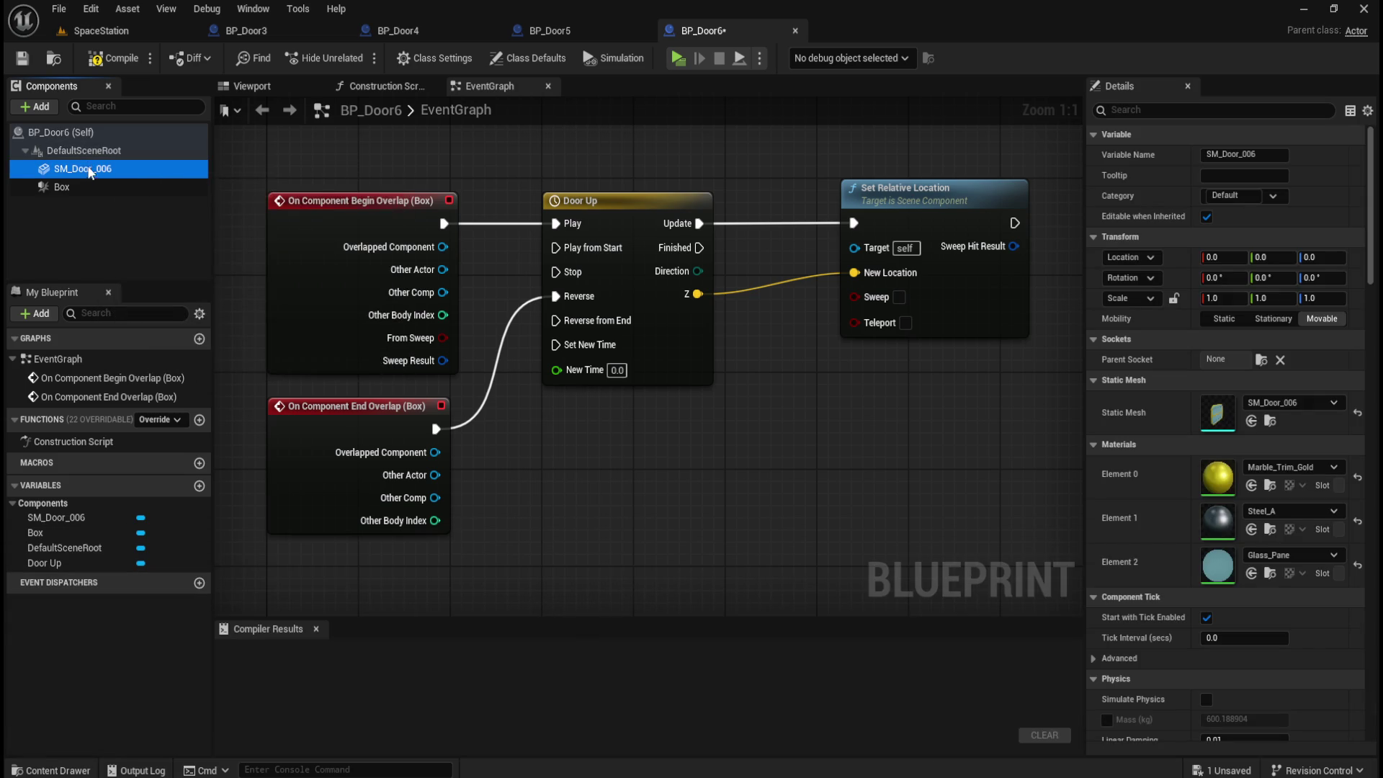
pyautogui.moveTo(745, 306)
pyautogui.mouseDown()
pyautogui.moveTo(770, 236)
pyautogui.moveTo(811, 257)
pyautogui.moveTo(854, 247)
pyautogui.mouseUp()
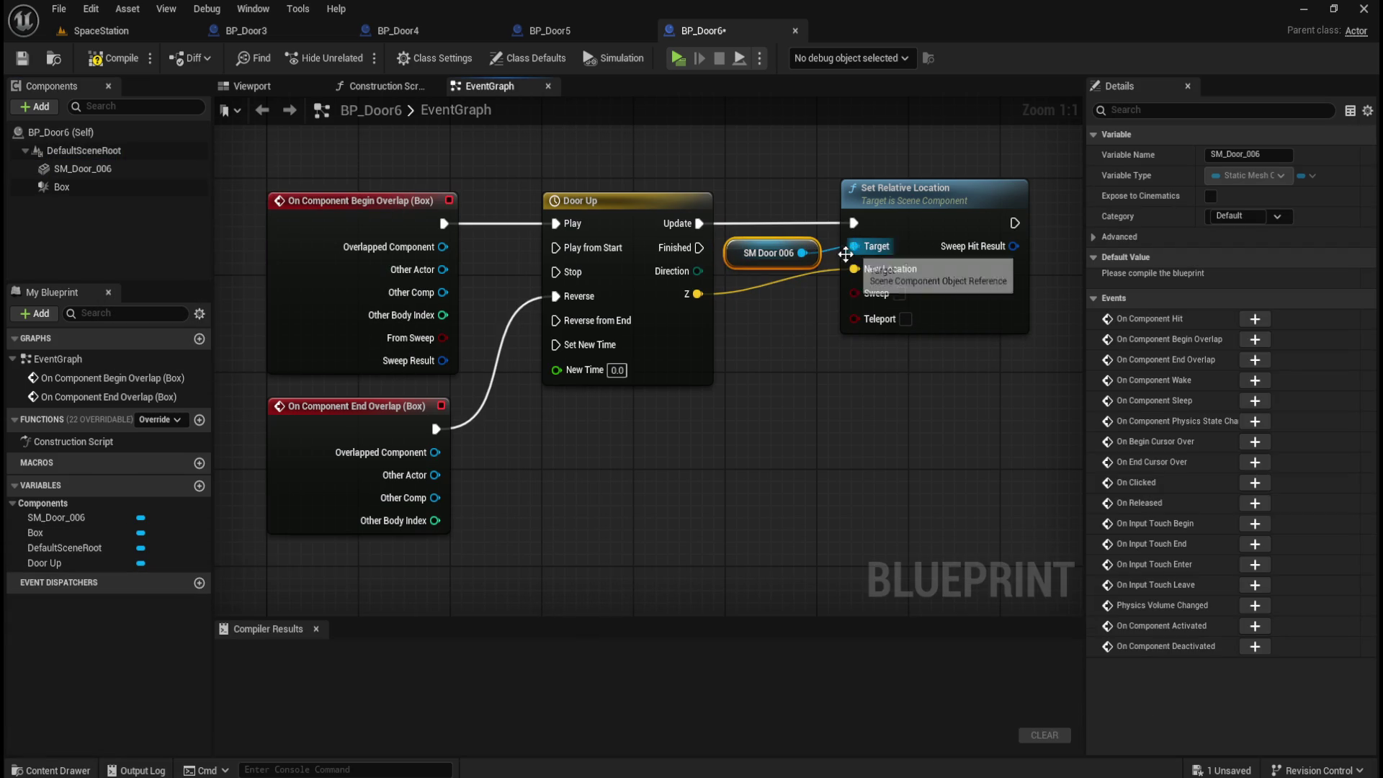
# - Set SM_Door_006's Collision Presets to NoCollision and view the blueprint's 3D preview
pyautogui.click(85, 168)
pyautogui.moveTo(1373, 269); pyautogui.dragTo(1372, 469)
pyautogui.click(1274, 331)
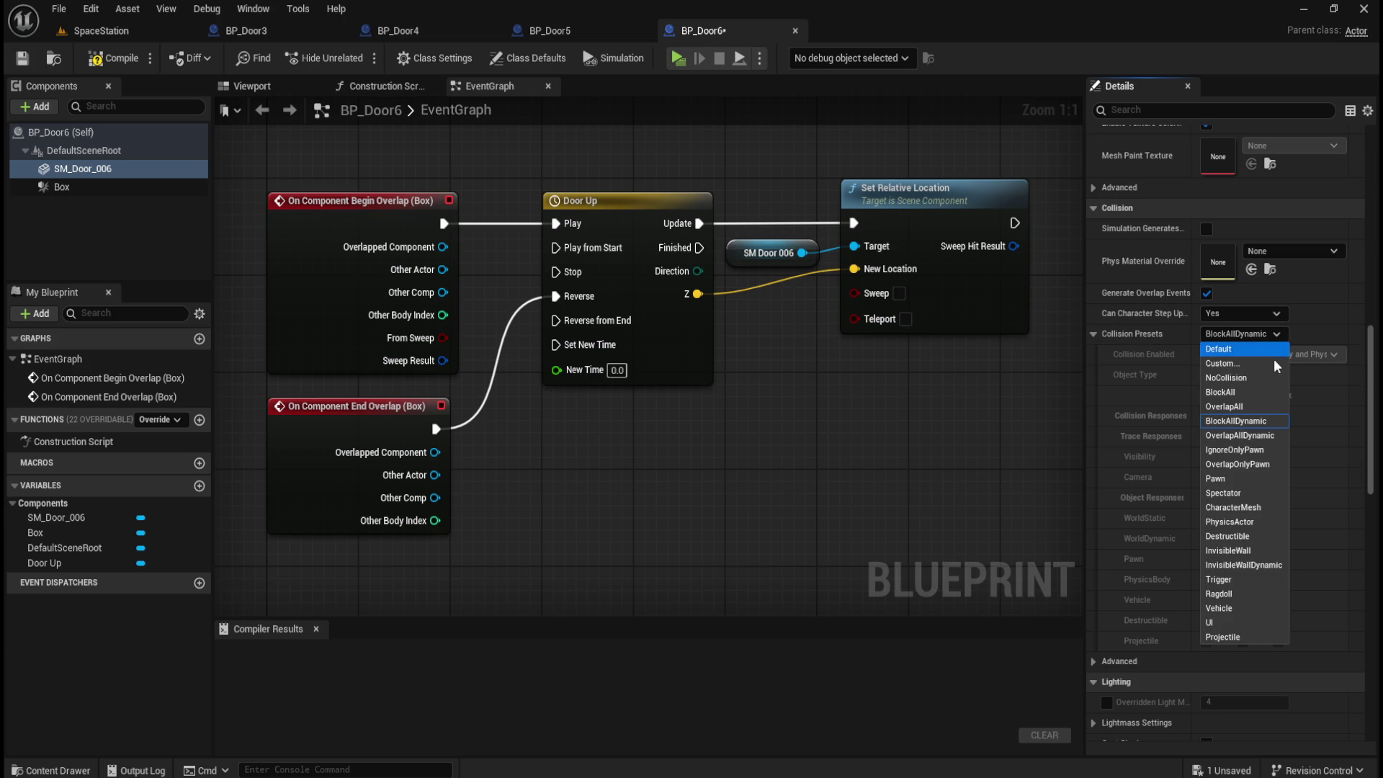
pyautogui.click(1244, 383)
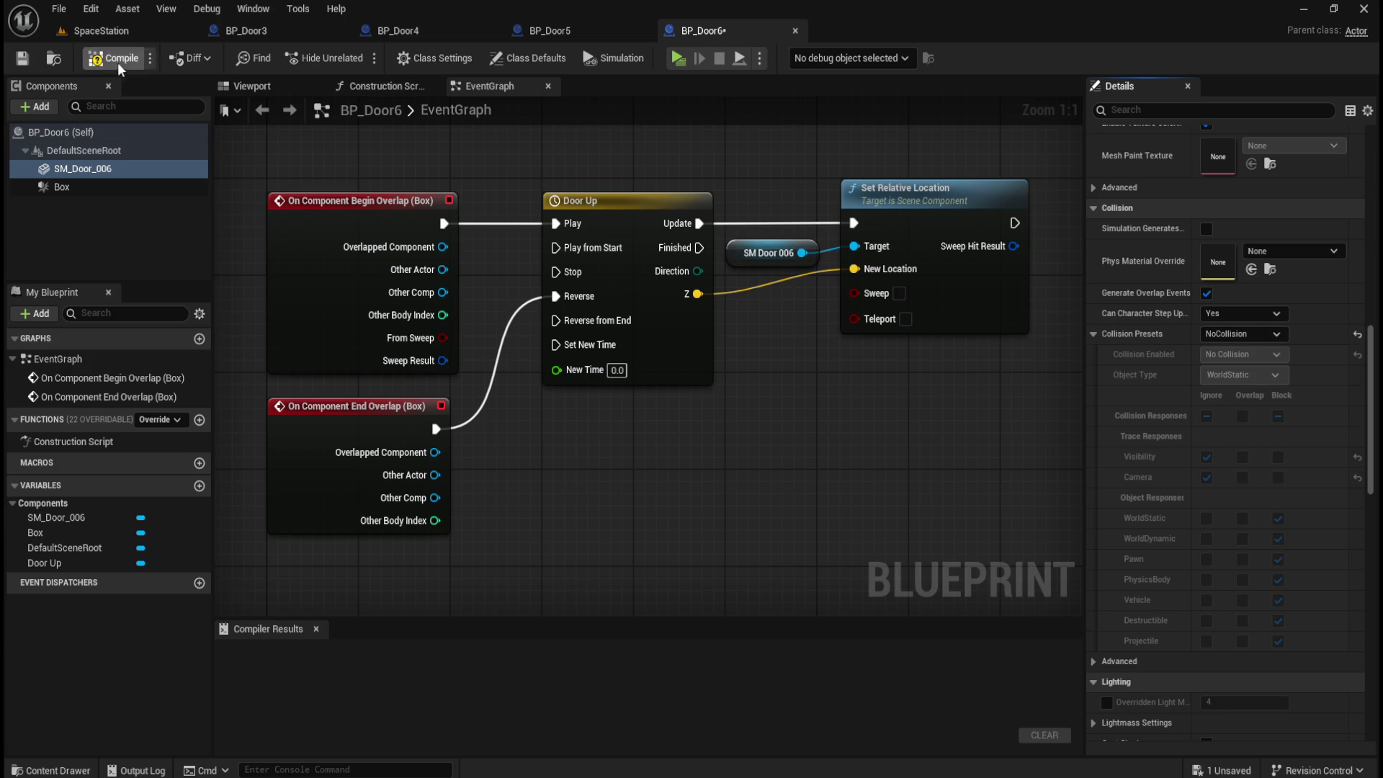
pyautogui.click(255, 86)
pyautogui.moveTo(654, 442); pyautogui.dragTo(655, 448)
pyautogui.click(108, 186)
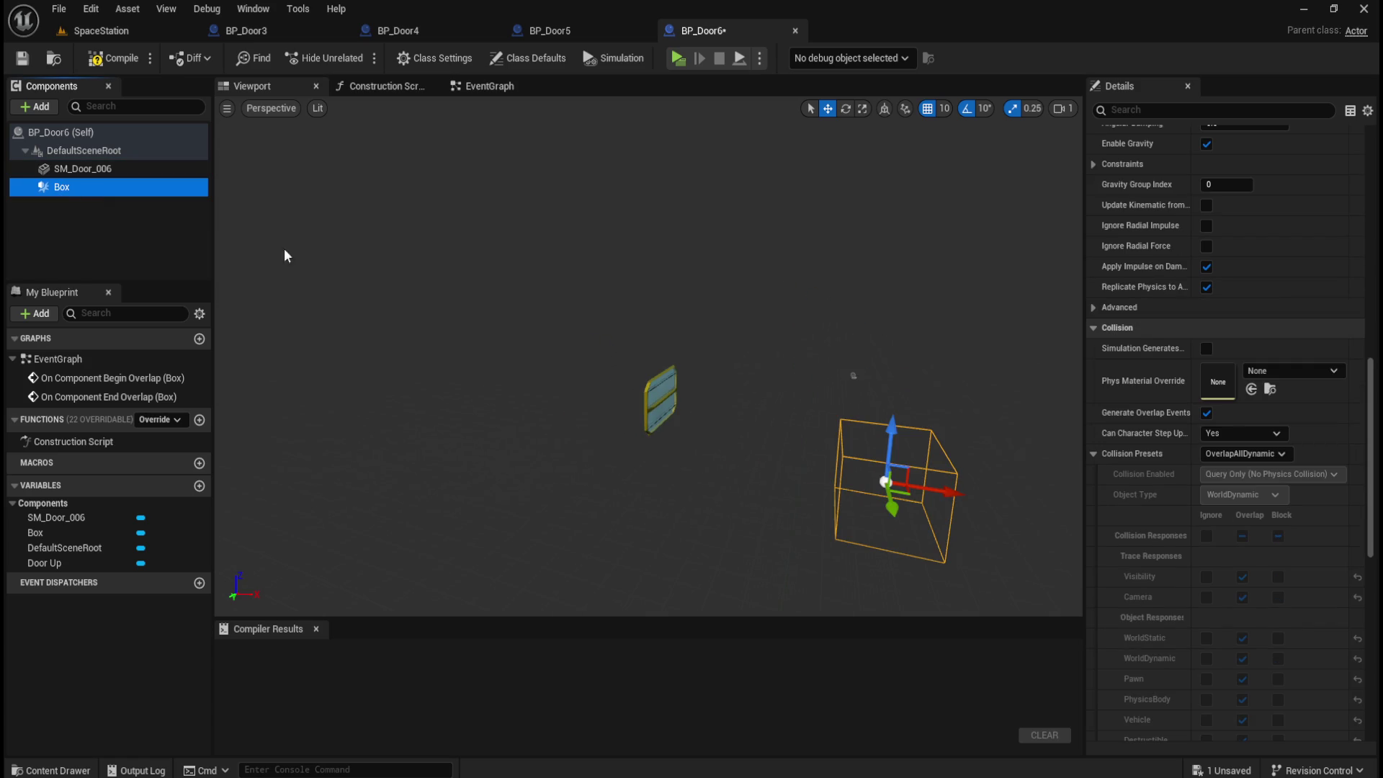
# - Drag BP_Door6's trigger box along Y and X until it surrounds the door mesh
pyautogui.moveTo(748, 346); pyautogui.dragTo(747, 346)
pyautogui.moveTo(534, 297)
pyautogui.mouseDown()
pyautogui.moveTo(266, 346)
pyautogui.moveTo(343, 349)
pyautogui.moveTo(331, 336)
pyautogui.mouseUp()
pyautogui.moveTo(833, 362); pyautogui.dragTo(833, 362)
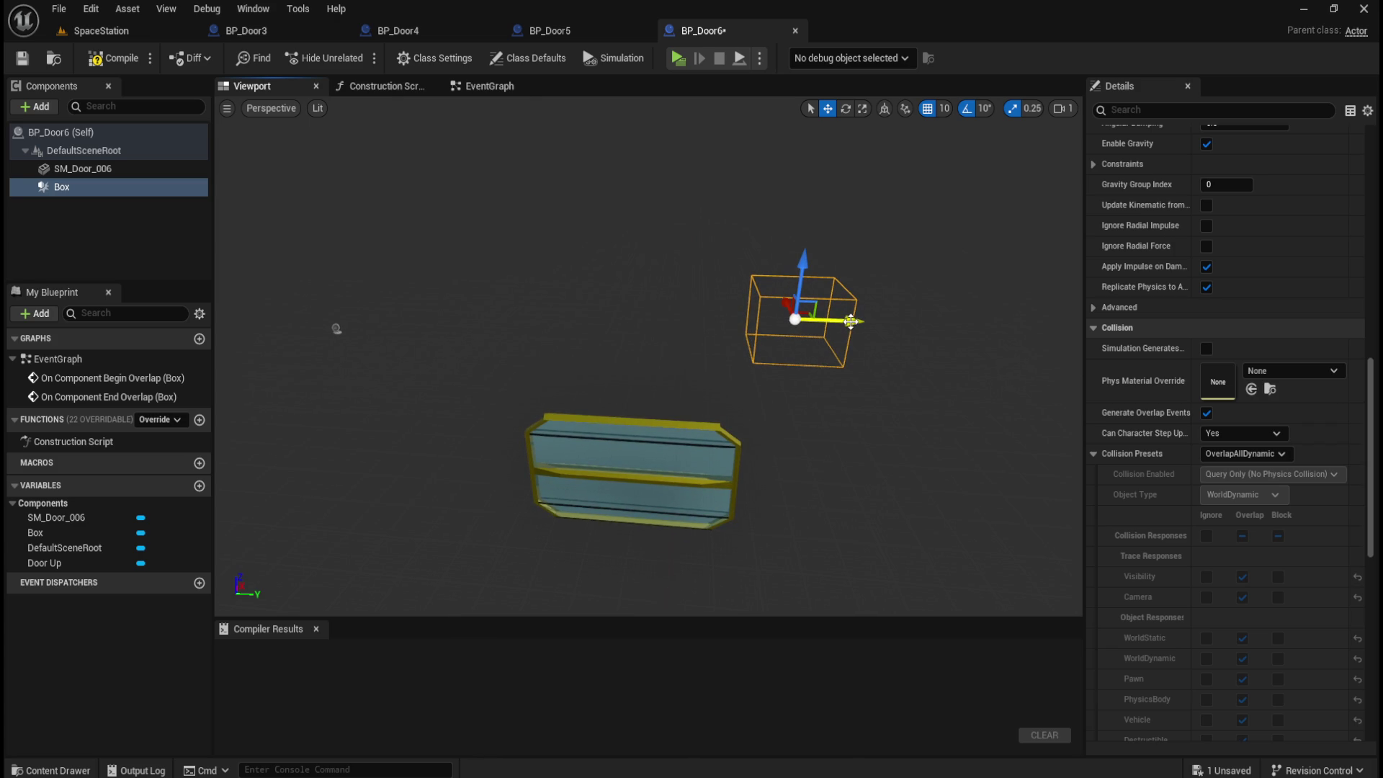
pyautogui.moveTo(849, 323)
pyautogui.mouseDown()
pyautogui.moveTo(701, 328)
pyautogui.moveTo(719, 330)
pyautogui.mouseUp()
pyautogui.moveTo(587, 370)
pyautogui.mouseDown()
pyautogui.moveTo(601, 370)
pyautogui.moveTo(561, 367)
pyautogui.moveTo(534, 345)
pyautogui.mouseUp()
pyautogui.moveTo(345, 341); pyautogui.dragTo(715, 450)
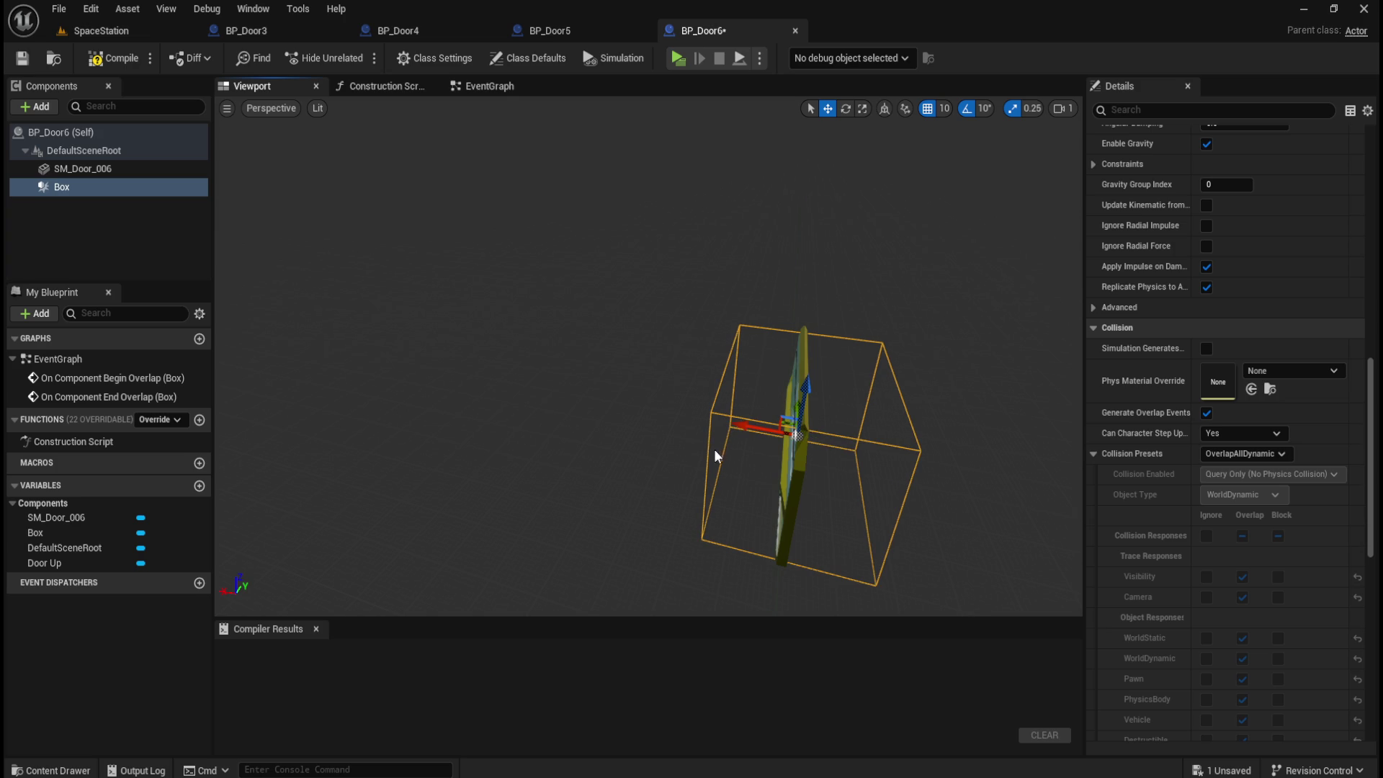
pyautogui.moveTo(753, 285)
pyautogui.mouseDown()
pyautogui.moveTo(810, 281)
pyautogui.moveTo(742, 286)
pyautogui.moveTo(810, 318)
pyautogui.mouseUp()
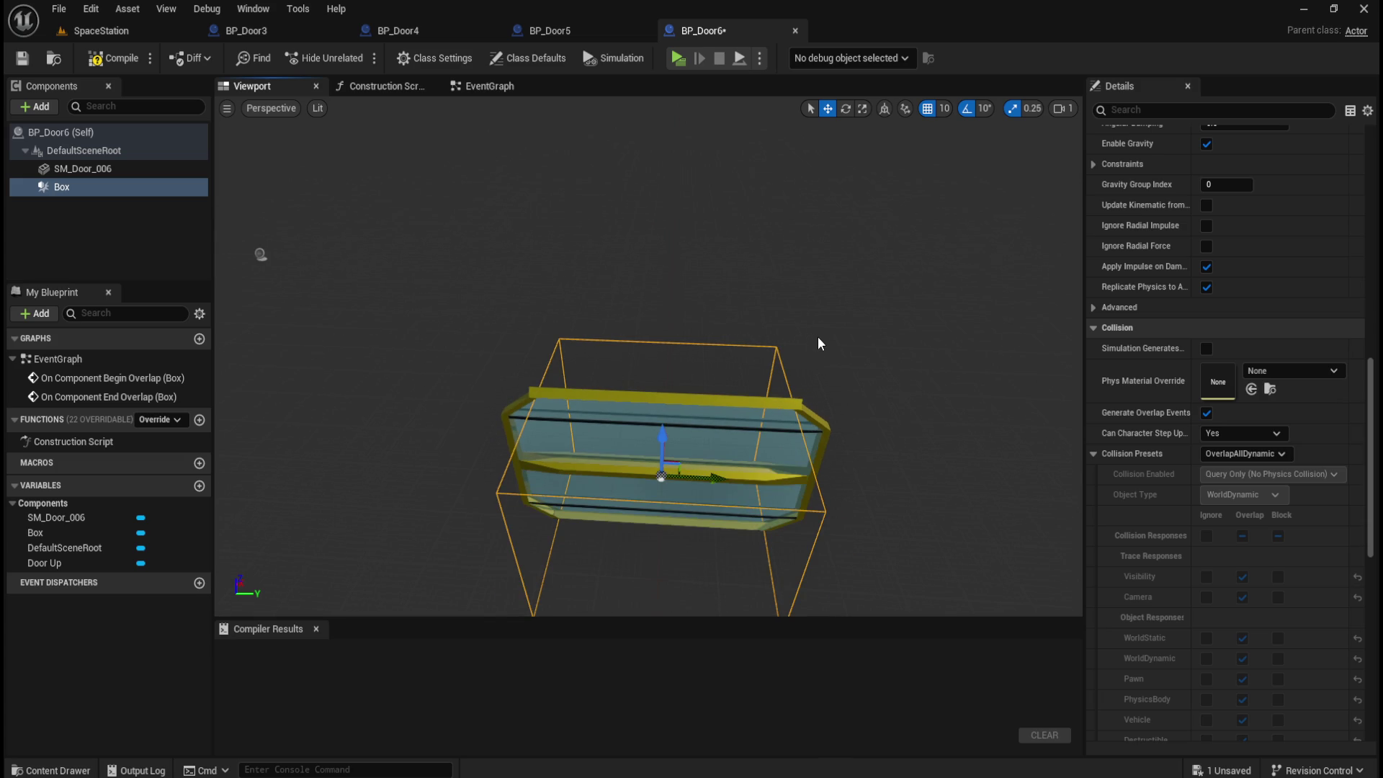
pyautogui.click(122, 37)
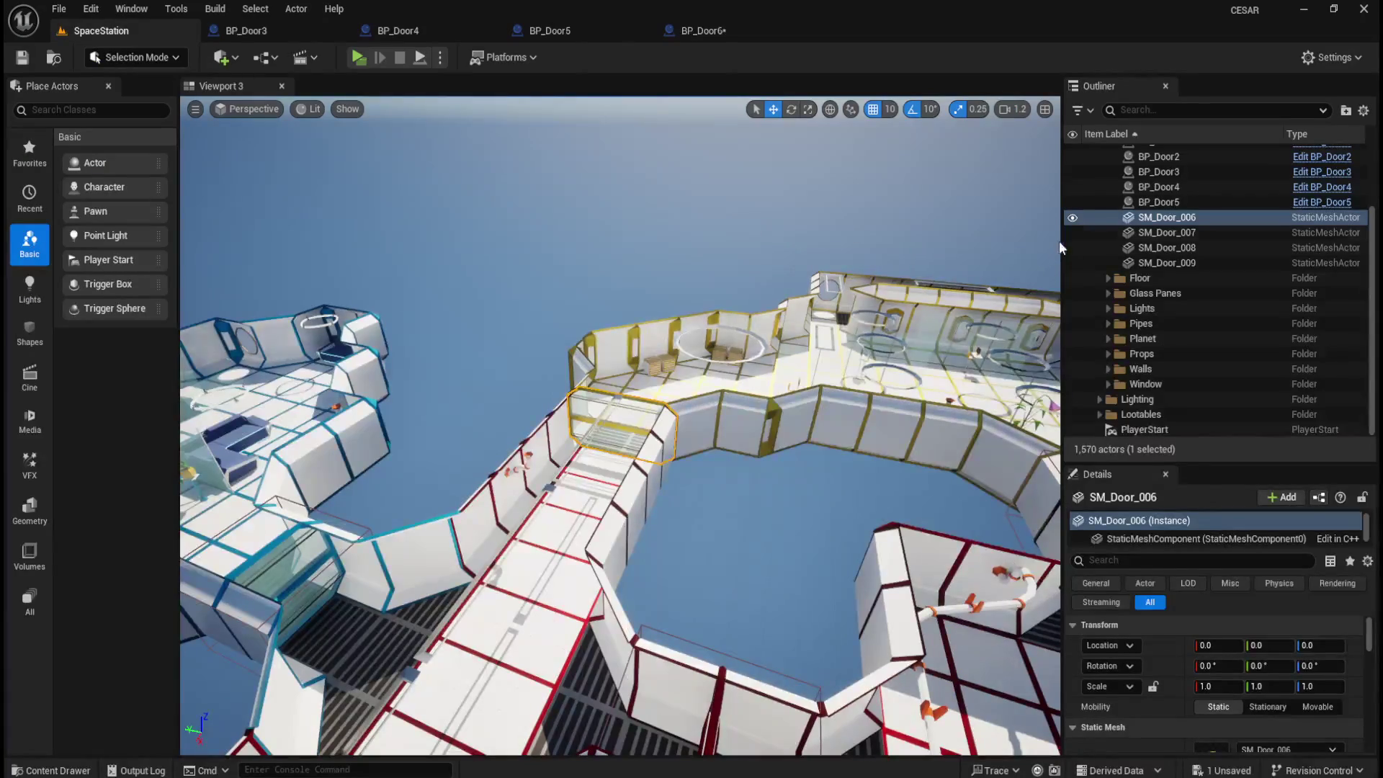
# - Replace static SM_Door_006 with a BP_Door6 instance at 0, 0, 0 in the yellow corridor
pyautogui.click(1176, 219)
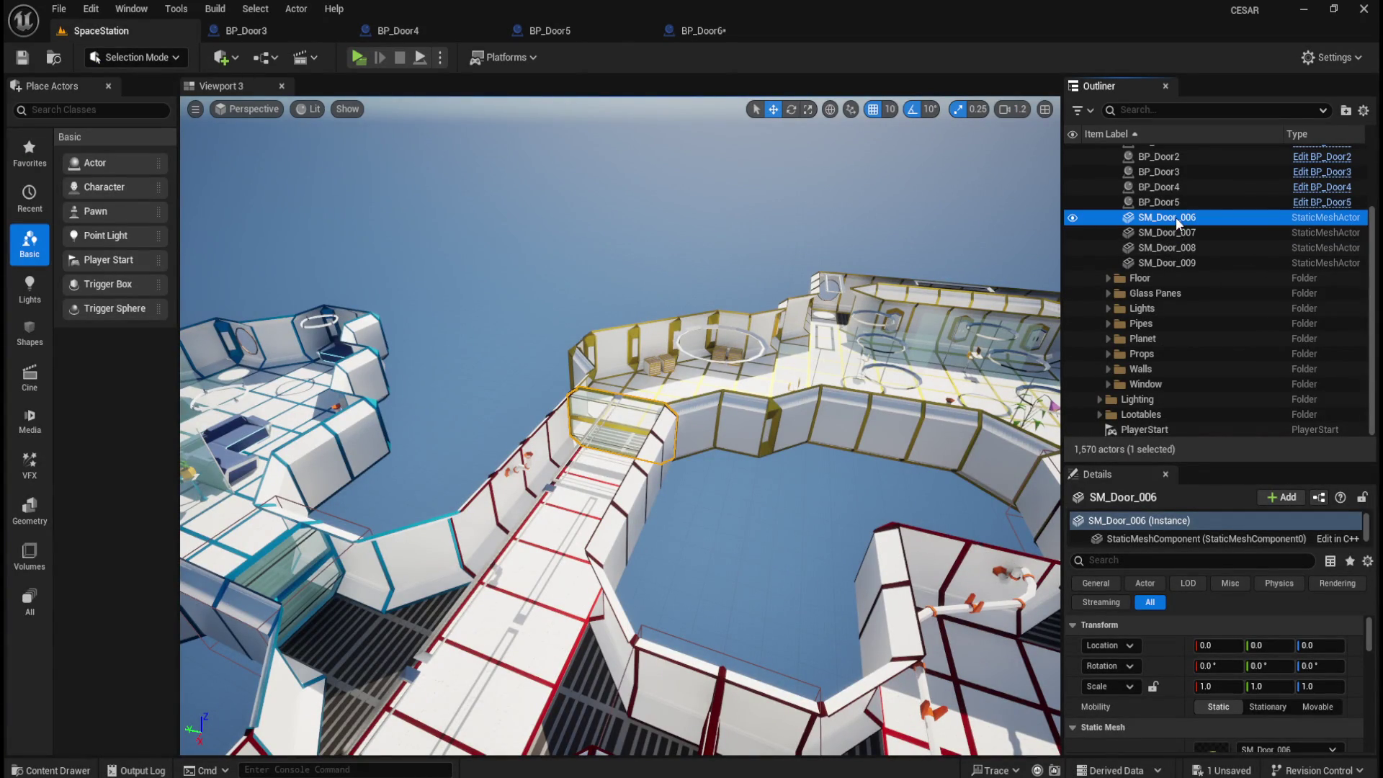
pyautogui.press('Delete')
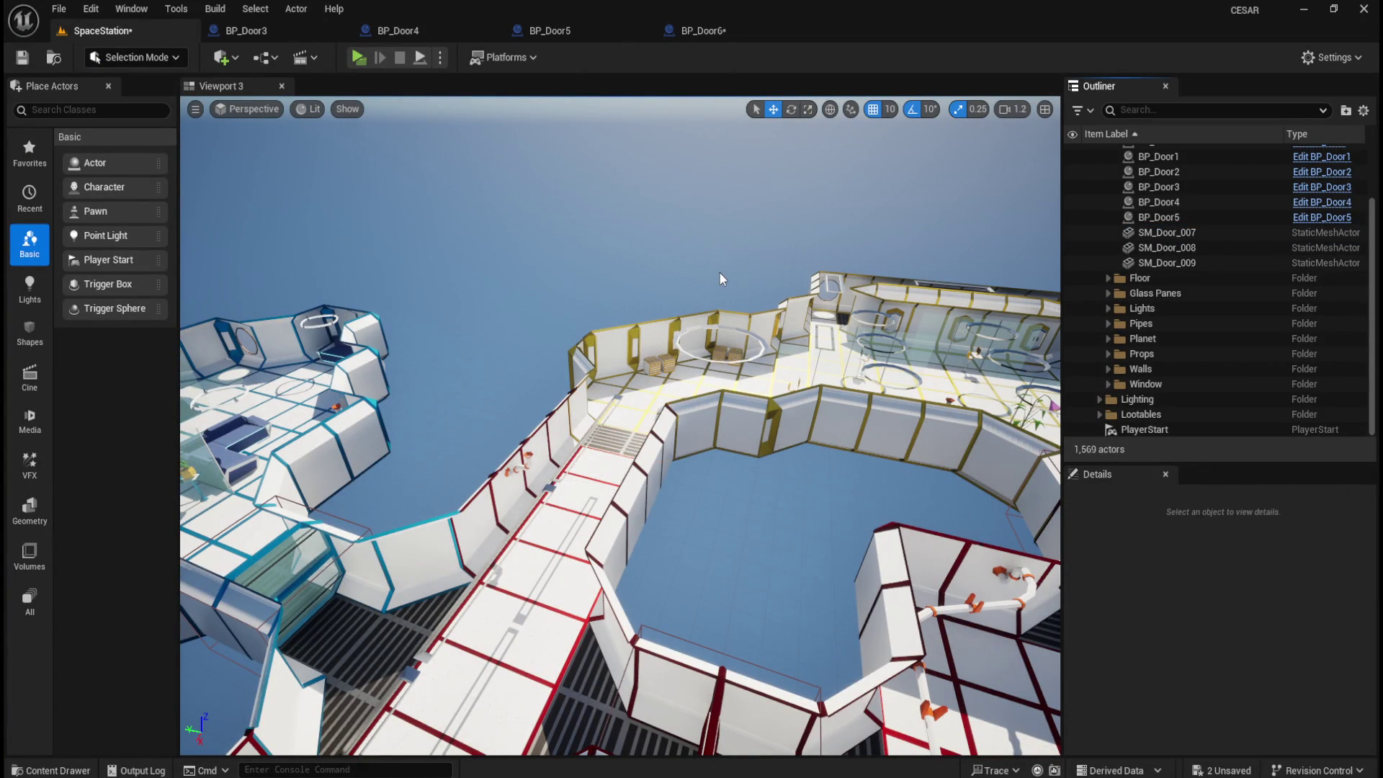
pyautogui.hotkey('ctrl', 'space')
pyautogui.click(85, 690)
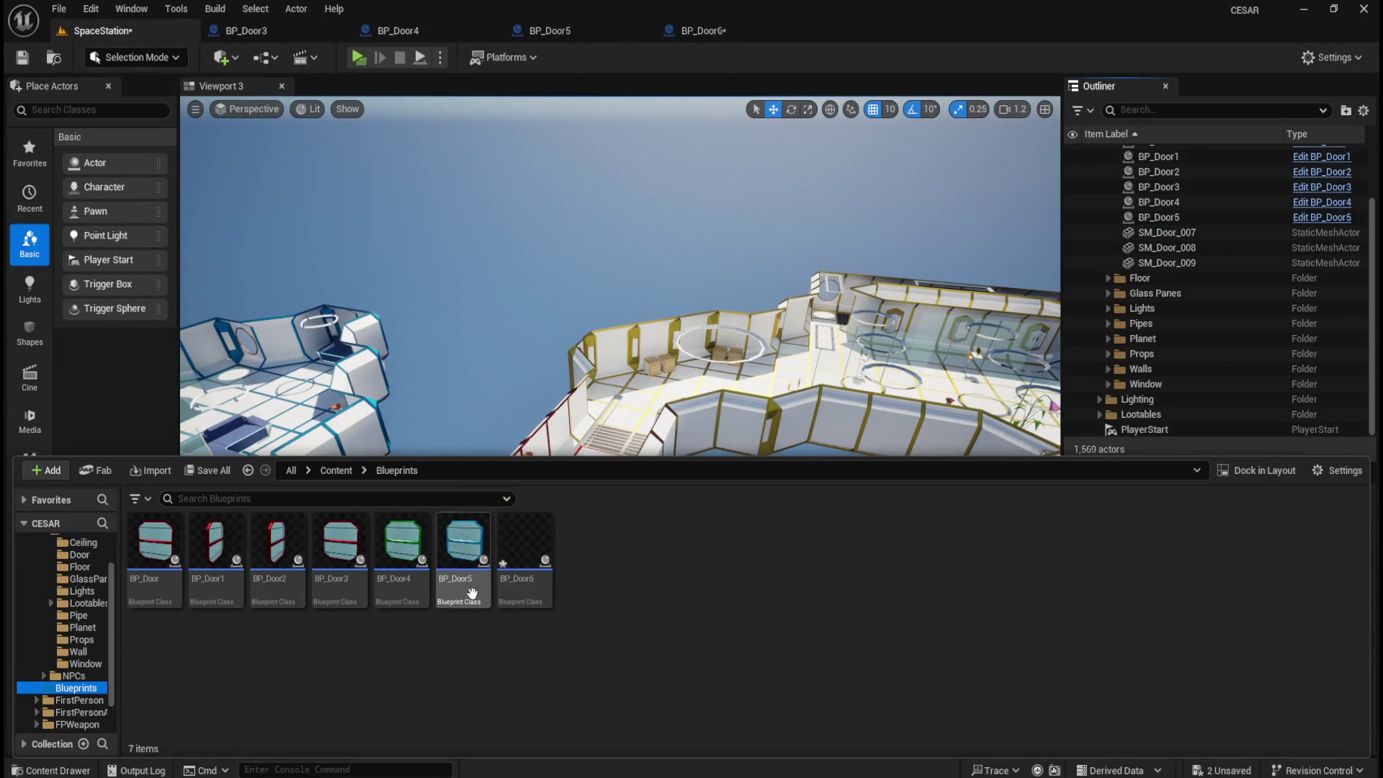
pyautogui.click(525, 548)
pyautogui.moveTo(525, 547); pyautogui.dragTo(382, 216)
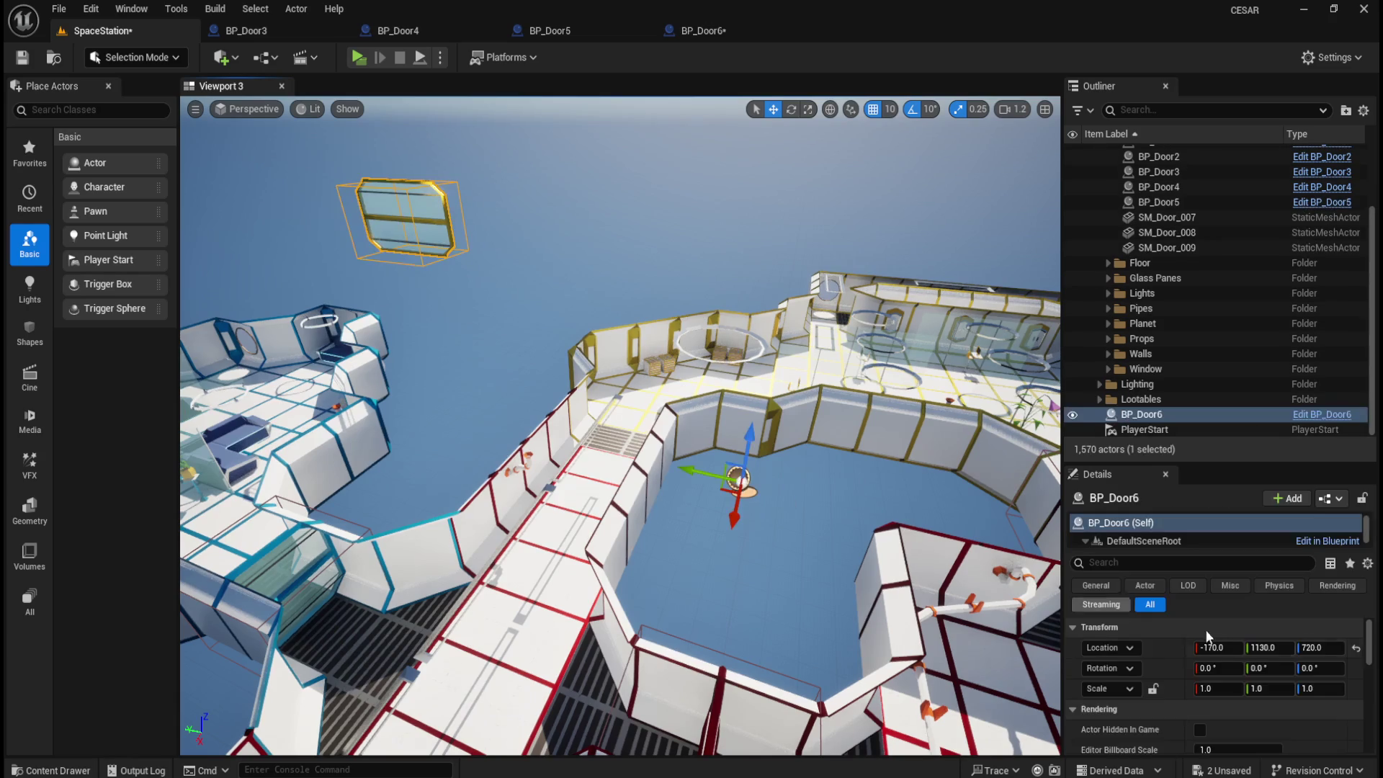
pyautogui.click(1355, 648)
pyautogui.press('f')
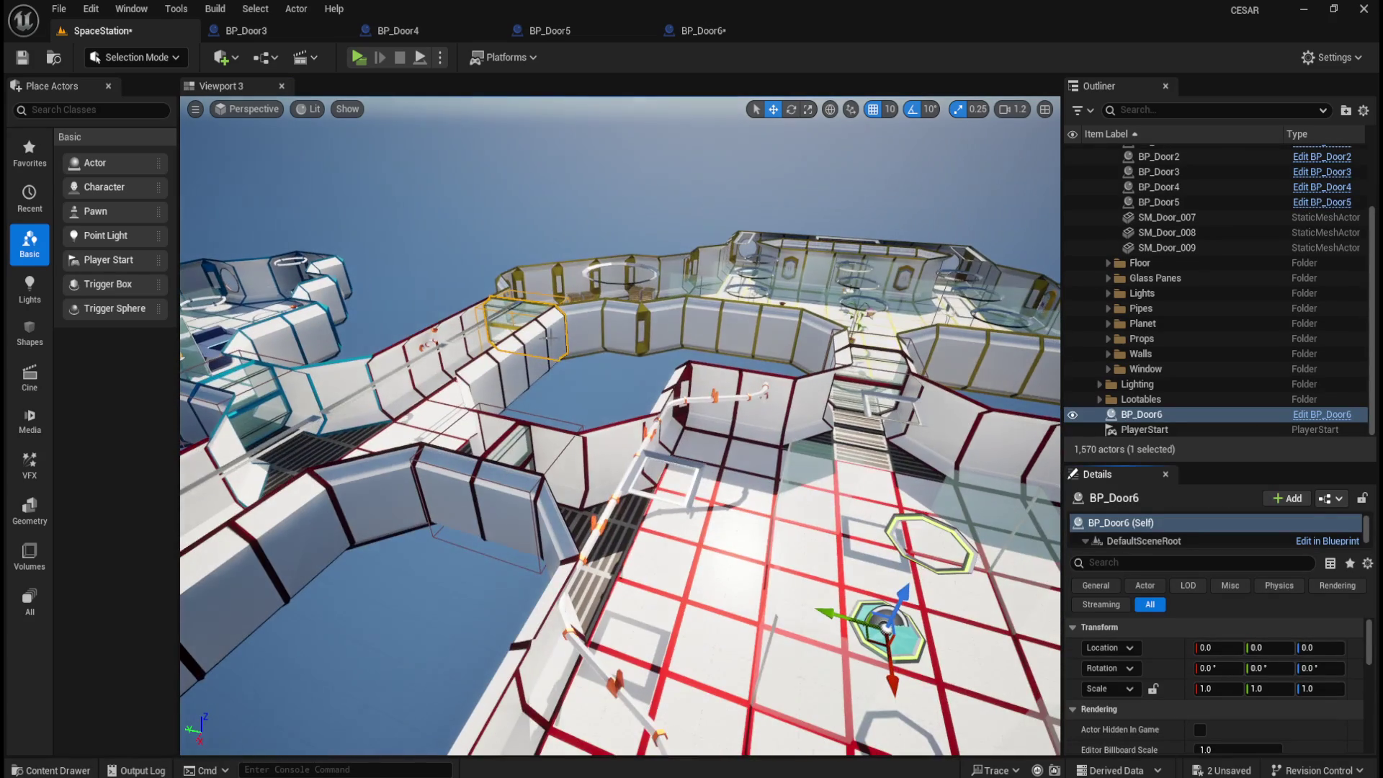
pyautogui.moveTo(639, 341); pyautogui.dragTo(652, 331)
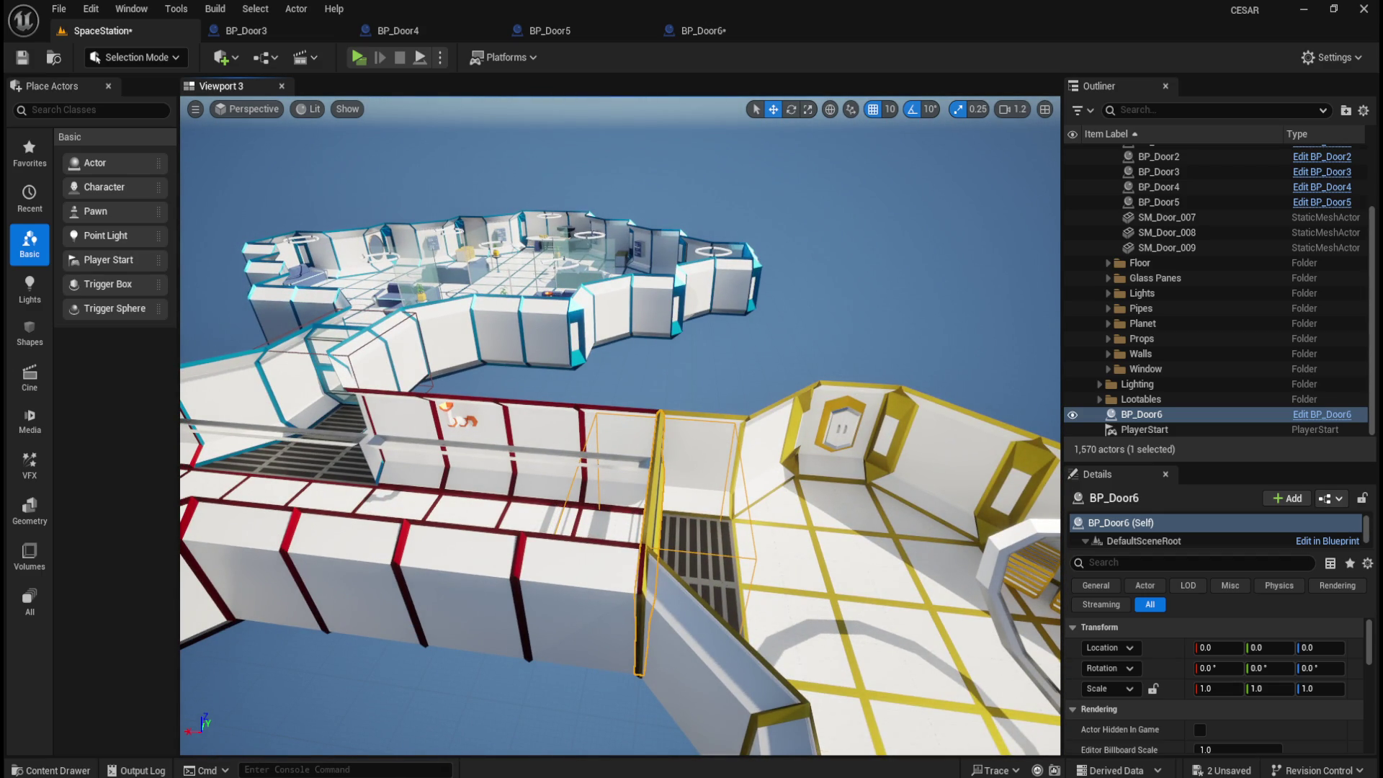
pyautogui.moveTo(763, 406); pyautogui.dragTo(762, 410)
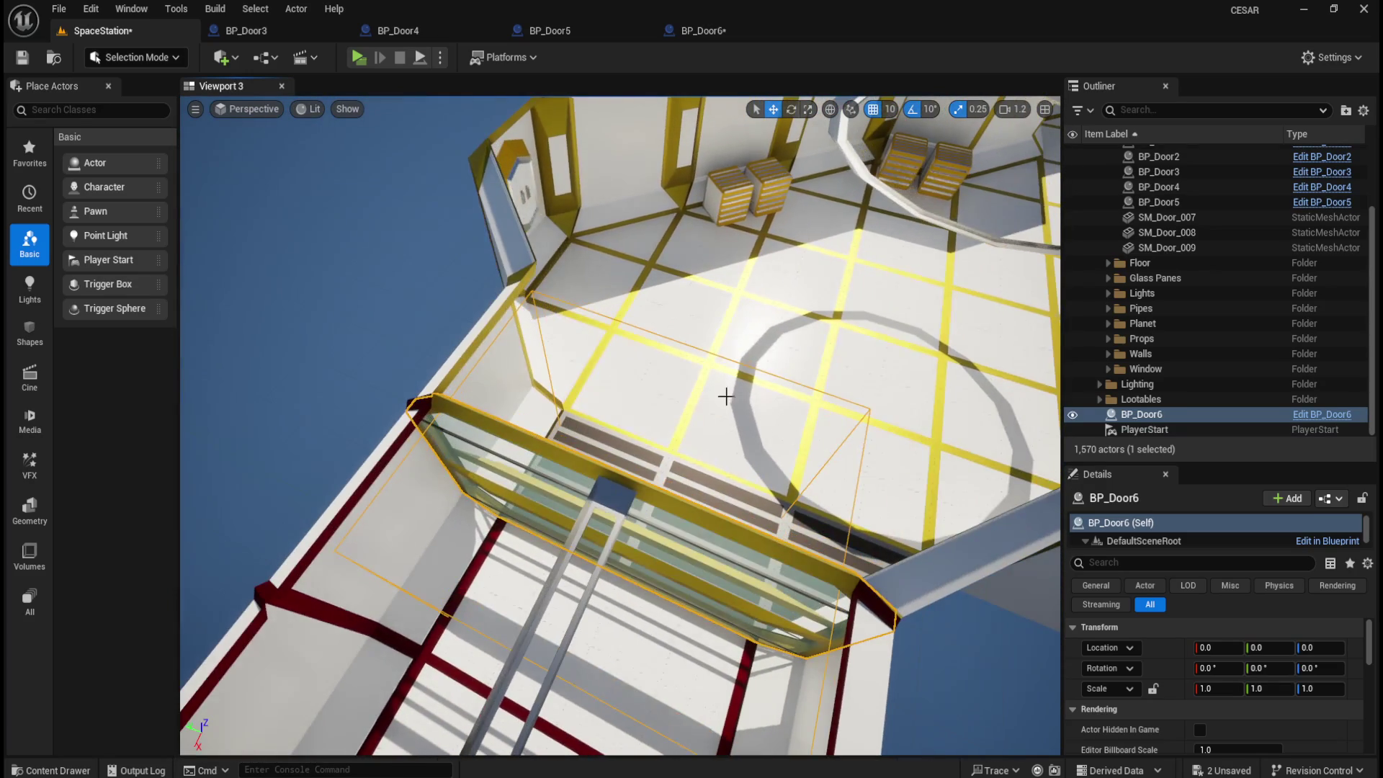
# - Close the BP_Door3, BP_Door4 and BP_Door5 editors, leaving BP_Door6's editor showing
pyautogui.click(335, 31)
pyautogui.click(336, 32)
pyautogui.click(336, 31)
pyautogui.click(278, 34)
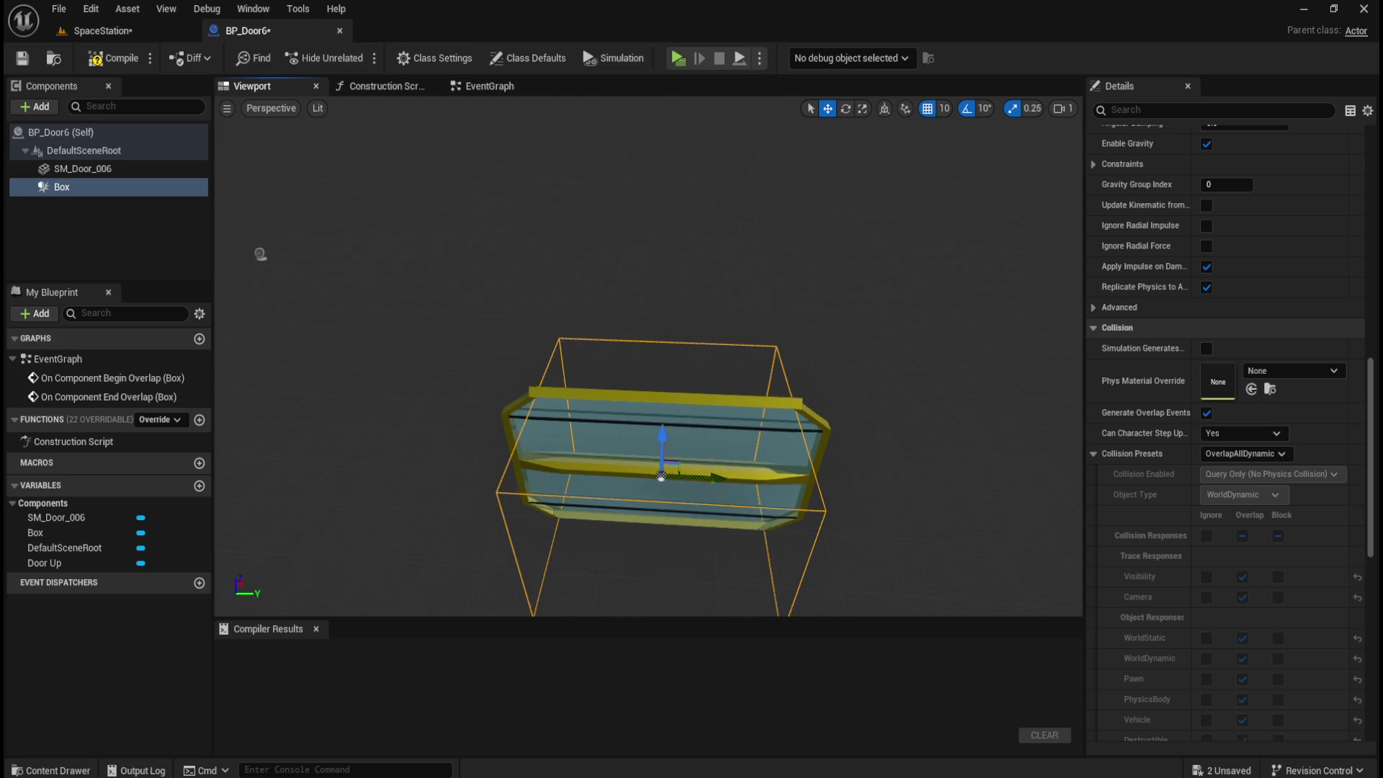
# - Widen BP_Door6's trigger box Y scale through 7.0, 7.1 and 7.5 to 8.0, then check it in the level
pyautogui.scroll(5, 1177, 513)
pyautogui.scroll(10, 1178, 513)
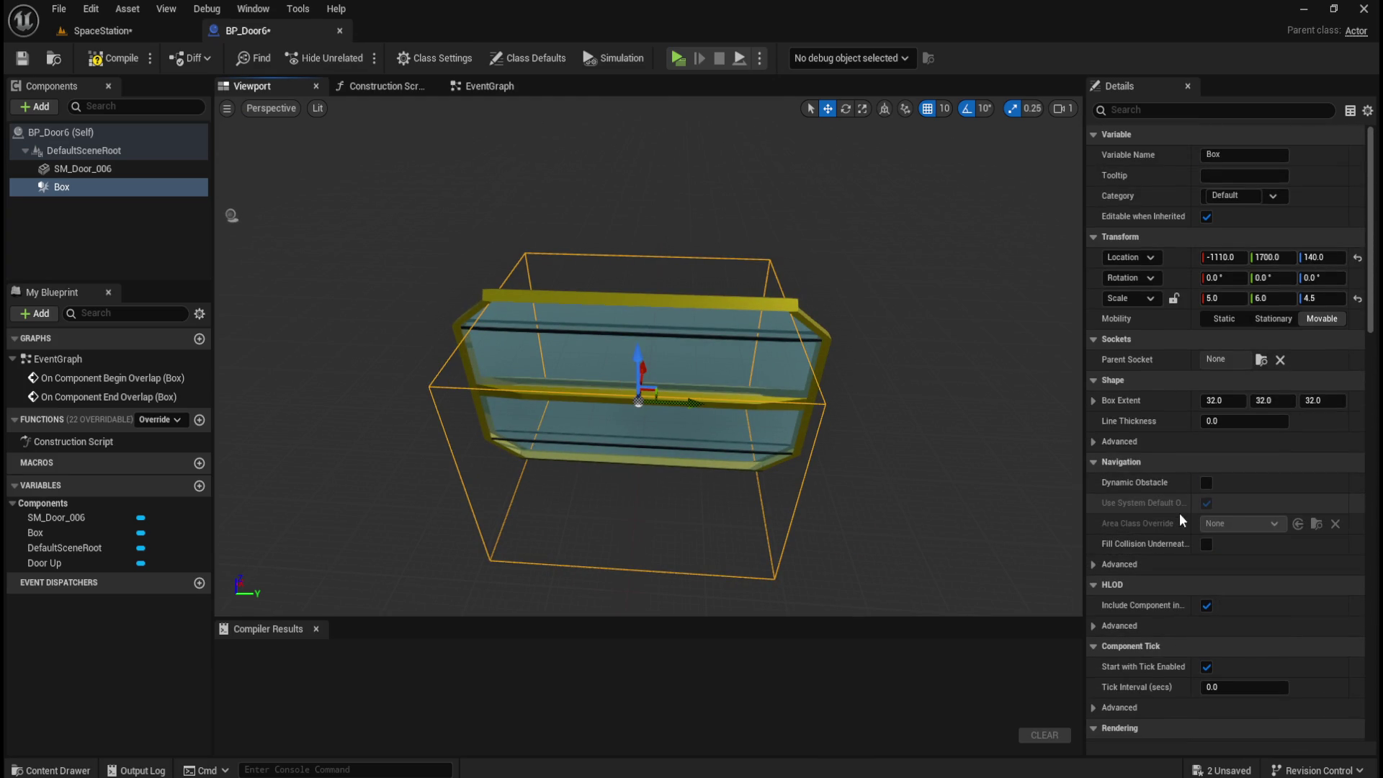
pyautogui.click(1269, 298)
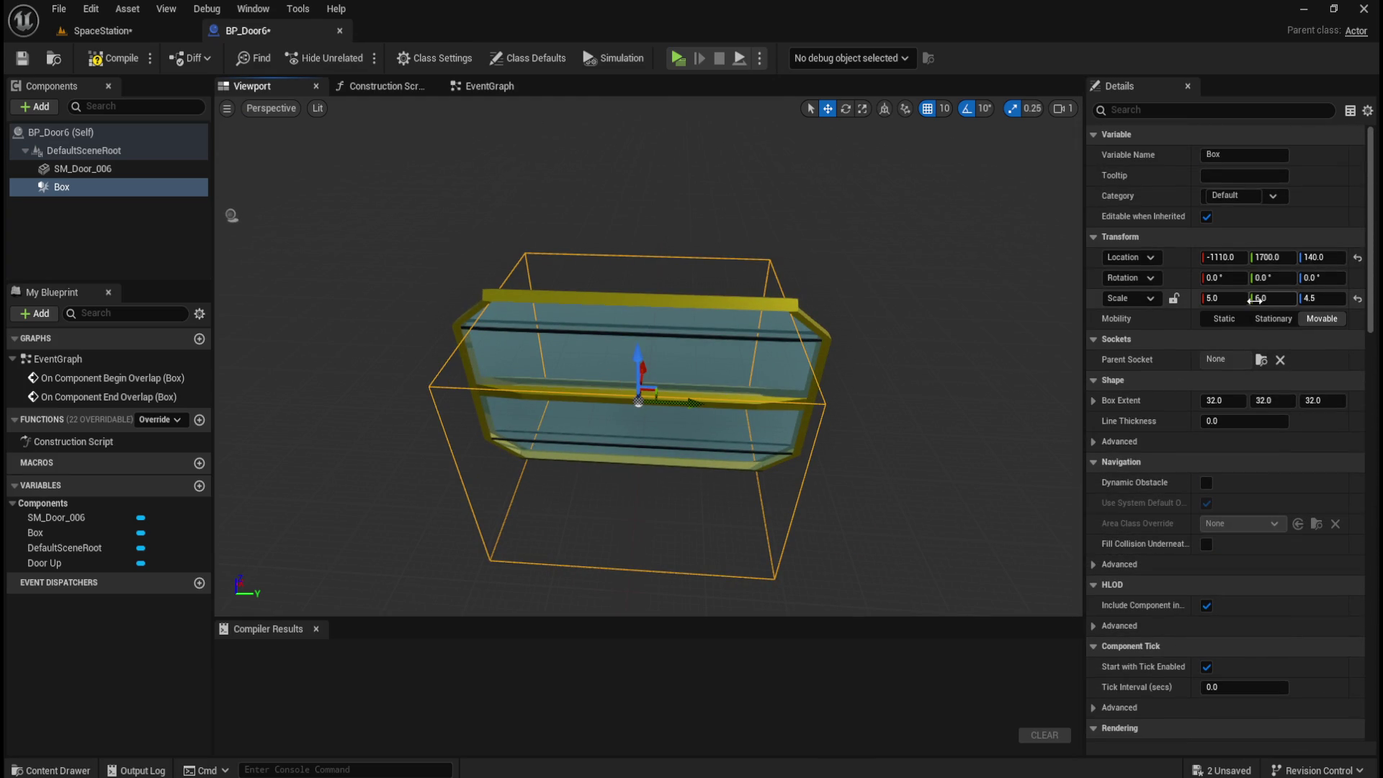
pyautogui.write('7')
pyautogui.click(1329, 319)
pyautogui.moveTo(275, 211)
pyautogui.mouseDown()
pyautogui.moveTo(324, 204)
pyautogui.moveTo(309, 206)
pyautogui.mouseUp()
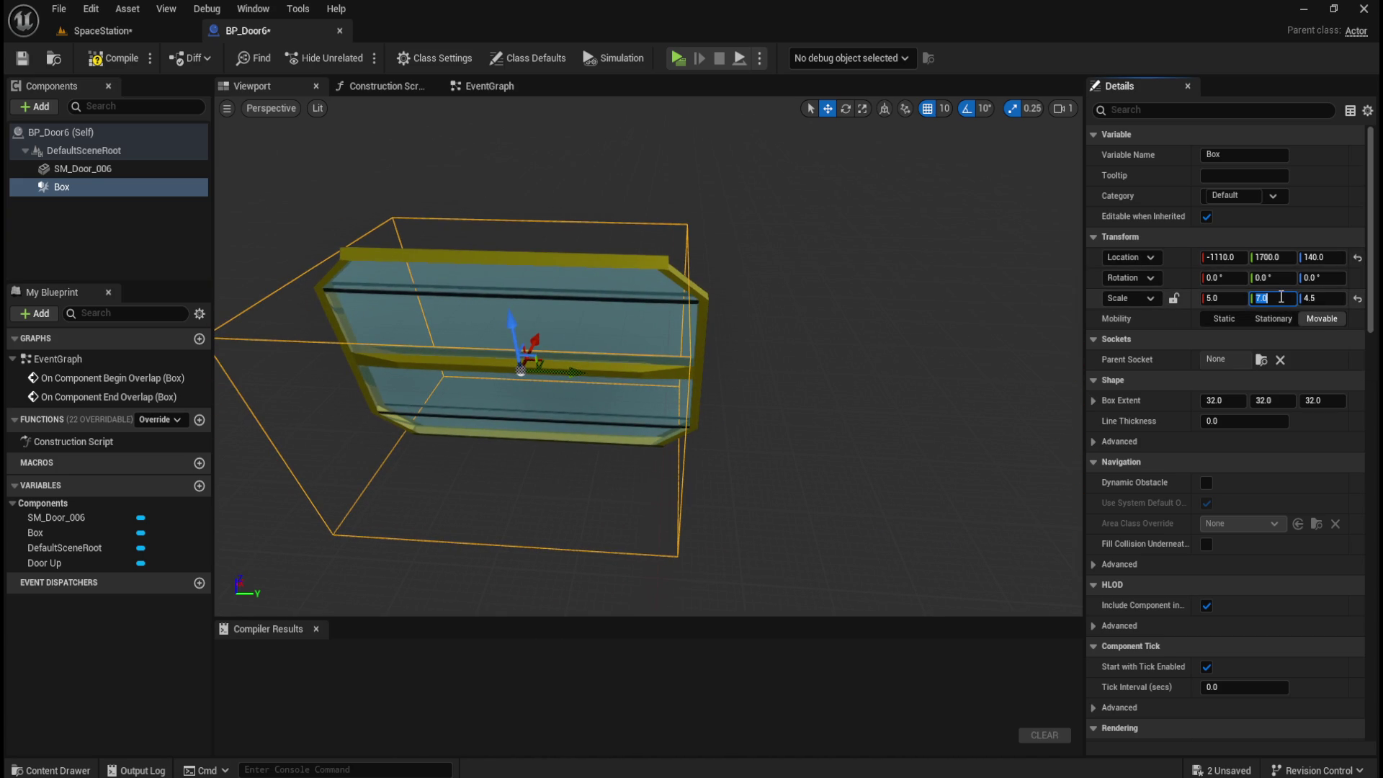
pyautogui.write('7.1')
pyautogui.press('Return')
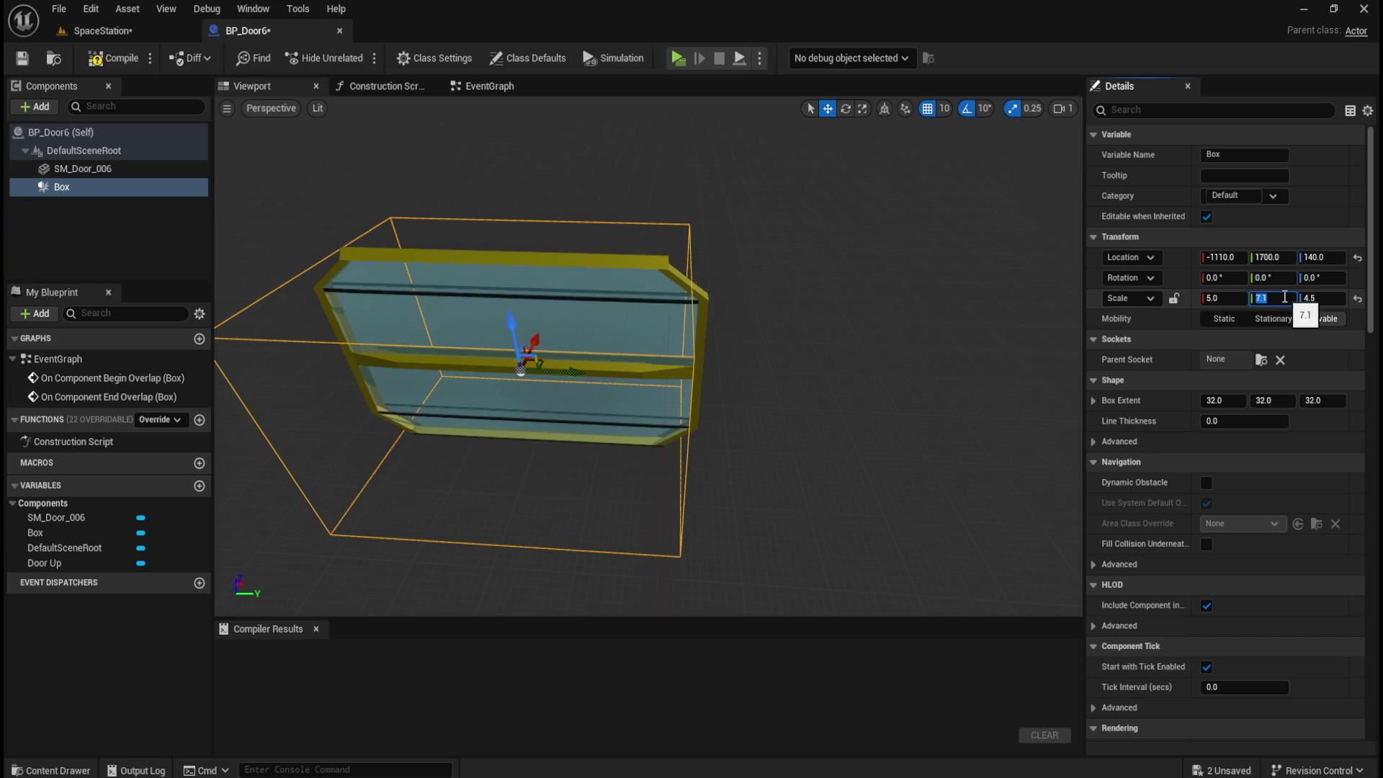
pyautogui.press('Return')
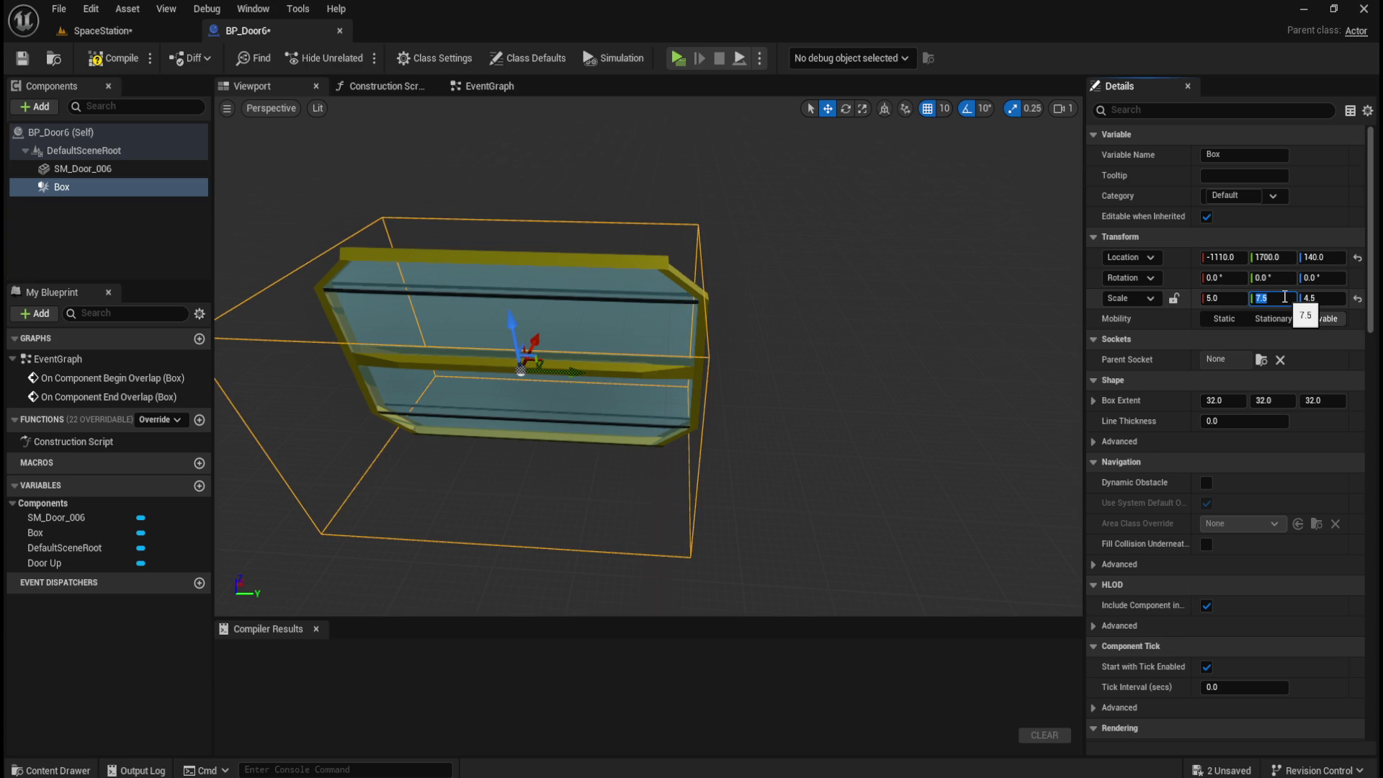
pyautogui.moveTo(667, 326)
pyautogui.mouseDown()
pyautogui.moveTo(264, 200)
pyautogui.moveTo(288, 203)
pyautogui.moveTo(221, 200)
pyautogui.mouseUp()
pyautogui.moveTo(516, 360); pyautogui.dragTo(477, 353)
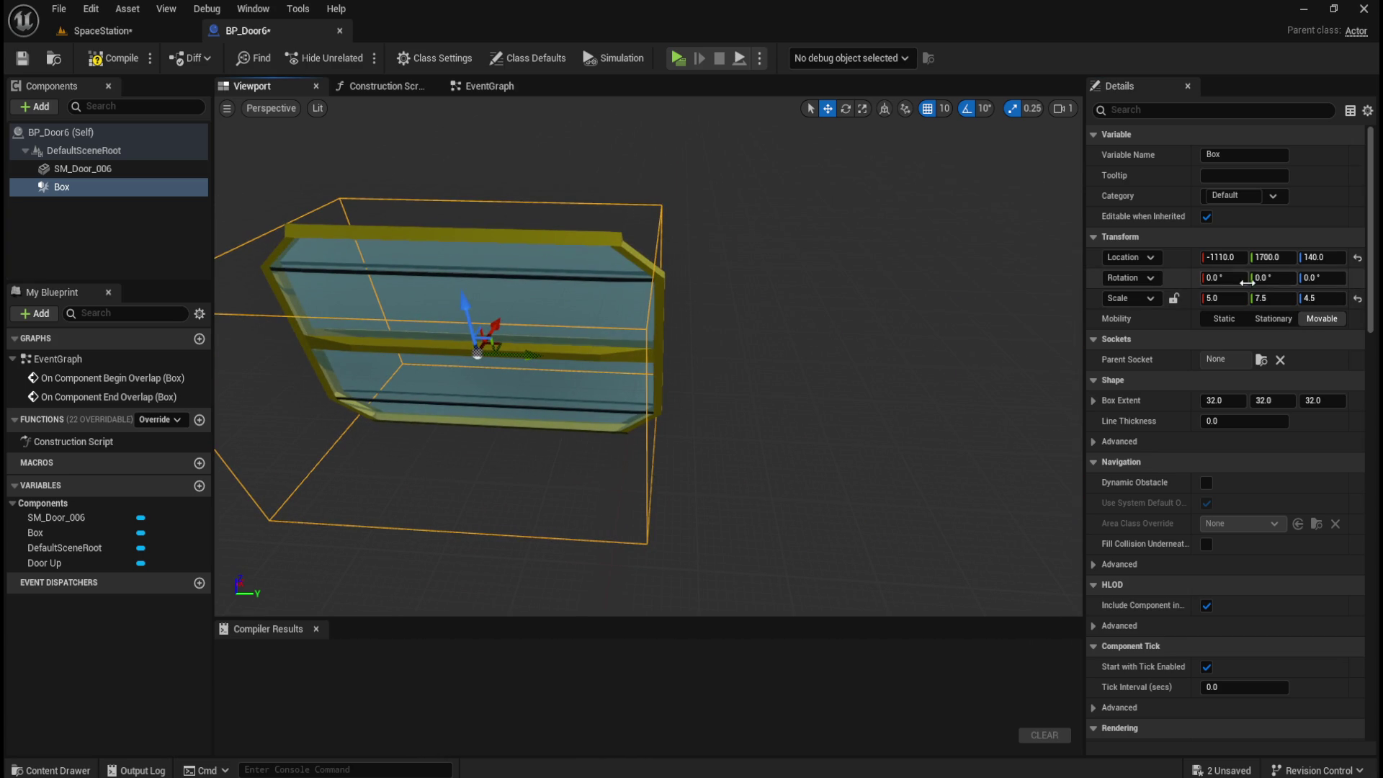
pyautogui.click(1270, 299)
pyautogui.write('8')
pyautogui.moveTo(238, 183)
pyautogui.mouseDown()
pyautogui.moveTo(308, 185)
pyautogui.moveTo(220, 191)
pyautogui.mouseUp()
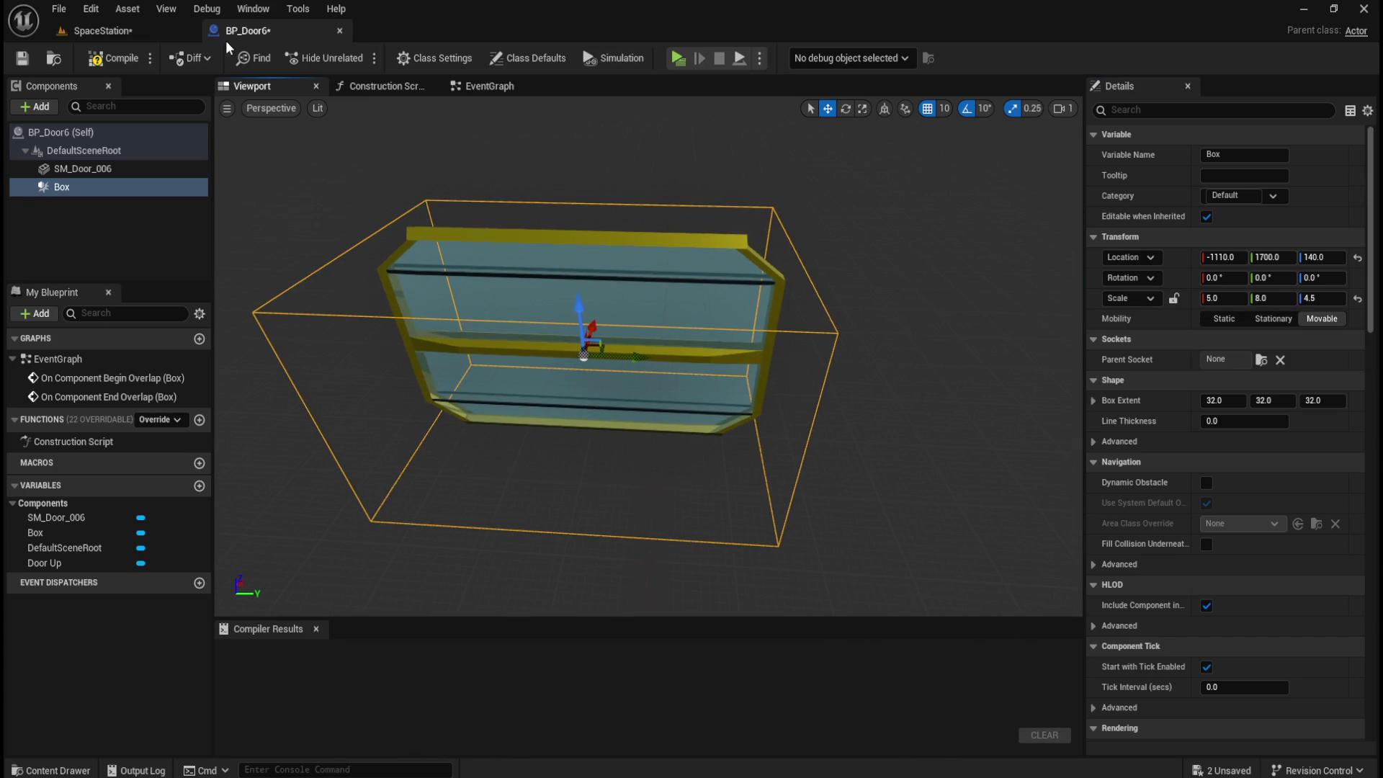
pyautogui.click(121, 32)
pyautogui.moveTo(724, 255); pyautogui.dragTo(723, 254)
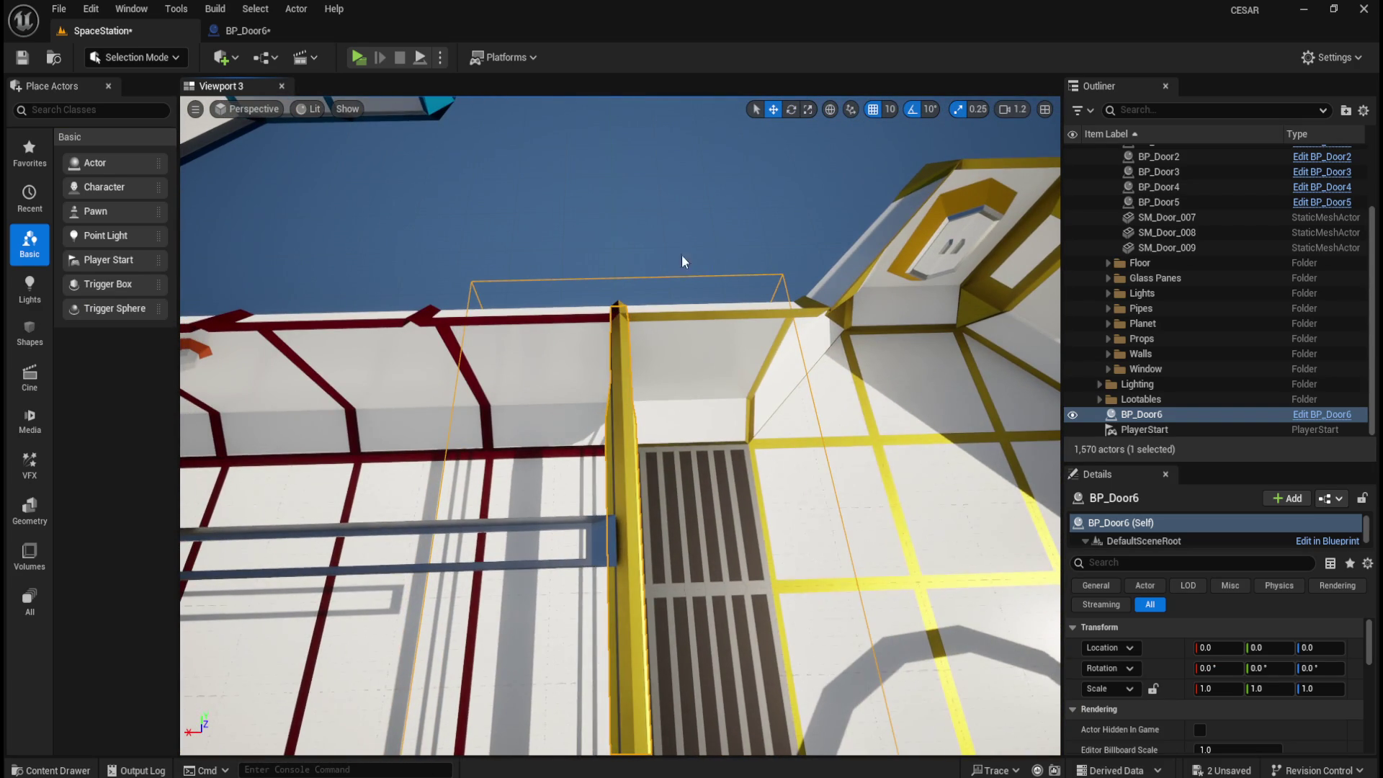
# - Cycle the BP_Door6 viewport through Top, Bottom, Left, Right, Front and Back, then back to Perspective
pyautogui.click(292, 28)
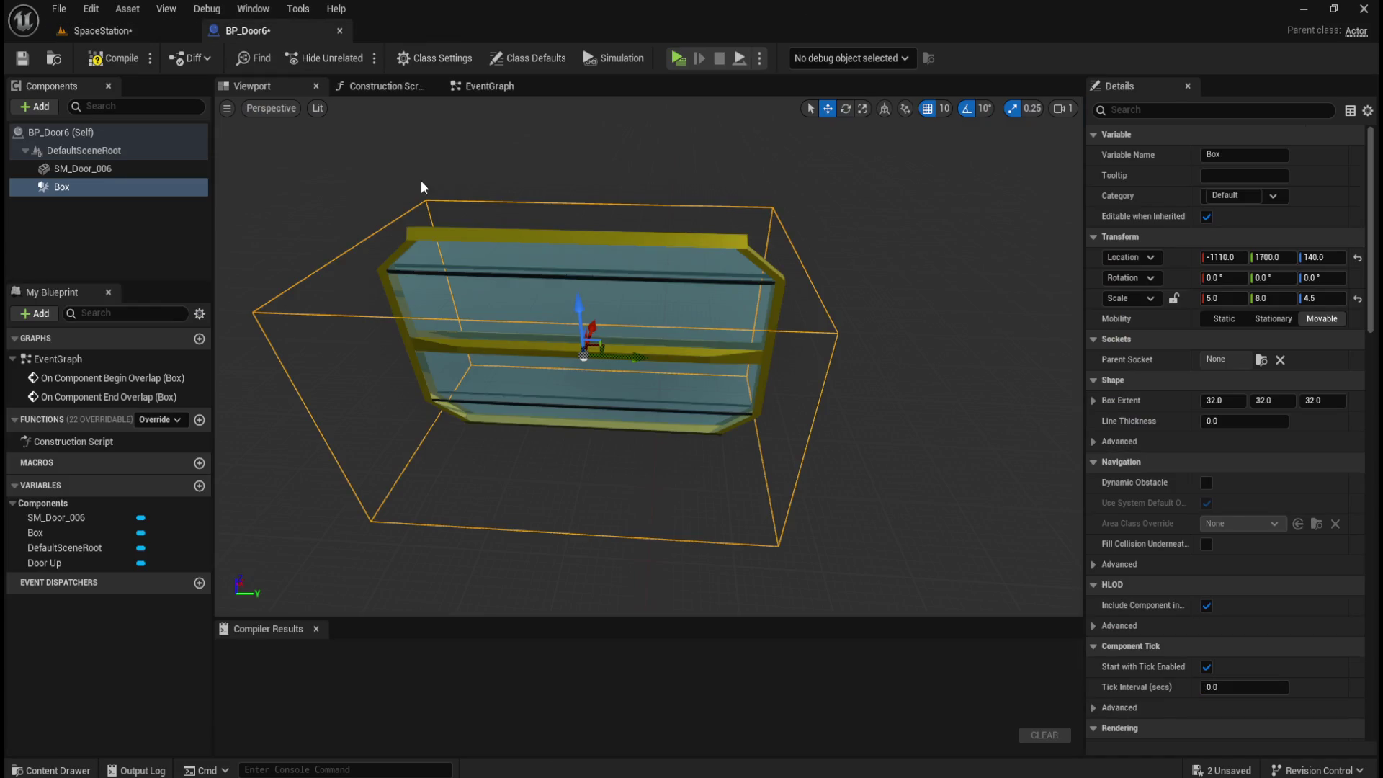
pyautogui.moveTo(779, 117)
pyautogui.mouseDown()
pyautogui.moveTo(827, 114)
pyautogui.moveTo(928, 262)
pyautogui.moveTo(812, 288)
pyautogui.moveTo(890, 318)
pyautogui.moveTo(756, 353)
pyautogui.moveTo(828, 338)
pyautogui.moveTo(834, 290)
pyautogui.moveTo(837, 308)
pyautogui.mouseUp()
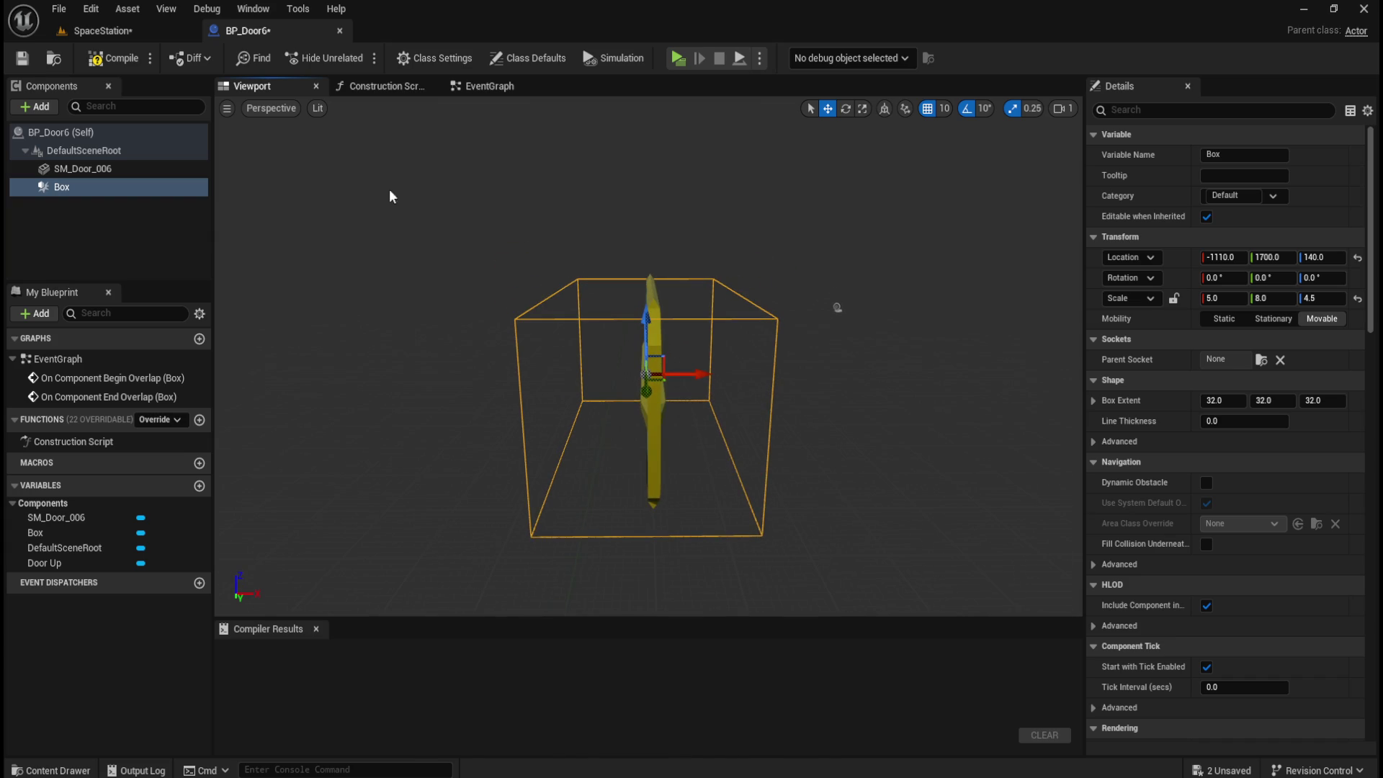
pyautogui.click(229, 110)
pyautogui.click(275, 114)
pyautogui.click(288, 109)
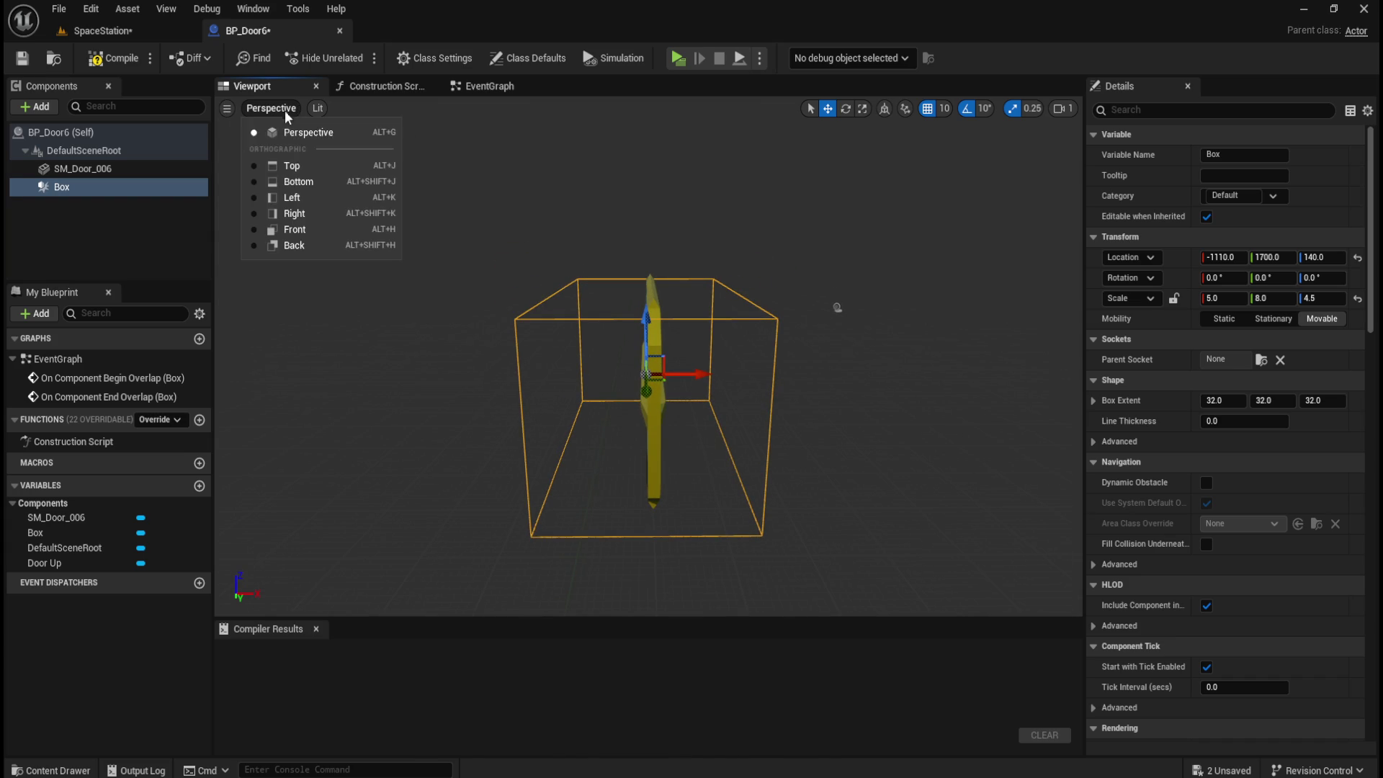
pyautogui.click(260, 167)
pyautogui.click(257, 183)
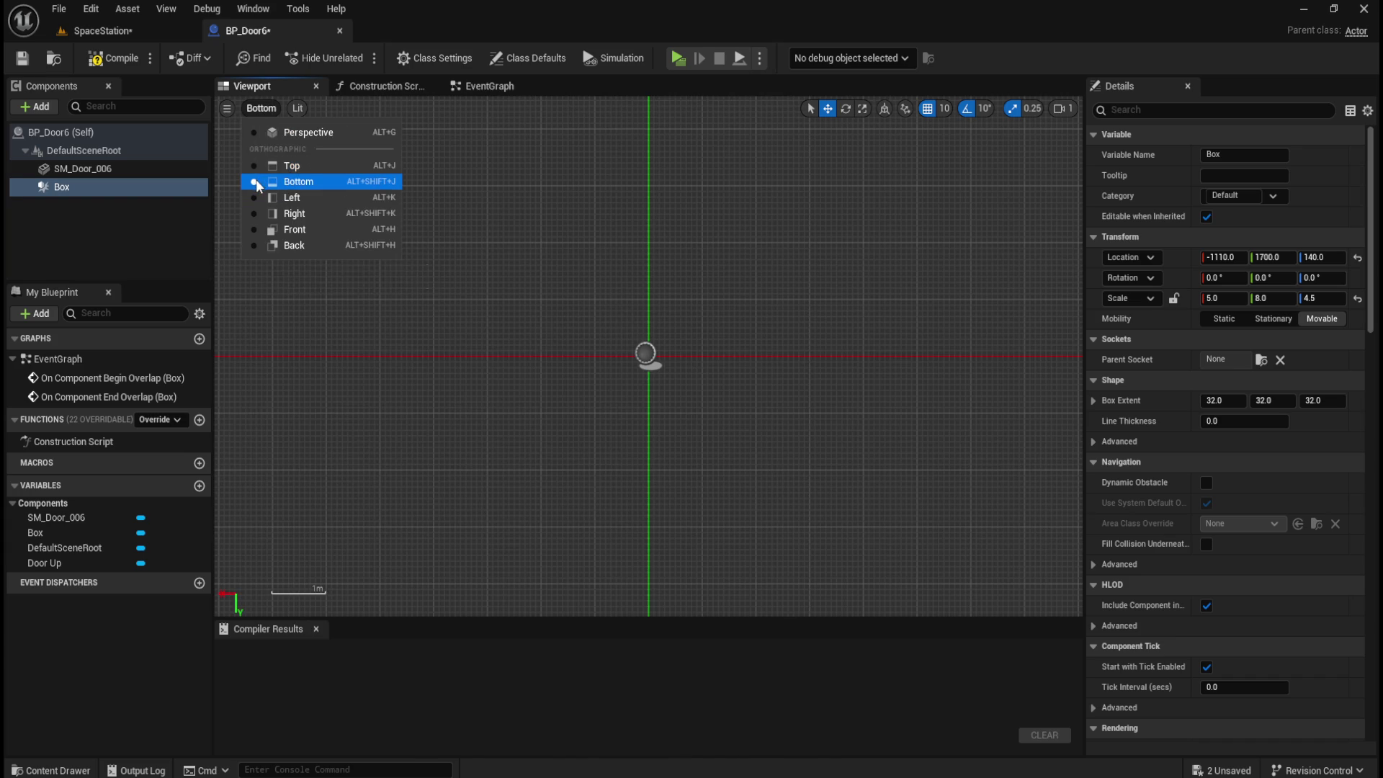
pyautogui.click(257, 199)
pyautogui.click(254, 214)
pyautogui.click(253, 230)
pyautogui.click(253, 245)
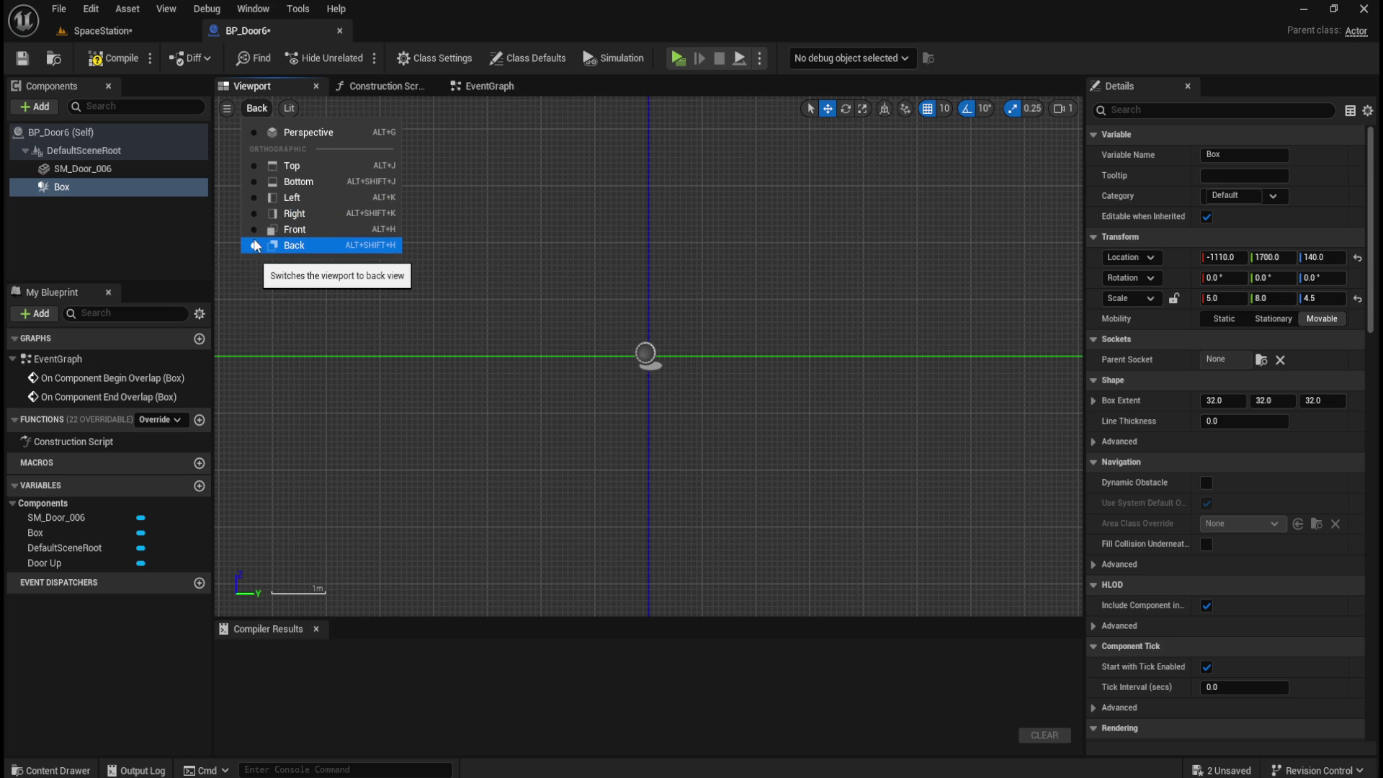
pyautogui.click(254, 132)
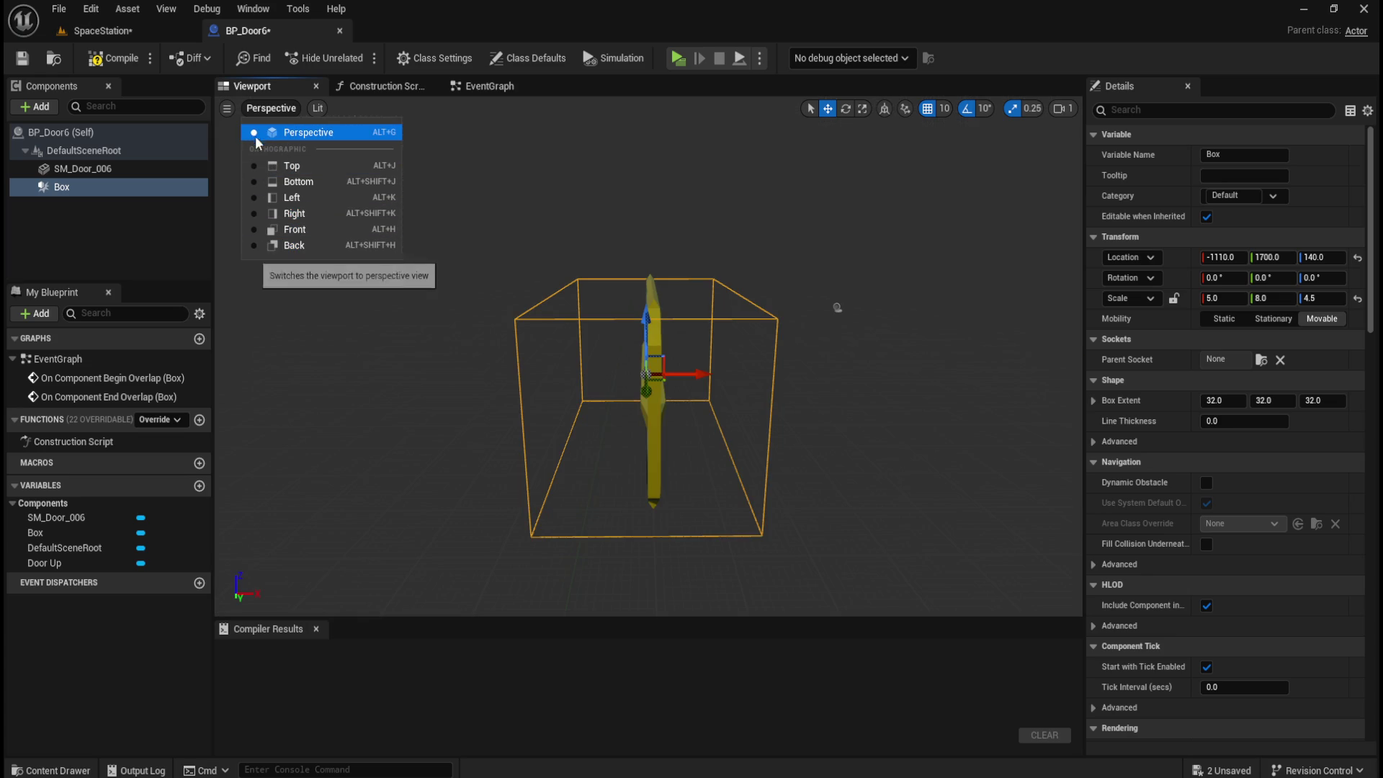
# - Drag BP_Door6's Box trigger to X -1100 and check its placement in the SpaceStation level
pyautogui.moveTo(746, 295)
pyautogui.mouseDown()
pyautogui.moveTo(750, 316)
pyautogui.moveTo(764, 302)
pyautogui.mouseUp()
pyautogui.moveTo(857, 283); pyautogui.dragTo(855, 297)
pyautogui.moveTo(894, 336); pyautogui.dragTo(859, 324)
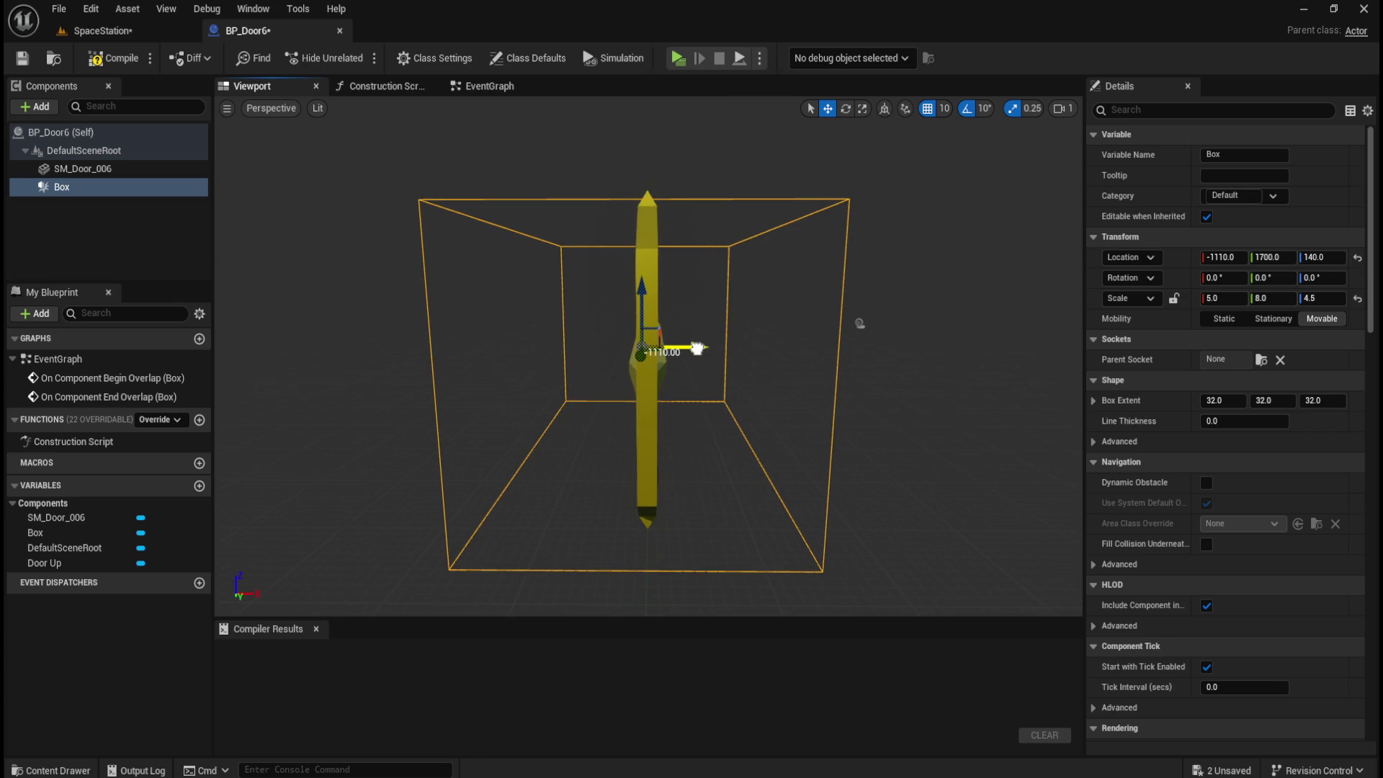
pyautogui.moveTo(701, 349); pyautogui.dragTo(703, 350)
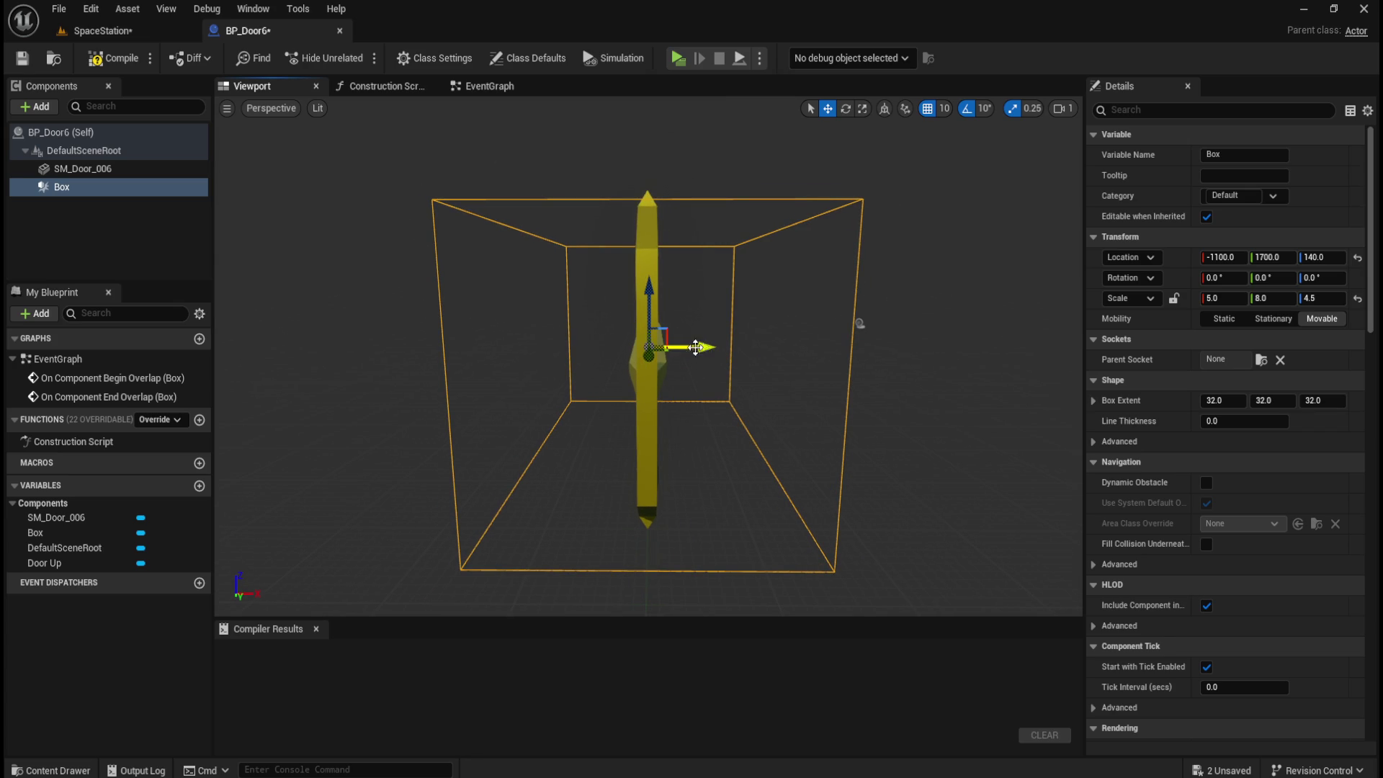
pyautogui.click(136, 32)
pyautogui.moveTo(538, 271)
pyautogui.mouseDown()
pyautogui.moveTo(538, 289)
pyautogui.moveTo(558, 296)
pyautogui.moveTo(541, 290)
pyautogui.moveTo(661, 291)
pyautogui.mouseUp()
pyautogui.click(265, 33)
pyautogui.click(136, 29)
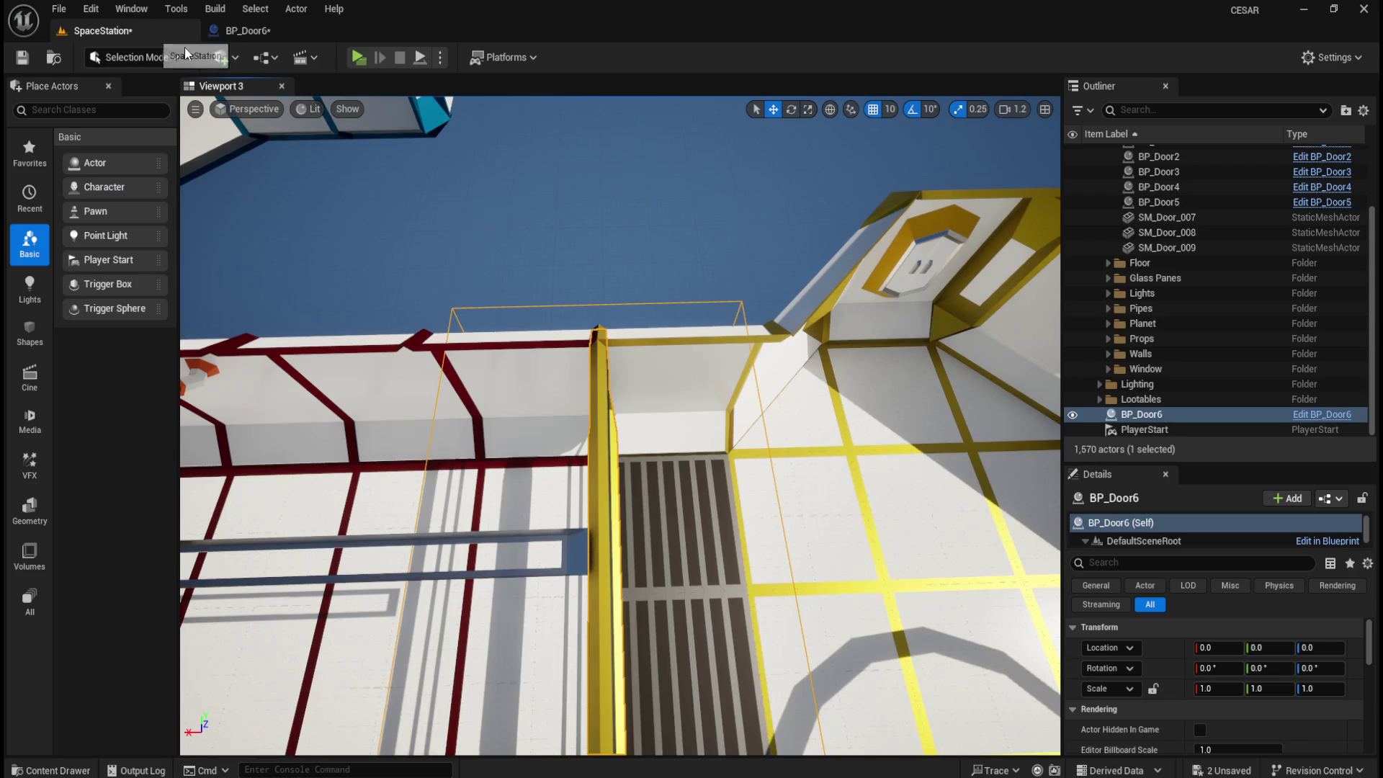
# - Compile the BP_Door6 blueprint
pyautogui.moveTo(619, 425); pyautogui.dragTo(685, 403)
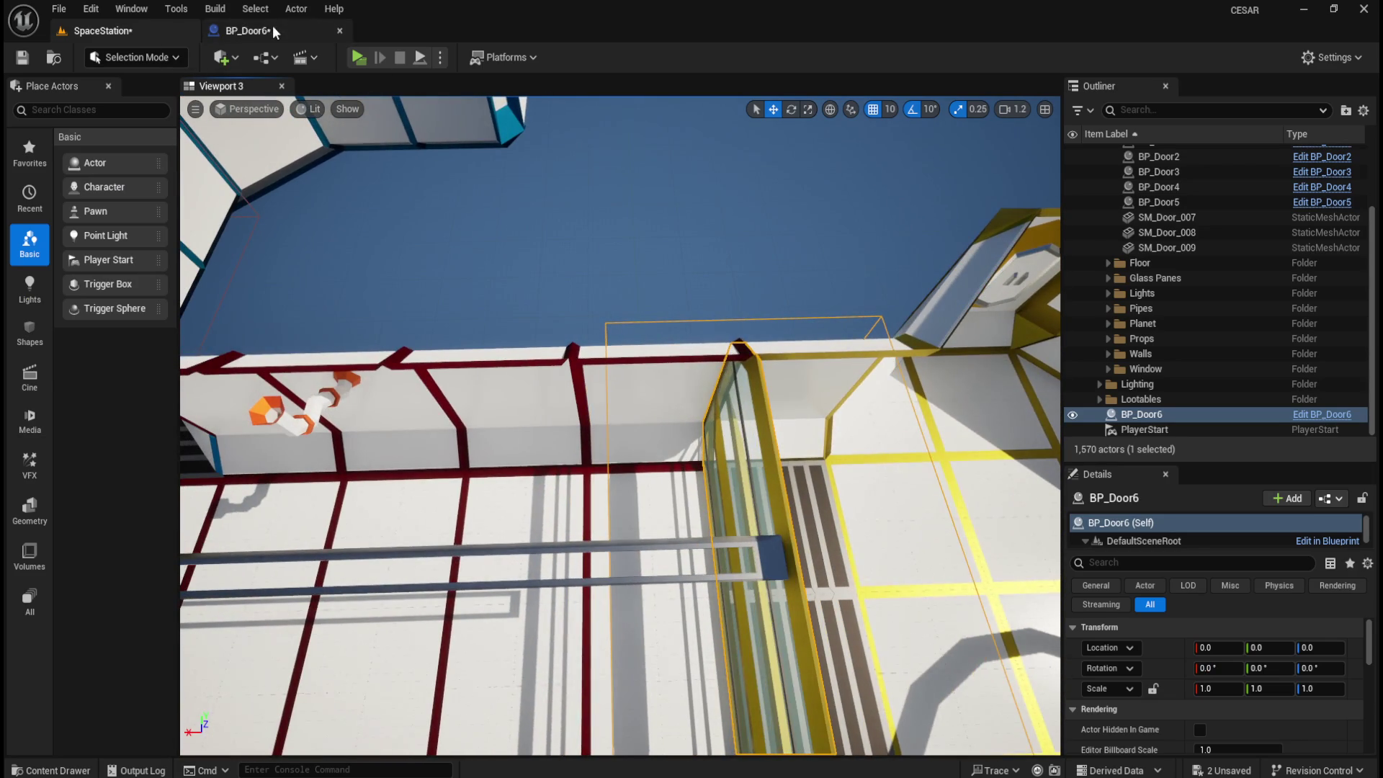
pyautogui.click(245, 30)
pyautogui.click(96, 170)
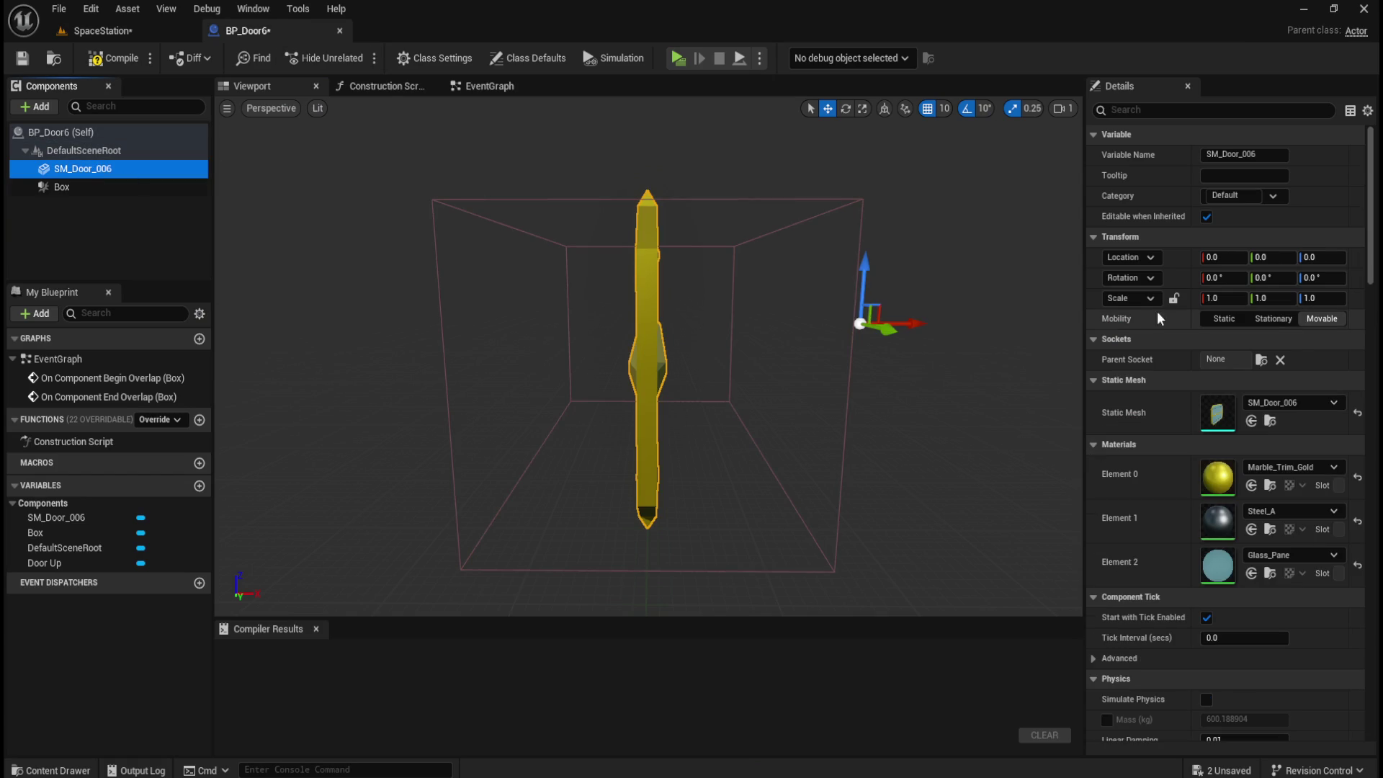
pyautogui.moveTo(1370, 253)
pyautogui.mouseDown()
pyautogui.moveTo(1374, 365)
pyautogui.moveTo(1376, 237)
pyautogui.mouseUp()
pyautogui.click(97, 58)
# - Move the BP_Door6 actor into the Doors folder in the Outliner
pyautogui.click(114, 33)
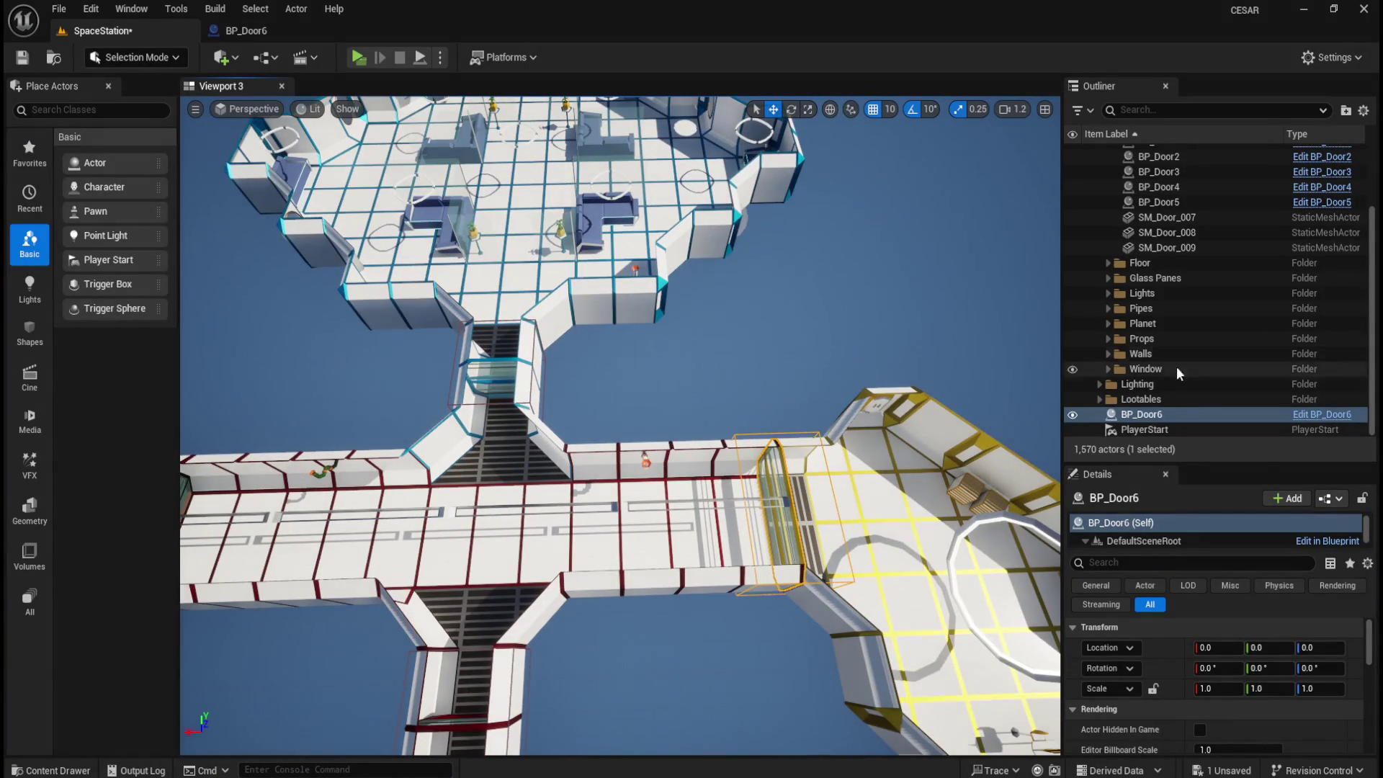
pyautogui.rightClick(1145, 416)
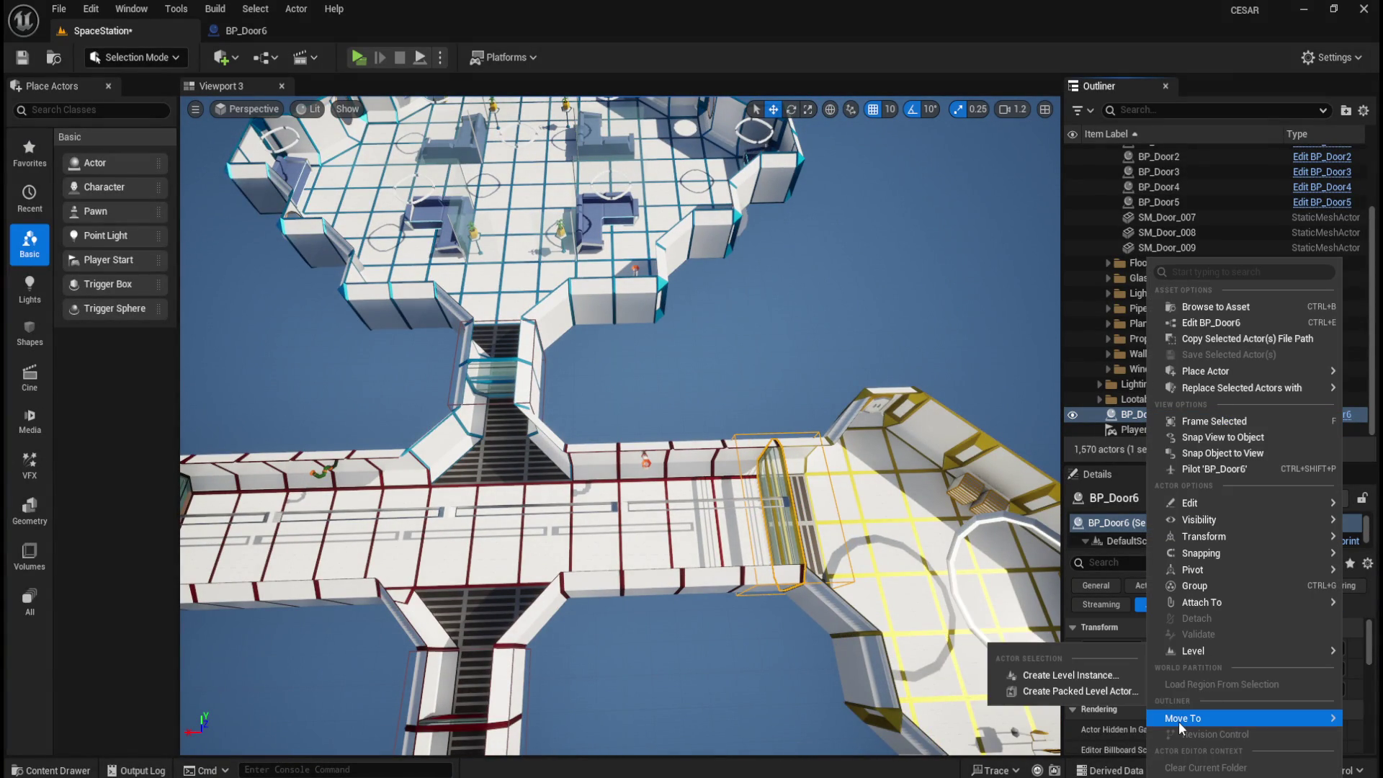
pyautogui.moveTo(1178, 721)
pyautogui.click(1073, 616)
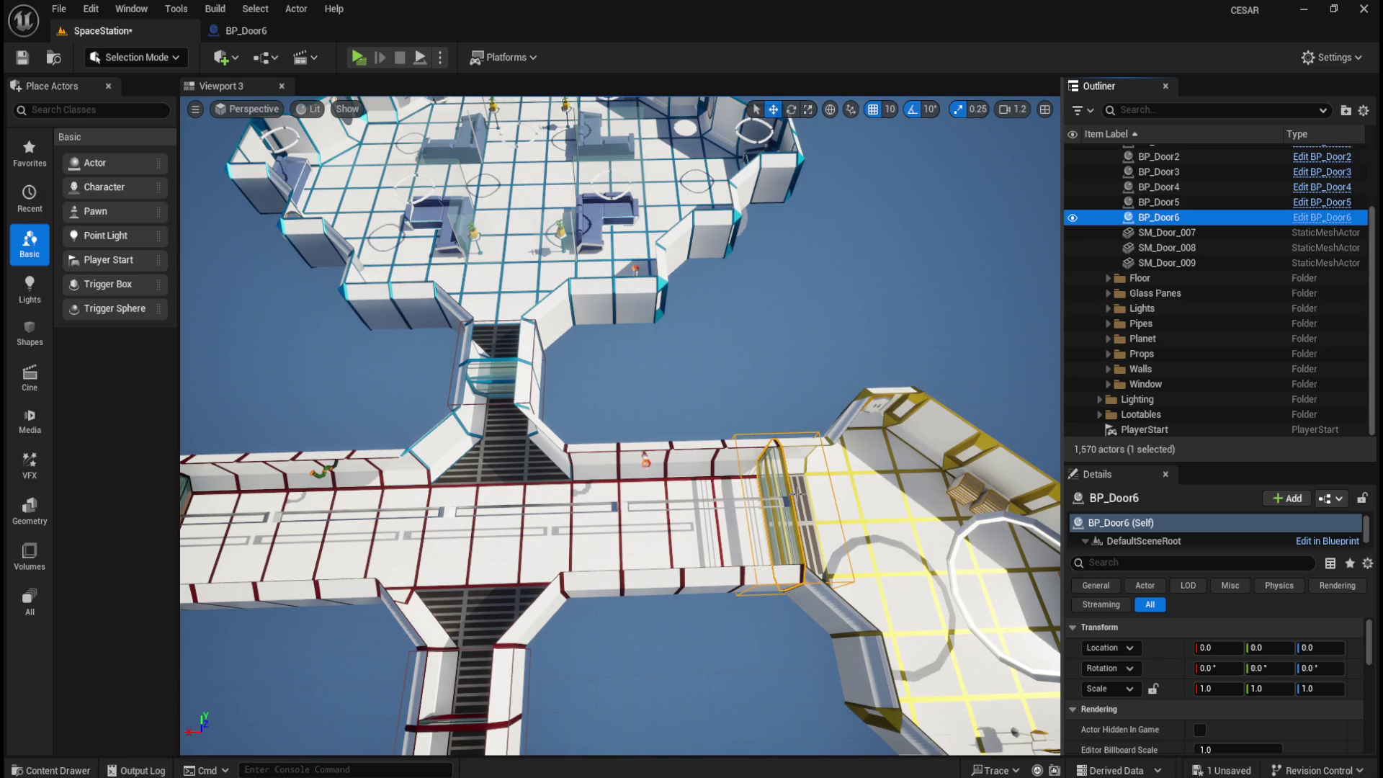
# - Save the SpaceStation level and launch a standalone playtest
pyautogui.moveTo(782, 456)
pyautogui.mouseDown()
pyautogui.moveTo(774, 446)
pyautogui.moveTo(777, 475)
pyautogui.moveTo(782, 456)
pyautogui.moveTo(767, 451)
pyautogui.mouseUp()
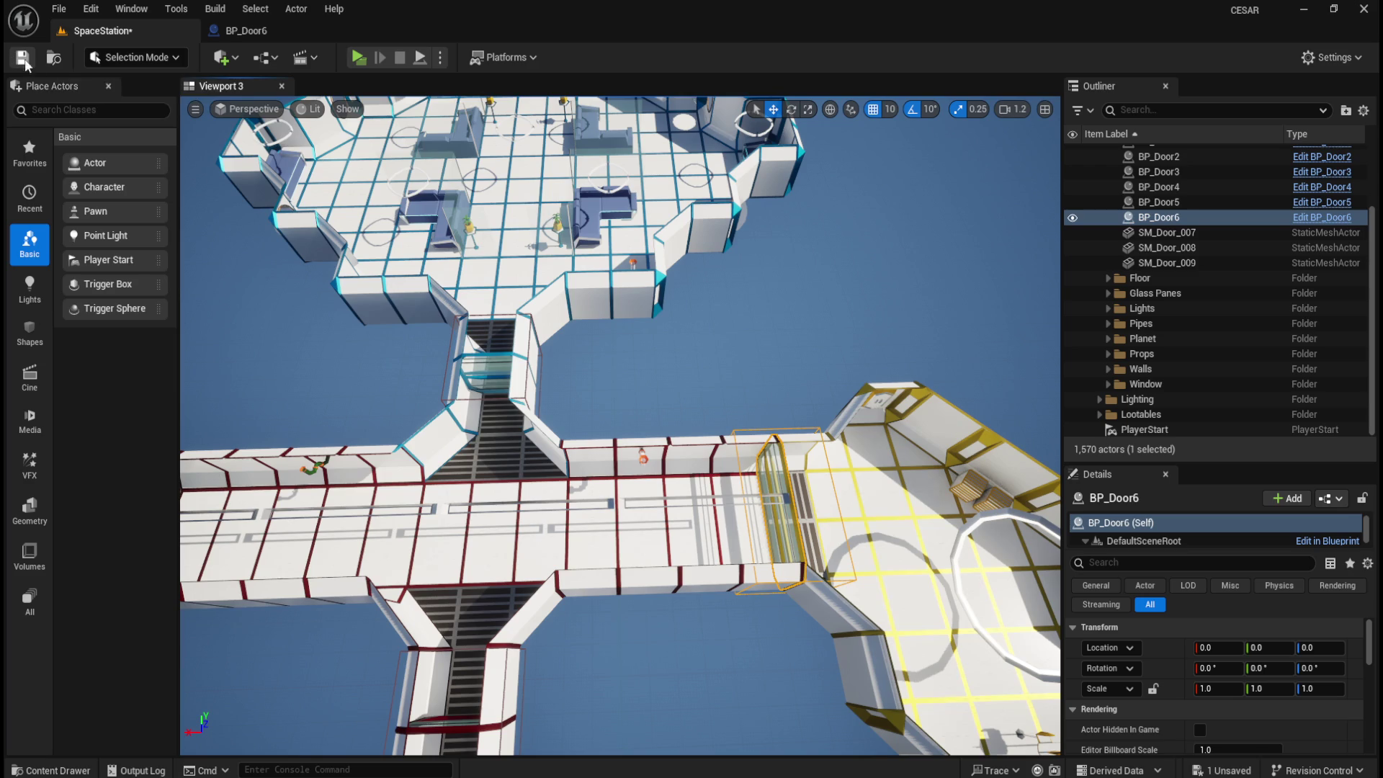
pyautogui.click(29, 61)
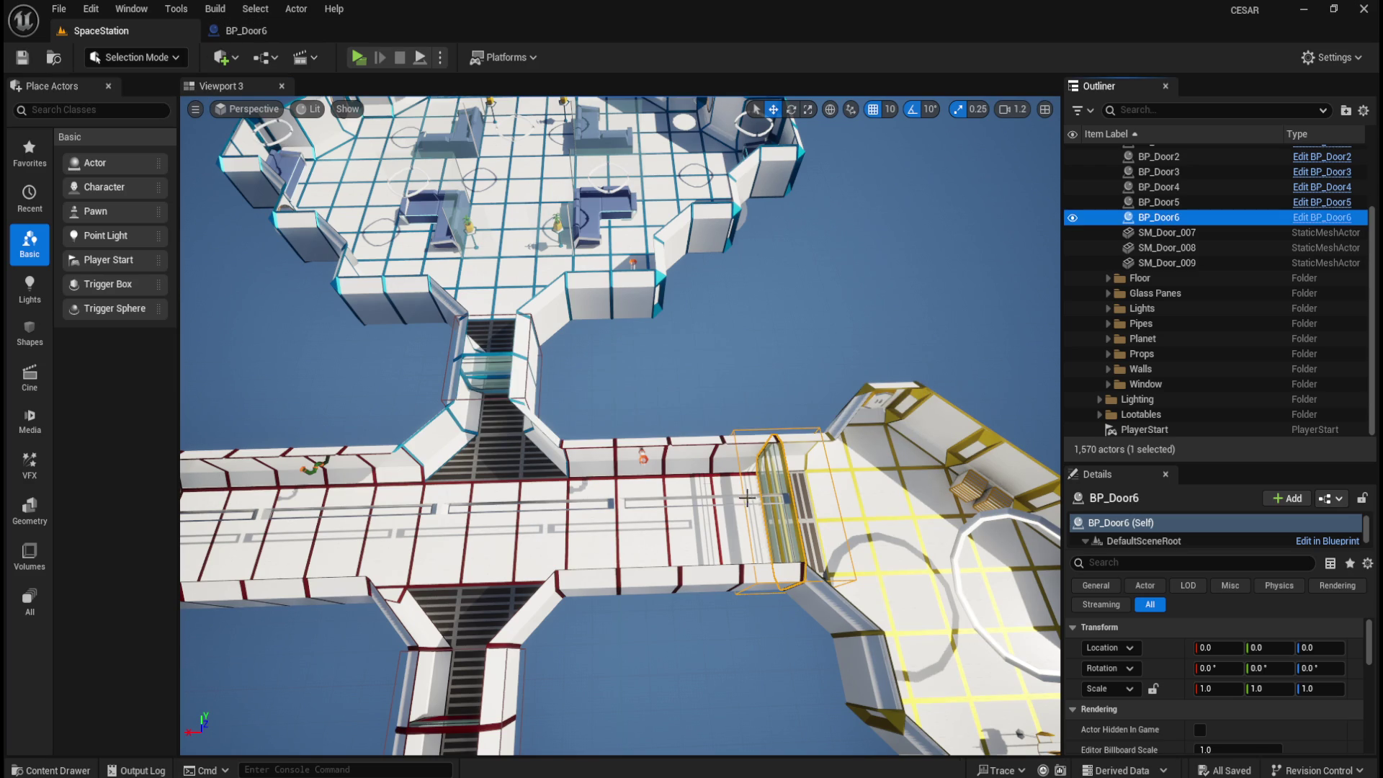
pyautogui.click(359, 56)
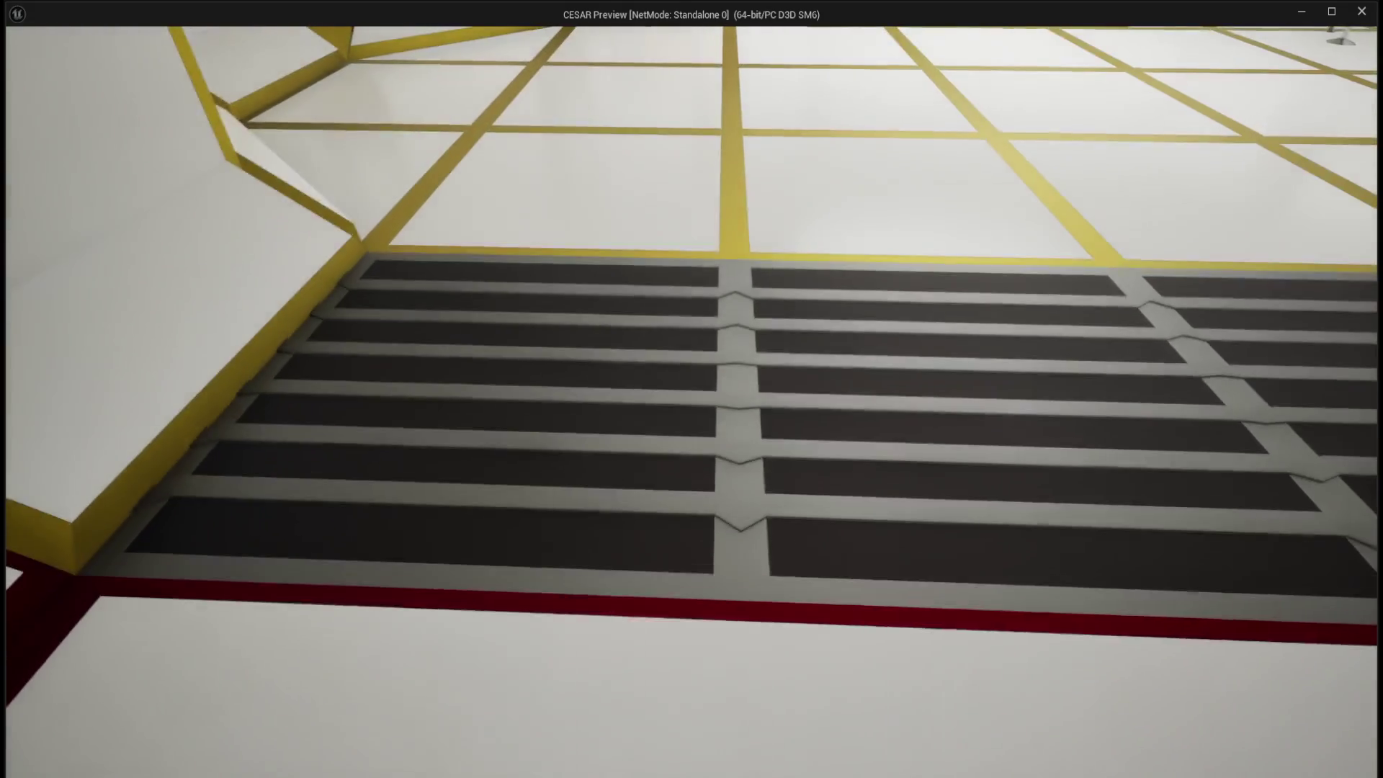
pyautogui.press('Escape')
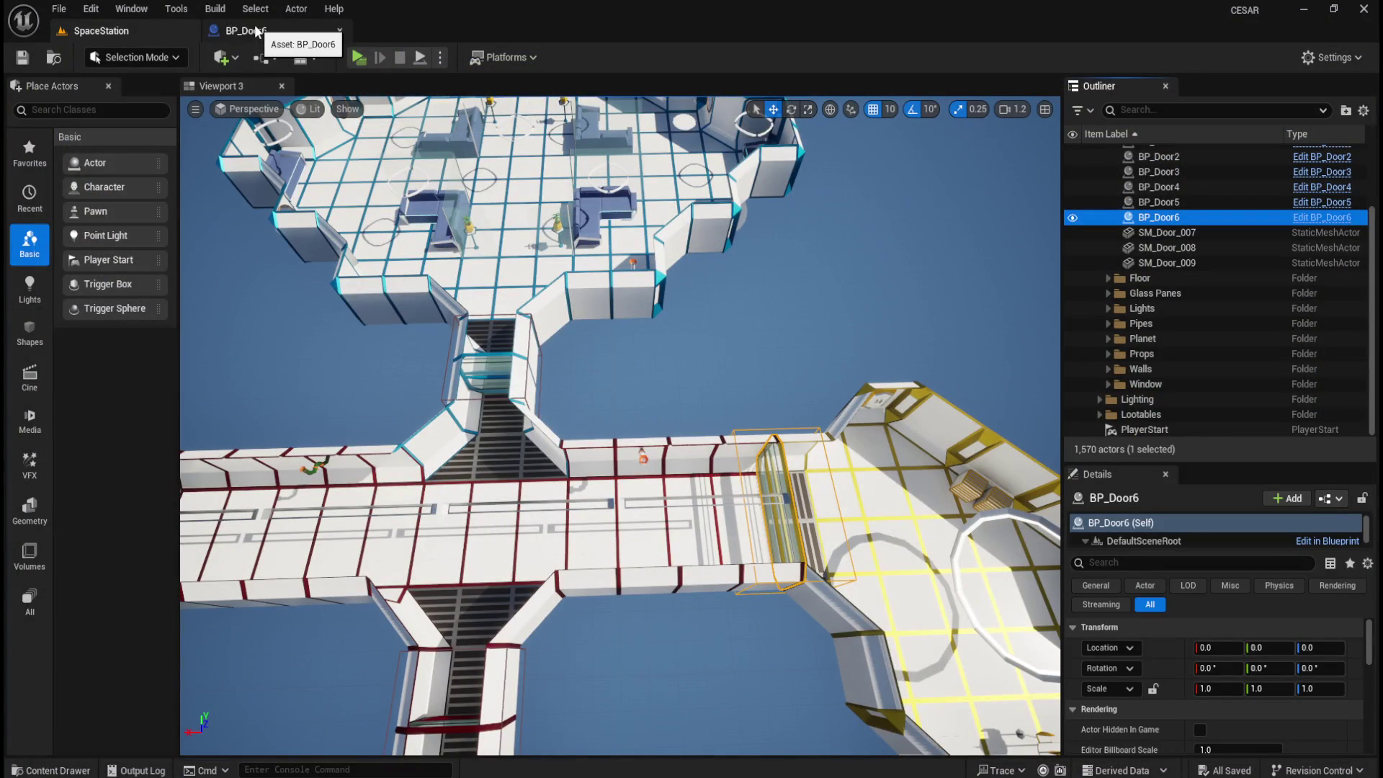
# - Set BP_Door6's Box trigger X scale to 6.0 and check the wider trigger in the level
pyautogui.press('f')
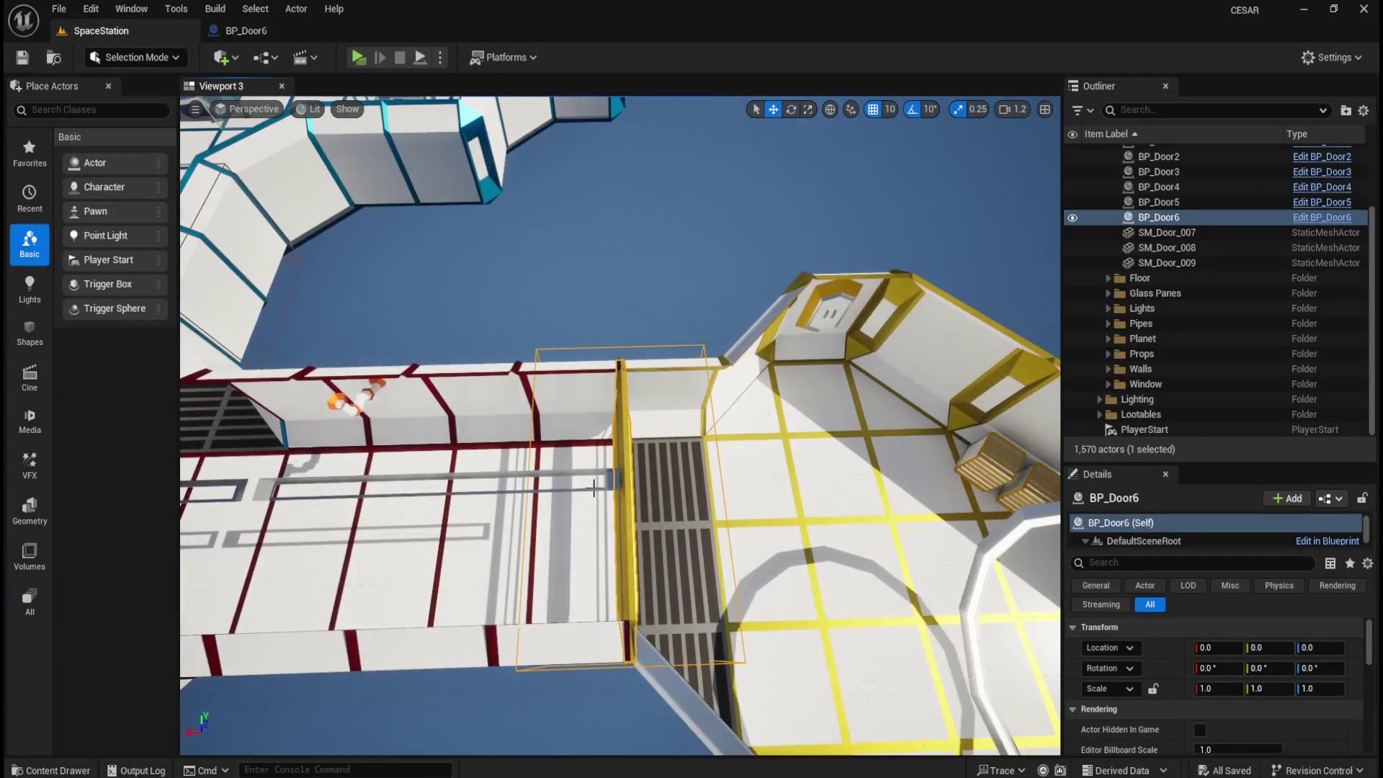
pyautogui.click(271, 33)
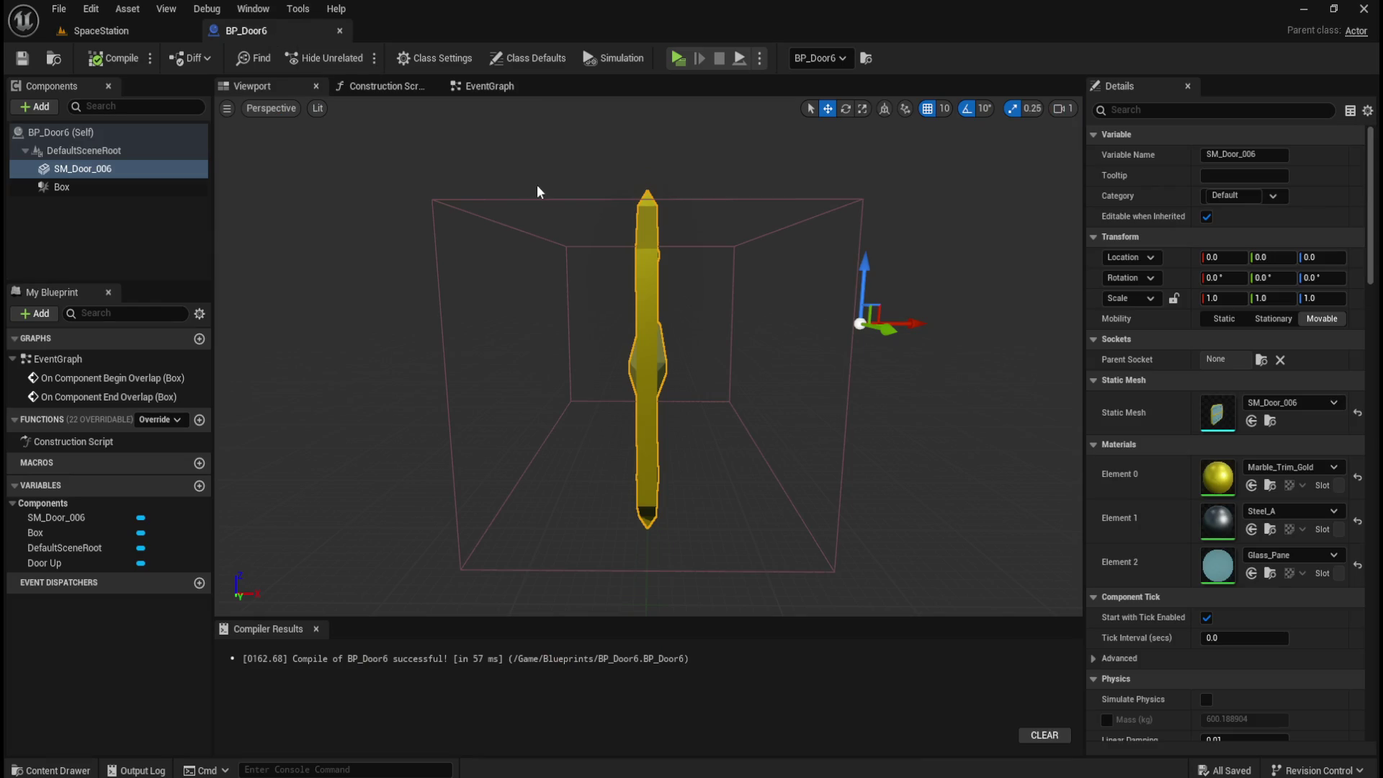
pyautogui.click(63, 187)
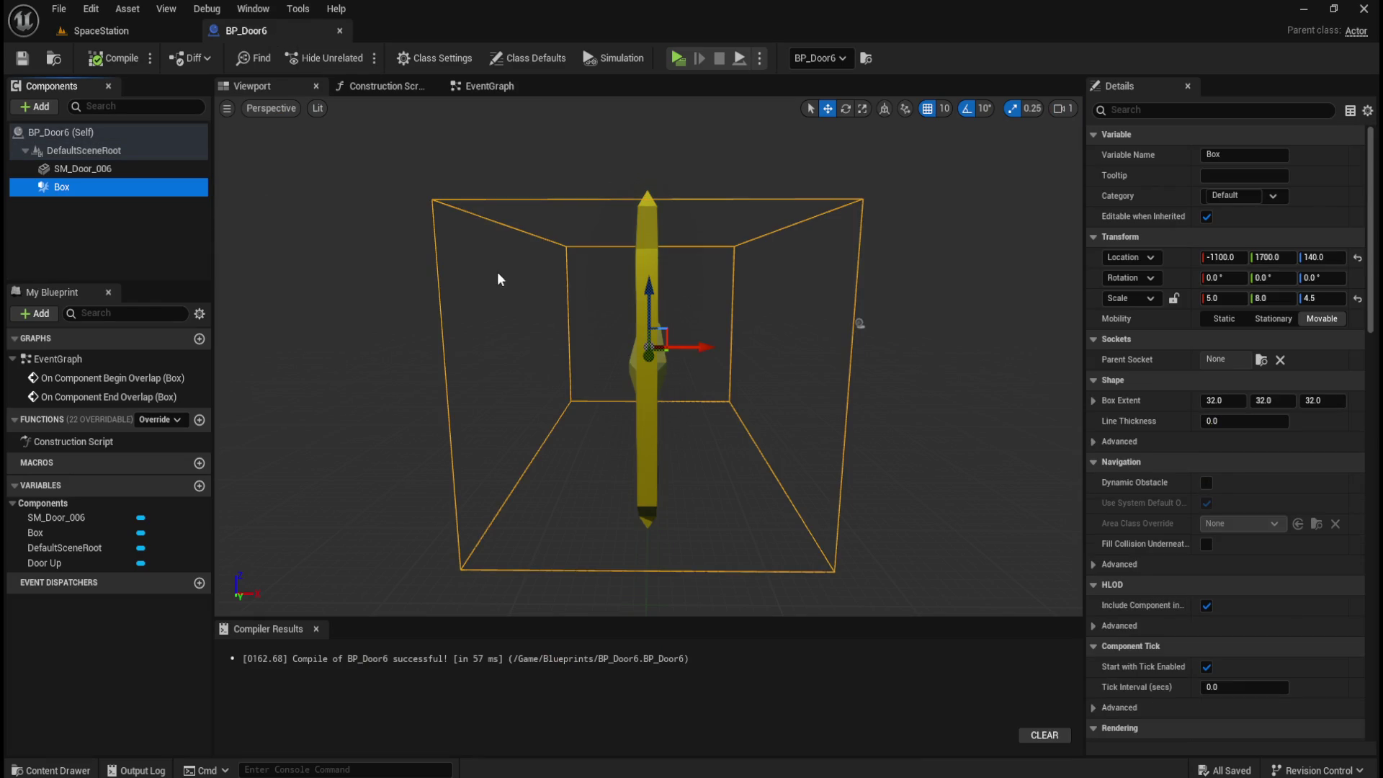
pyautogui.click(1224, 298)
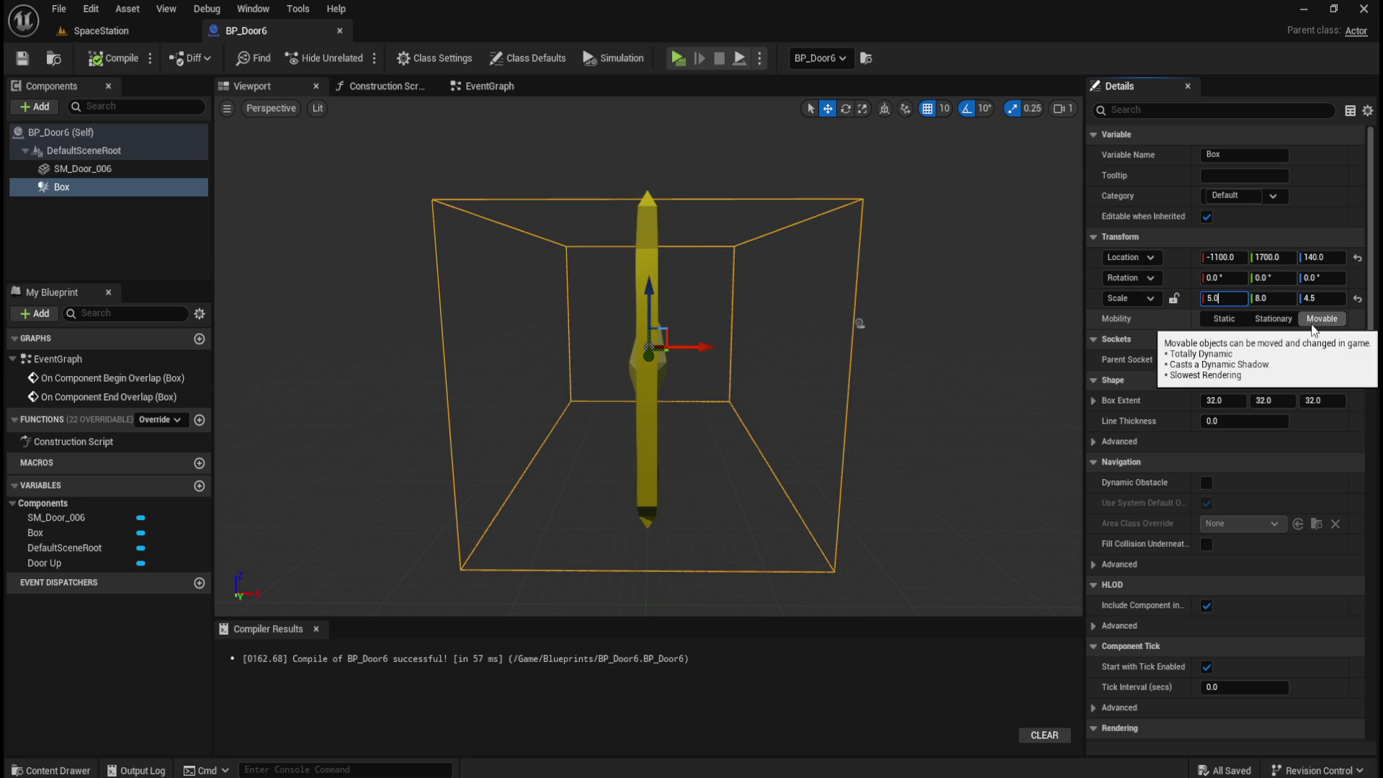
pyautogui.write('6')
pyautogui.press('Return')
pyautogui.click(100, 30)
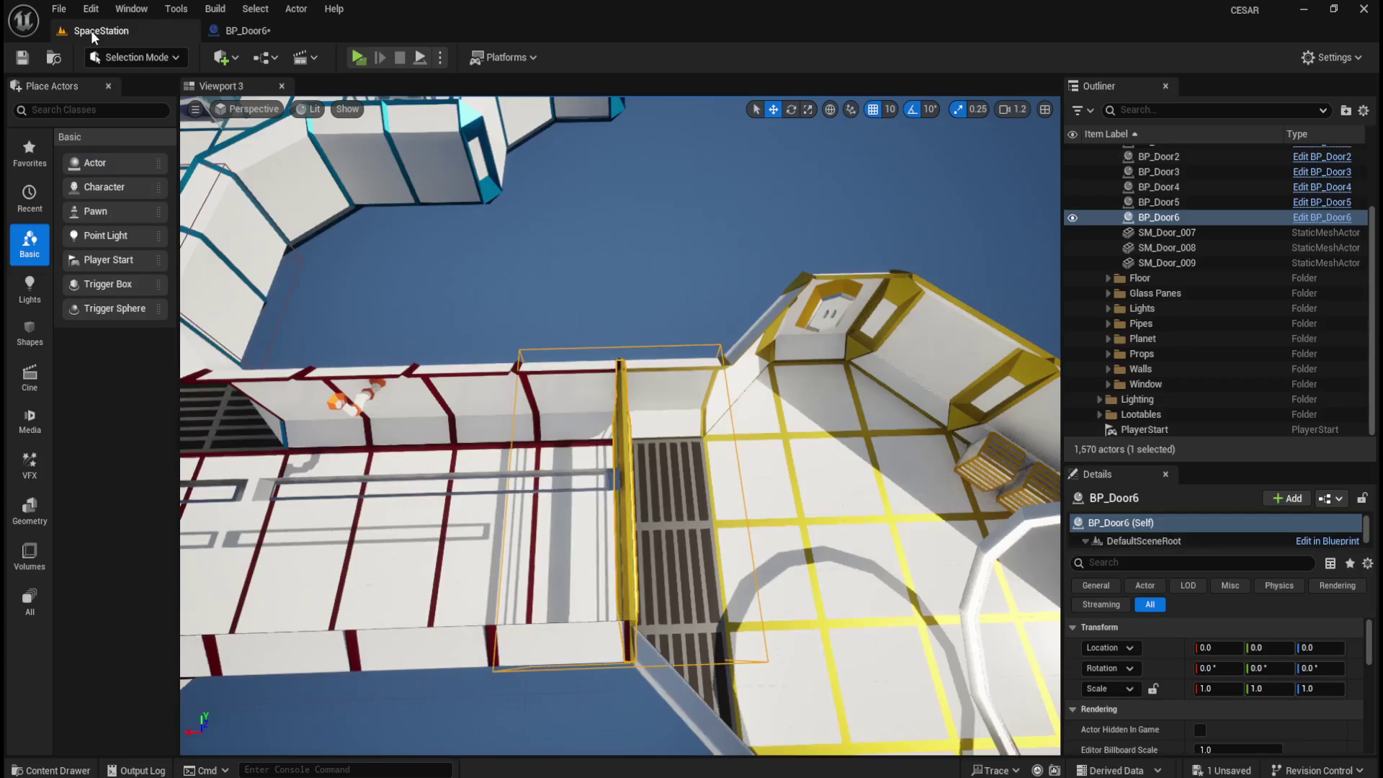
pyautogui.moveTo(364, 222)
pyautogui.mouseDown()
pyautogui.moveTo(331, 222)
pyautogui.moveTo(386, 222)
pyautogui.mouseUp()
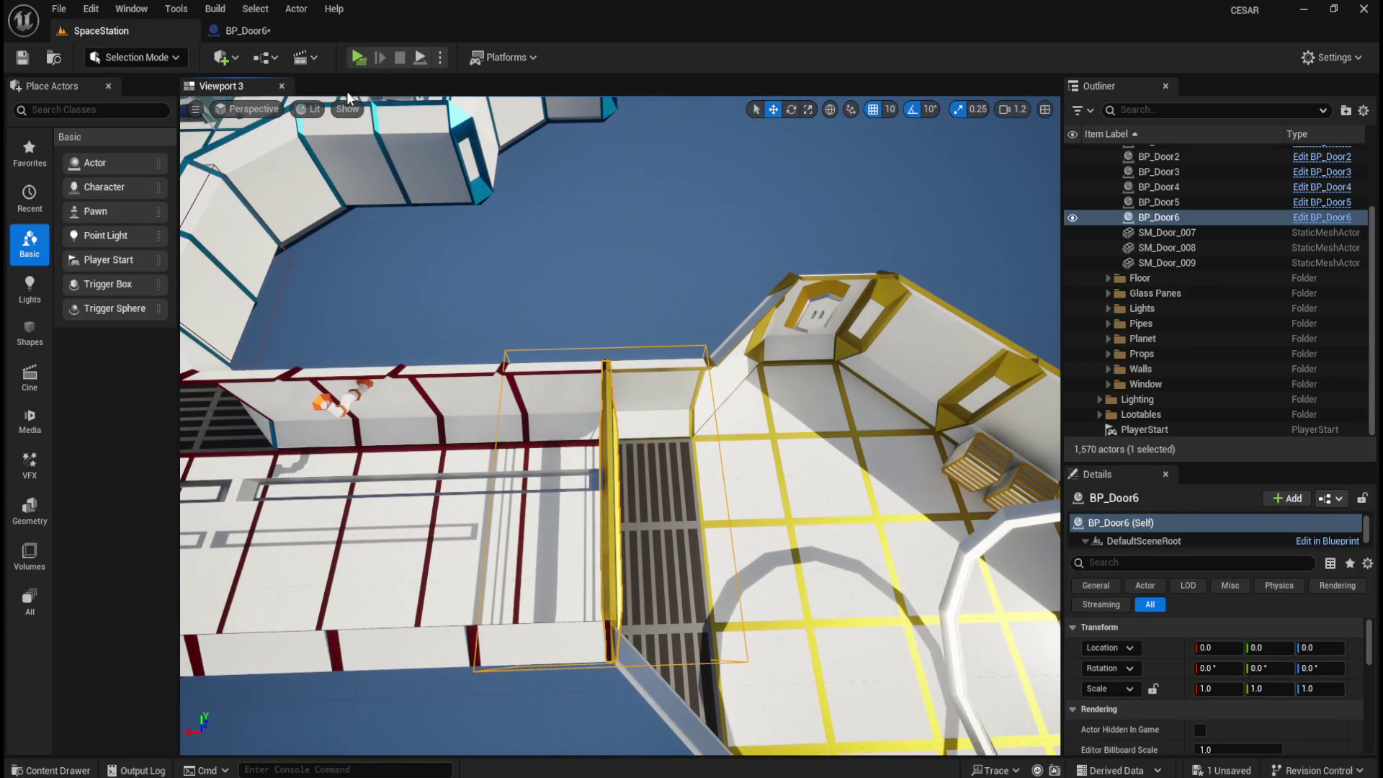
# - Raise the Box trigger's X scale to 7.0, recheck it in the level, and start Play
pyautogui.click(291, 37)
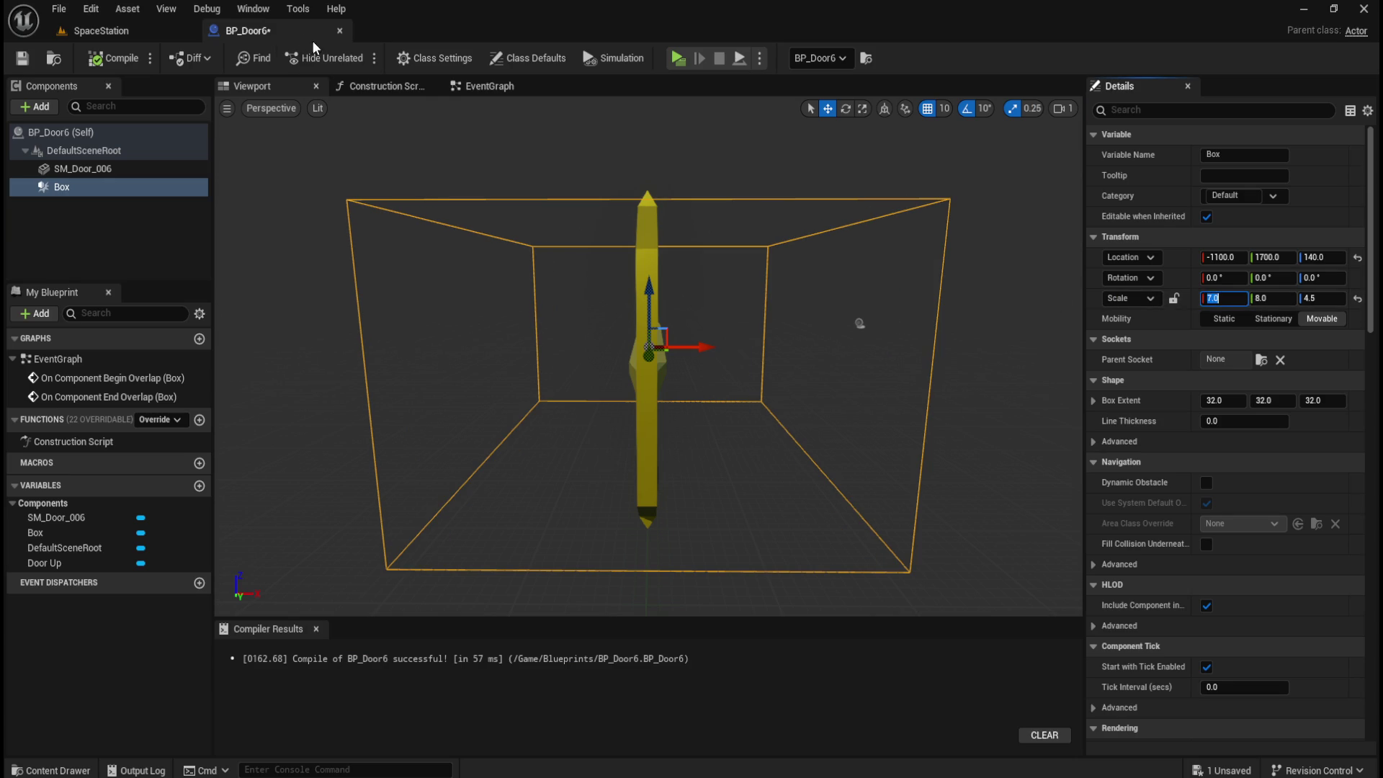
pyautogui.click(172, 33)
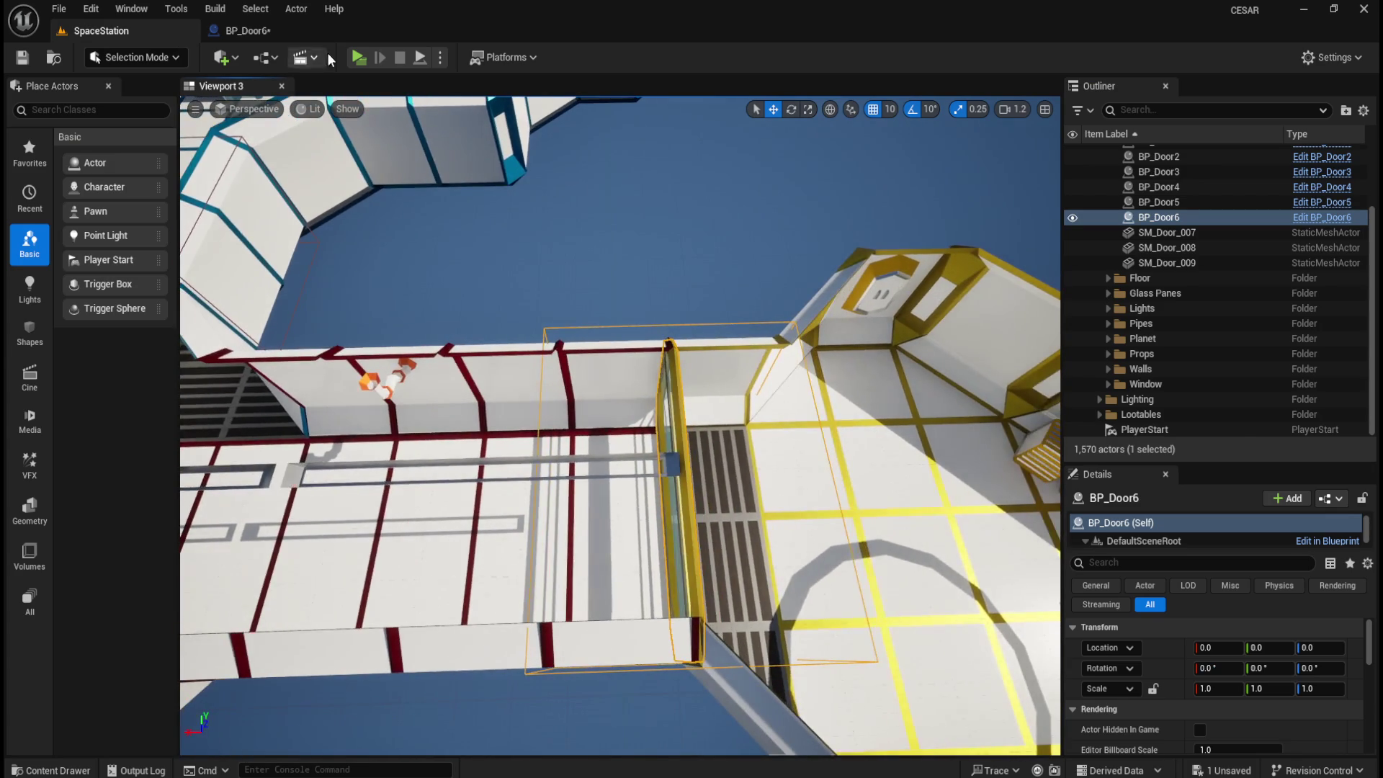
pyautogui.click(283, 30)
pyautogui.click(1231, 296)
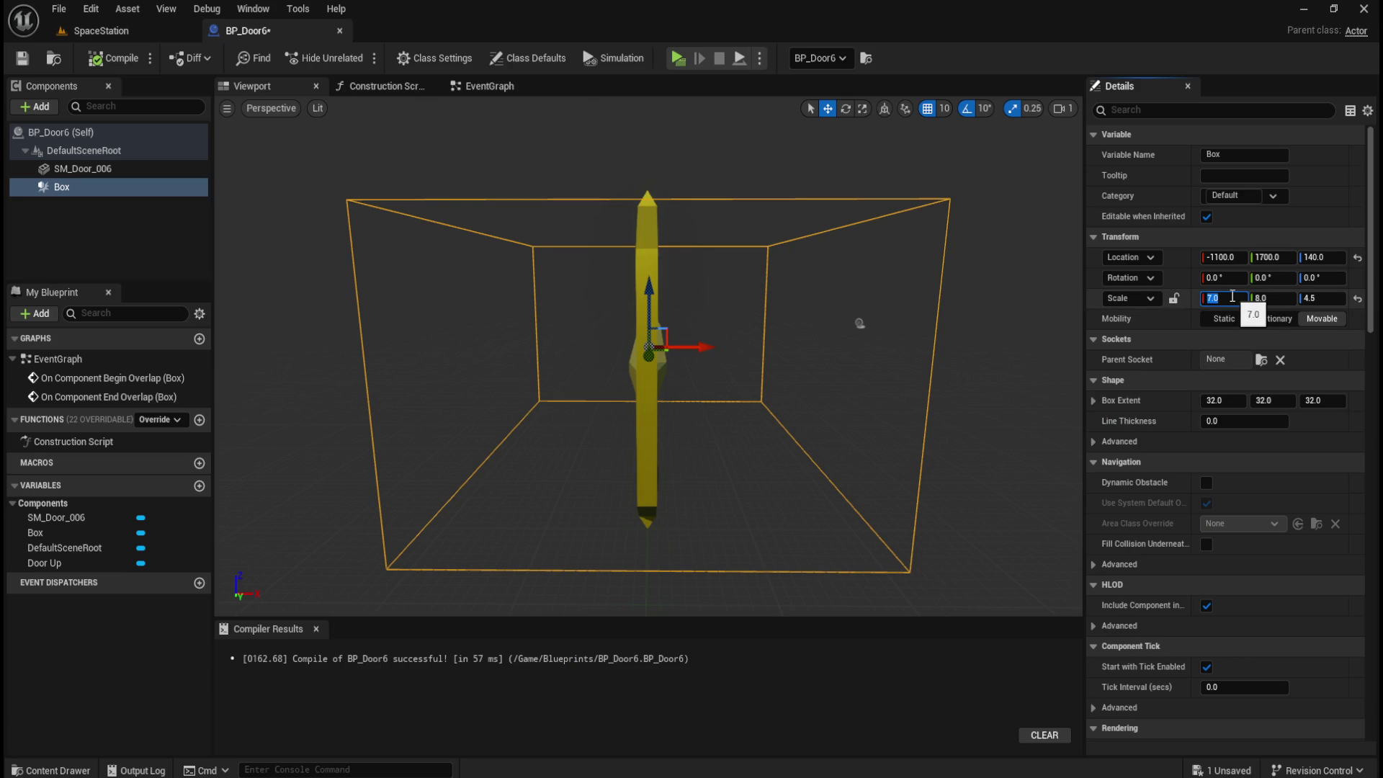
pyautogui.click(94, 29)
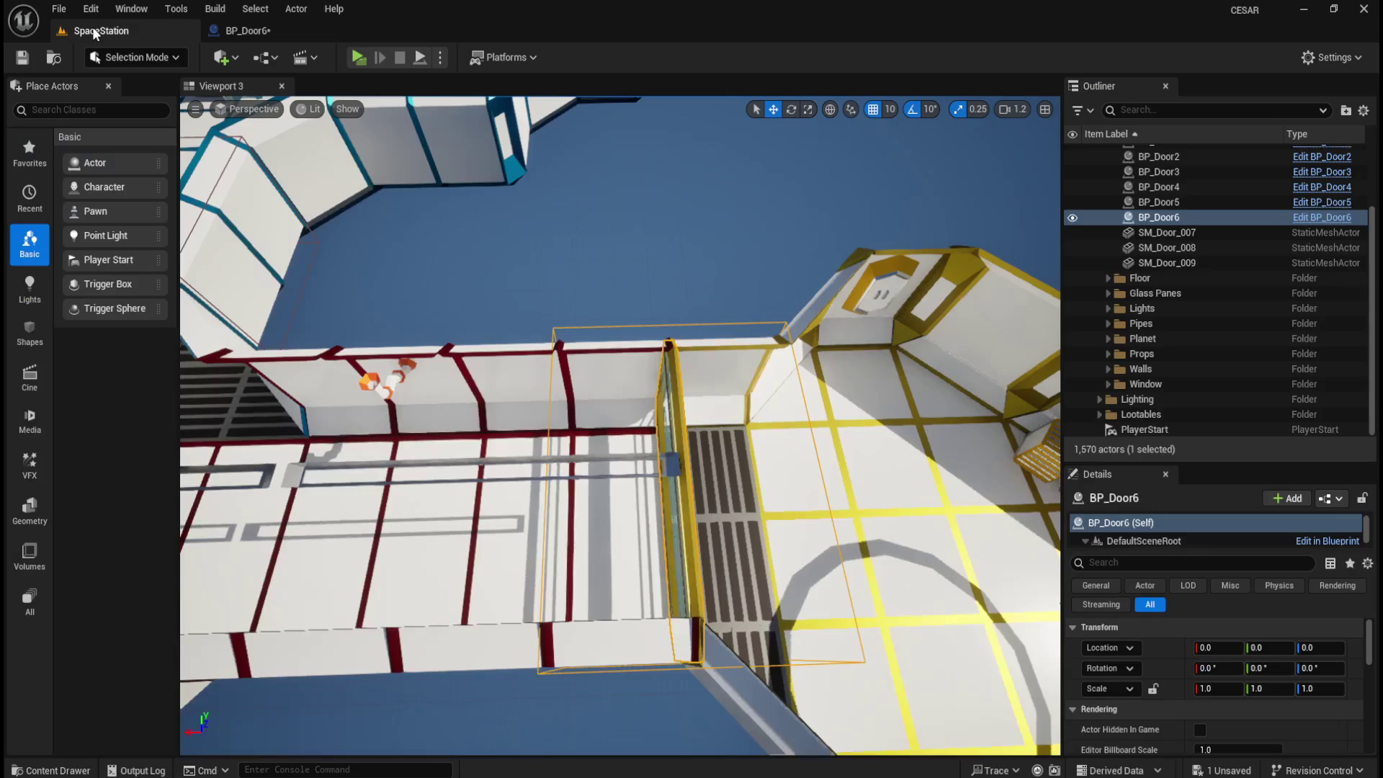
pyautogui.moveTo(483, 204)
pyautogui.mouseDown()
pyautogui.moveTo(548, 212)
pyautogui.moveTo(433, 205)
pyautogui.mouseUp()
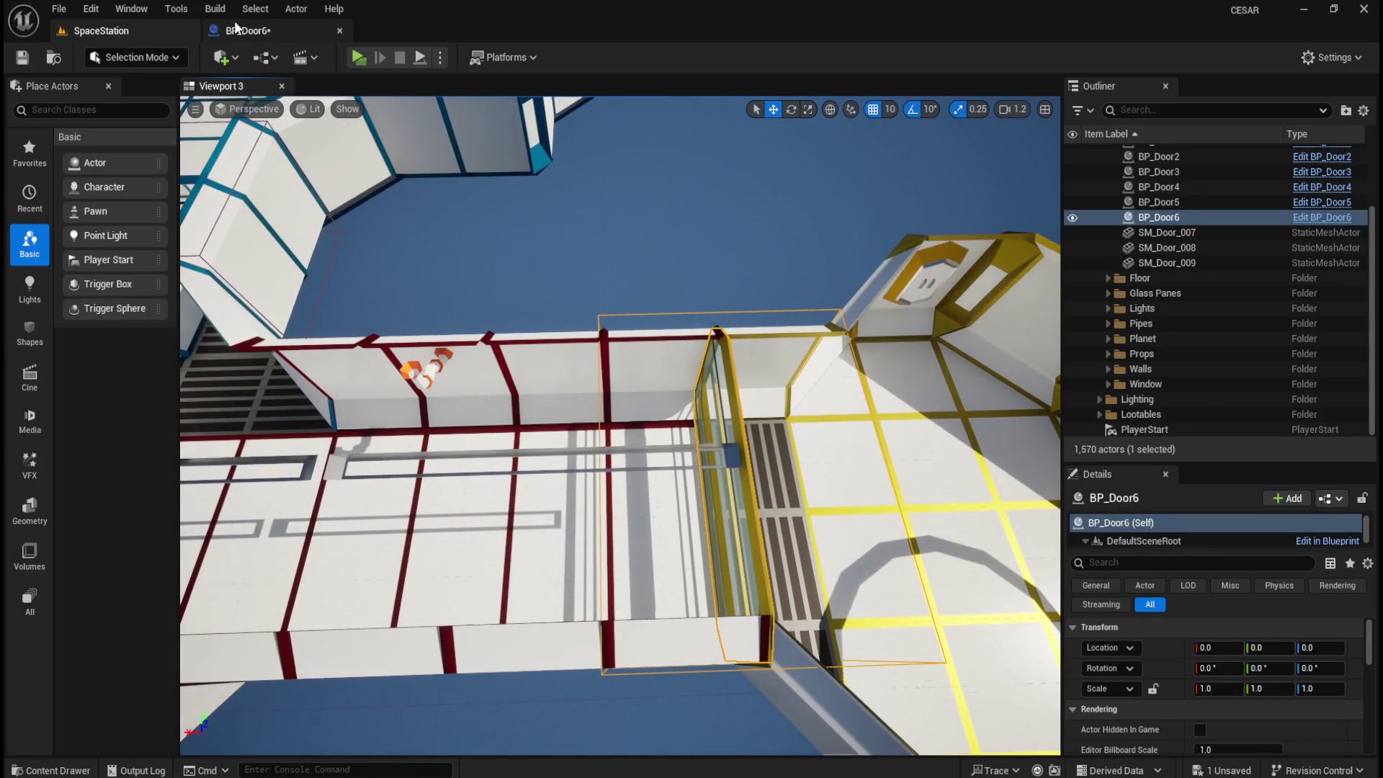
pyautogui.click(245, 31)
pyautogui.click(110, 32)
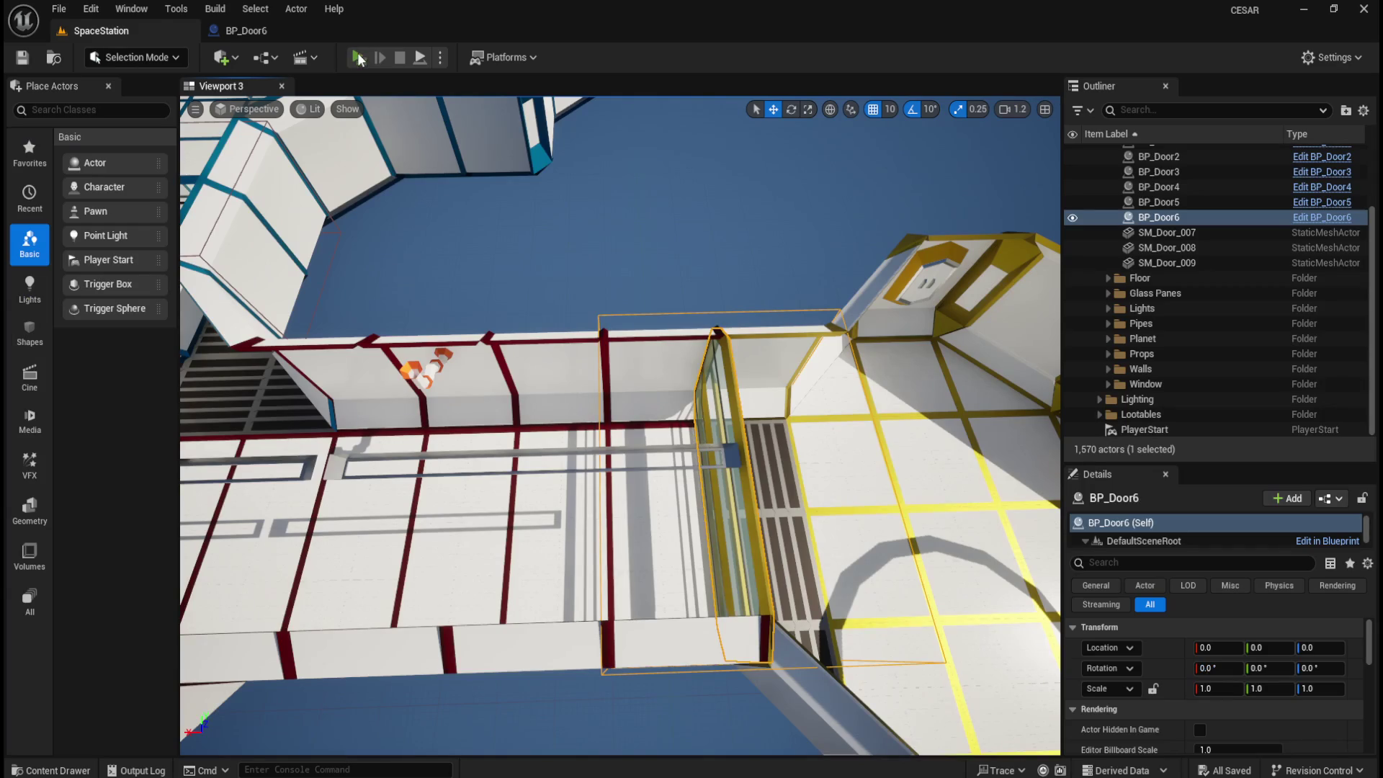
pyautogui.click(358, 57)
# - Walk through the corridors in play mode testing each door, then end the session
pyautogui.press('w')
pyautogui.press('w')
pyautogui.press('w')
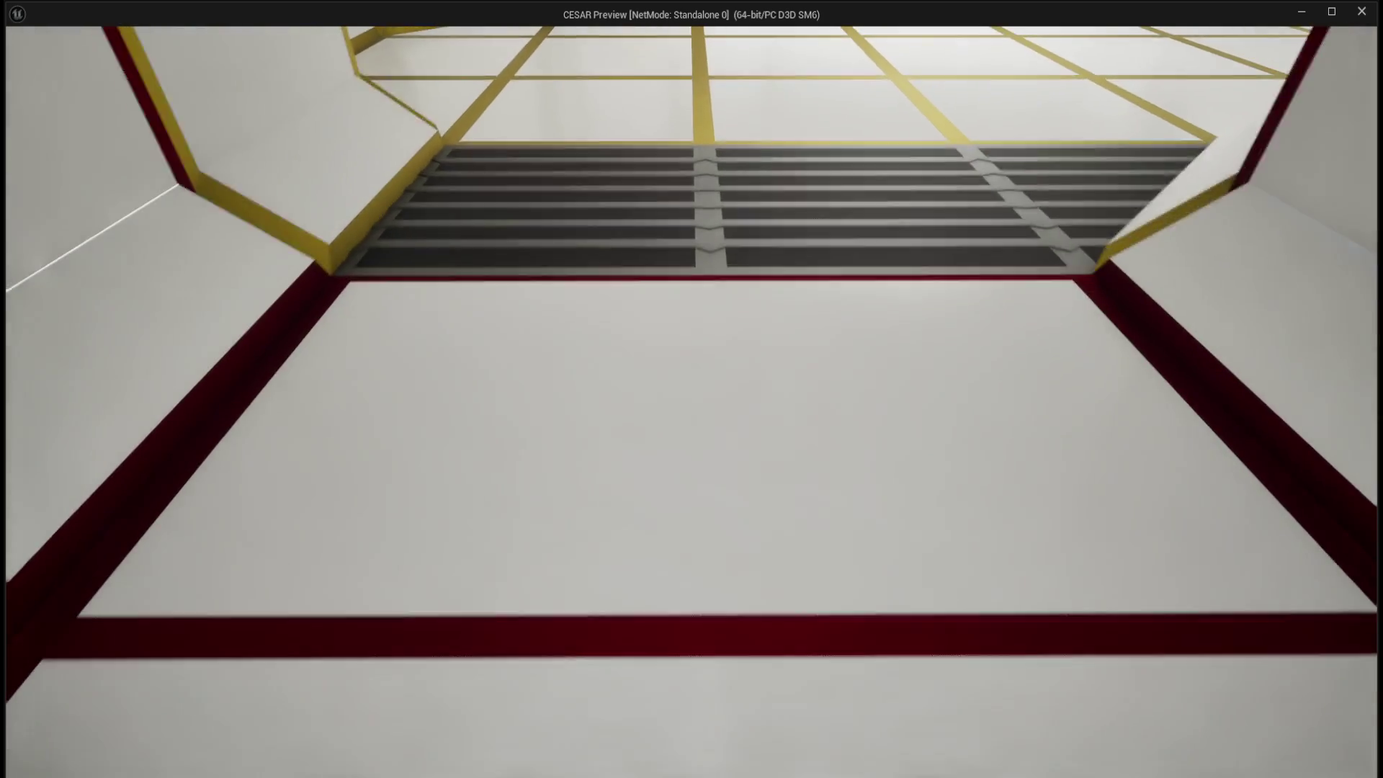
pyautogui.press('w')
pyautogui.press('w')
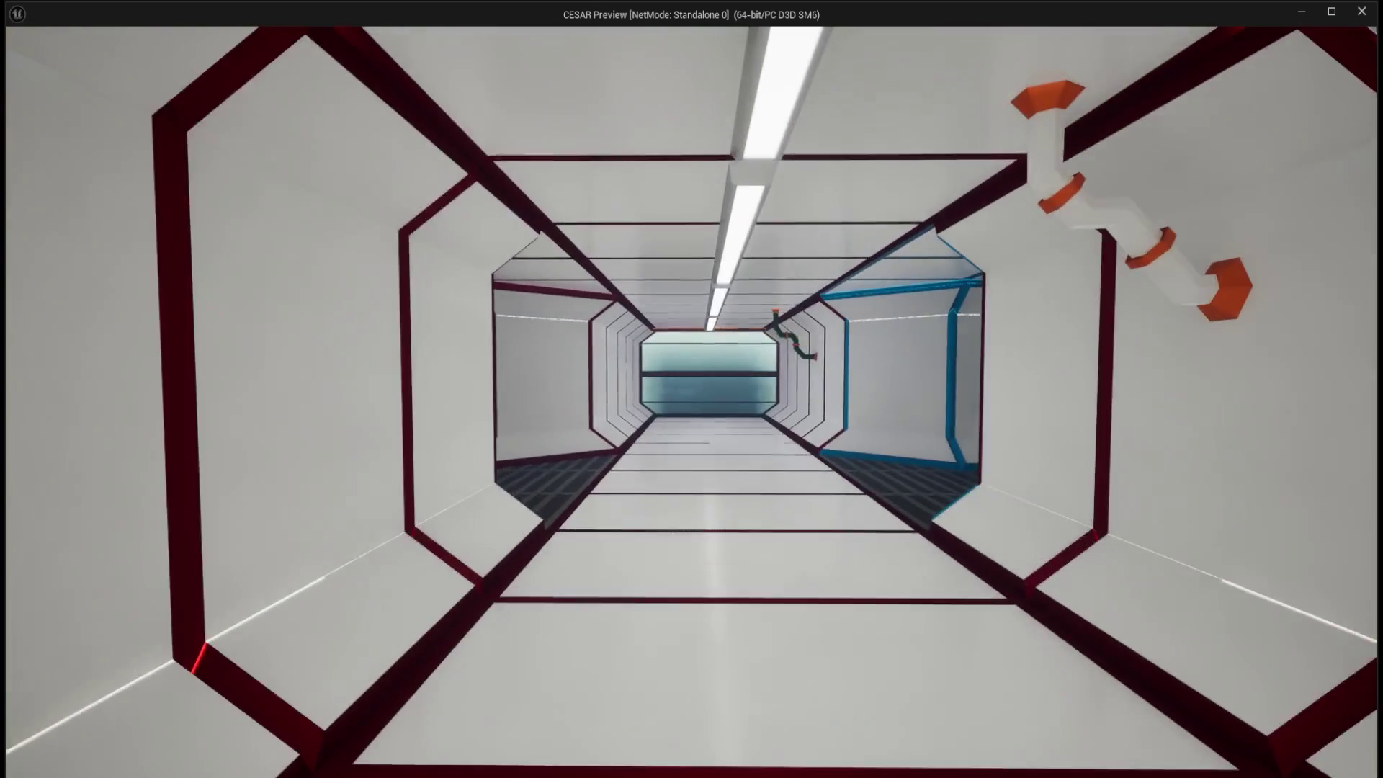
pyautogui.press('Escape')
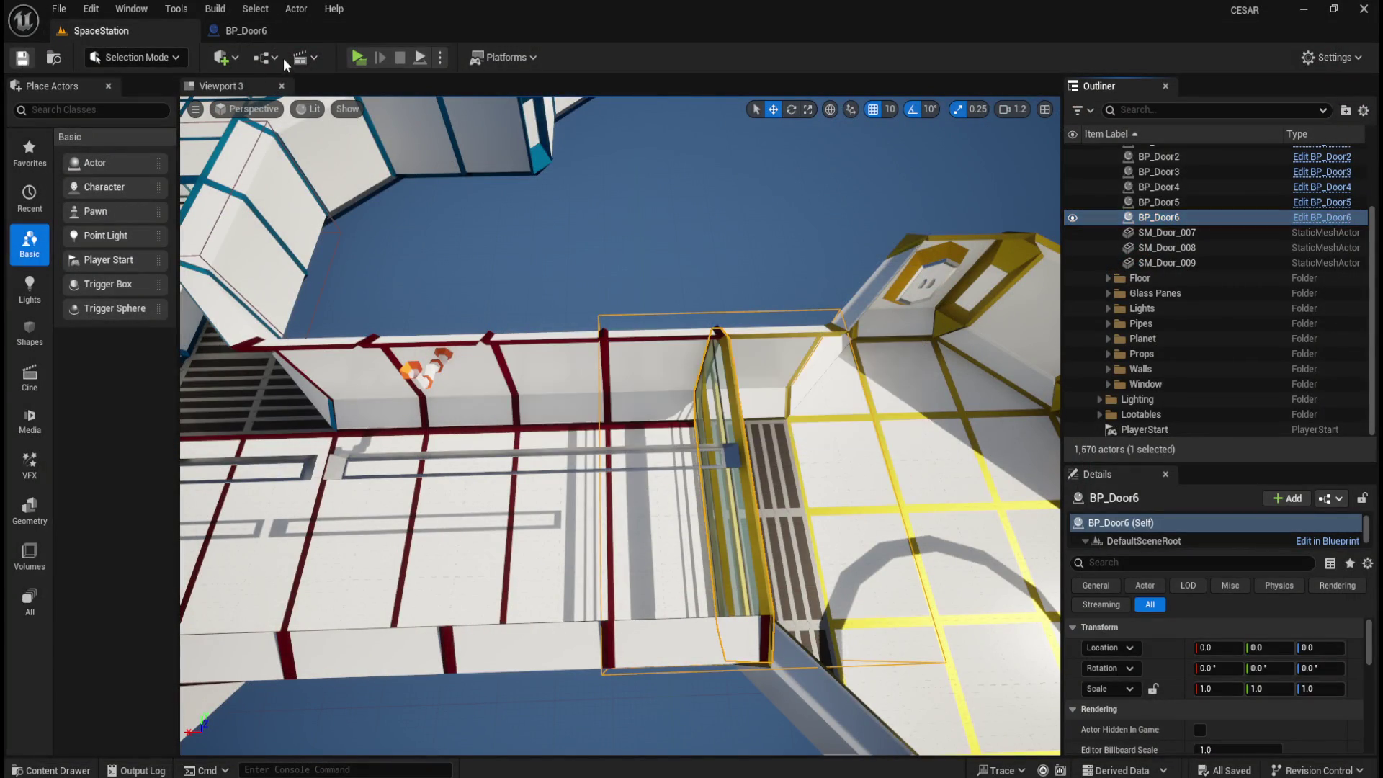
pyautogui.scroll(-10, 1011, 272)
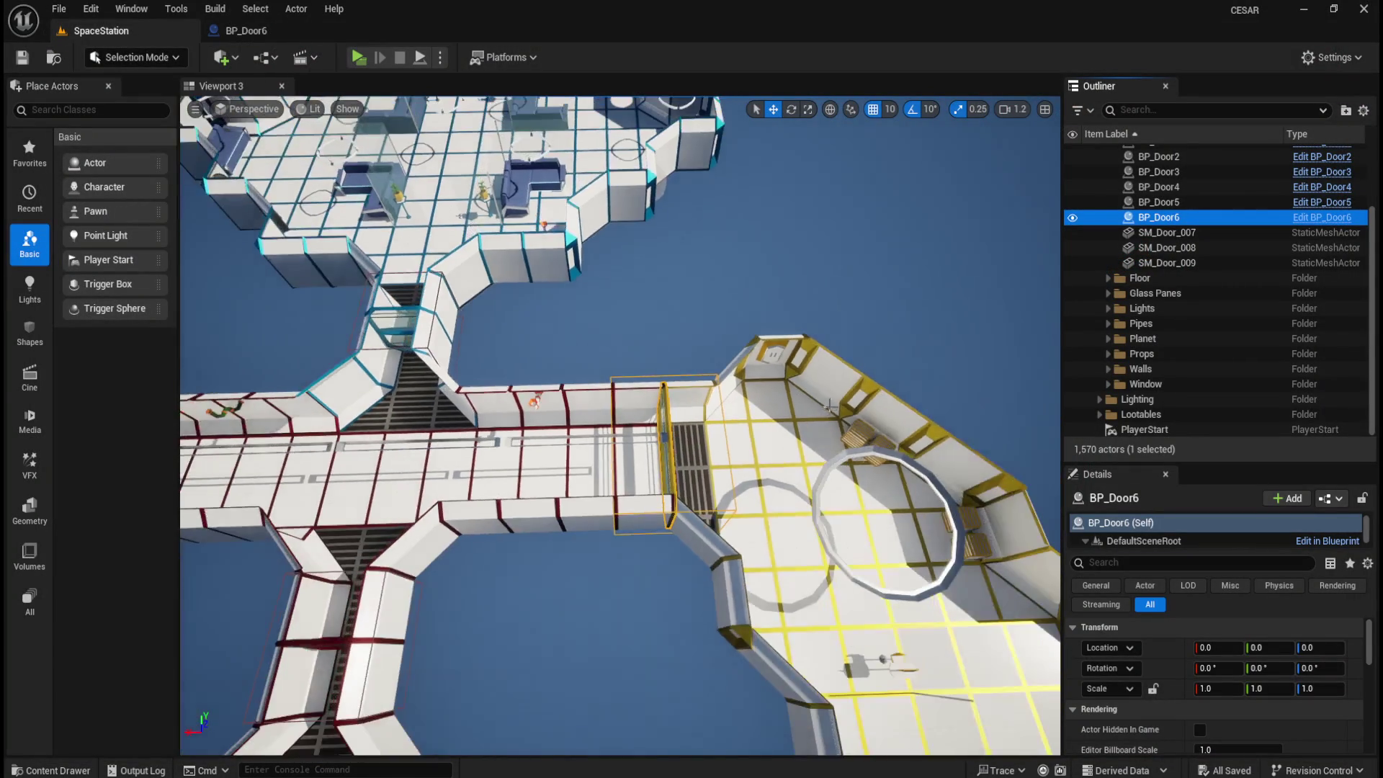
pyautogui.scroll(3, 670, 563)
pyautogui.moveTo(667, 570); pyautogui.dragTo(670, 526)
pyautogui.scroll(-5, 755, 468)
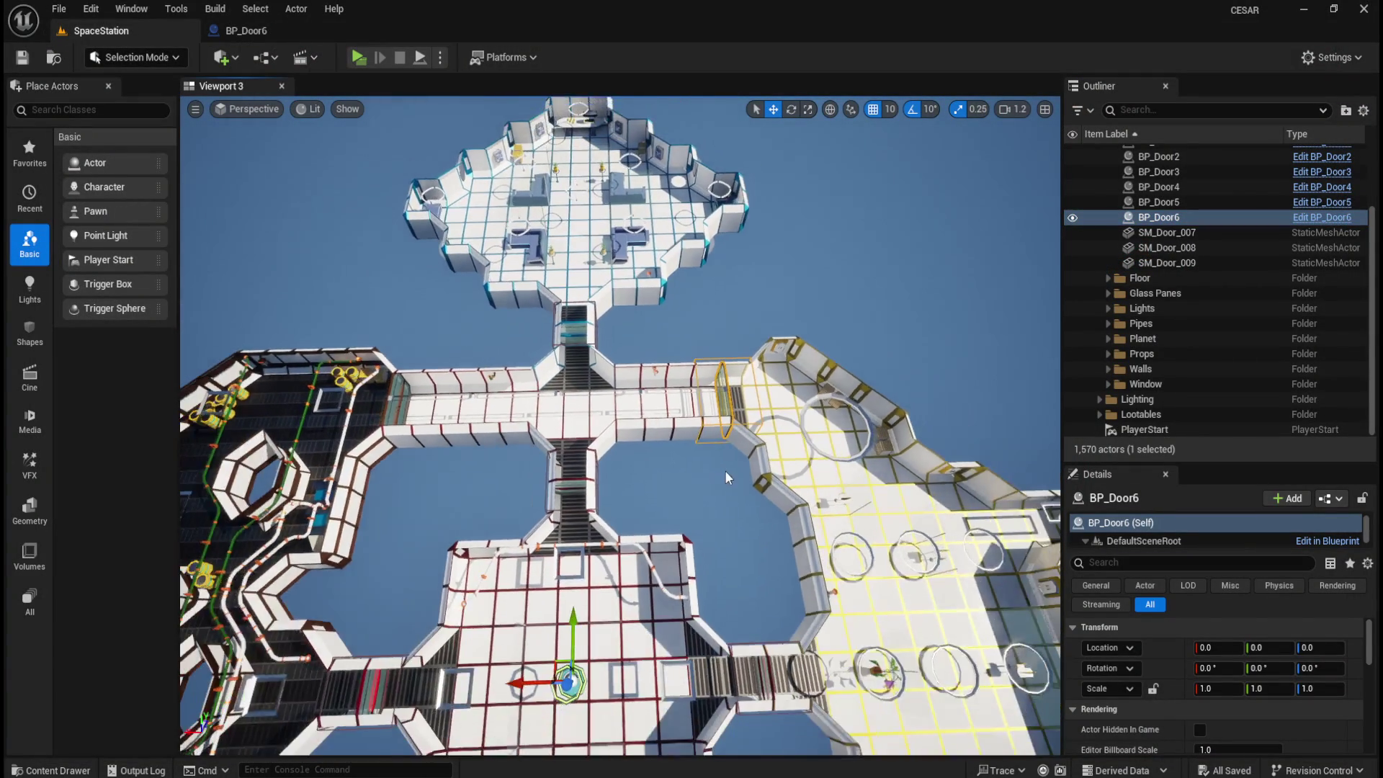
pyautogui.moveTo(671, 465); pyautogui.dragTo(702, 435)
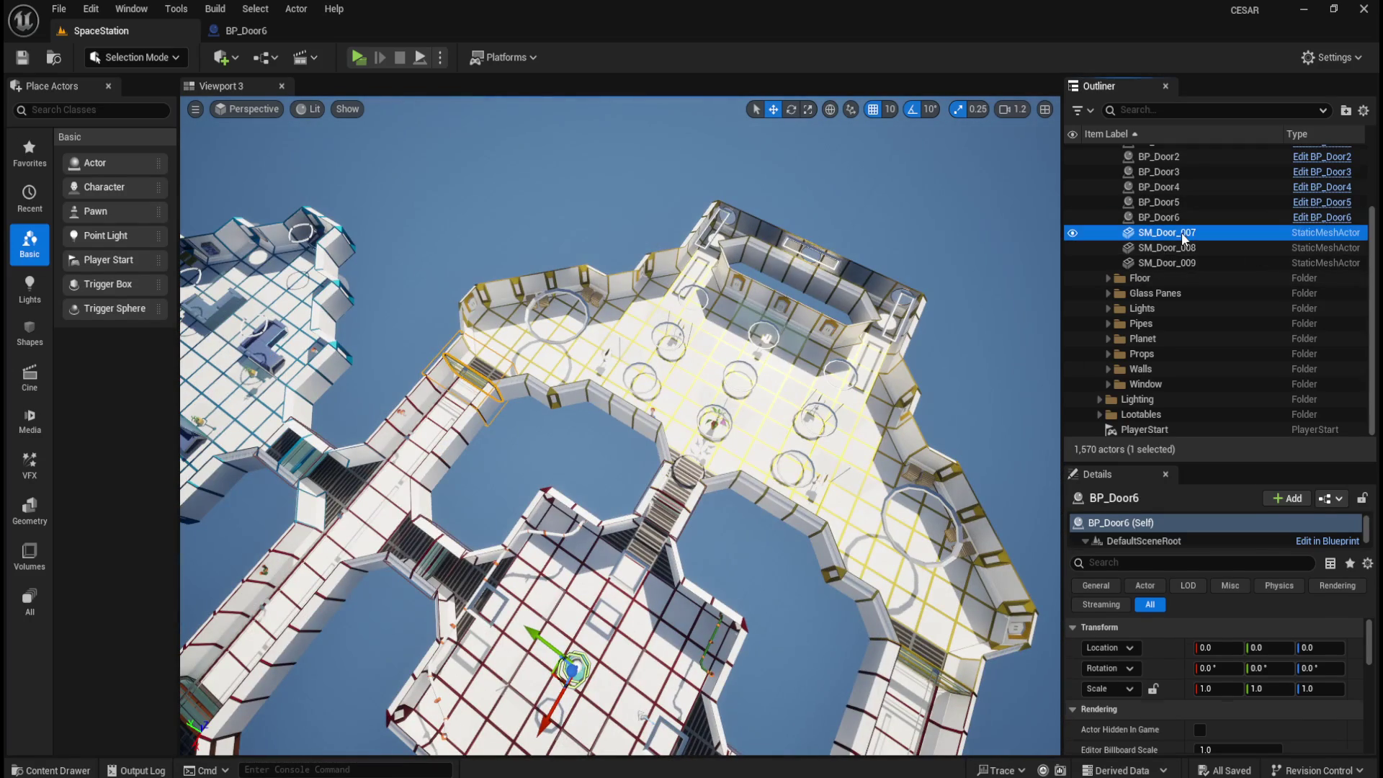
pyautogui.click(1182, 232)
pyautogui.moveTo(571, 474); pyautogui.dragTo(570, 429)
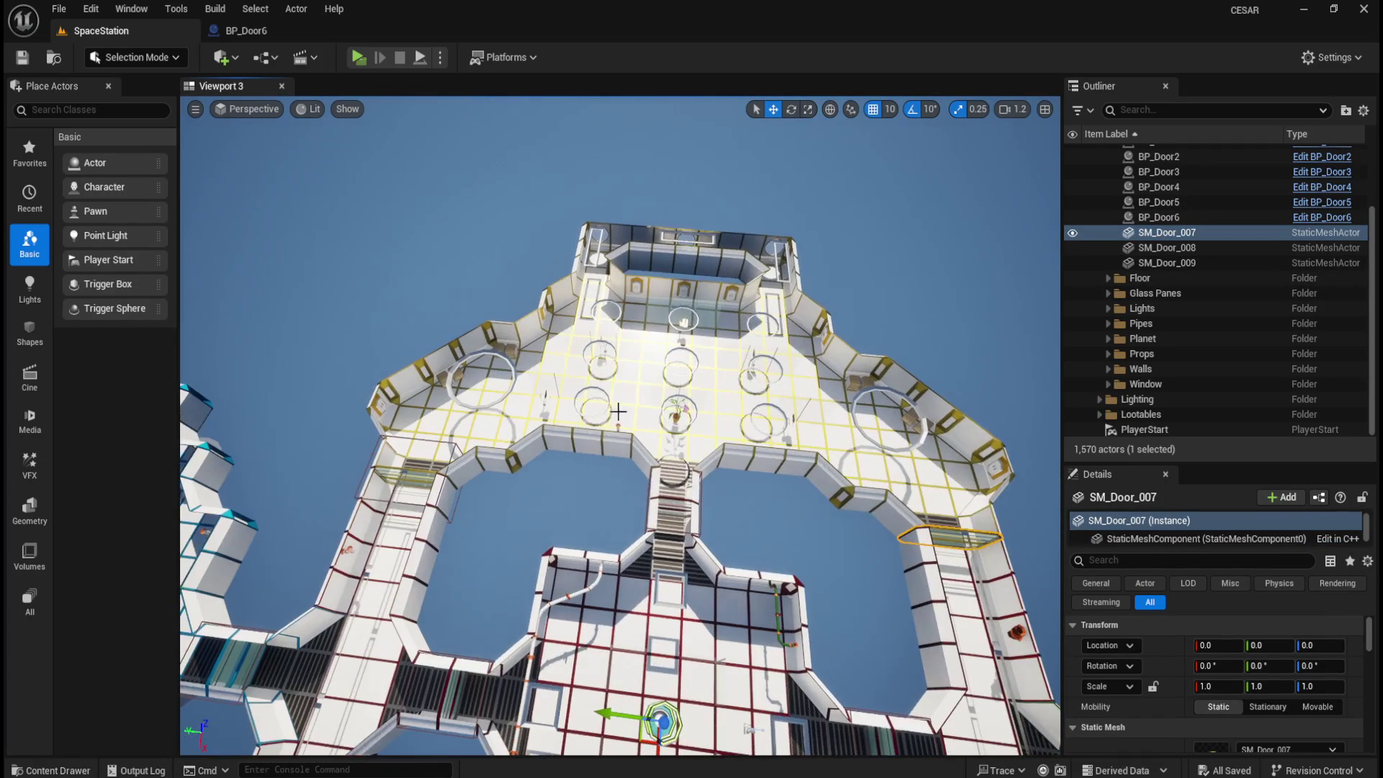
pyautogui.click(238, 31)
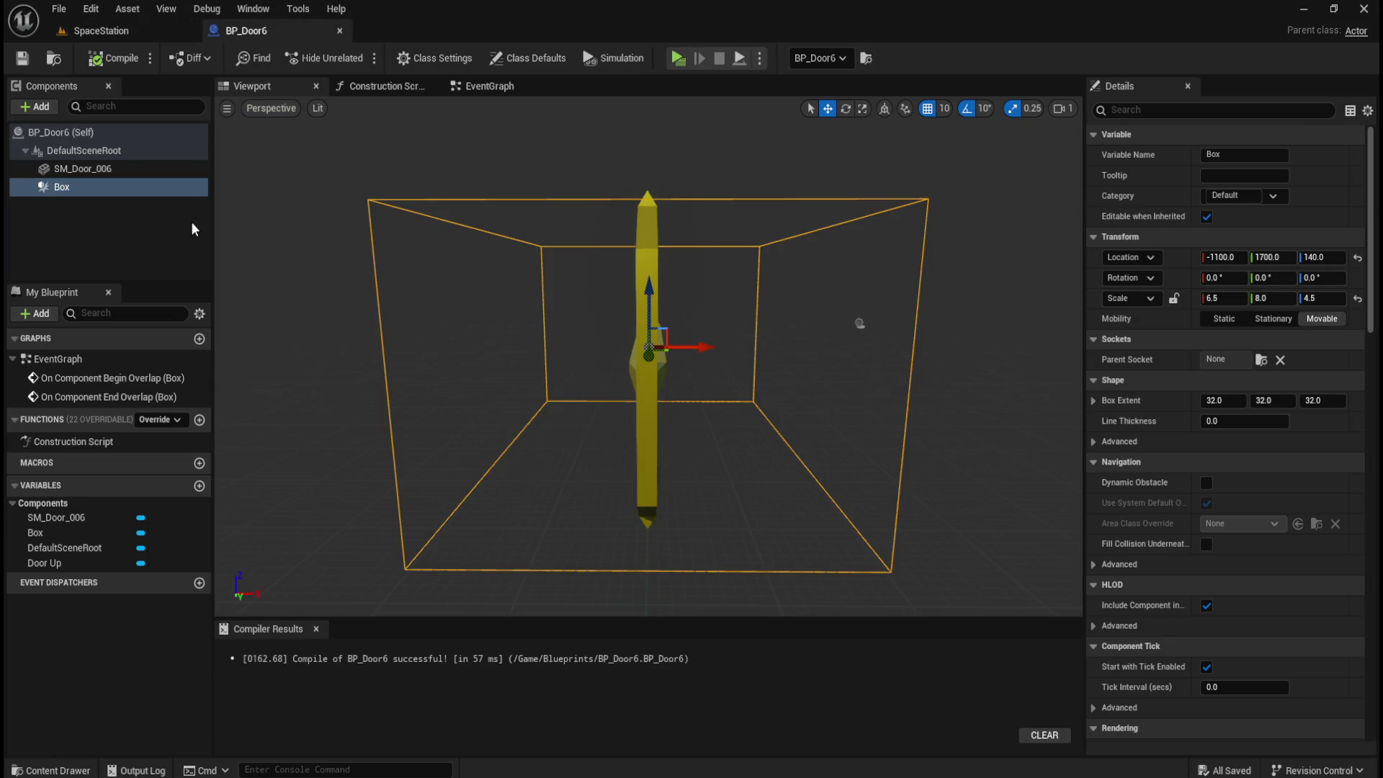
pyautogui.click(497, 87)
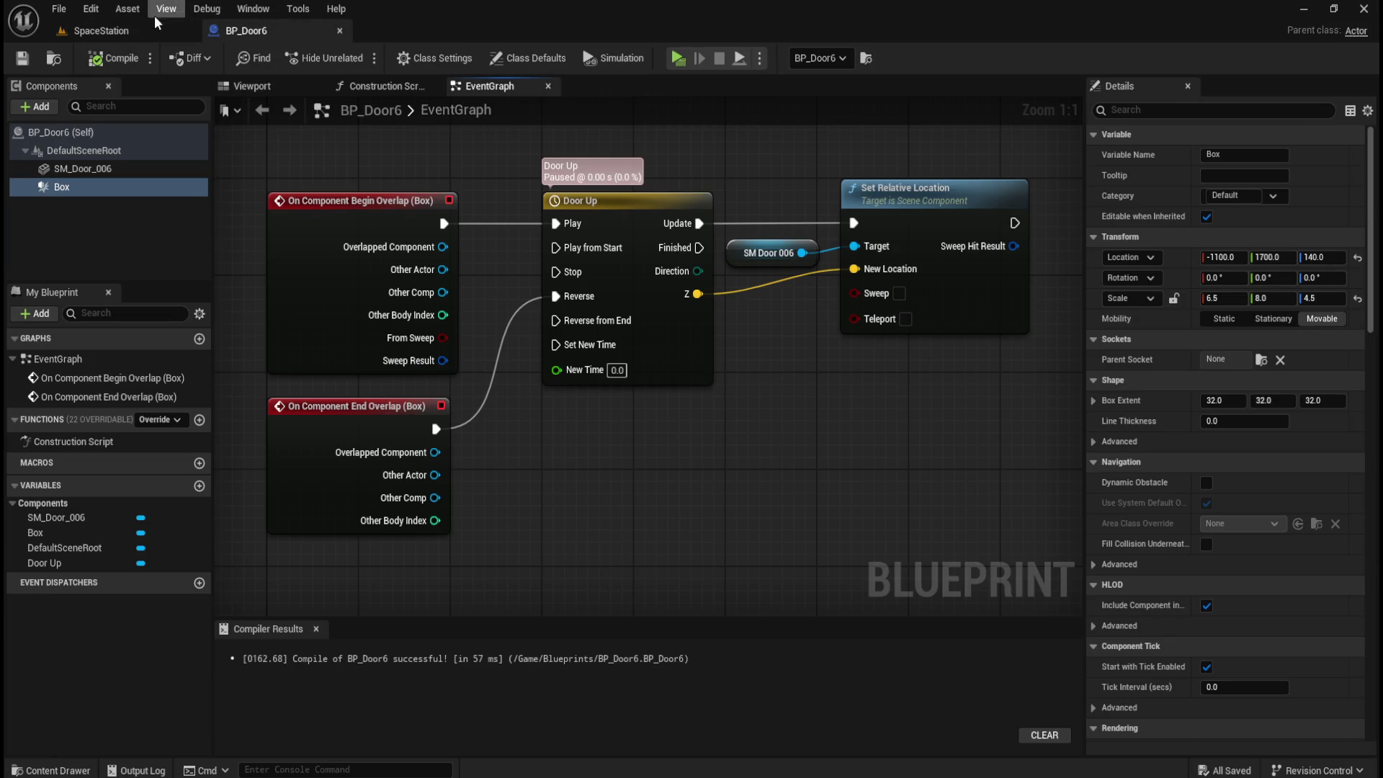
pyautogui.click(141, 29)
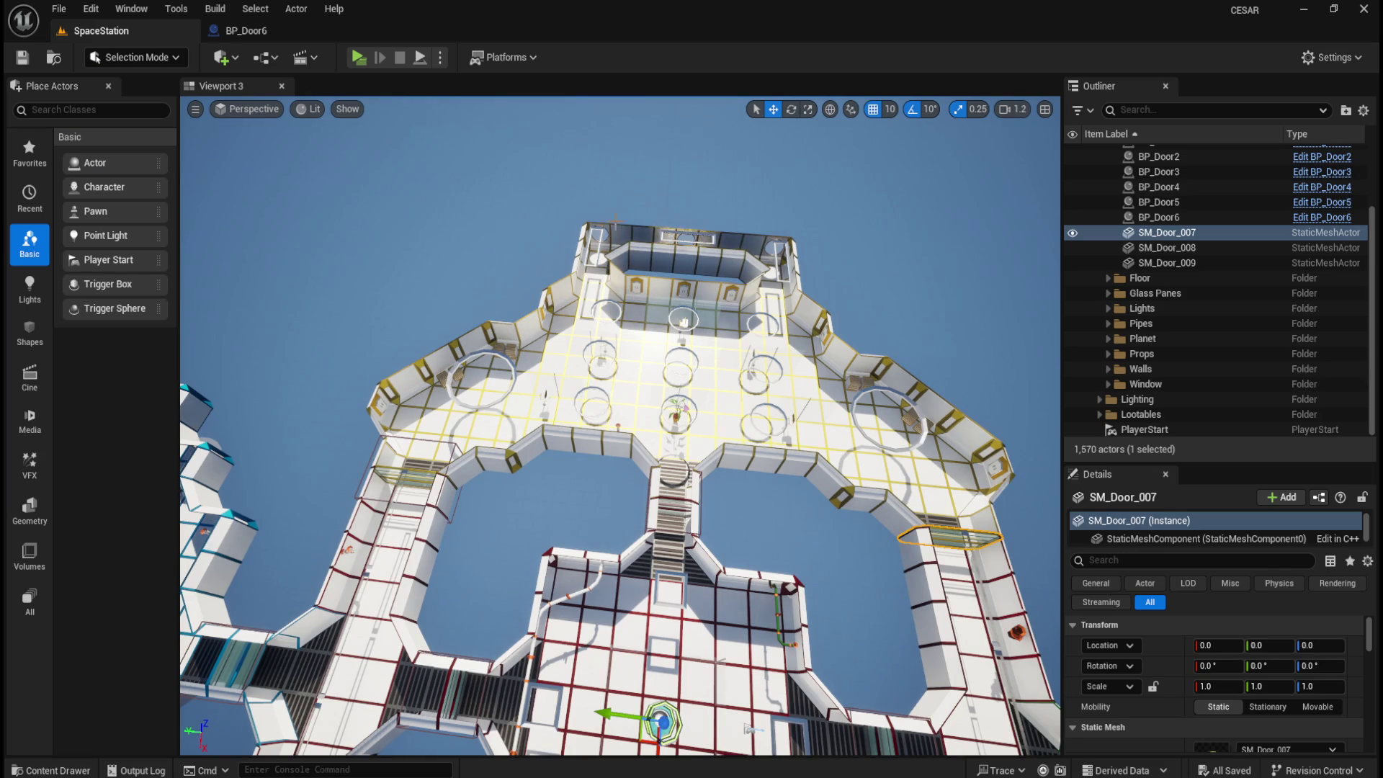
# - Duplicate BP_Door6 into a new BP_Door7 blueprint and open it
pyautogui.hotkey('ctrl', 'space')
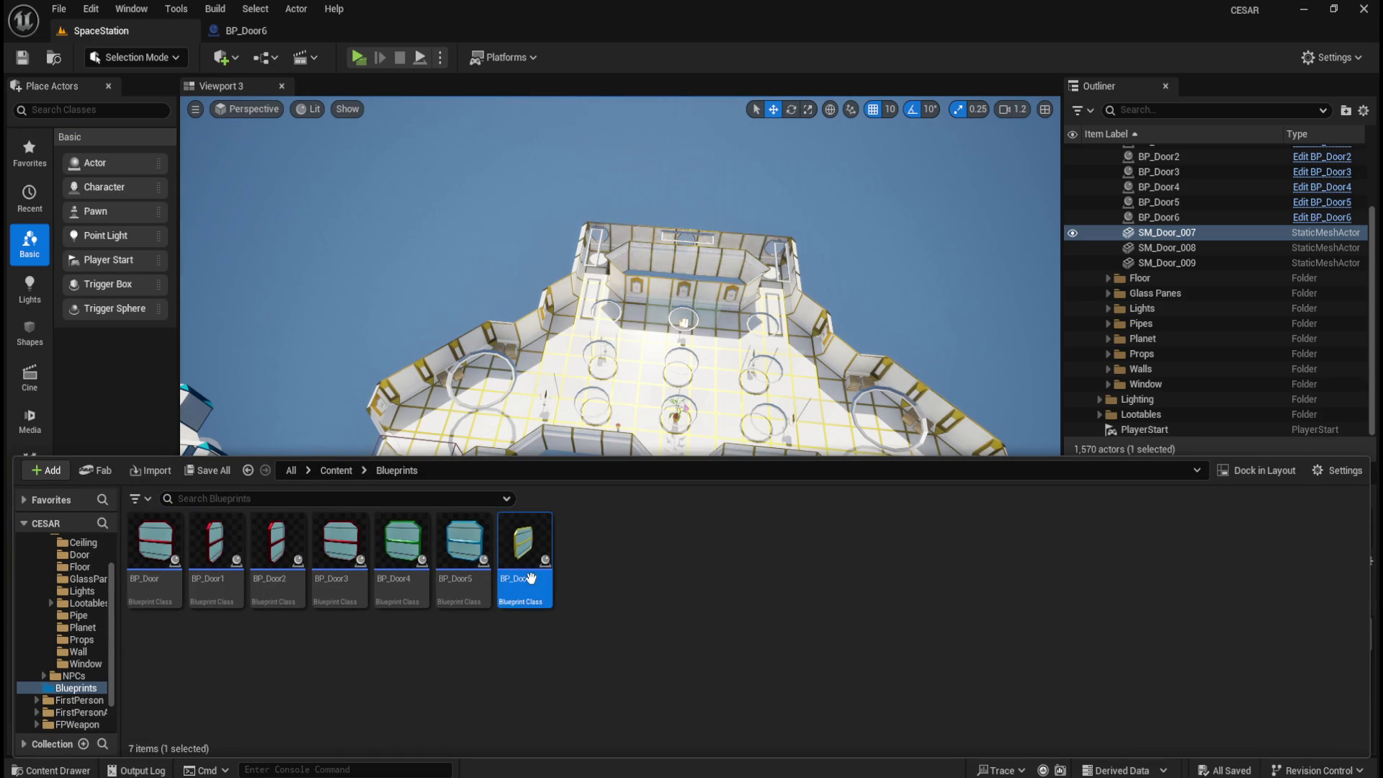
pyautogui.hotkey('ctrl', 'v')
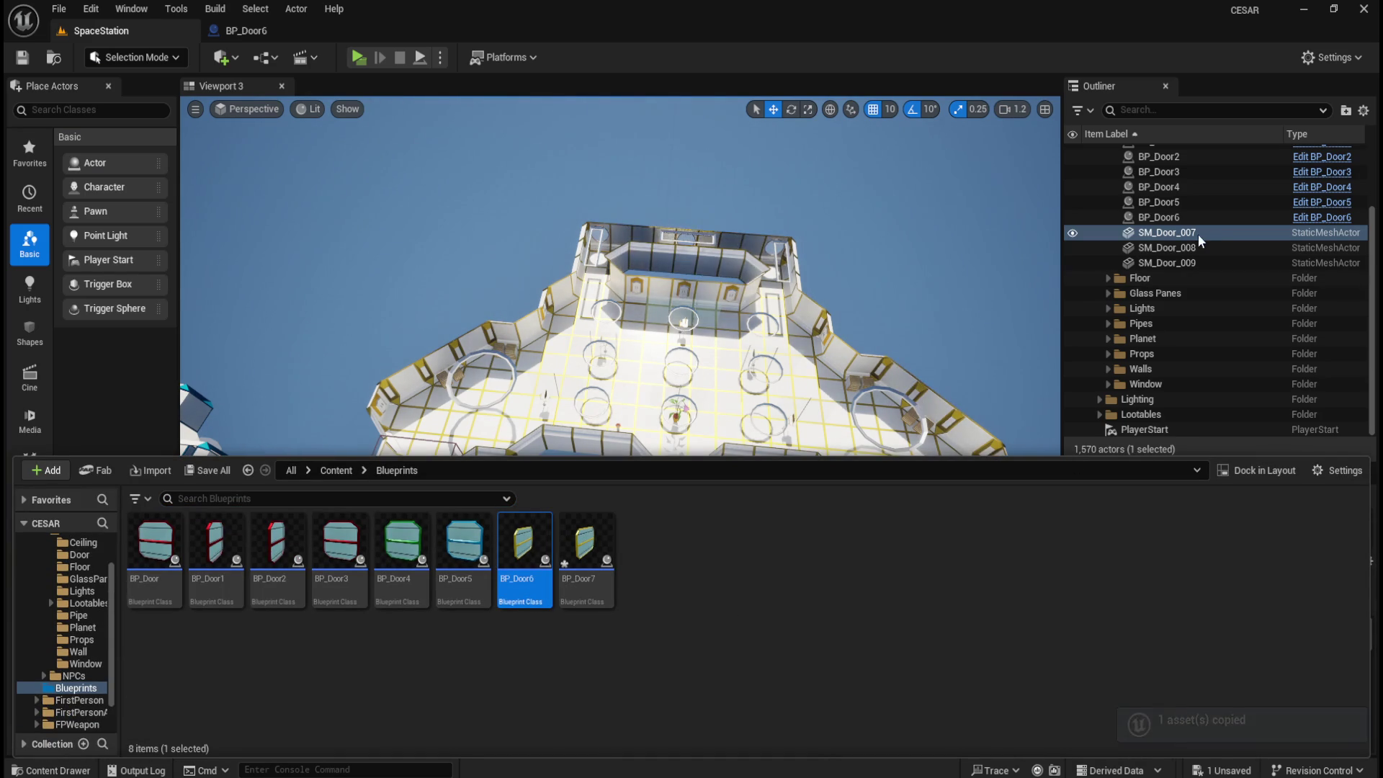
pyautogui.doubleClick(585, 569)
# - Replace SM_Door_006 with SM_Door_007 and wire it to Set Relative Location's Target
pyautogui.click(106, 170)
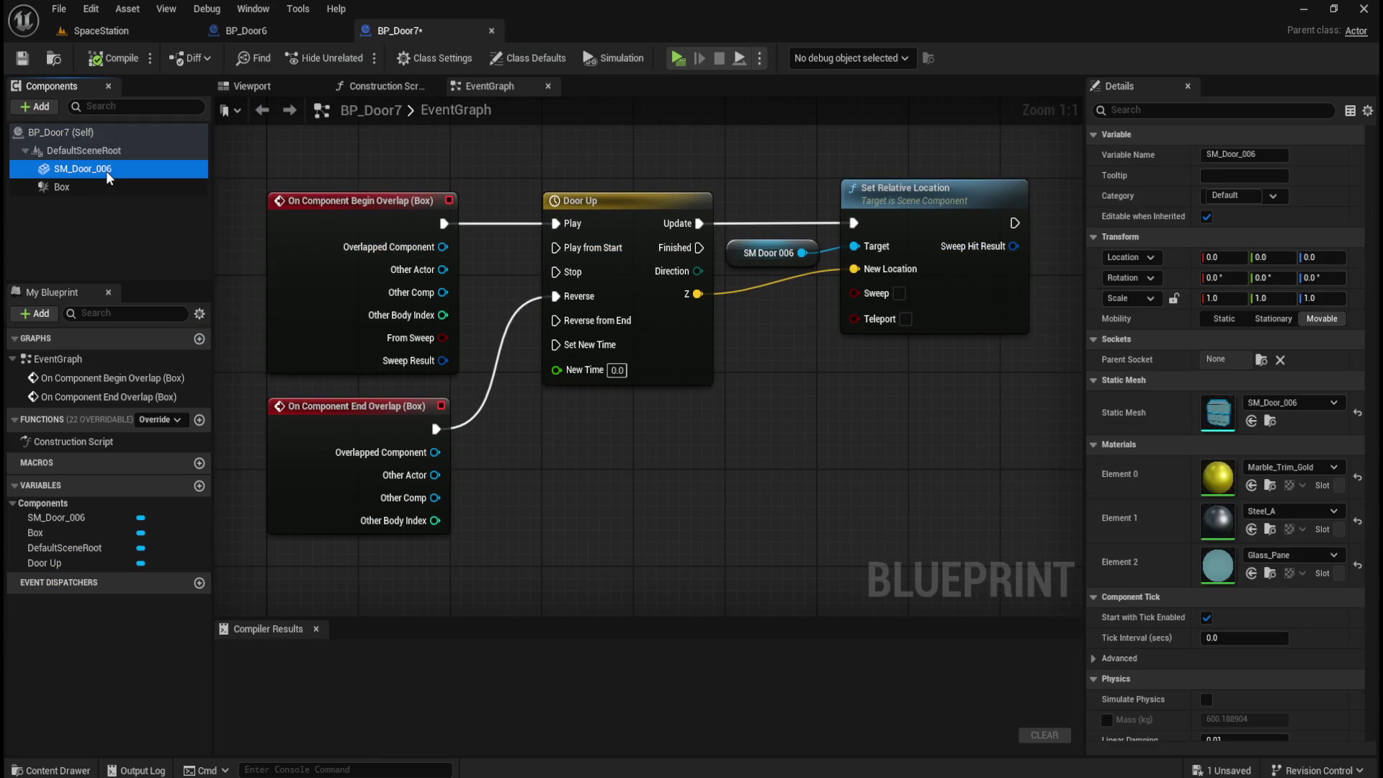
pyautogui.press('Delete')
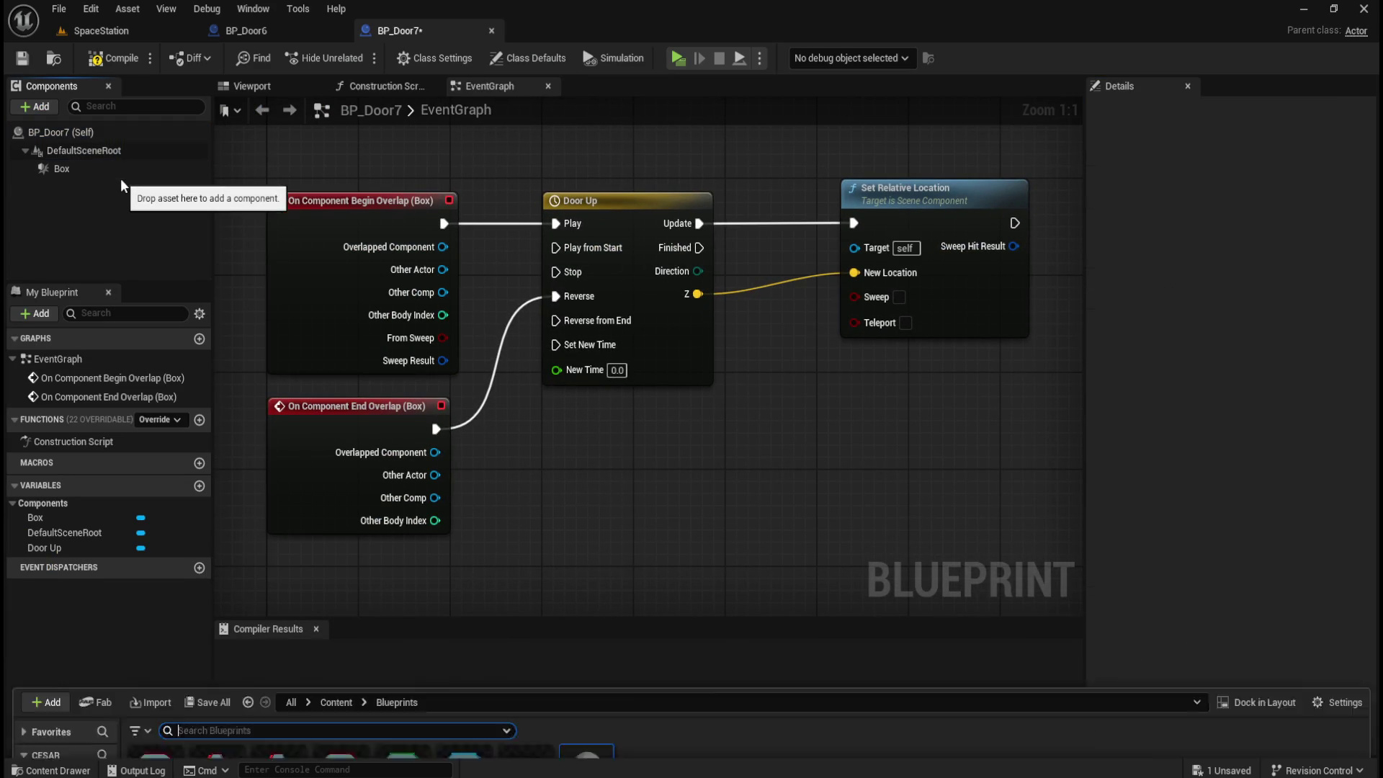
pyautogui.hotkey('ctrl', 'space')
pyautogui.scroll(3, 81, 662)
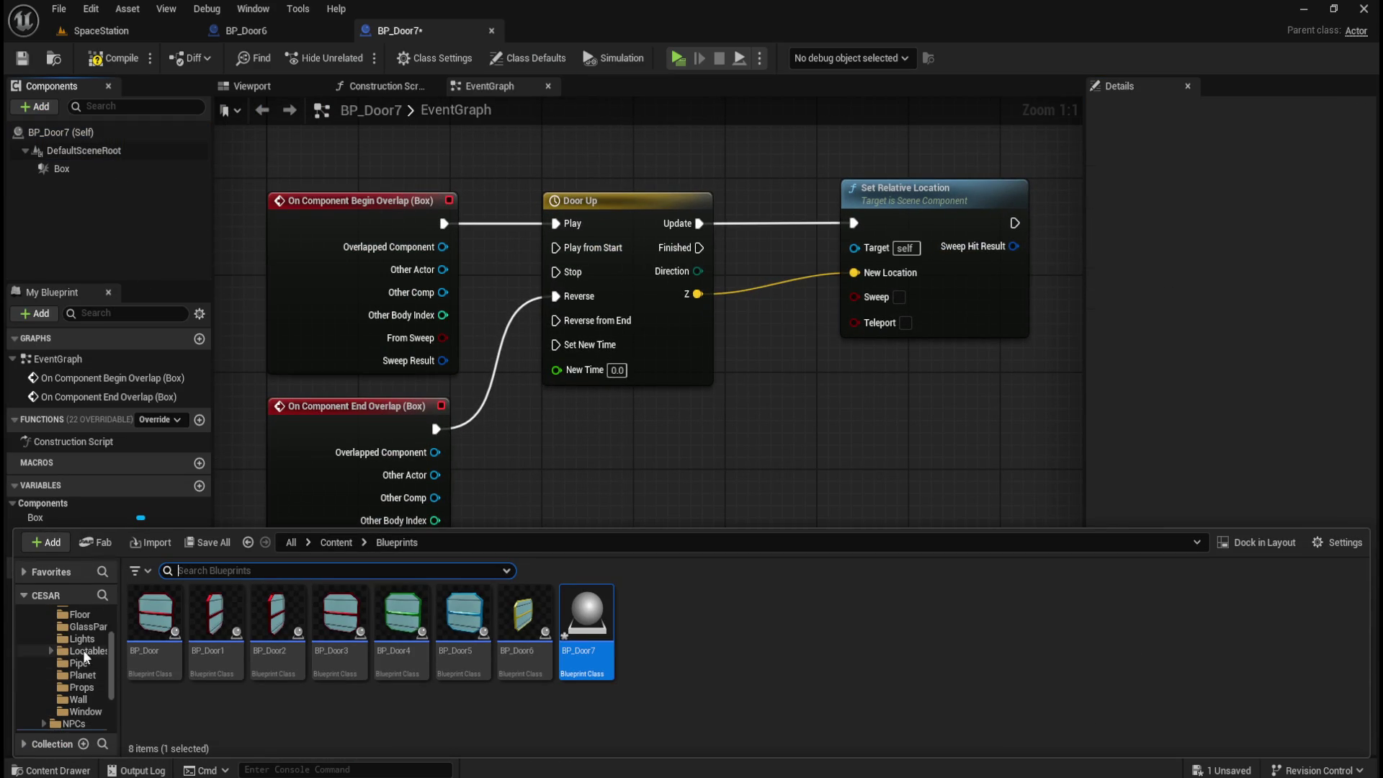
pyautogui.click(79, 627)
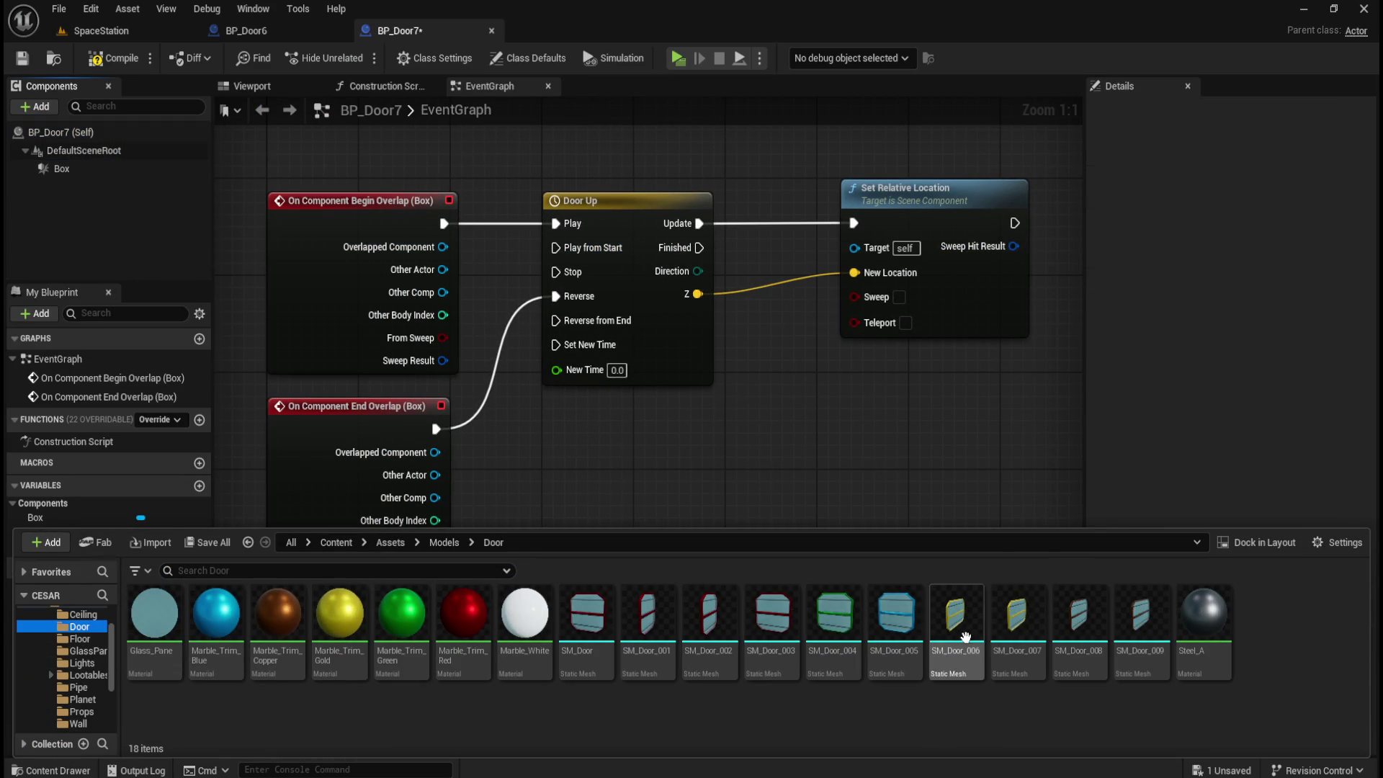
pyautogui.moveTo(1018, 634)
pyautogui.mouseDown()
pyautogui.moveTo(1019, 652)
pyautogui.moveTo(24, 165)
pyautogui.moveTo(92, 132)
pyautogui.moveTo(108, 144)
pyautogui.moveTo(98, 133)
pyautogui.moveTo(99, 170)
pyautogui.moveTo(853, 249)
pyautogui.mouseUp()
pyautogui.moveTo(439, 162); pyautogui.dragTo(861, 224)
pyautogui.moveTo(844, 315); pyautogui.dragTo(845, 328)
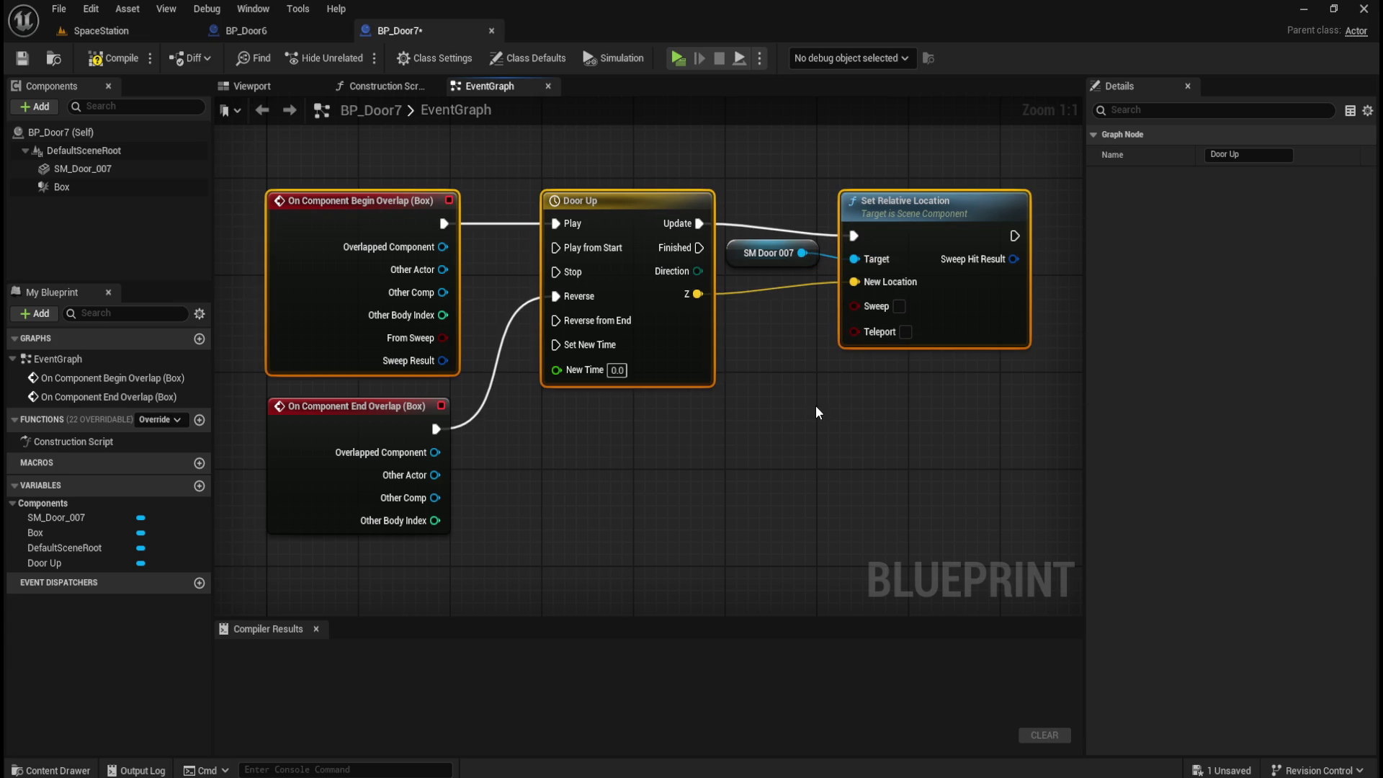
pyautogui.hotkey('ctrl', 'z')
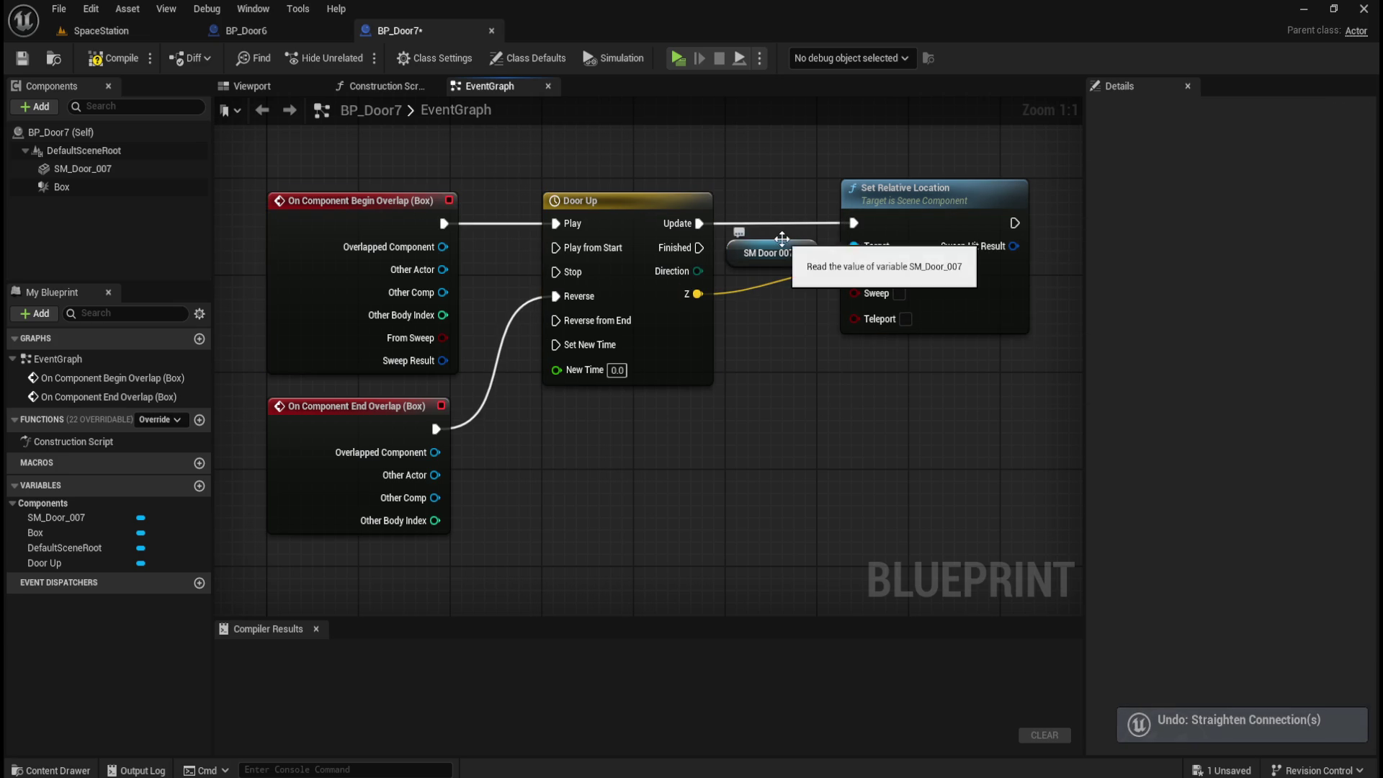
# - Set SM_Door_007's collision preset to NoCollision, then compile and save BP_Door7
pyautogui.click(131, 173)
pyautogui.moveTo(1370, 257)
pyautogui.mouseDown()
pyautogui.moveTo(1370, 467)
pyautogui.moveTo(1370, 453)
pyautogui.mouseUp()
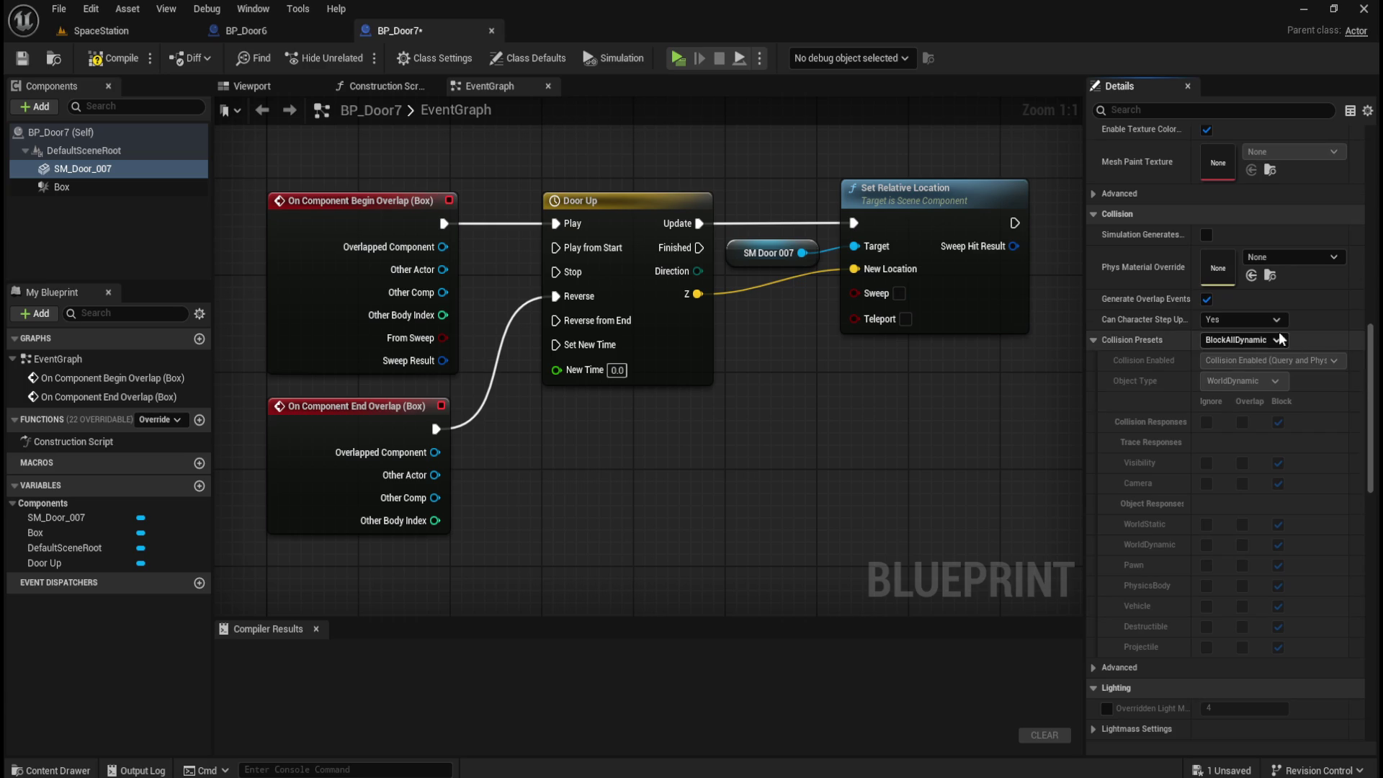
pyautogui.click(1243, 339)
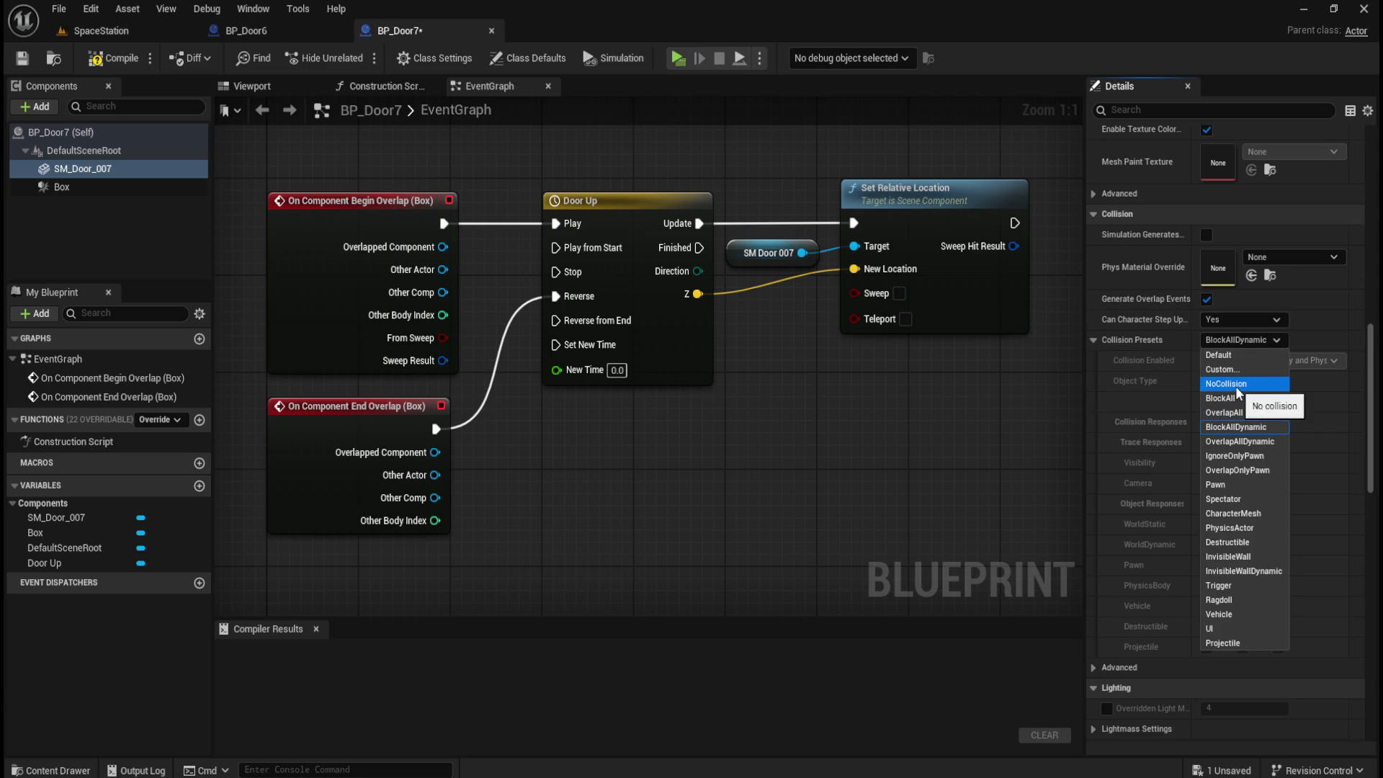
pyautogui.click(1227, 383)
pyautogui.click(130, 67)
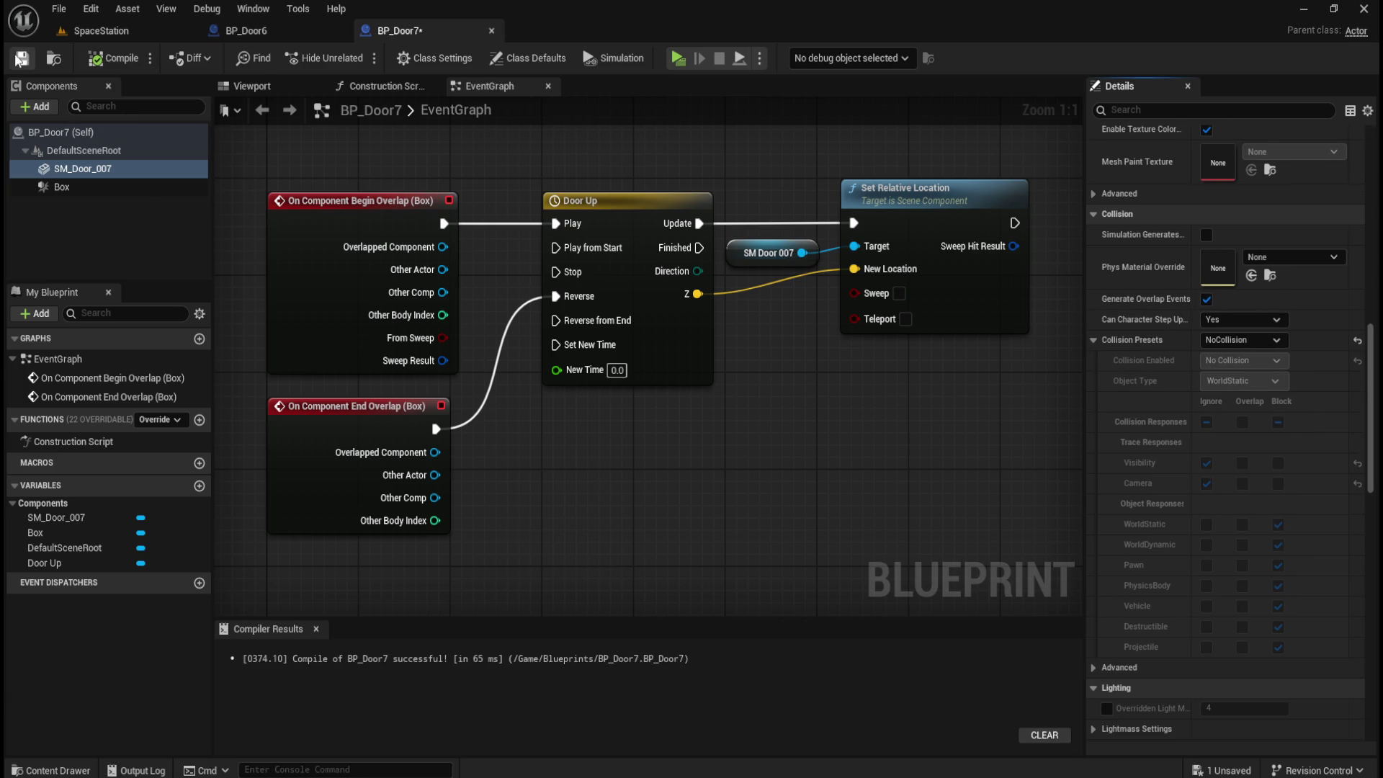
pyautogui.click(22, 58)
pyautogui.click(261, 86)
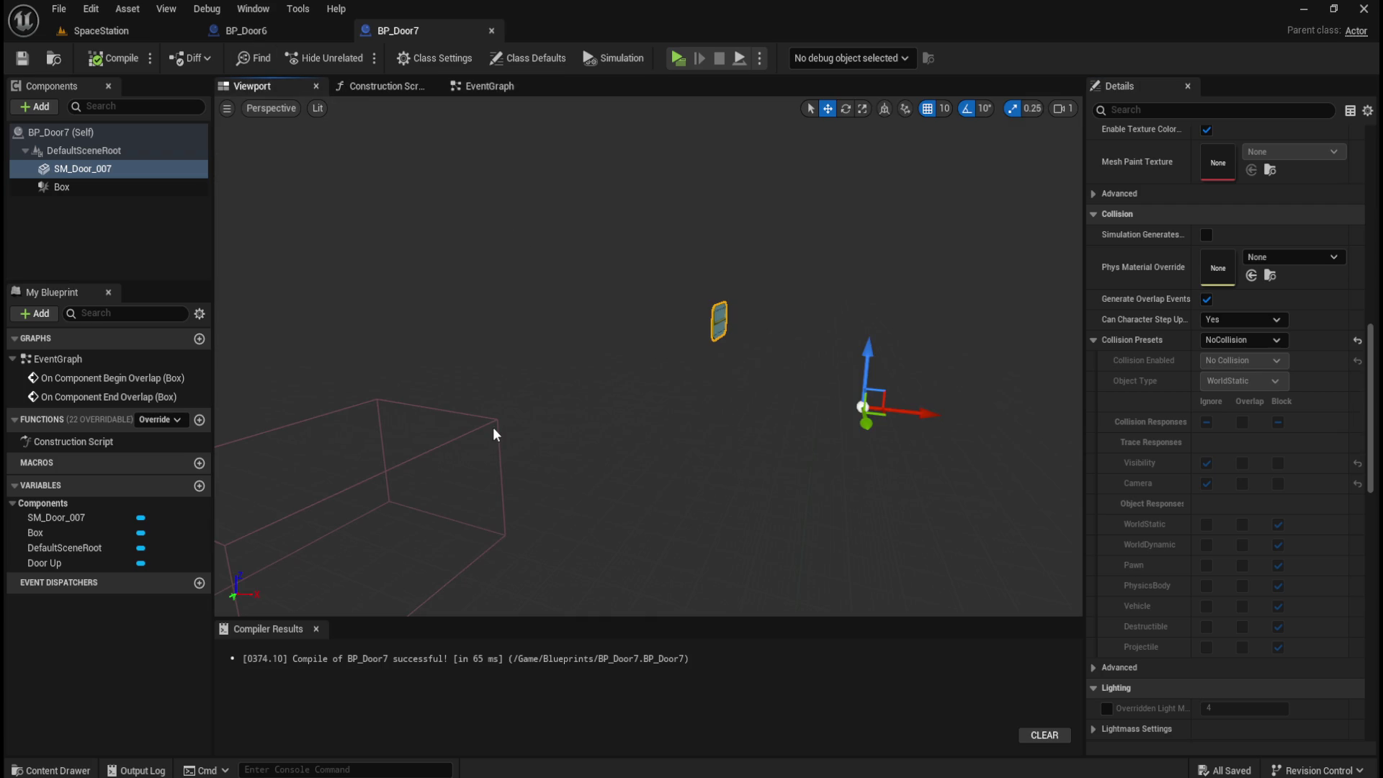
# - Move BP_Door7's Box trigger to Y -1700 (at -1100, -1700, 140) and return to the level
pyautogui.click(79, 186)
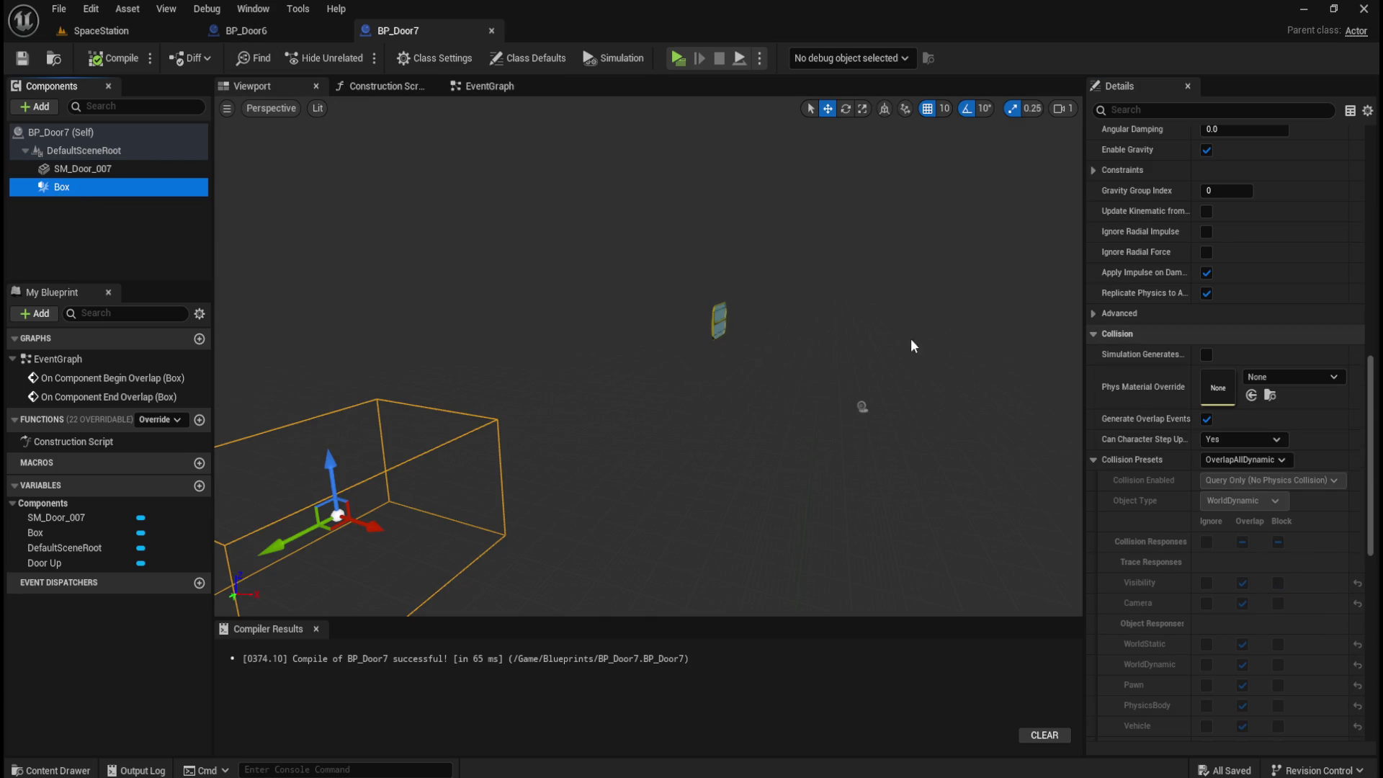
pyautogui.moveTo(1371, 436); pyautogui.dragTo(1373, 205)
pyautogui.click(1275, 257)
pyautogui.press('Home')
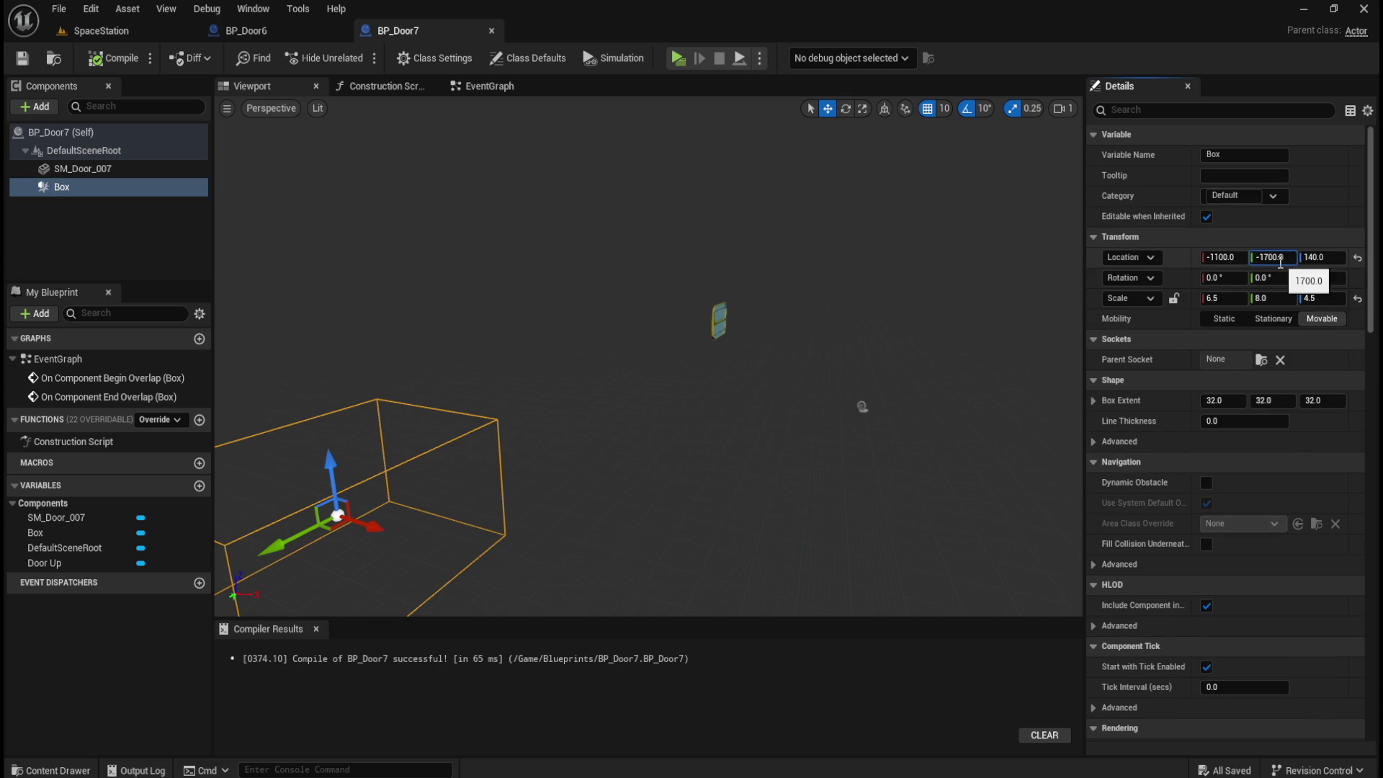
pyautogui.press('Return')
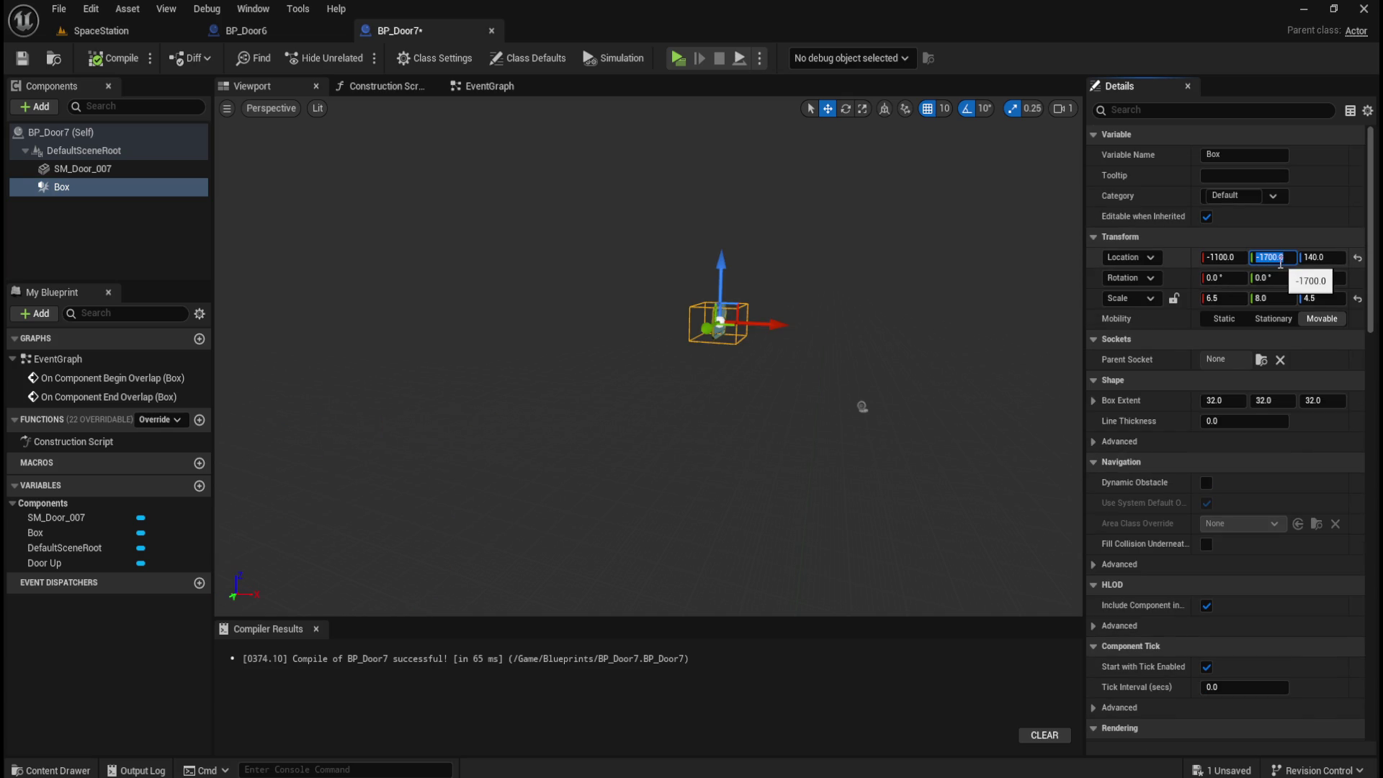
pyautogui.click(127, 31)
pyautogui.moveTo(619, 432); pyautogui.dragTo(505, 432)
pyautogui.press('Escape')
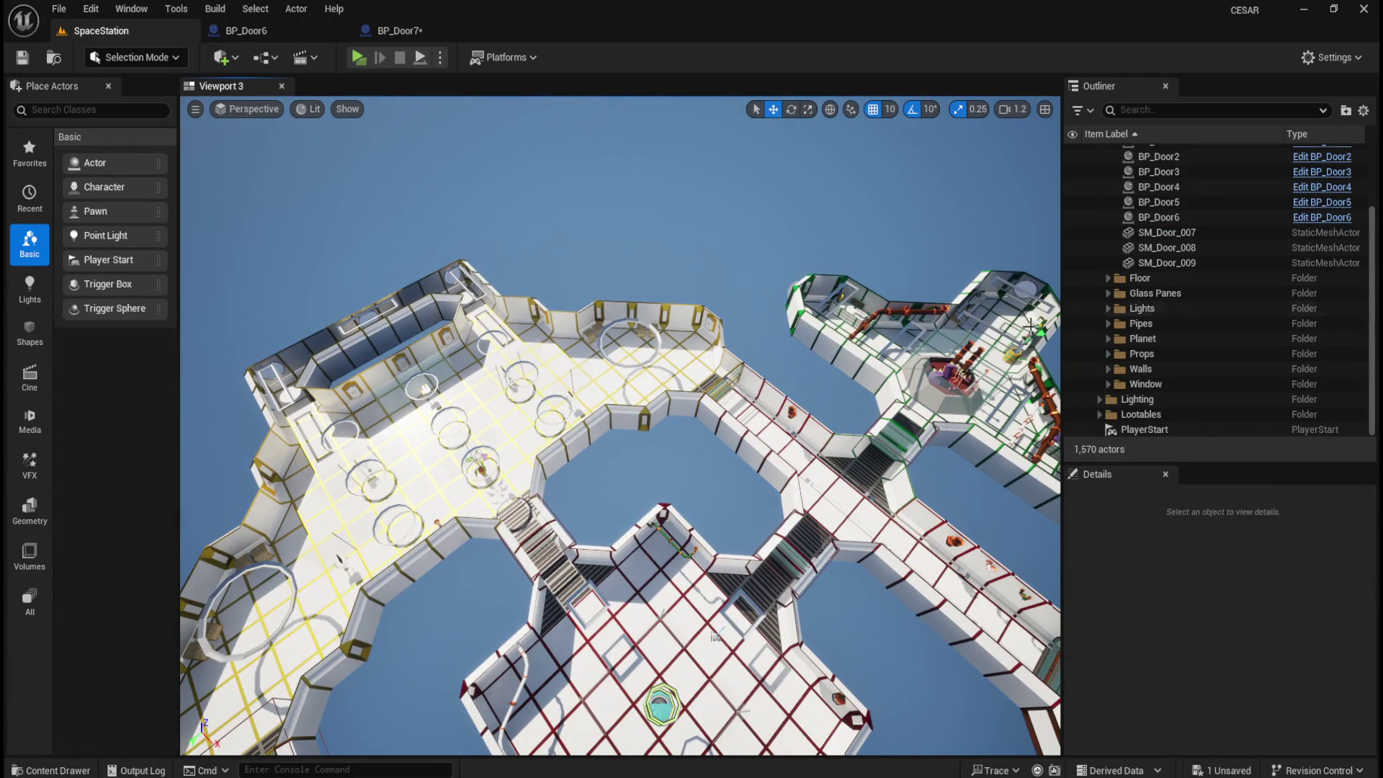
# - Replace the static SM_Door_007 in the level with BP_Door7 at location 0, 0, 0
pyautogui.click(1156, 233)
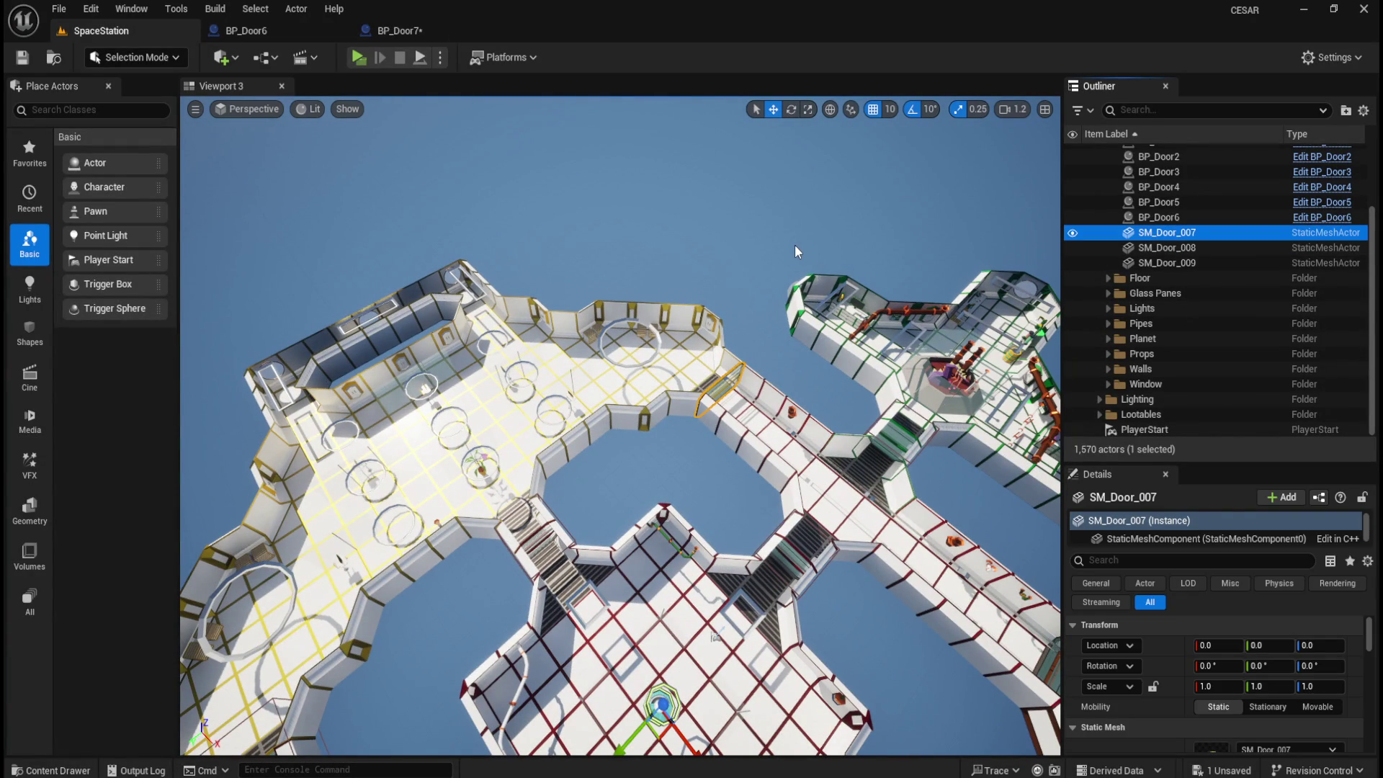
pyautogui.press('Delete')
pyautogui.hotkey('ctrl', 'space')
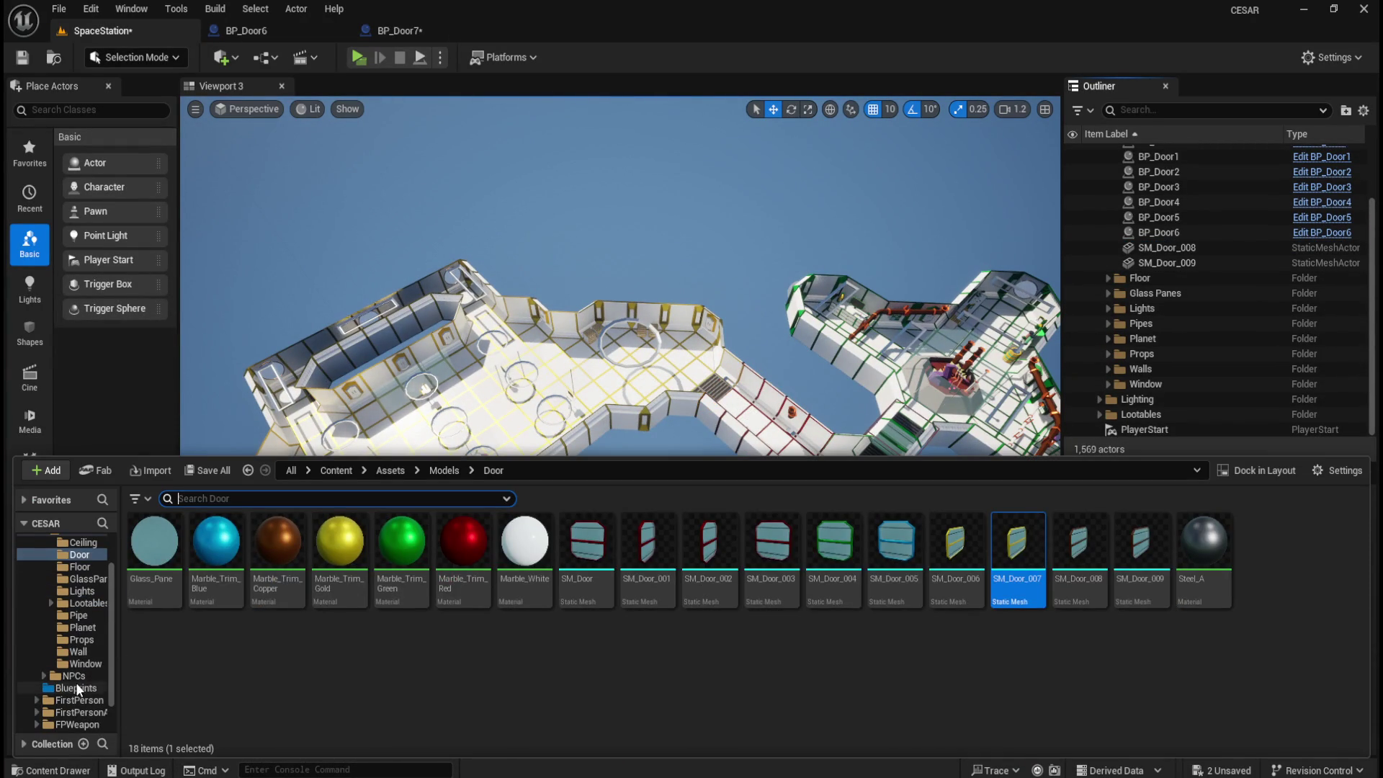
pyautogui.click(76, 688)
pyautogui.moveTo(580, 562); pyautogui.dragTo(685, 413)
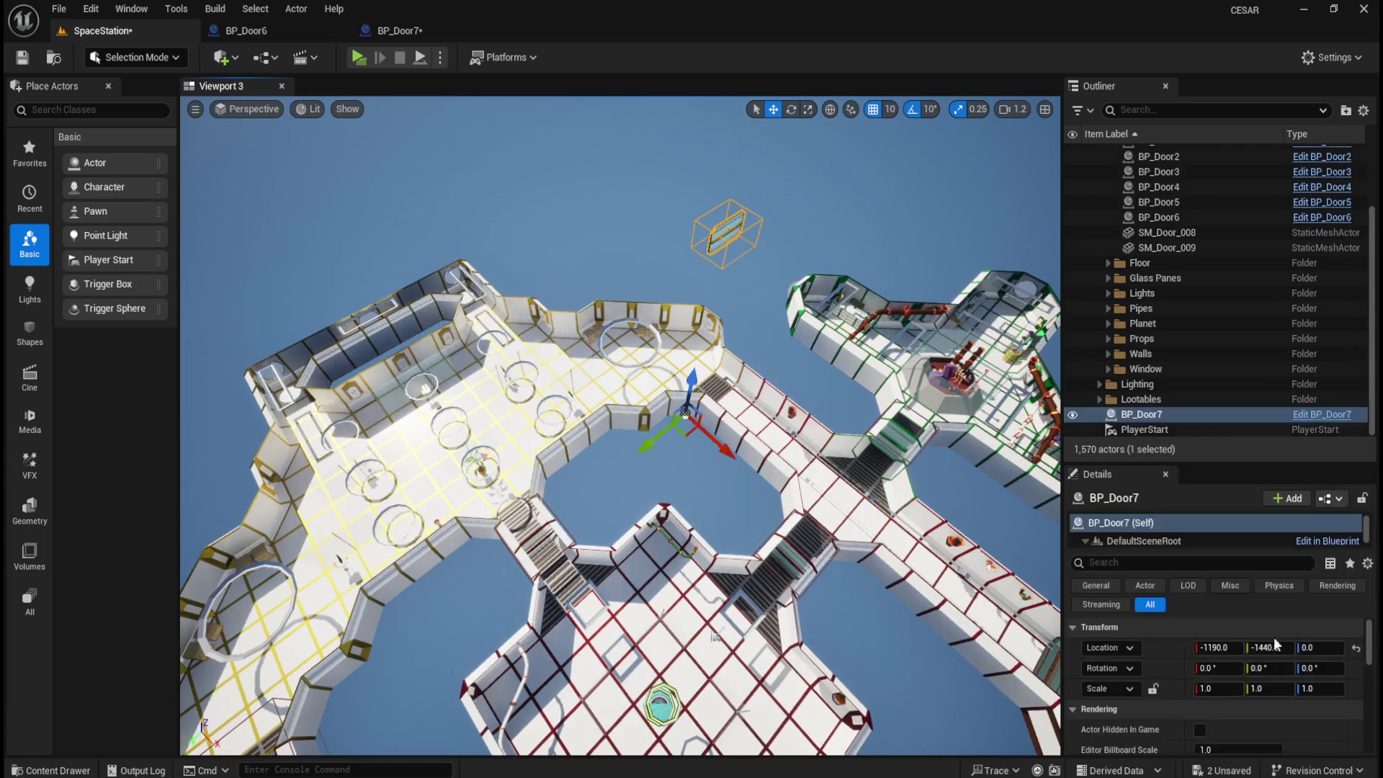
pyautogui.click(1351, 648)
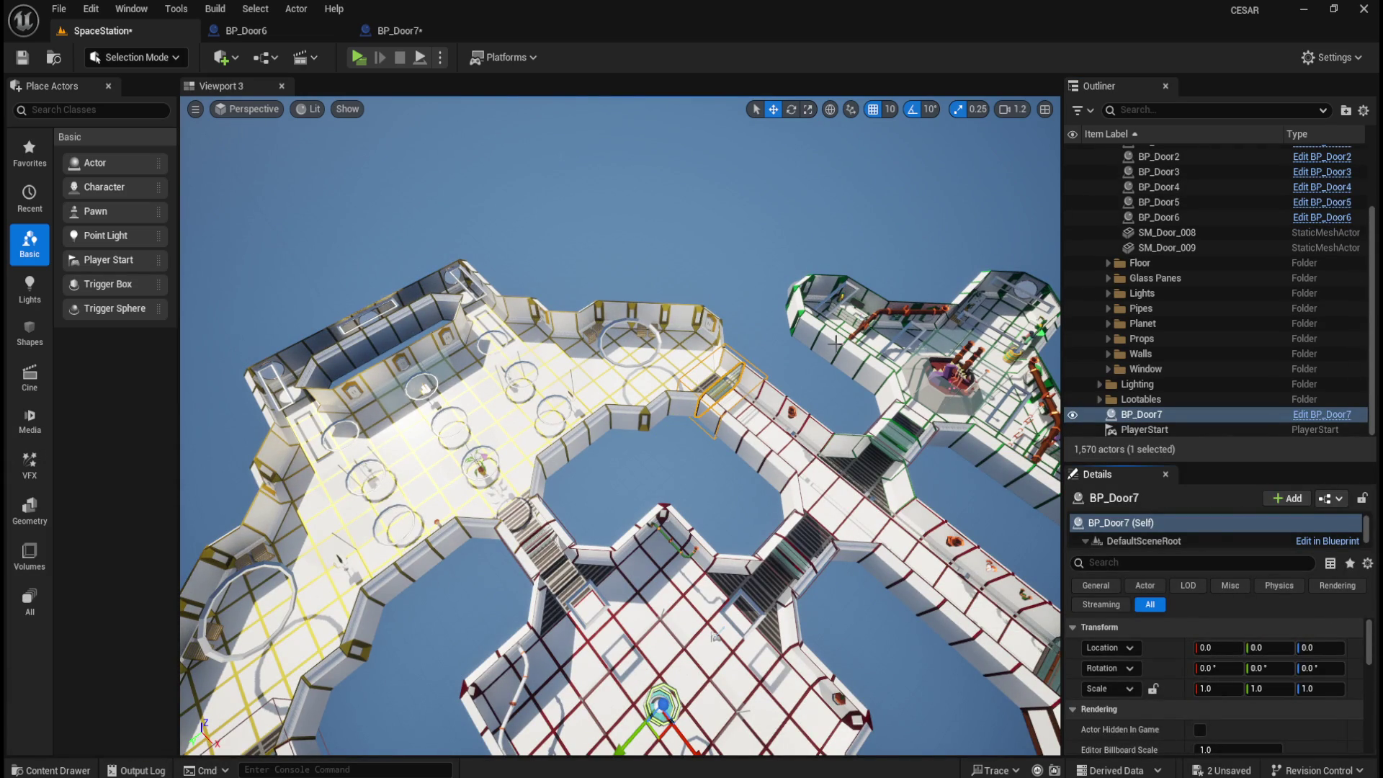
# - File the BP_Door7 actor into the Doors folder
pyautogui.scroll(5, 820, 360)
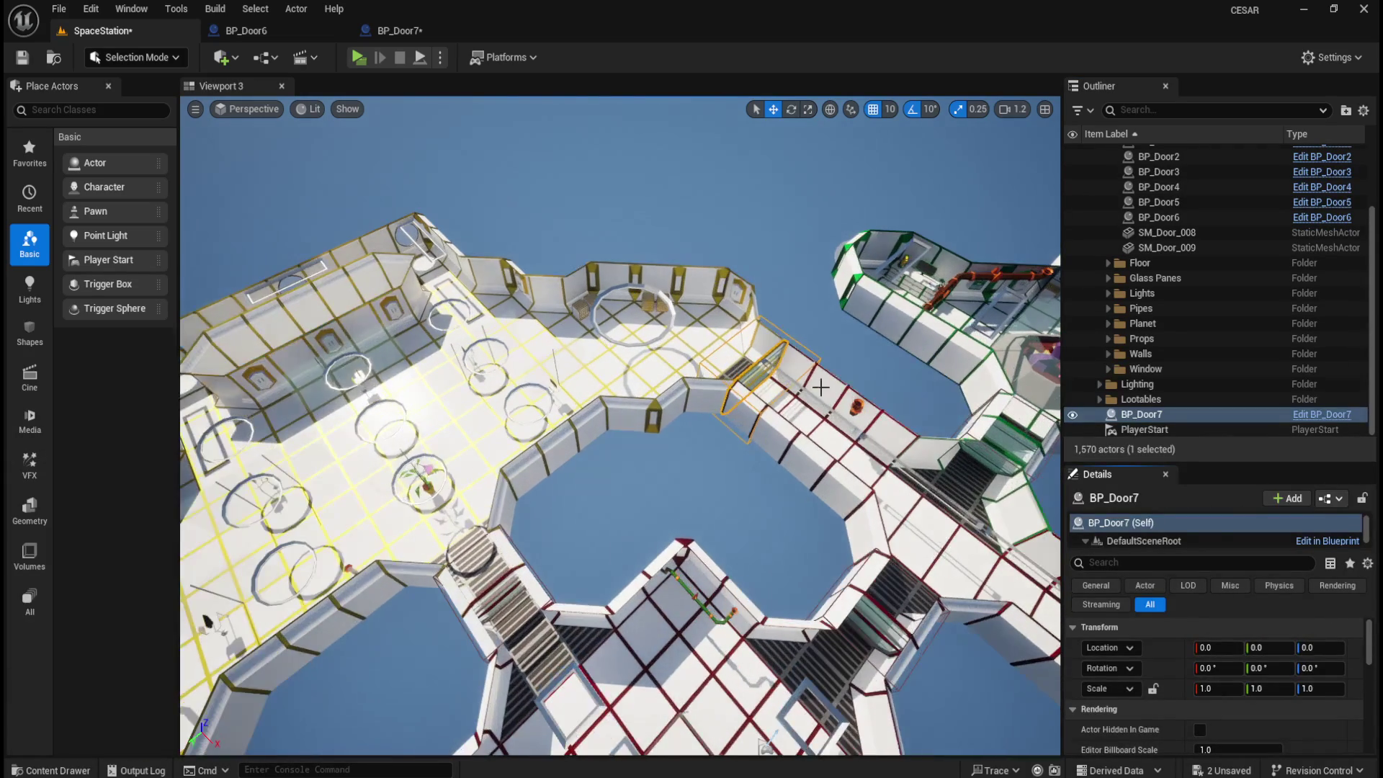
pyautogui.moveTo(798, 543); pyautogui.dragTo(798, 542)
pyautogui.rightClick(1152, 415)
pyautogui.moveTo(1216, 715)
pyautogui.click(1093, 617)
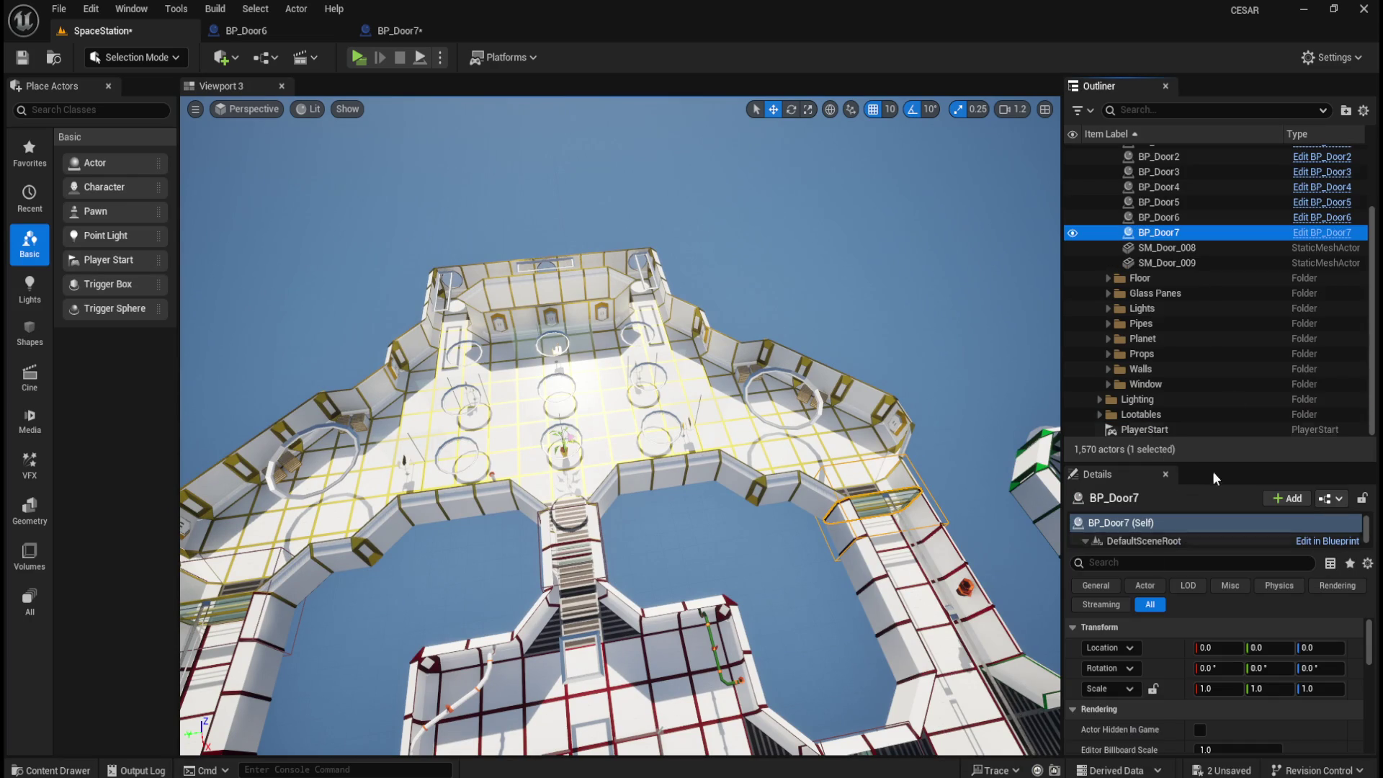
# - Frame BP_Door6 and BP_Door7 together to compare them, then save the level
pyautogui.click(1179, 217)
pyautogui.keyDown('ctrl'); pyautogui.click(1160, 232); pyautogui.keyUp('ctrl')
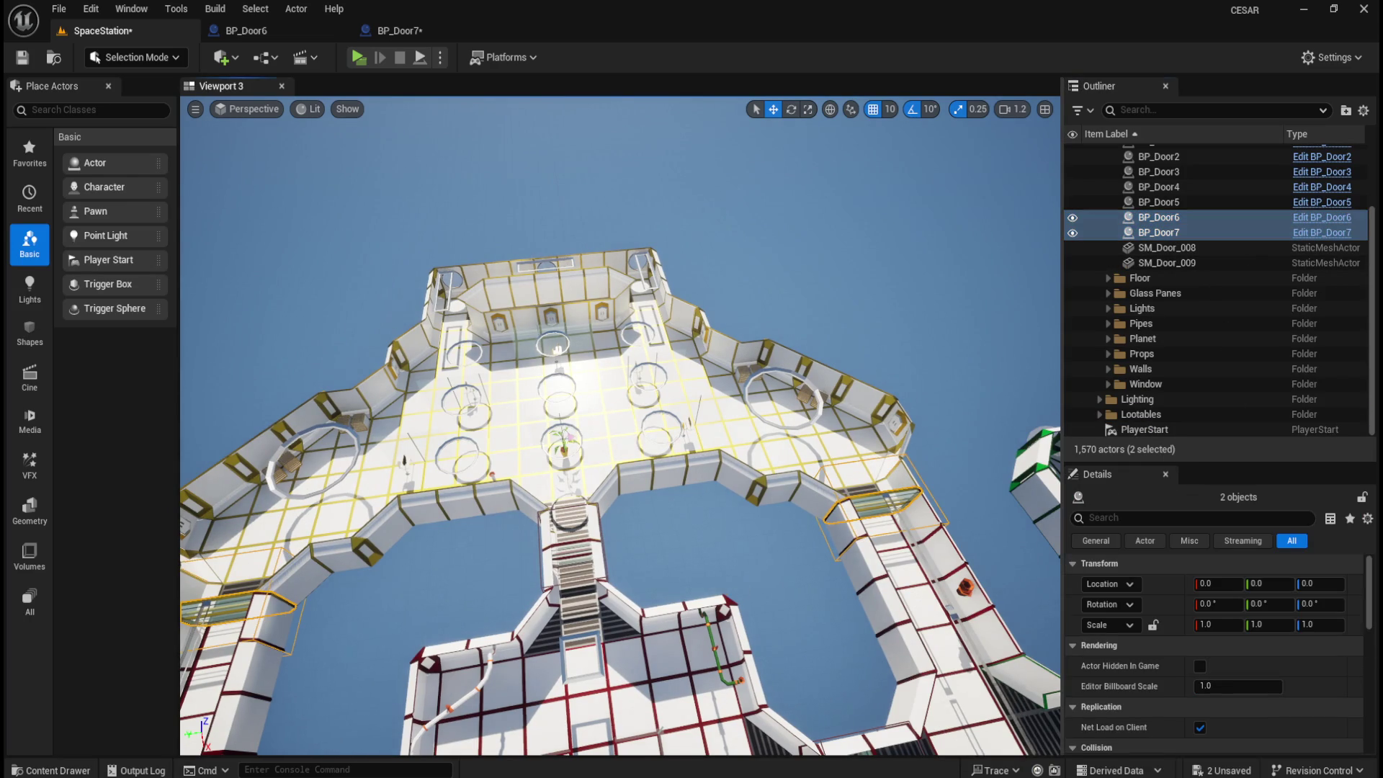
pyautogui.press('f')
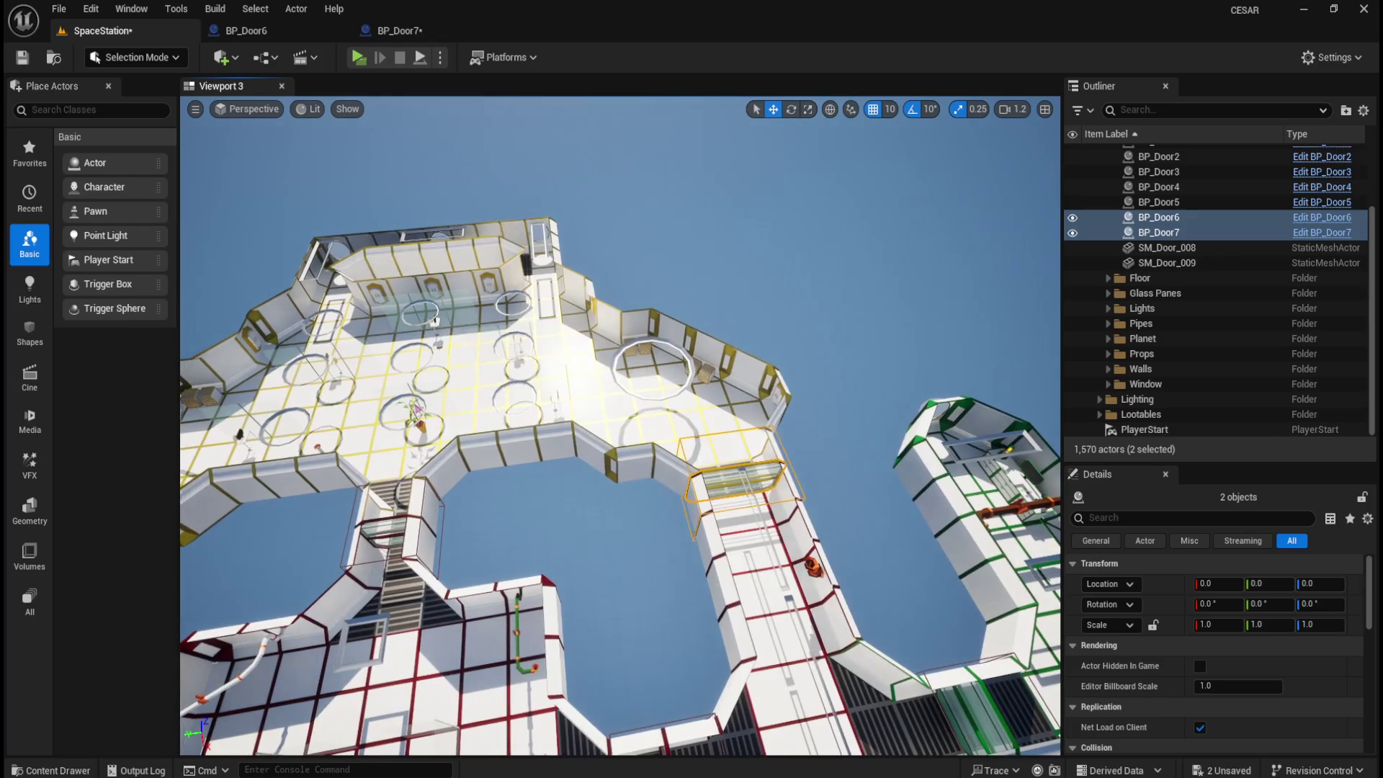
pyautogui.moveTo(792, 569); pyautogui.dragTo(827, 571)
pyautogui.click(957, 291)
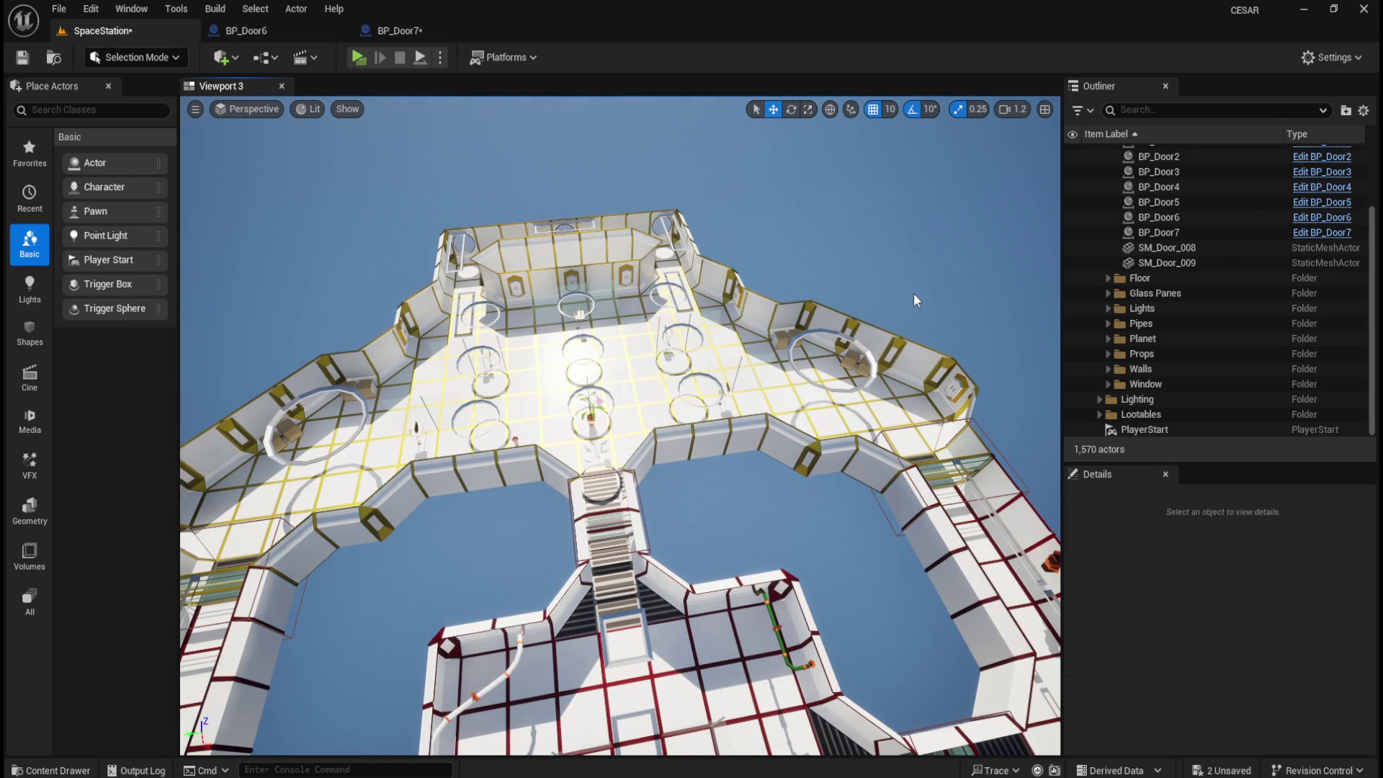
pyautogui.scroll(-2, 759, 504)
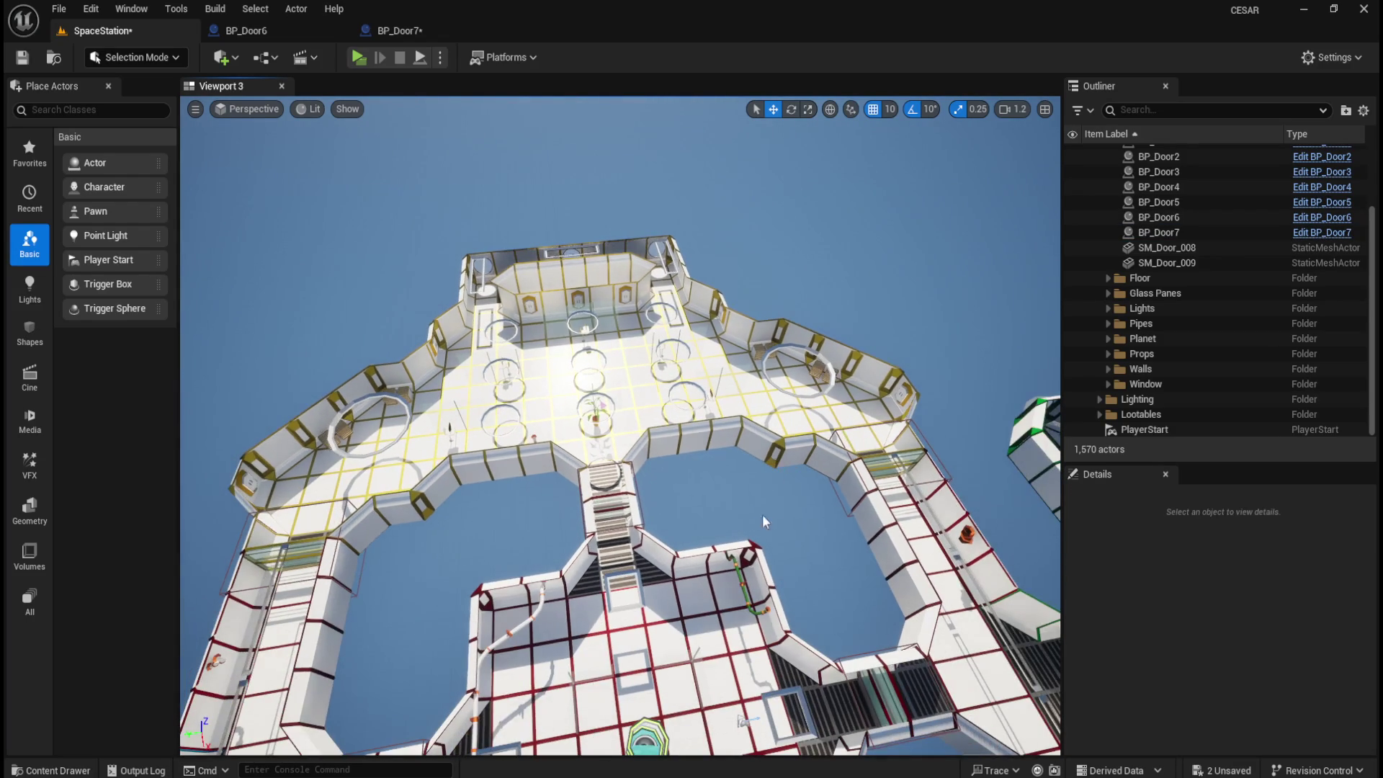
pyautogui.hotkey('ctrl', 's')
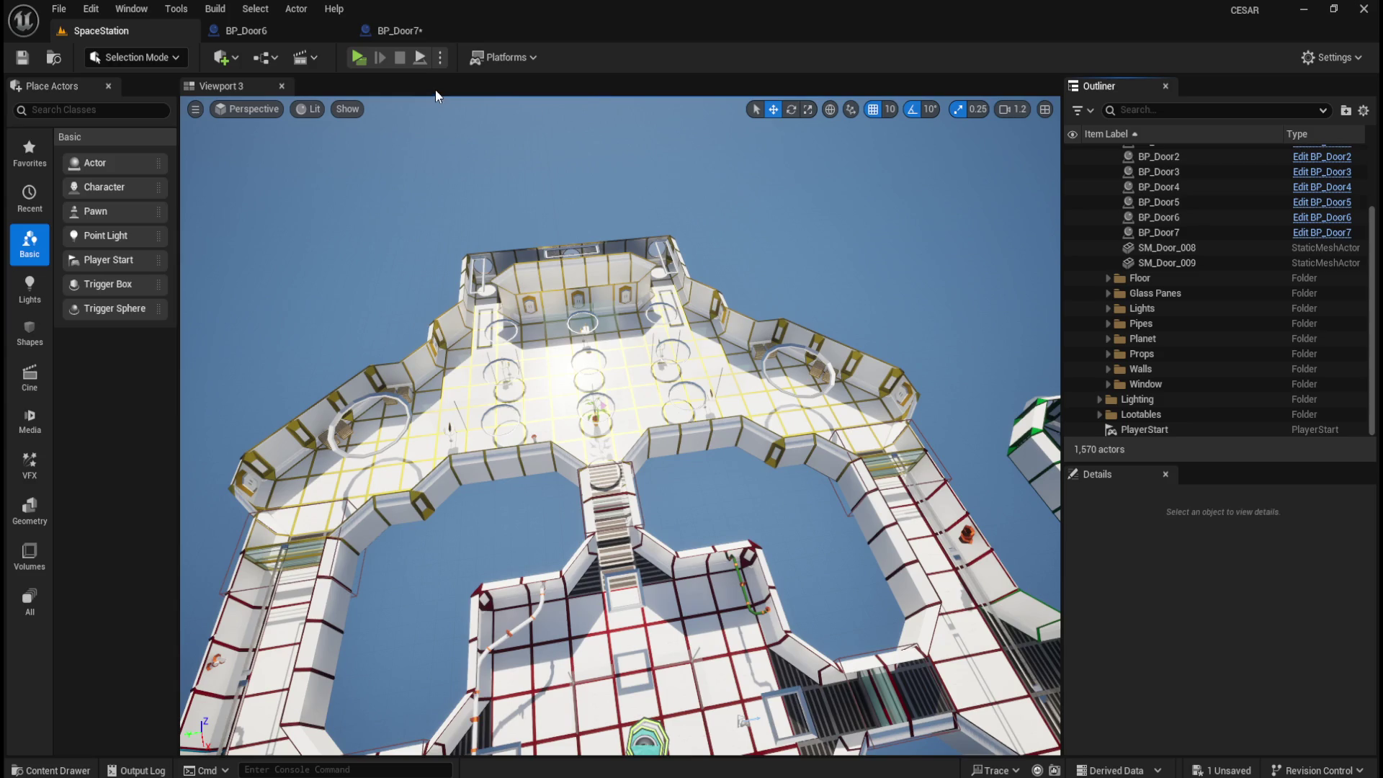
pyautogui.click(422, 34)
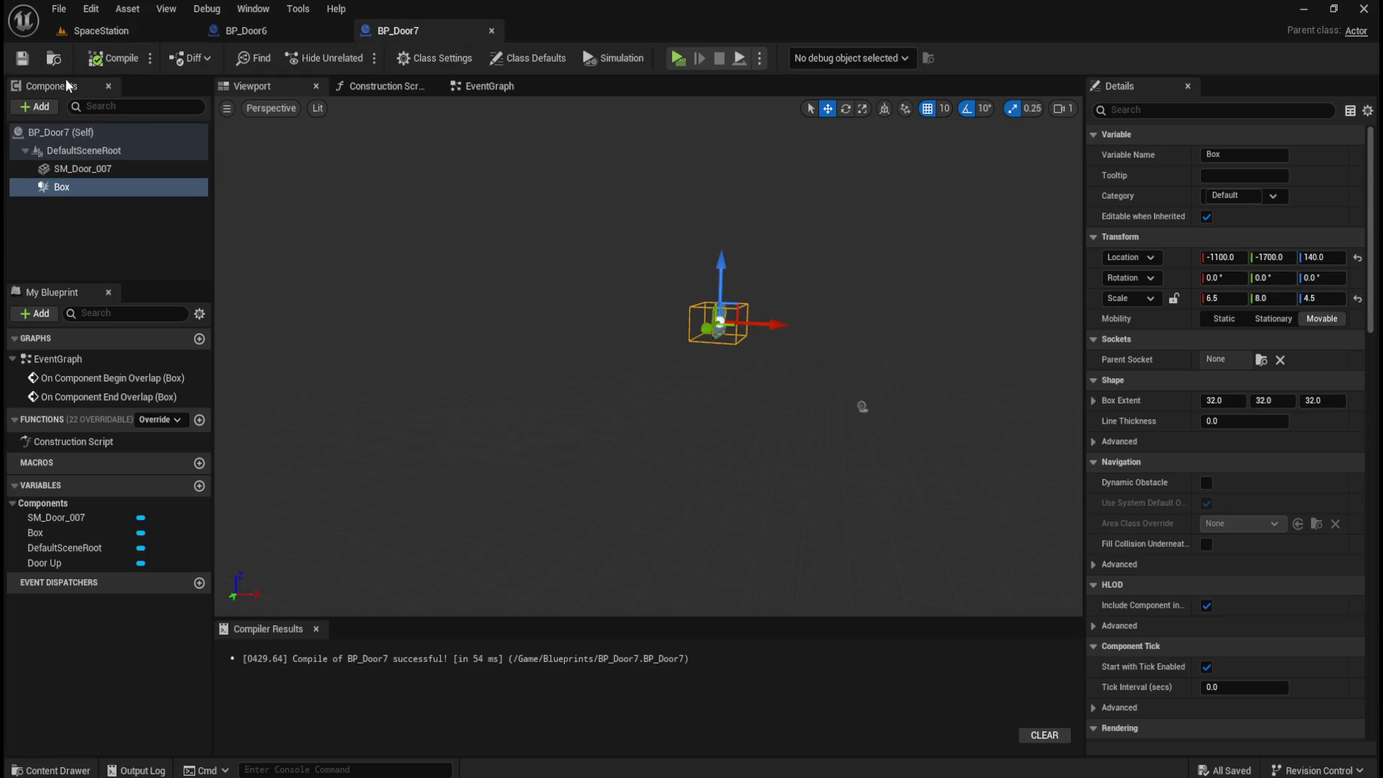
# - Review BP_Door7's EventGraph logic, then fly the level view over to the dark-floored deck
pyautogui.click(476, 87)
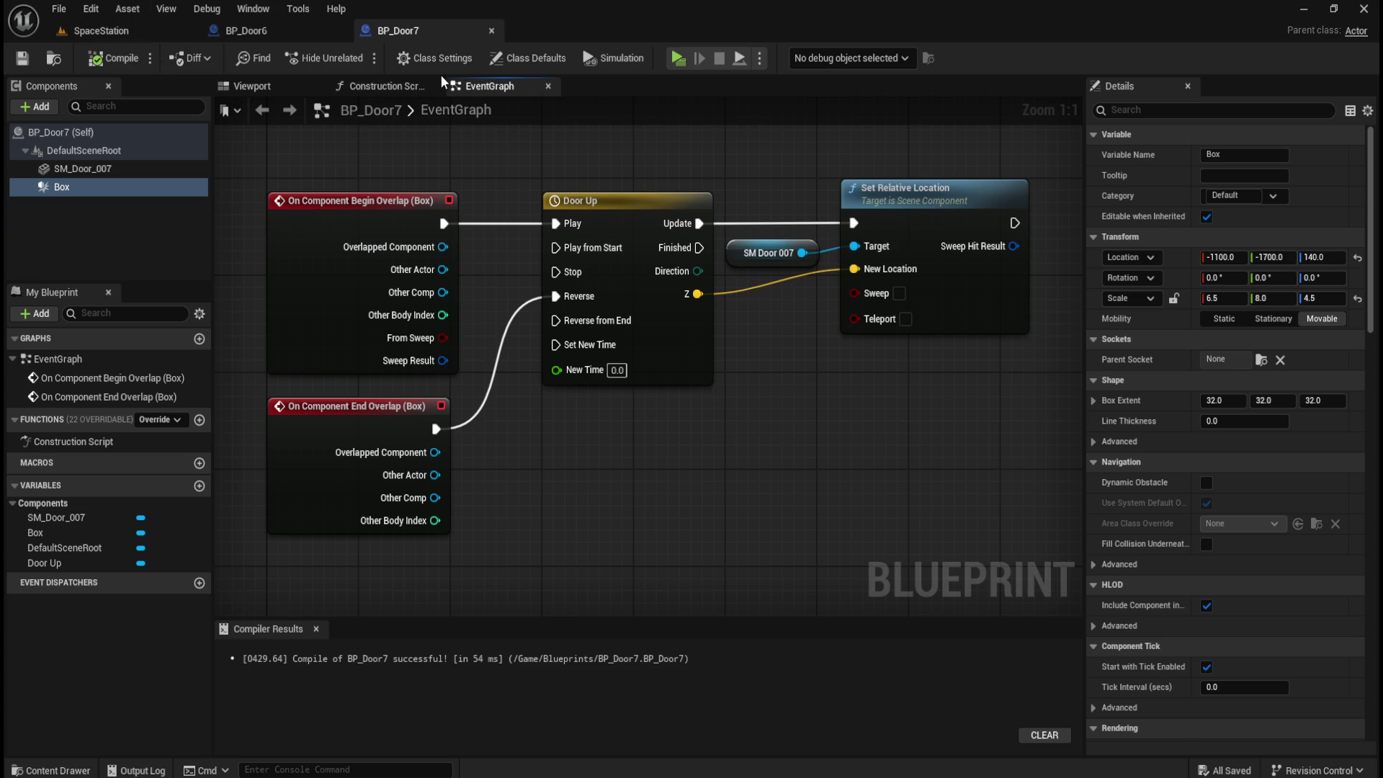
pyautogui.click(109, 32)
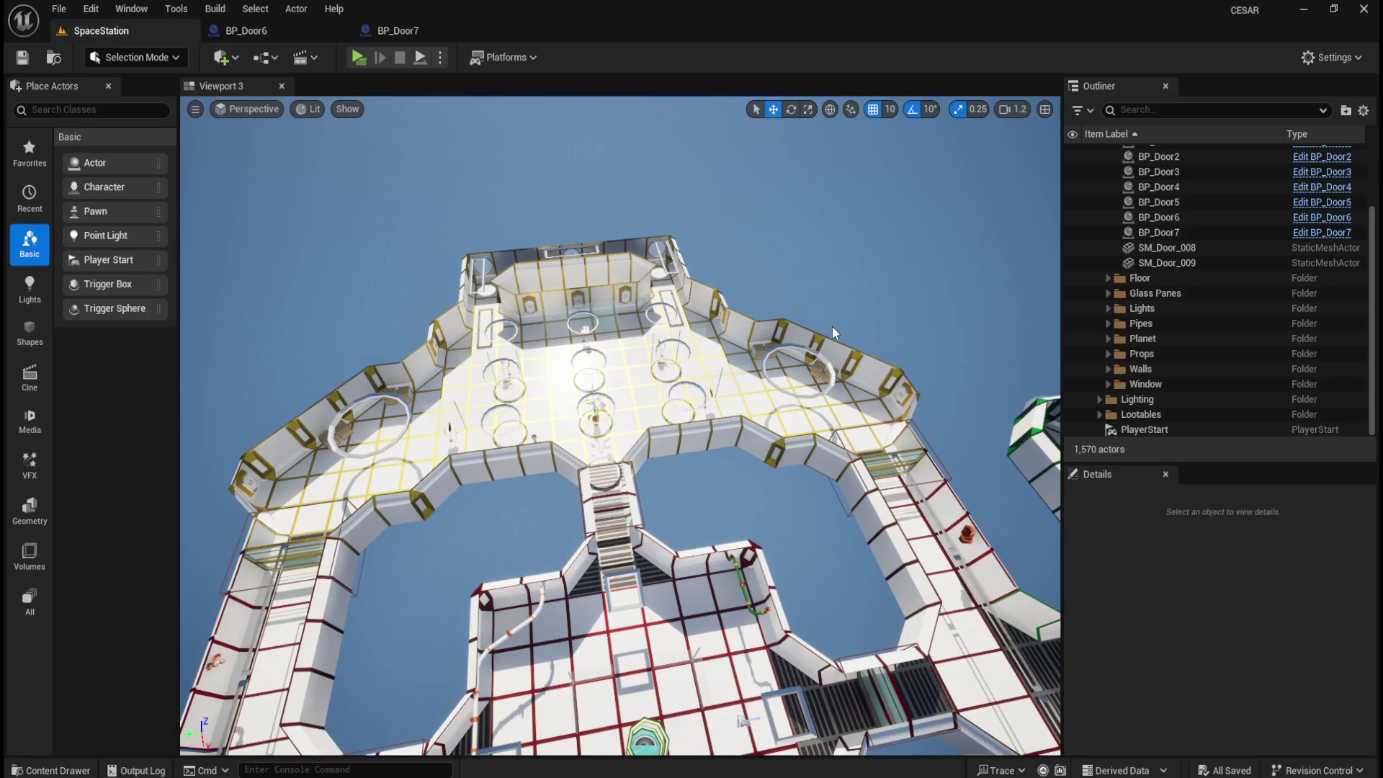
pyautogui.moveTo(551, 430)
pyautogui.mouseDown()
pyautogui.moveTo(552, 479)
pyautogui.moveTo(504, 487)
pyautogui.moveTo(548, 504)
pyautogui.mouseUp()
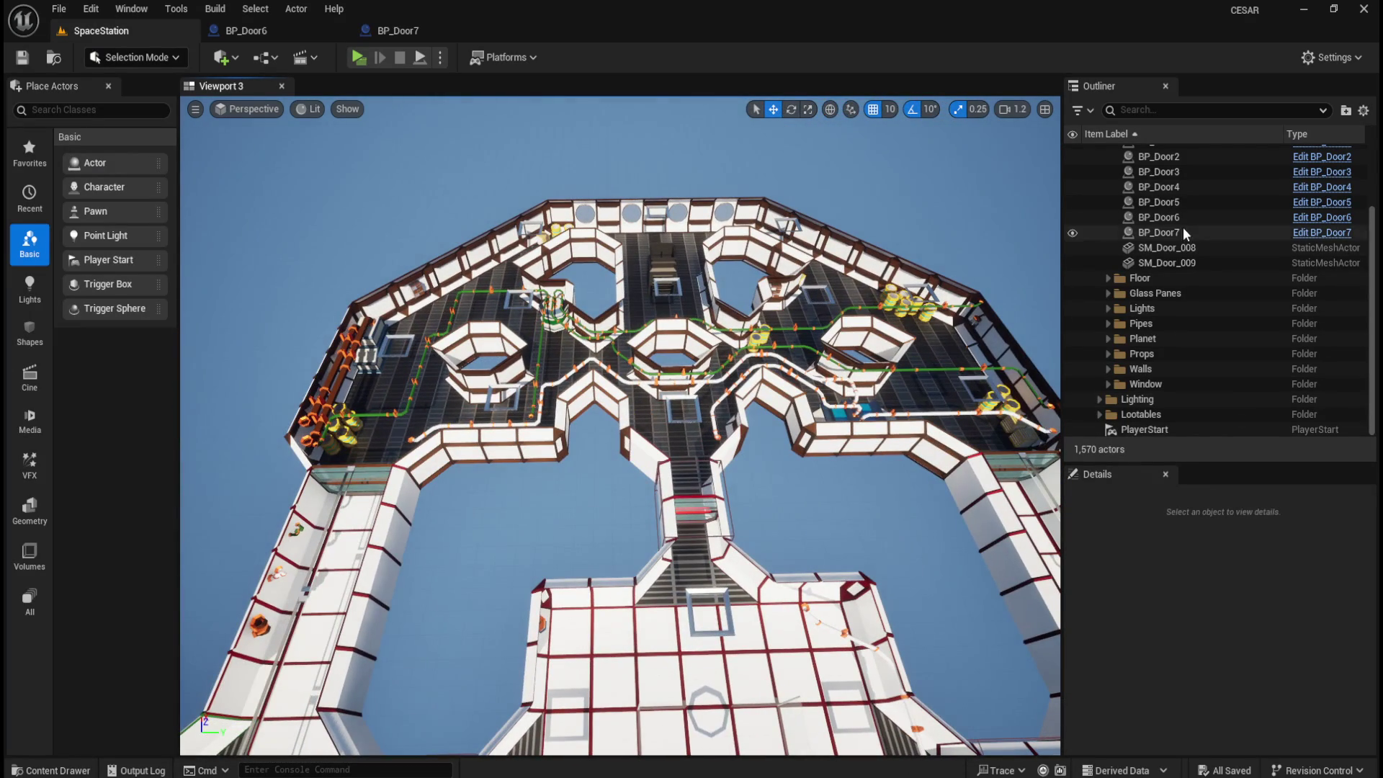
# - Duplicate BP_Door7 as BP_Door8, open it, and remove its SM_Door_007 component
pyautogui.hotkey('ctrl', 'space')
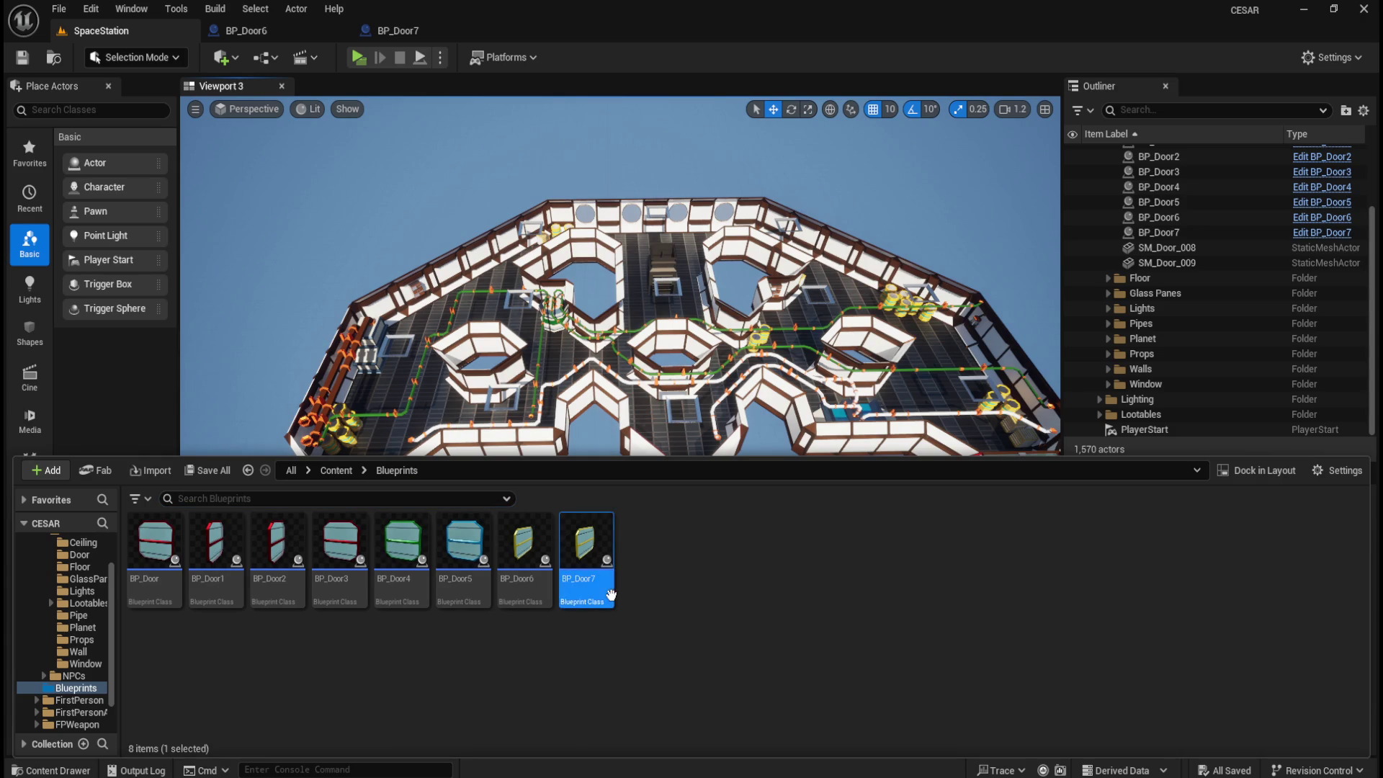
pyautogui.hotkey('ctrl', 'd')
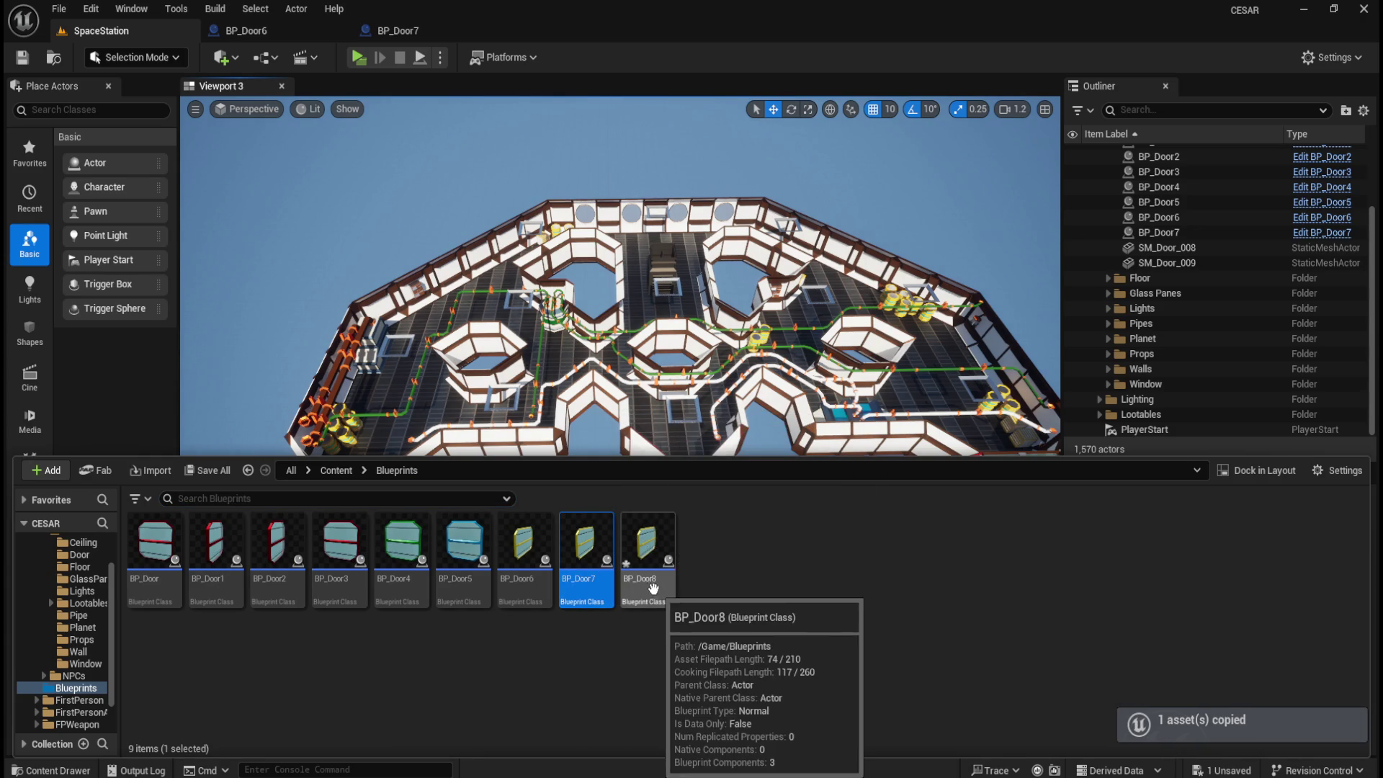
pyautogui.doubleClick(653, 588)
pyautogui.click(103, 168)
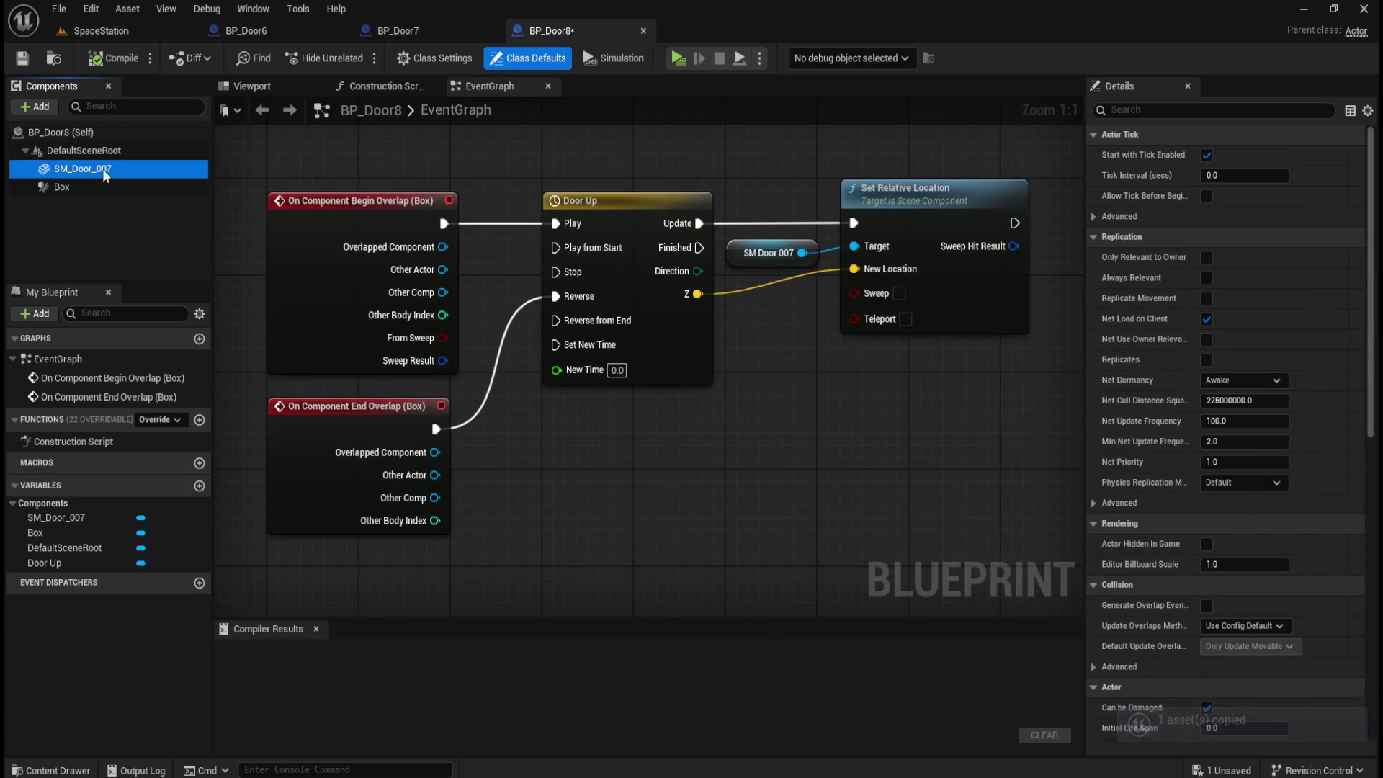
pyautogui.press('Delete')
# - Add SM_Door_008 as a component and connect it to Set Relative Location's Target
pyautogui.hotkey('ctrl', 'space')
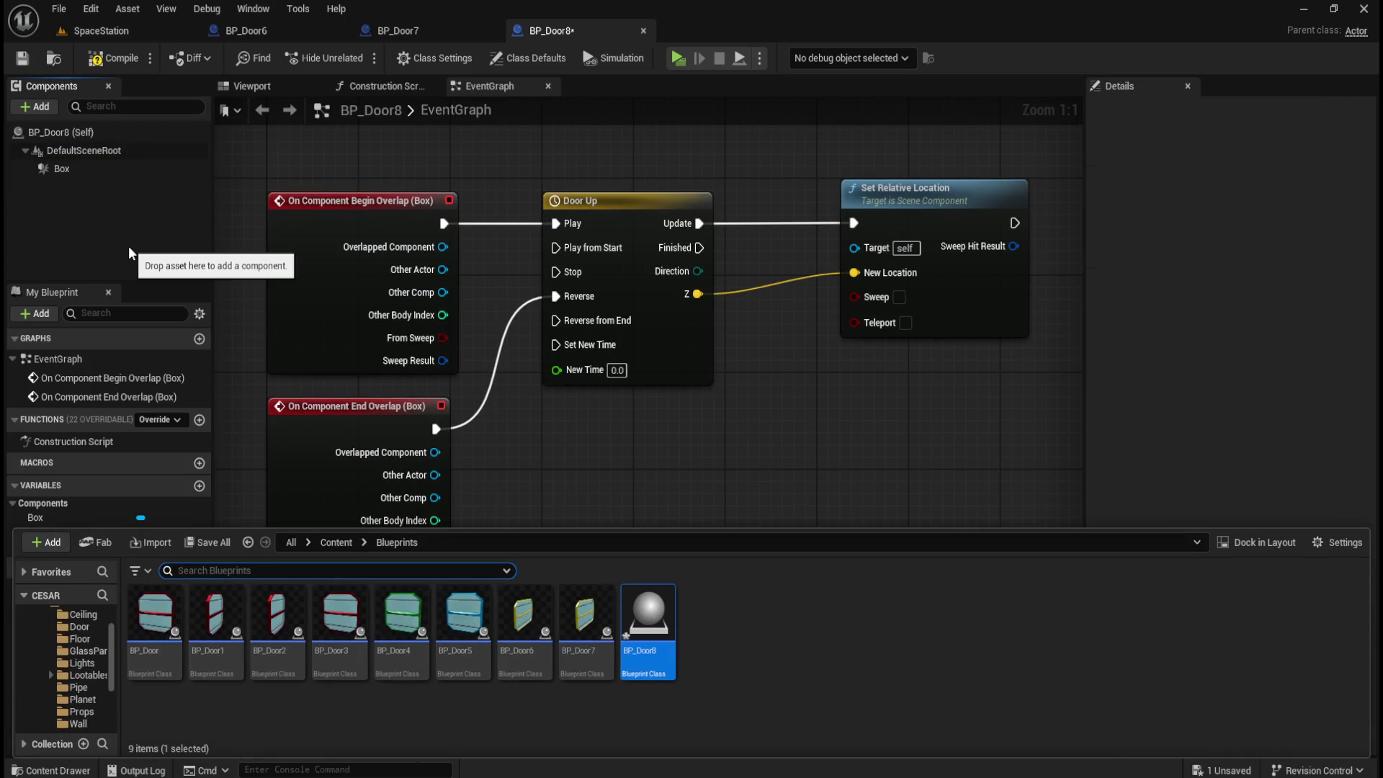
pyautogui.click(90, 628)
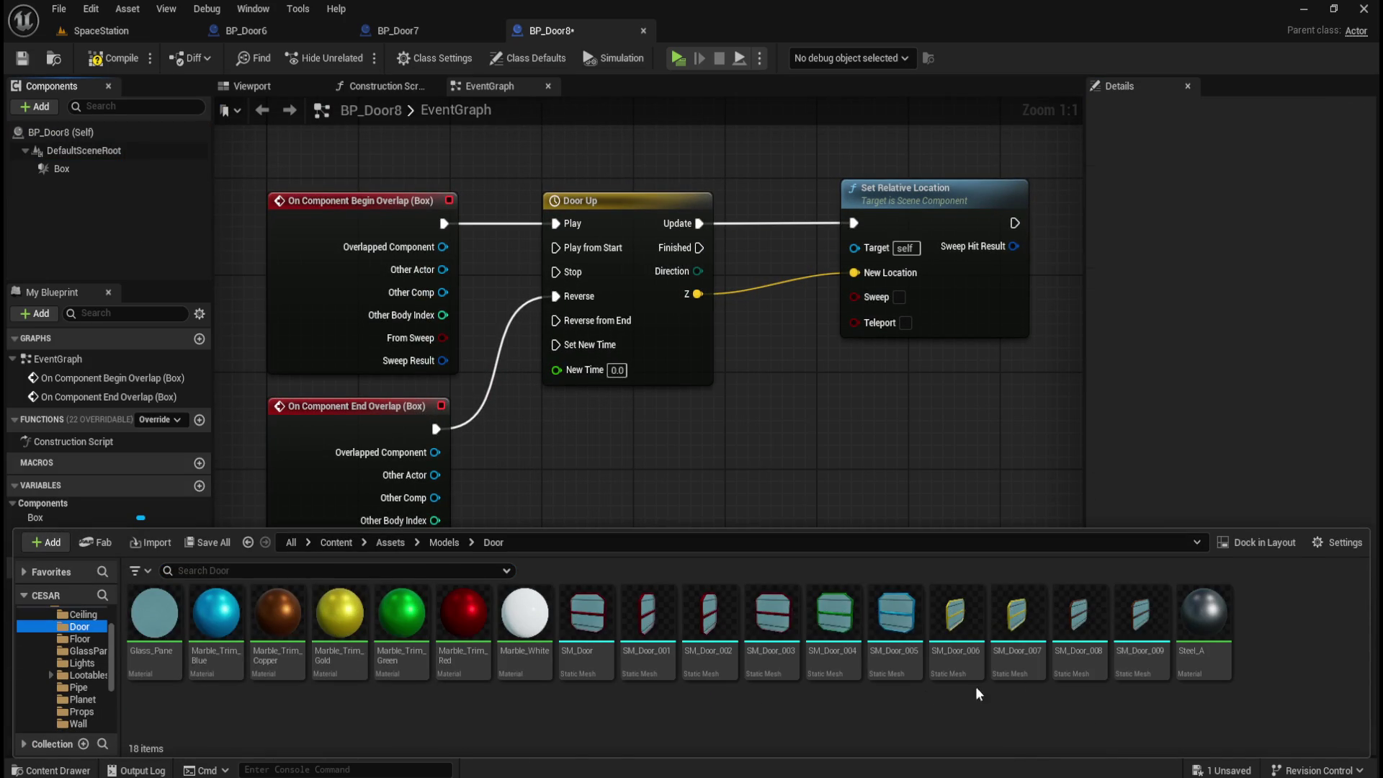
pyautogui.moveTo(1082, 646)
pyautogui.mouseDown()
pyautogui.moveTo(126, 173)
pyautogui.moveTo(108, 133)
pyautogui.moveTo(91, 153)
pyautogui.moveTo(772, 262)
pyautogui.moveTo(770, 240)
pyautogui.moveTo(871, 249)
pyautogui.mouseUp()
pyautogui.click(91, 168)
pyautogui.click(83, 169)
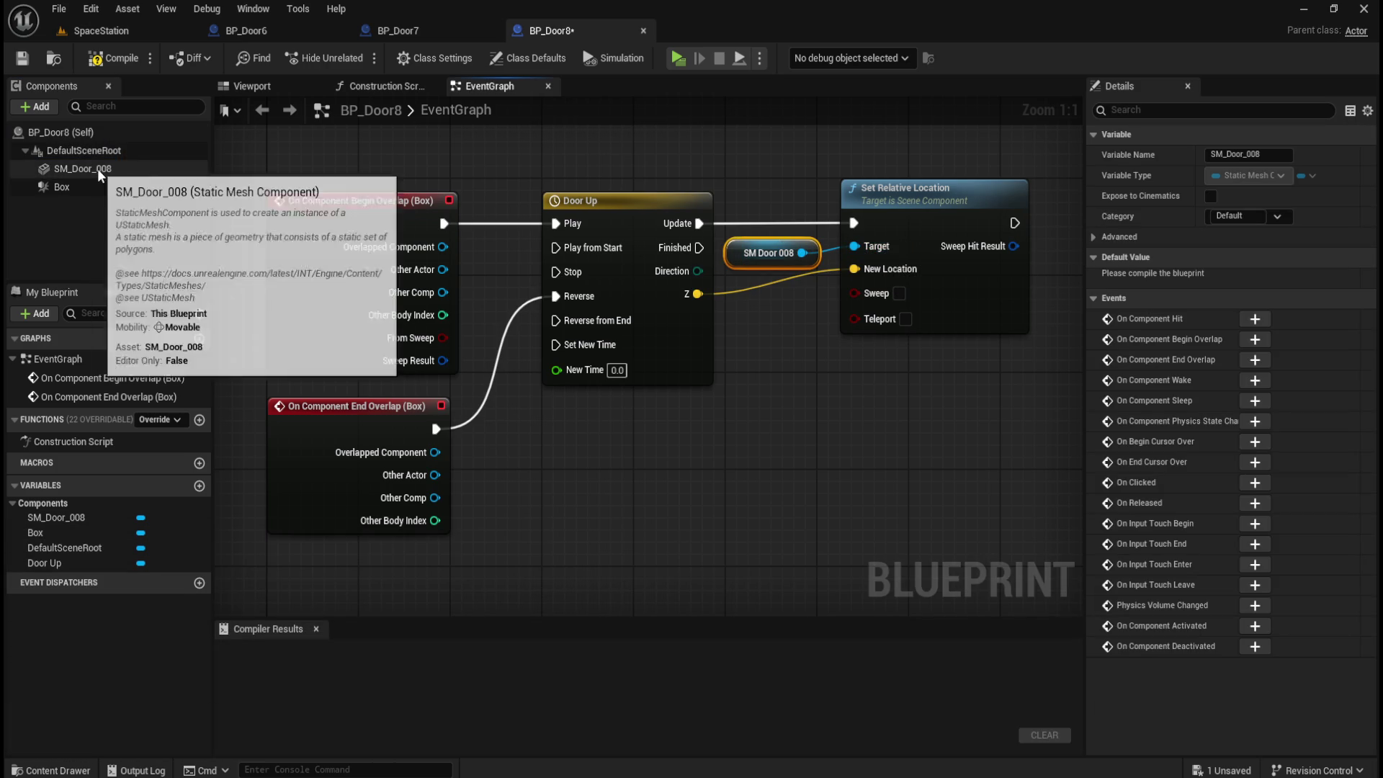
# - Set SM_Door_008's collision preset to NoCollision and view the 3D preview
pyautogui.moveTo(1371, 260); pyautogui.dragTo(1354, 472)
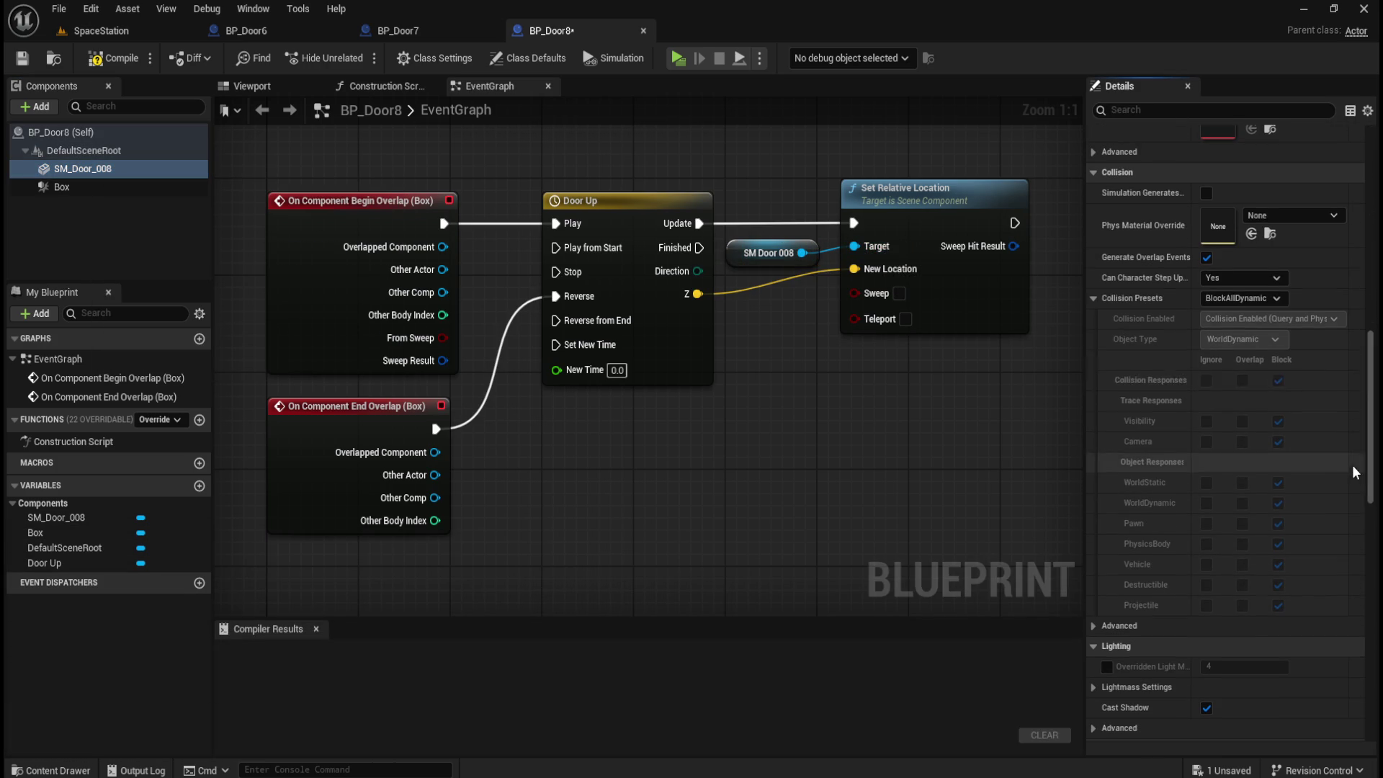
pyautogui.click(1238, 295)
pyautogui.click(1246, 342)
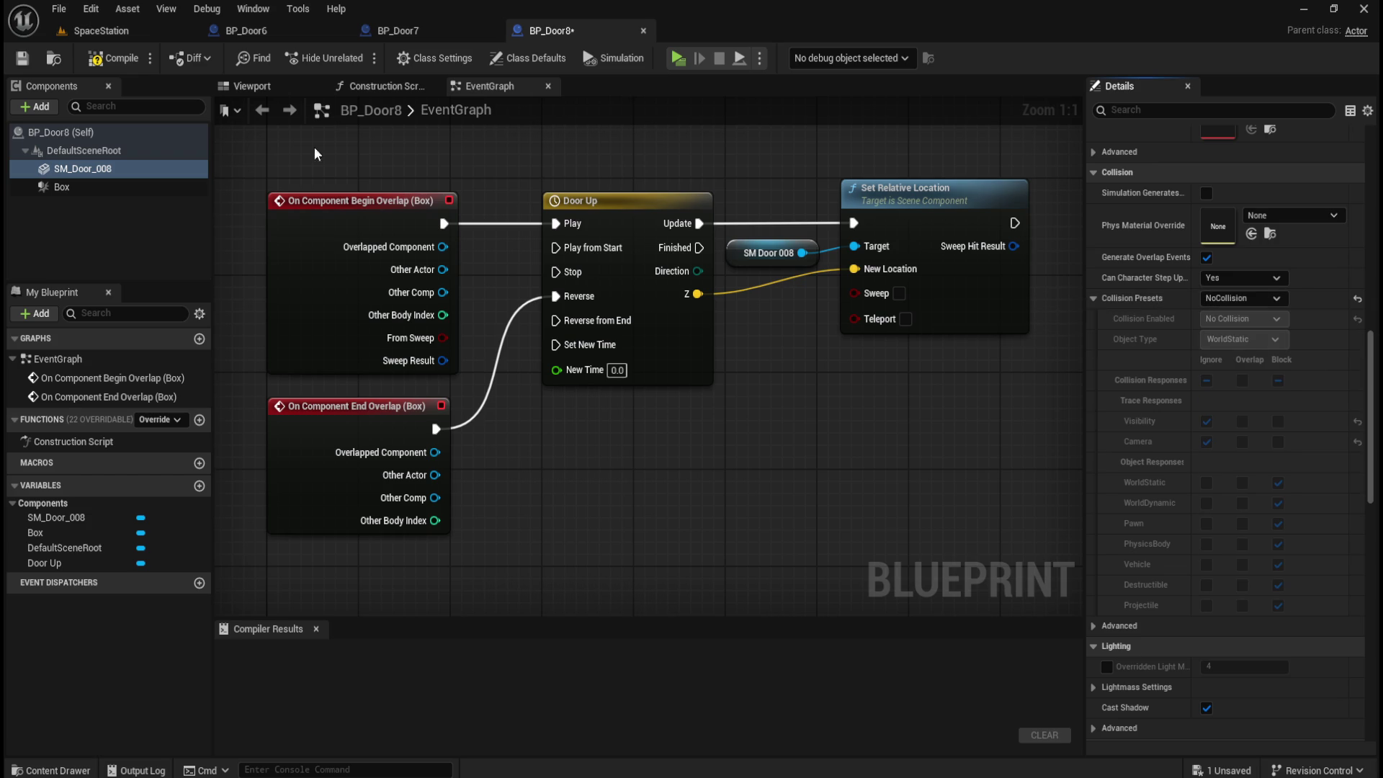
pyautogui.click(265, 88)
pyautogui.scroll(-6, 634, 438)
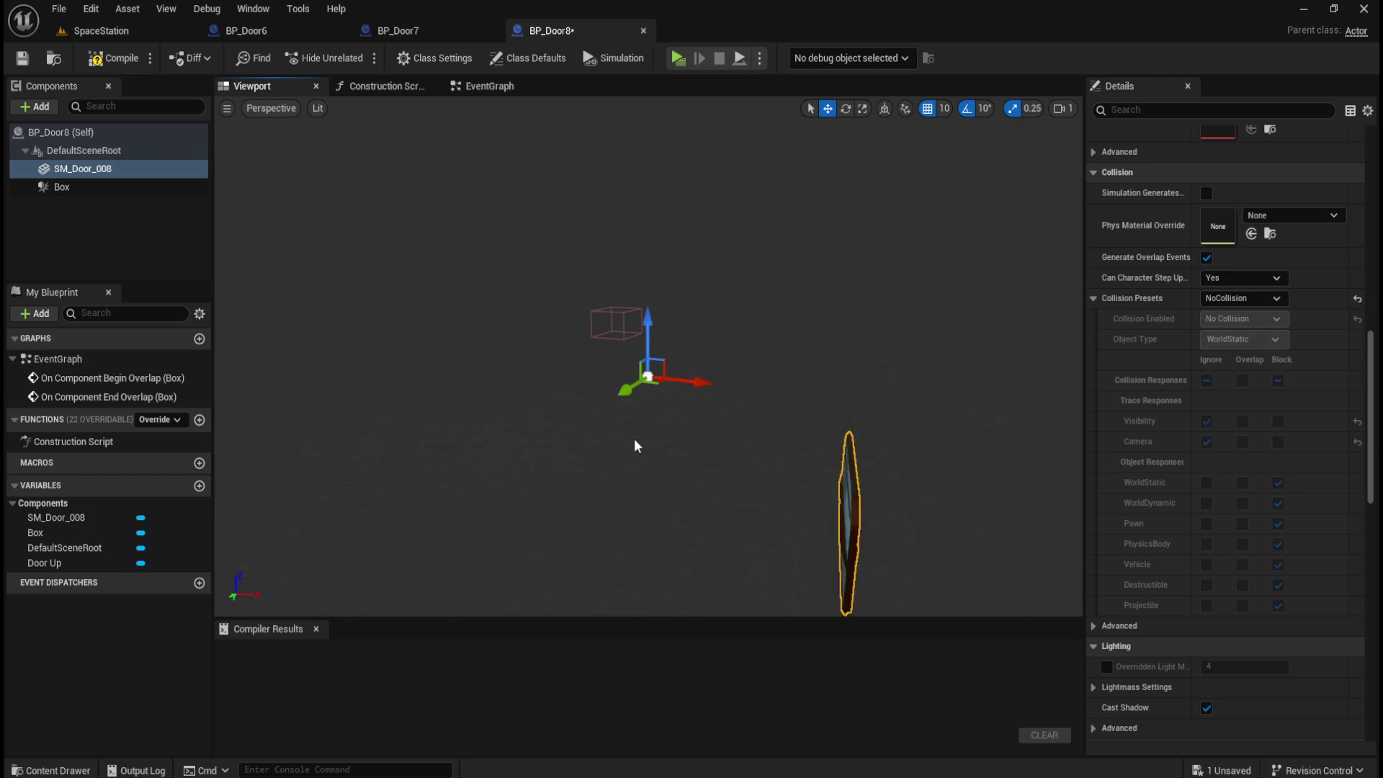
# - Move BP_Door8's Box trigger to X 1100, Y 1700, save, then undo the last location change
pyautogui.click(60, 188)
pyautogui.scroll(10, 1184, 521)
pyautogui.scroll(5, 1184, 521)
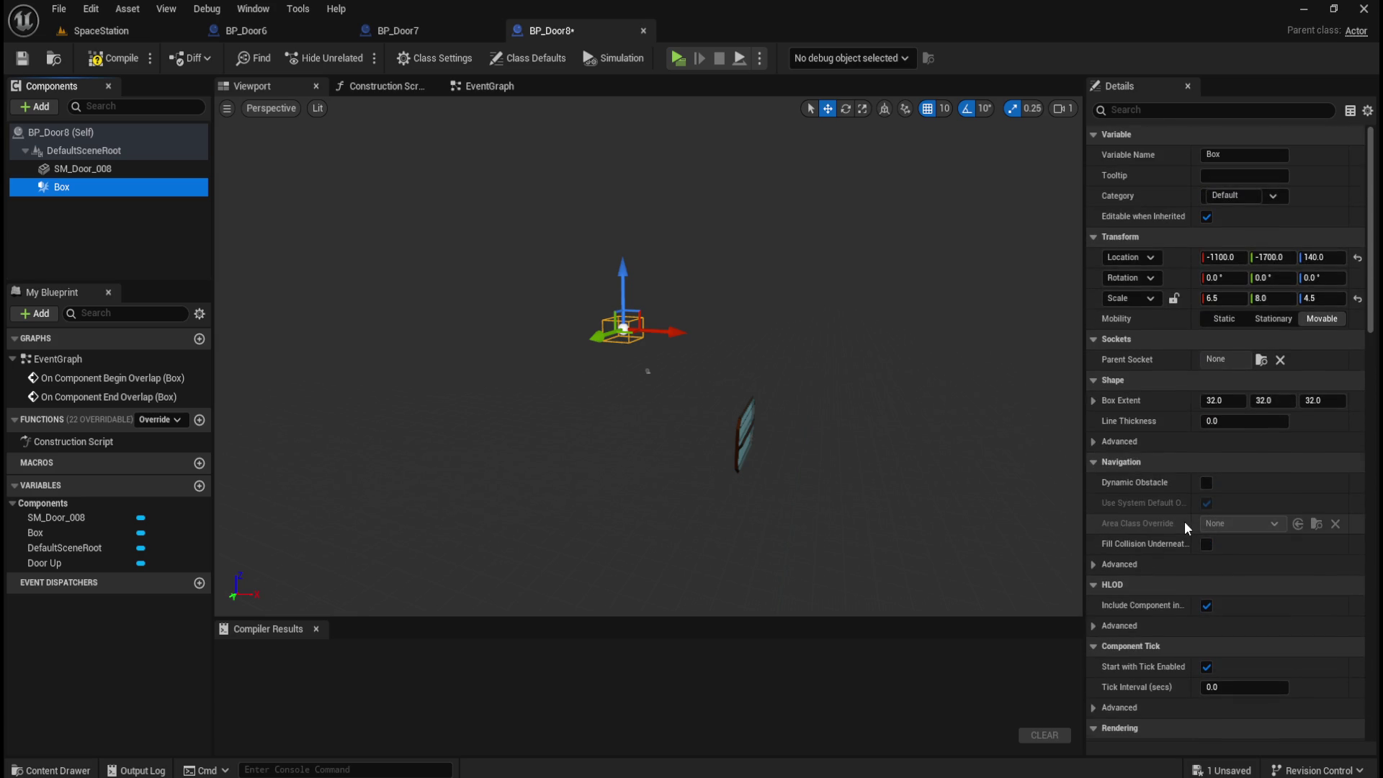
pyautogui.click(1216, 258)
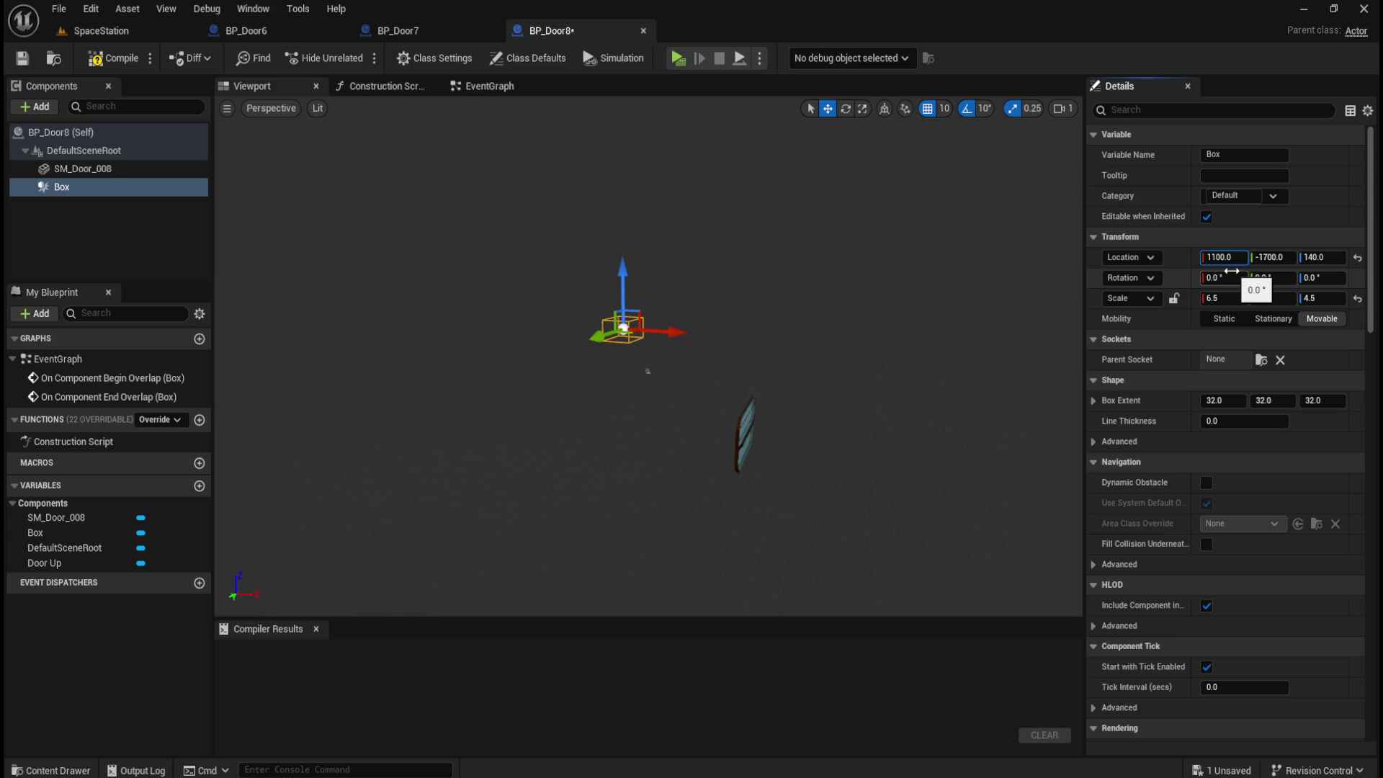
pyautogui.press('Return')
pyautogui.press('Tab')
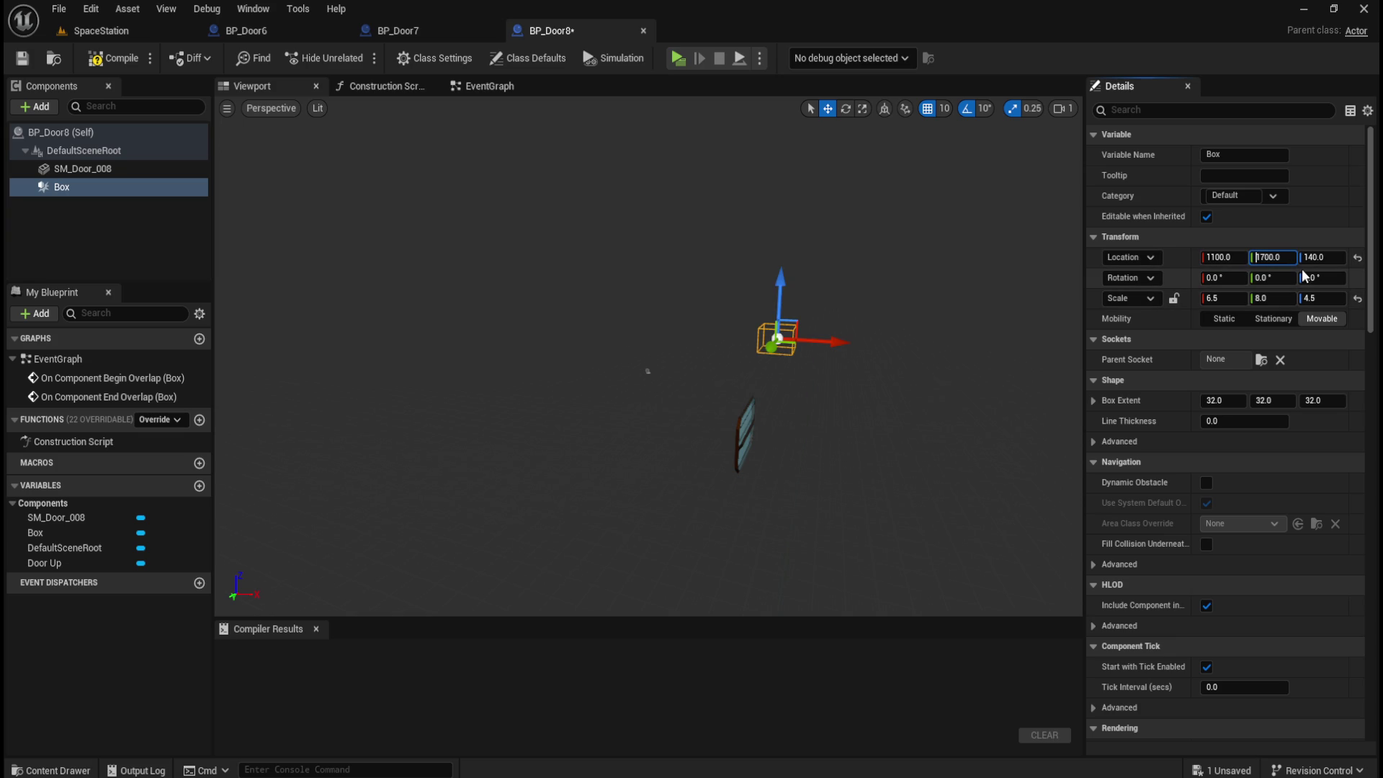
pyautogui.press('Return')
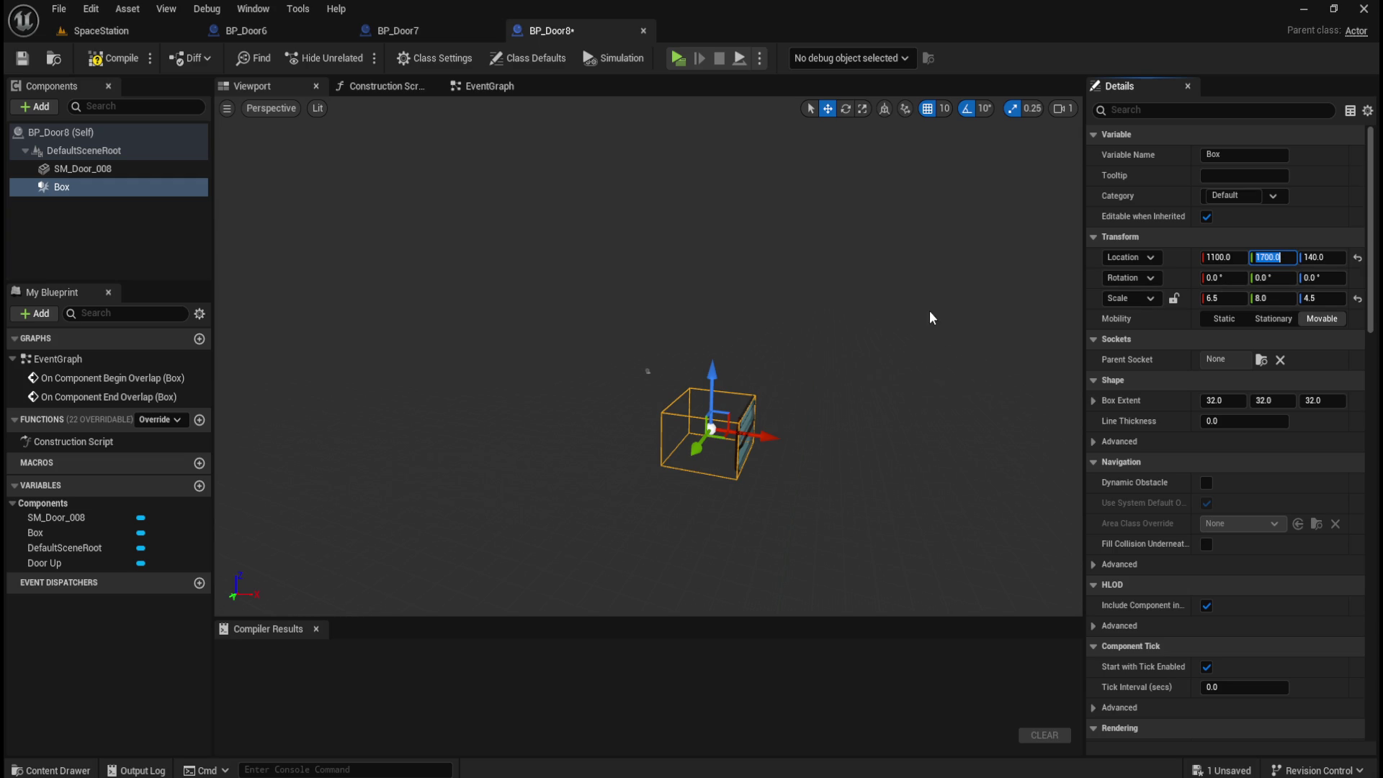
pyautogui.click(94, 225)
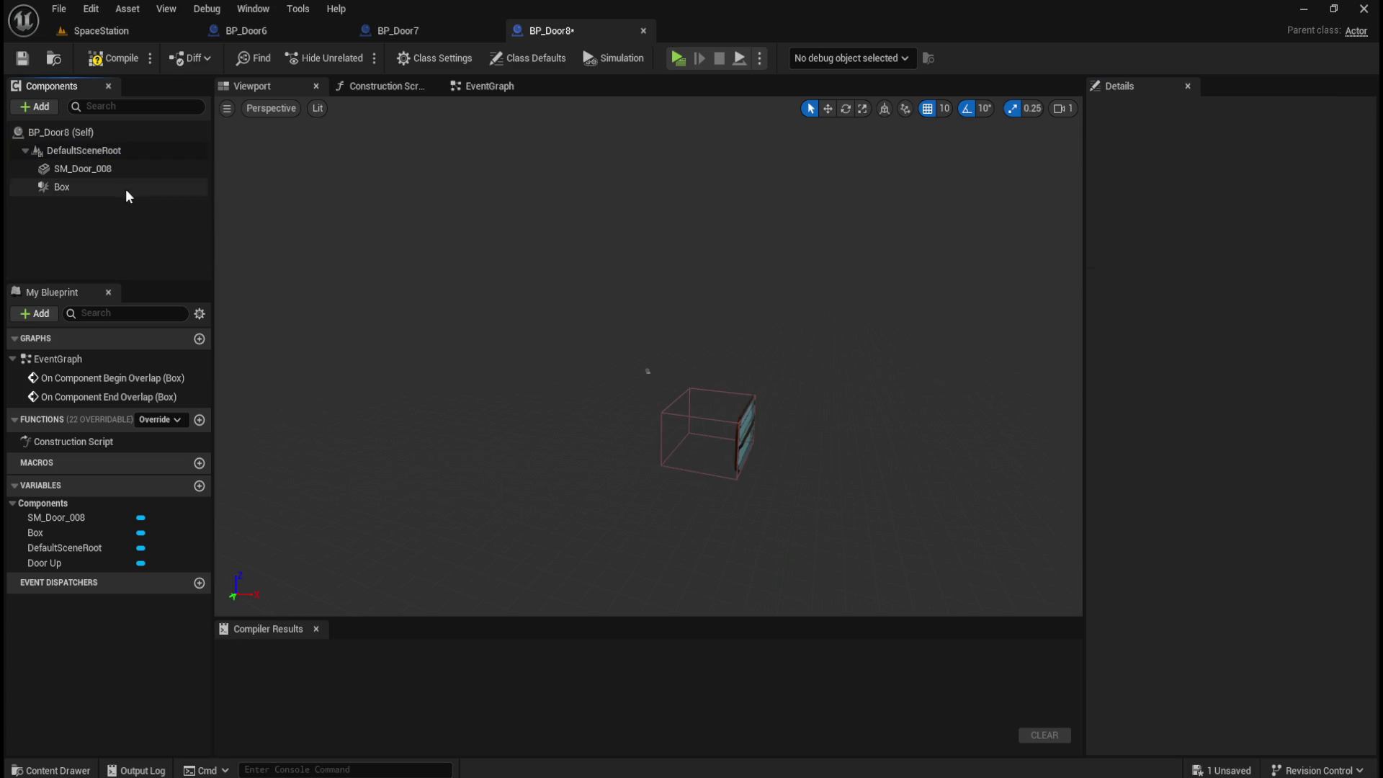
pyautogui.hotkey('ctrl', 's')
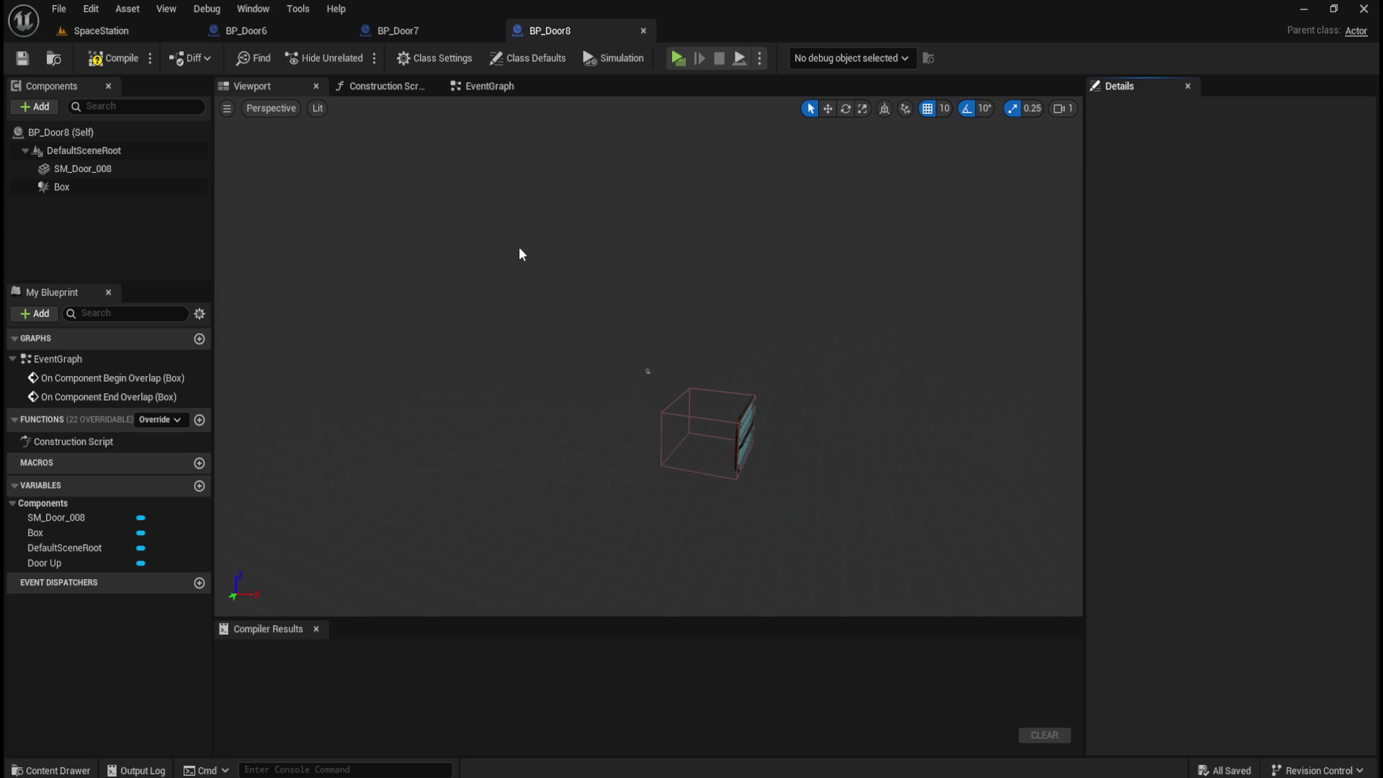
pyautogui.hotkey('ctrl', 'z')
pyautogui.hotkey('ctrl', 'z')
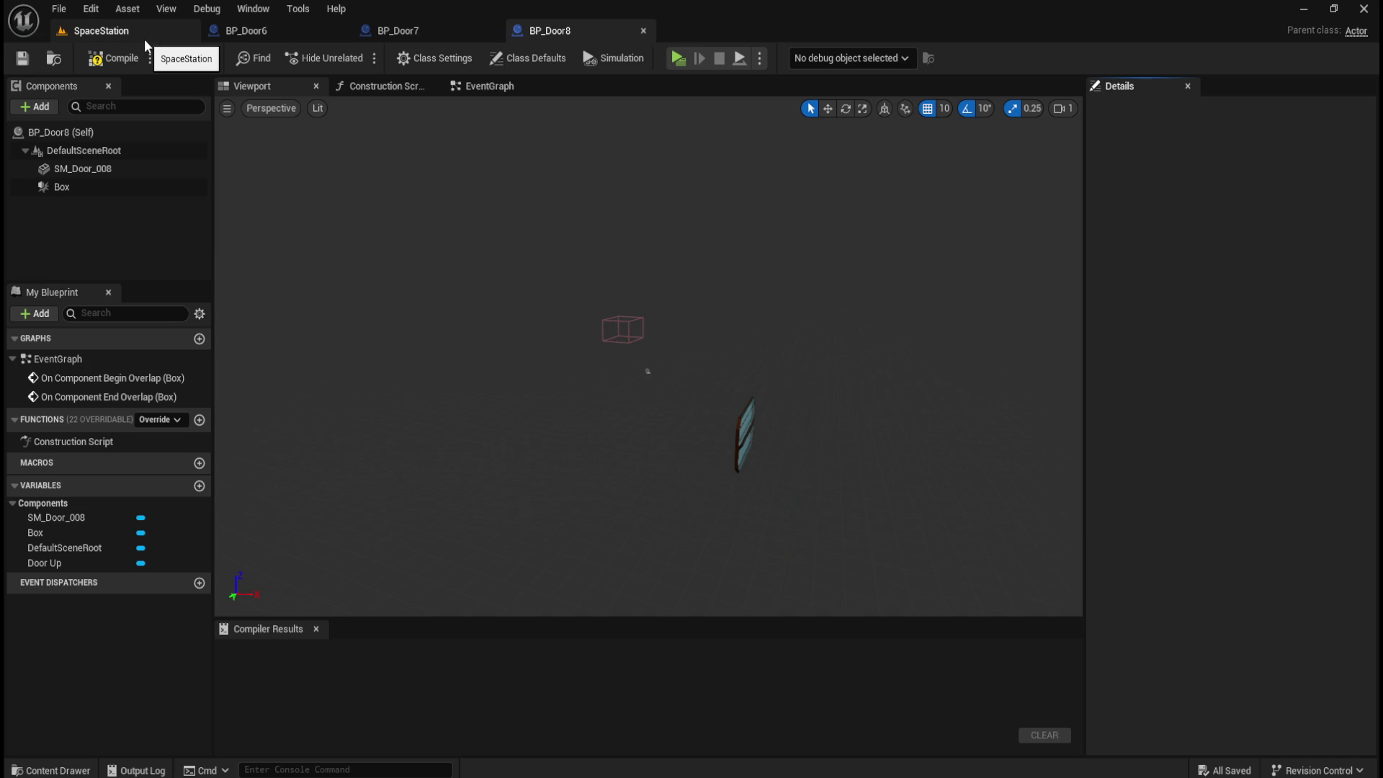
# - Select BP_Door8's Box trigger, then view the SpaceStation level from below before returning
pyautogui.click(87, 189)
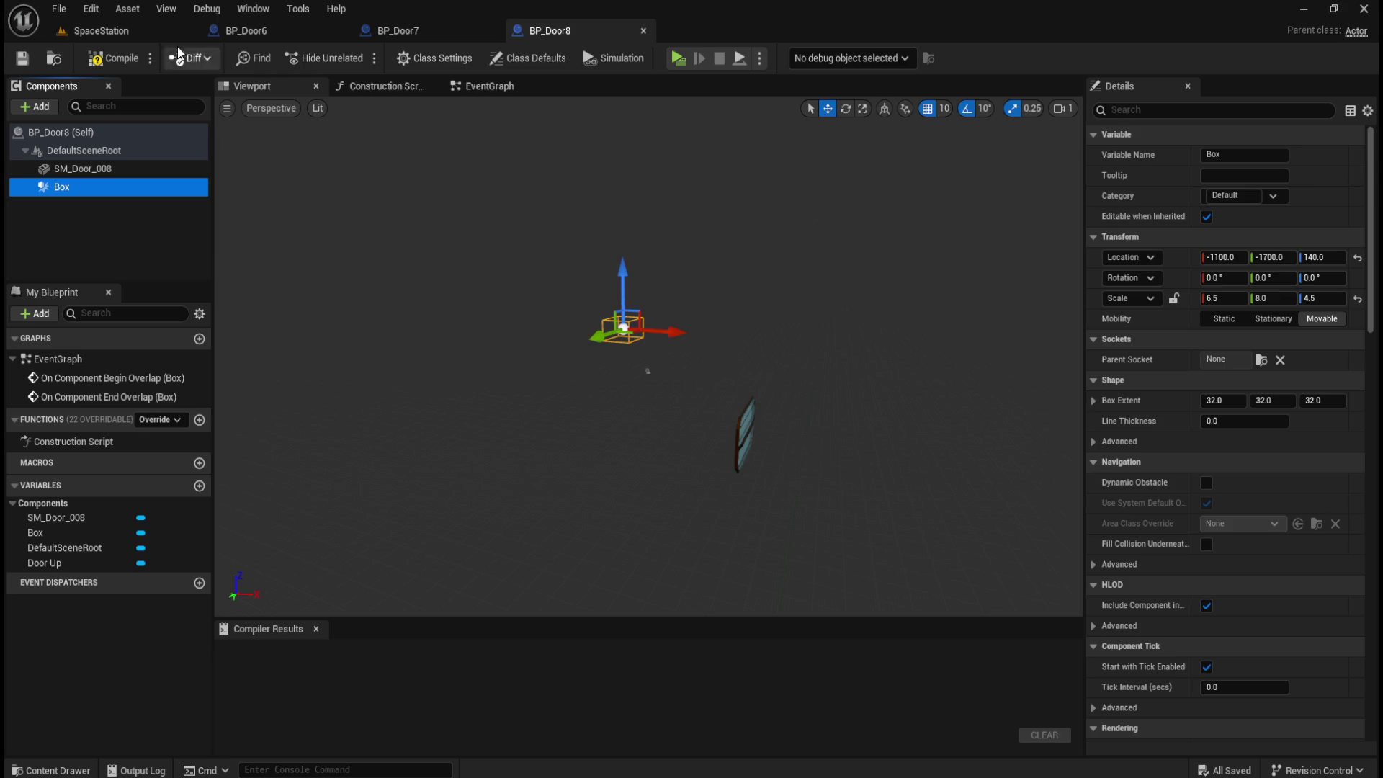
pyautogui.click(101, 30)
pyautogui.moveTo(490, 535); pyautogui.dragTo(404, 504)
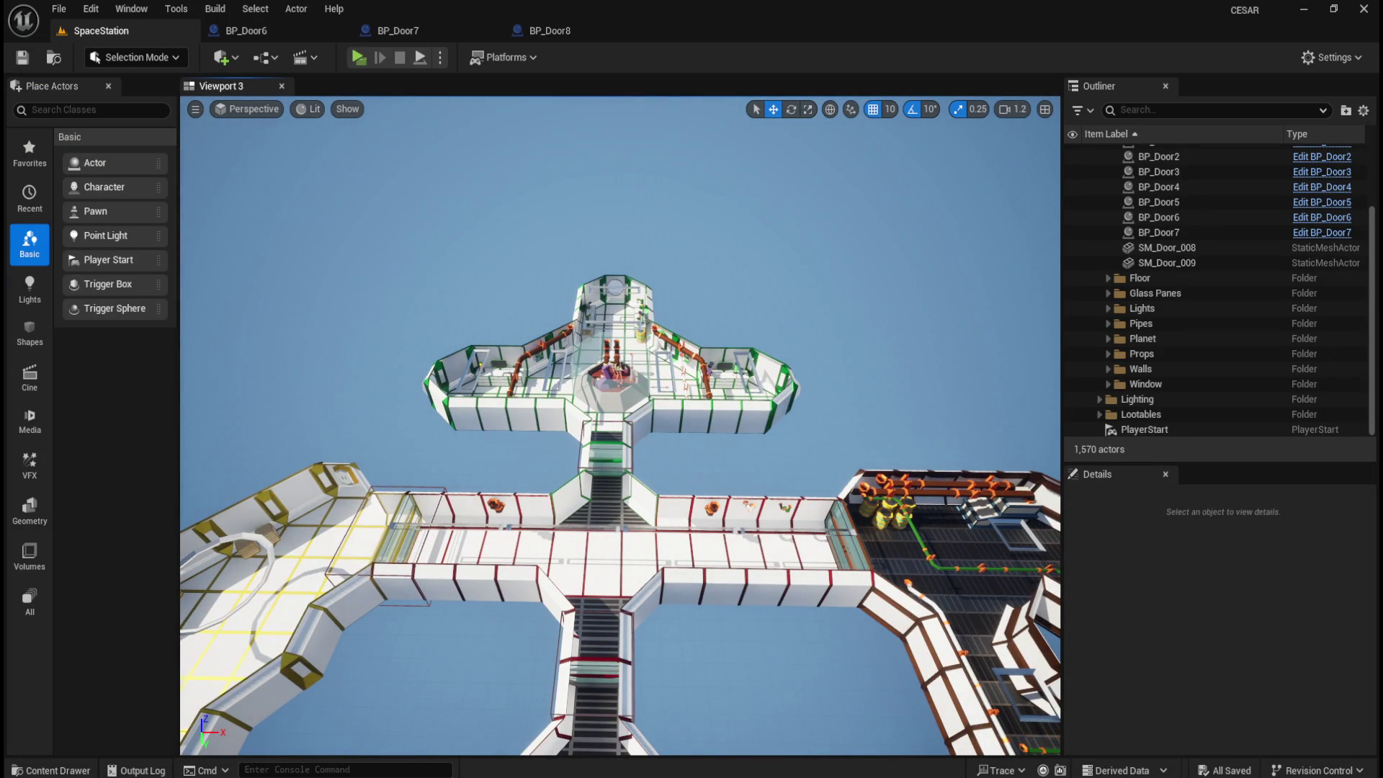
pyautogui.moveTo(403, 504); pyautogui.dragTo(512, 504)
pyautogui.click(550, 30)
# - Make the Box trigger's location positive, with Y at 1700 and X at 1100
pyautogui.click(139, 171)
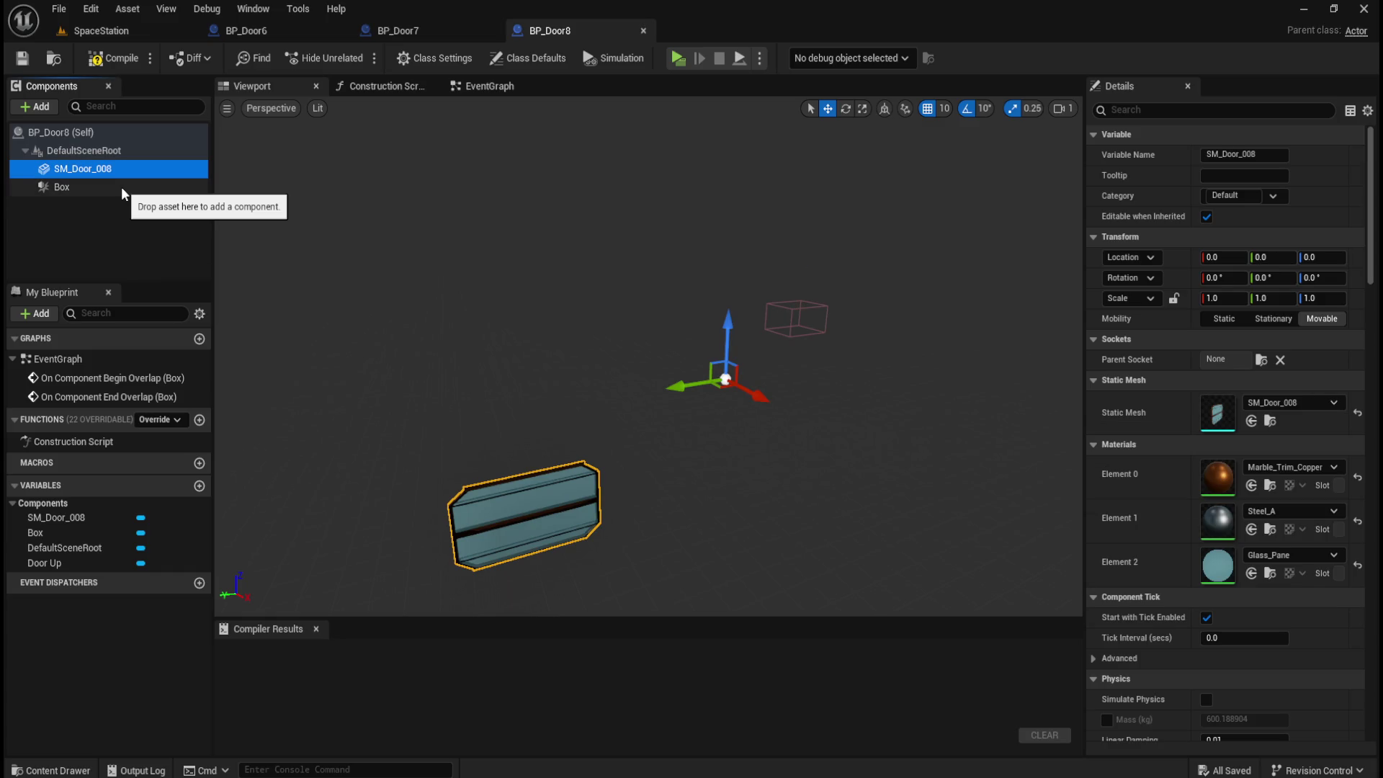
pyautogui.click(121, 187)
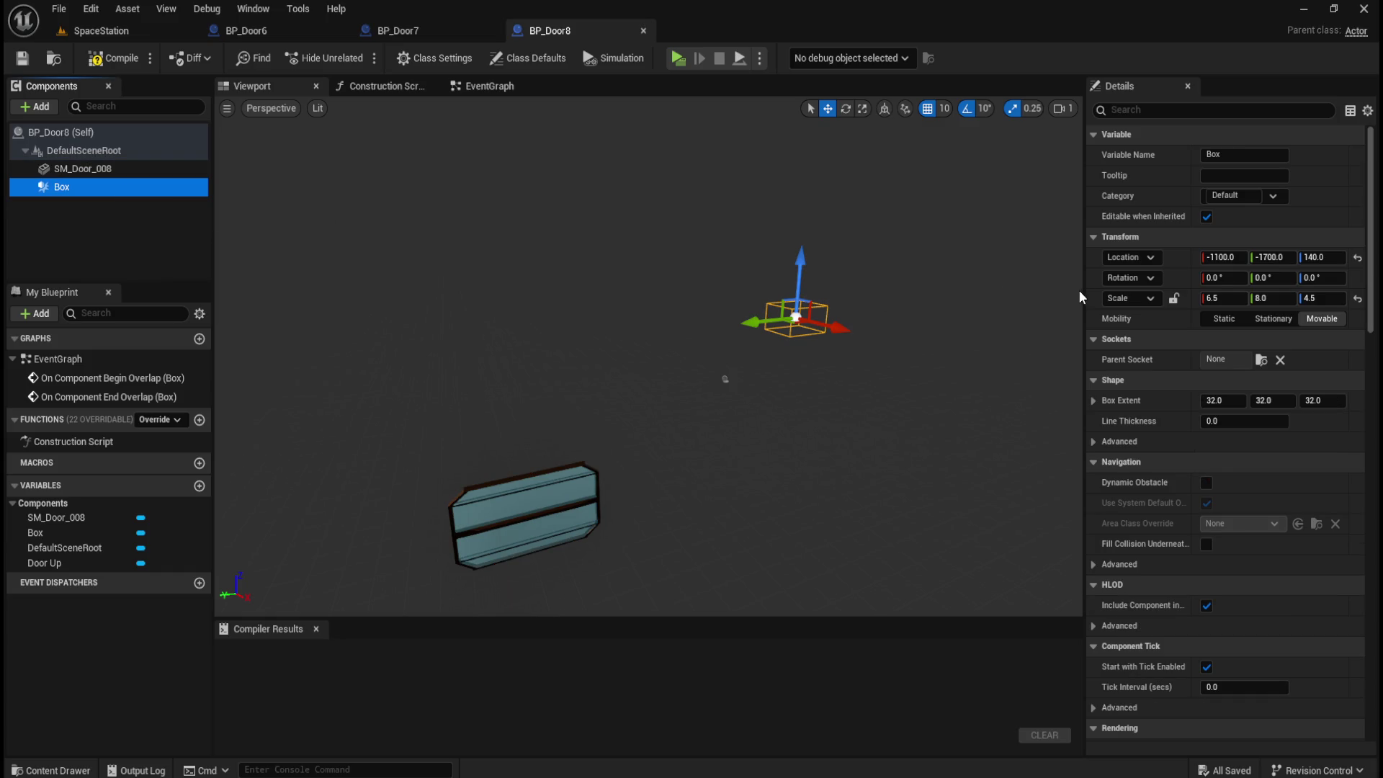
pyautogui.click(1270, 257)
pyautogui.click(1260, 257)
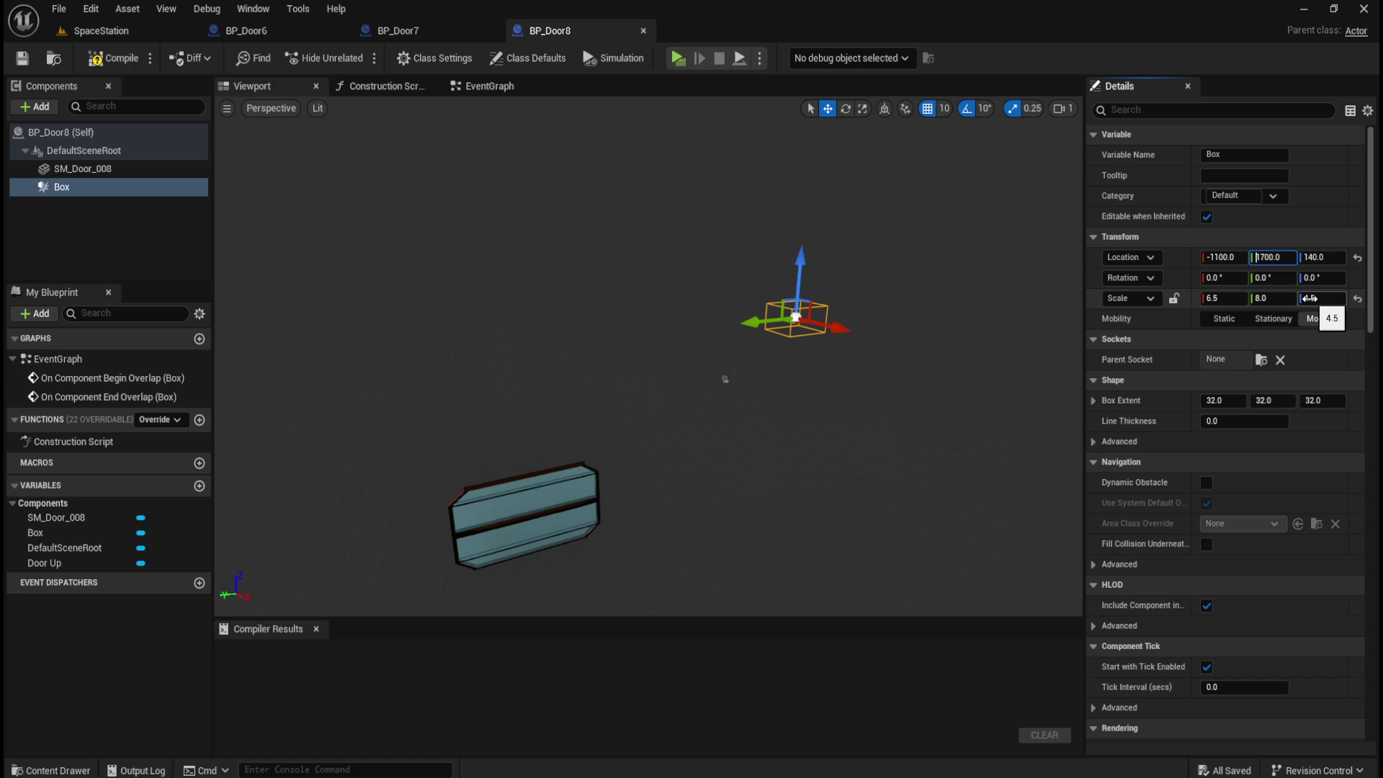
pyautogui.press('Return')
pyautogui.hotkey('shift', 'Tab')
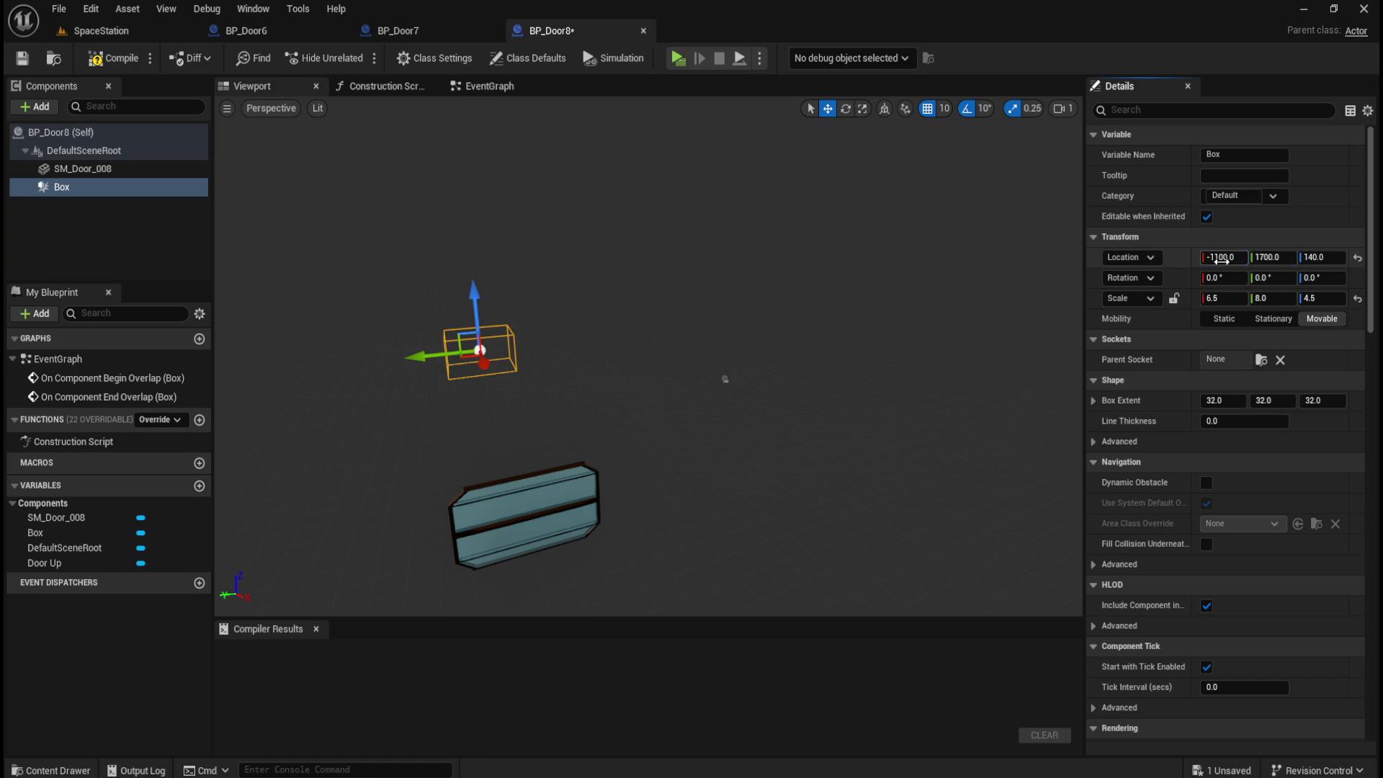
pyautogui.press('Left')
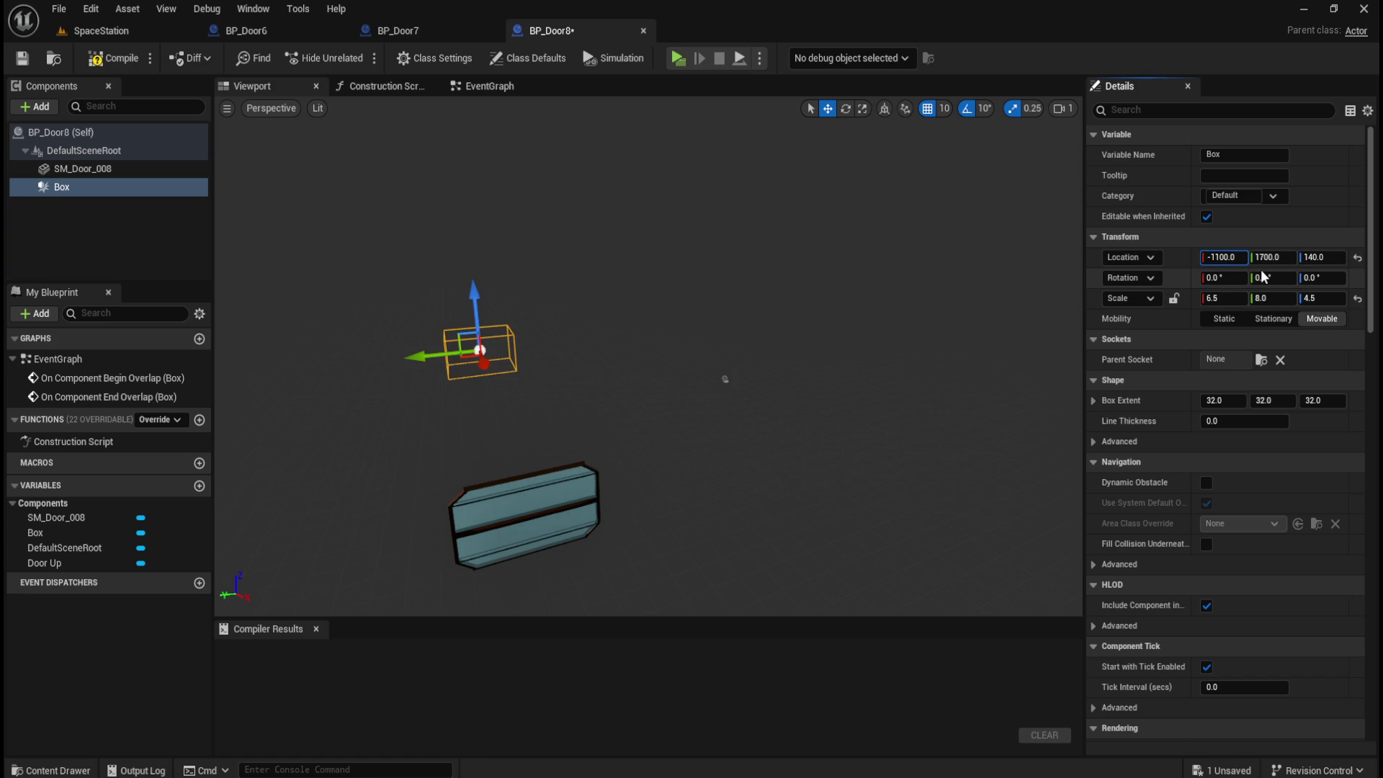
pyautogui.press('Delete')
pyautogui.press('Return')
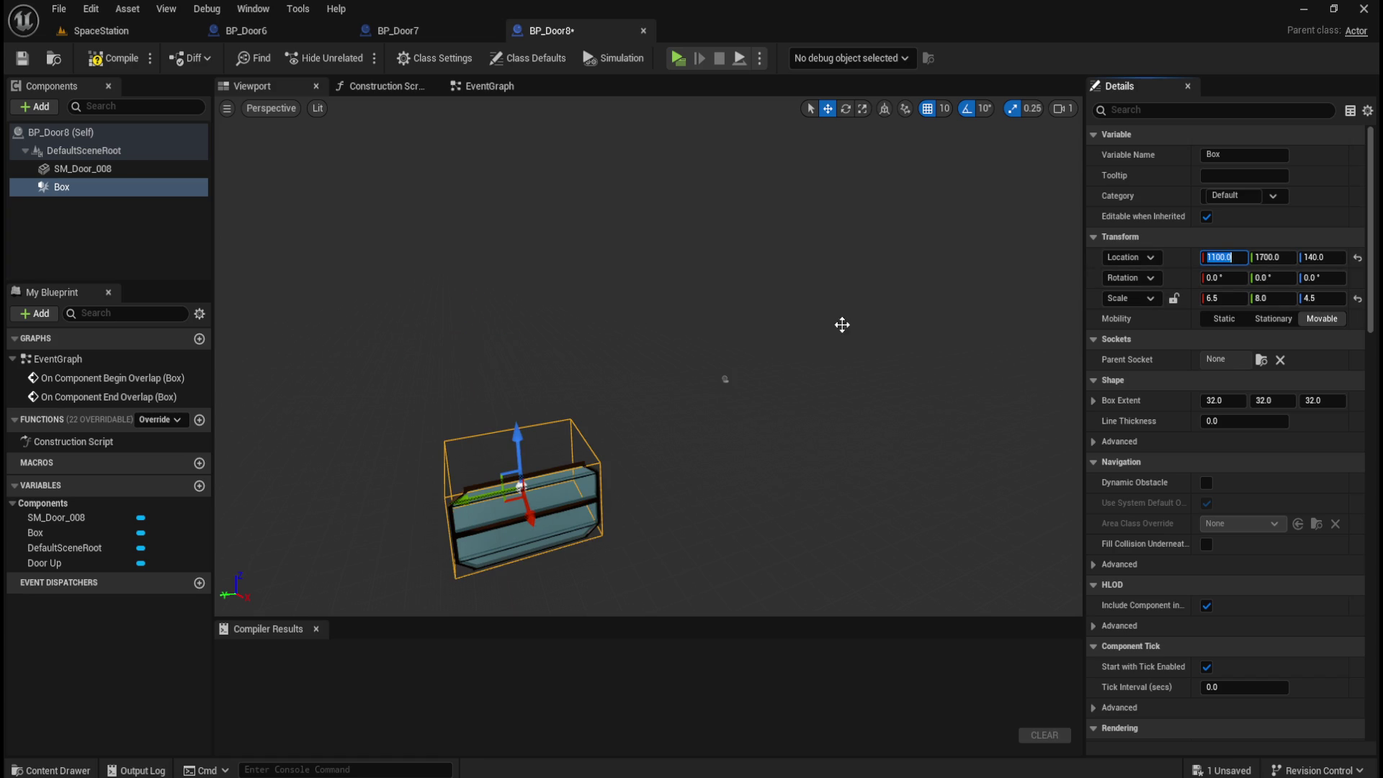
# - Raise the Box trigger's X location through 1200 to 1300 so it sits over the door
pyautogui.moveTo(779, 371); pyautogui.dragTo(775, 376)
pyautogui.moveTo(244, 292)
pyautogui.mouseDown()
pyautogui.moveTo(393, 277)
pyautogui.moveTo(364, 275)
pyautogui.mouseUp()
pyautogui.click(1222, 257)
pyautogui.write('+10')
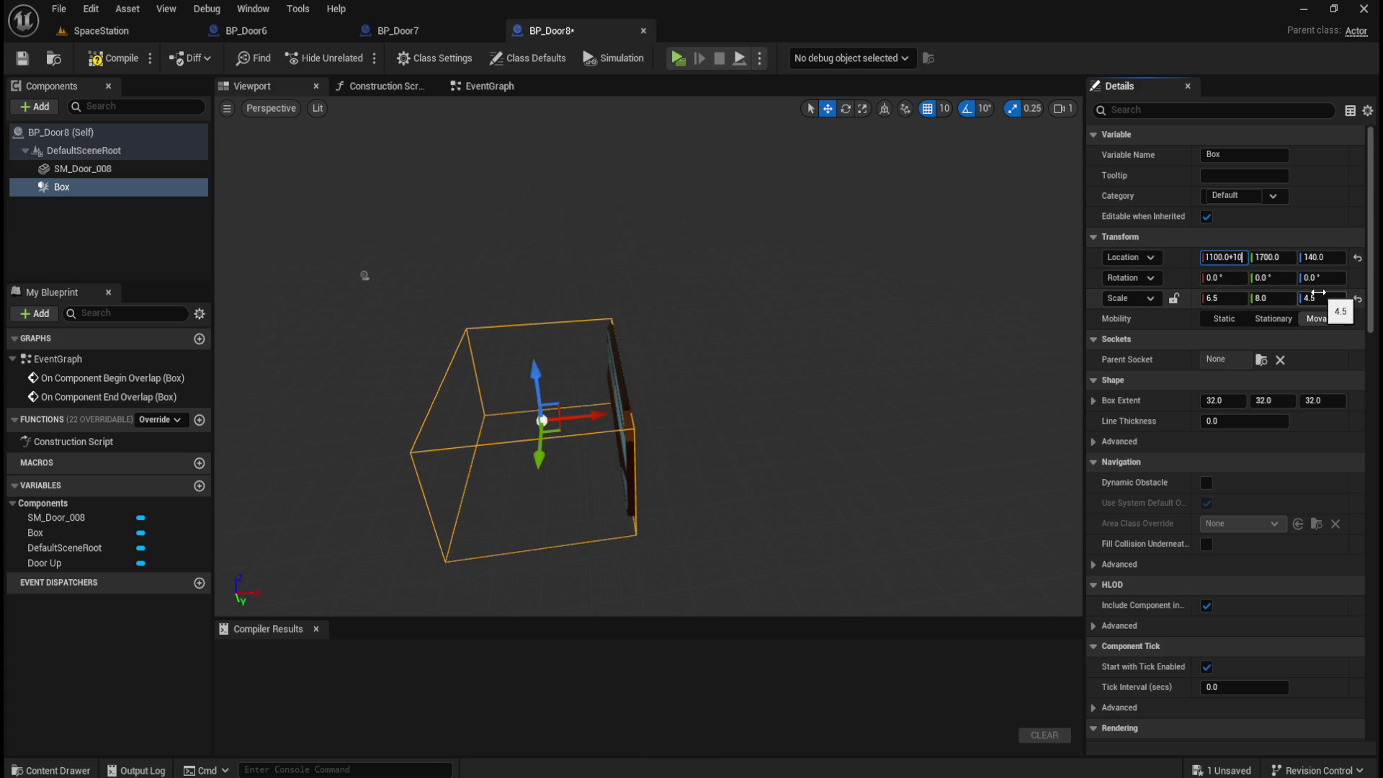
pyautogui.press('Return')
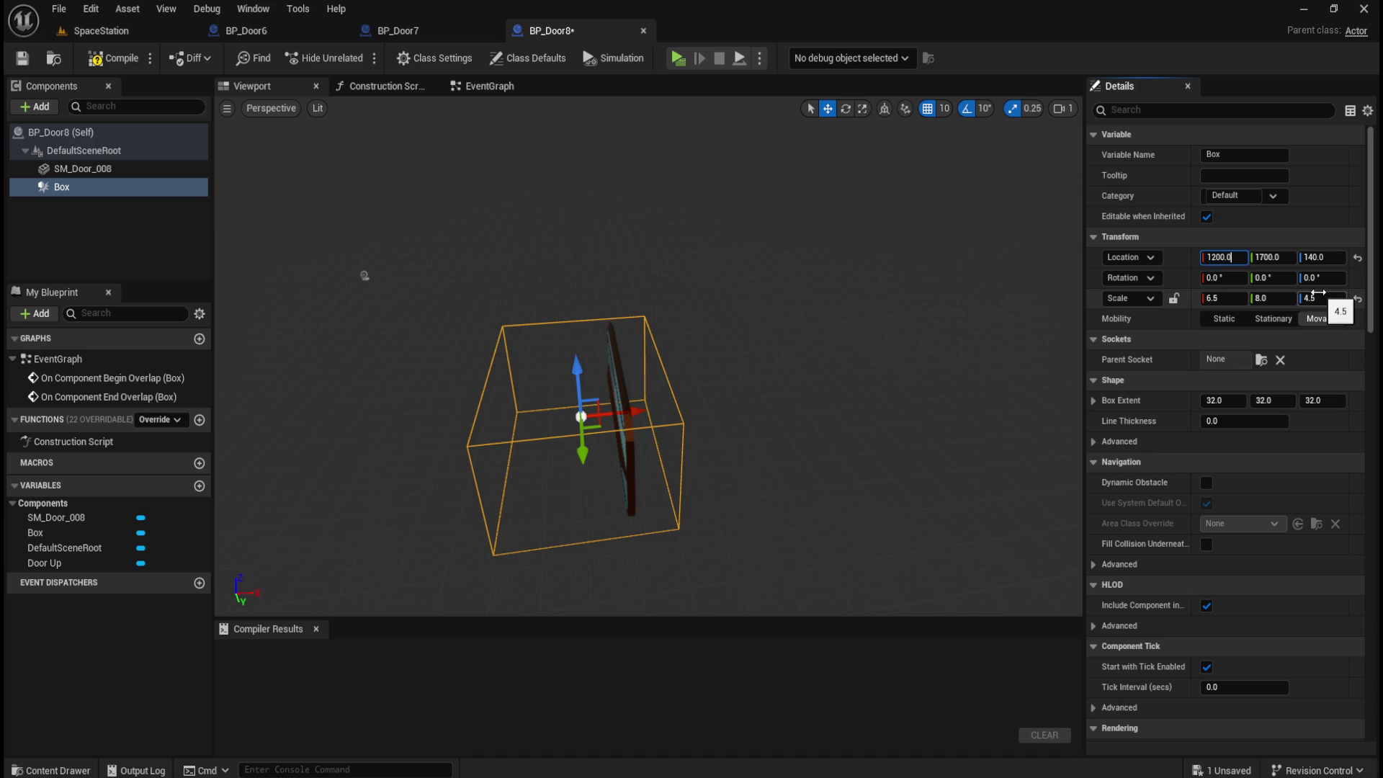
pyautogui.write('00')
pyautogui.press('Return')
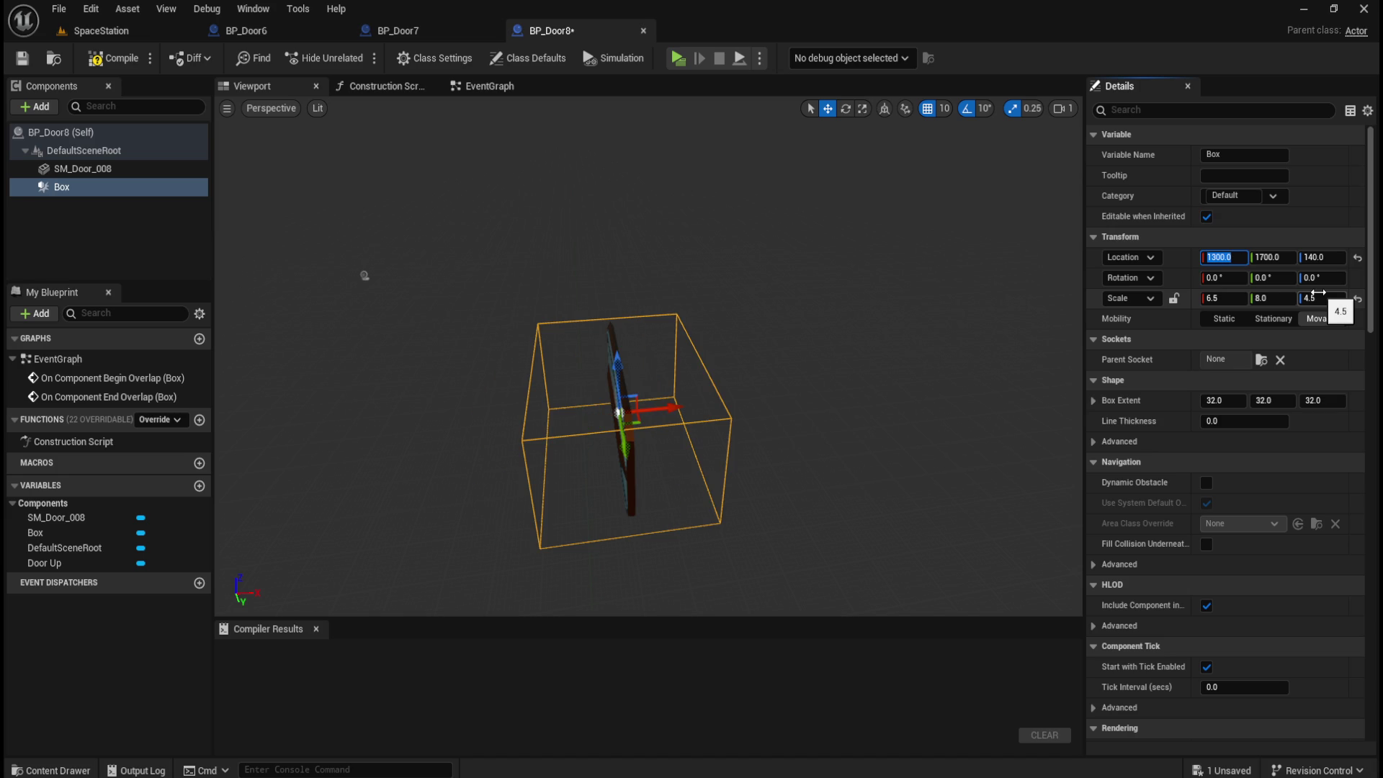
# - Check the box placement, then compile and save BP_Door8
pyautogui.moveTo(364, 275)
pyautogui.mouseDown()
pyautogui.moveTo(319, 260)
pyautogui.moveTo(384, 245)
pyautogui.moveTo(827, 401)
pyautogui.moveTo(432, 293)
pyautogui.moveTo(469, 288)
pyautogui.moveTo(418, 258)
pyautogui.moveTo(446, 257)
pyautogui.moveTo(433, 257)
pyautogui.mouseUp()
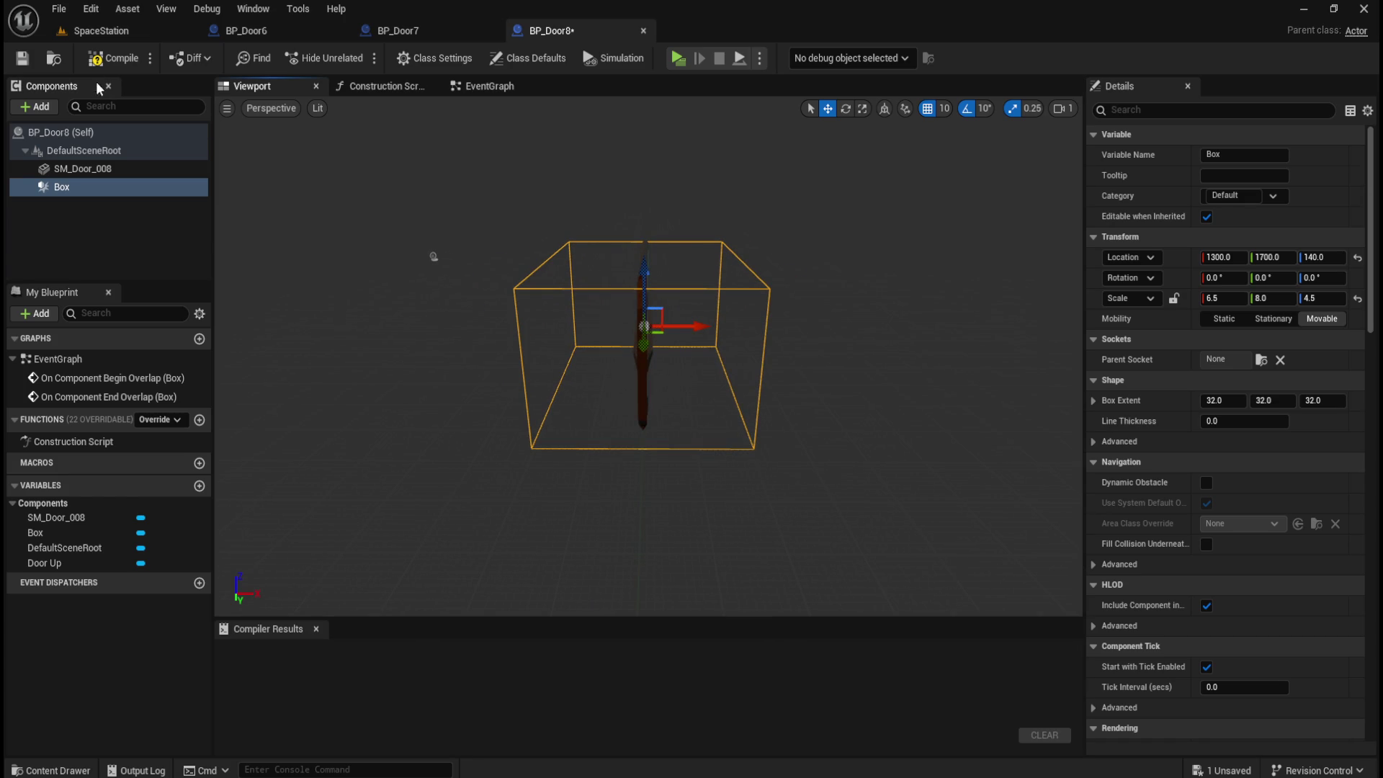
pyautogui.click(104, 57)
pyautogui.hotkey('ctrl', 's')
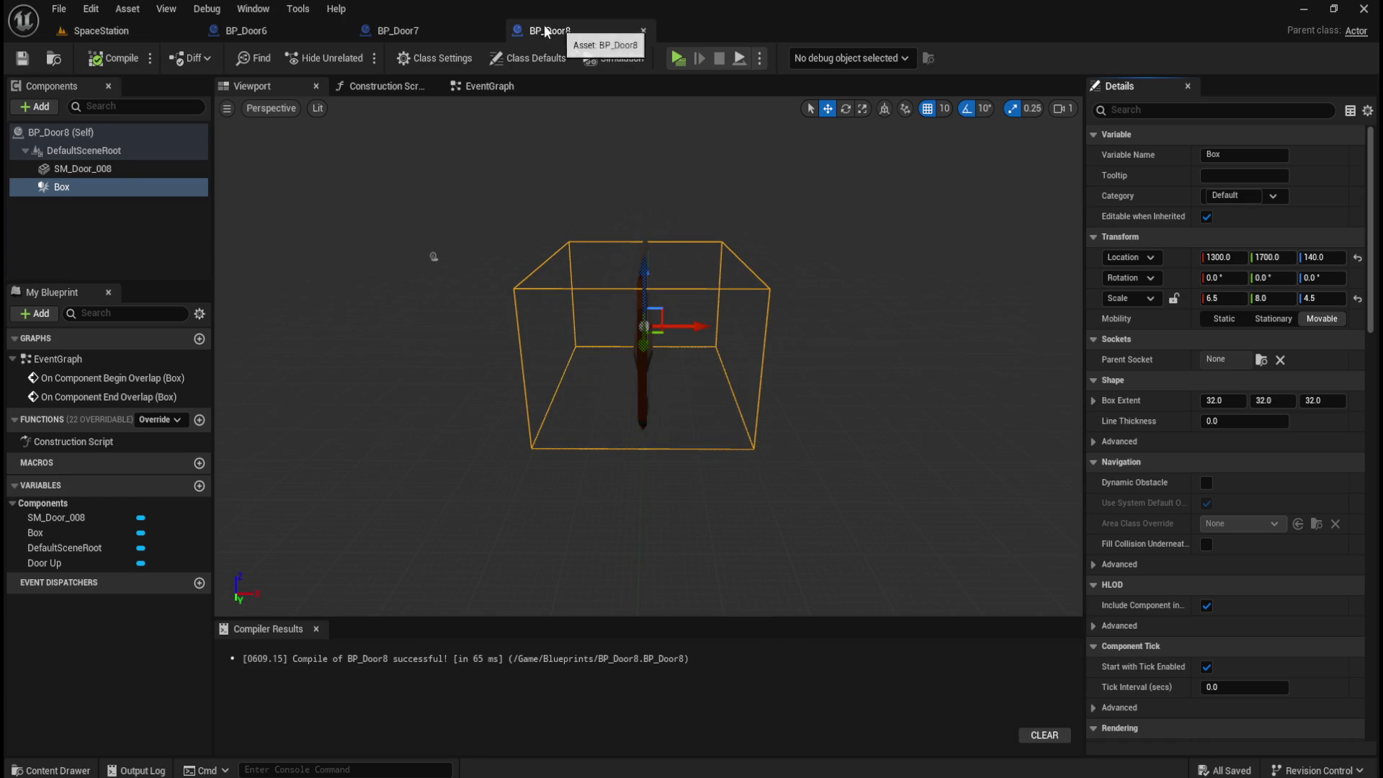
pyautogui.click(132, 31)
# - Replace the SM_Door_008 actor with a BP_Door8 actor reset to location 0, 0, 0
pyautogui.click(1156, 249)
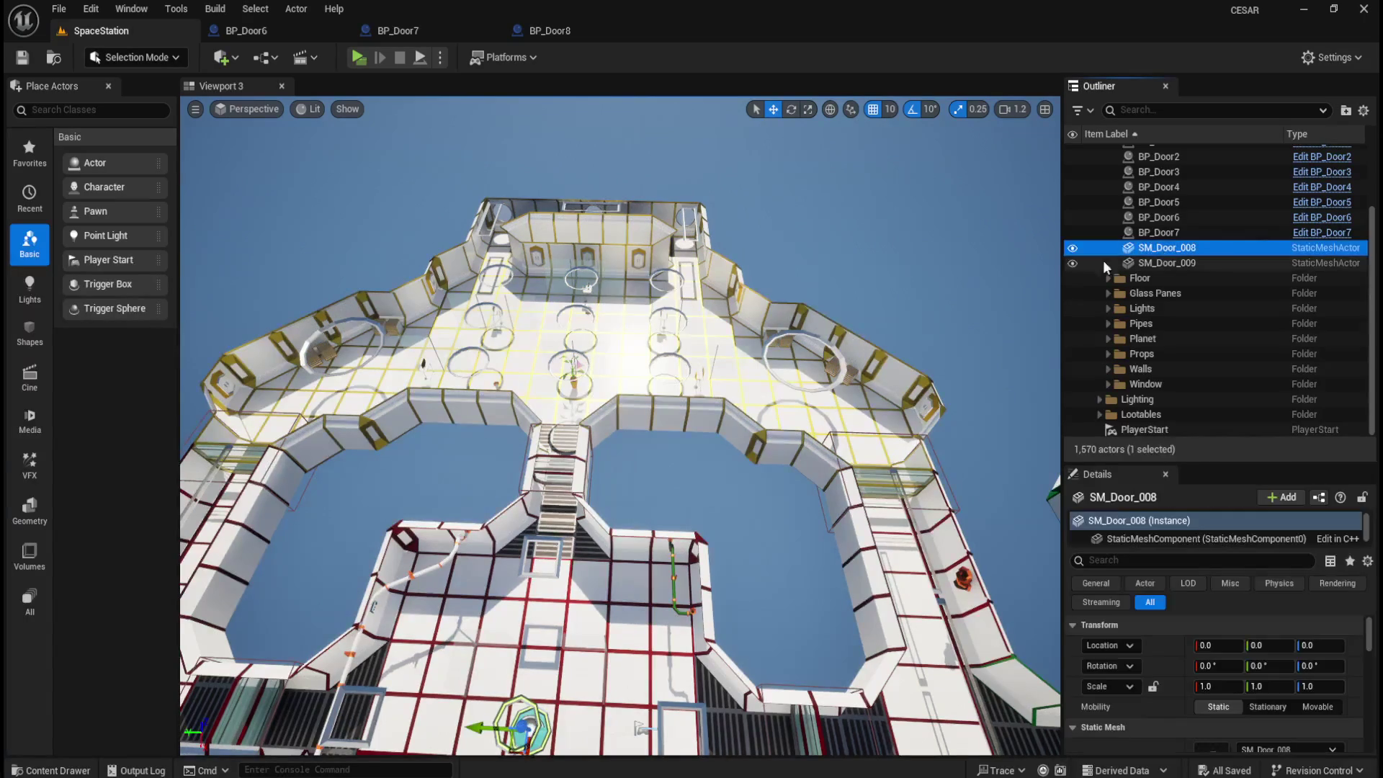
pyautogui.hotkey('ctrl', 'b')
pyautogui.press('Delete')
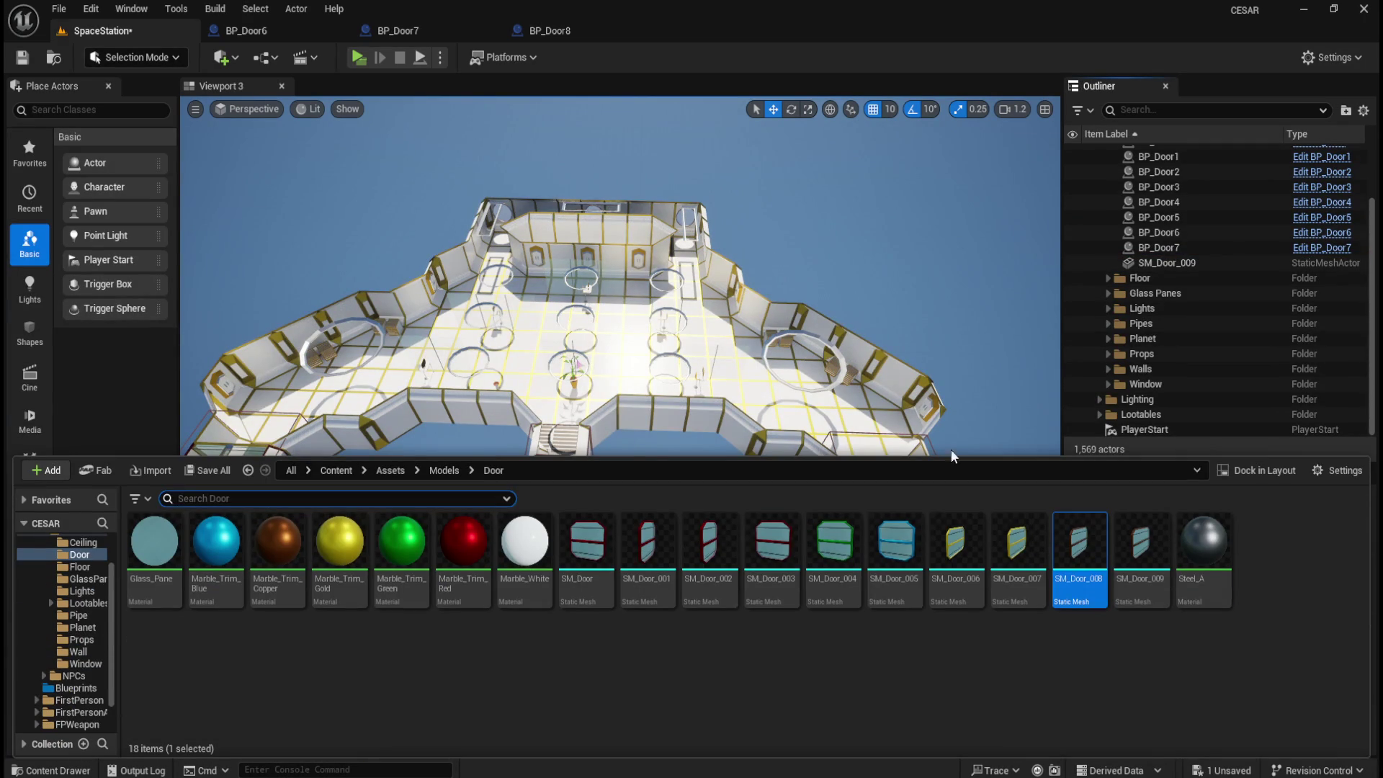
pyautogui.click(75, 689)
pyautogui.moveTo(648, 559)
pyautogui.mouseDown()
pyautogui.moveTo(1049, 472)
pyautogui.moveTo(628, 371)
pyautogui.mouseUp()
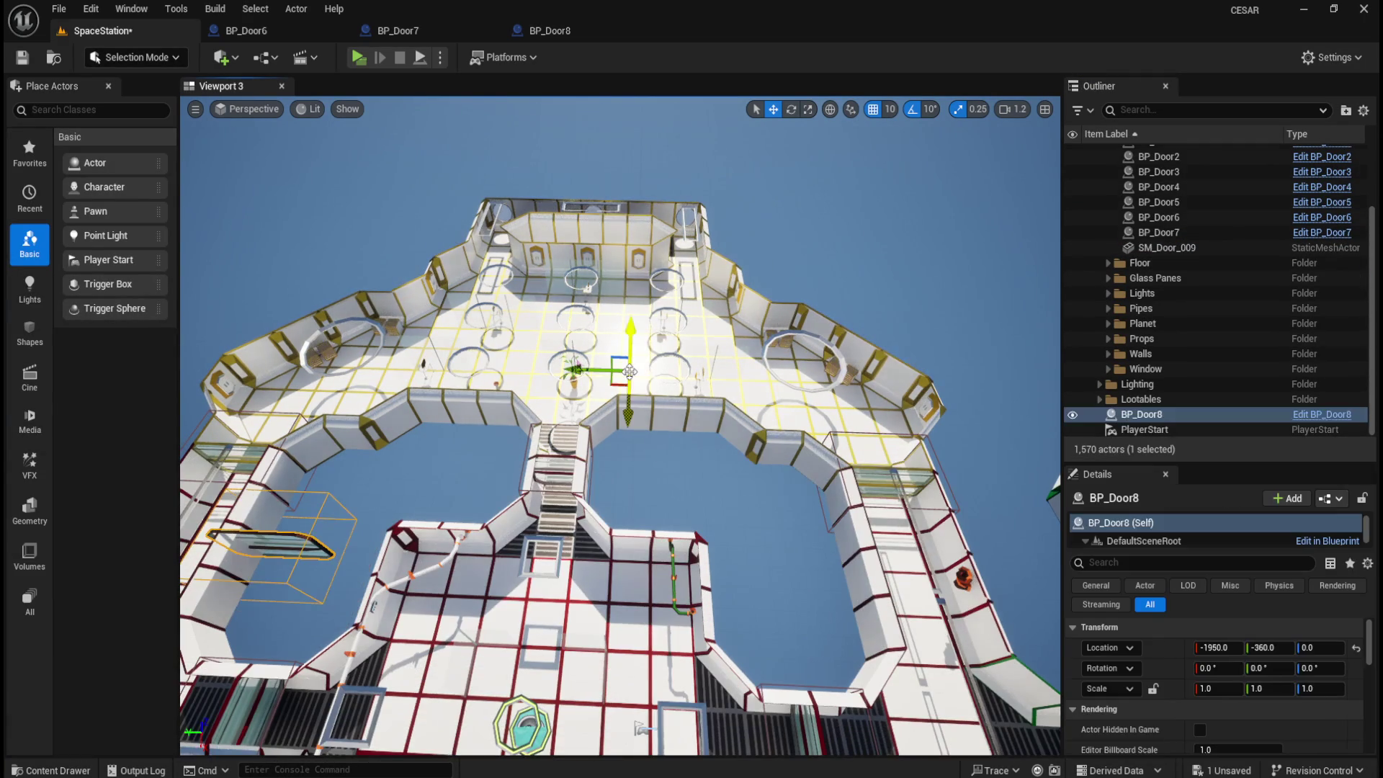
pyautogui.click(1356, 648)
# - Move the BP_Door8 actor into the Doors folder and start a playtest
pyautogui.moveTo(752, 497)
pyautogui.mouseDown()
pyautogui.moveTo(728, 505)
pyautogui.moveTo(742, 533)
pyautogui.moveTo(803, 500)
pyautogui.moveTo(785, 518)
pyautogui.moveTo(911, 486)
pyautogui.moveTo(666, 497)
pyautogui.mouseUp()
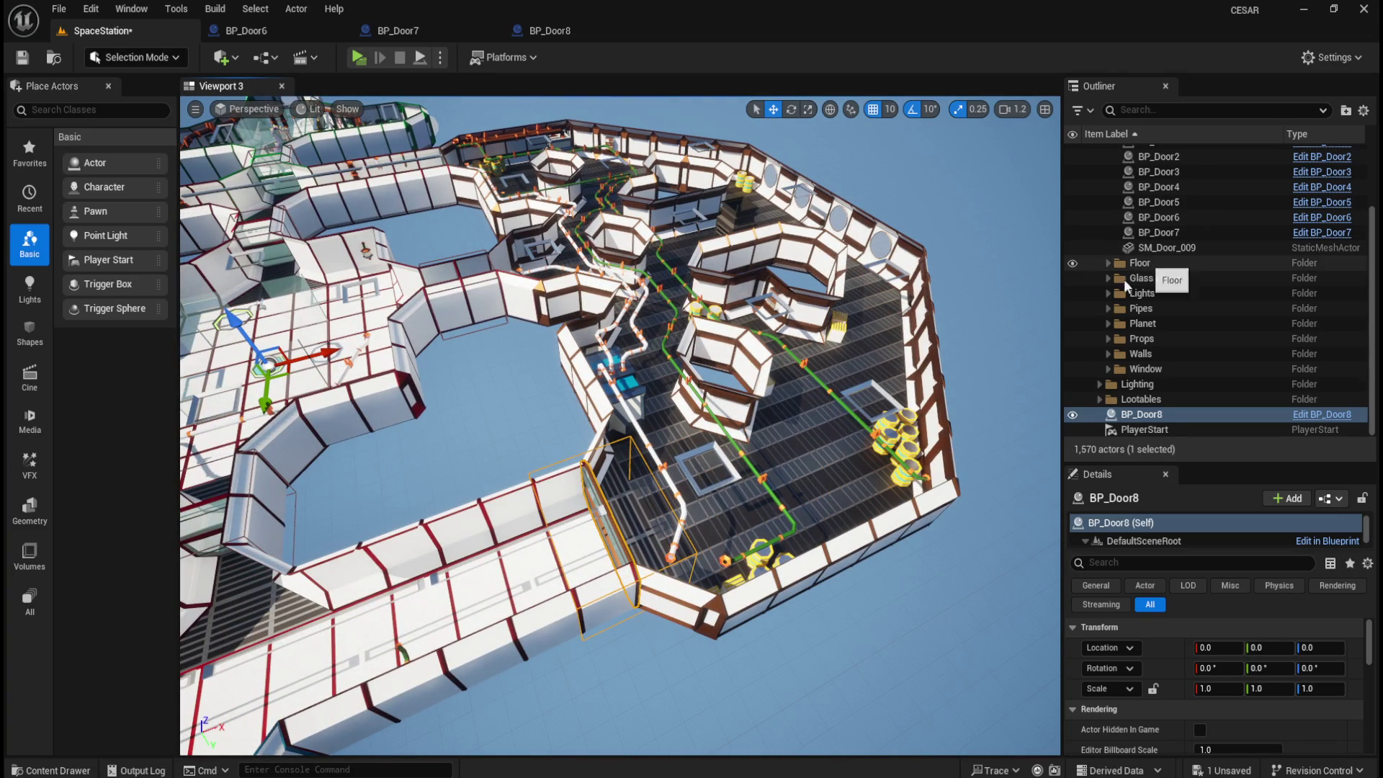
pyautogui.rightClick(1157, 414)
pyautogui.moveTo(1203, 713)
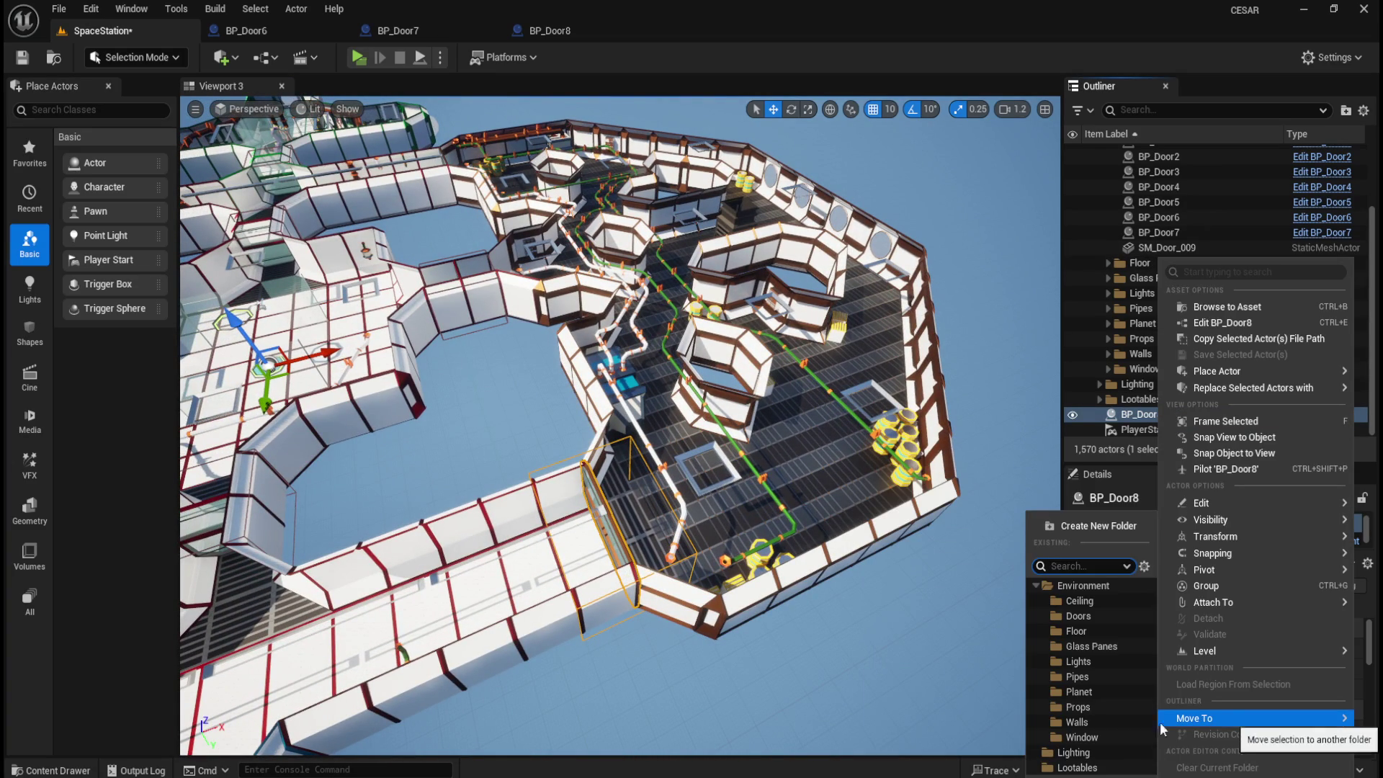
pyautogui.click(1089, 616)
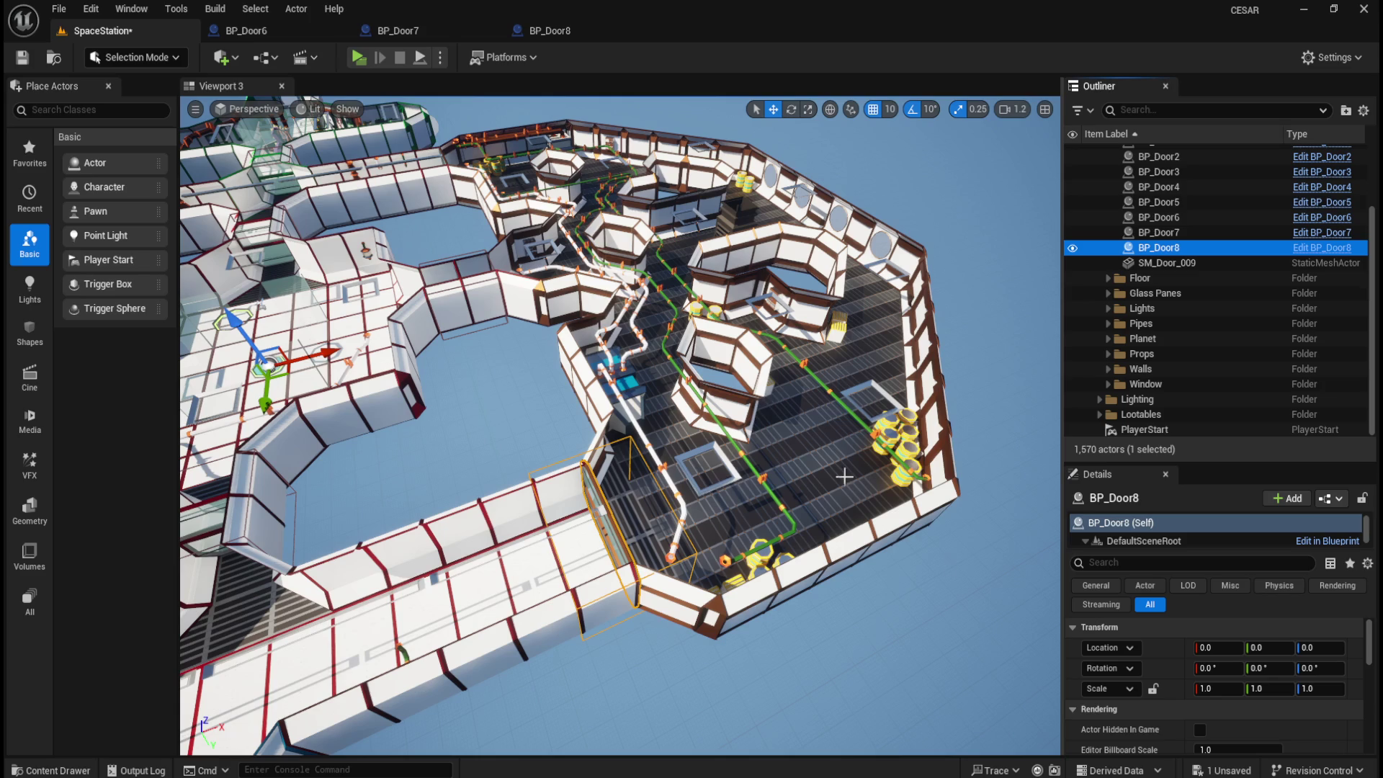
pyautogui.click(360, 54)
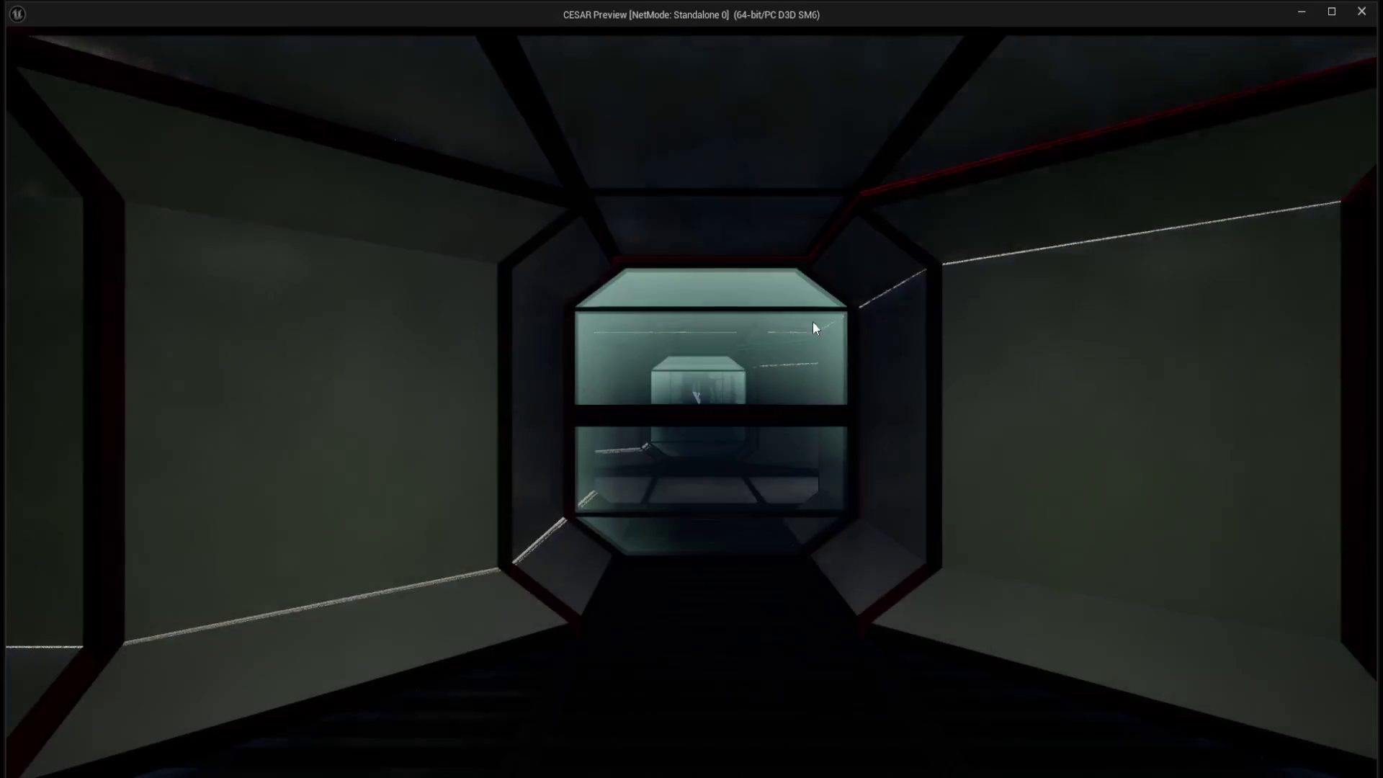
pyautogui.press('w')
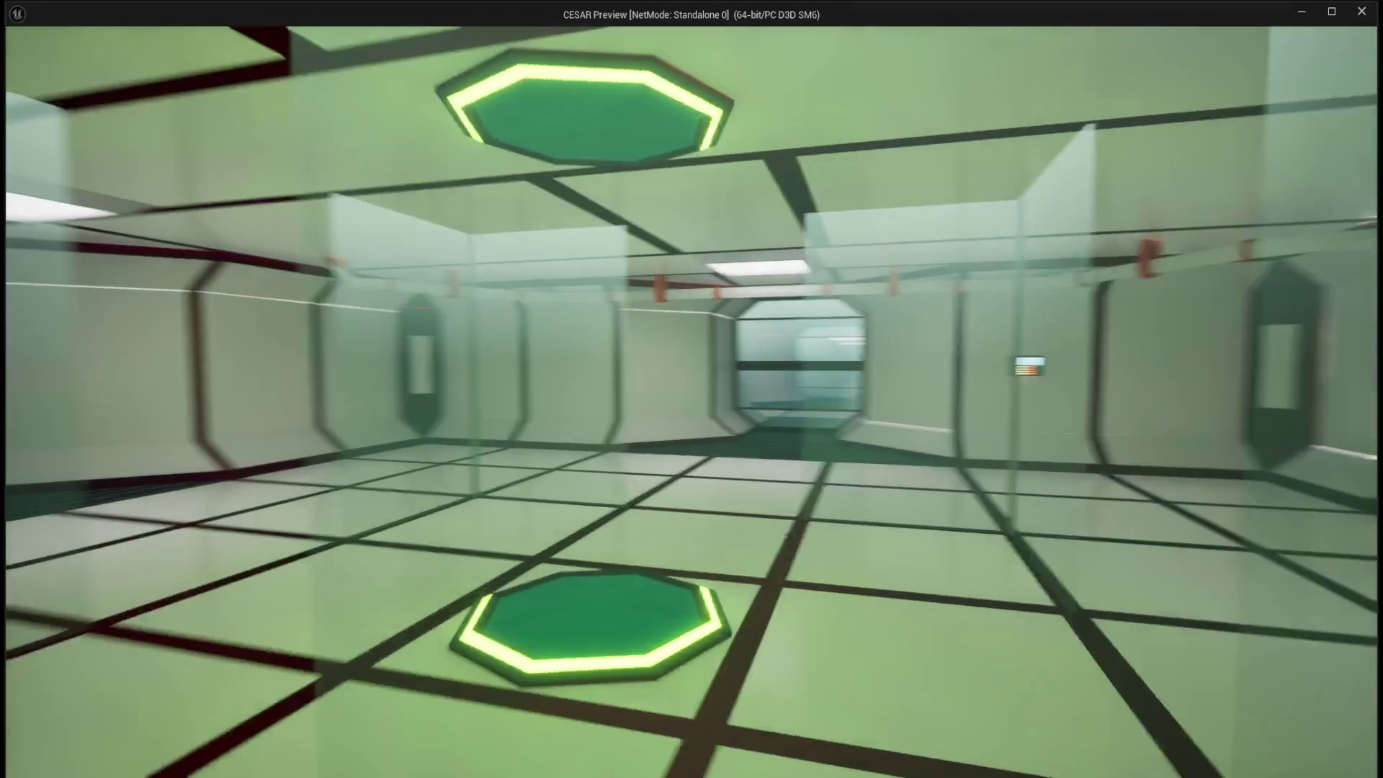
pyautogui.press('w')
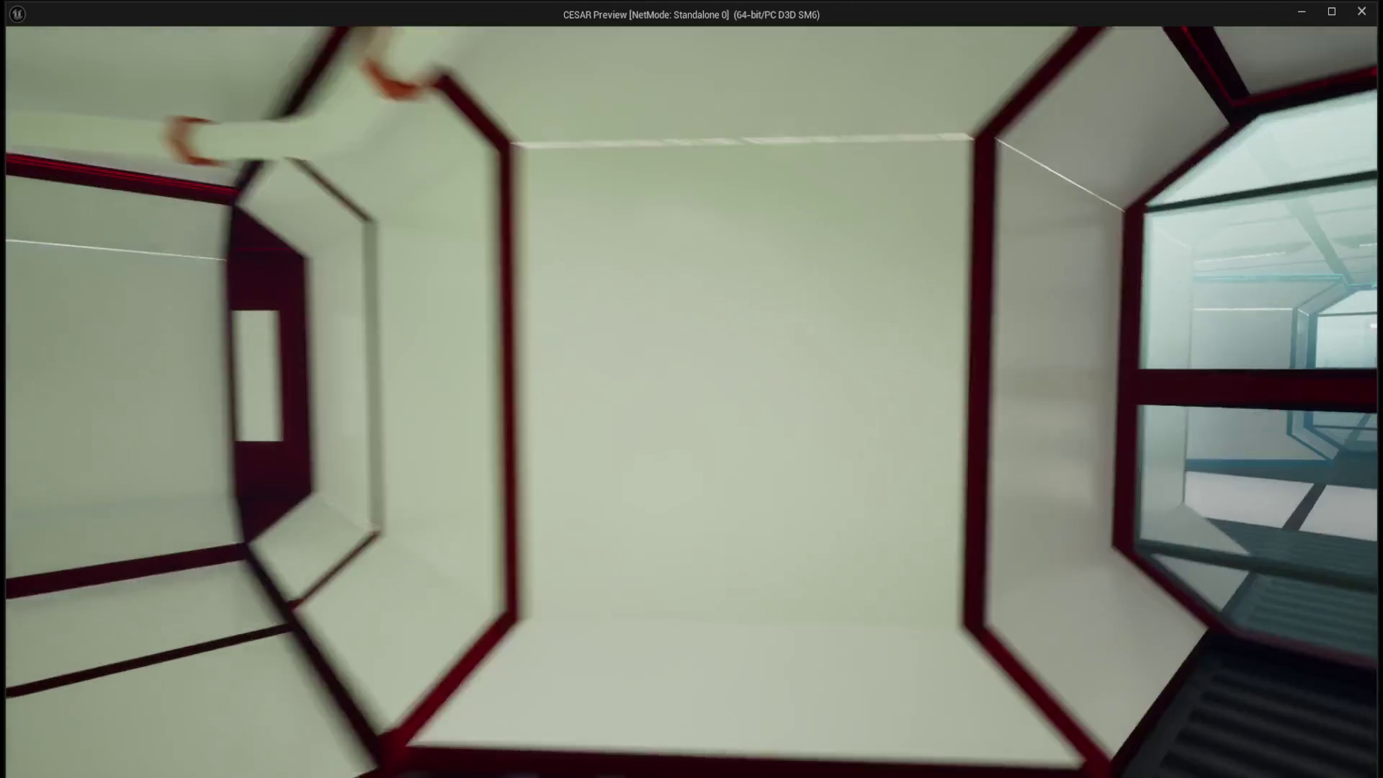
pyautogui.press('w')
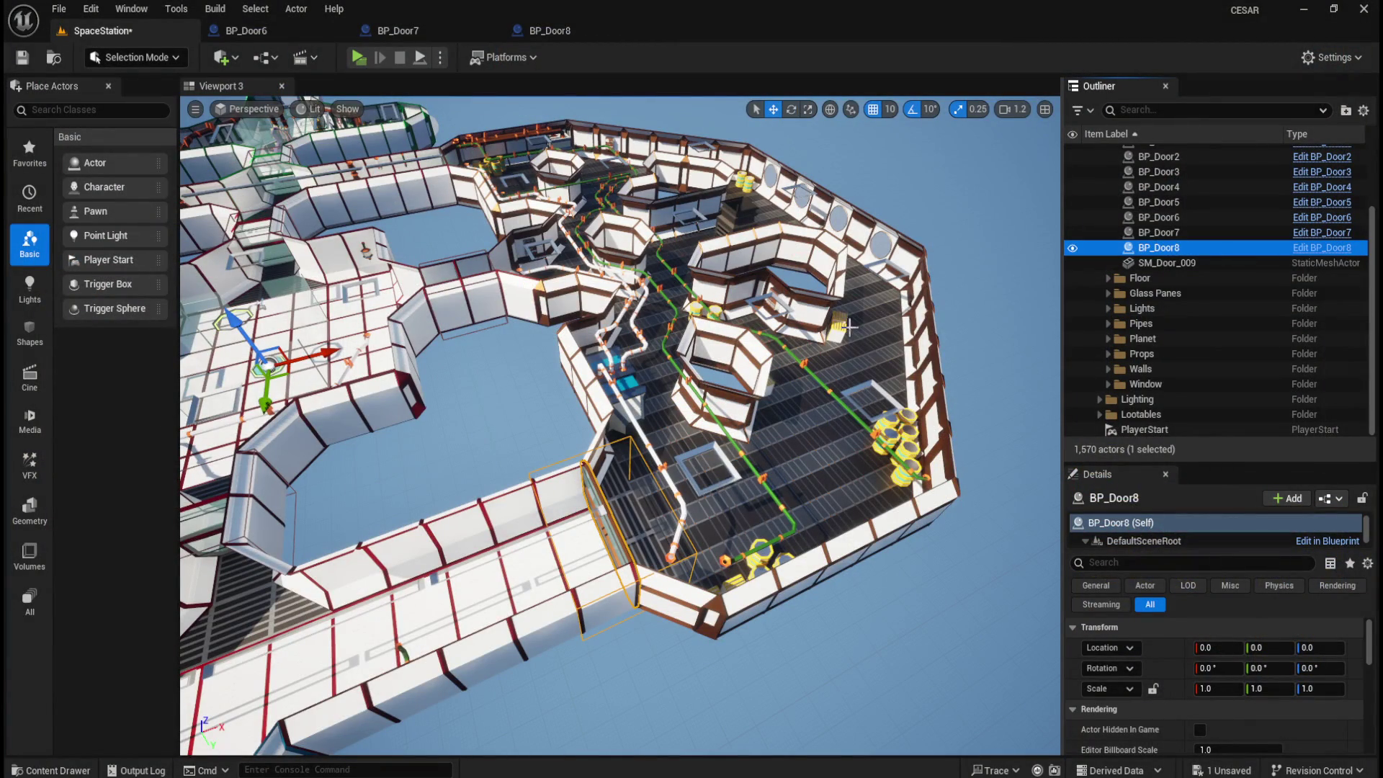
# - Save the level, duplicate BP_Door8 as BP_Door9 and open BP_Door9 for editing
pyautogui.hotkey('ctrl', 's')
pyautogui.hotkey('ctrl', 'space')
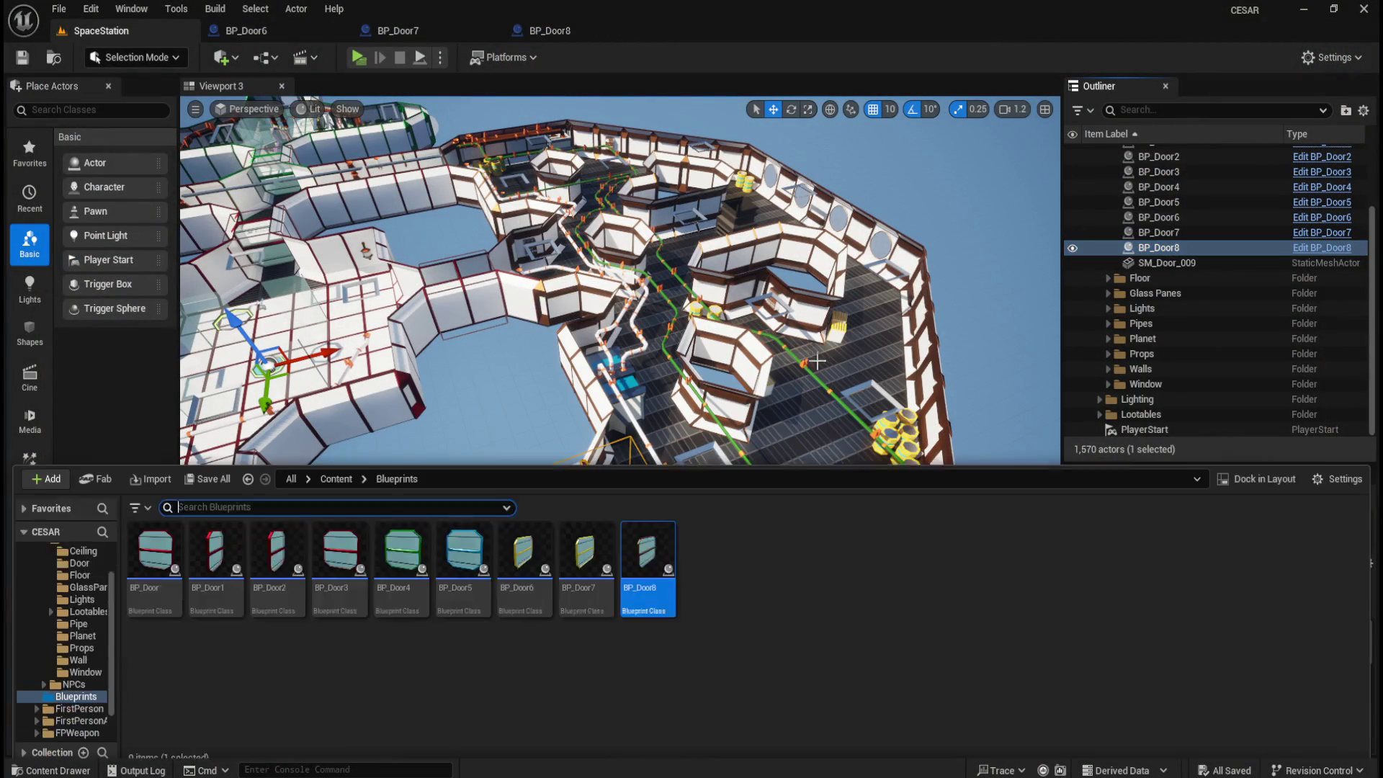
pyautogui.click(654, 588)
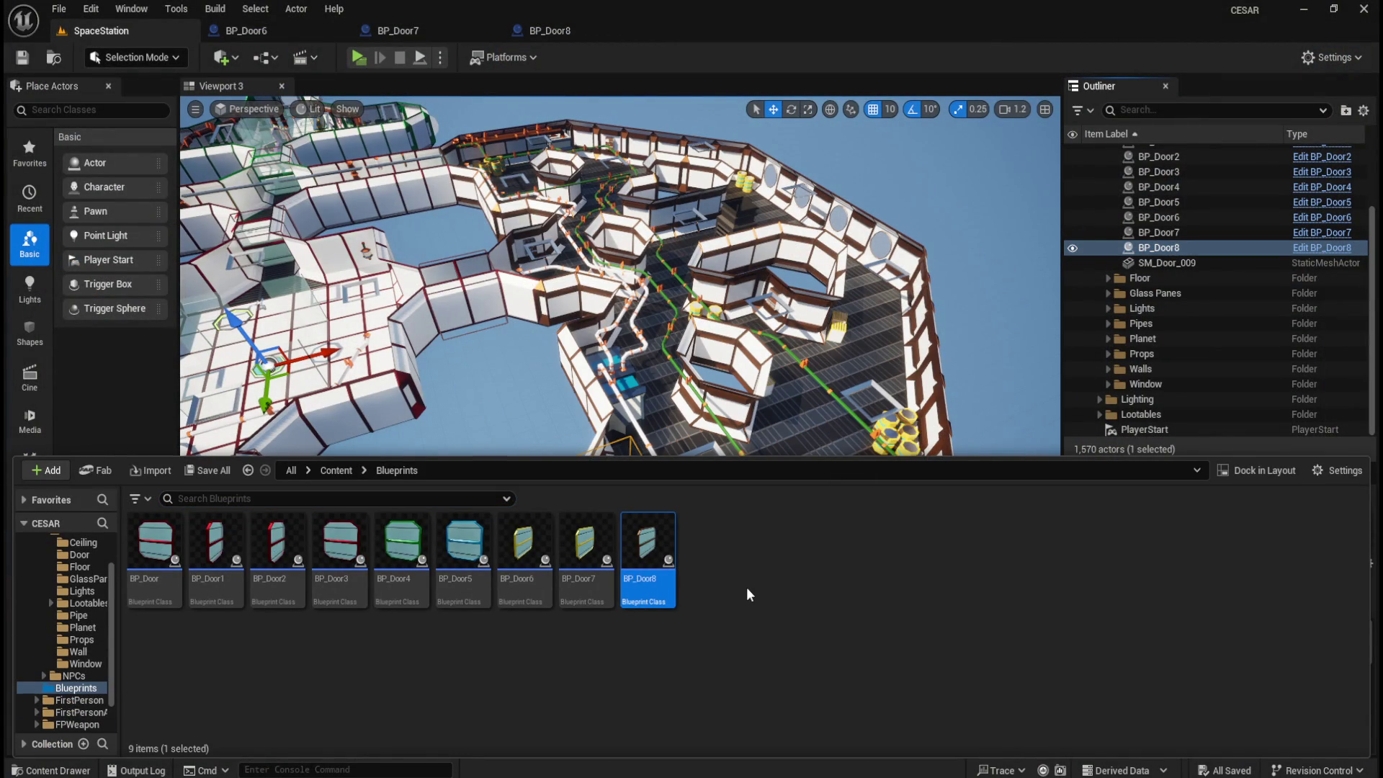
pyautogui.hotkey('ctrl', 'd')
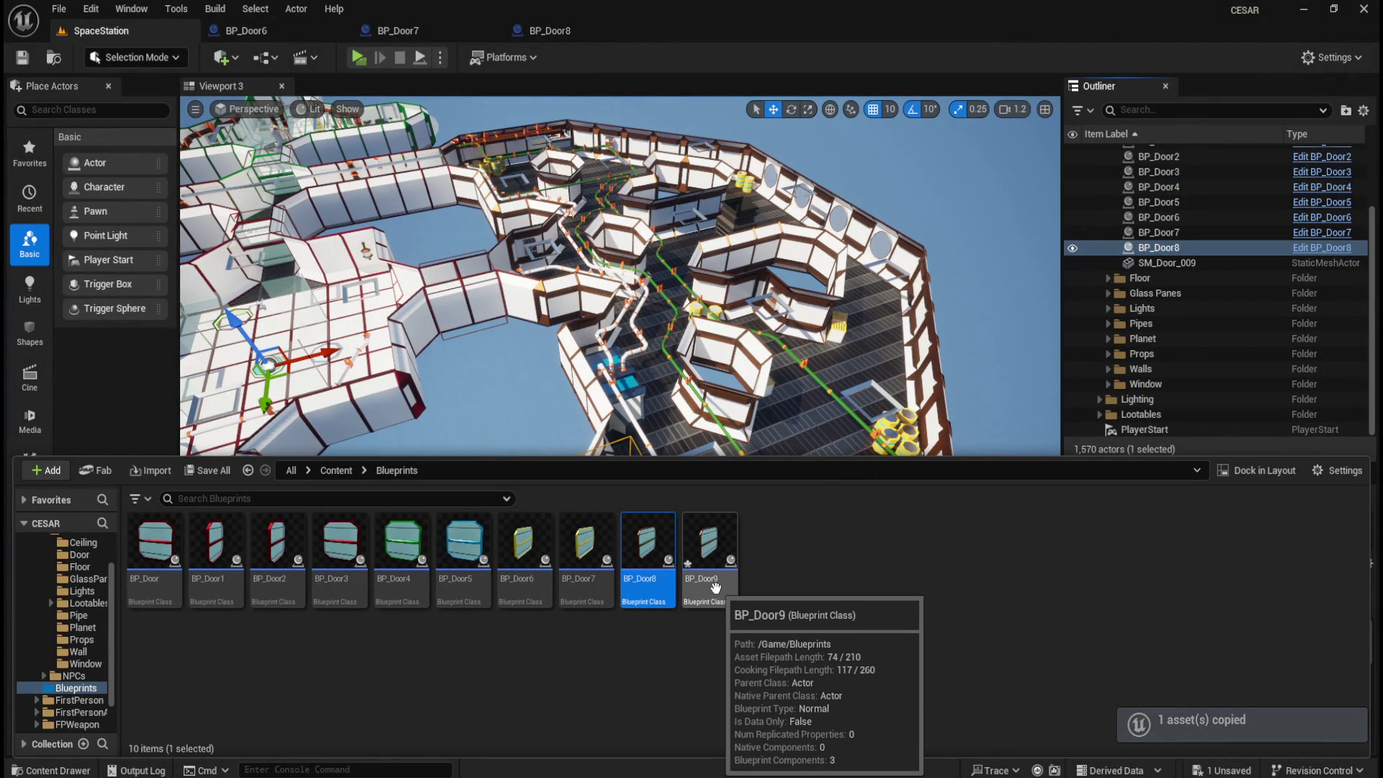
pyautogui.click(548, 32)
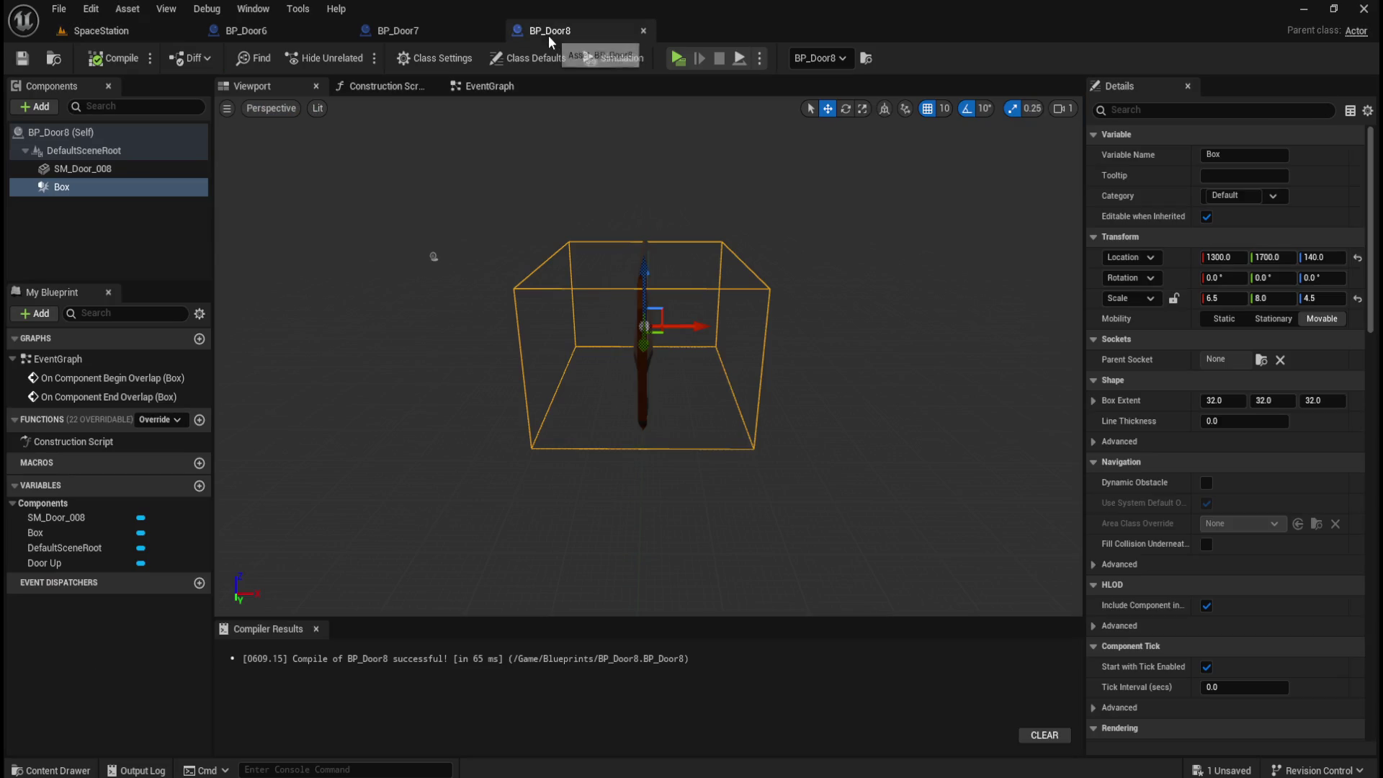
pyautogui.hotkey('ctrl', 'space')
pyautogui.click(713, 657)
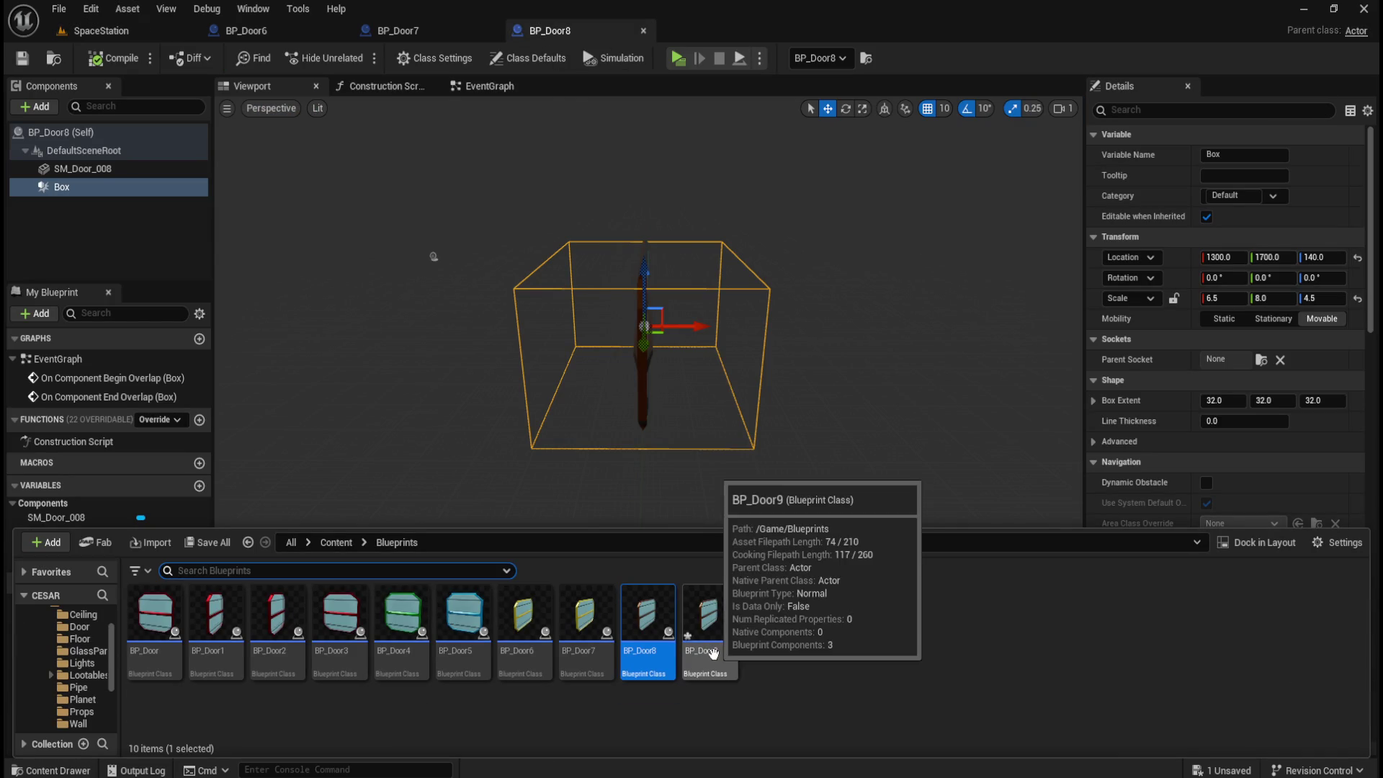
pyautogui.doubleClick(713, 657)
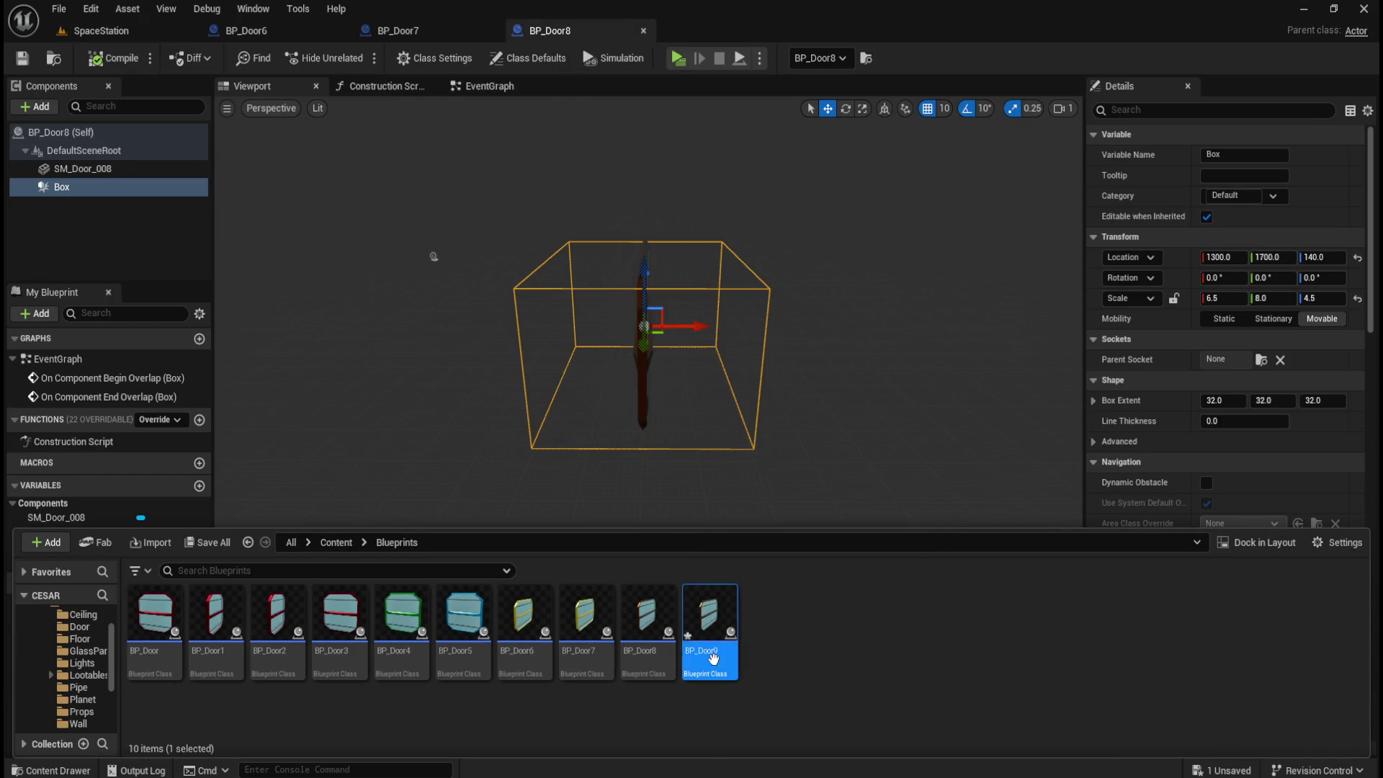
# - Swap BP_Door9's SM_Door_008 mesh for SM_Door_009 with the NoCollision collision preset
pyautogui.click(115, 171)
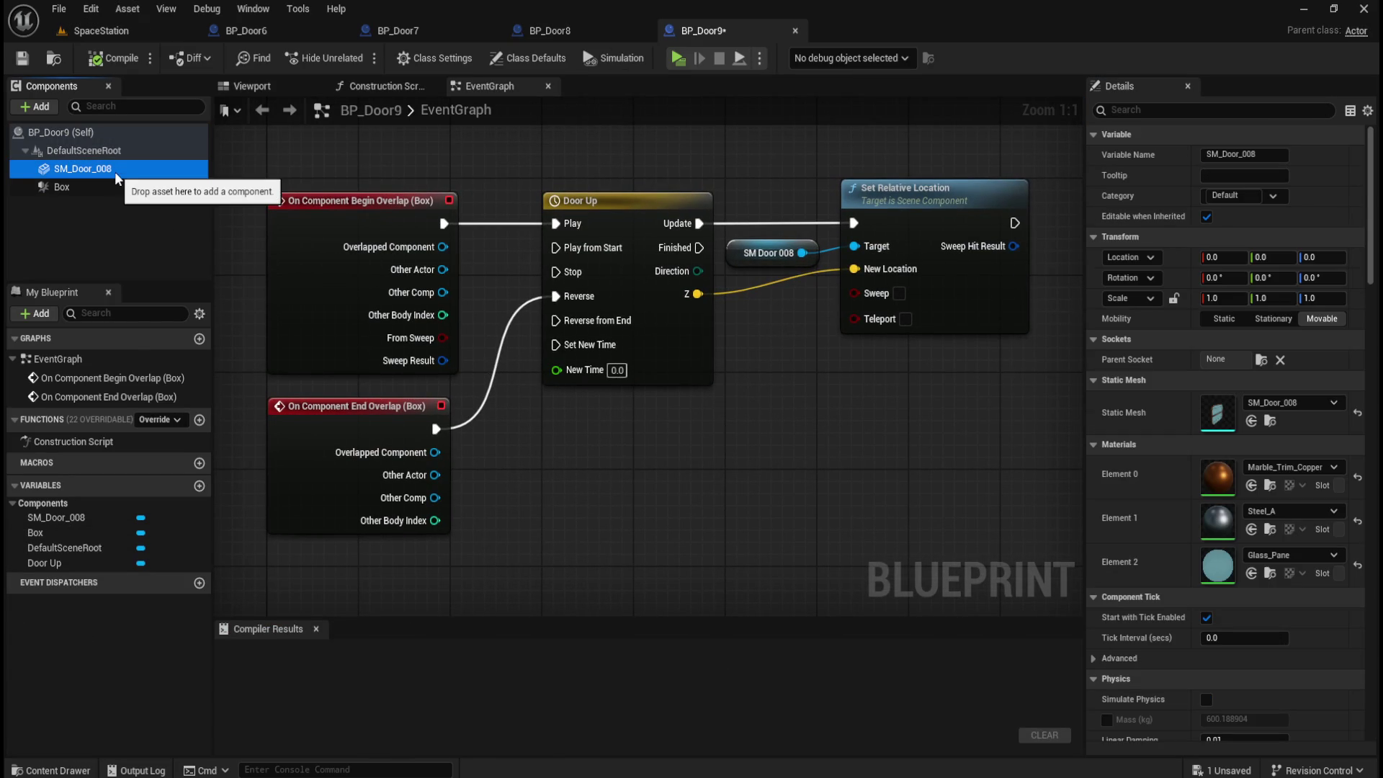
pyautogui.press('Delete')
pyautogui.hotkey('ctrl', 'space')
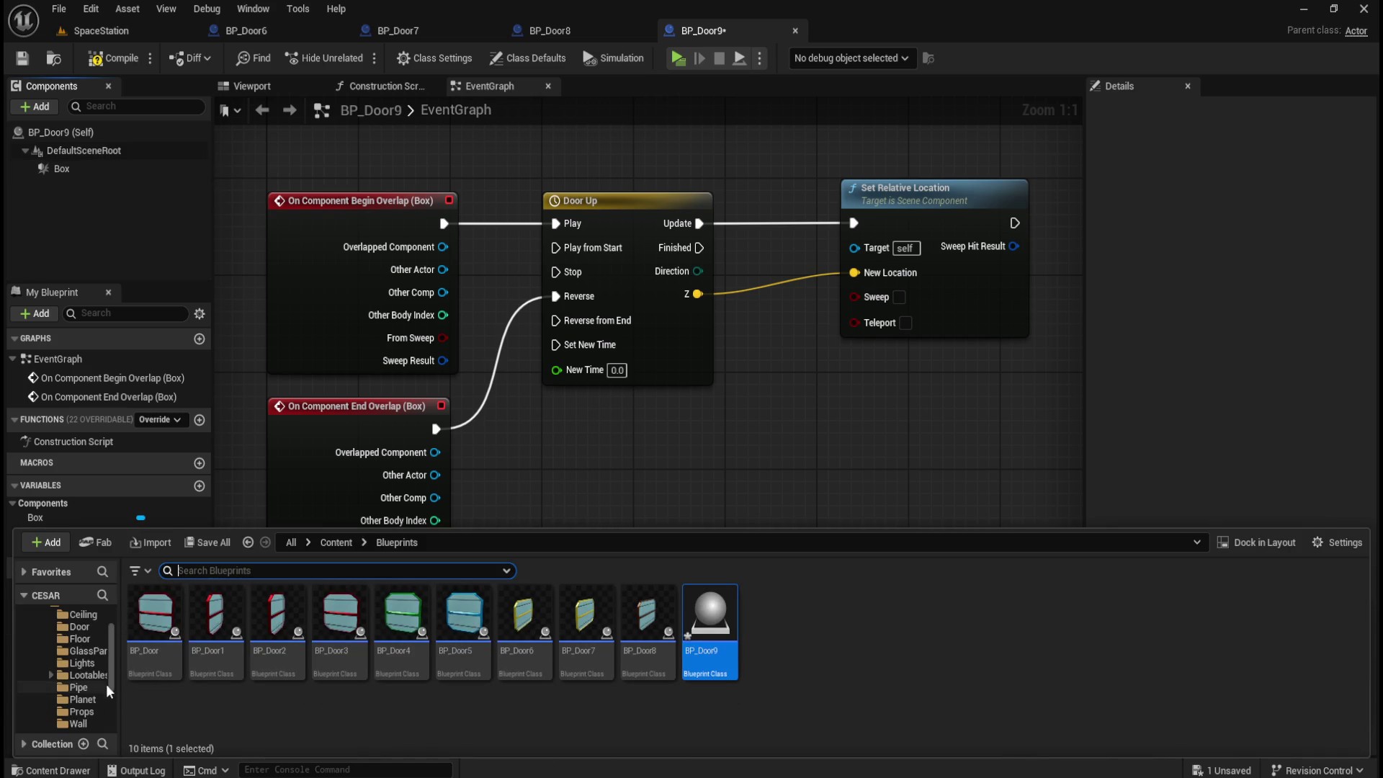
pyautogui.click(79, 627)
pyautogui.moveTo(1142, 620)
pyautogui.mouseDown()
pyautogui.moveTo(180, 237)
pyautogui.moveTo(93, 136)
pyautogui.moveTo(90, 150)
pyautogui.moveTo(445, 248)
pyautogui.moveTo(853, 249)
pyautogui.moveTo(792, 239)
pyautogui.mouseUp()
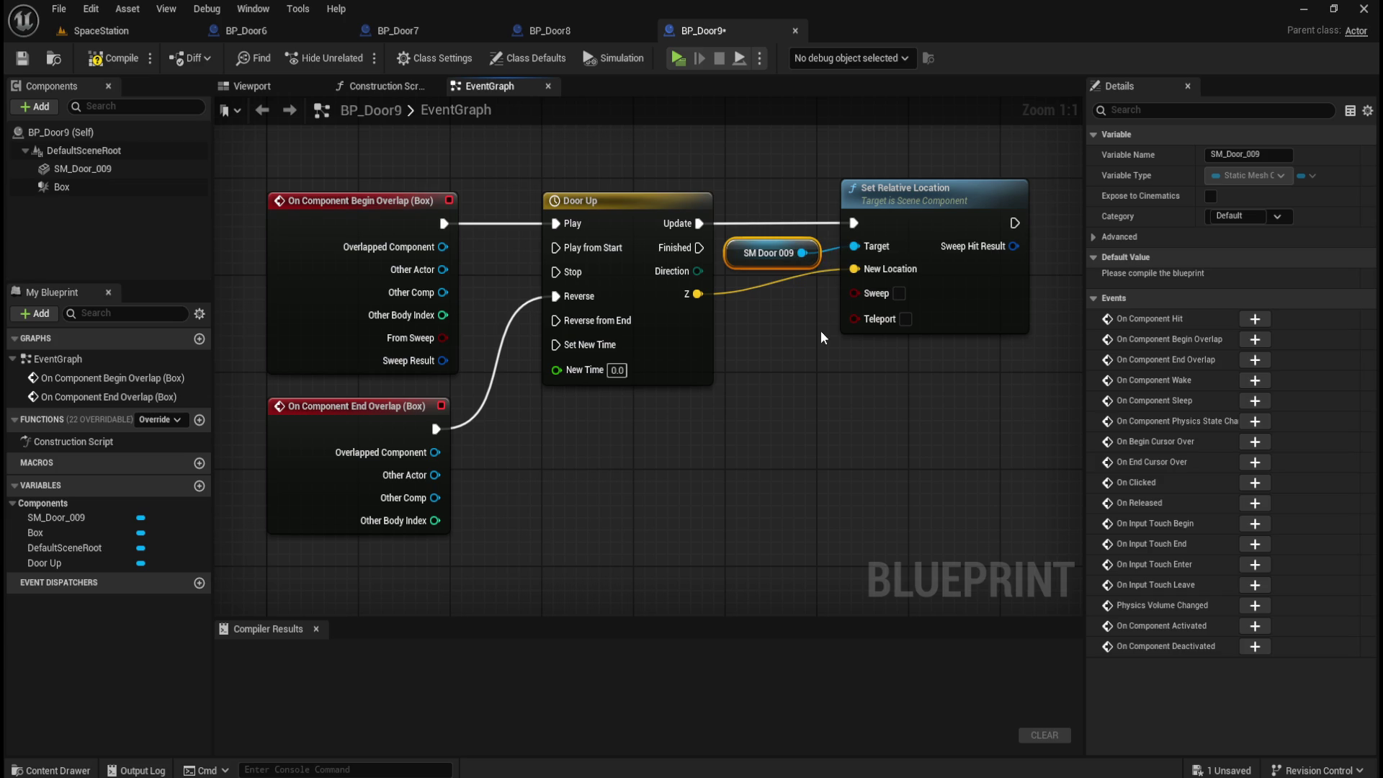
pyautogui.click(119, 171)
pyautogui.moveTo(1372, 280); pyautogui.dragTo(1372, 482)
pyautogui.click(1241, 330)
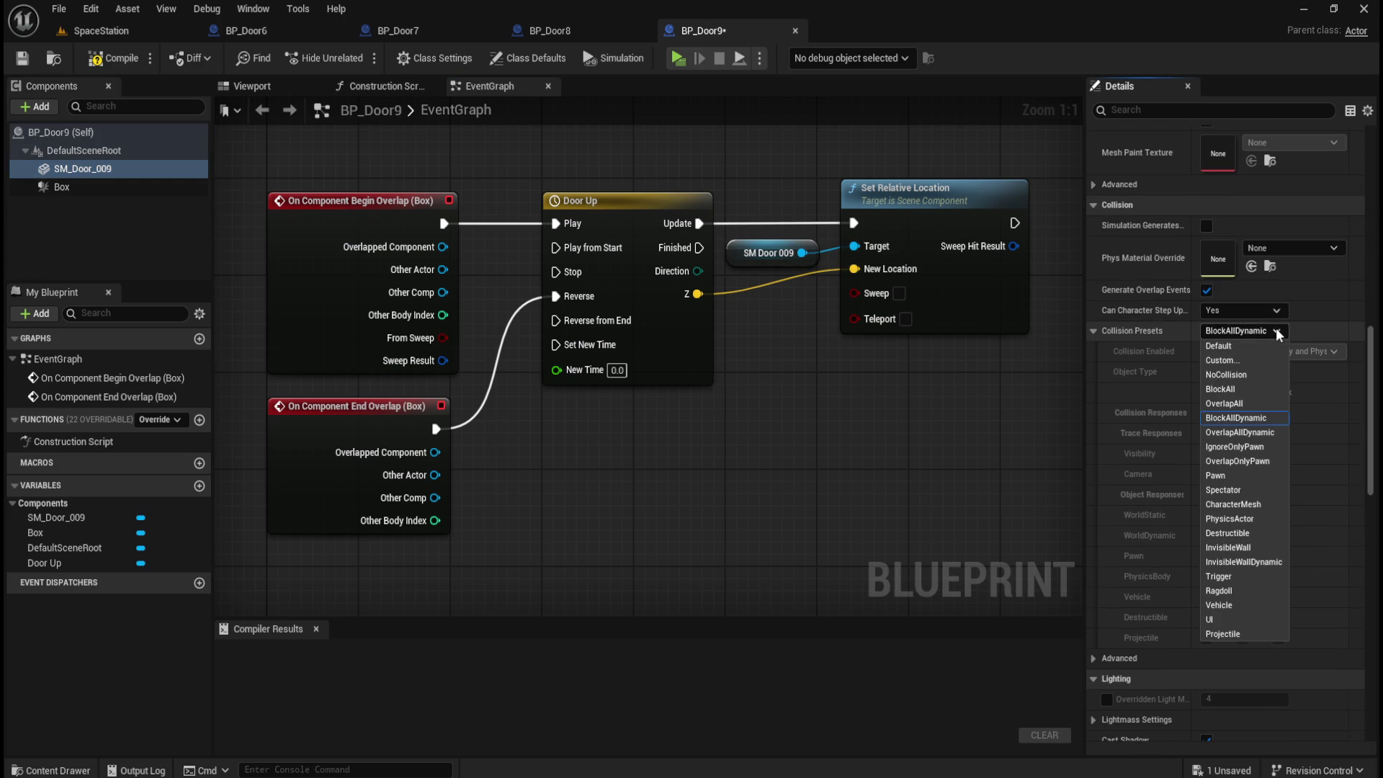
pyautogui.click(1226, 375)
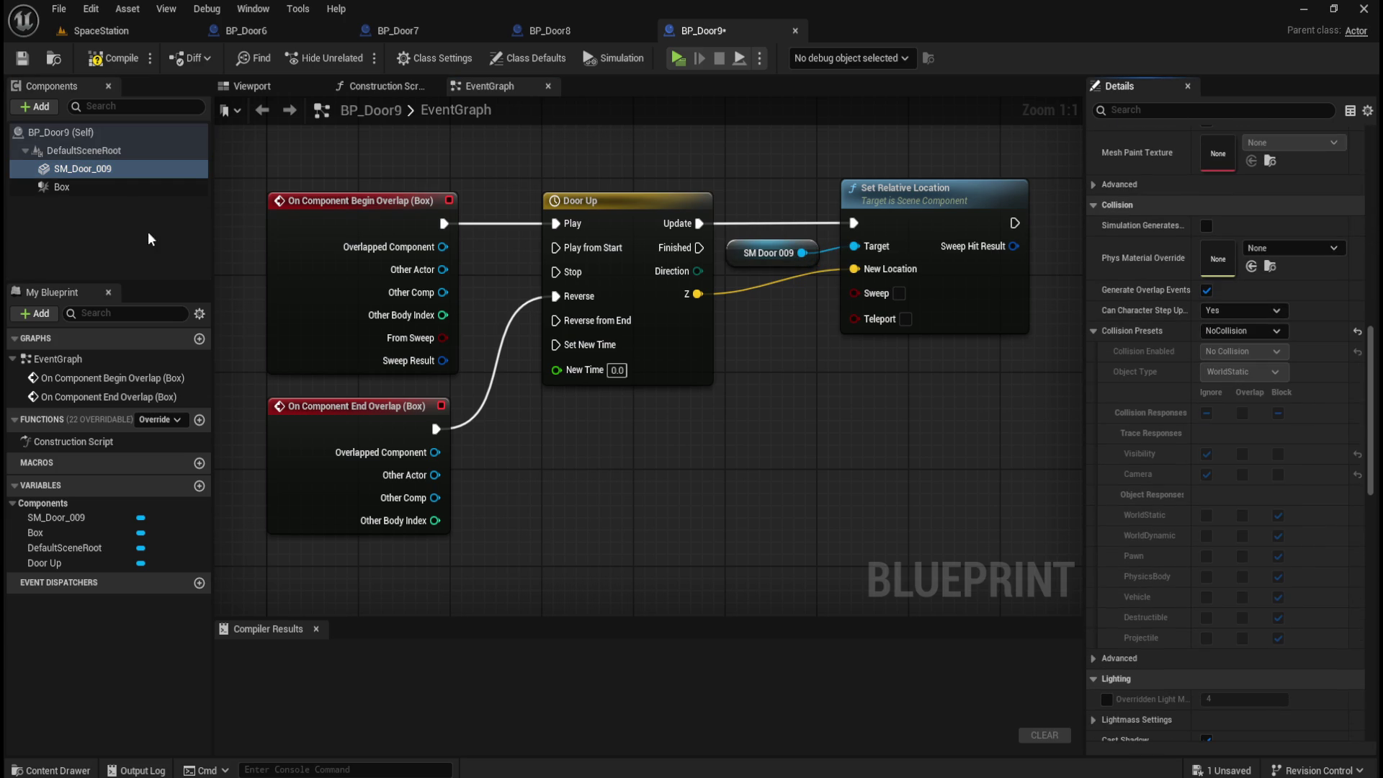
# - Set the Box trigger's Y location to -1700 and compile BP_Door9
pyautogui.click(275, 88)
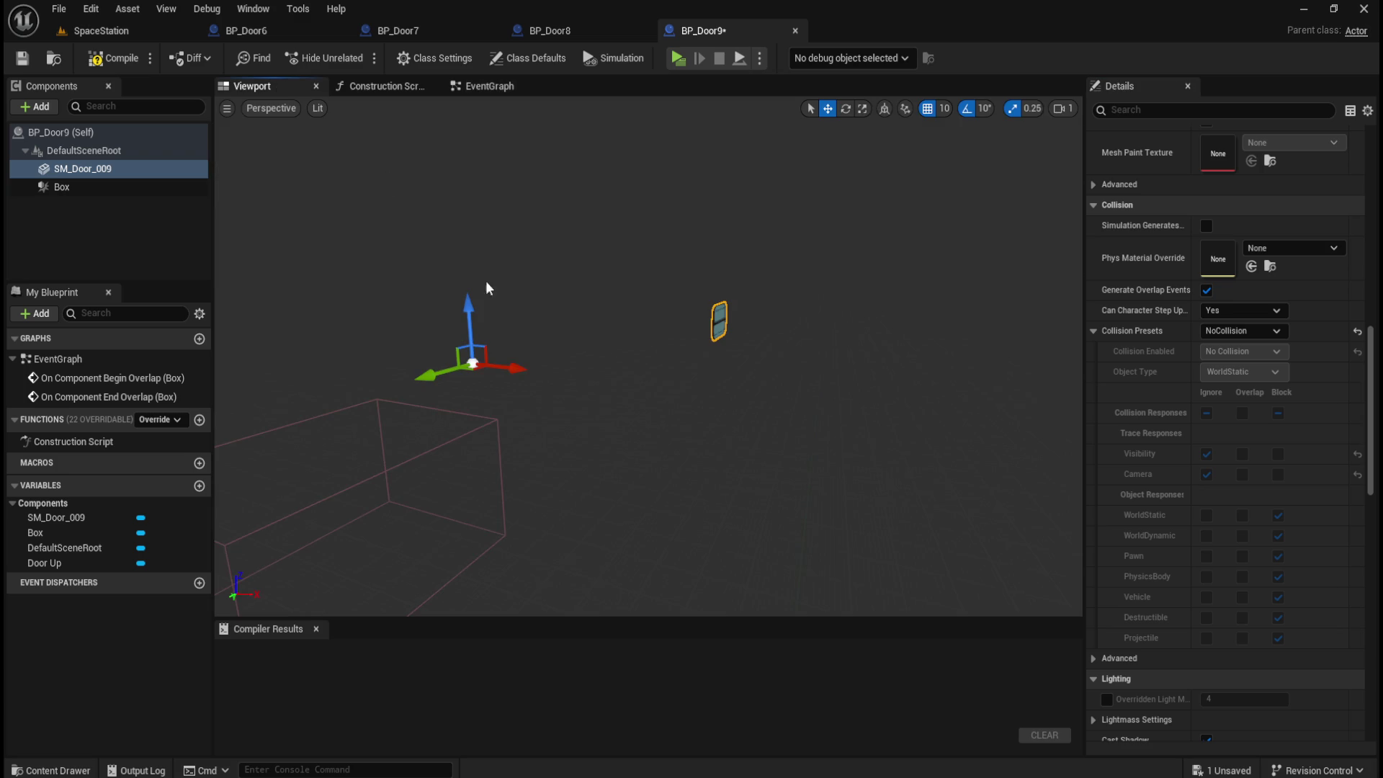
pyautogui.click(84, 184)
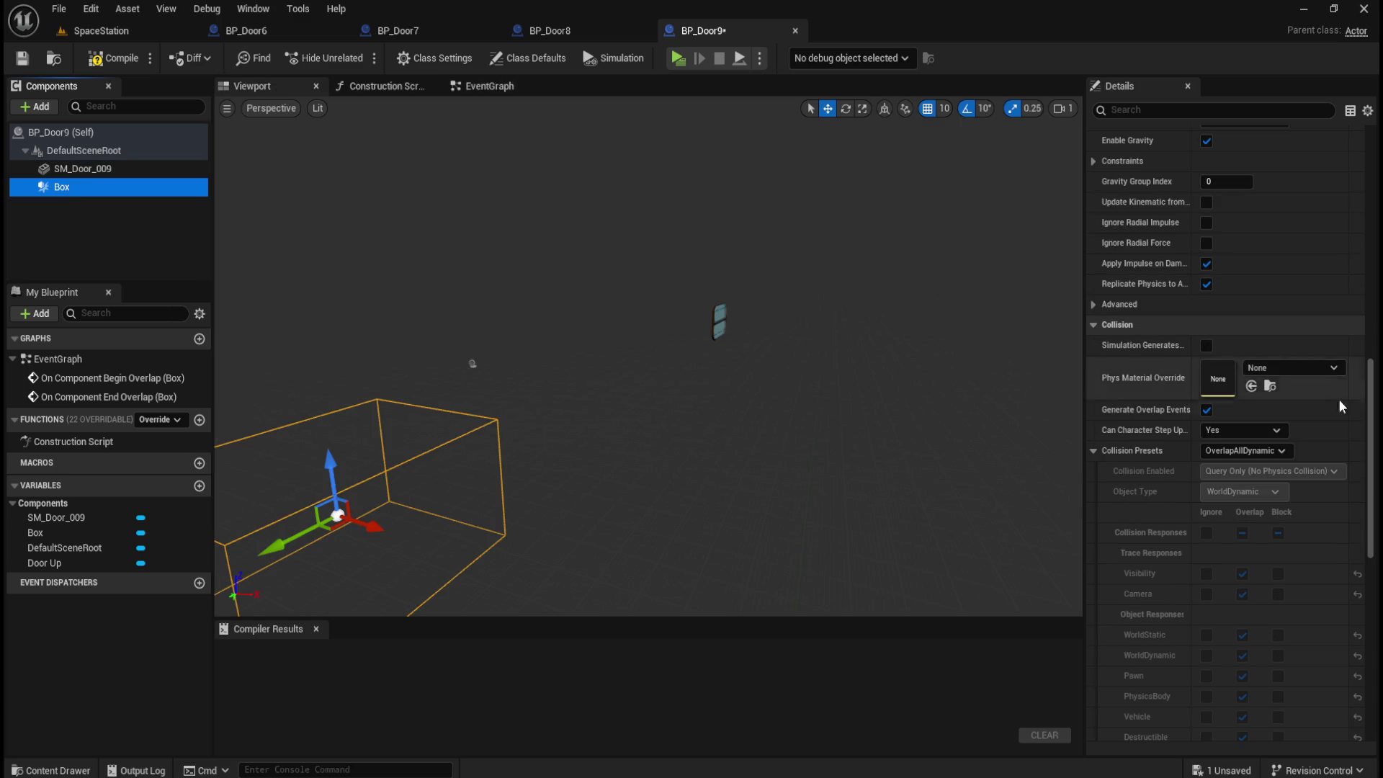
pyautogui.moveTo(1371, 428); pyautogui.dragTo(1371, 191)
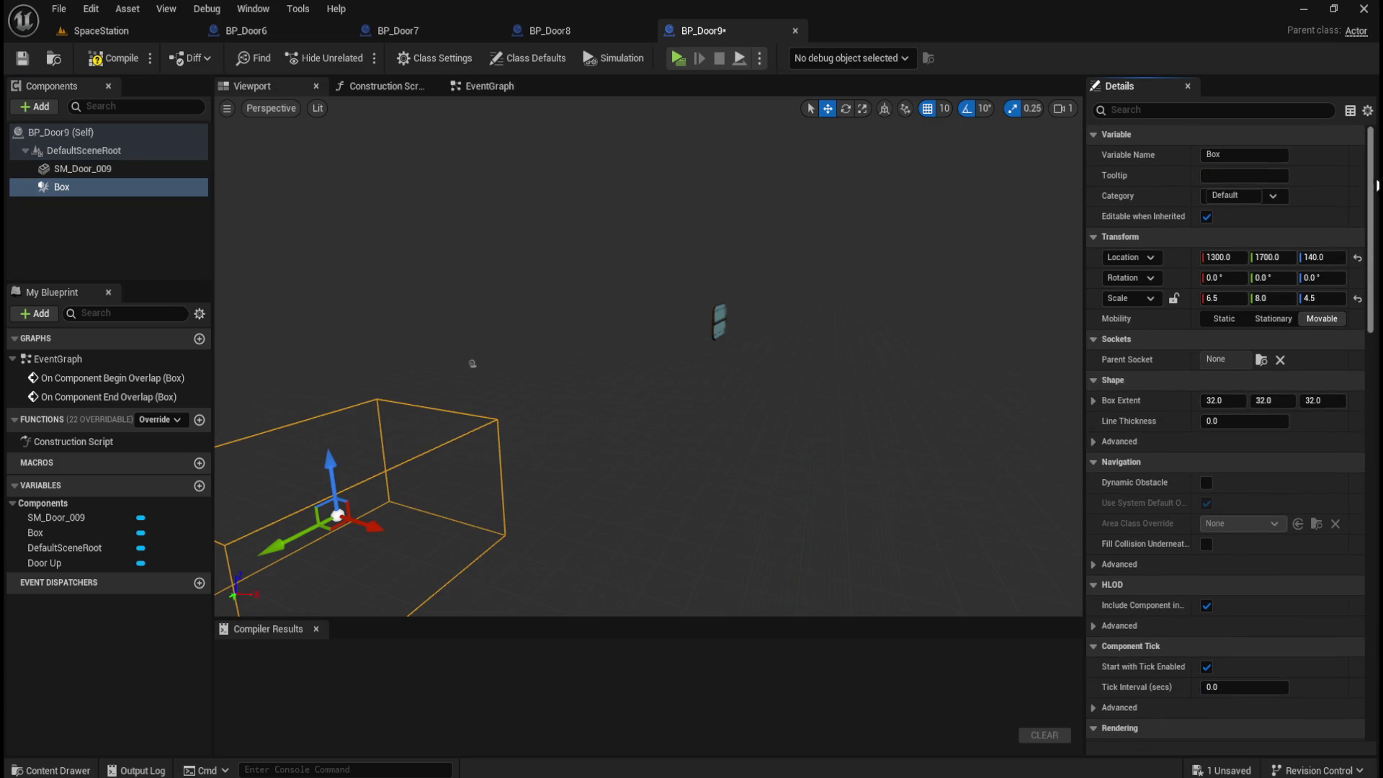
pyautogui.click(1268, 257)
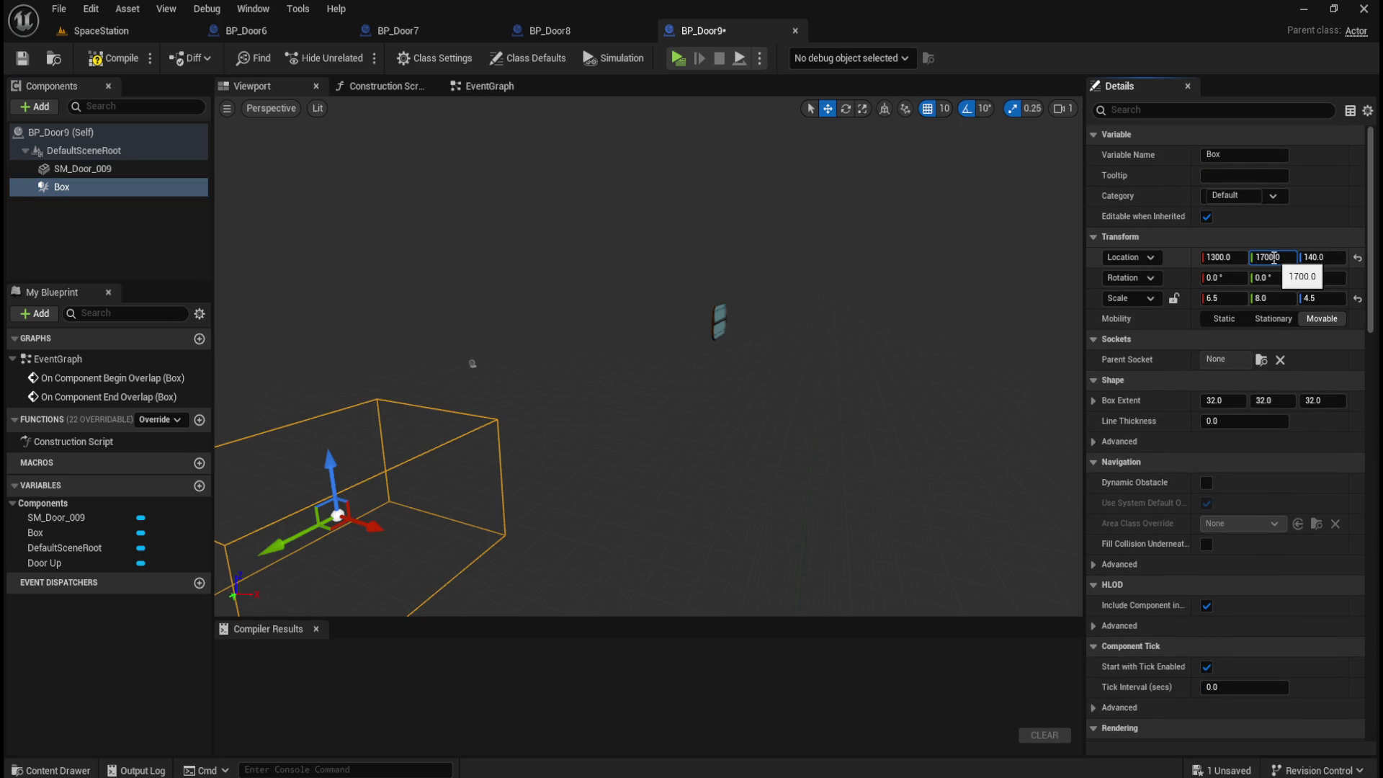
pyautogui.write('-1700')
pyautogui.press('Return')
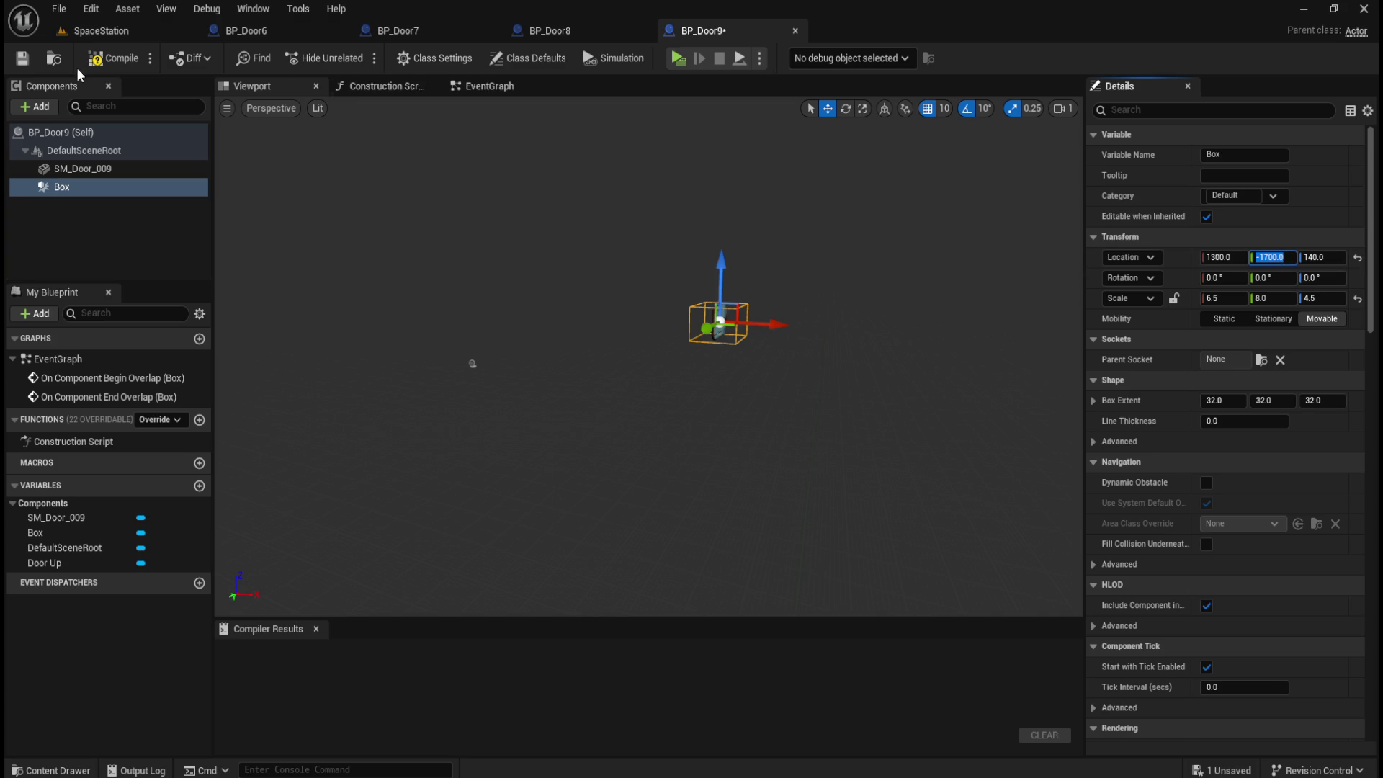
pyautogui.click(107, 59)
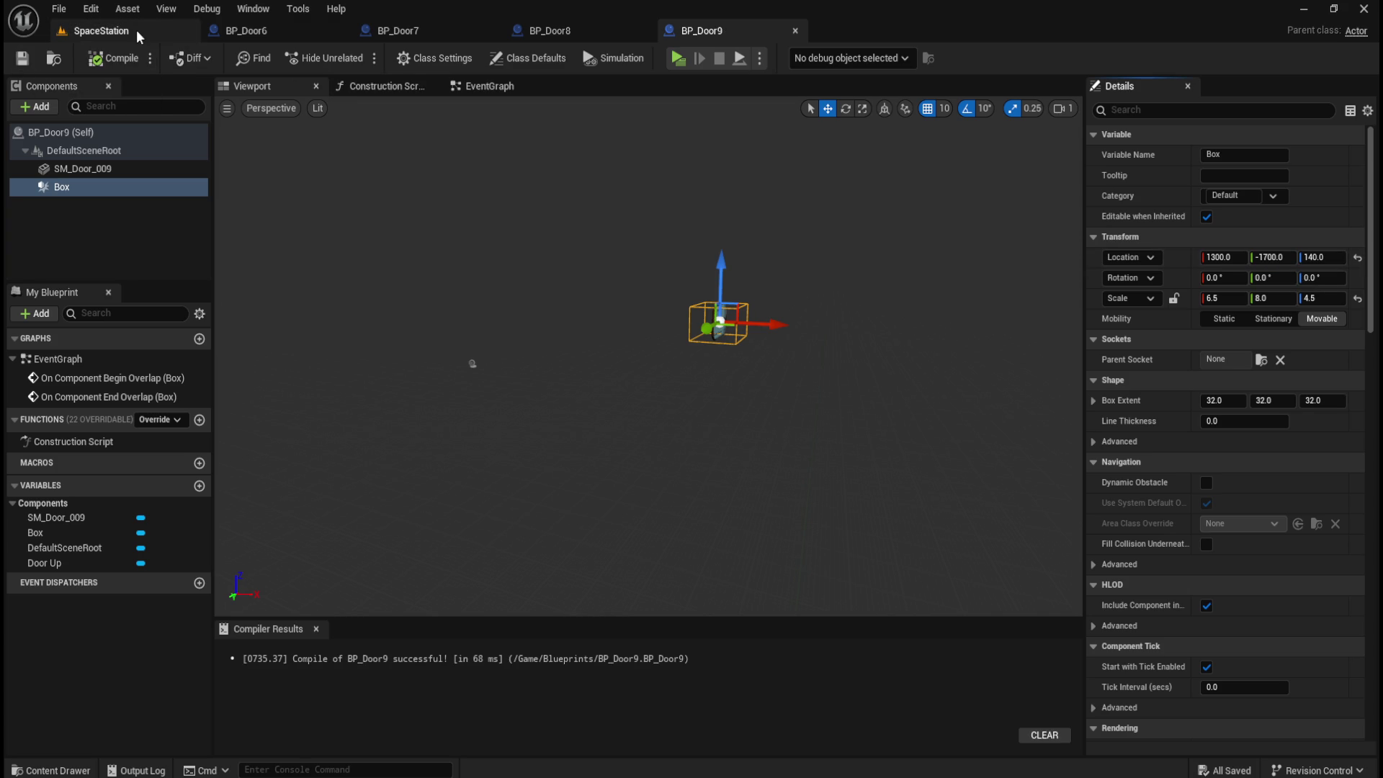
pyautogui.click(136, 29)
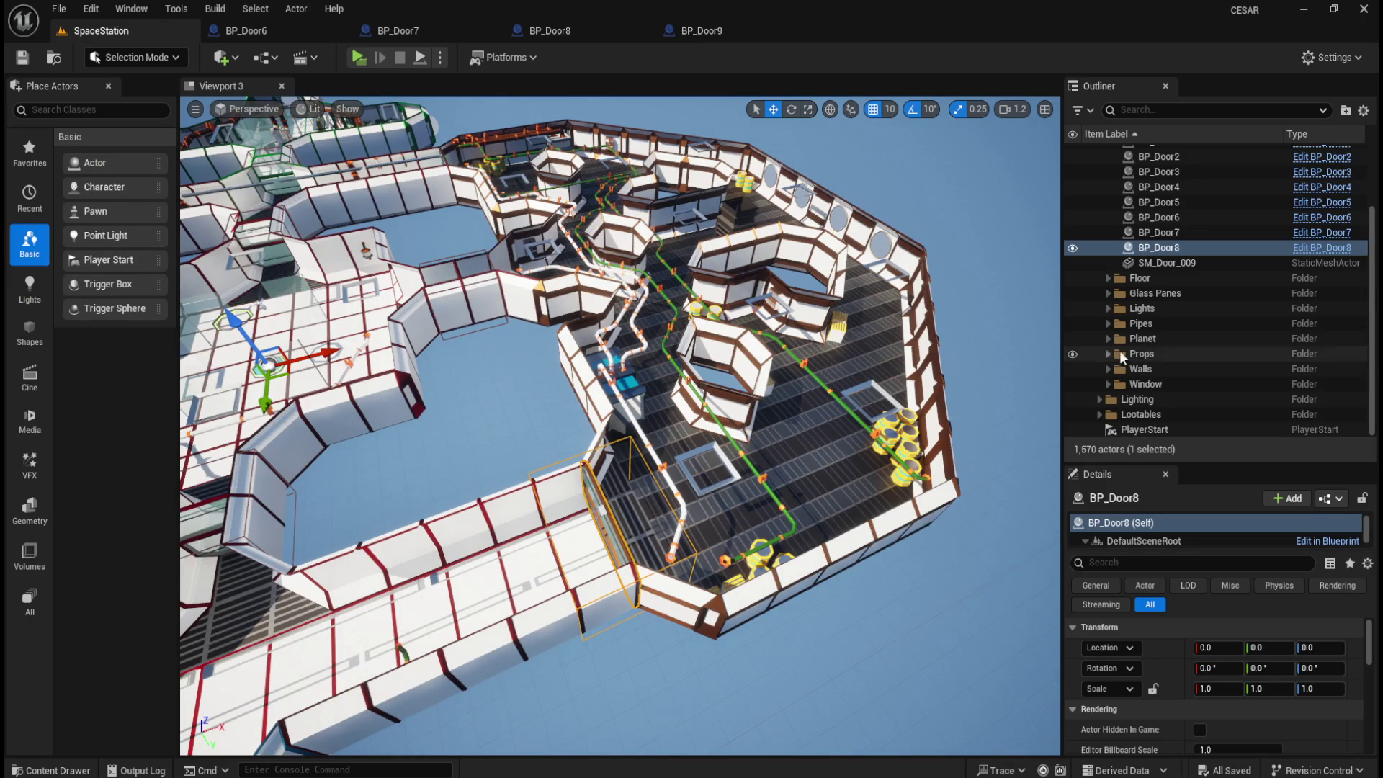
# - Replace the stray SM_Door_009 actor with a BP_Door9 actor at location 0, 0, 0
pyautogui.click(1167, 263)
pyautogui.press('Delete')
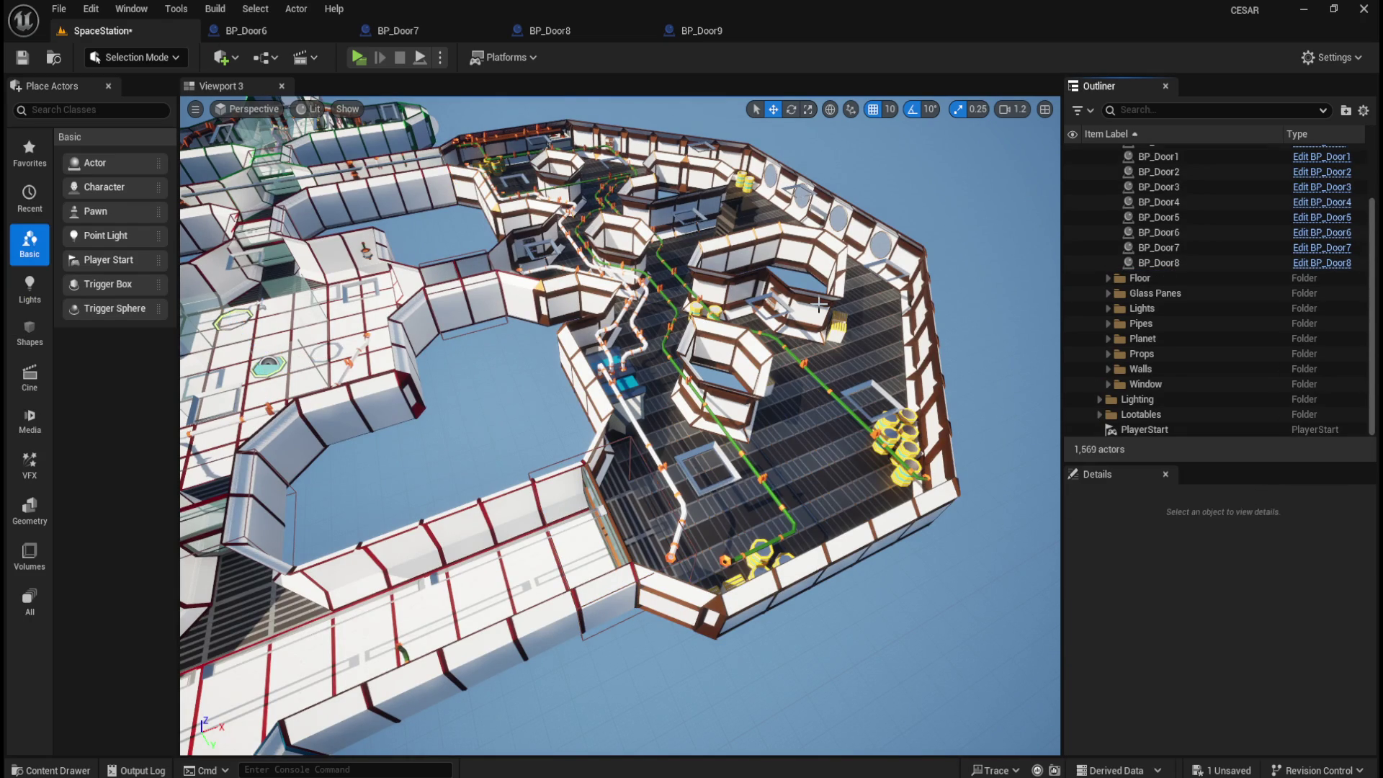
pyautogui.hotkey('ctrl', 'space')
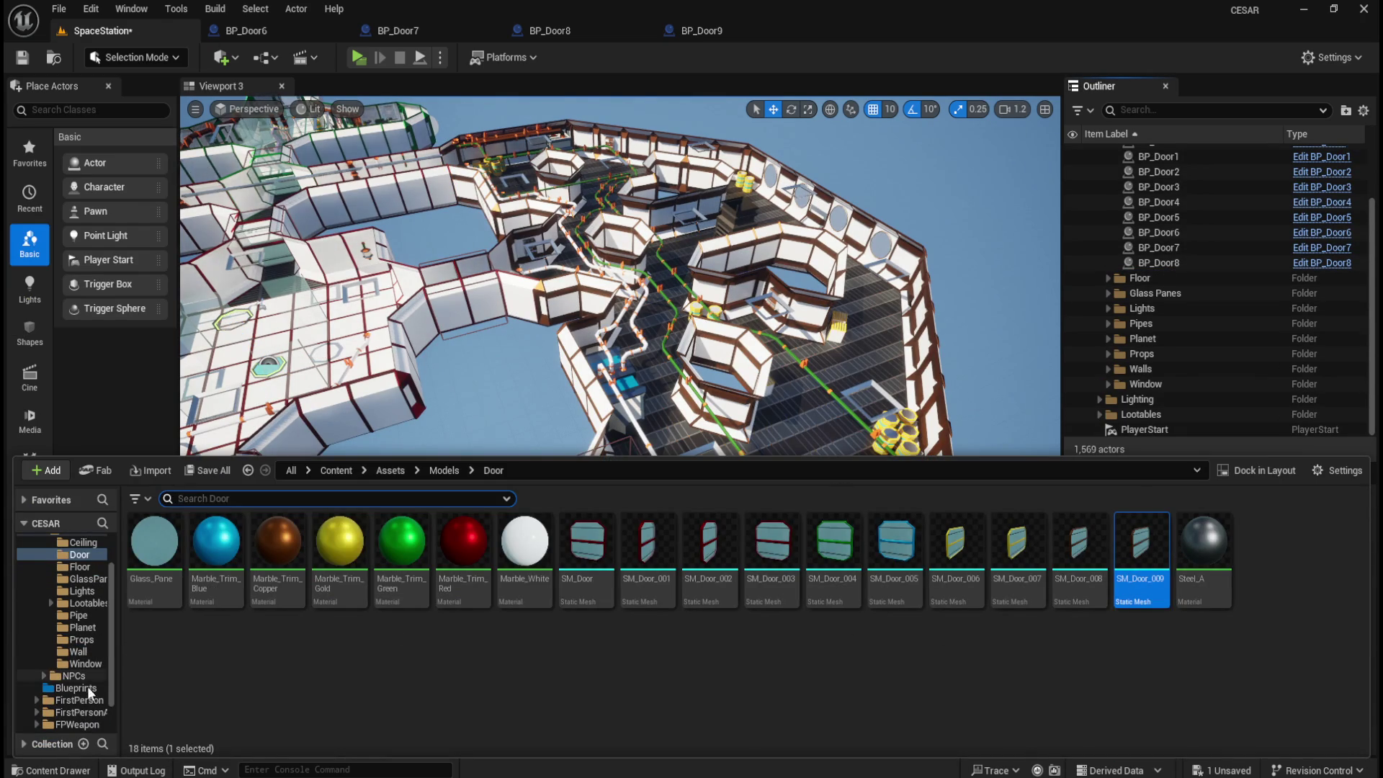
pyautogui.click(76, 688)
pyautogui.click(725, 525)
pyautogui.moveTo(725, 525); pyautogui.dragTo(519, 367)
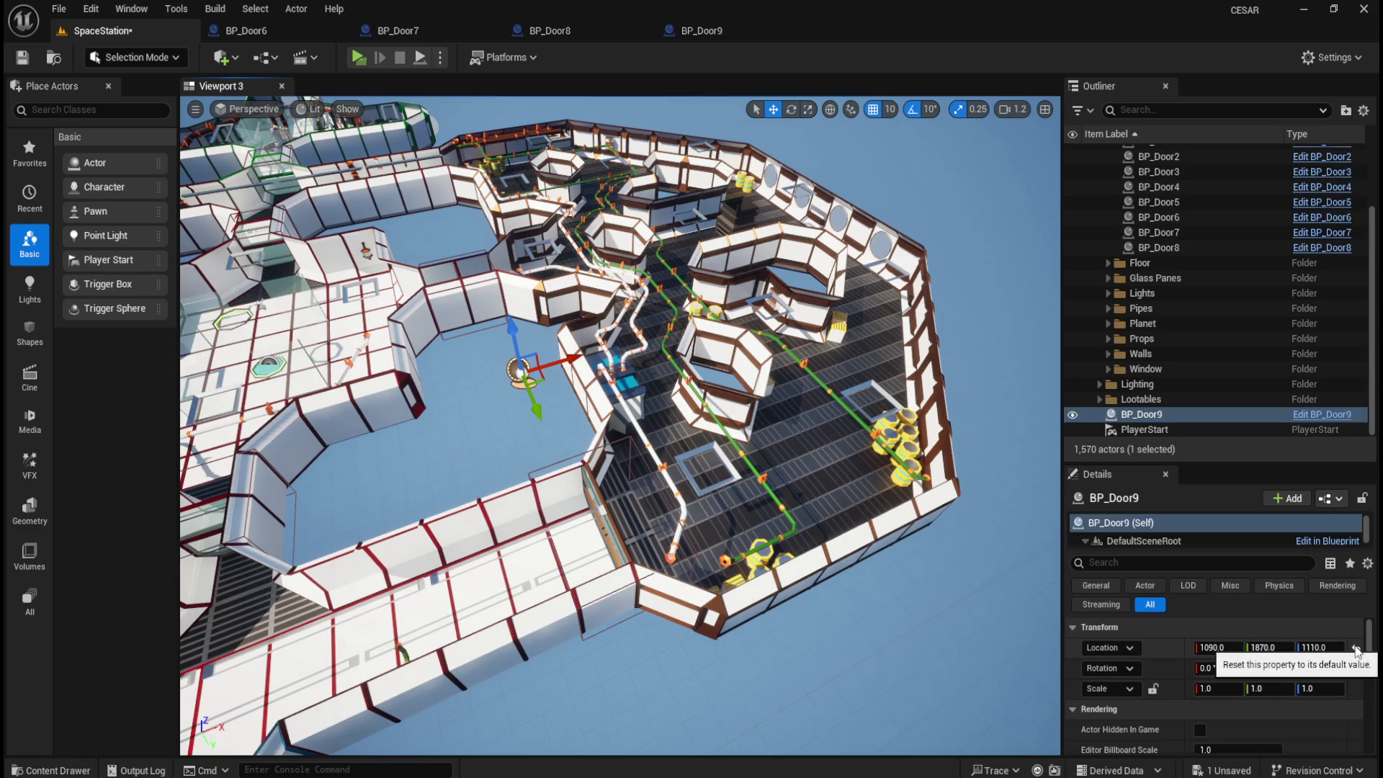
pyautogui.click(1357, 649)
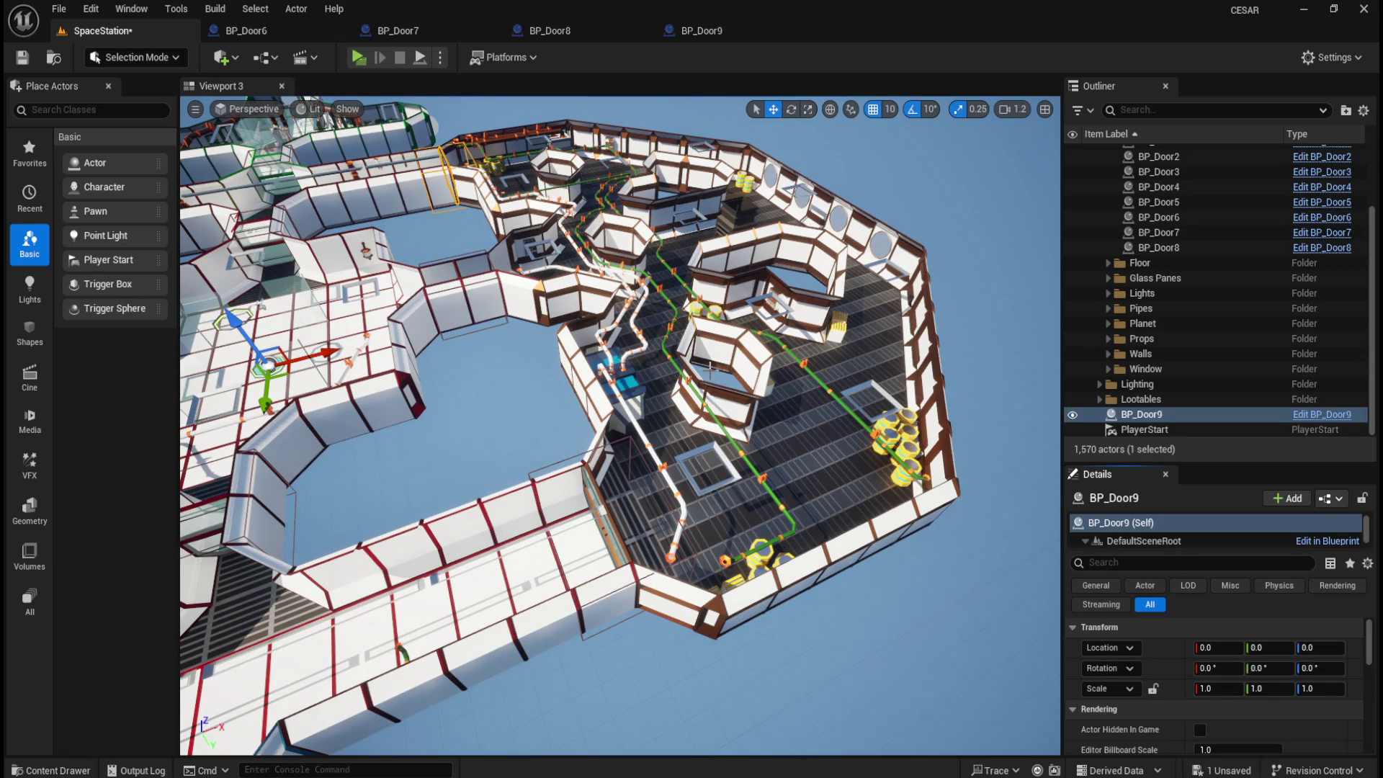
pyautogui.press('f')
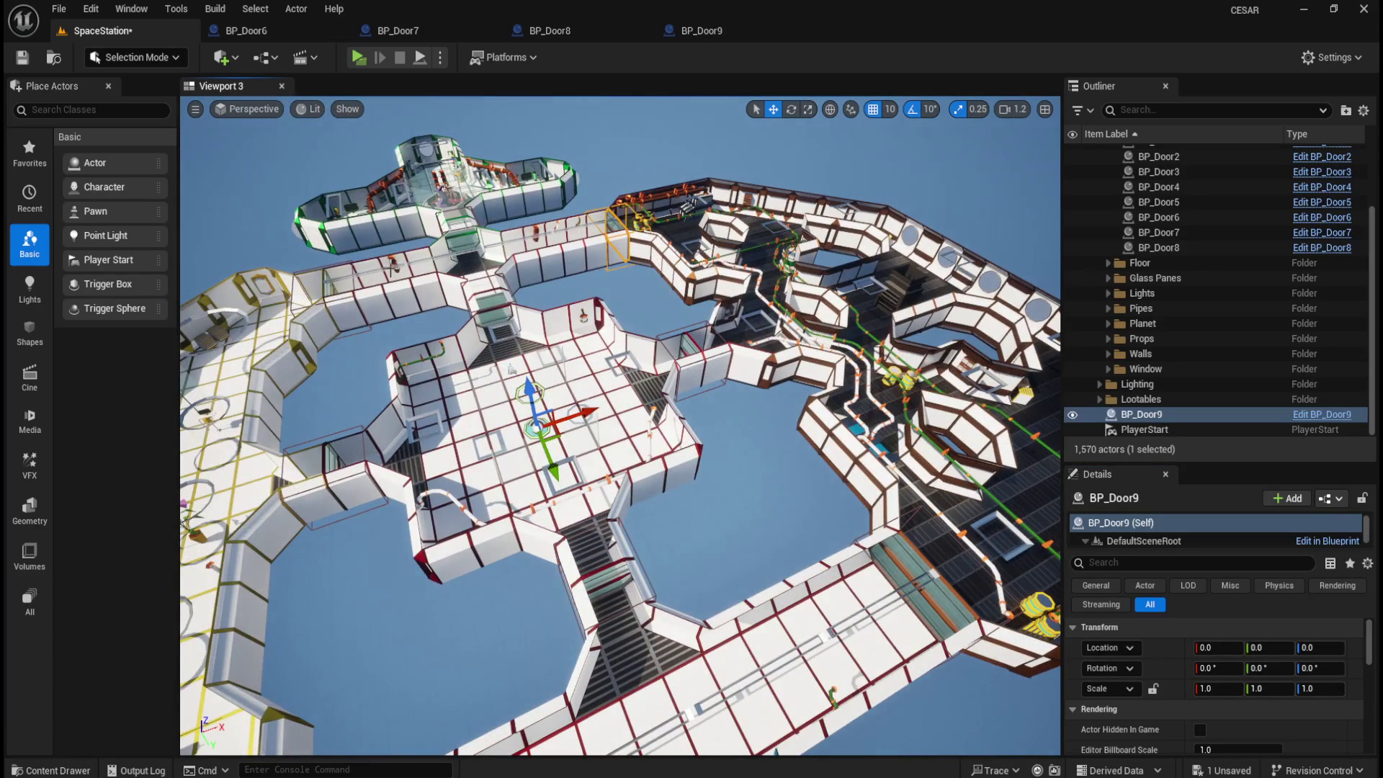
# - Save the level, close the BP_Door6–BP_Door9 editors, save all, and play in a new window
pyautogui.click(22, 58)
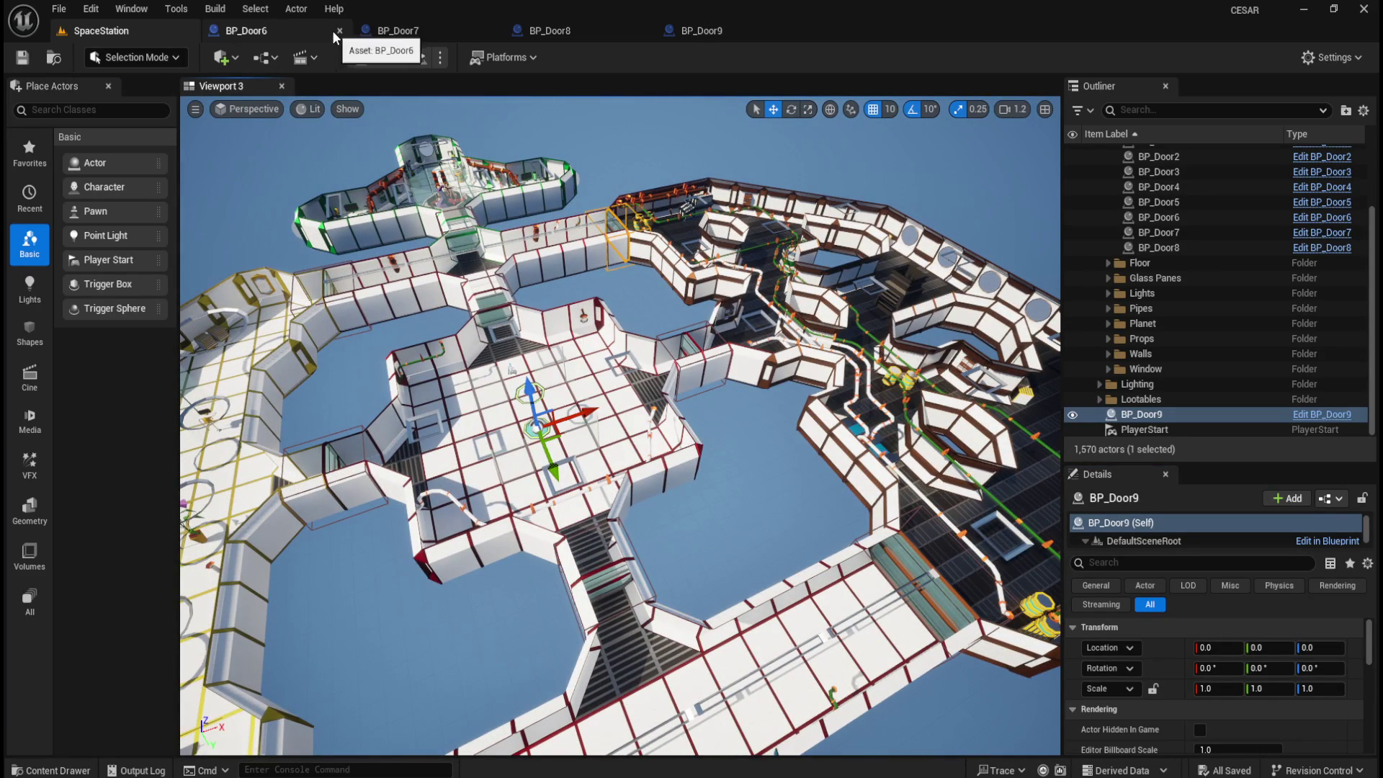
pyautogui.click(339, 32)
pyautogui.click(339, 31)
pyautogui.click(339, 32)
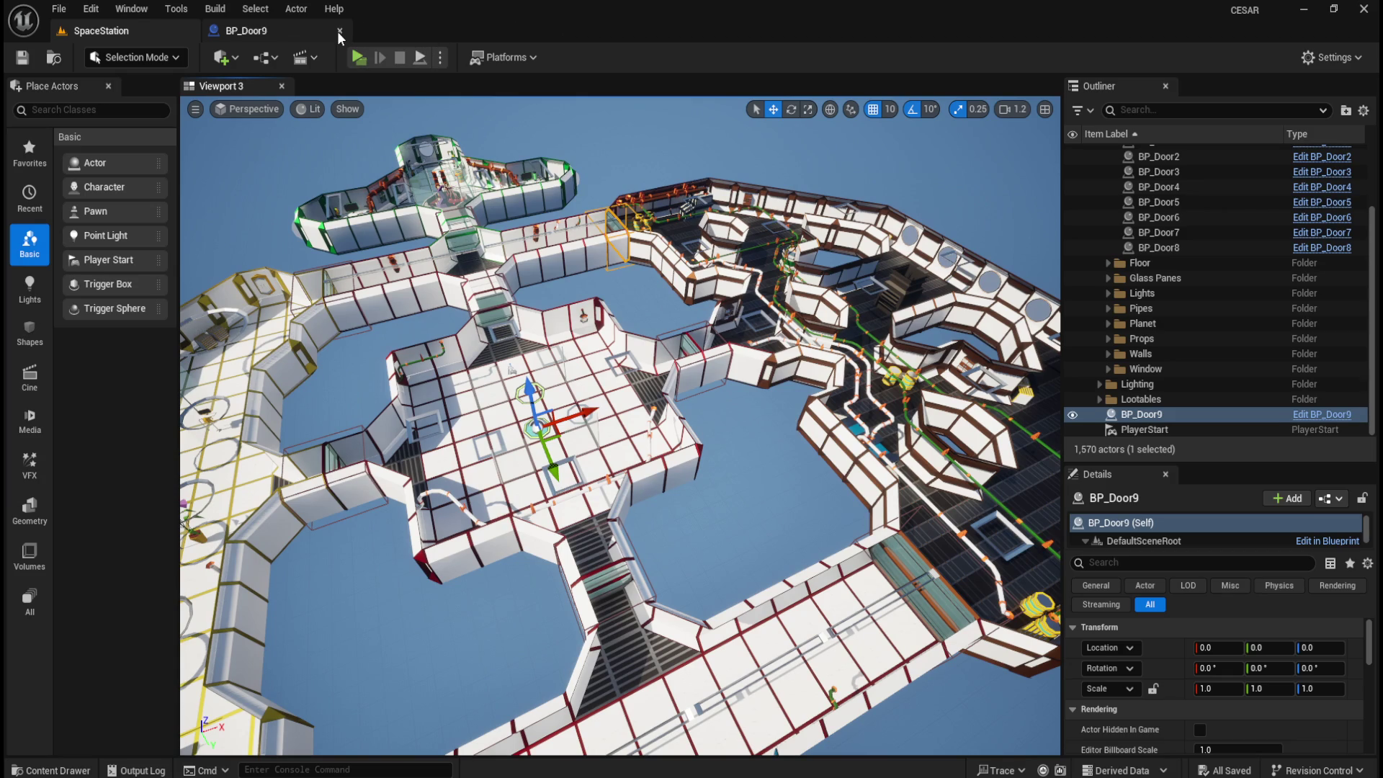
pyautogui.click(340, 32)
pyautogui.click(27, 59)
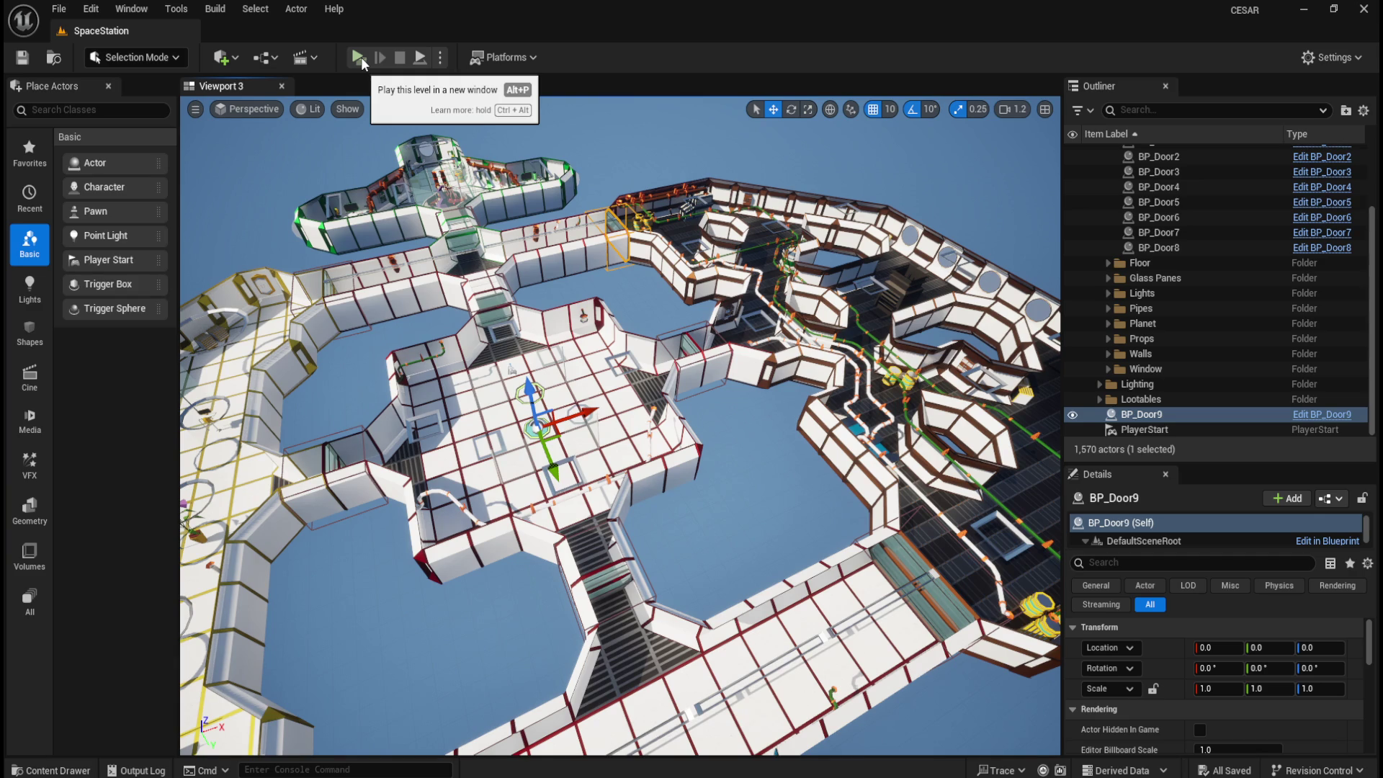
pyautogui.click(360, 57)
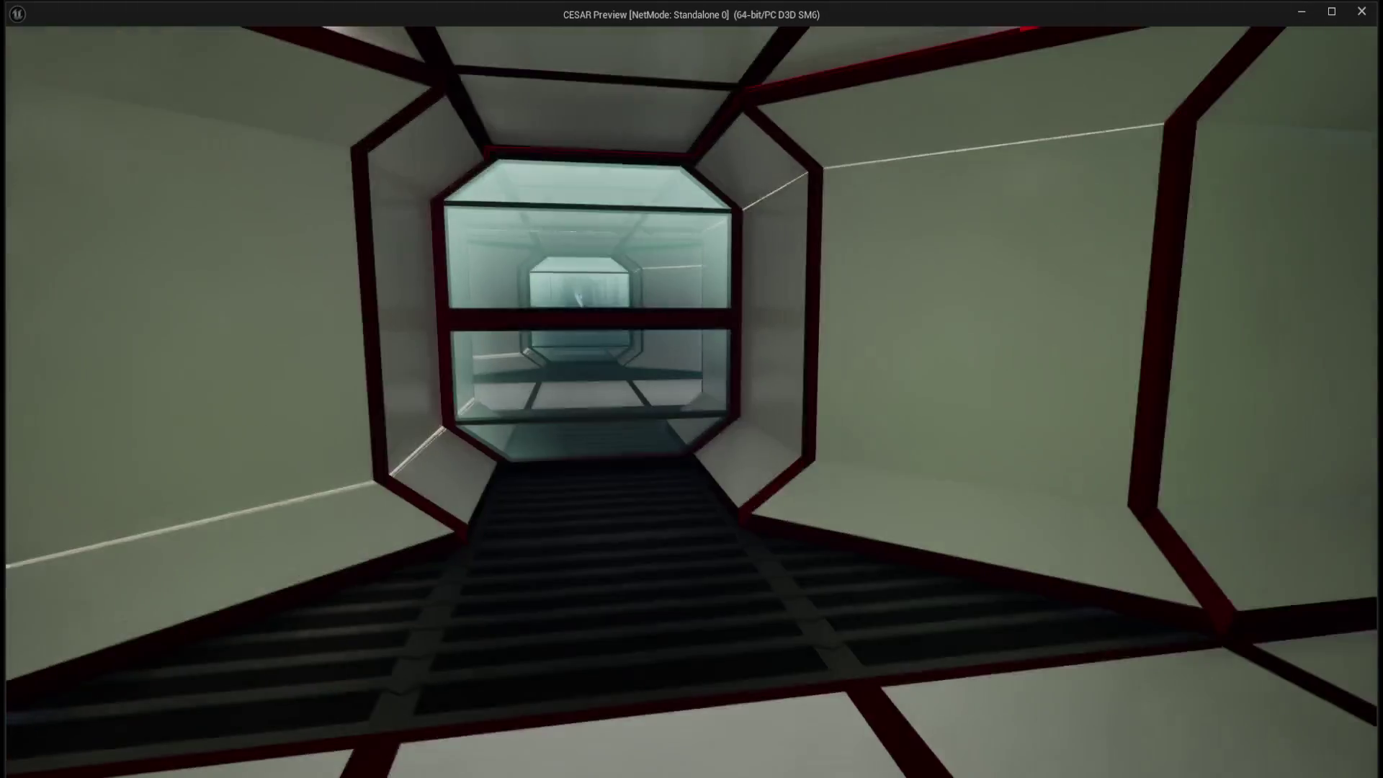
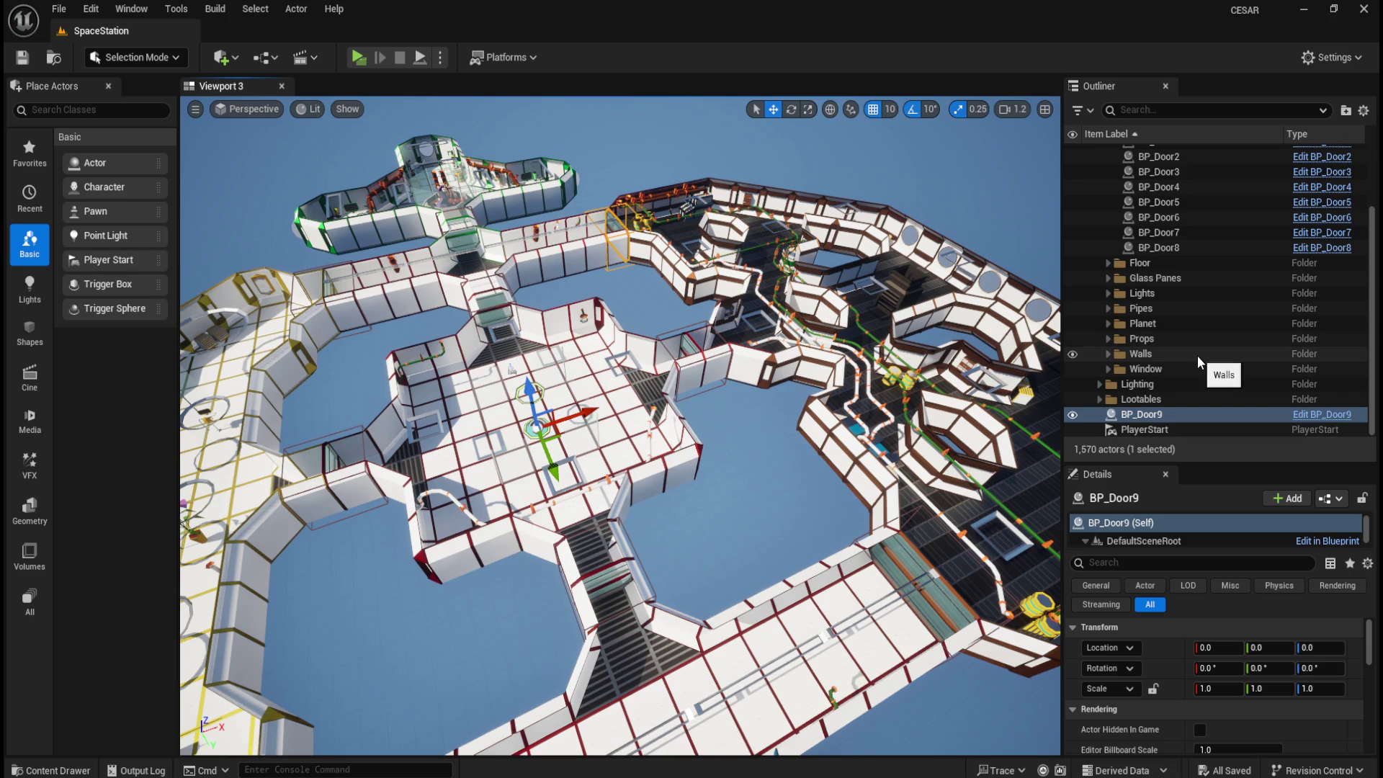
# - Scroll the Outliner to the top and run a brief play-test preview of the level
pyautogui.scroll(5, 1197, 356)
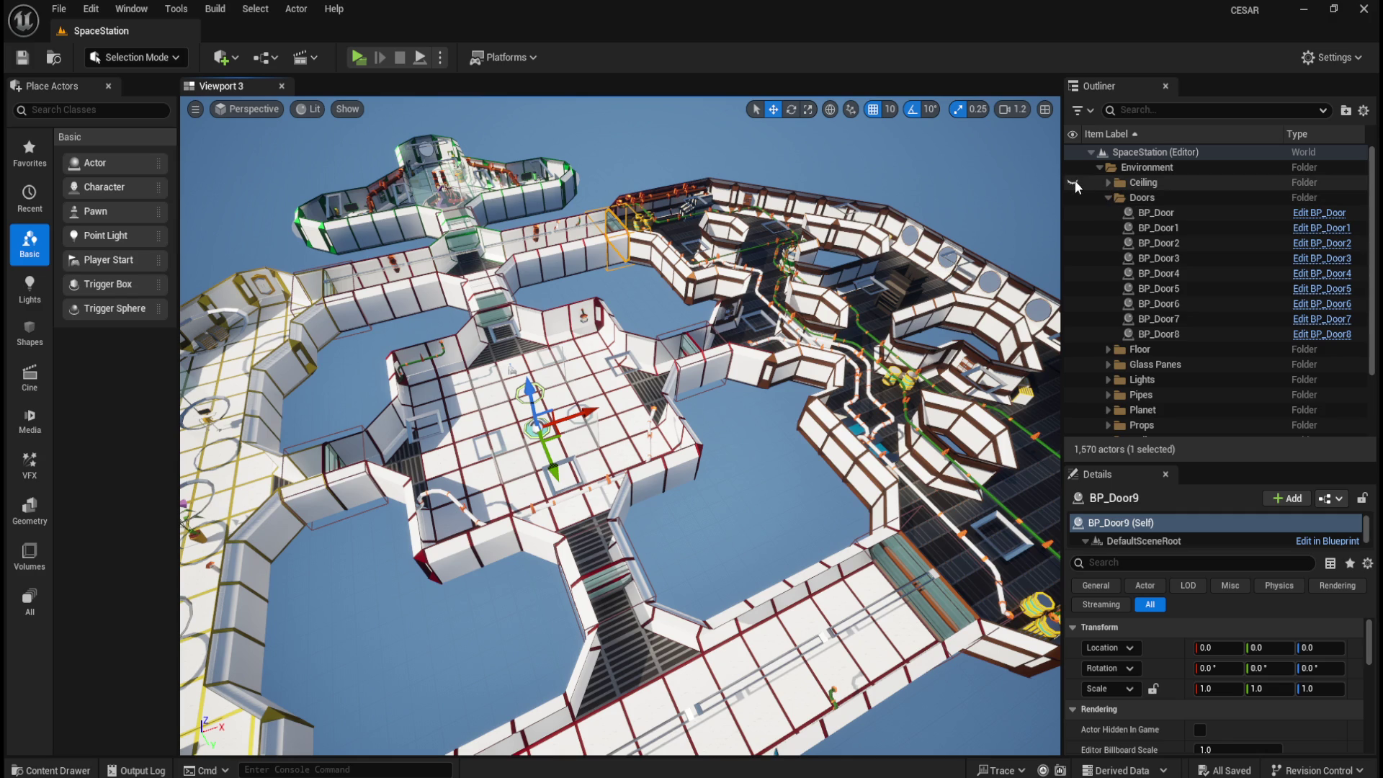
pyautogui.click(358, 57)
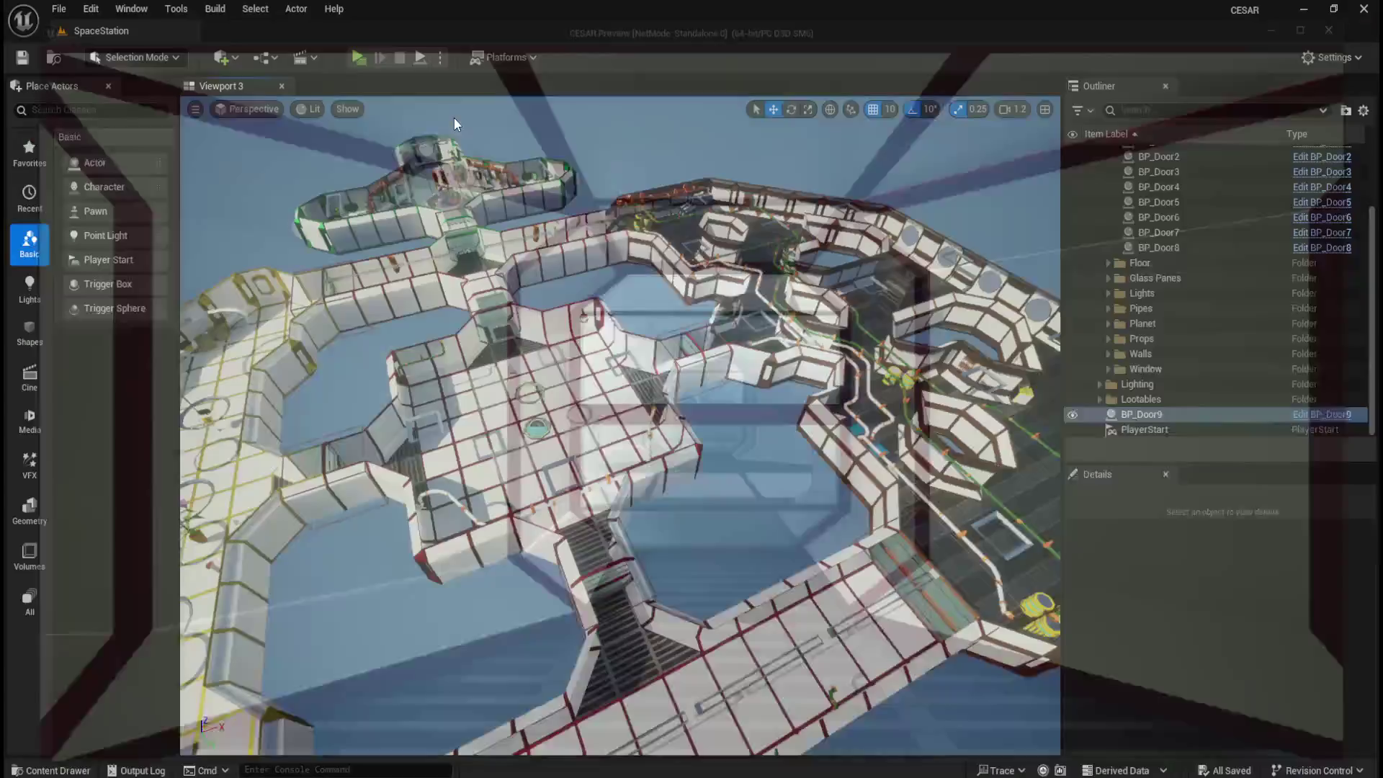
pyautogui.scroll(3, 1163, 299)
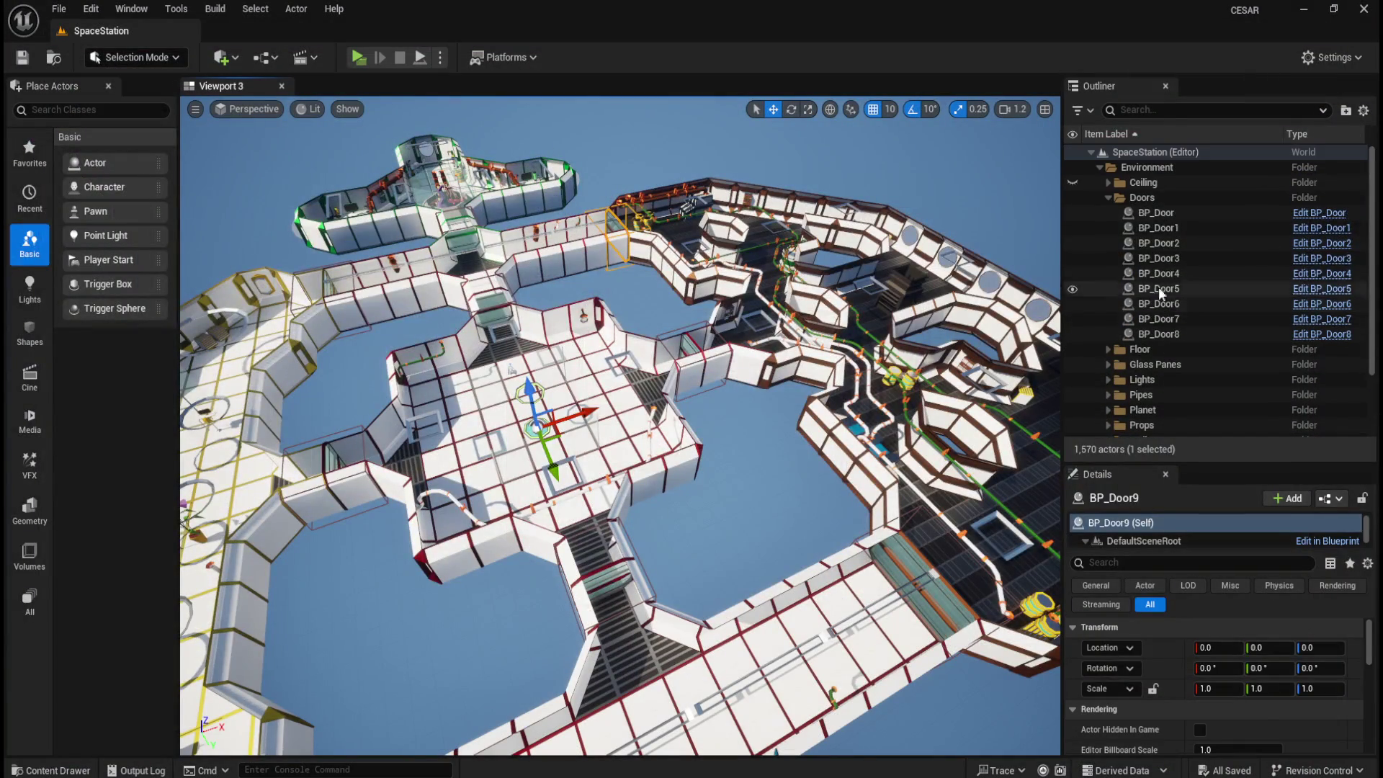
# - Collapse the Doors folder and deselect BP_Door9, leaving the asset list hidden
pyautogui.click(1109, 198)
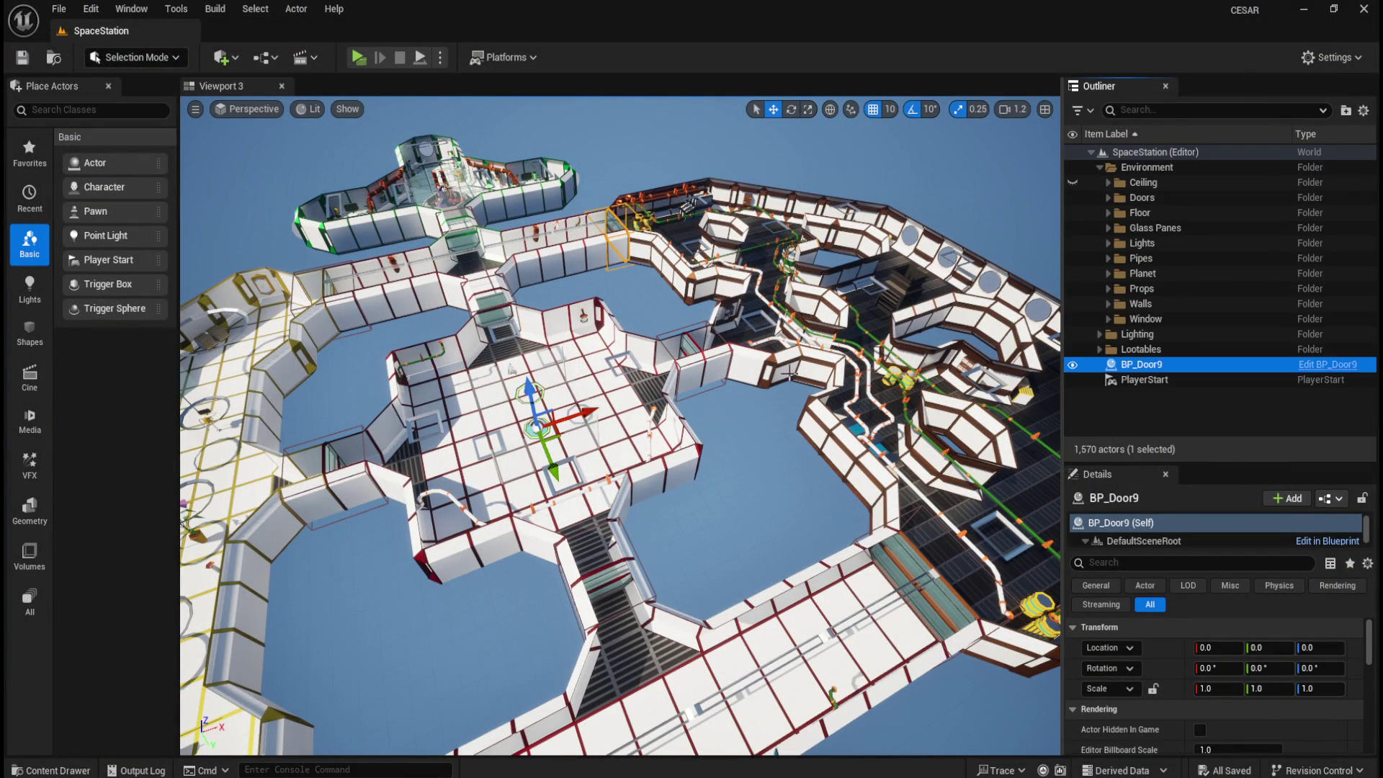
pyautogui.hotkey('ctrl', 'space')
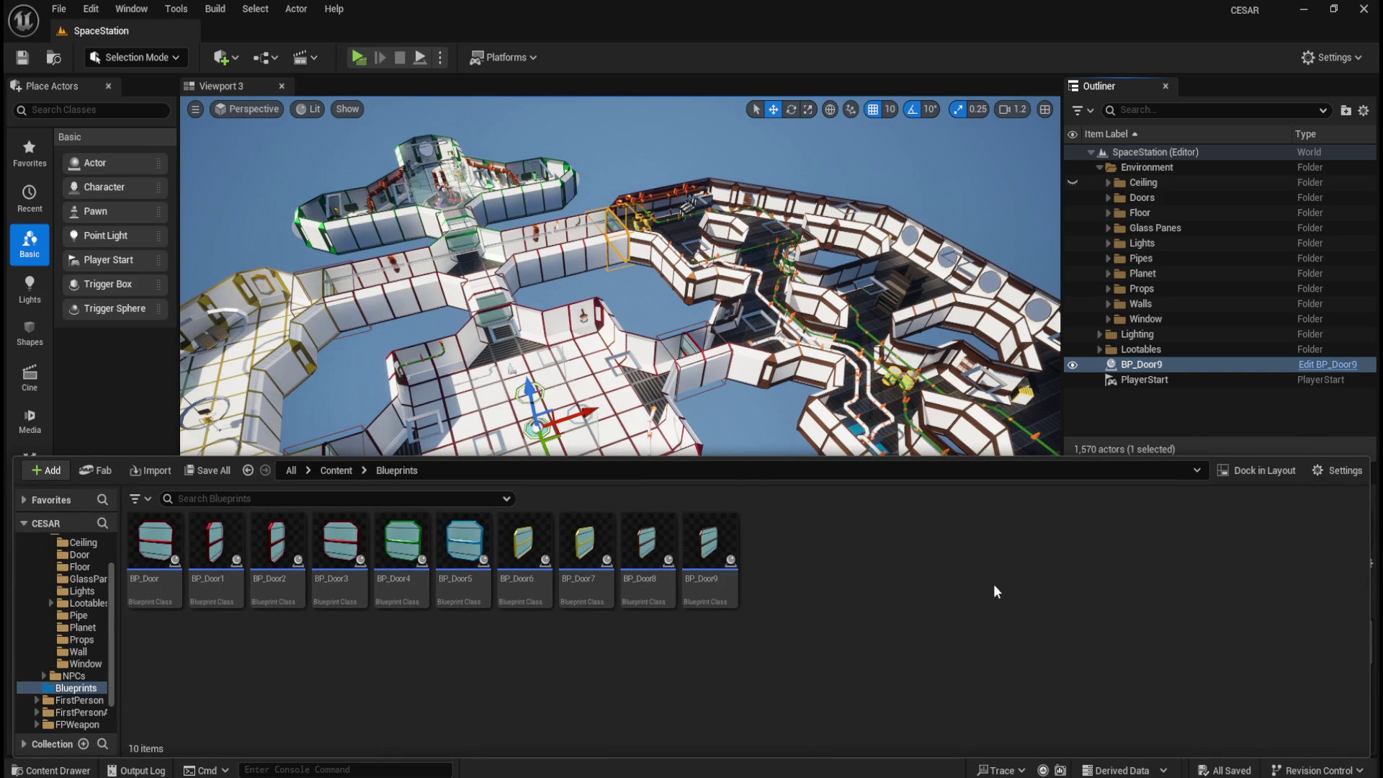
pyautogui.click(1163, 396)
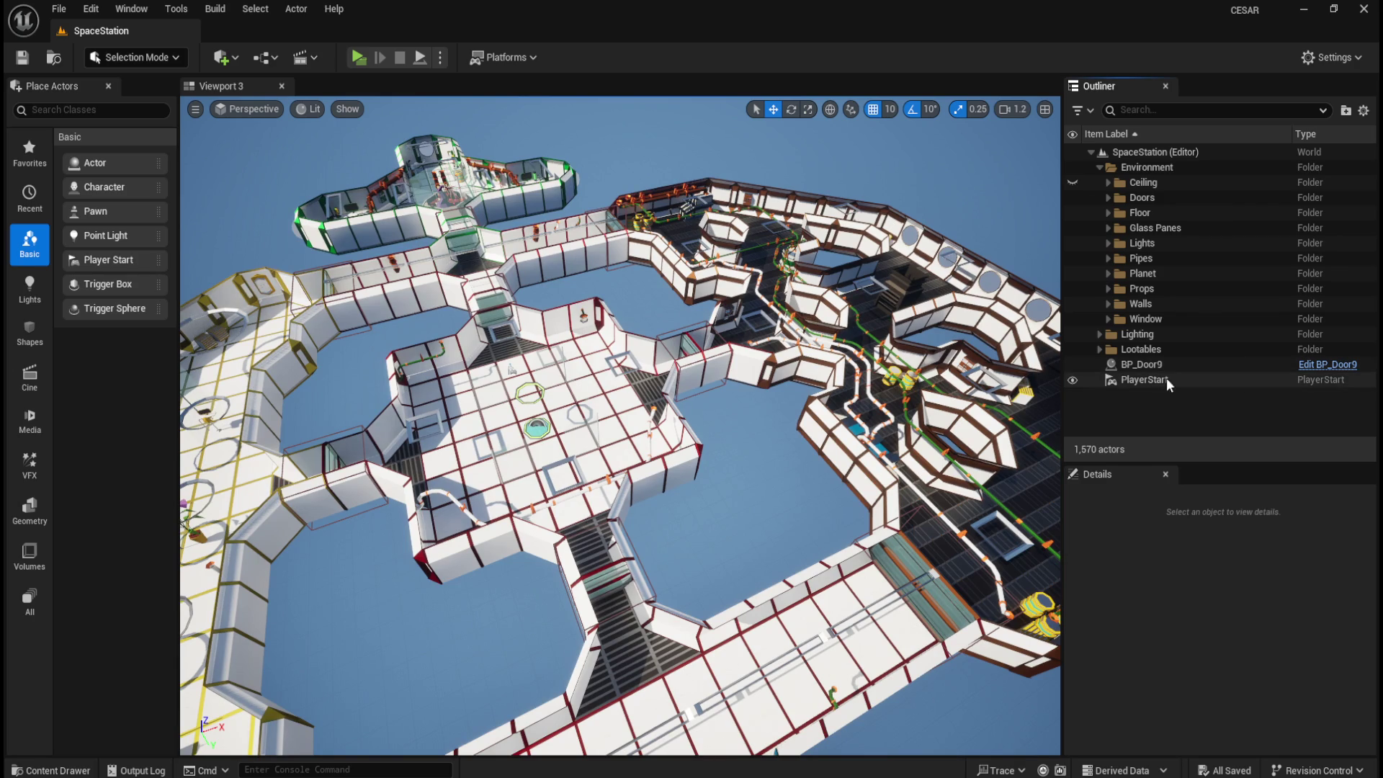
# - Expand Lighting, toggle DirectionalLight and SkyLight visibility off and back on, then select DirectionalLight
pyautogui.click(1108, 243)
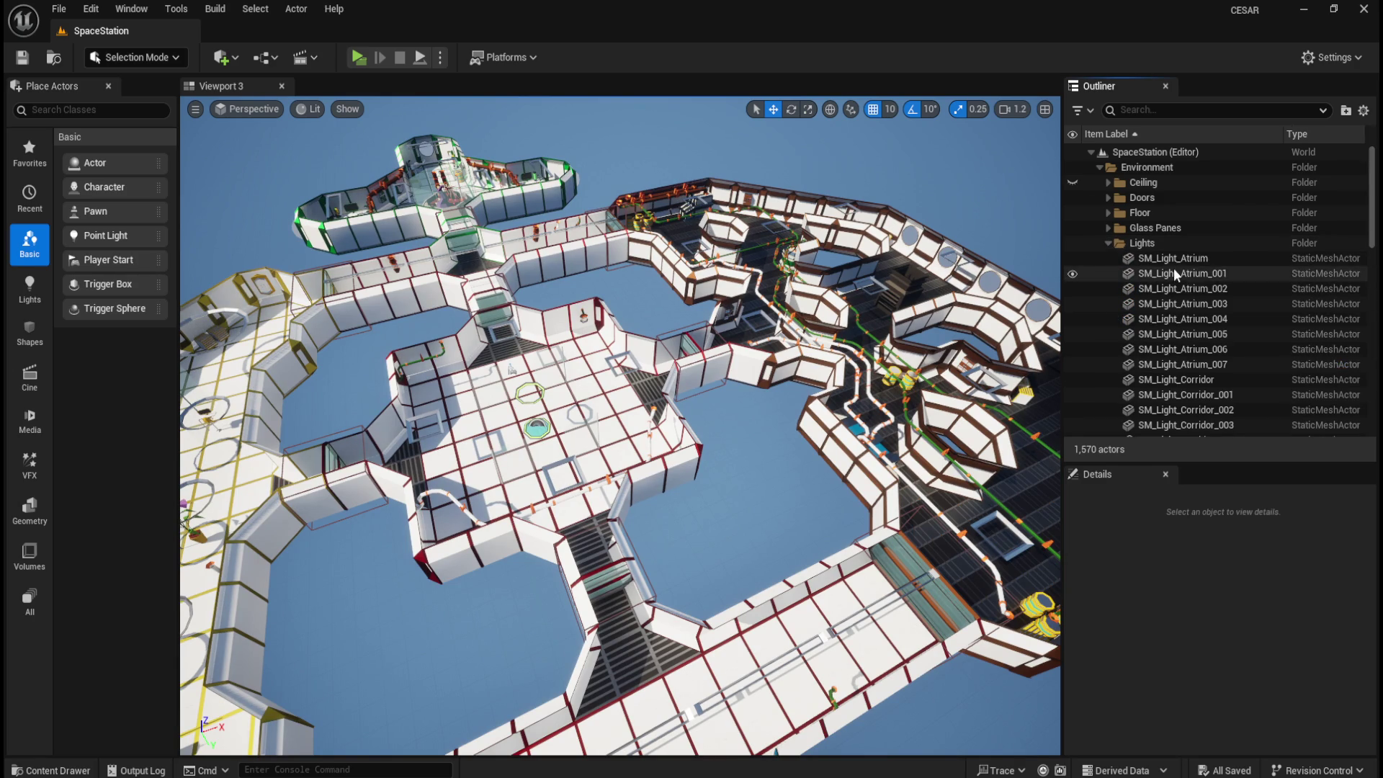
pyautogui.click(1108, 244)
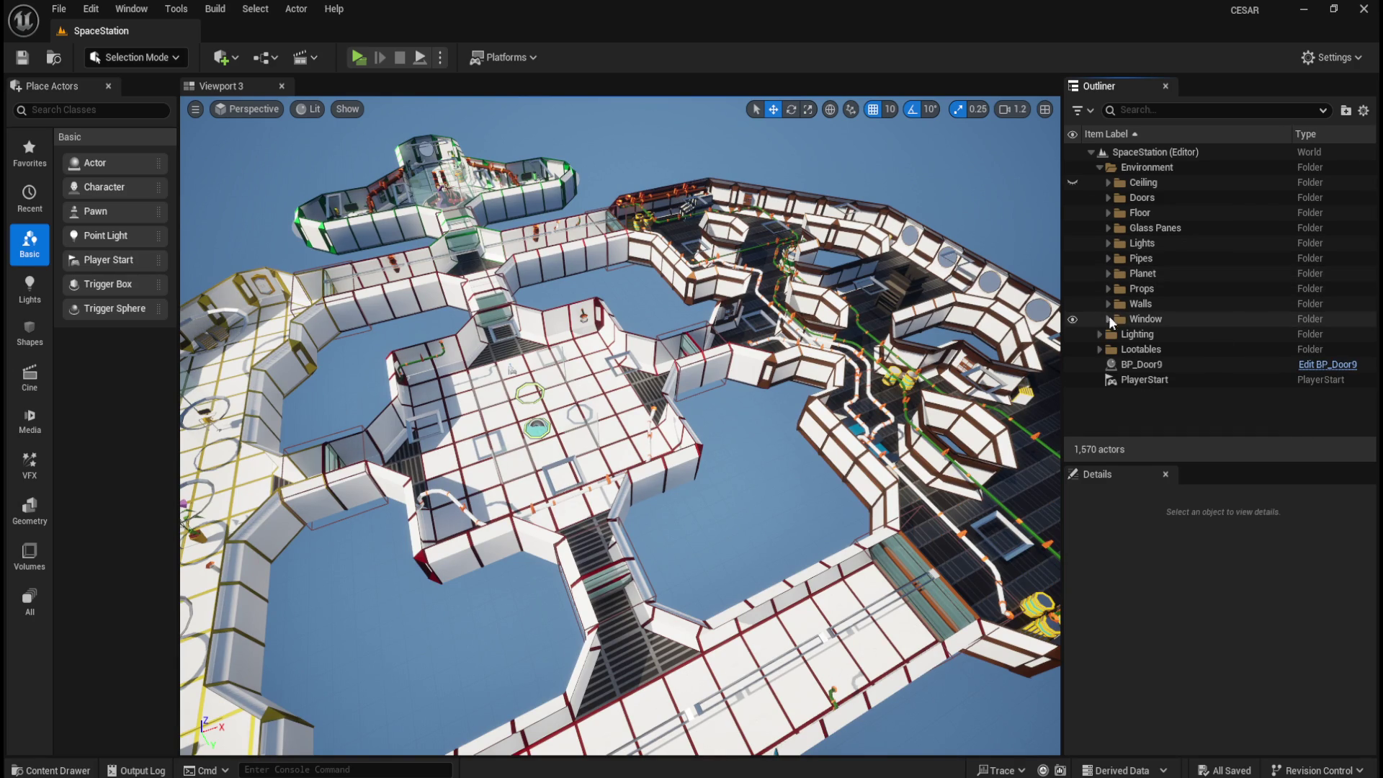
pyautogui.click(1098, 334)
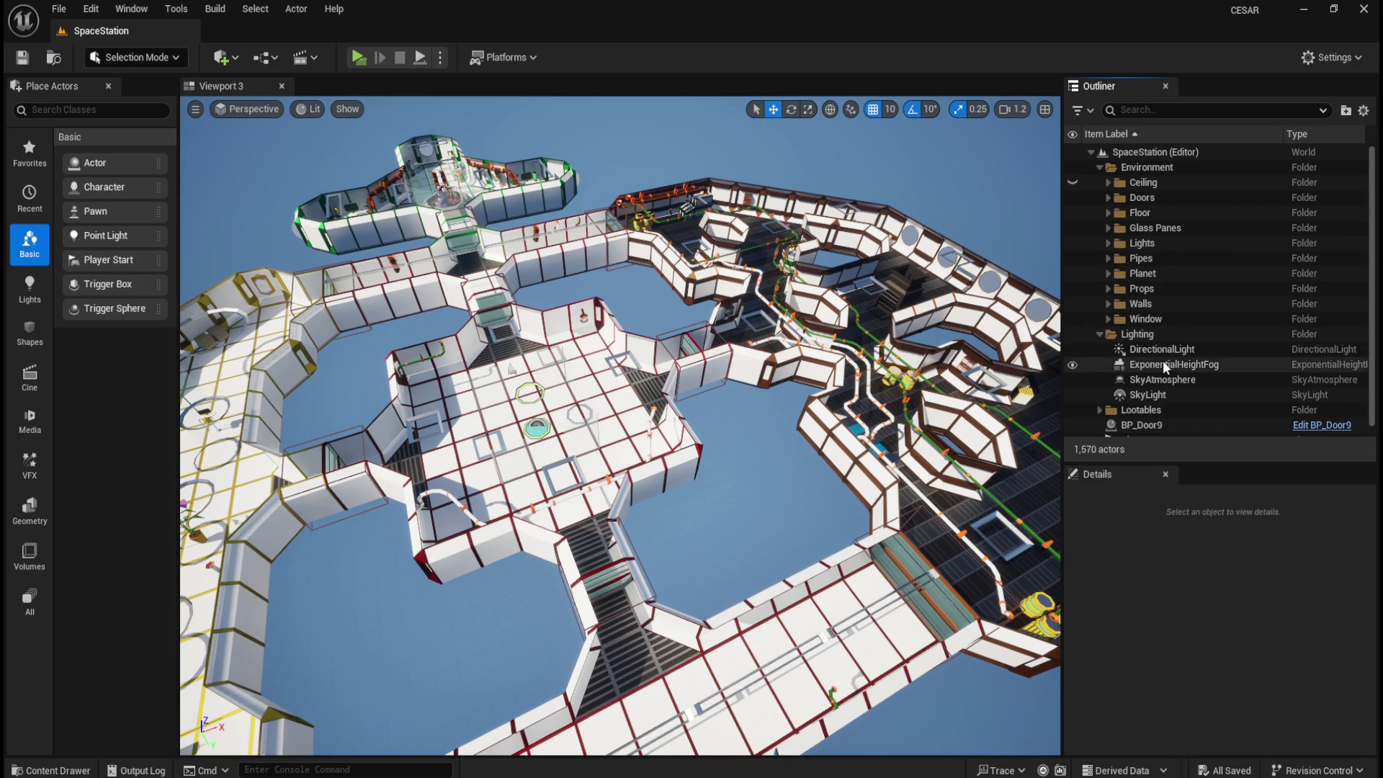
pyautogui.click(1073, 350)
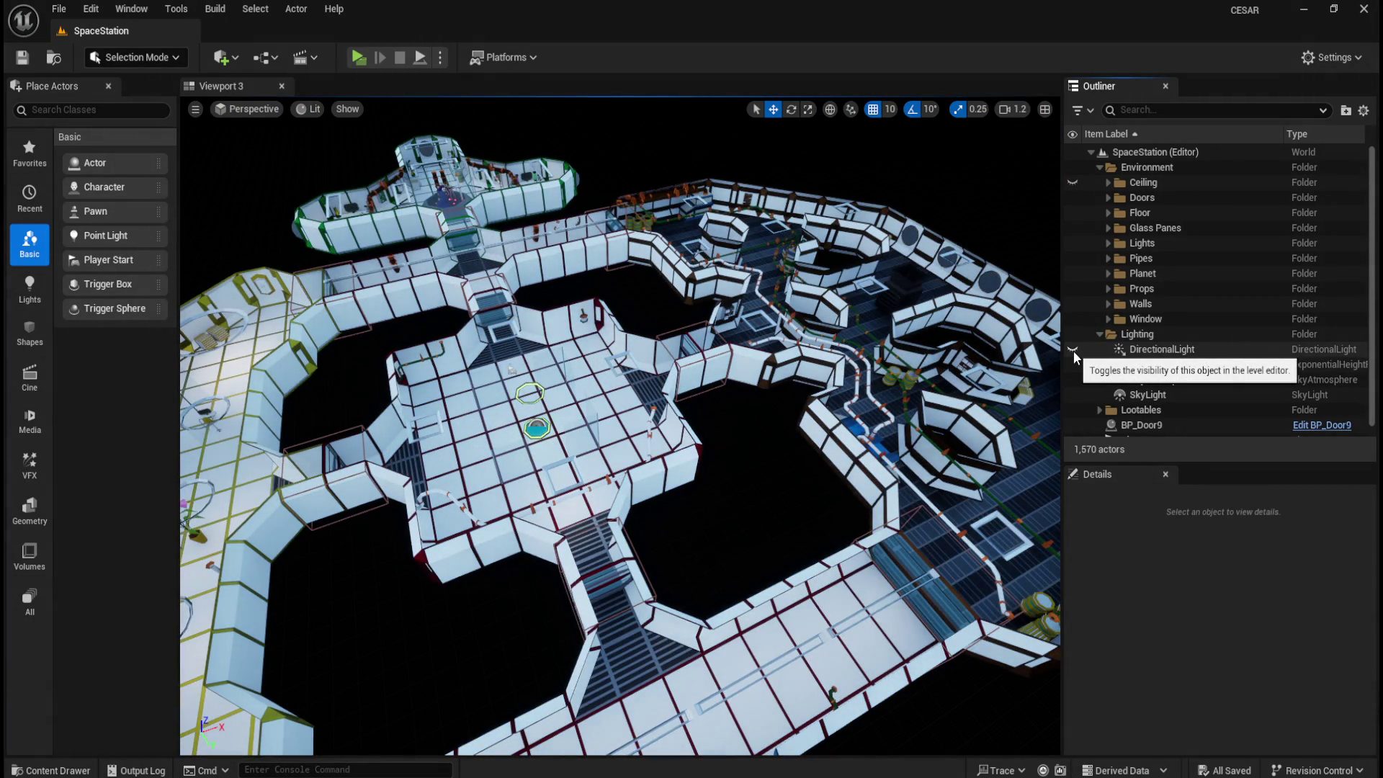
pyautogui.click(1073, 350)
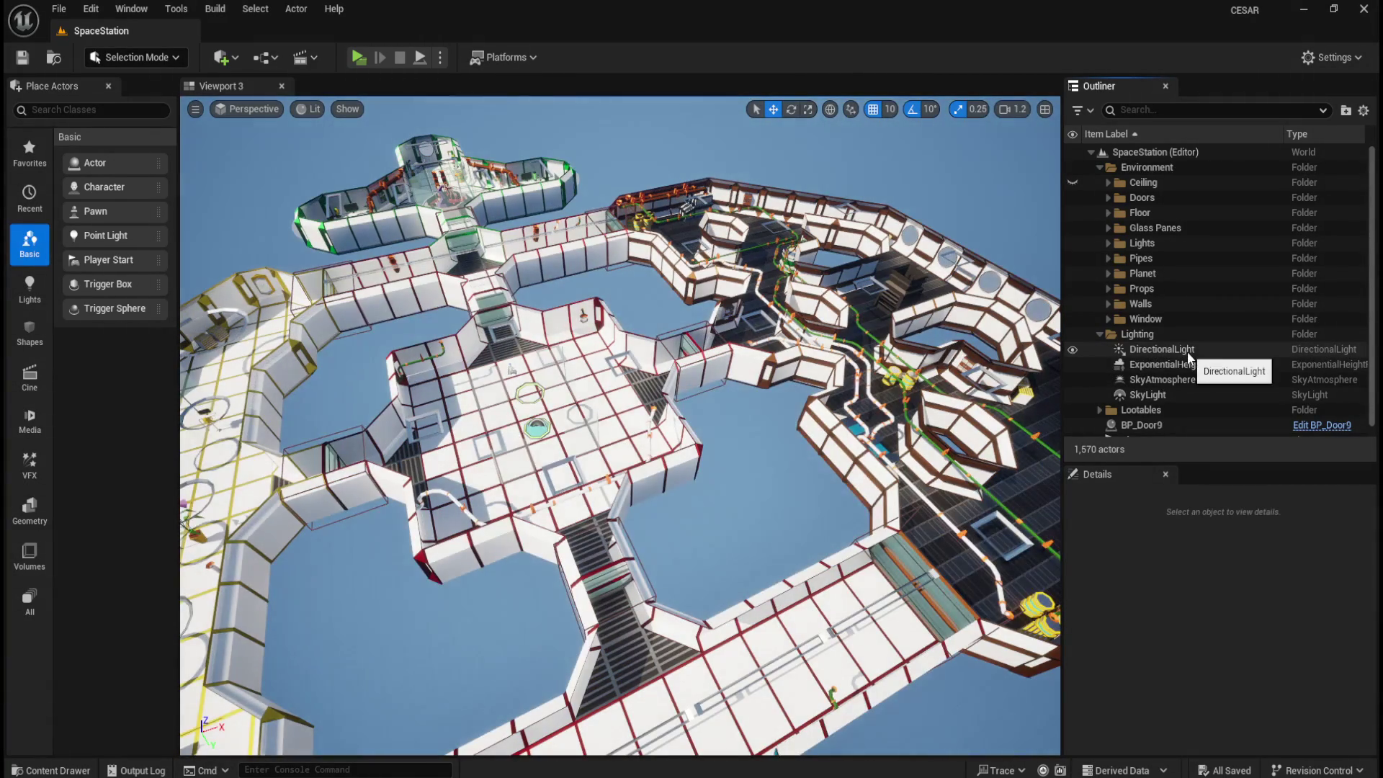
pyautogui.click(1072, 395)
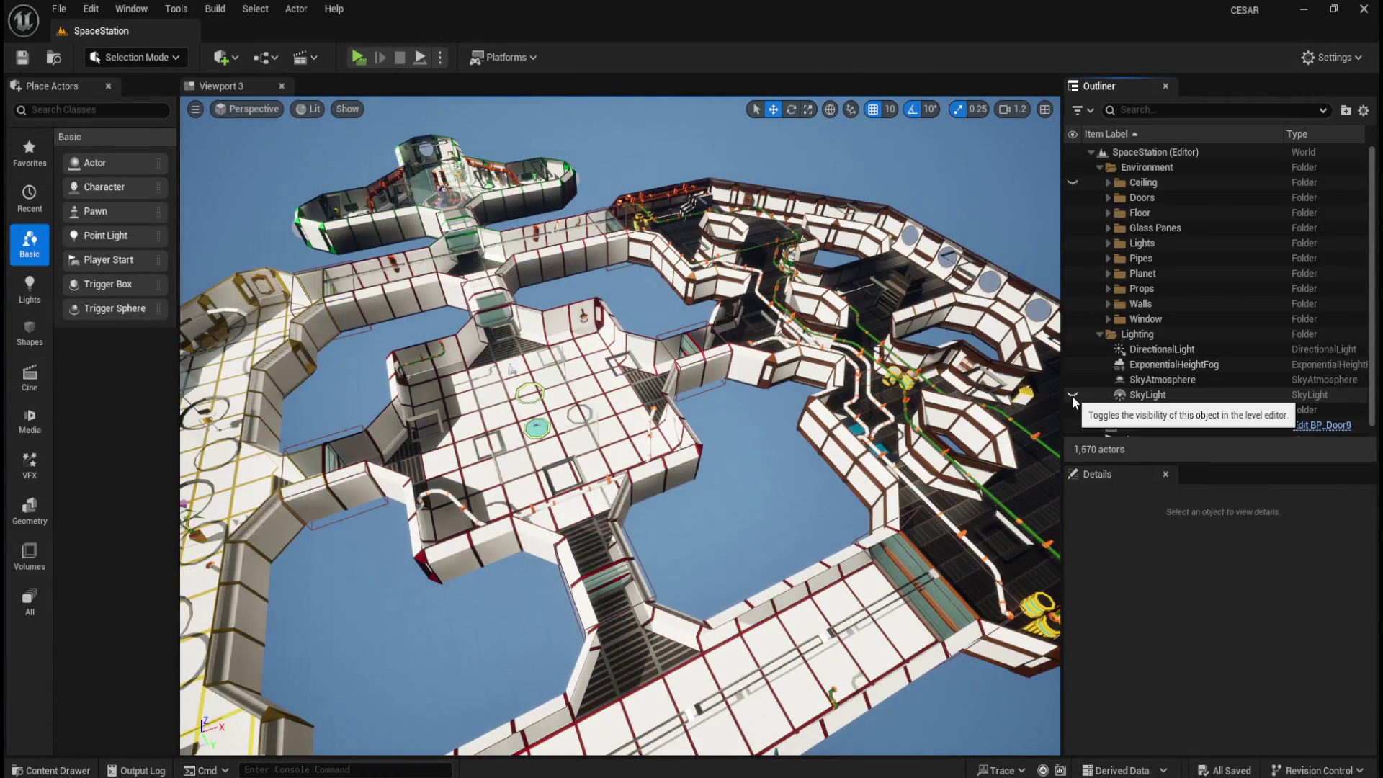
pyautogui.click(1071, 395)
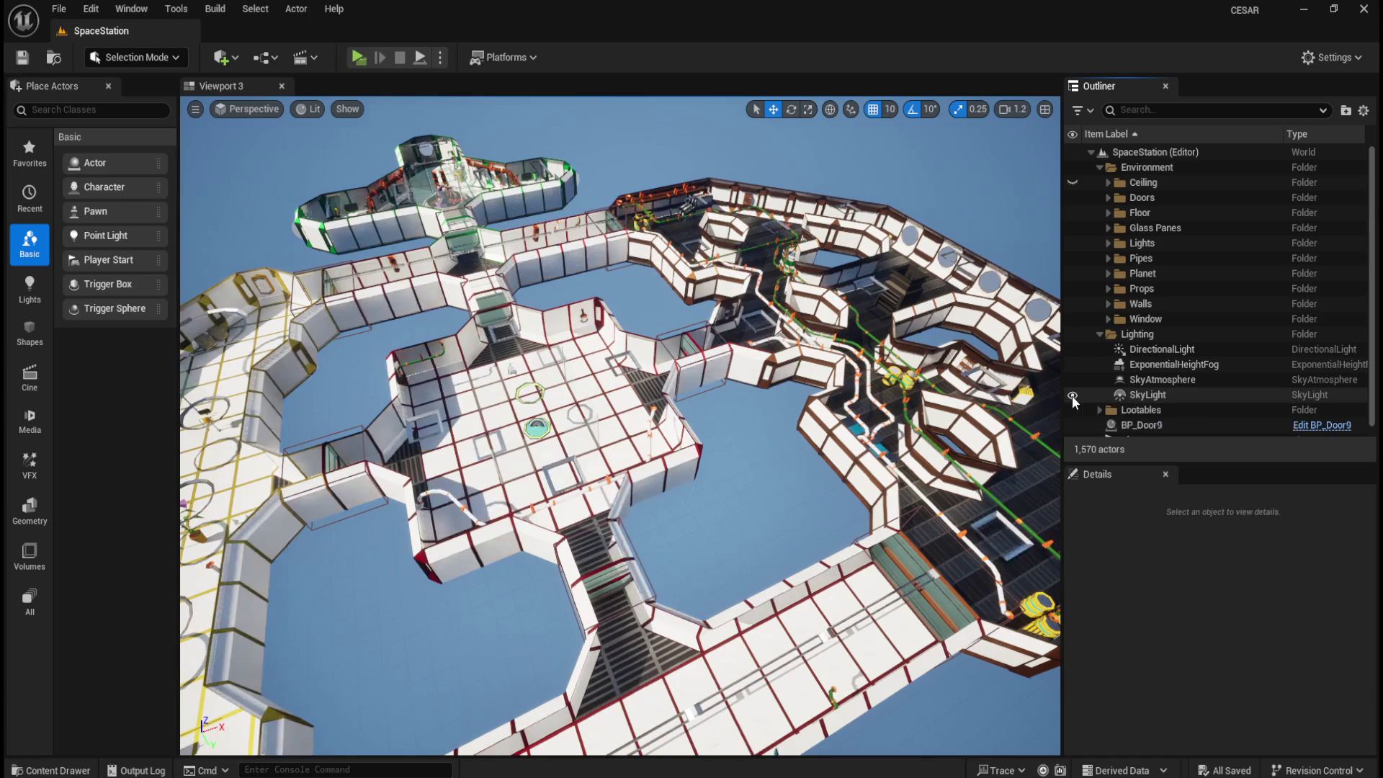
pyautogui.click(1072, 396)
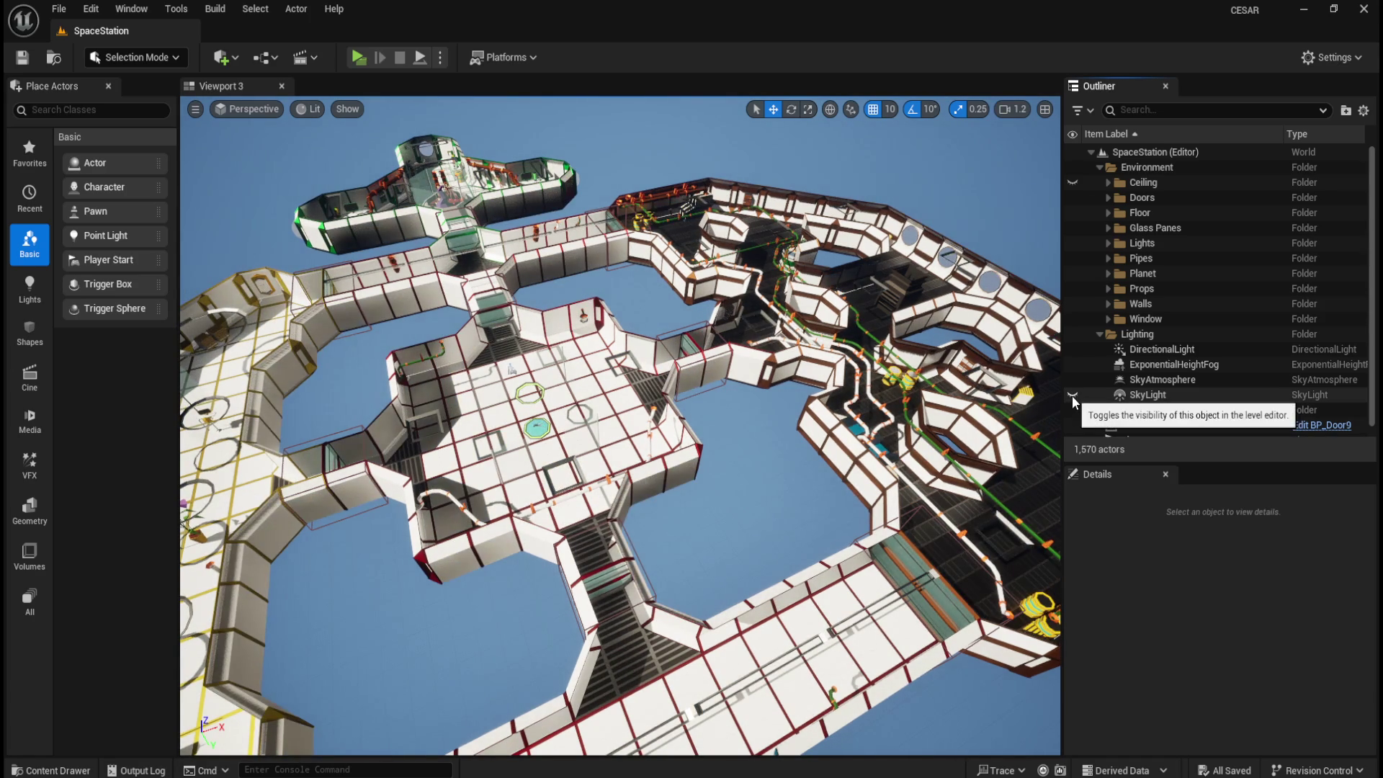
pyautogui.click(1072, 395)
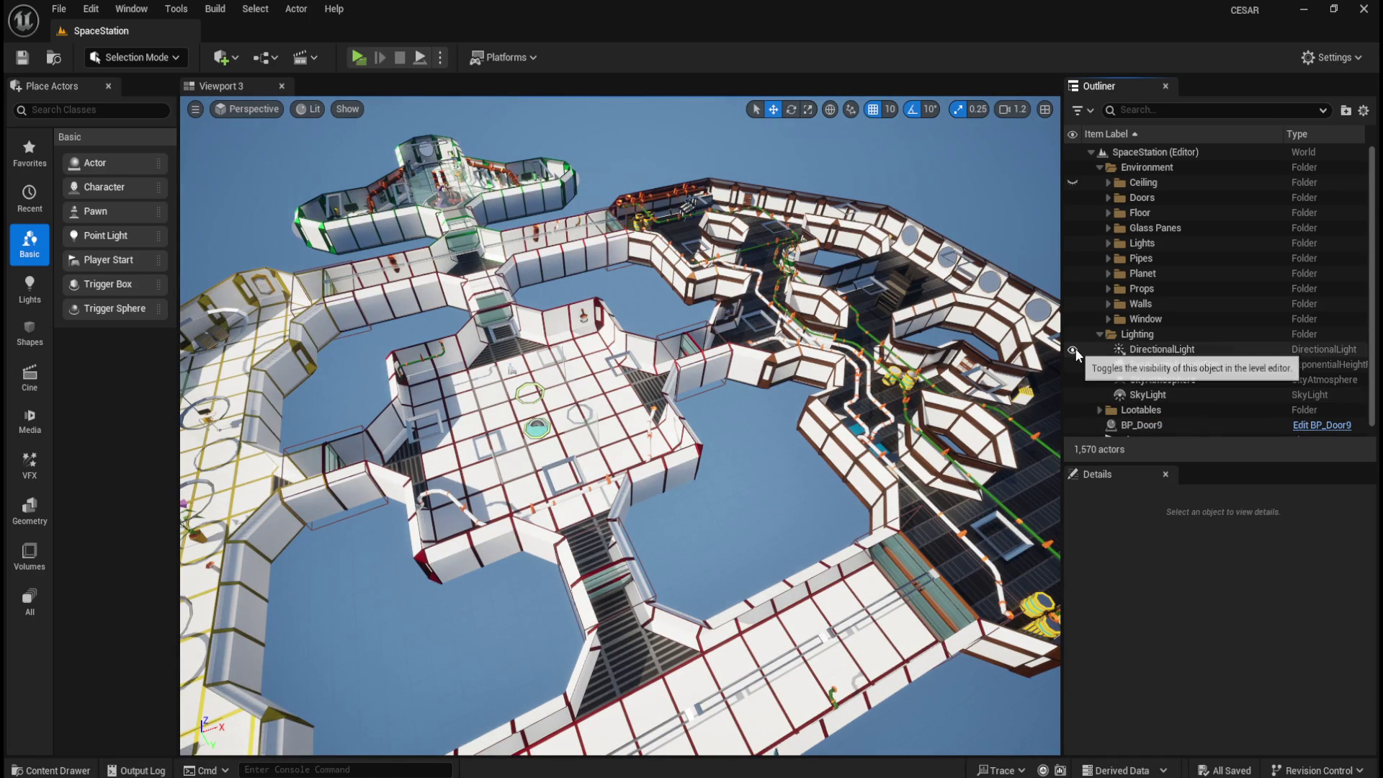
pyautogui.click(1173, 349)
pyautogui.scroll(-5, 1136, 671)
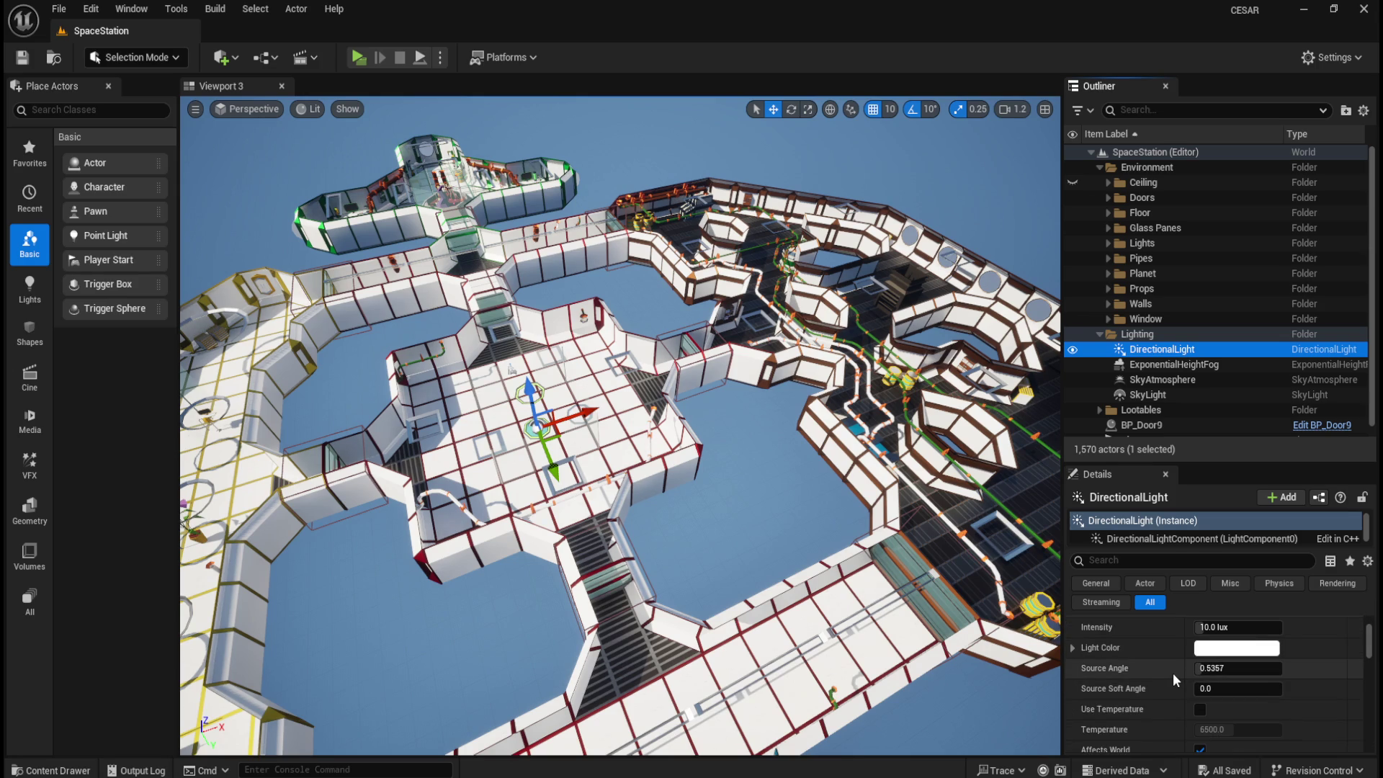
# - Turn off the DirectionalLight's Visible setting and play-test the level without it
pyautogui.scroll(-6, 1172, 674)
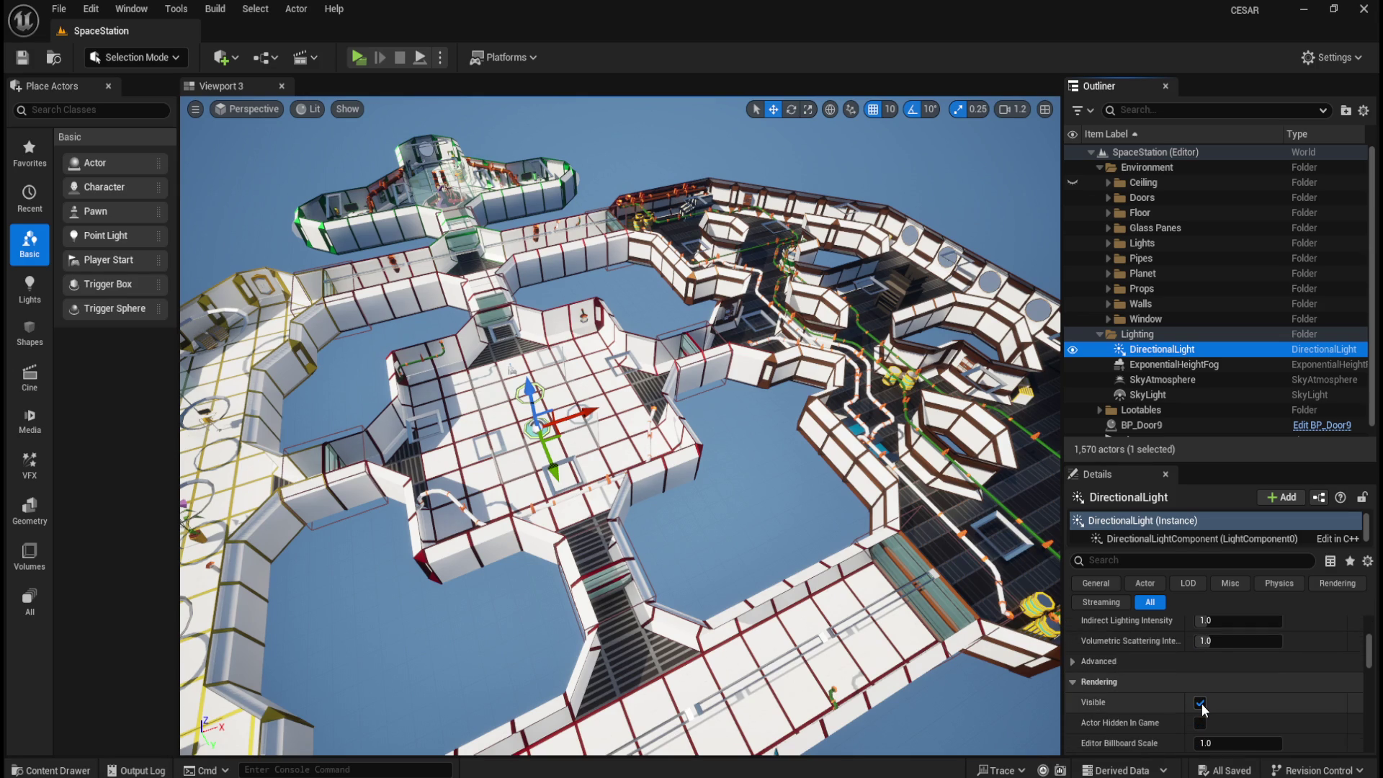
pyautogui.click(1199, 703)
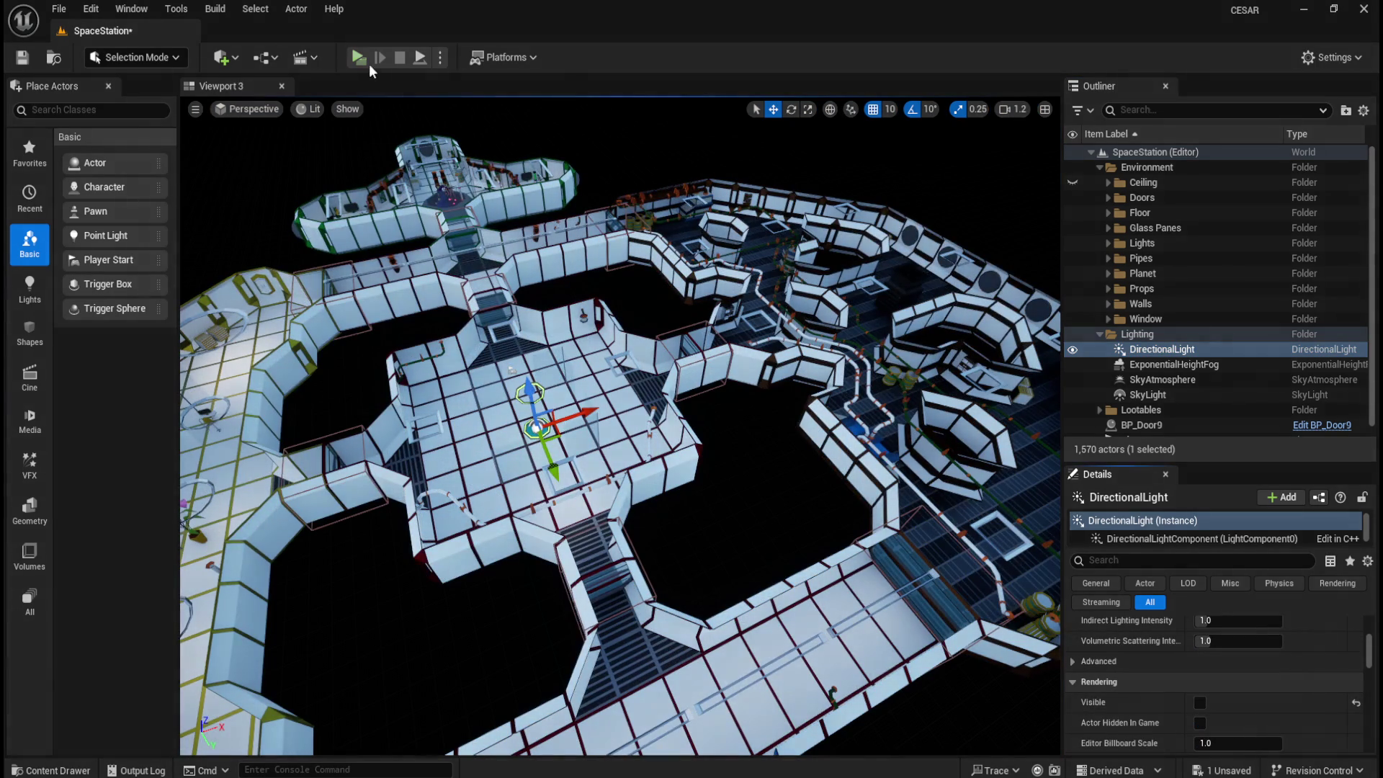
pyautogui.click(362, 59)
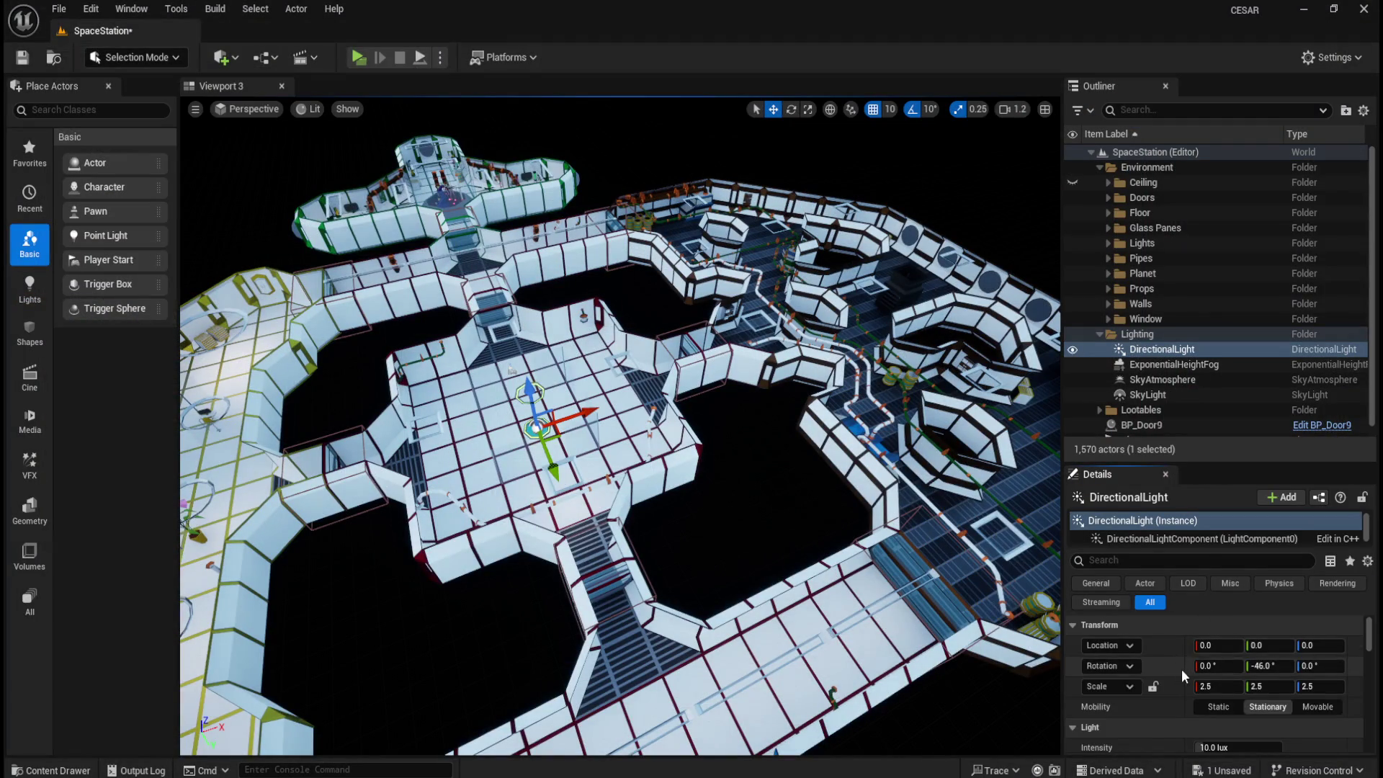
# - Re-enable the DirectionalLight's Visible setting and save the SpaceStation level
pyautogui.scroll(-5, 1181, 669)
pyautogui.scroll(-10, 1177, 725)
pyautogui.scroll(1, 1178, 707)
pyautogui.click(1201, 654)
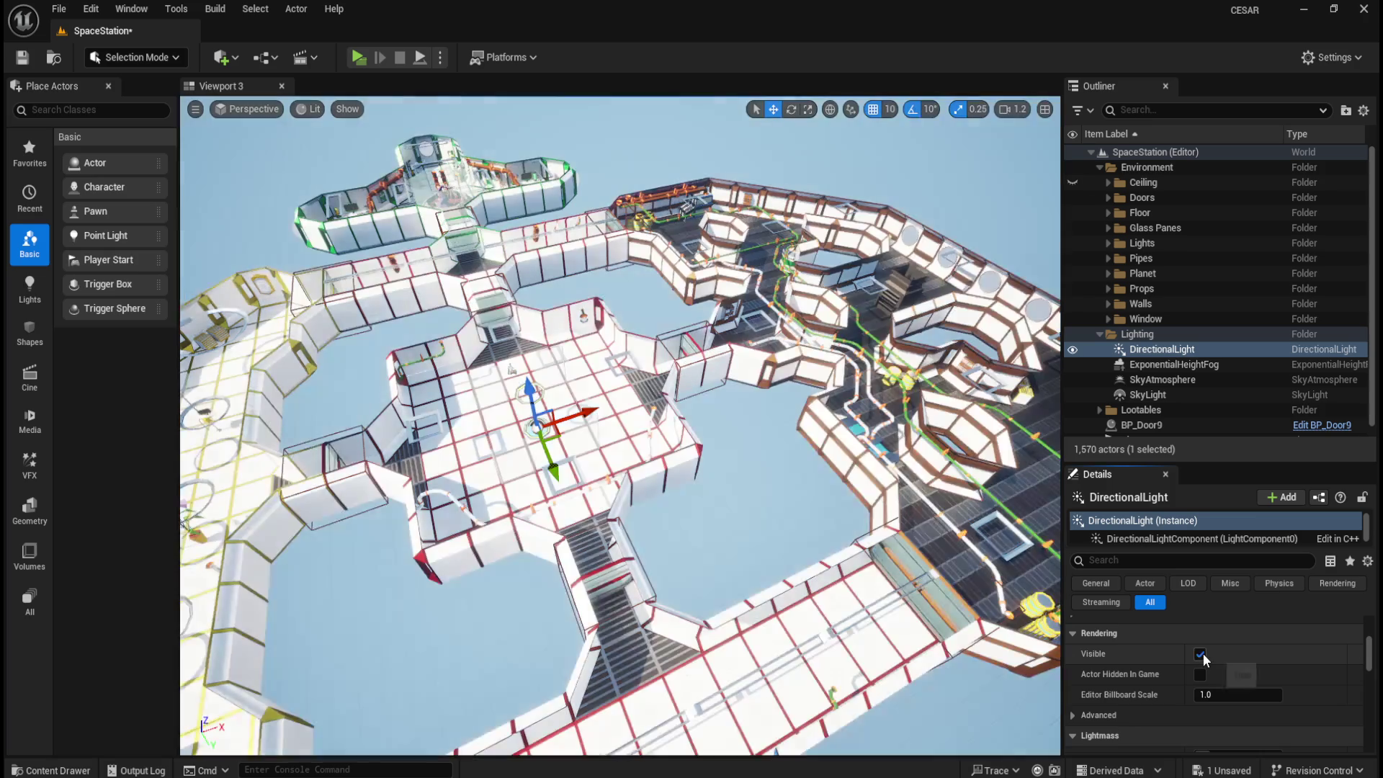
pyautogui.click(21, 57)
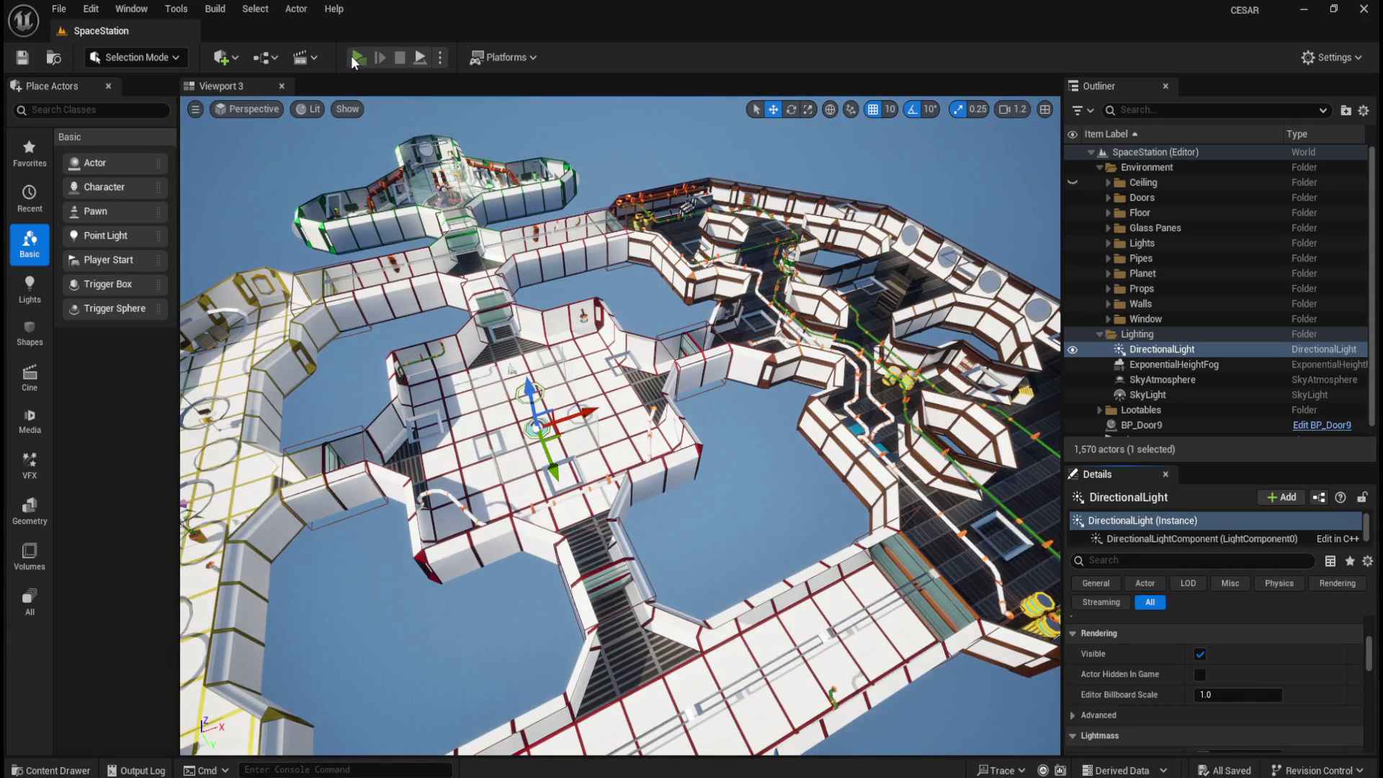
pyautogui.click(353, 56)
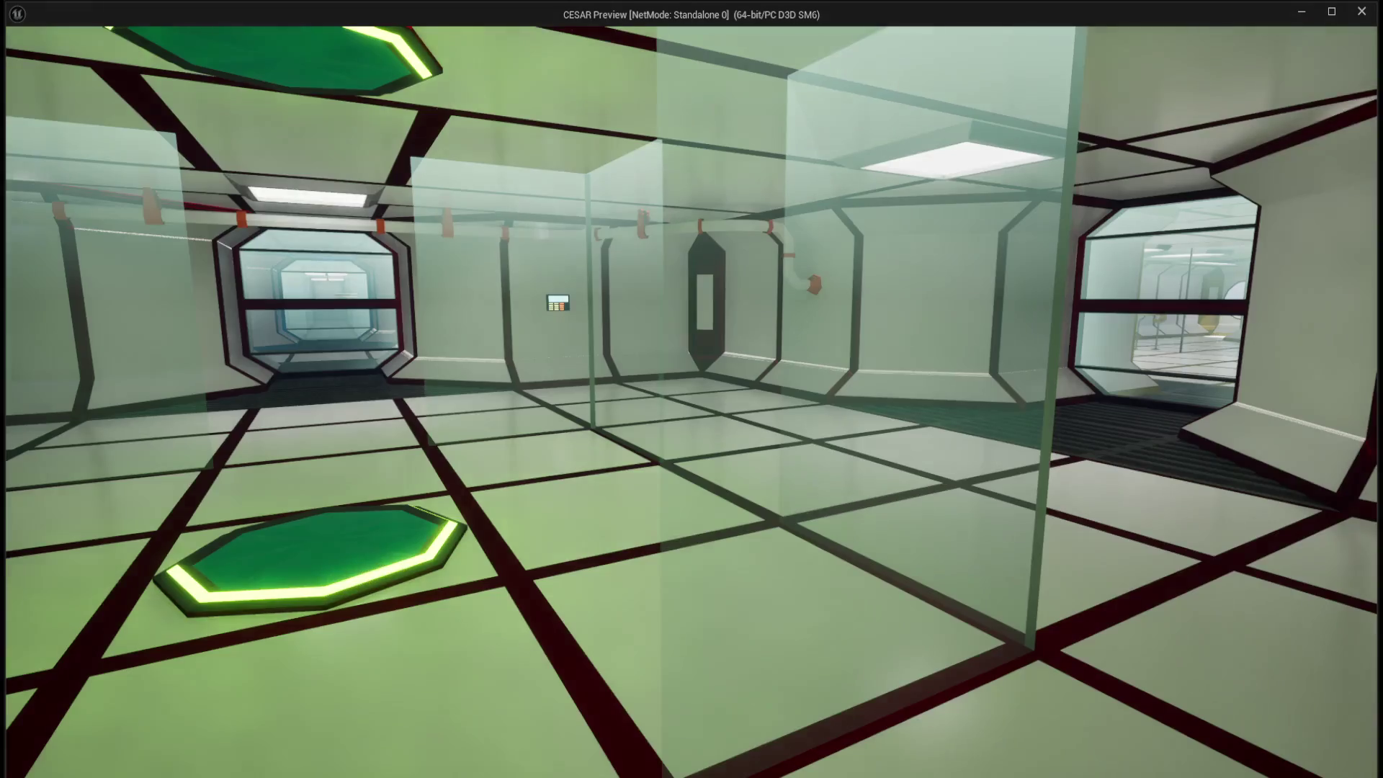
pyautogui.press('w')
pyautogui.press('w')
pyautogui.press('w')
pyautogui.press('w')
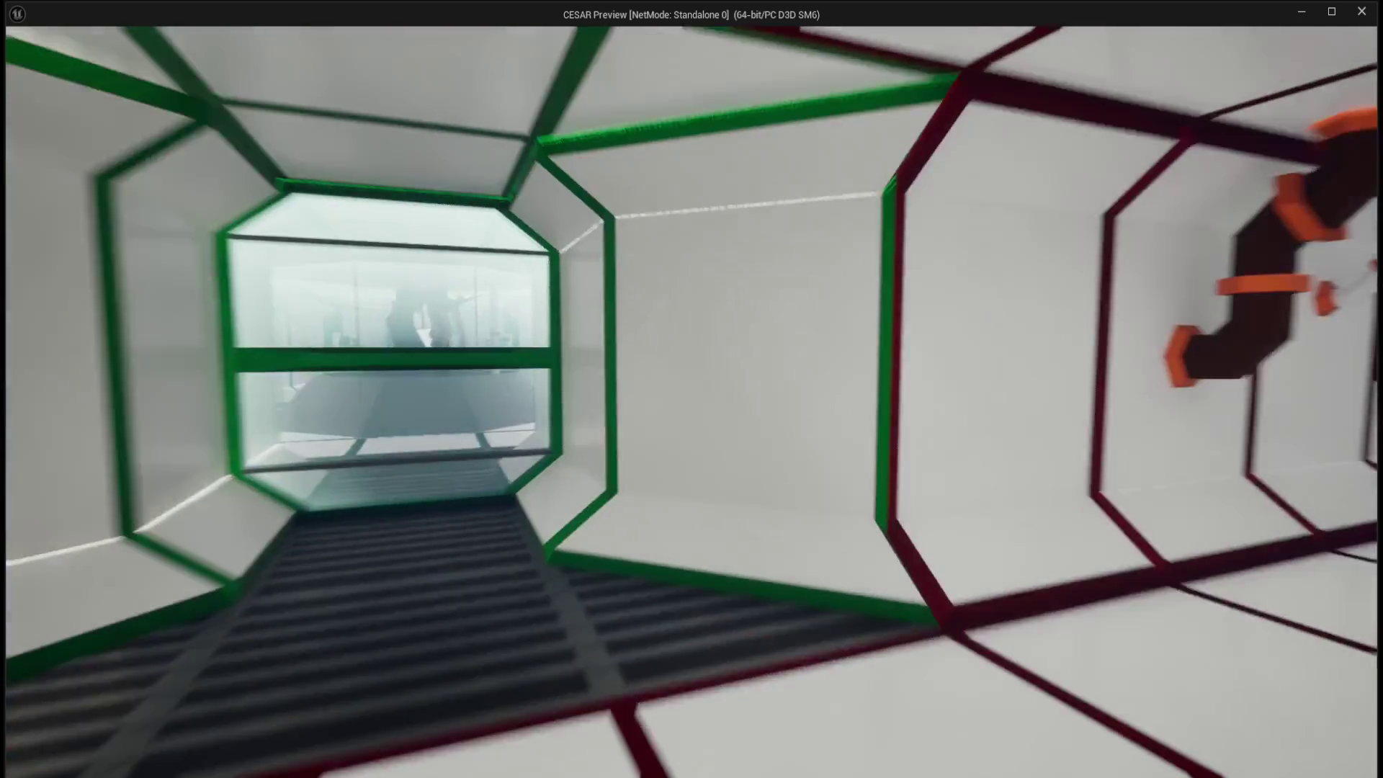
pyautogui.press('w')
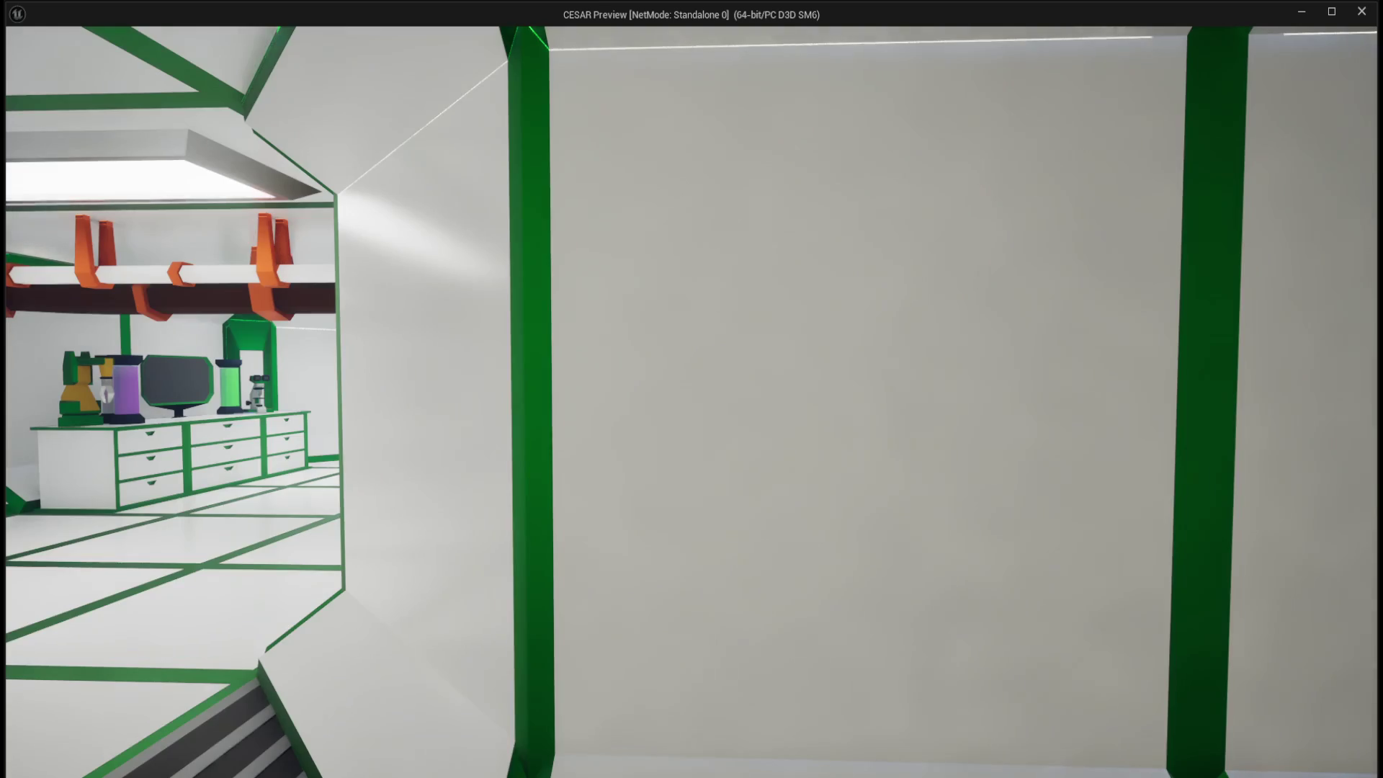
pyautogui.press('w')
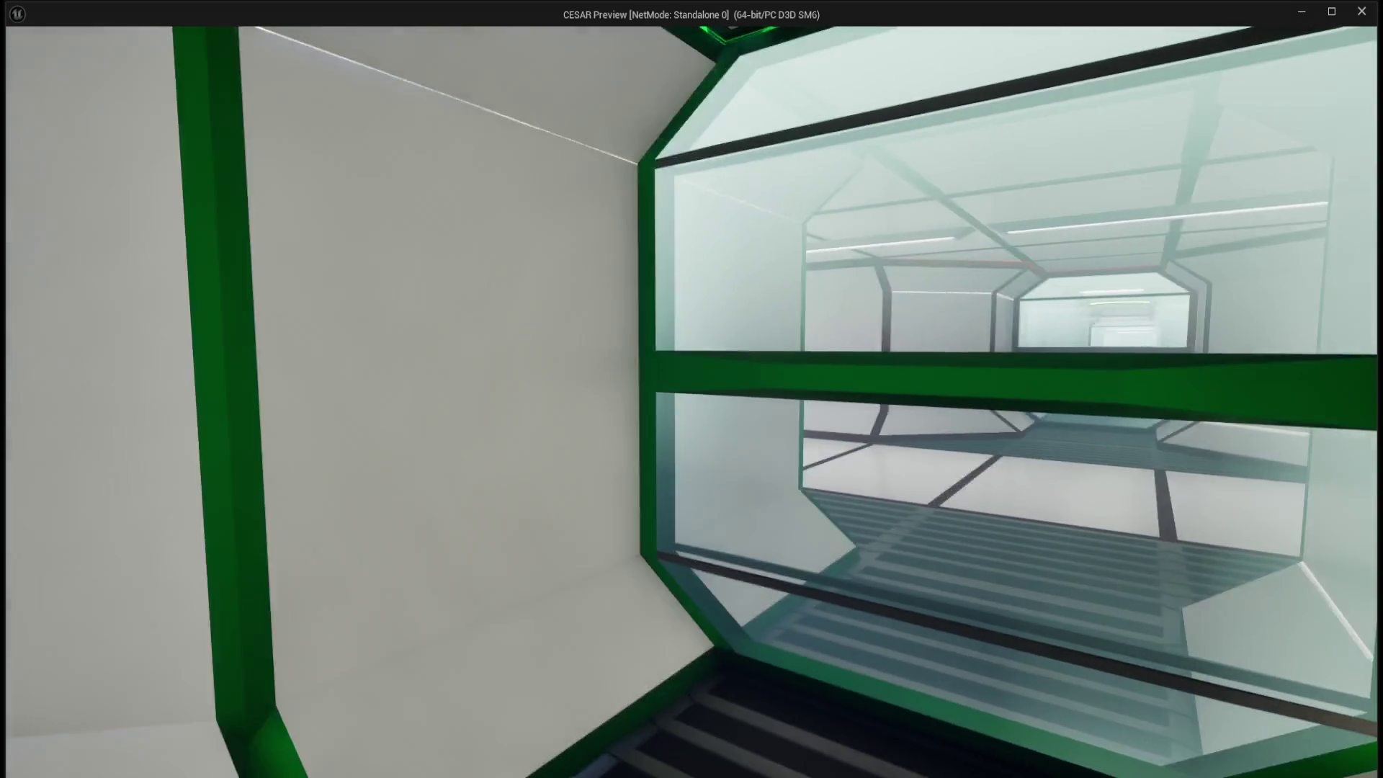
pyautogui.press('s')
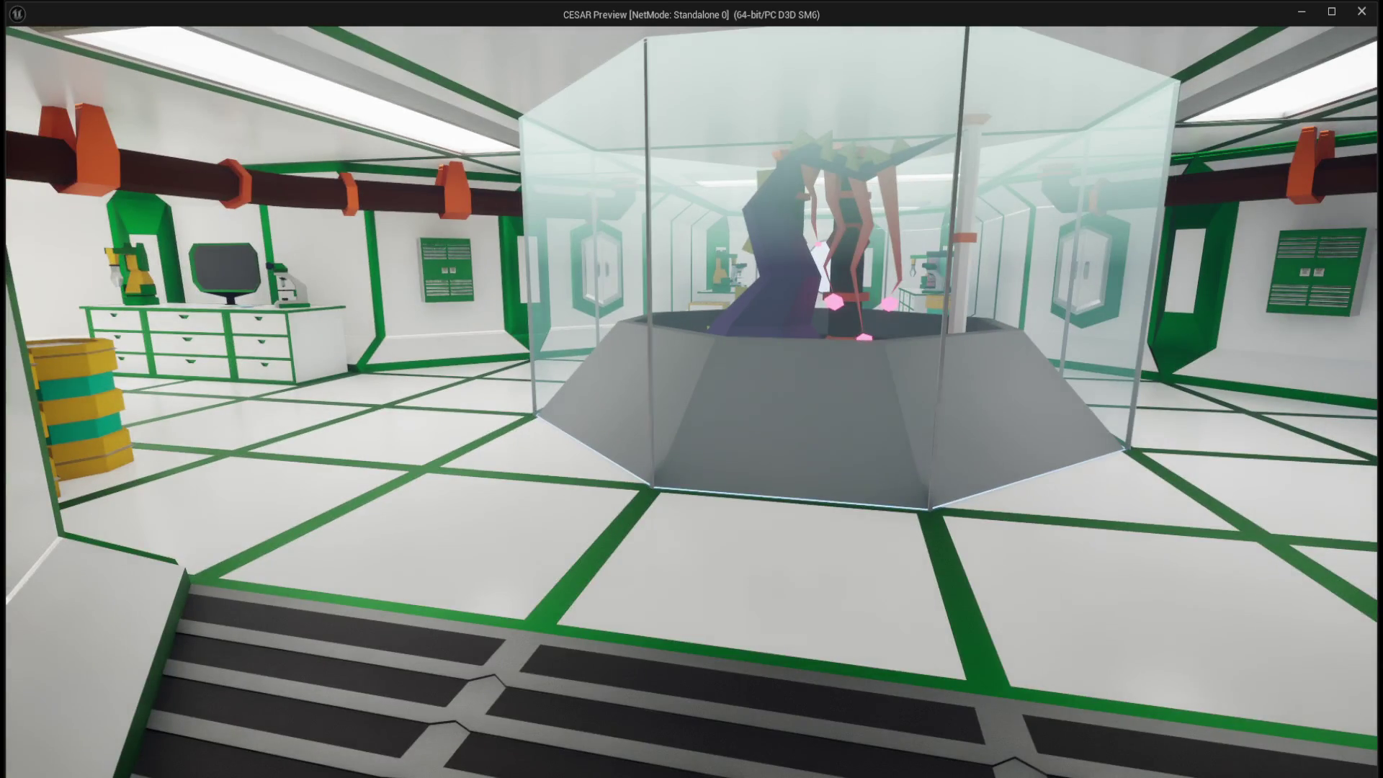
pyautogui.press('w')
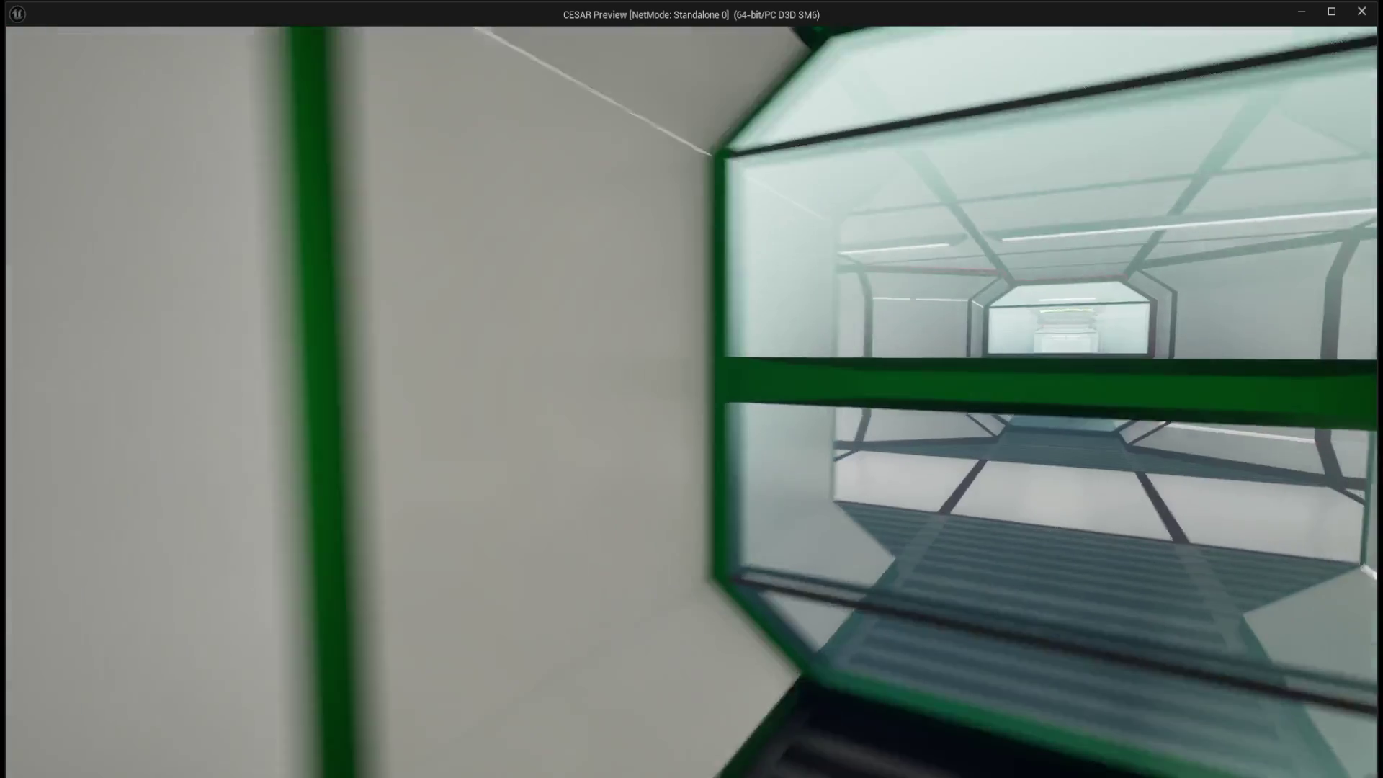
pyautogui.press('w')
pyautogui.press('w')
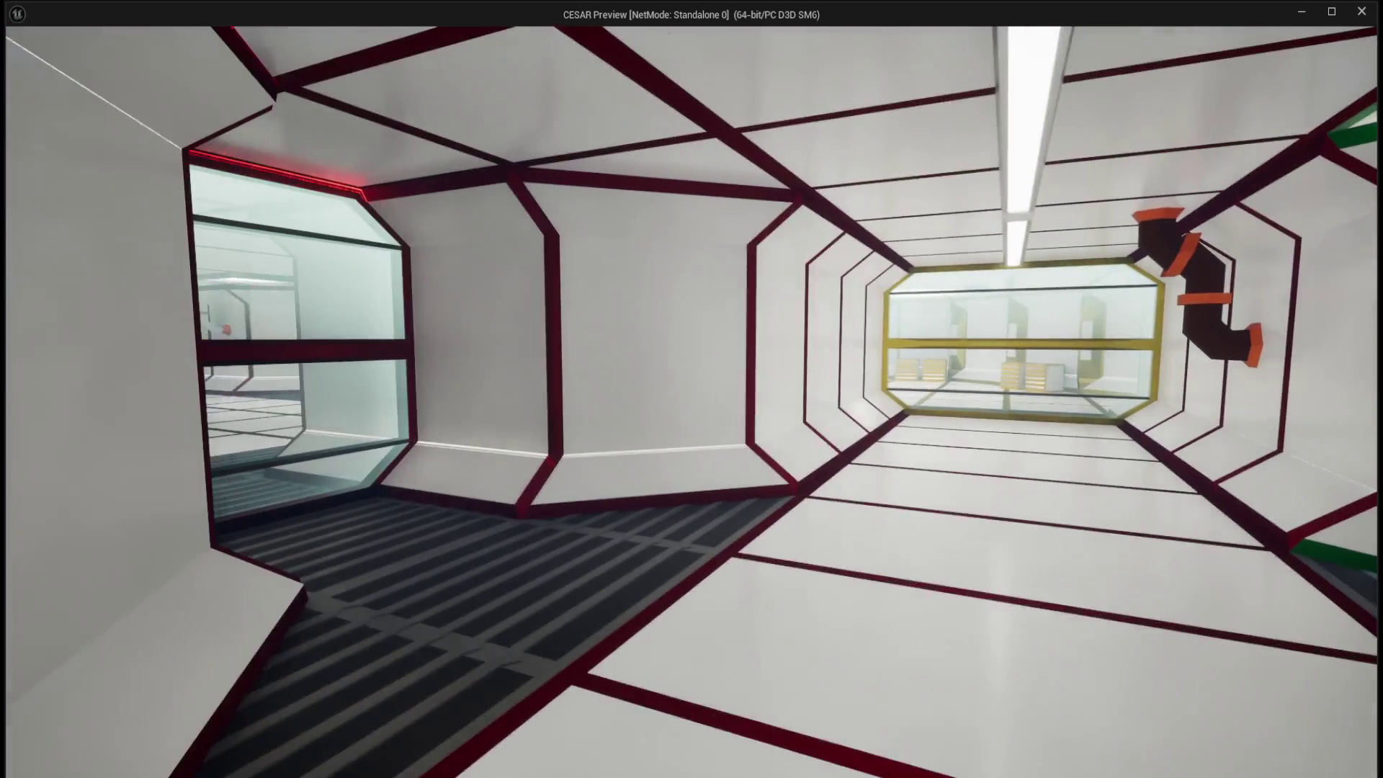
pyautogui.press('Escape')
pyautogui.click(1177, 338)
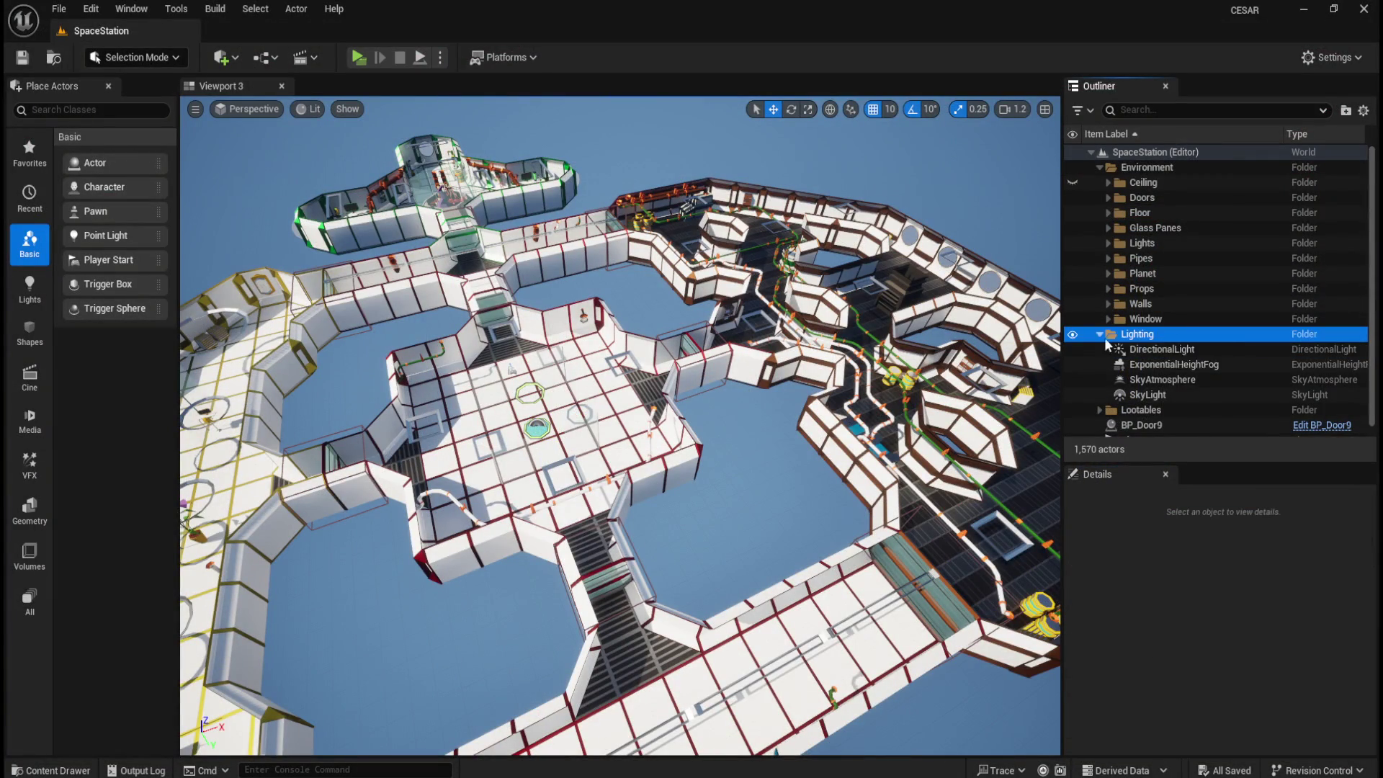
pyautogui.click(1160, 350)
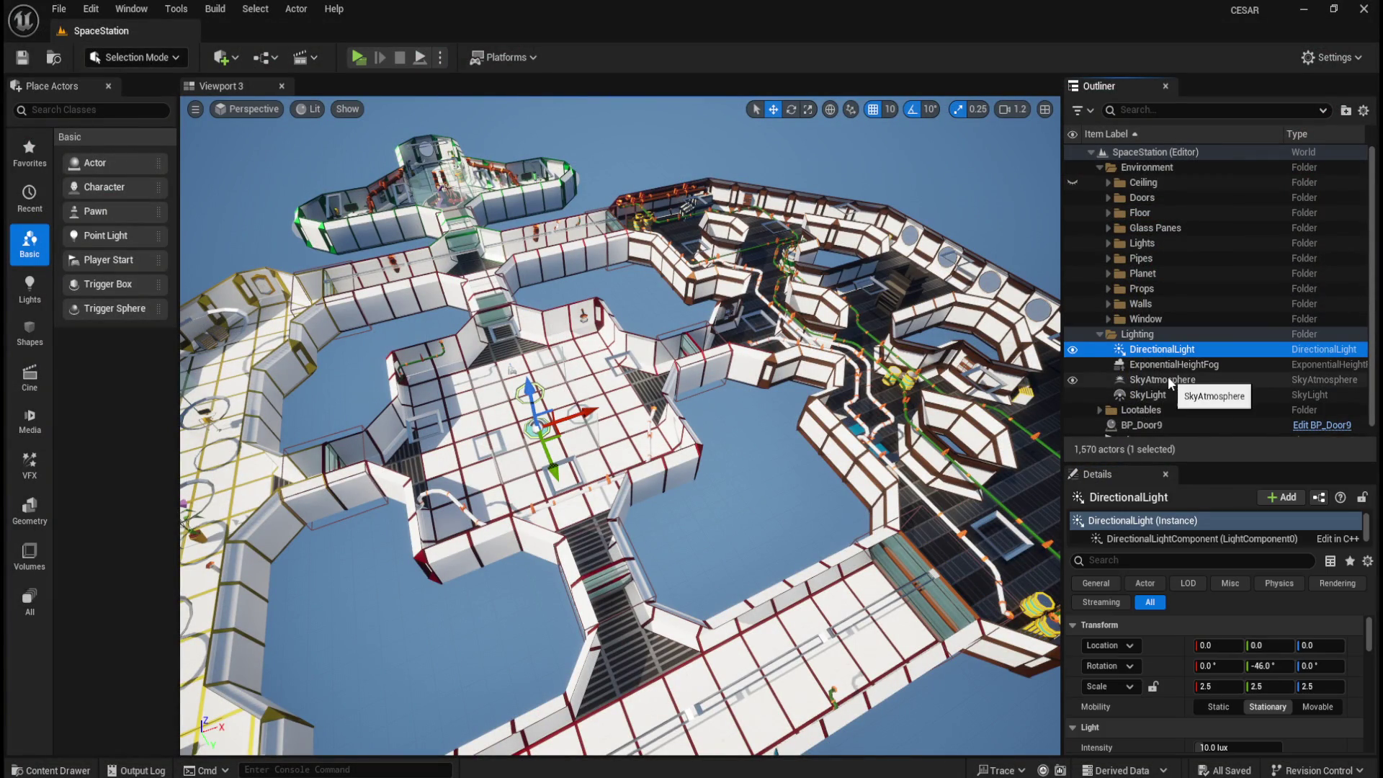
pyautogui.click(1168, 377)
pyautogui.click(1072, 381)
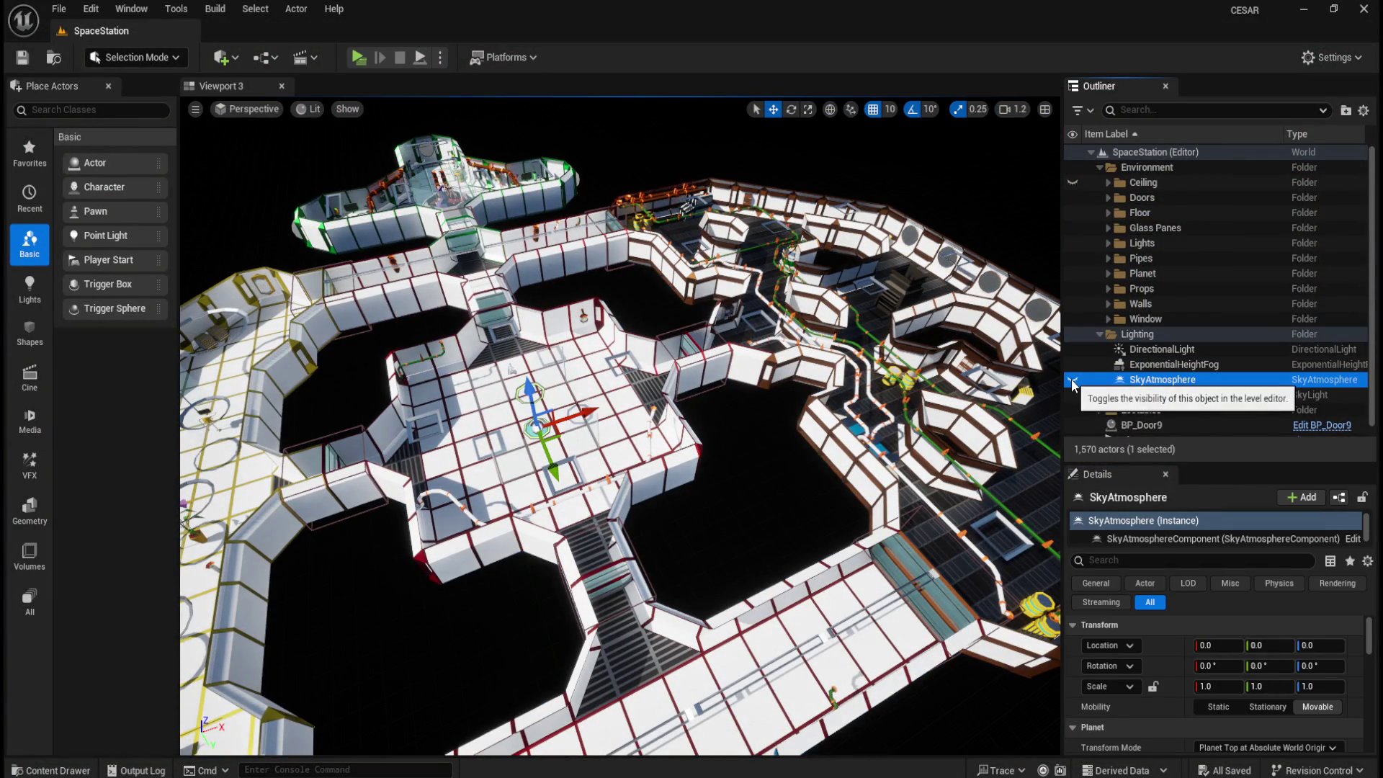
pyautogui.click(1073, 381)
pyautogui.click(1073, 381)
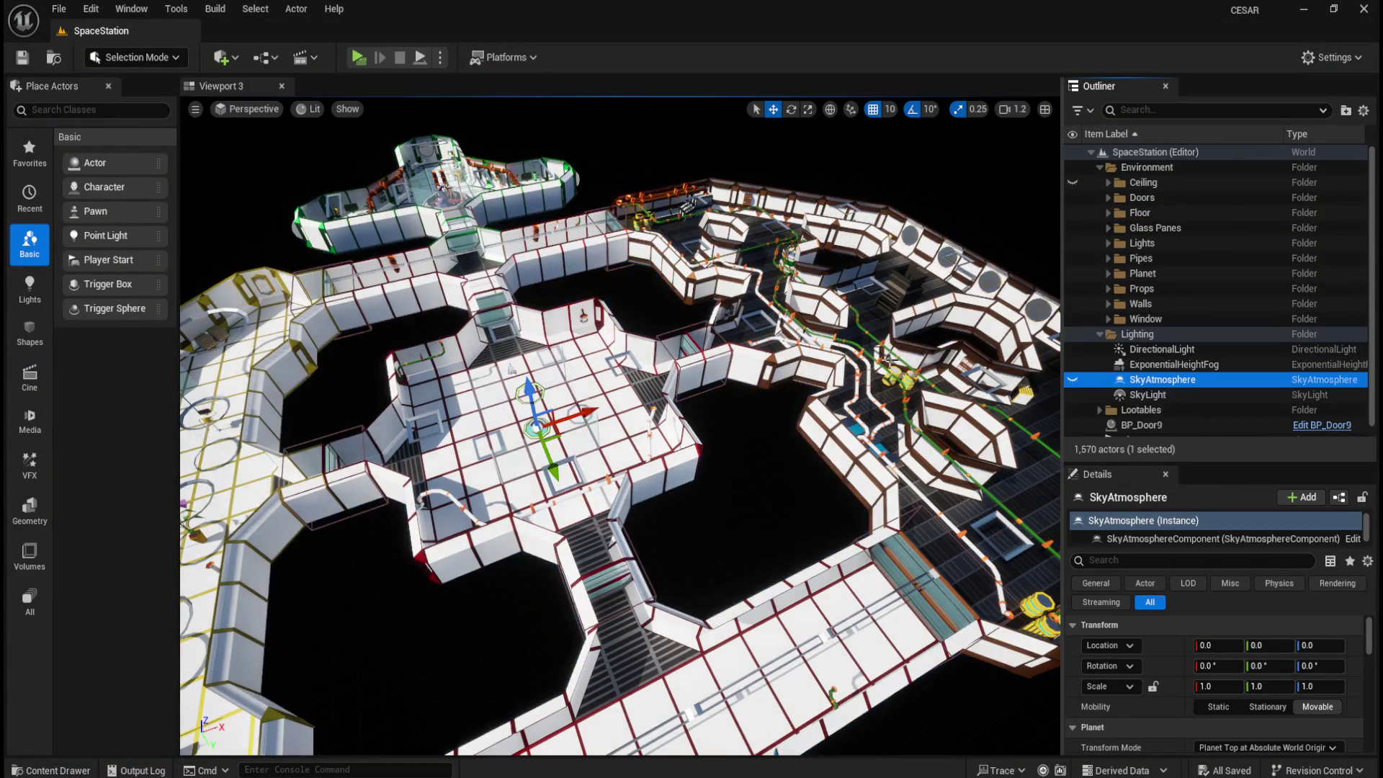
pyautogui.moveTo(729, 457)
pyautogui.mouseDown()
pyautogui.moveTo(727, 389)
pyautogui.moveTo(728, 432)
pyautogui.mouseUp()
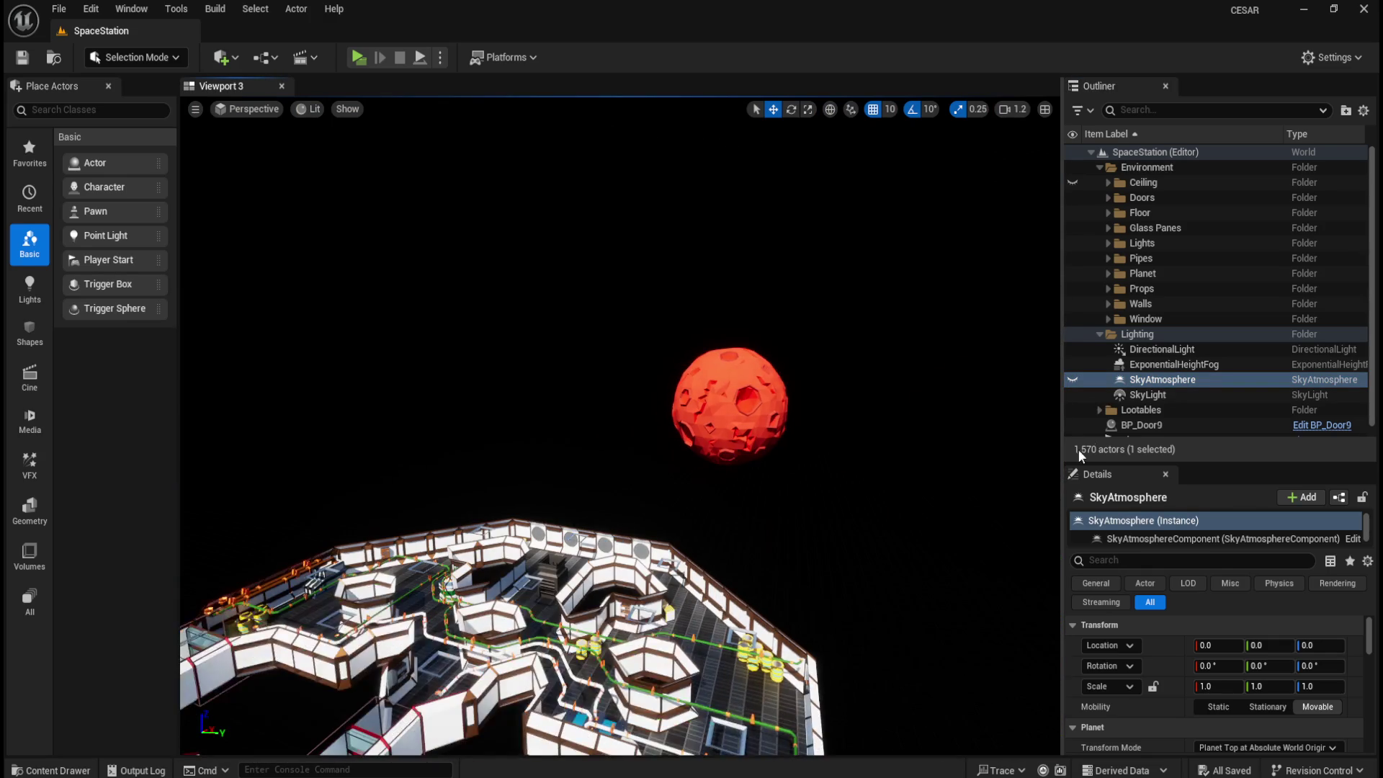
pyautogui.click(1073, 381)
pyautogui.click(1072, 381)
pyautogui.moveTo(870, 485); pyautogui.dragTo(793, 470)
pyautogui.click(1073, 380)
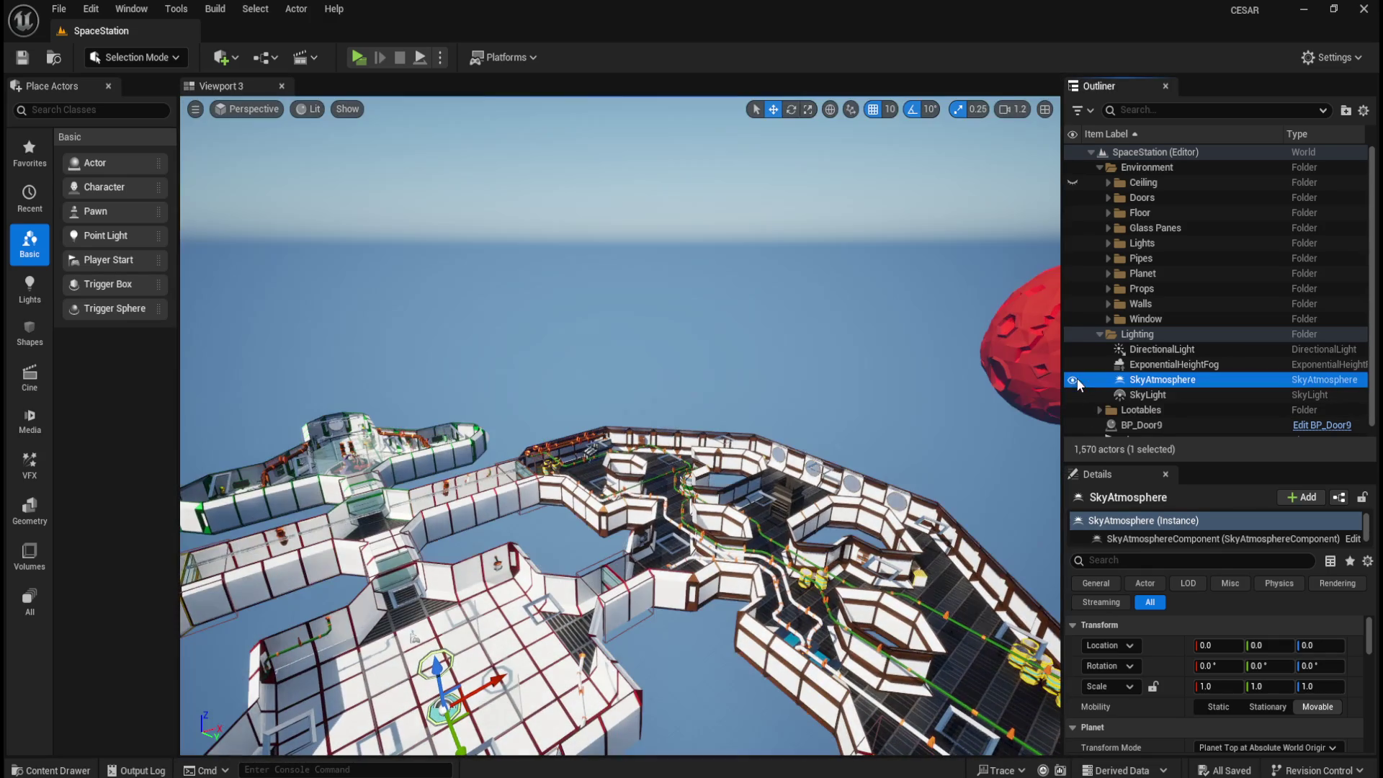
pyautogui.moveTo(619, 432)
pyautogui.mouseDown()
pyautogui.moveTo(619, 403)
pyautogui.moveTo(648, 403)
pyautogui.moveTo(634, 411)
pyautogui.mouseUp()
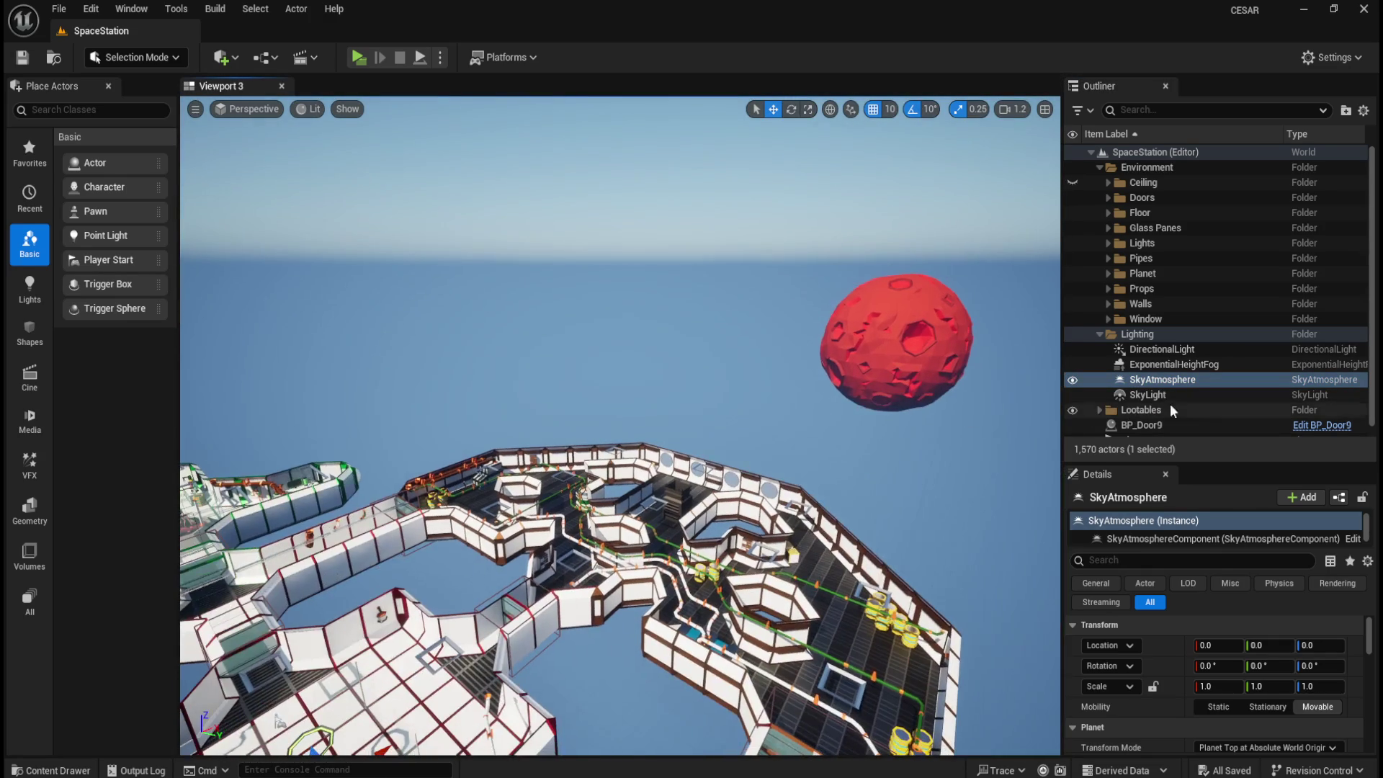
pyautogui.click(1072, 380)
pyautogui.moveTo(1008, 389)
pyautogui.mouseDown()
pyautogui.moveTo(936, 392)
pyautogui.moveTo(994, 393)
pyautogui.mouseUp()
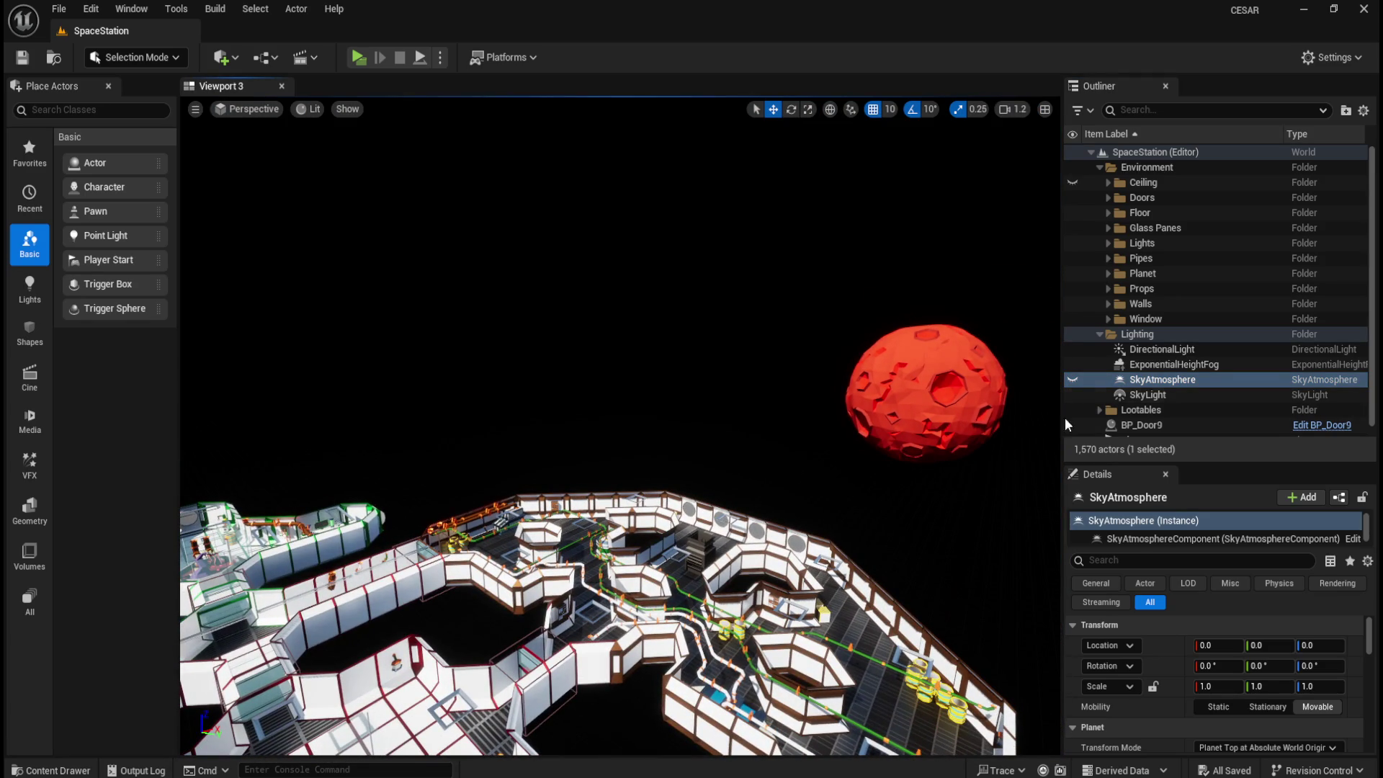
pyautogui.click(1073, 380)
pyautogui.click(1073, 380)
pyautogui.click(1073, 379)
pyautogui.click(1073, 381)
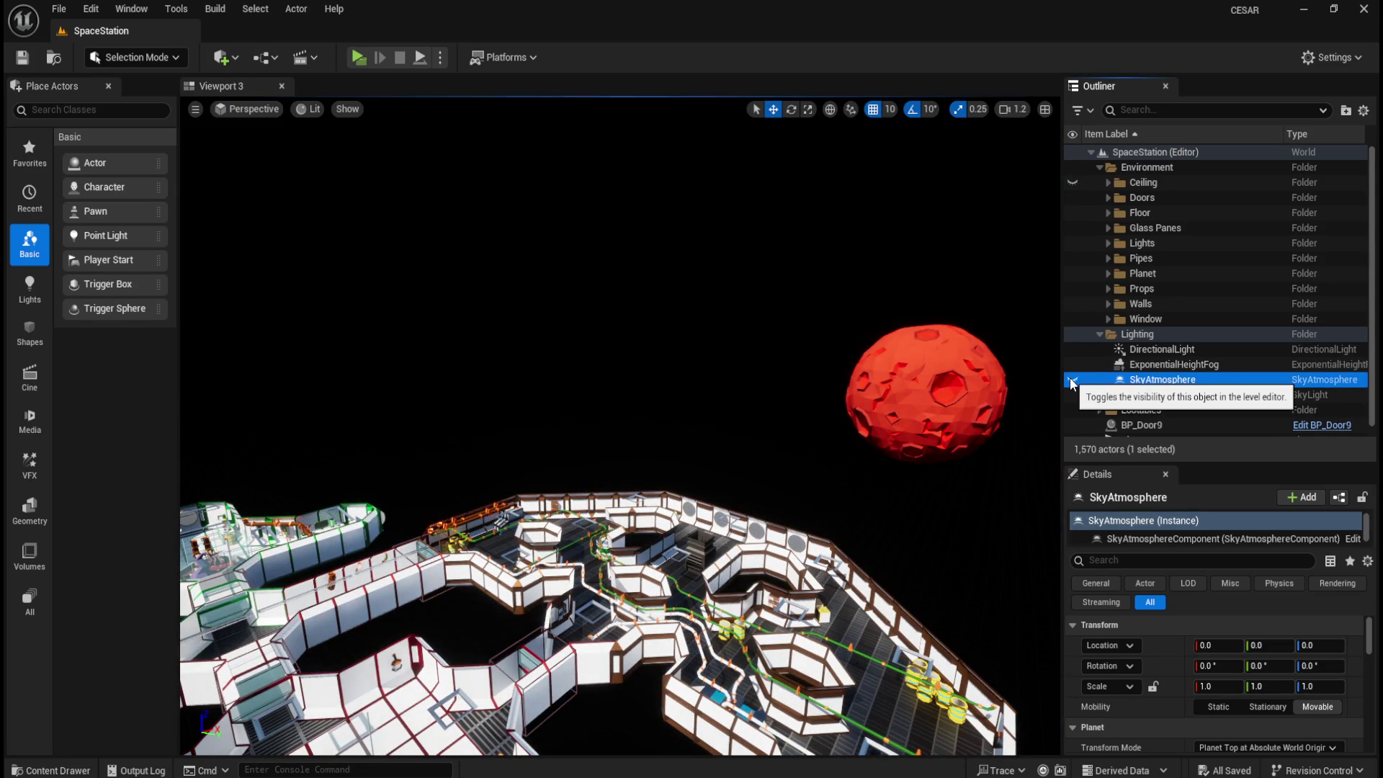
pyautogui.click(1073, 379)
pyautogui.click(1073, 380)
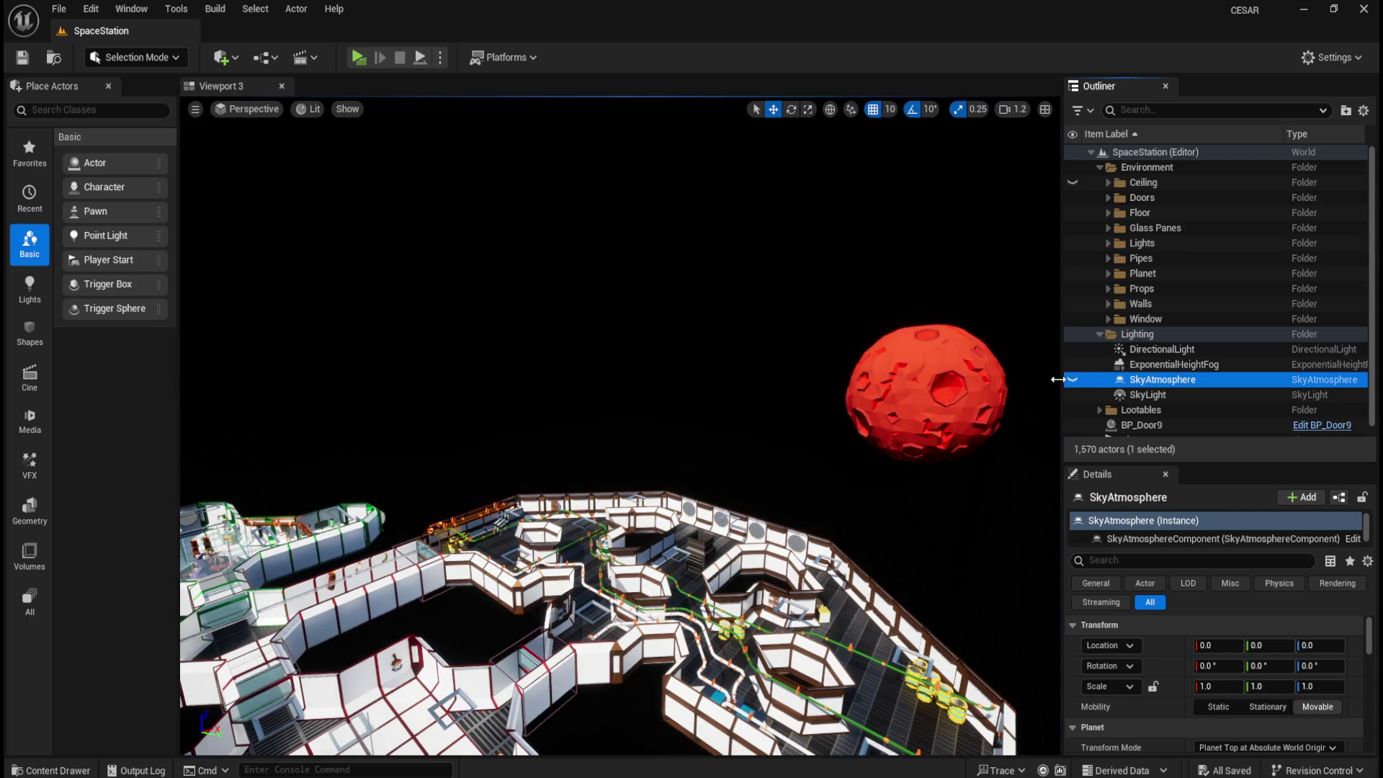
pyautogui.click(1072, 381)
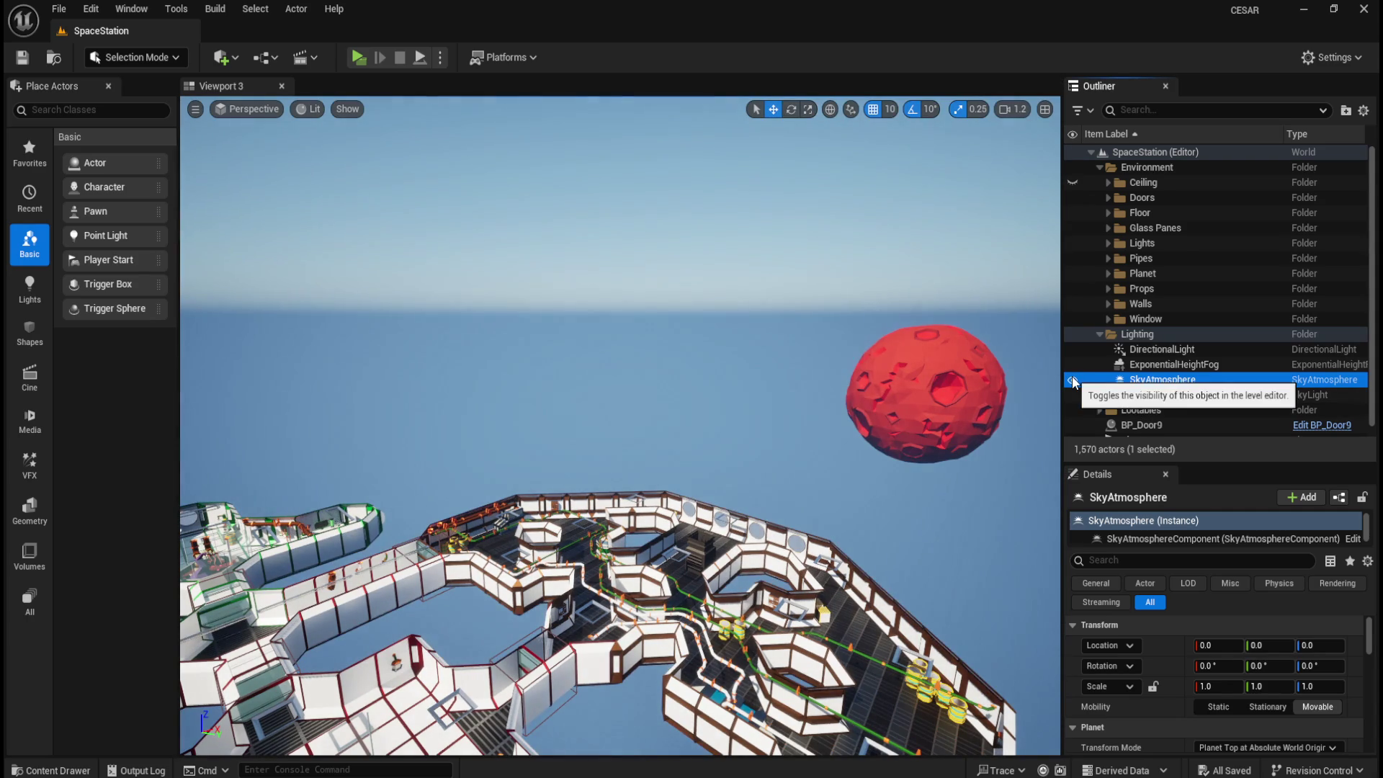
pyautogui.click(1072, 381)
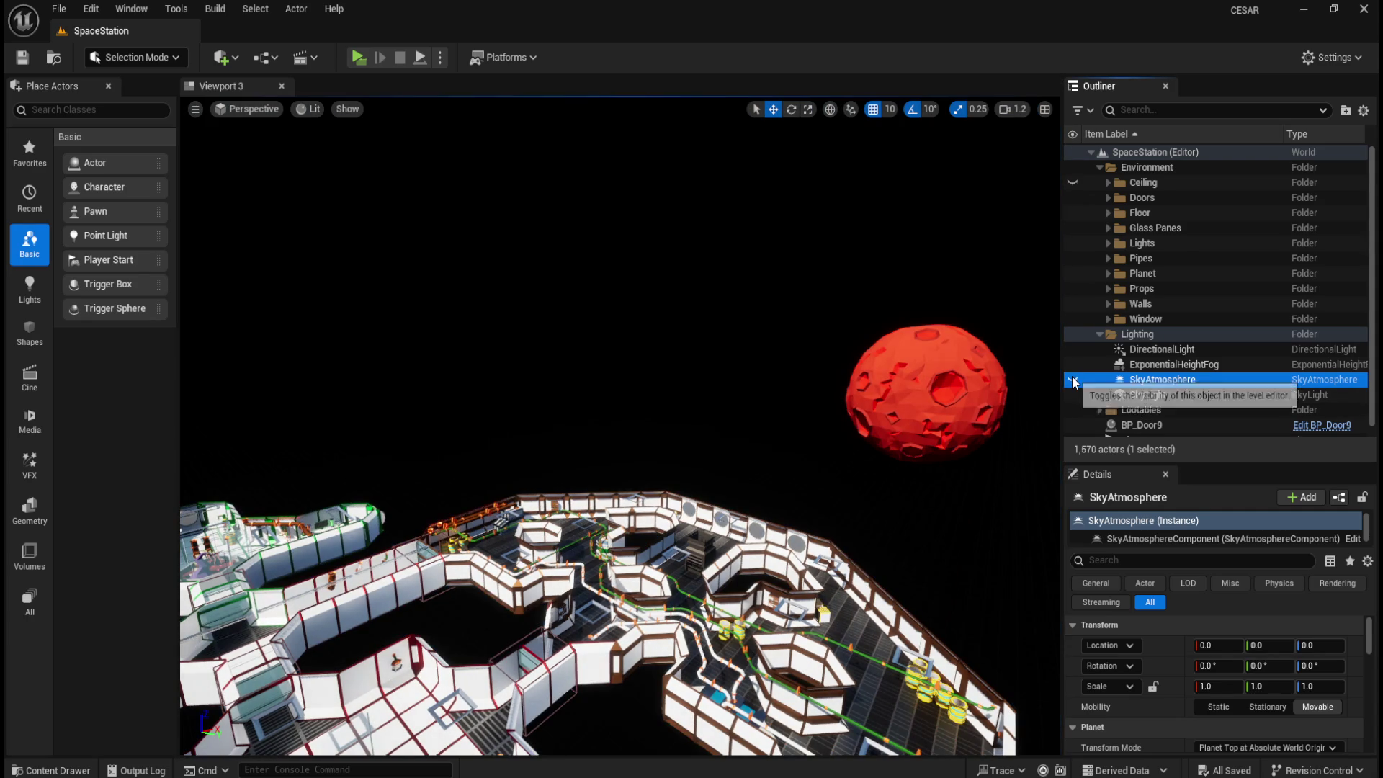
pyautogui.click(1160, 383)
pyautogui.scroll(-3, 1222, 655)
pyautogui.scroll(-5, 1177, 690)
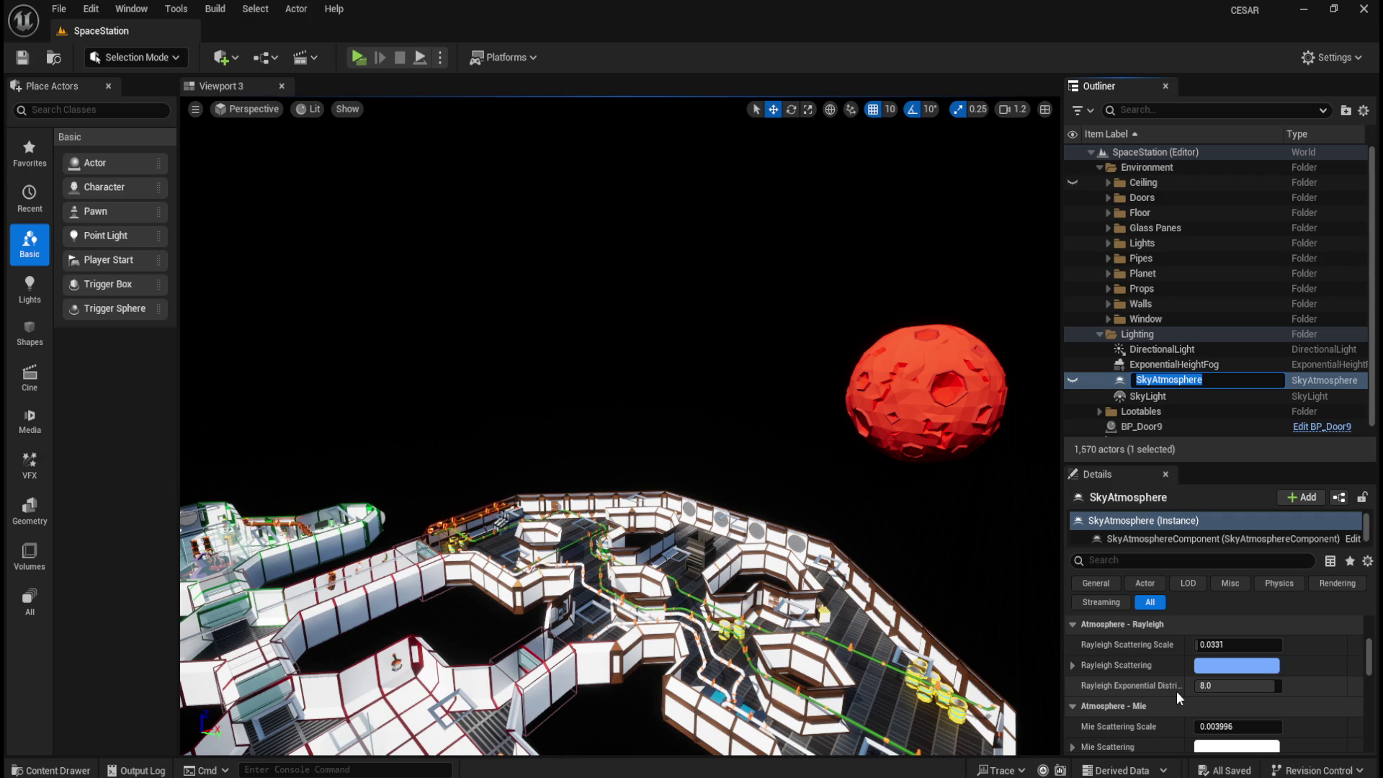
pyautogui.click(1072, 380)
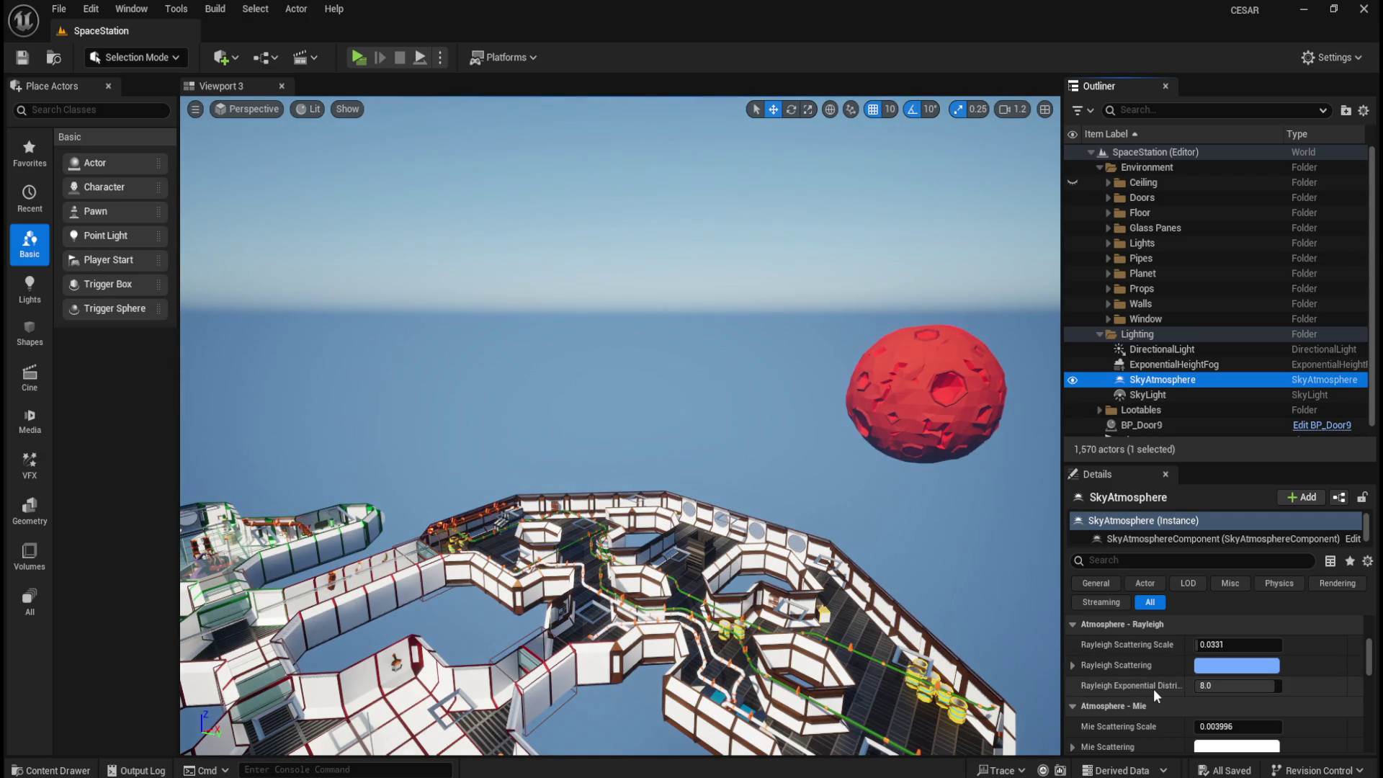
pyautogui.scroll(1, 1155, 691)
pyautogui.moveTo(720, 340); pyautogui.dragTo(798, 313)
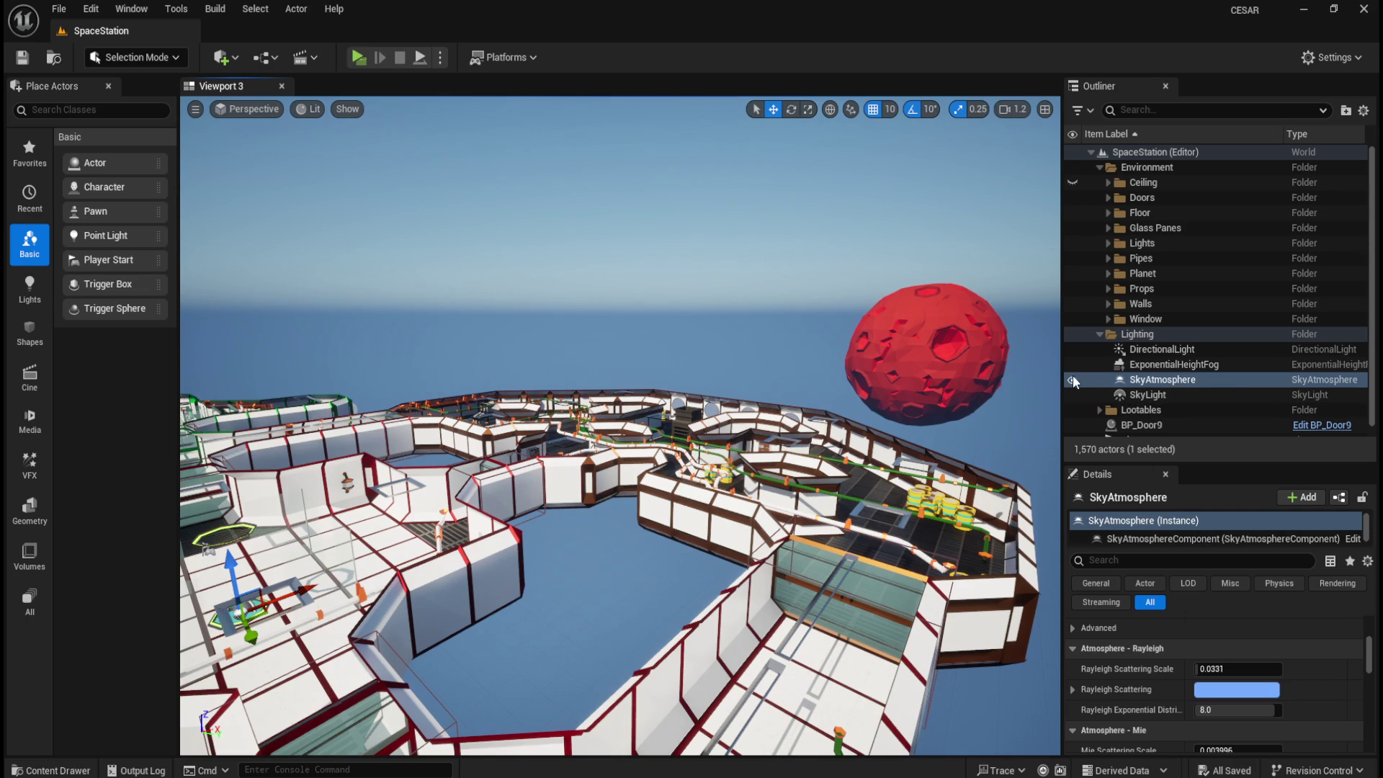
pyautogui.click(1073, 381)
pyautogui.moveTo(867, 361)
pyautogui.mouseDown()
pyautogui.moveTo(1008, 378)
pyautogui.moveTo(864, 371)
pyautogui.mouseUp()
pyautogui.moveTo(744, 347); pyautogui.dragTo(746, 302)
pyautogui.click(1071, 380)
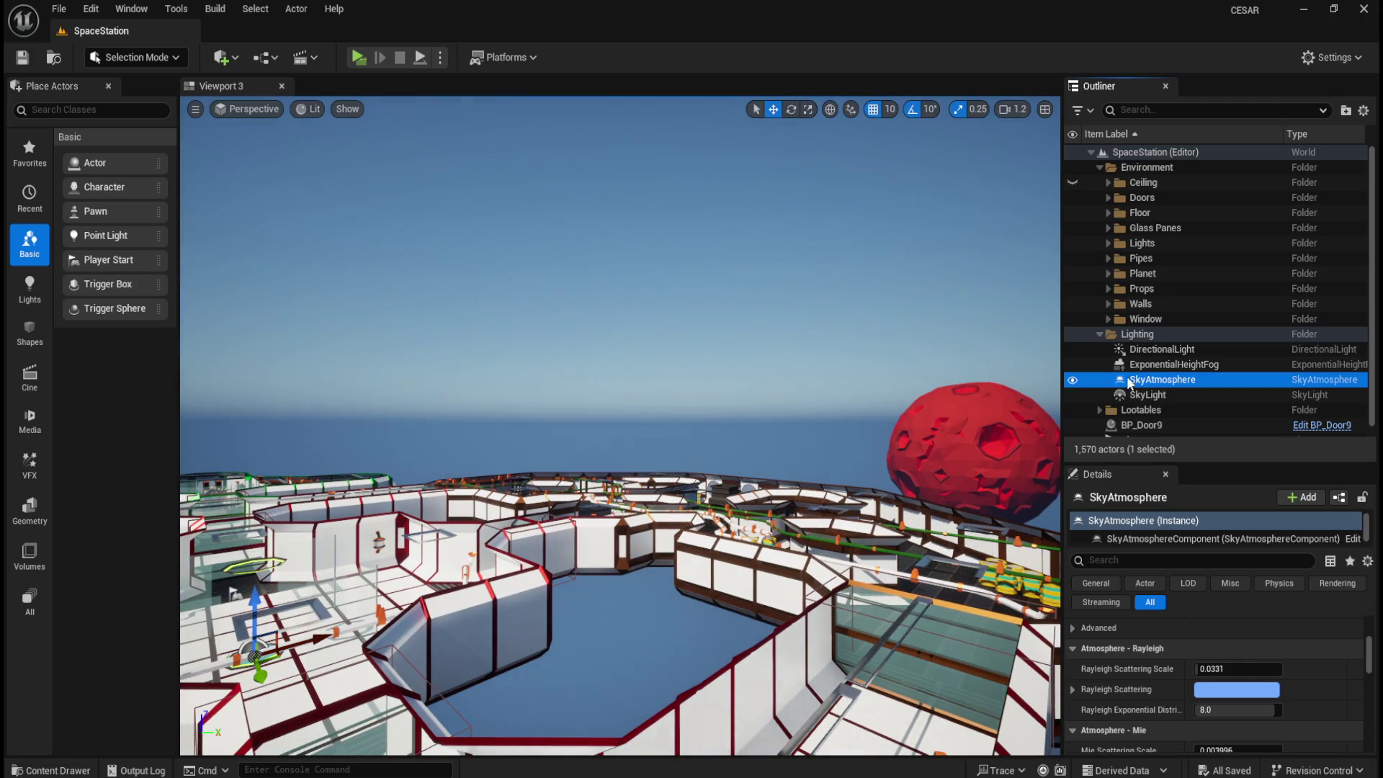
pyautogui.click(1144, 381)
pyautogui.moveTo(797, 425)
pyautogui.mouseDown()
pyautogui.moveTo(850, 410)
pyautogui.moveTo(821, 414)
pyautogui.mouseUp()
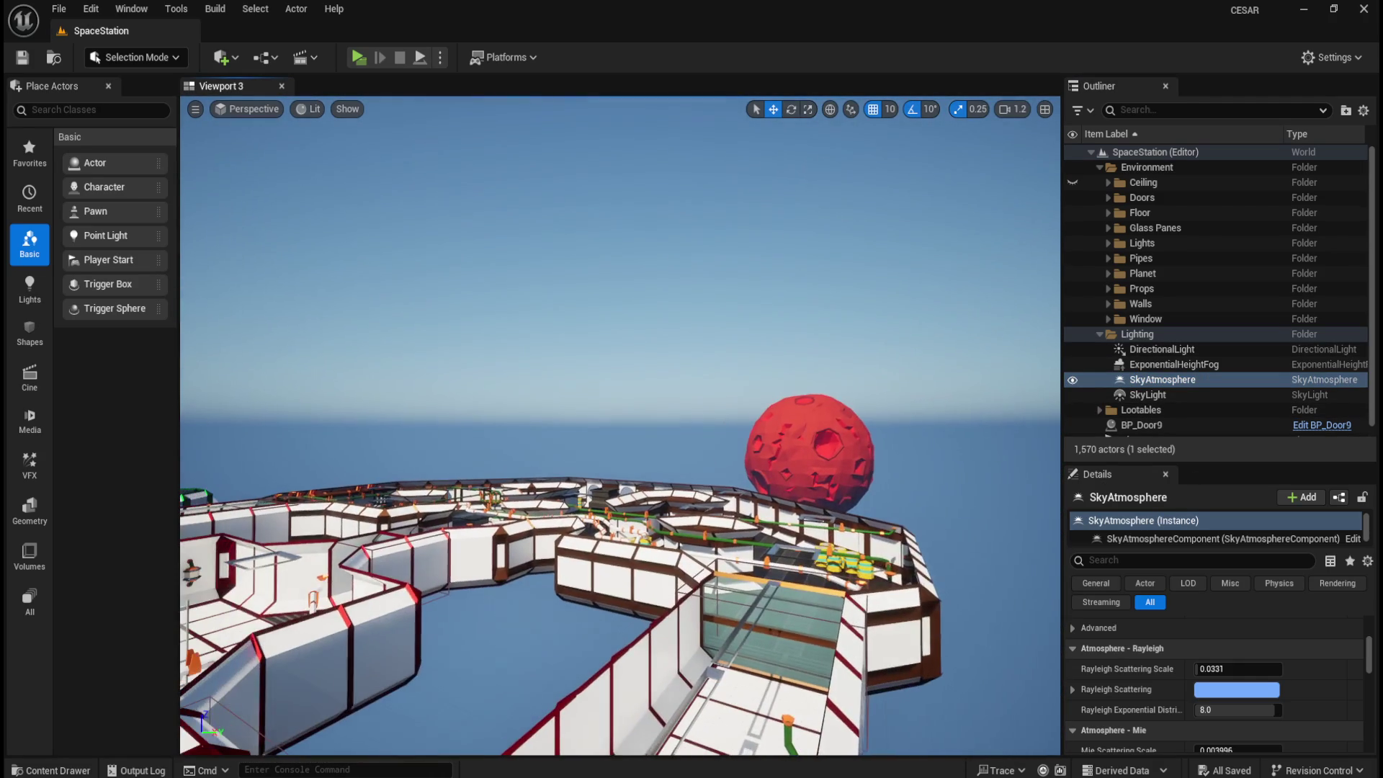
pyautogui.click(1072, 380)
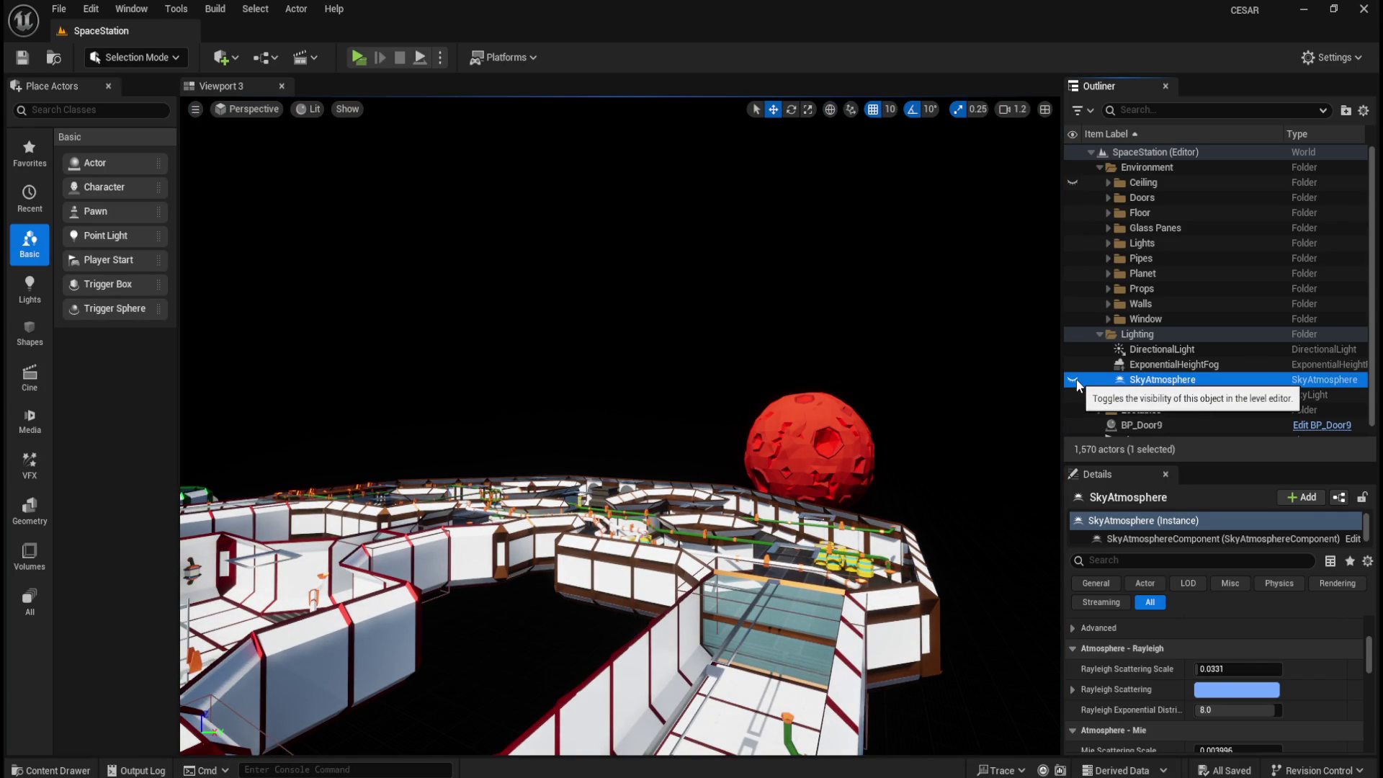
pyautogui.moveTo(783, 462)
pyautogui.mouseDown()
pyautogui.moveTo(664, 436)
pyautogui.moveTo(623, 648)
pyautogui.moveTo(579, 590)
pyautogui.moveTo(567, 543)
pyautogui.moveTo(685, 430)
pyautogui.mouseUp()
pyautogui.scroll(1, 685, 438)
pyautogui.click(1073, 379)
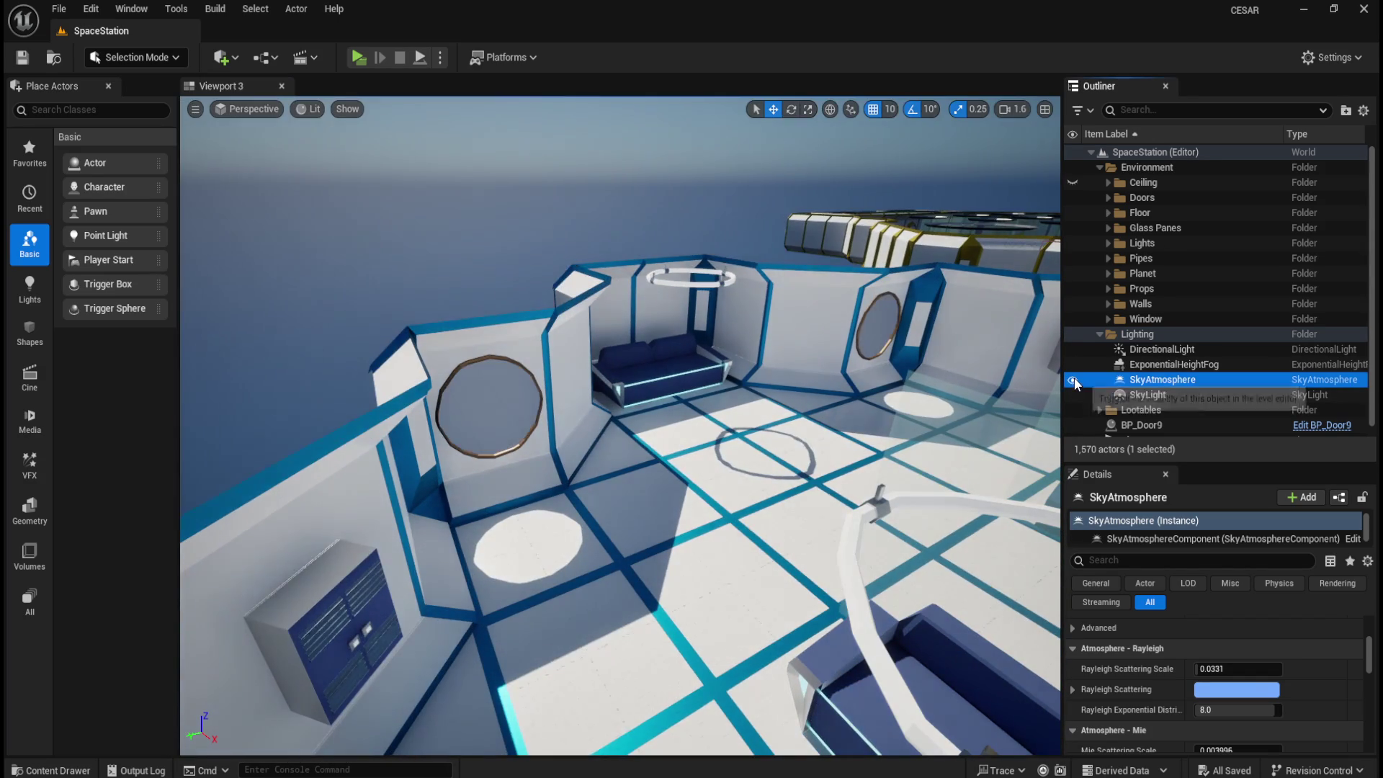
pyautogui.click(1073, 380)
pyautogui.click(1075, 381)
pyautogui.click(1073, 380)
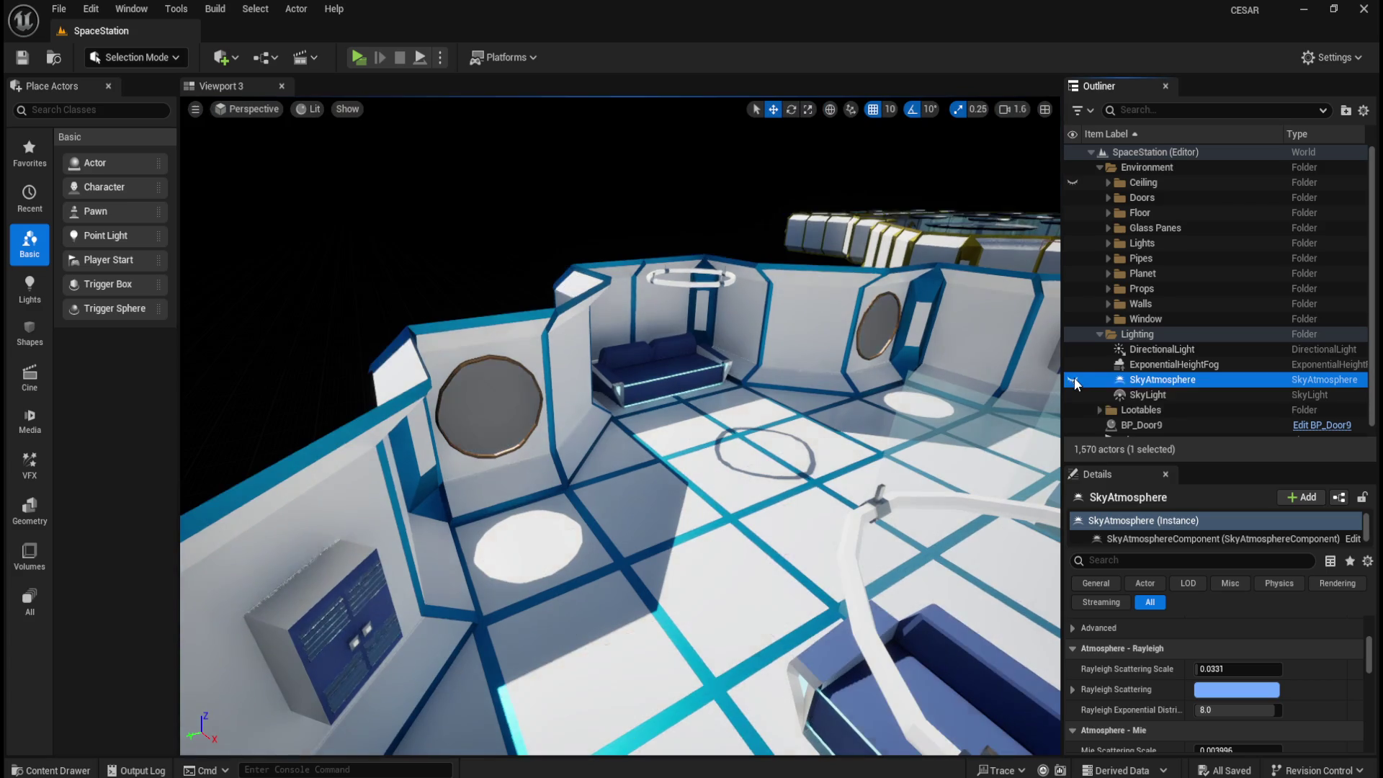
pyautogui.moveTo(455, 317); pyautogui.dragTo(455, 317)
pyautogui.moveTo(719, 283); pyautogui.dragTo(720, 283)
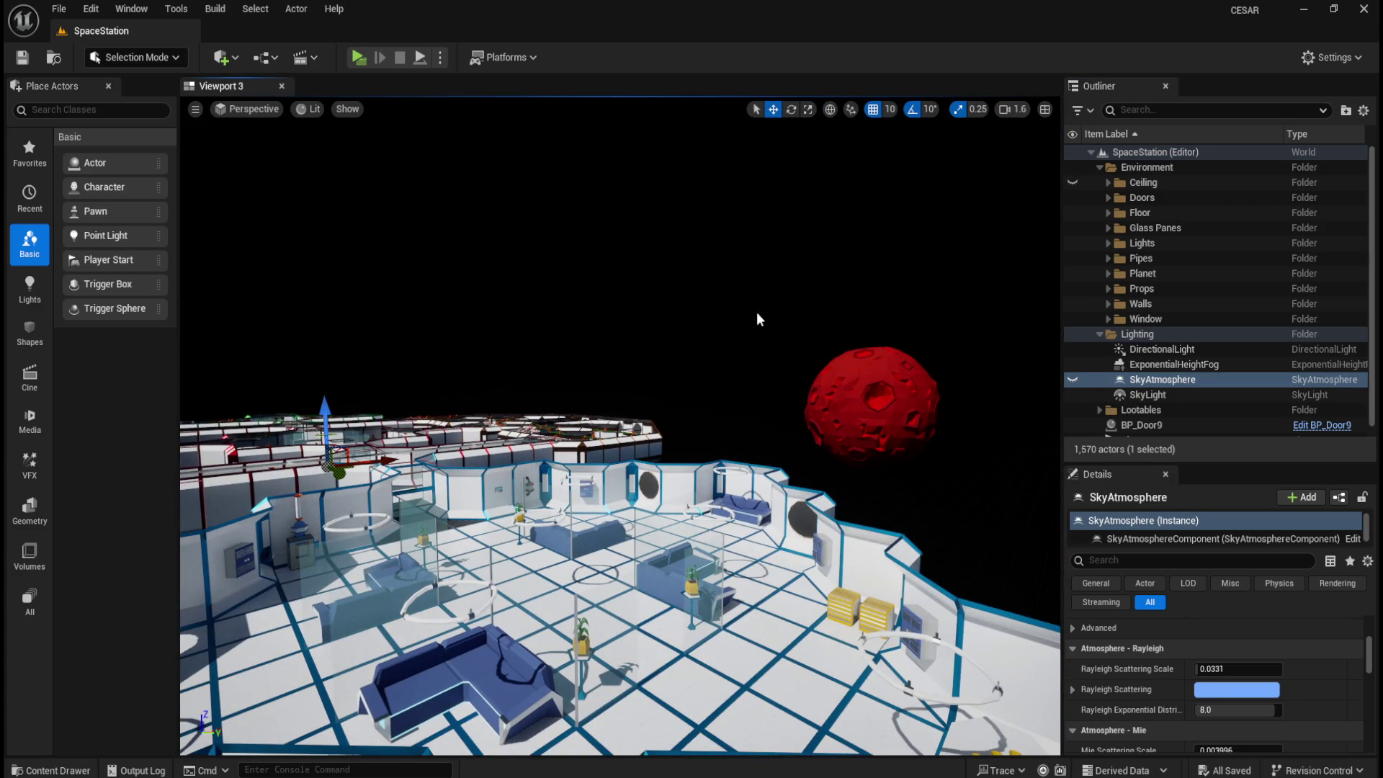
pyautogui.click(1073, 380)
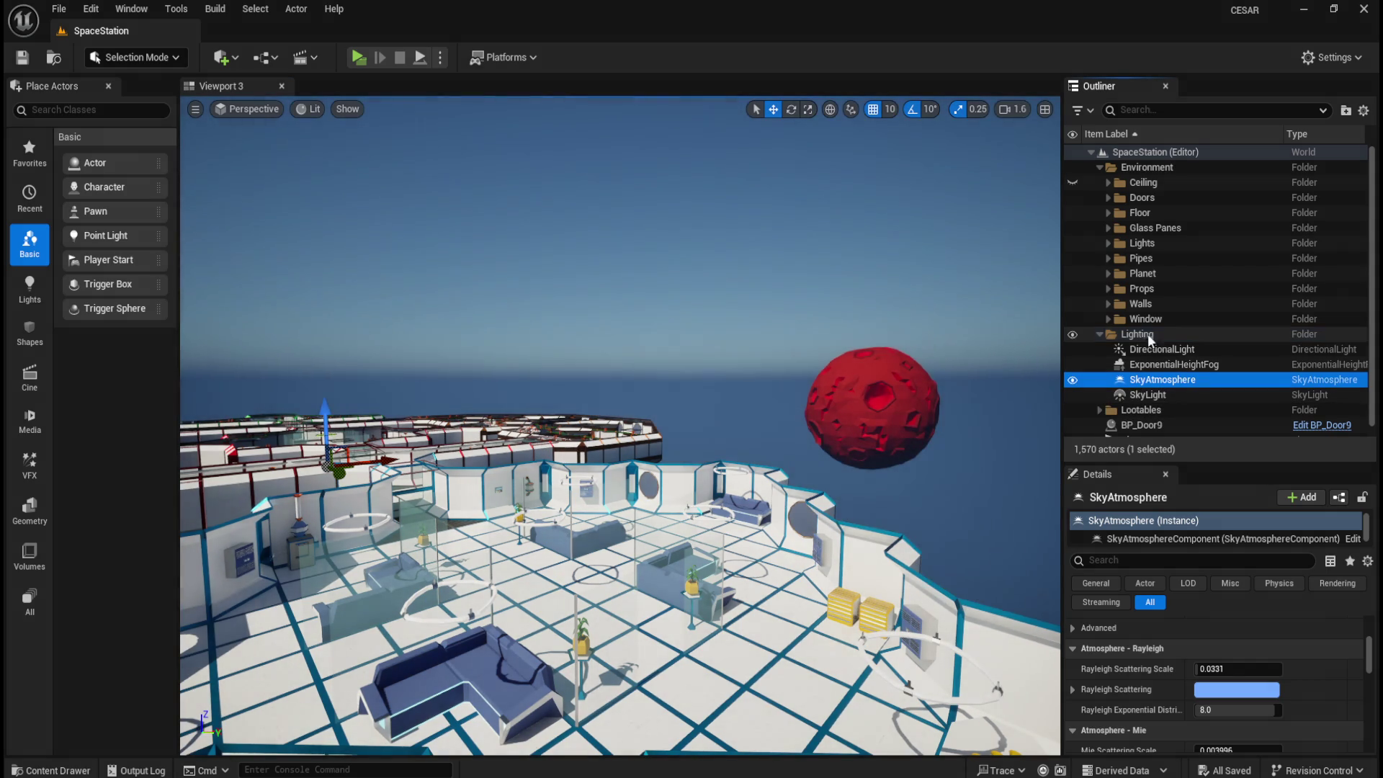
pyautogui.click(1099, 334)
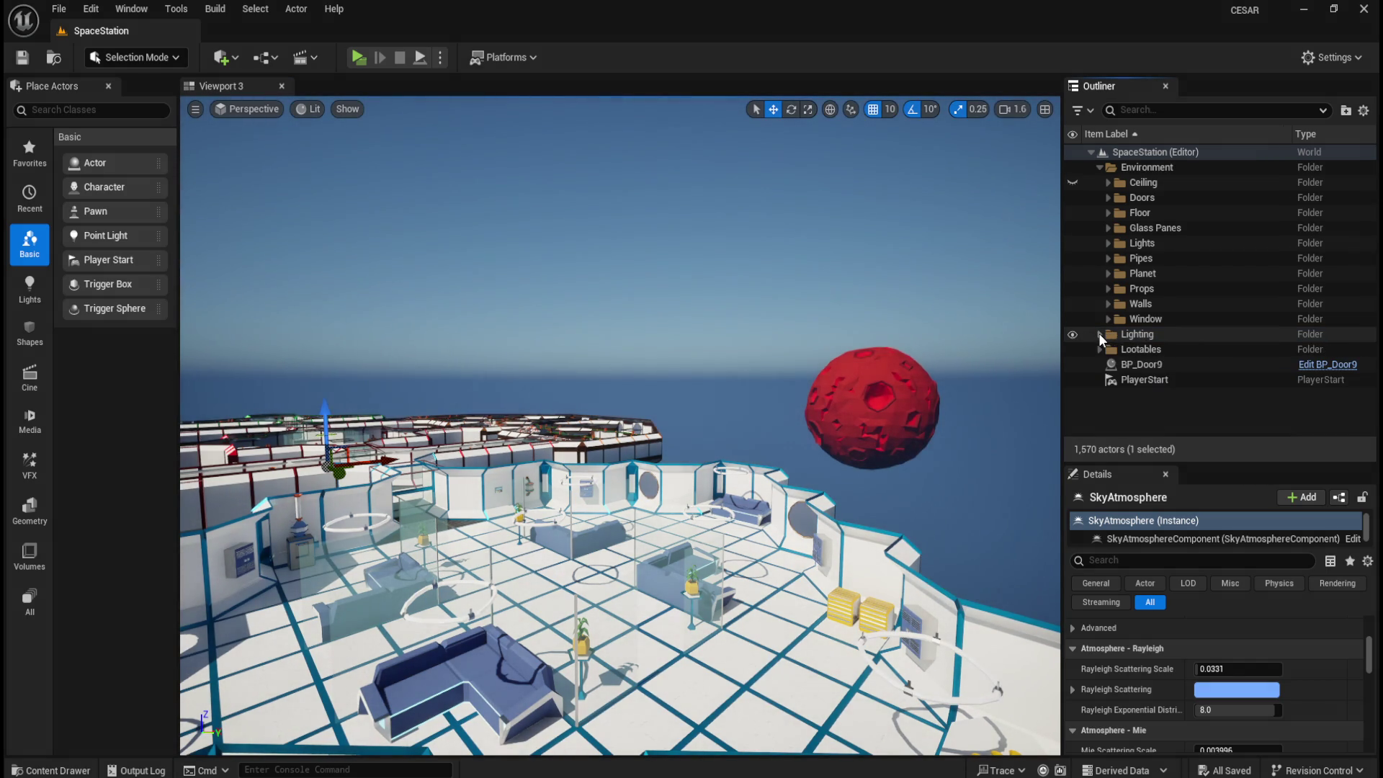
# - Move BP_Door9 into the Doors folder, collapse it, and save the level
pyautogui.click(1165, 368)
pyautogui.rightClick(1145, 369)
pyautogui.moveTo(1148, 372)
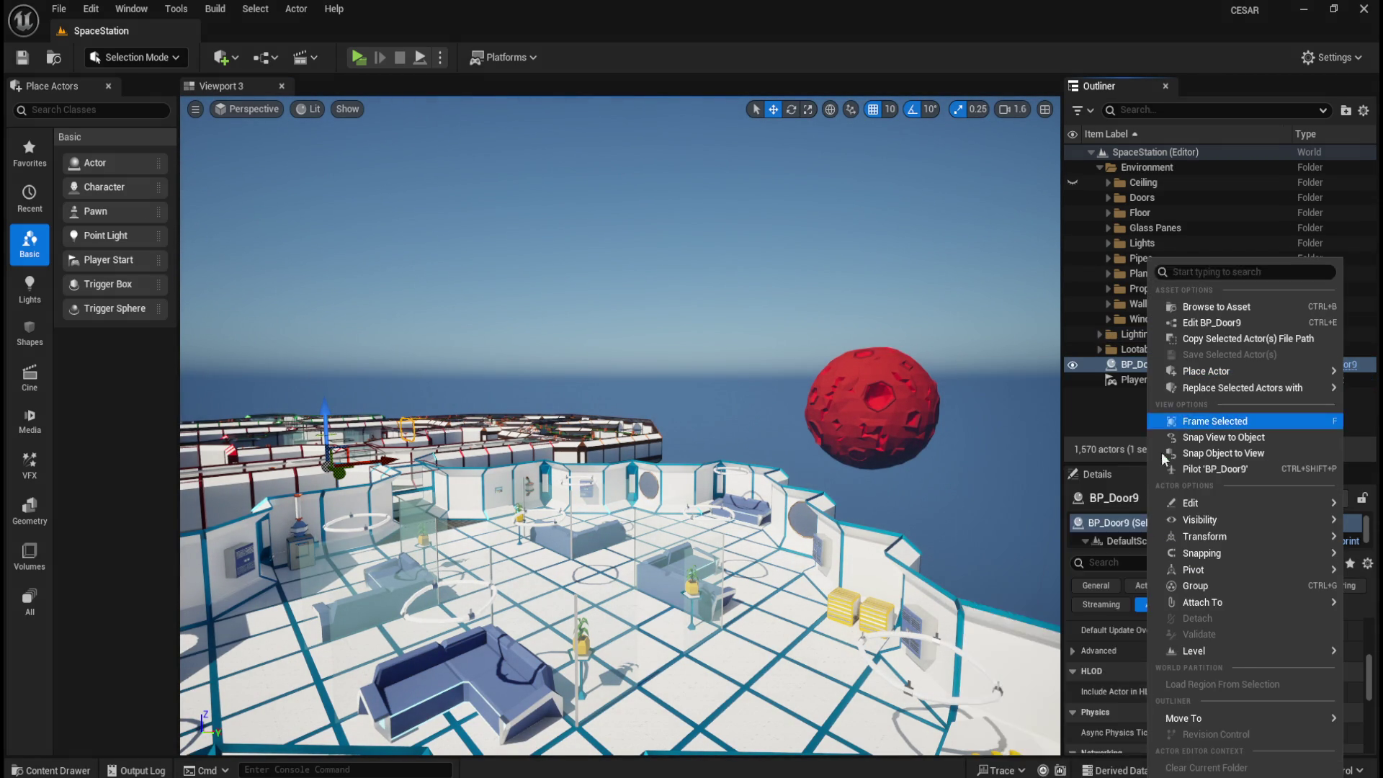
pyautogui.moveTo(1185, 719)
pyautogui.click(1092, 615)
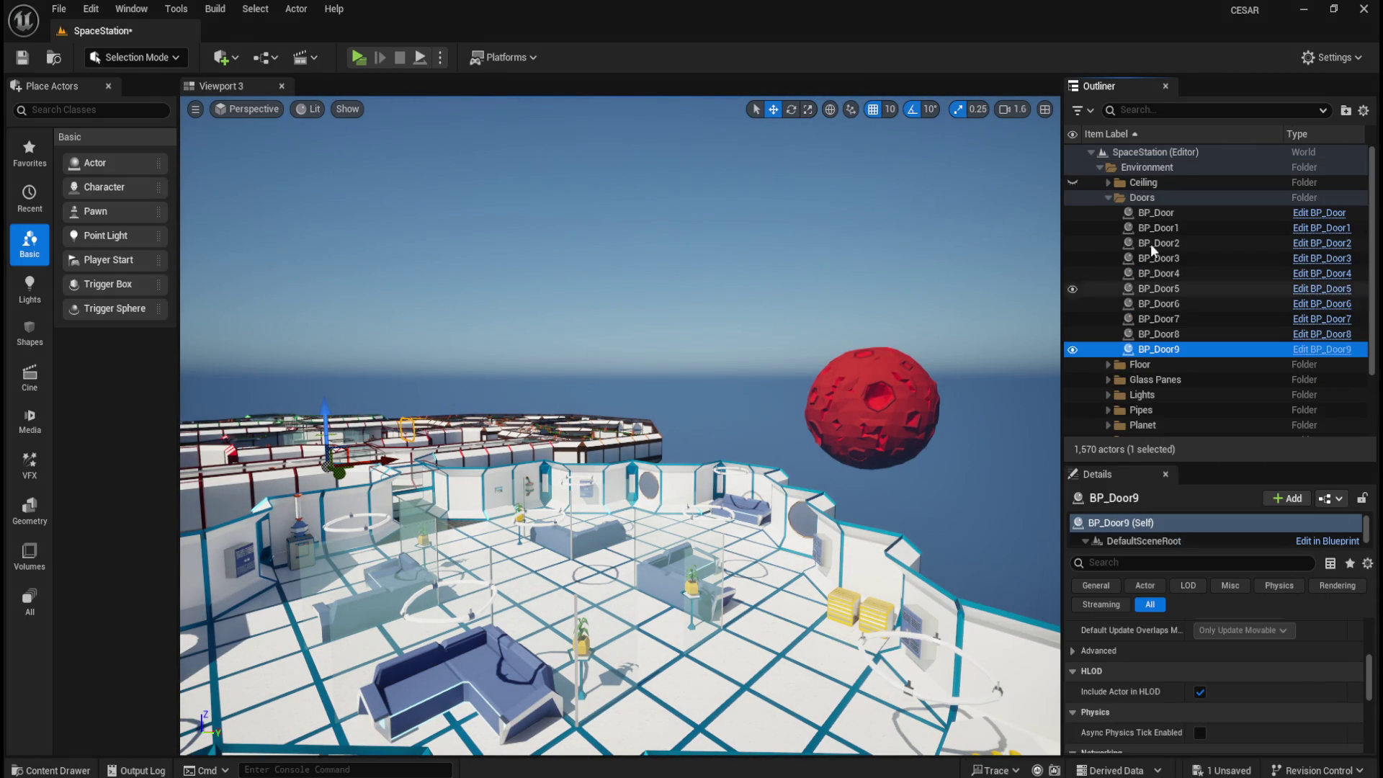
pyautogui.click(1109, 197)
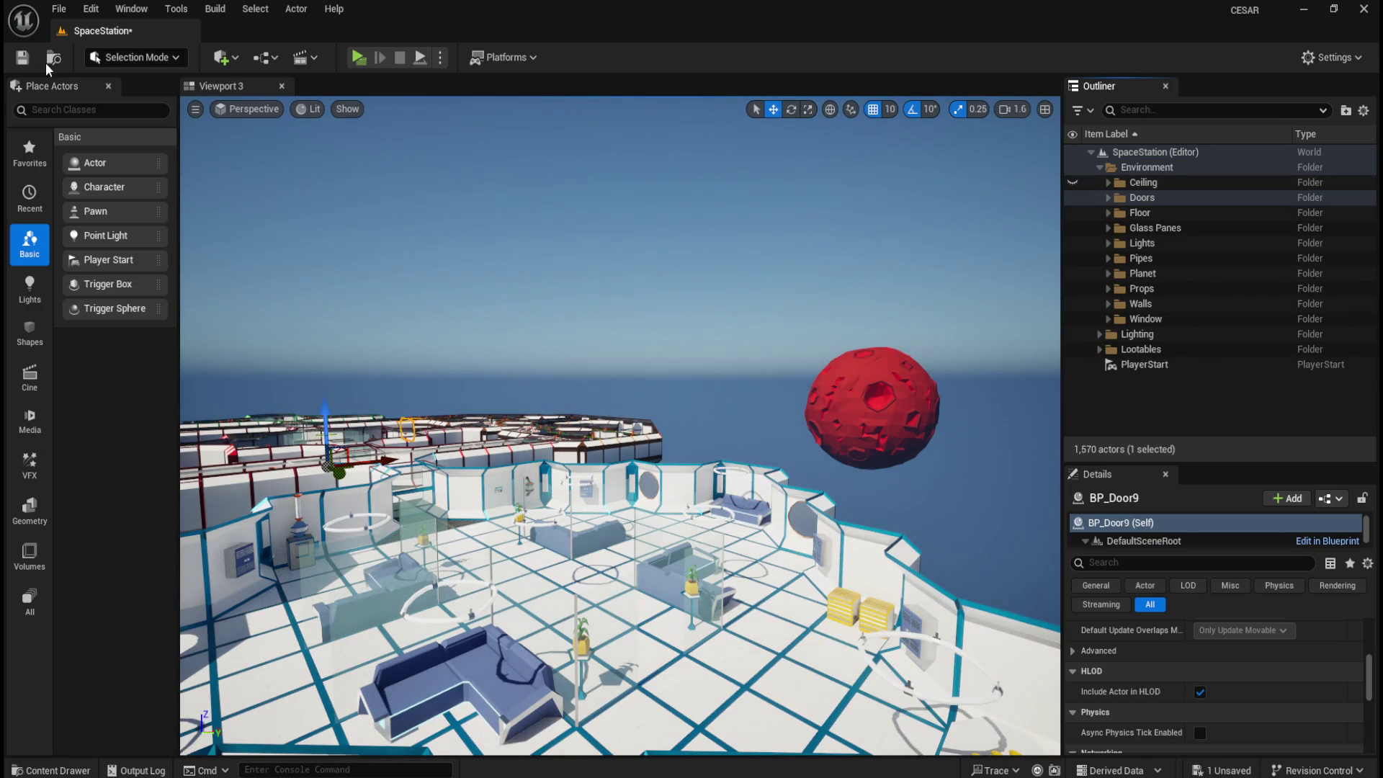
pyautogui.click(21, 59)
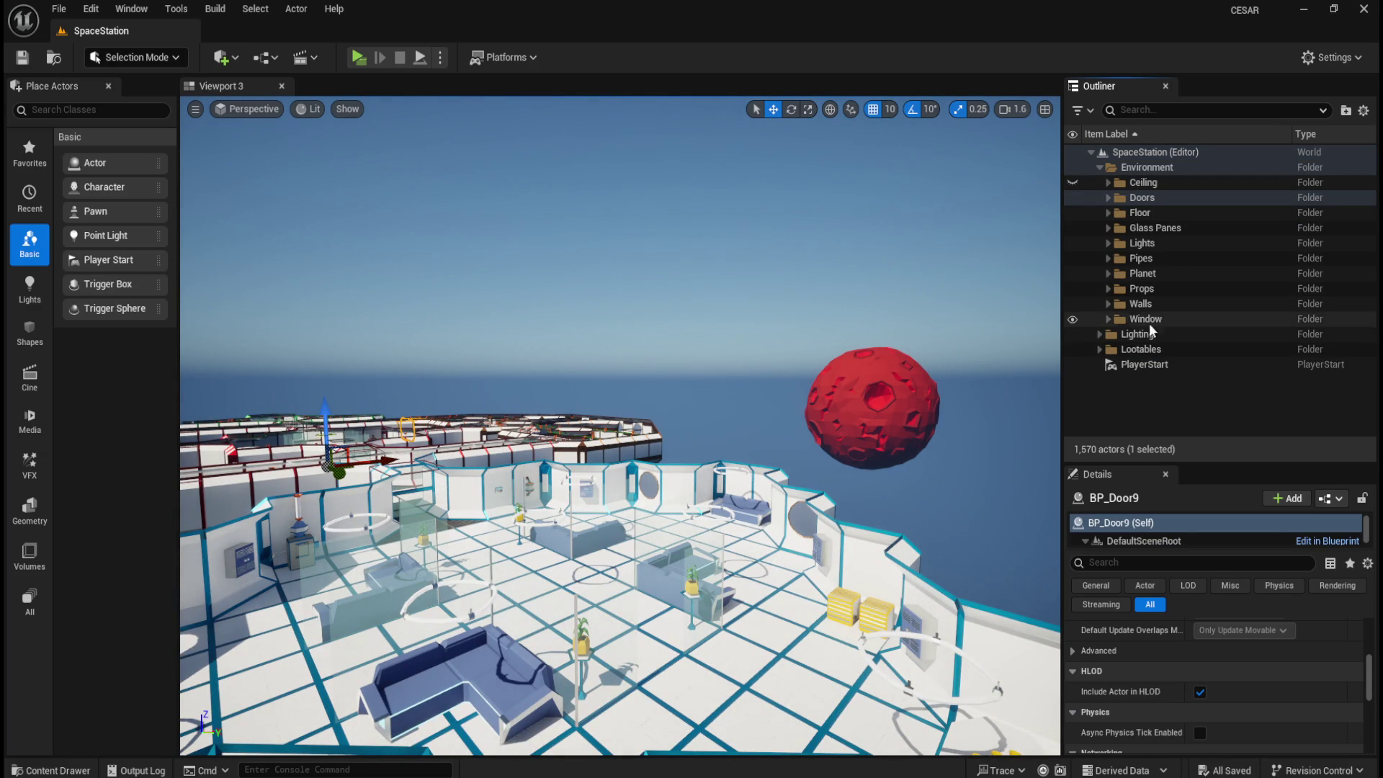
# - Filter the Outliner by 'fan' and frame the SM_Fan_Blades actor in the viewport
pyautogui.click(1108, 289)
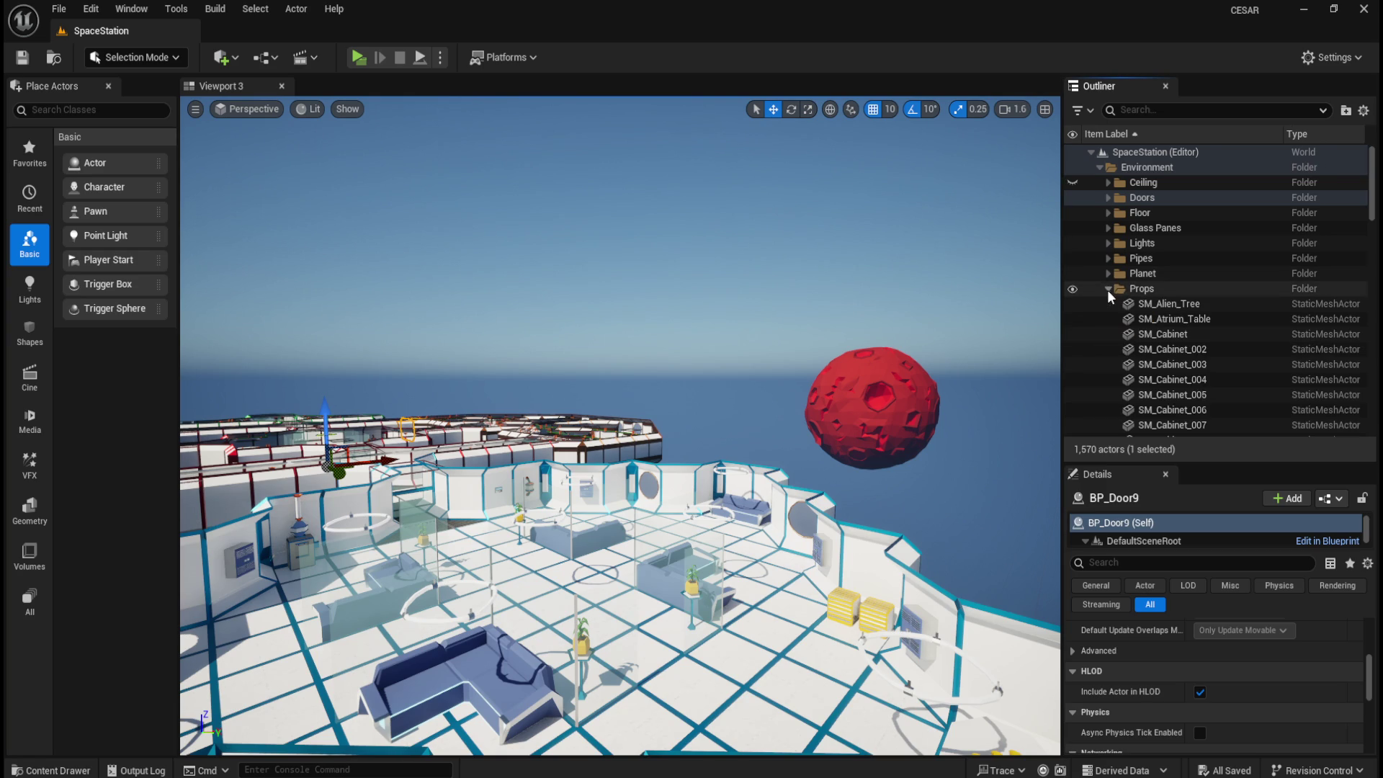
pyautogui.scroll(-4, 1186, 362)
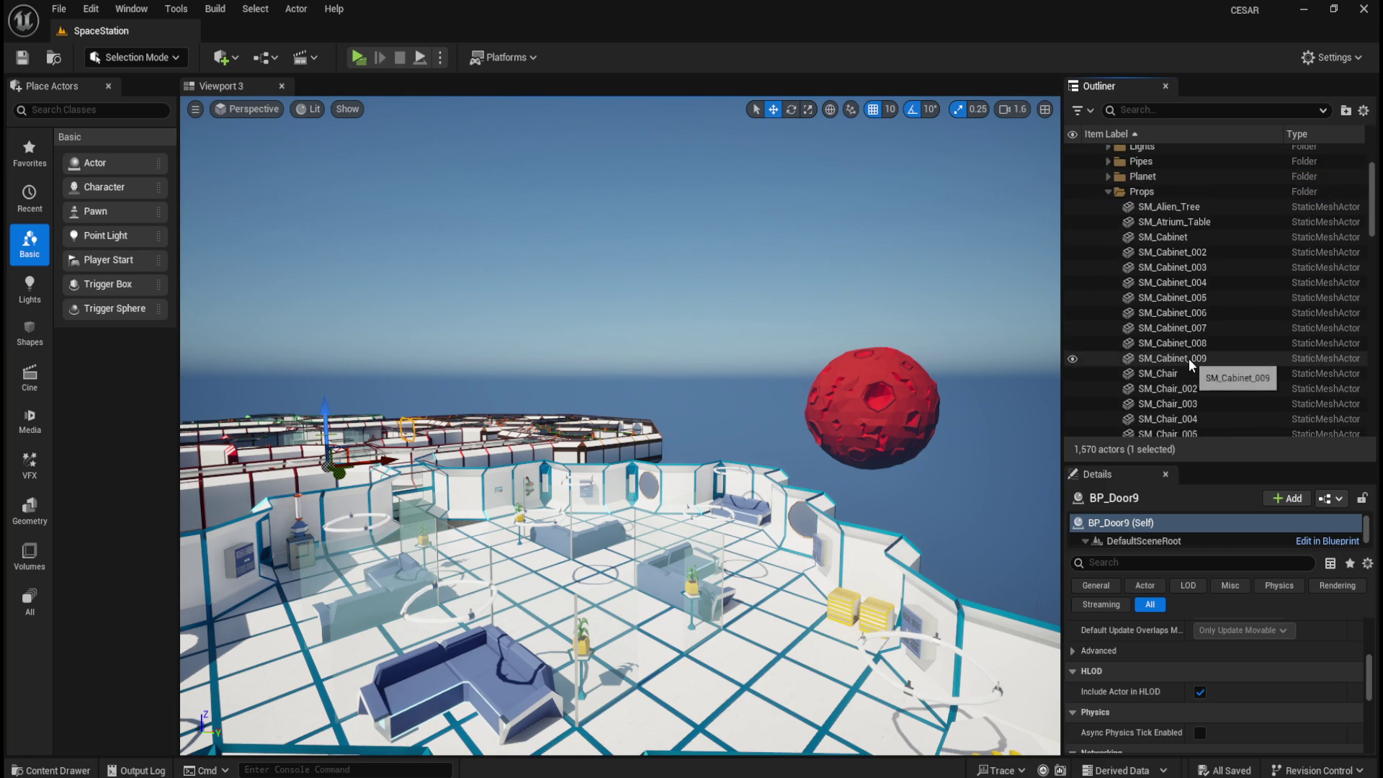
pyautogui.click(1192, 108)
pyautogui.write('fan')
pyautogui.click(1191, 213)
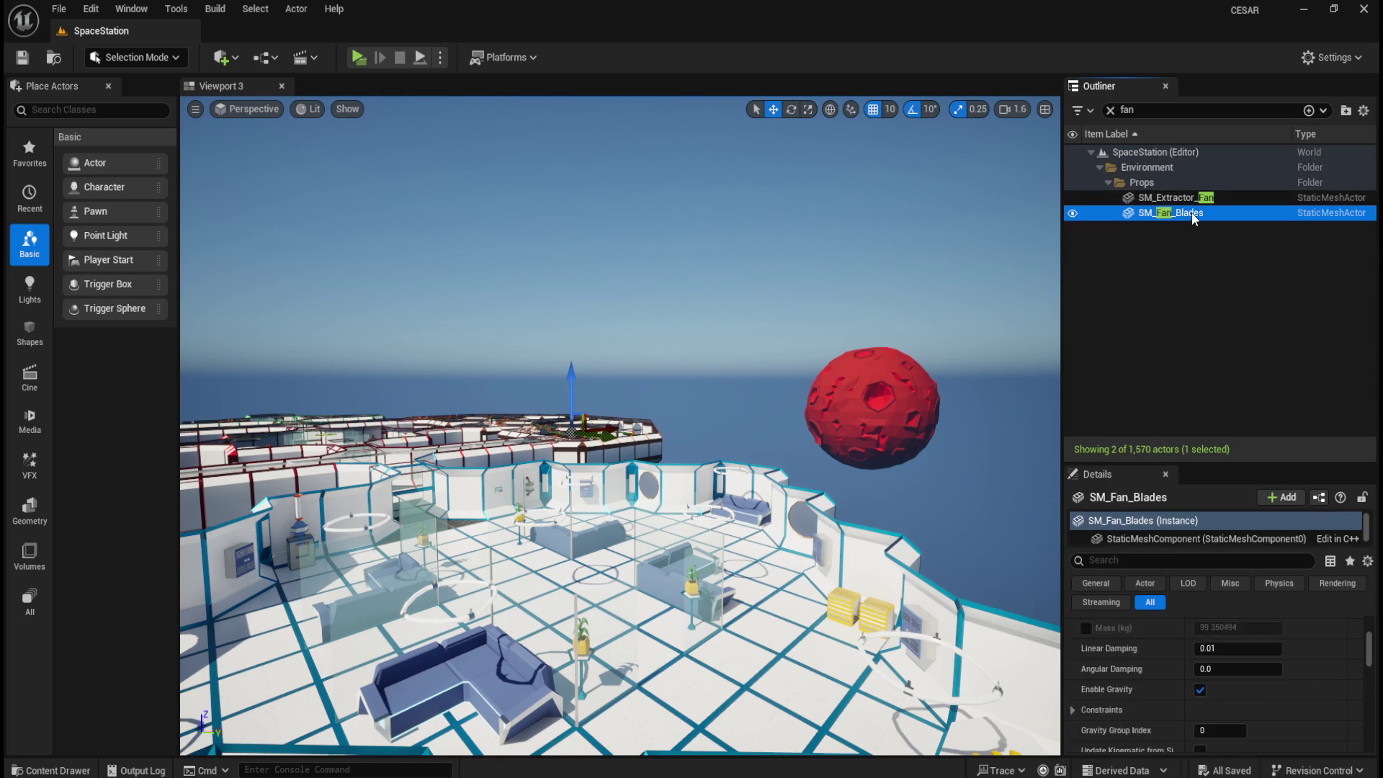
pyautogui.press('f')
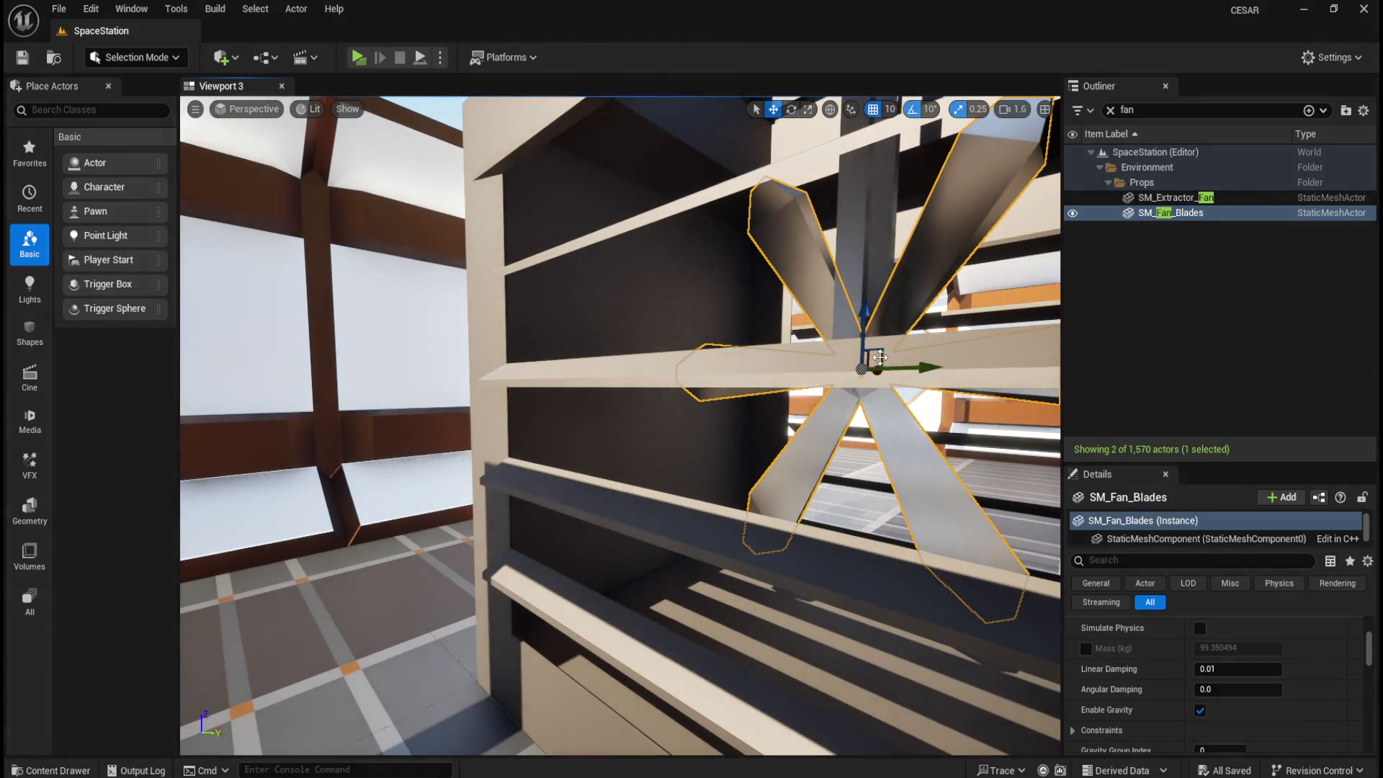
pyautogui.moveTo(709, 439); pyautogui.dragTo(792, 443)
# - Frame the SM_Extractor_Fan housing, orbit around it, and start a play-test preview
pyautogui.doubleClick(1181, 196)
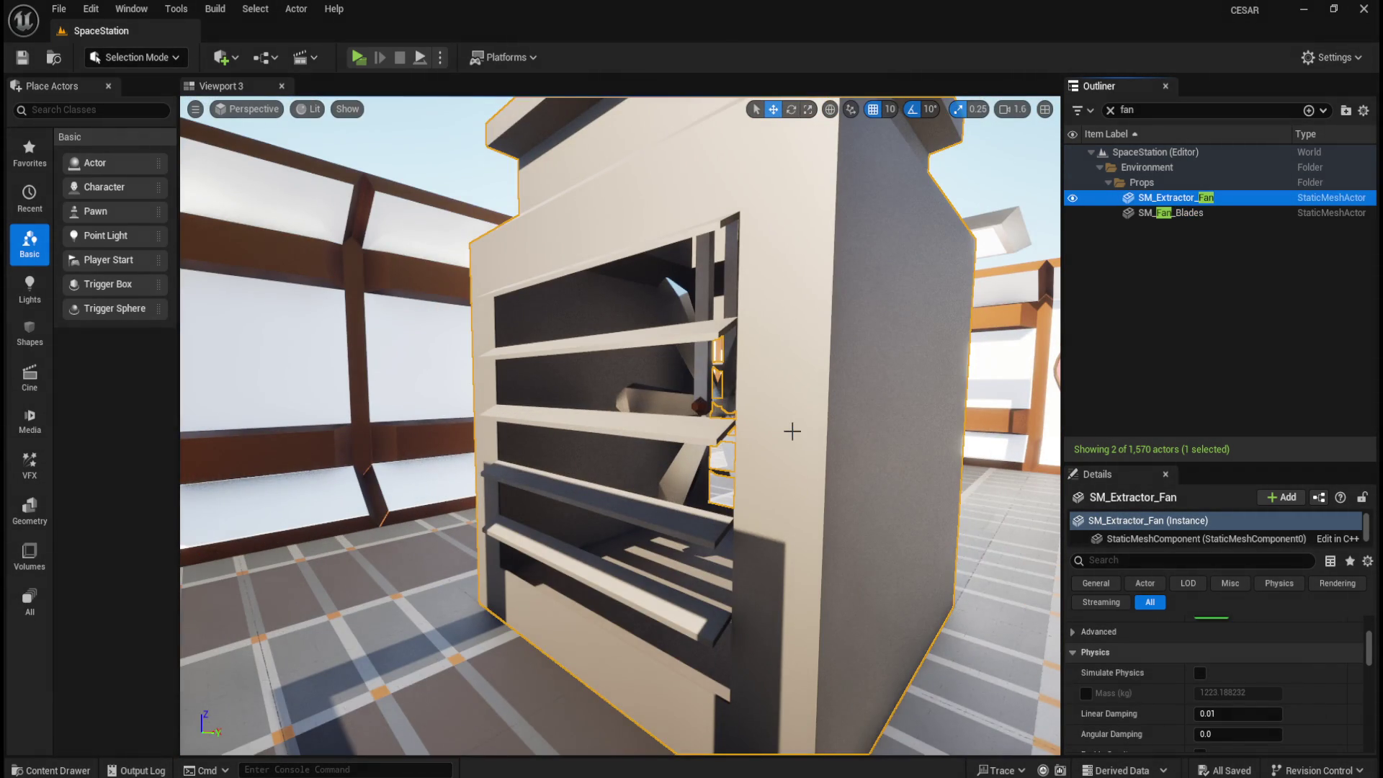
pyautogui.moveTo(786, 411)
pyautogui.mouseDown()
pyautogui.moveTo(771, 375)
pyautogui.moveTo(749, 403)
pyautogui.moveTo(774, 412)
pyautogui.mouseUp()
pyautogui.scroll(-10, 774, 412)
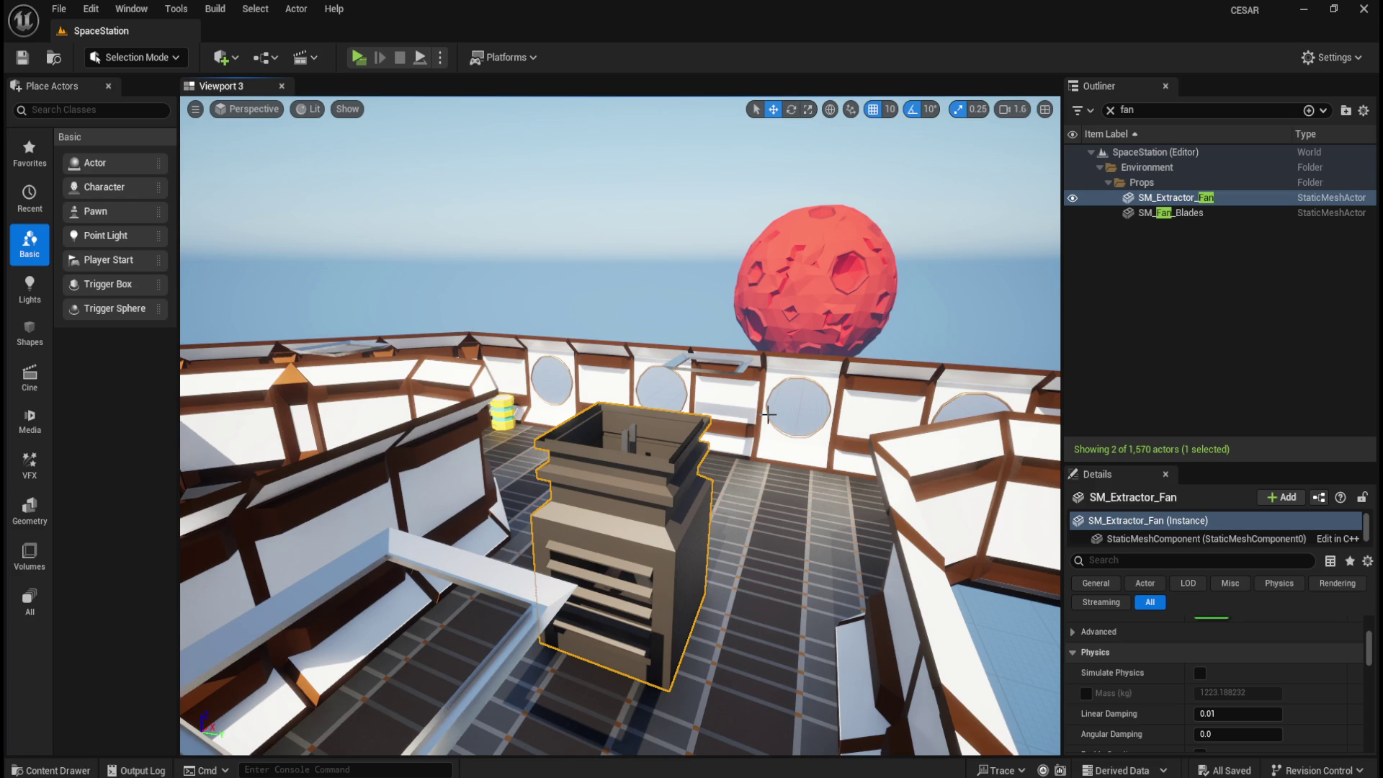
pyautogui.moveTo(767, 415); pyautogui.dragTo(720, 403)
pyautogui.moveTo(619, 425); pyautogui.dragTo(338, 421)
pyautogui.click(358, 56)
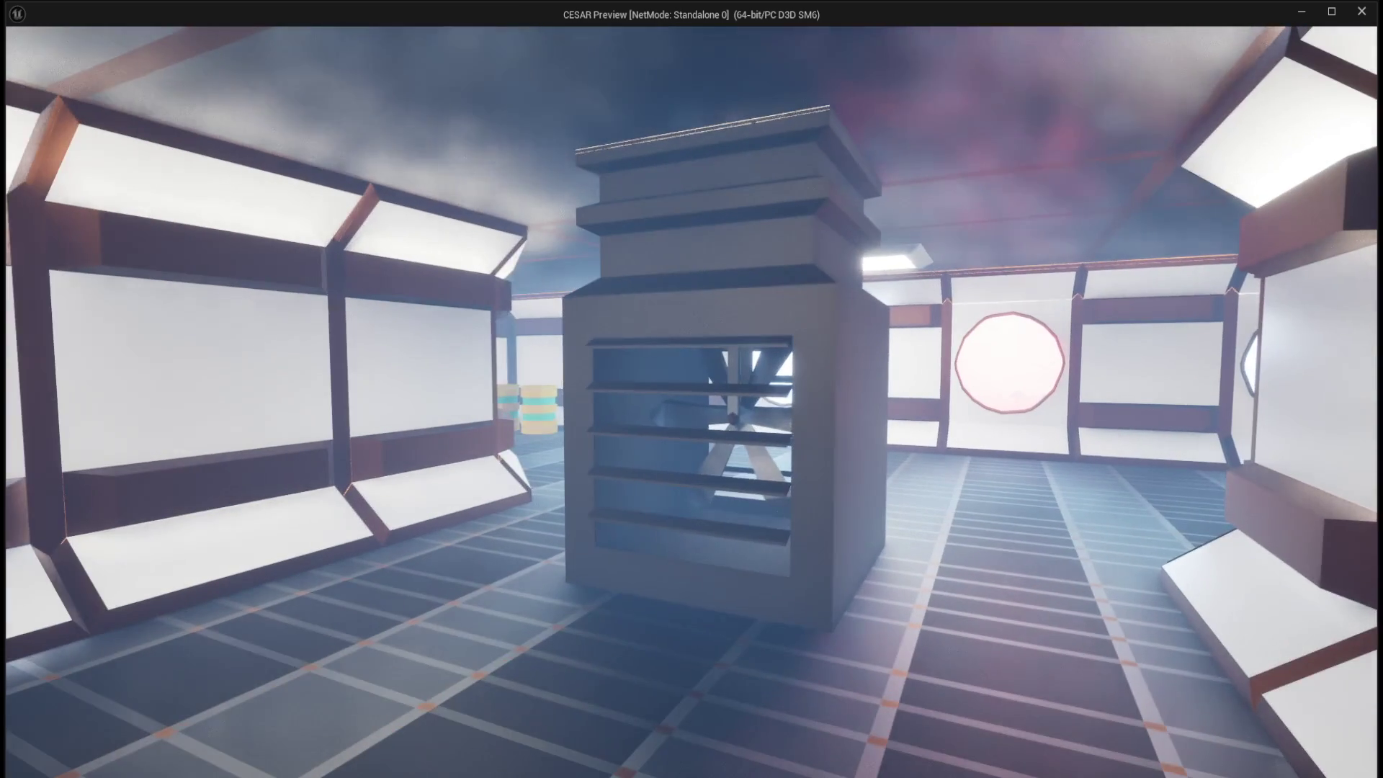
pyautogui.press('Escape')
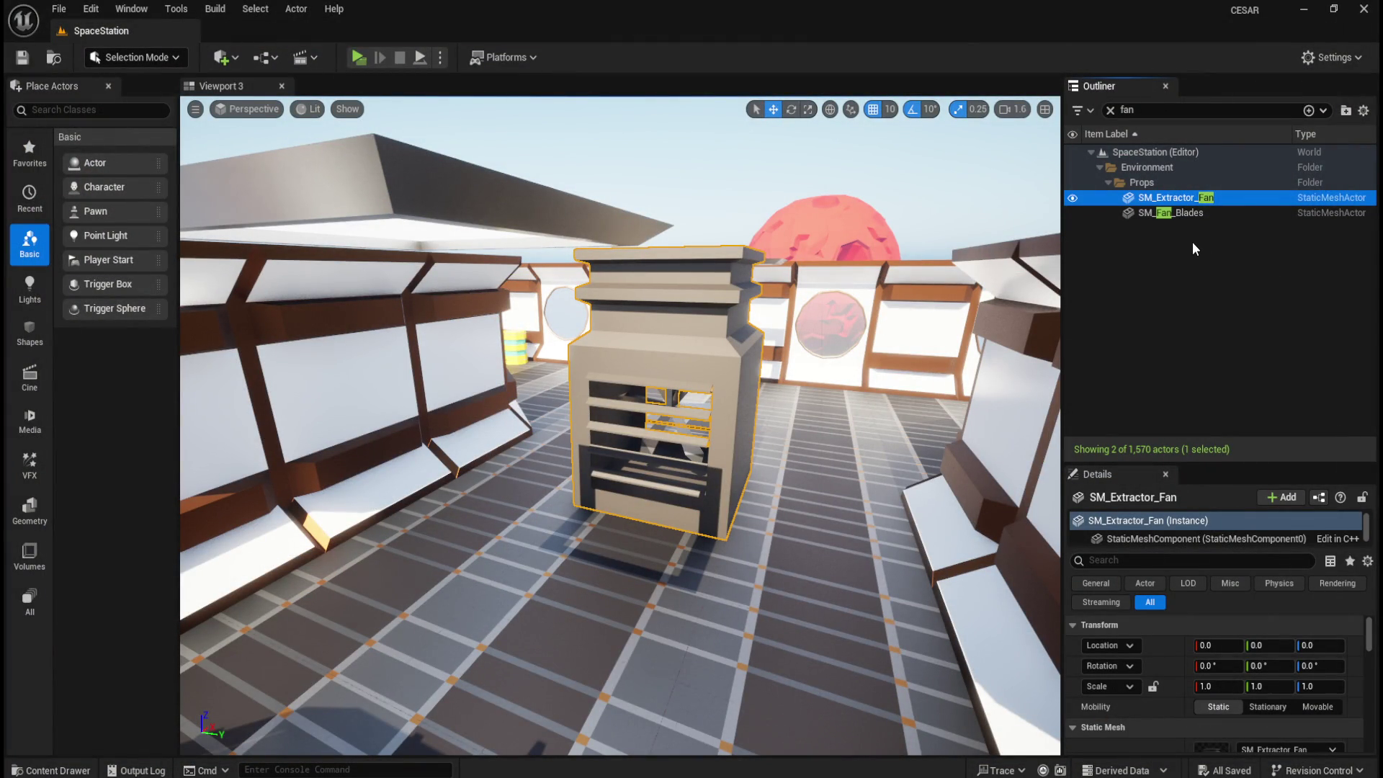
# - Save all changed packages, with SM_Fan_Blades selected in the Outliner
pyautogui.click(1190, 213)
pyautogui.click(1181, 197)
pyautogui.hotkey('ctrl', 's')
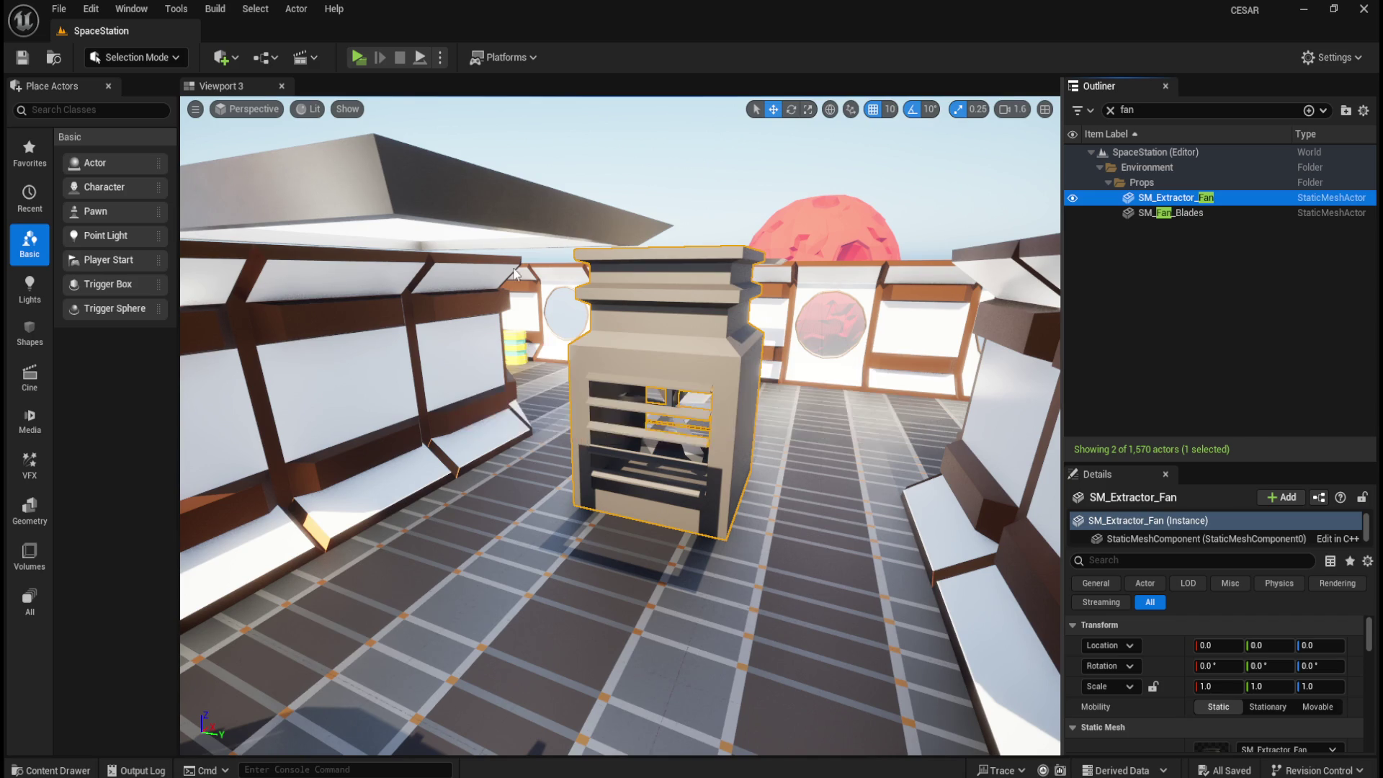
pyautogui.hotkey('ctrl', 'space')
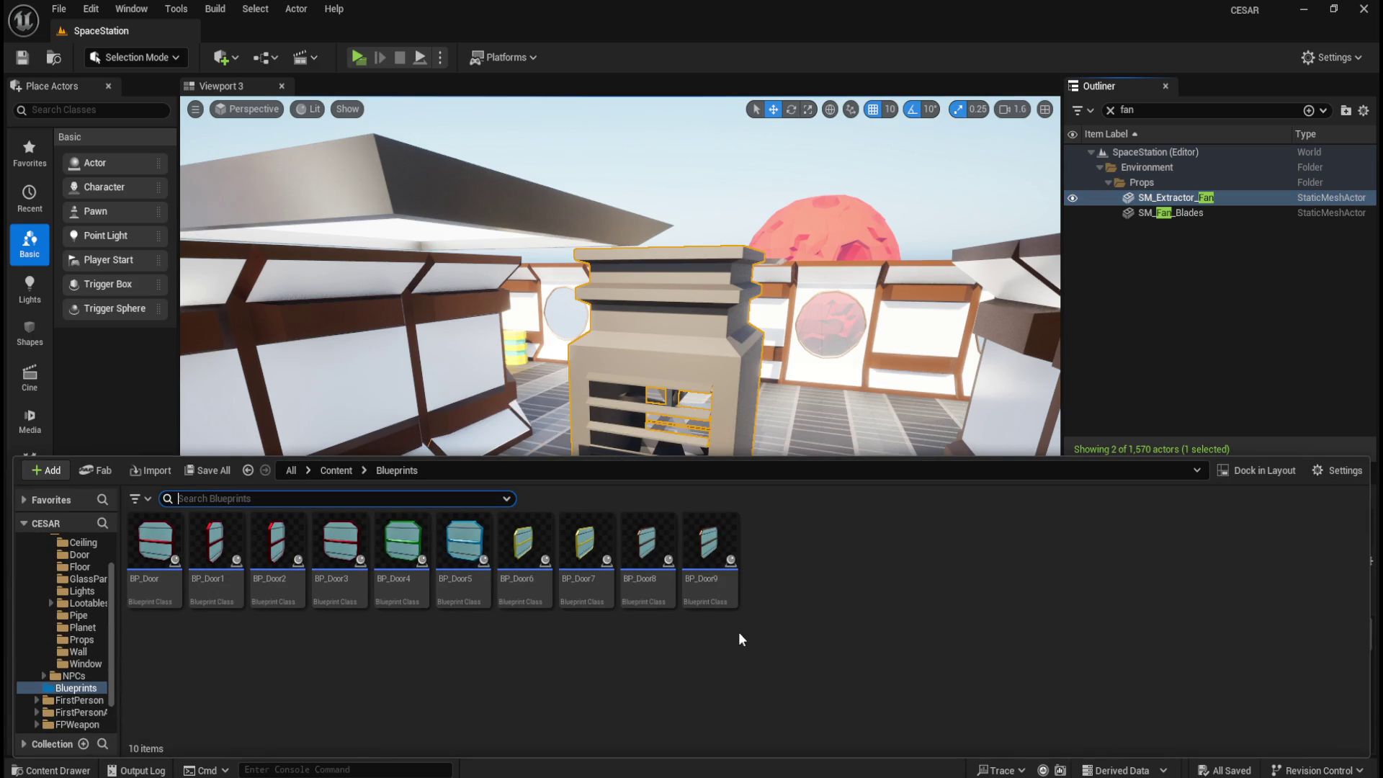
pyautogui.click(1199, 218)
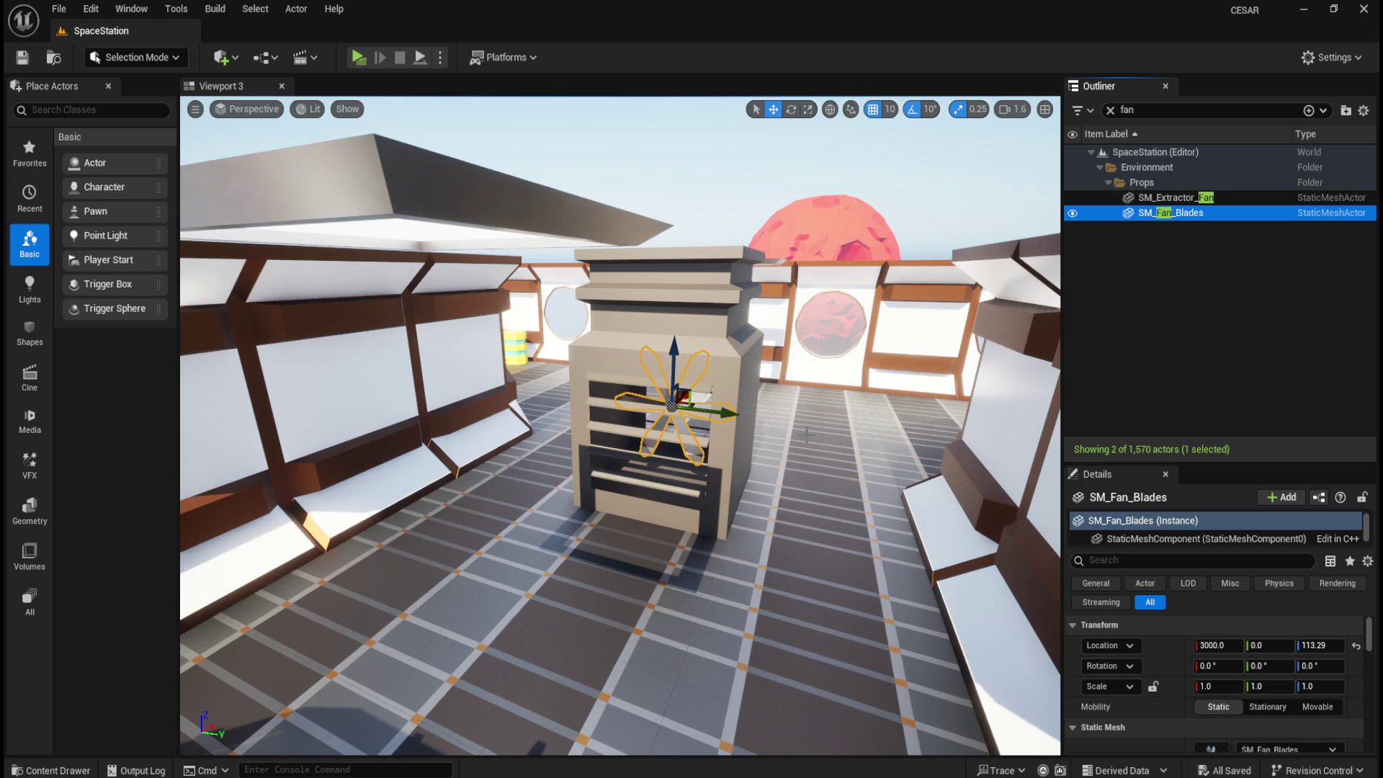
# - Create an Actor-based Blueprint class named BP_Fan in the Blueprints folder
pyautogui.hotkey('ctrl', 'space')
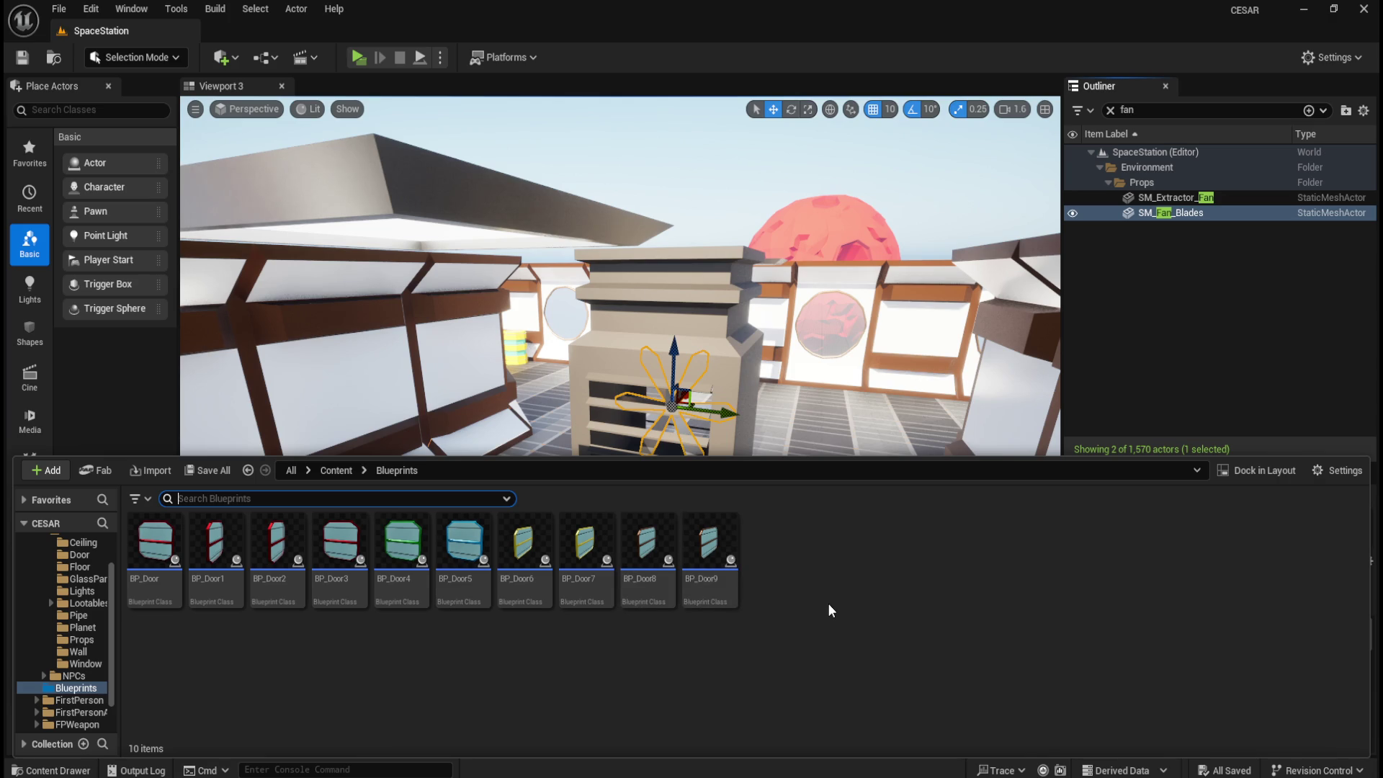
pyautogui.rightClick(829, 605)
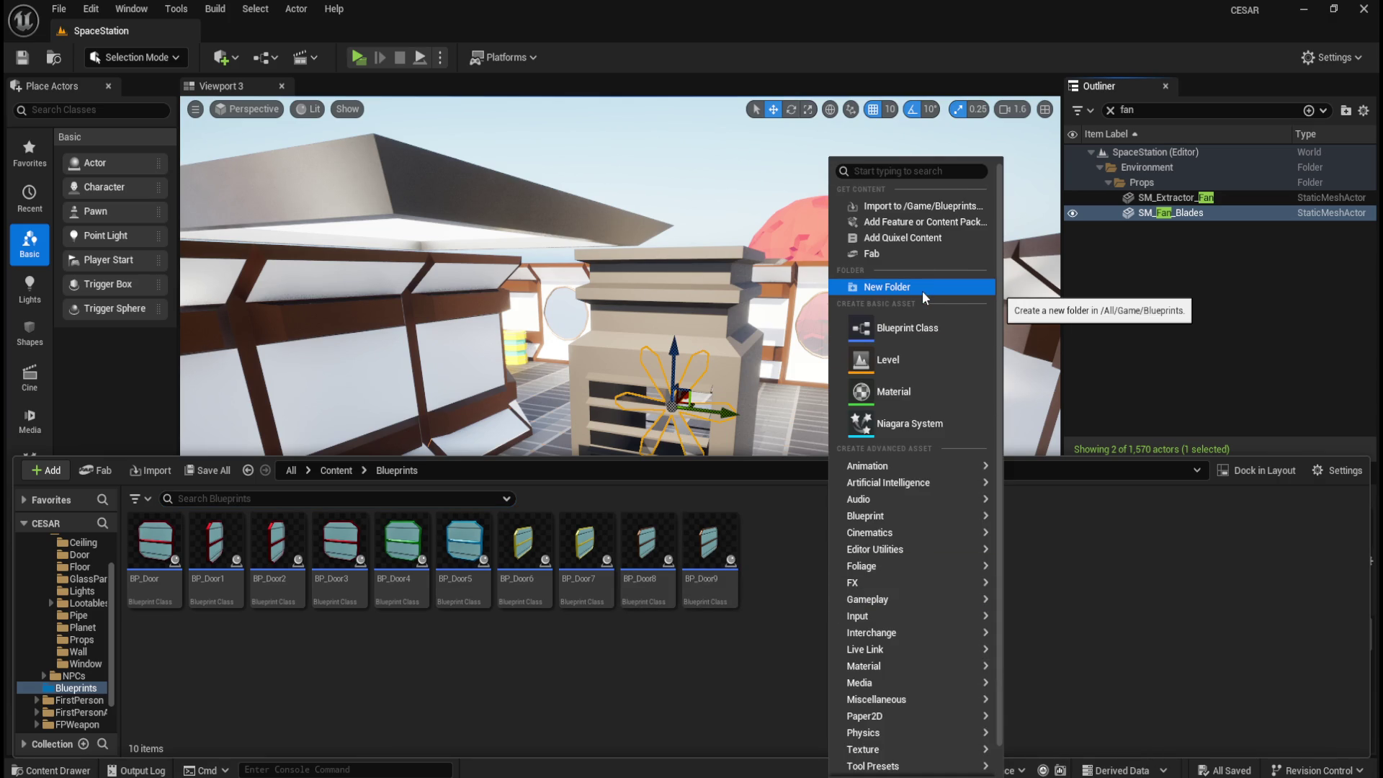
pyautogui.click(927, 326)
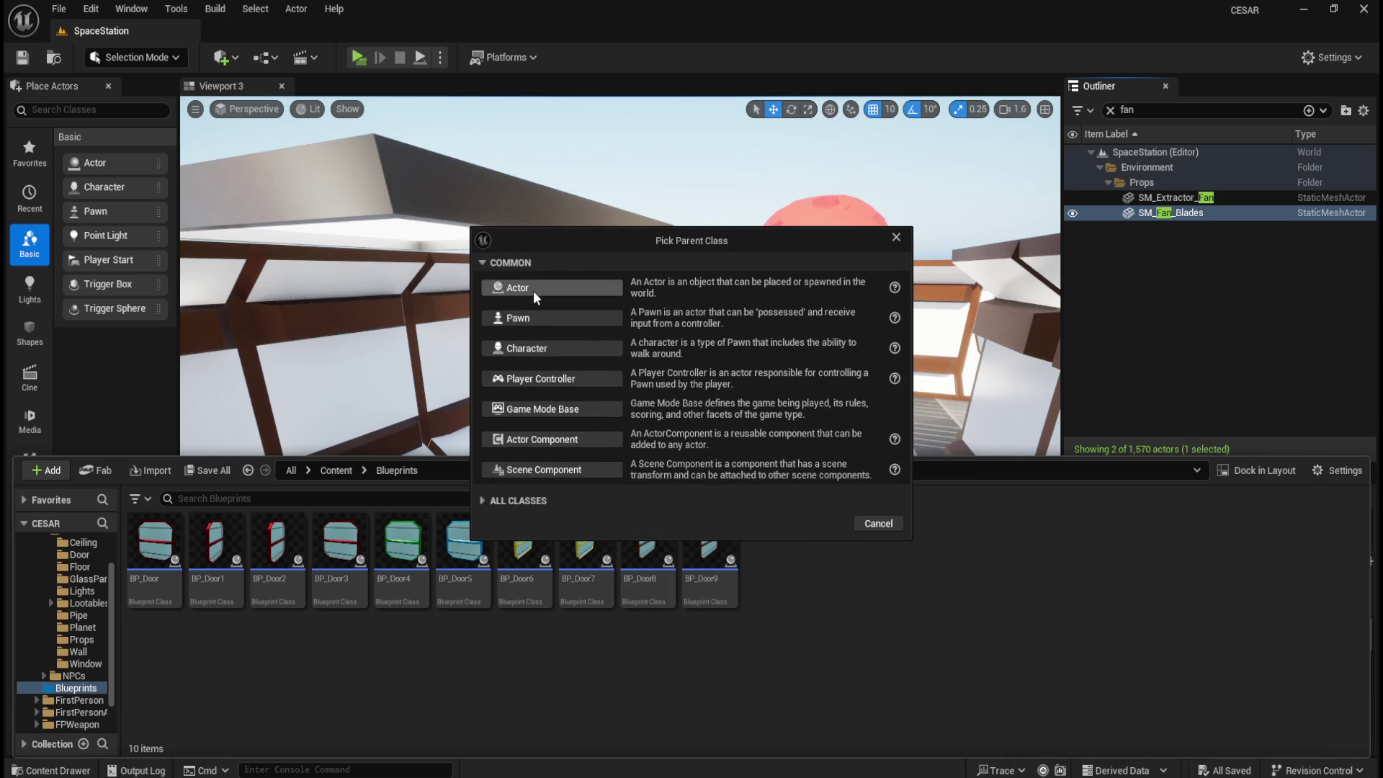
pyautogui.click(533, 290)
pyautogui.write('BP_Fan')
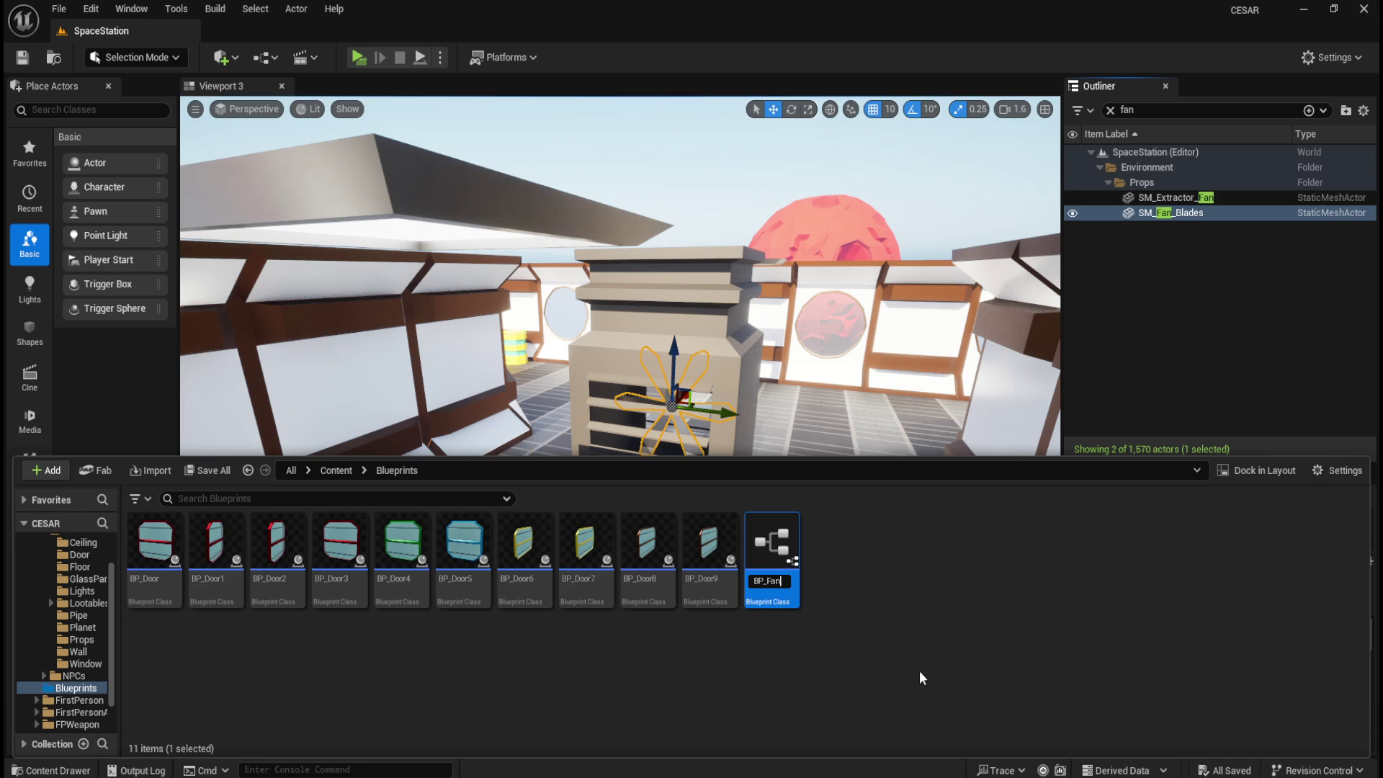
pyautogui.press('Return')
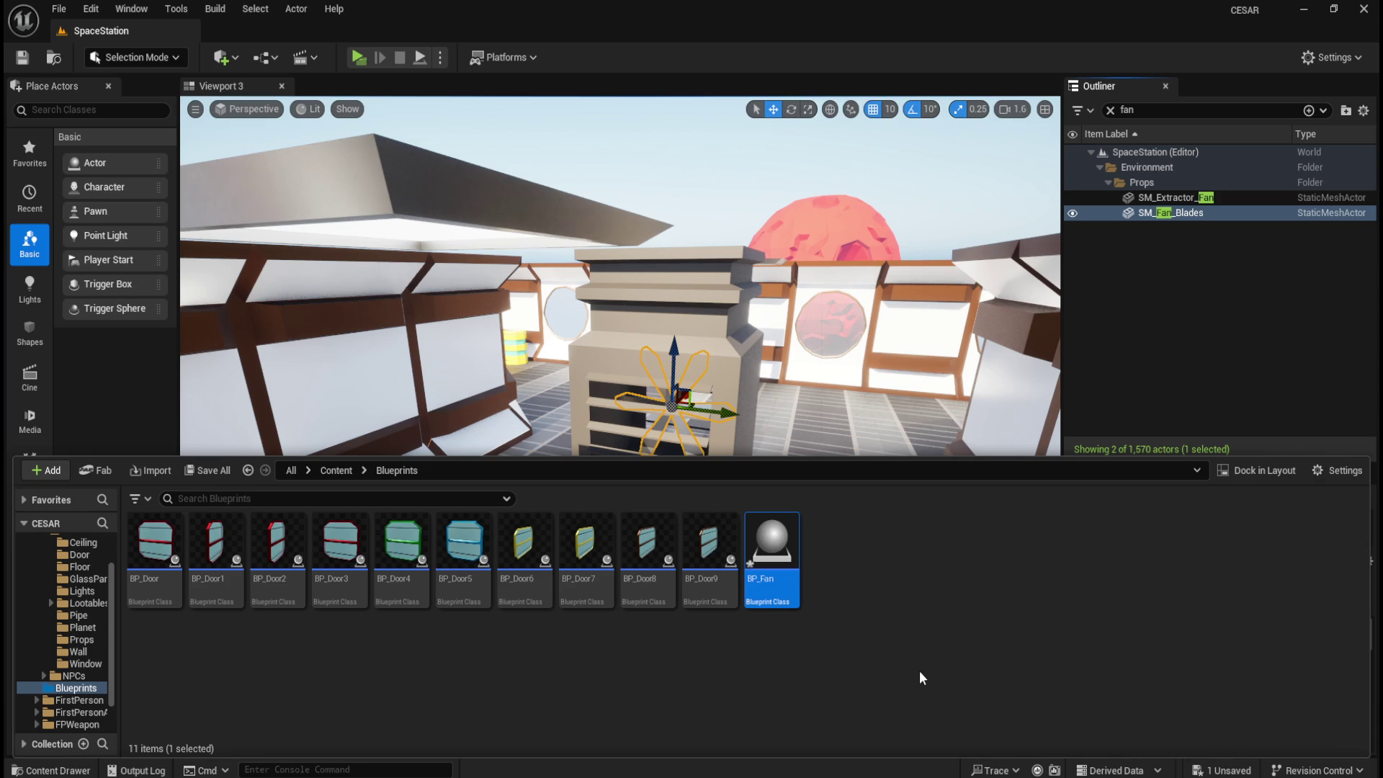
# - Open BP_Fan docked beside SpaceStation and add SM_Fan_Blades from Props as its mesh component
pyautogui.doubleClick(783, 537)
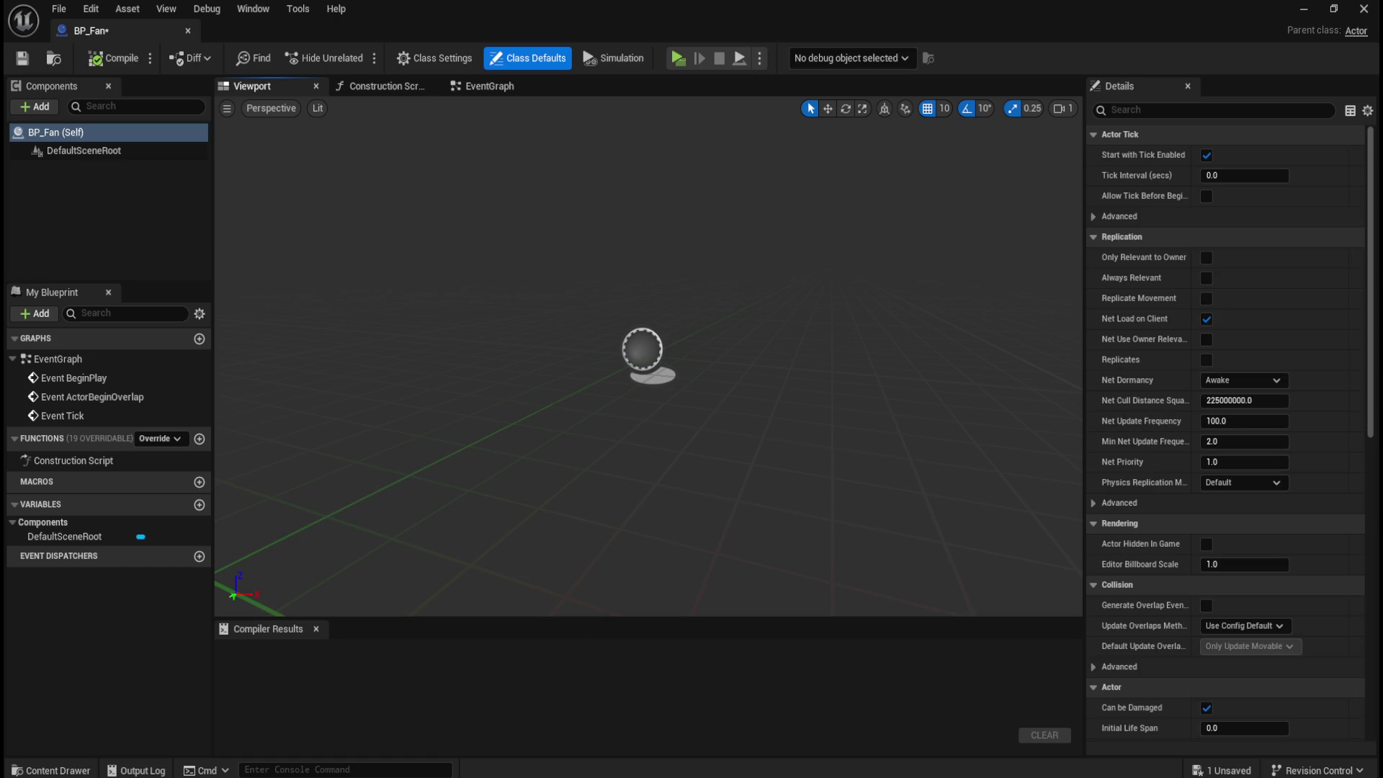
pyautogui.moveTo(110, 29)
pyautogui.mouseDown()
pyautogui.moveTo(517, 101)
pyautogui.moveTo(348, 29)
pyautogui.mouseUp()
pyautogui.hotkey('ctrl', 'space')
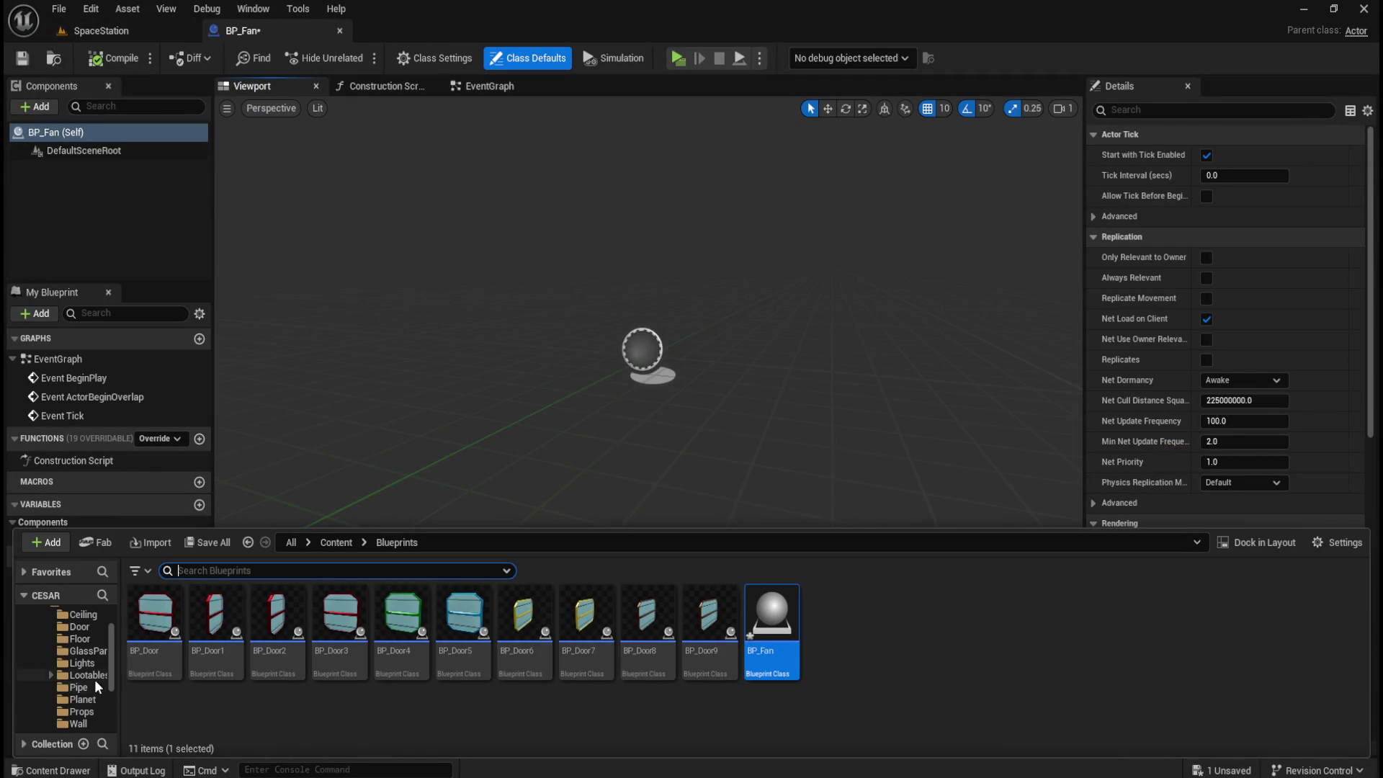
pyautogui.click(82, 711)
pyautogui.scroll(-5, 749, 648)
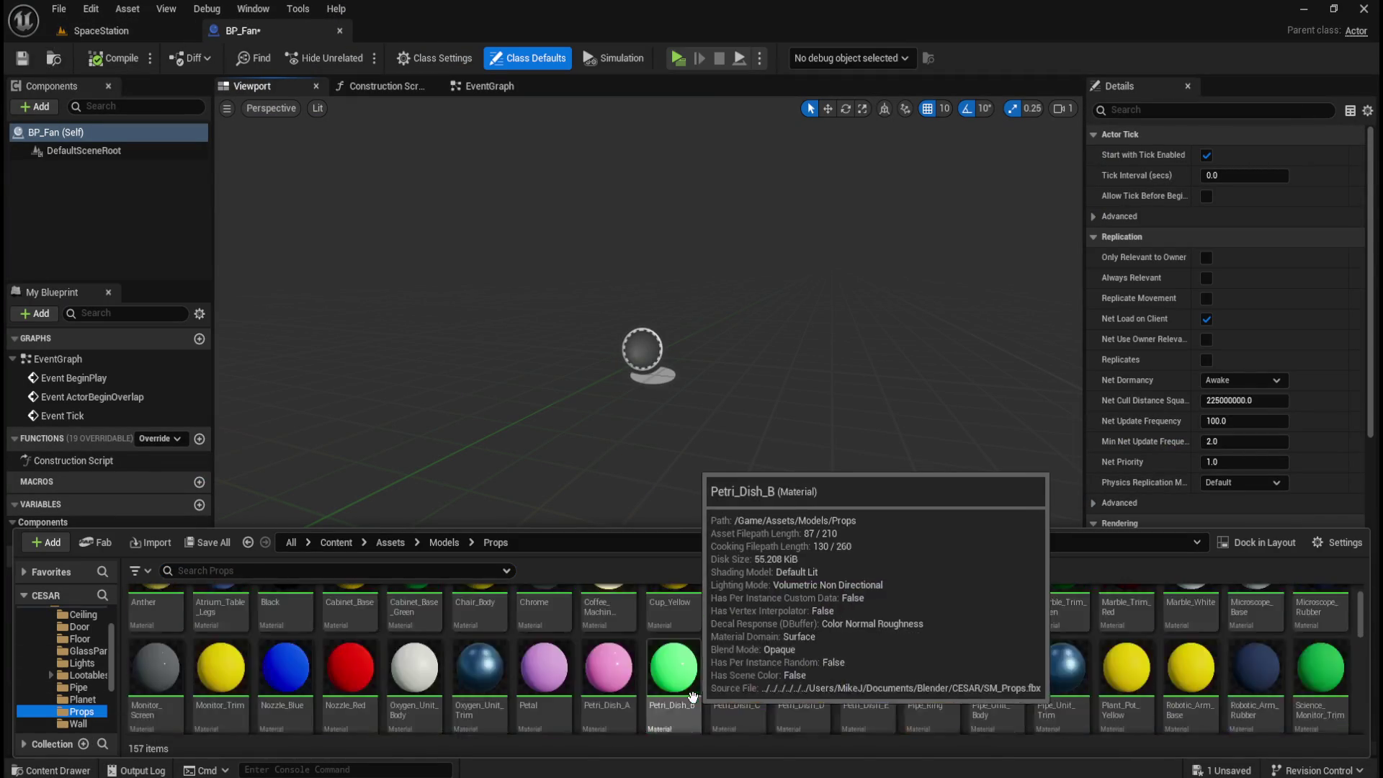
pyautogui.moveTo(736, 681)
pyautogui.mouseDown()
pyautogui.moveTo(216, 162)
pyautogui.moveTo(97, 131)
pyautogui.mouseUp()
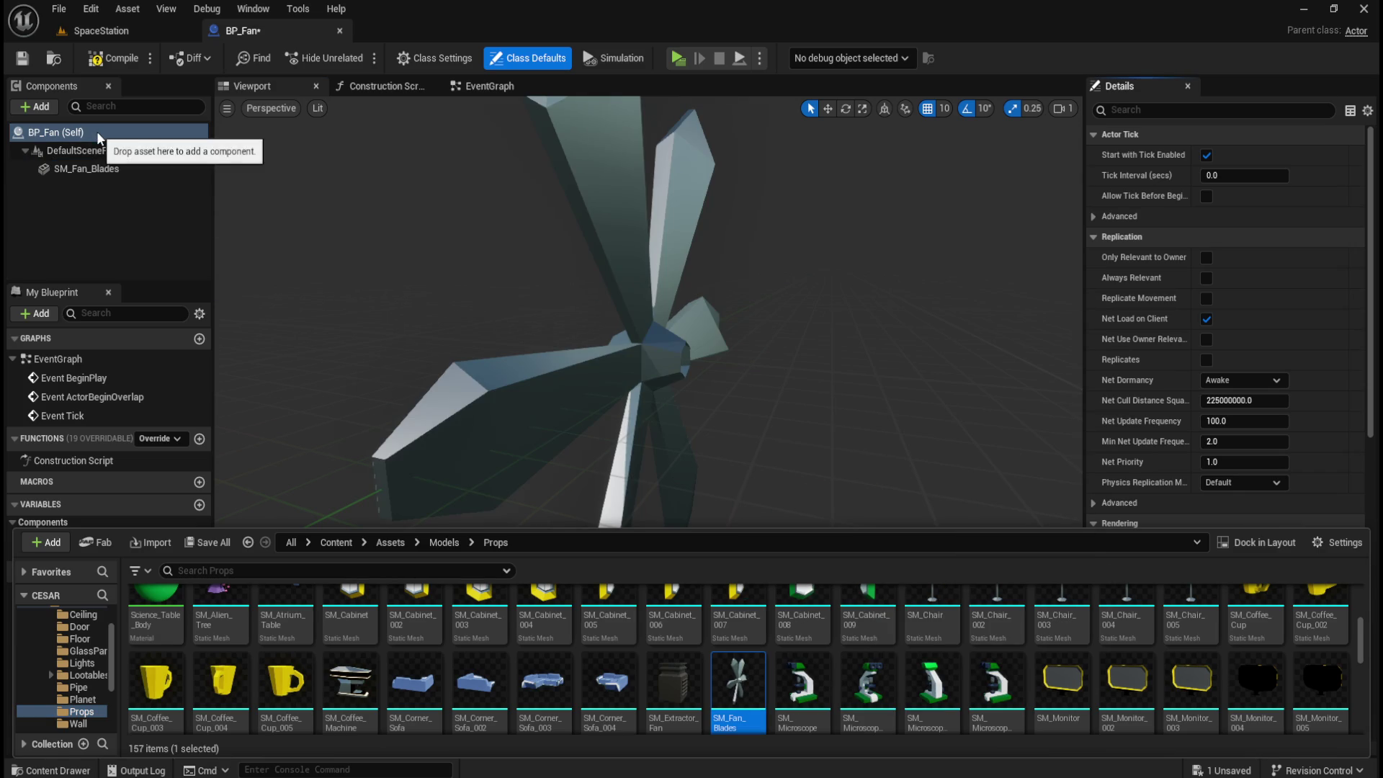
pyautogui.moveTo(614, 286)
pyautogui.mouseDown()
pyautogui.moveTo(612, 360)
pyautogui.moveTo(648, 361)
pyautogui.moveTo(620, 360)
pyautogui.mouseUp()
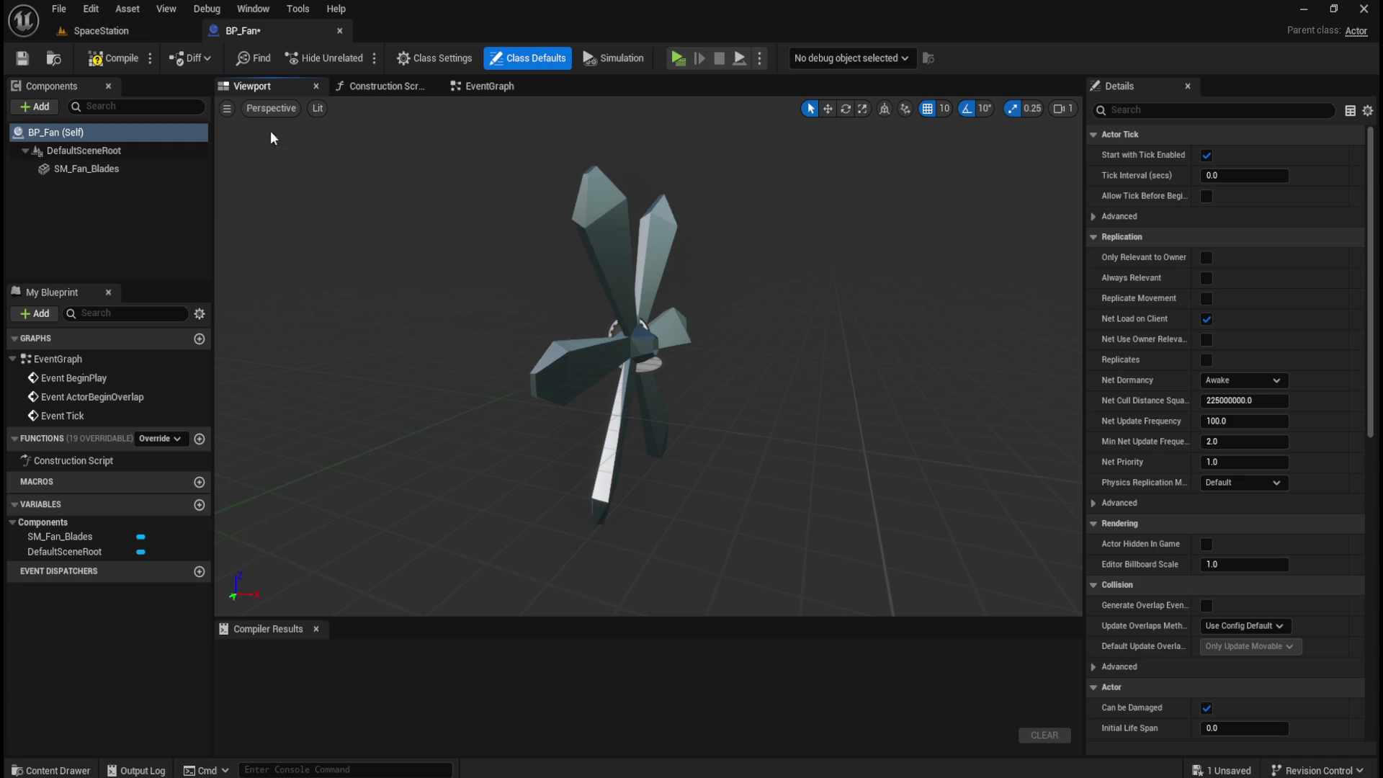
# - Copy the level's SM_Fan_Blades location (3000, 0, 113.29), then go back to the BP_Fan tab
pyautogui.click(125, 31)
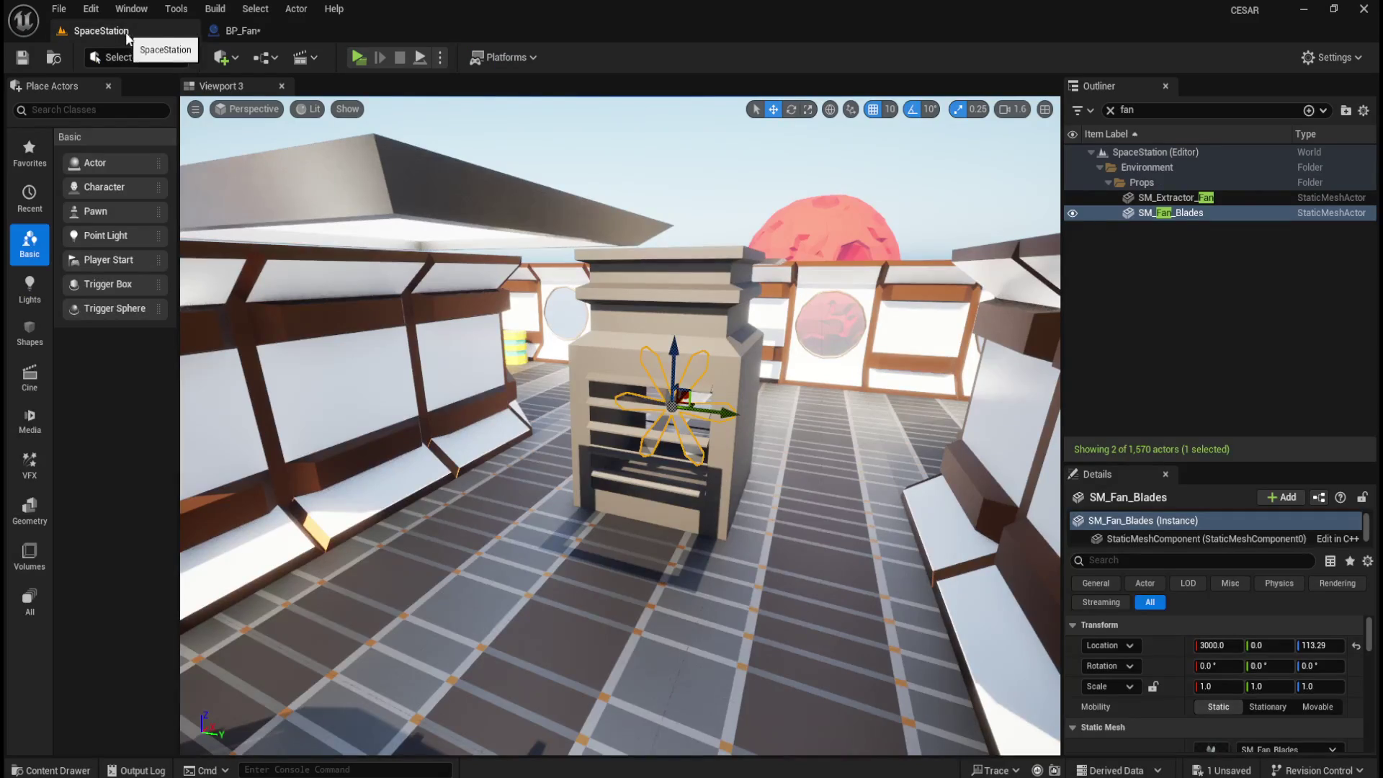
pyautogui.click(1188, 214)
pyautogui.rightClick(1161, 644)
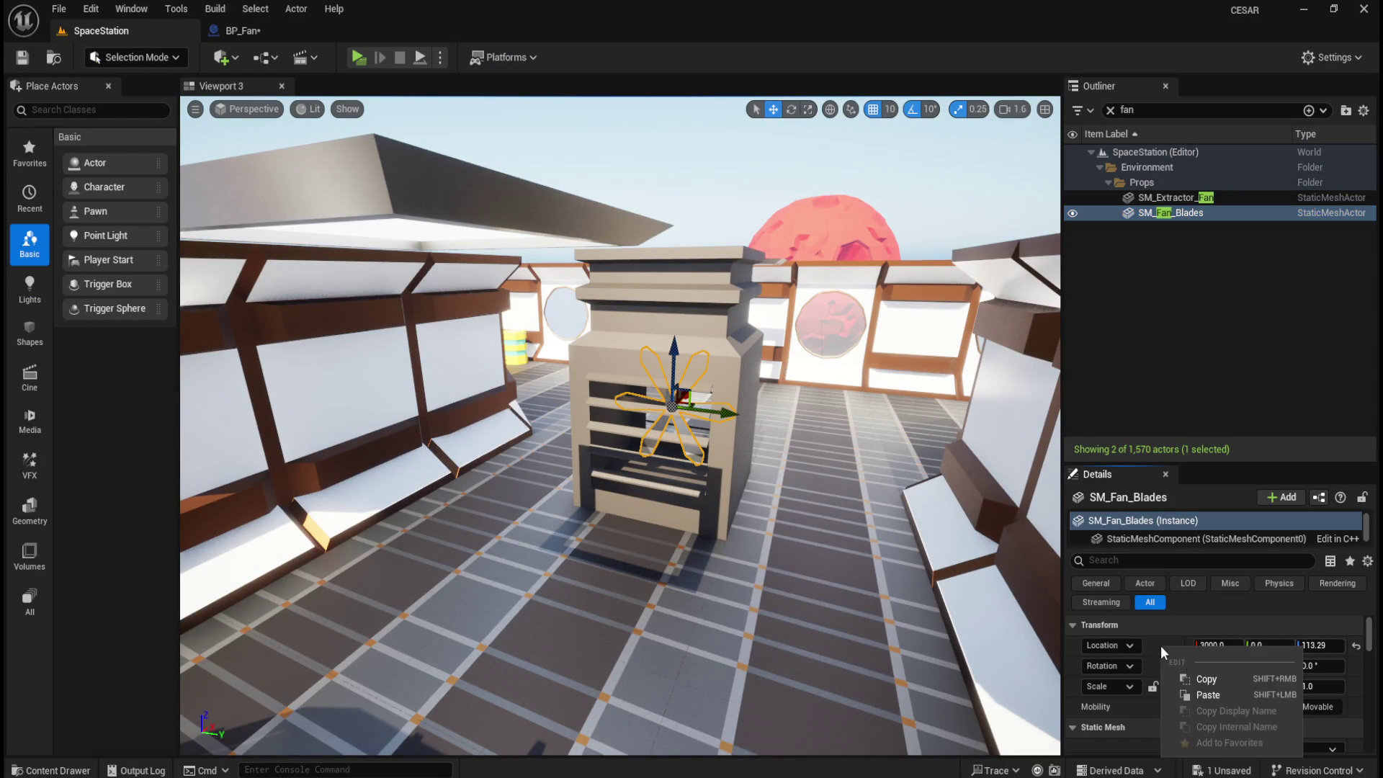
pyautogui.click(1217, 681)
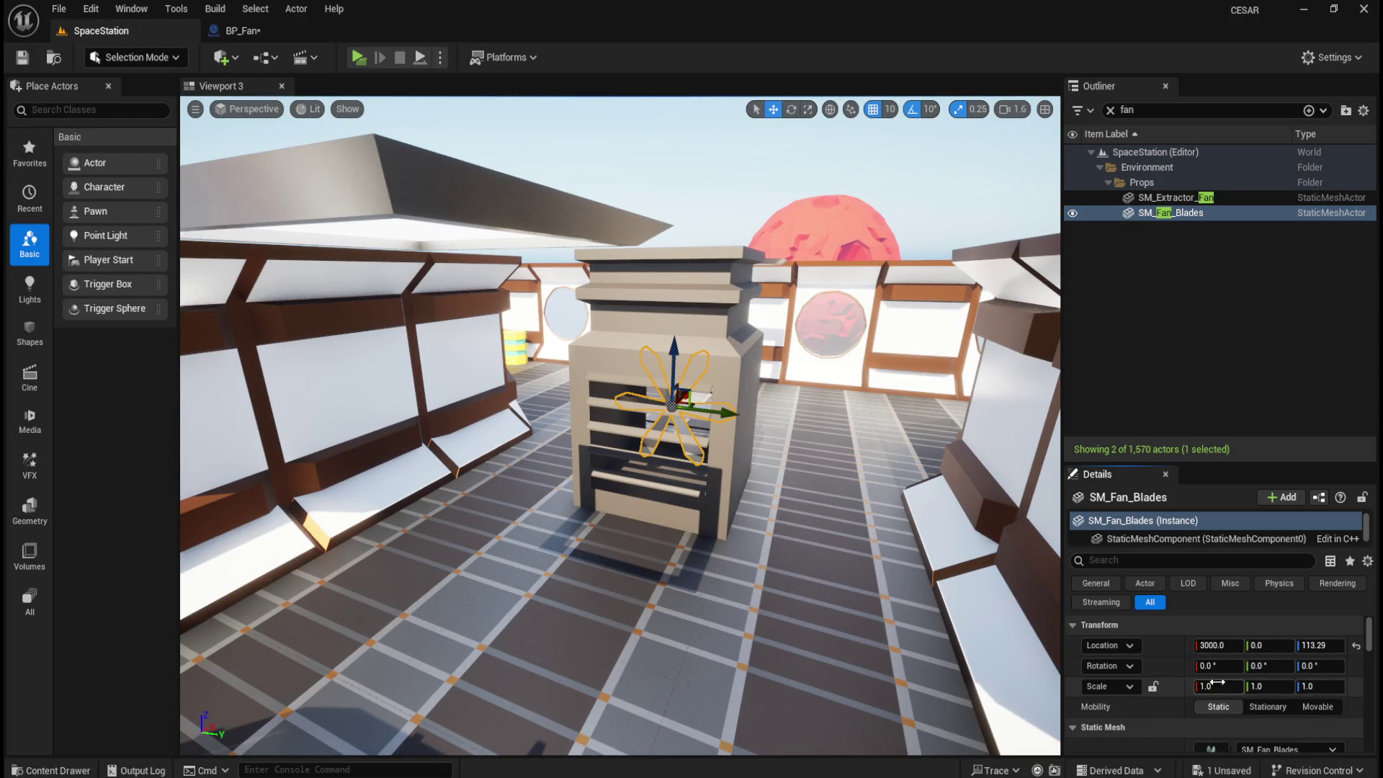
pyautogui.click(242, 31)
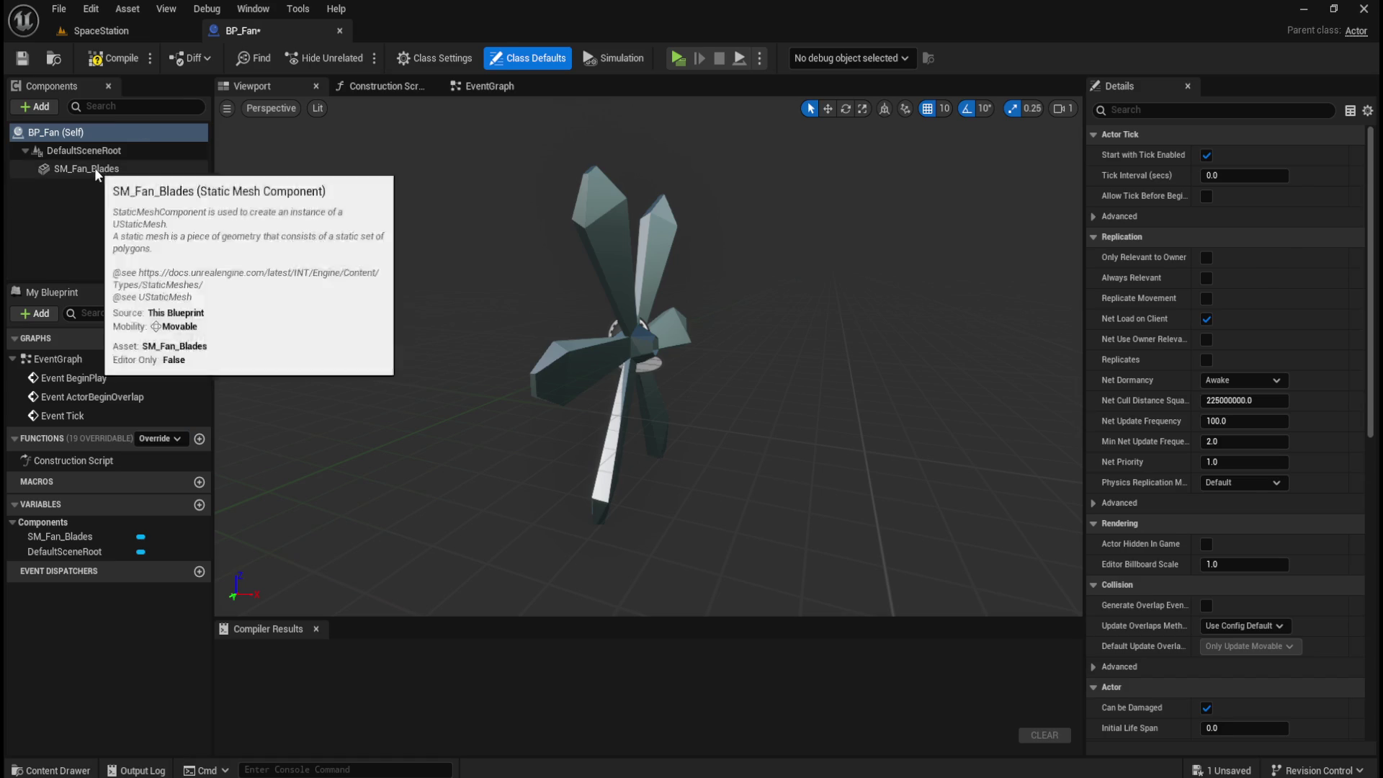
# - Paste the copied location onto the blades component, frame it, then reset its location to the origin
pyautogui.click(87, 168)
pyautogui.rightClick(1181, 259)
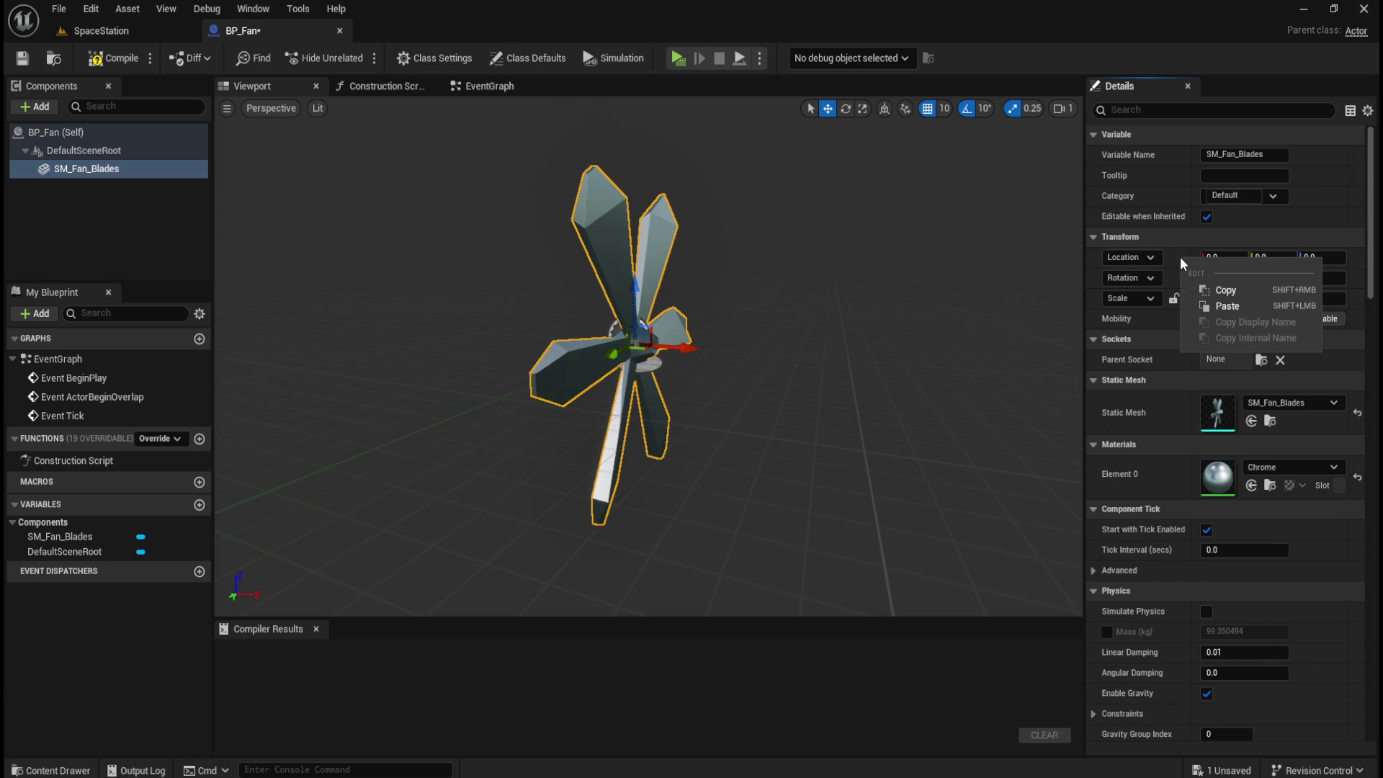
pyautogui.click(1221, 305)
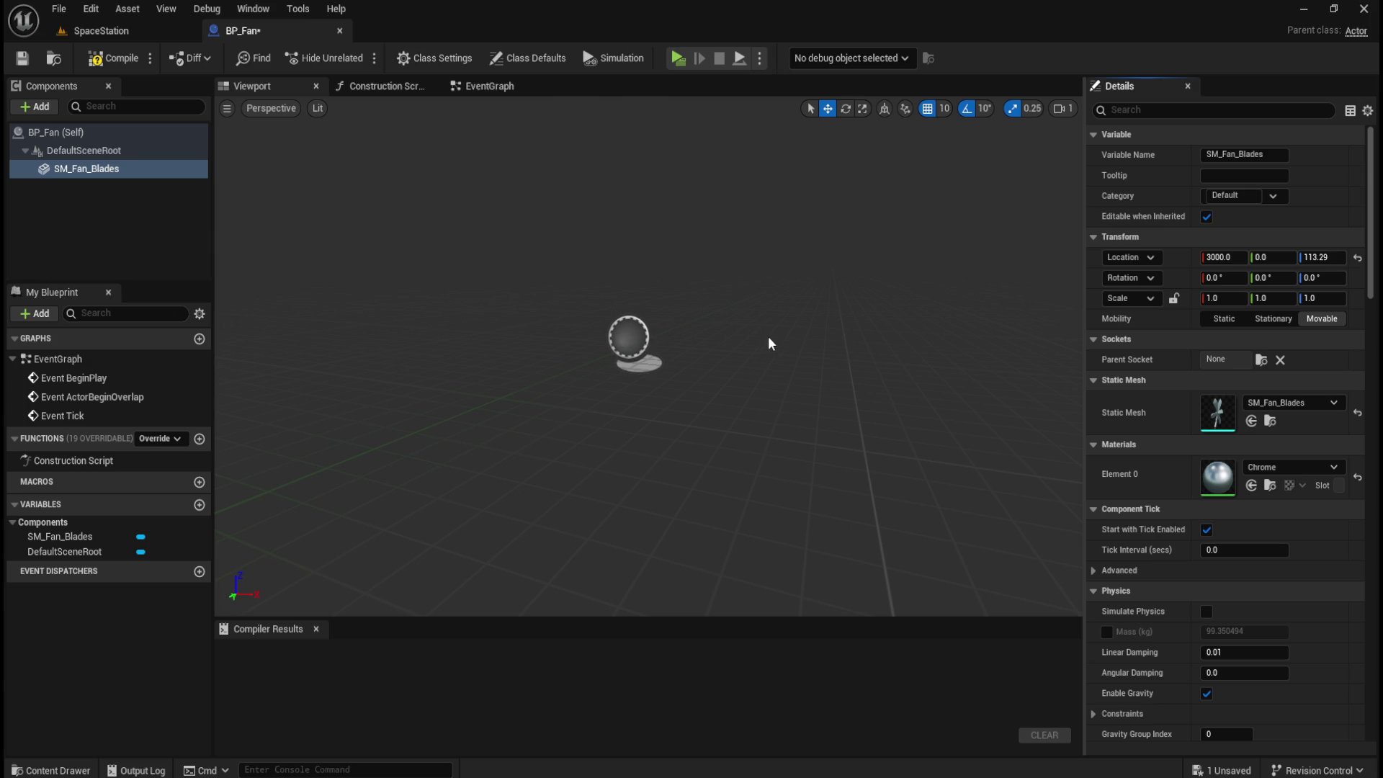
pyautogui.press('f')
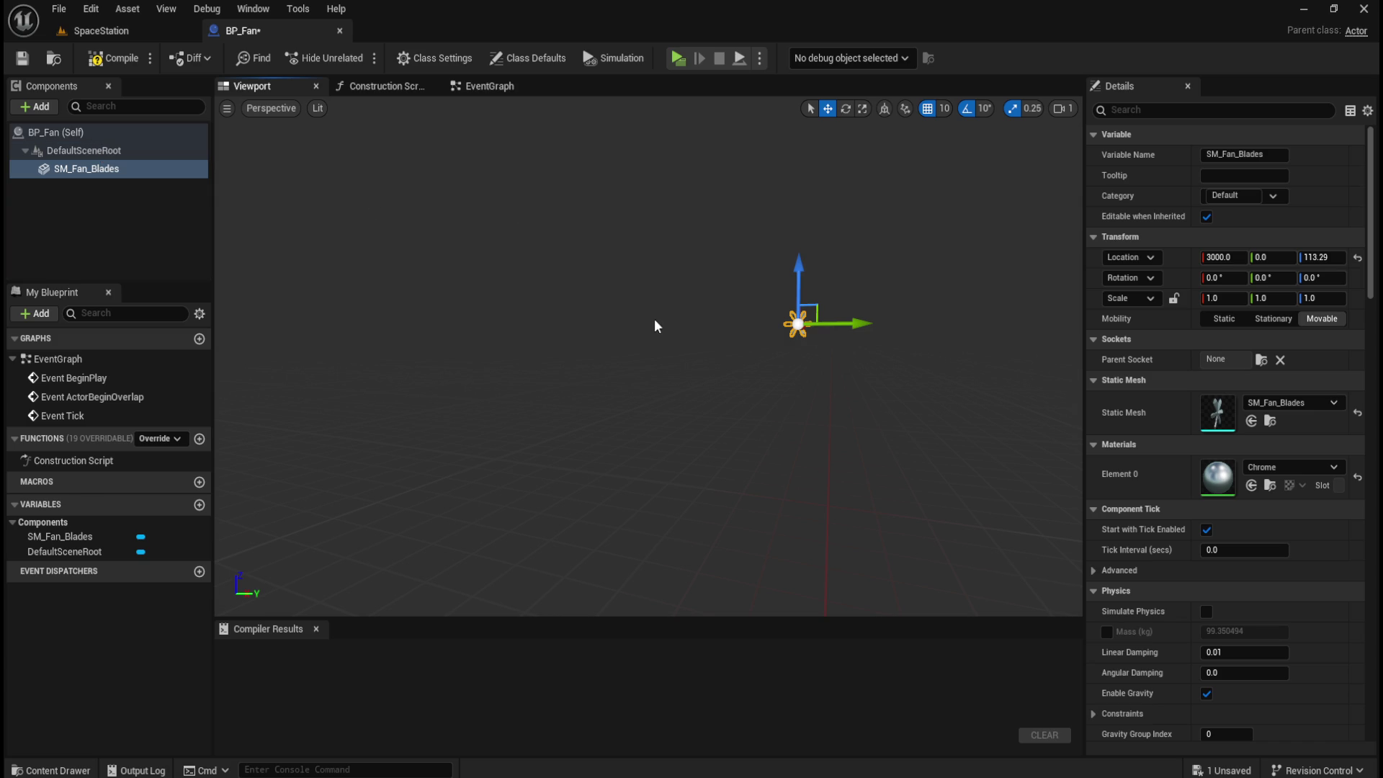
pyautogui.click(1358, 258)
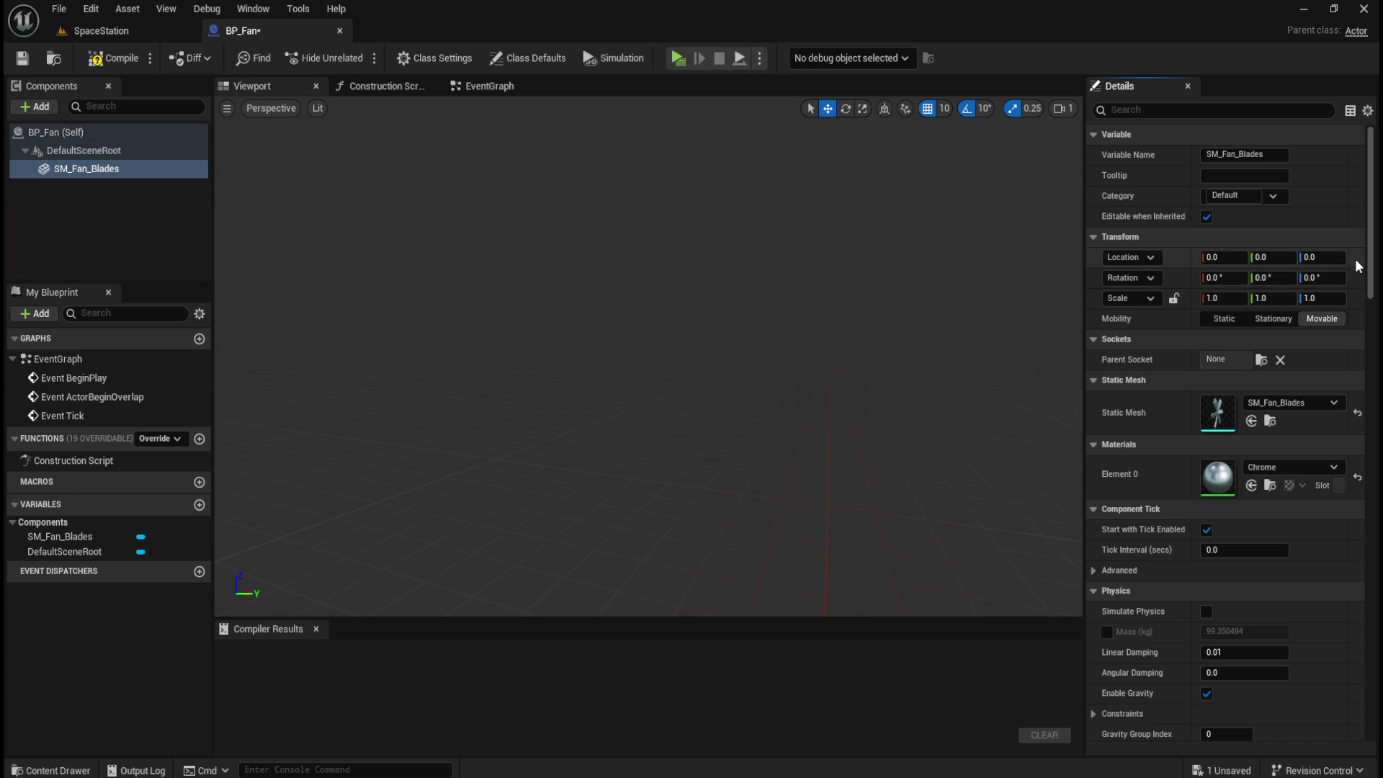
# - Inspect BP_Fan's class defaults, DefaultSceneRoot and blades component, then return to the SpaceStation level
pyautogui.click(101, 134)
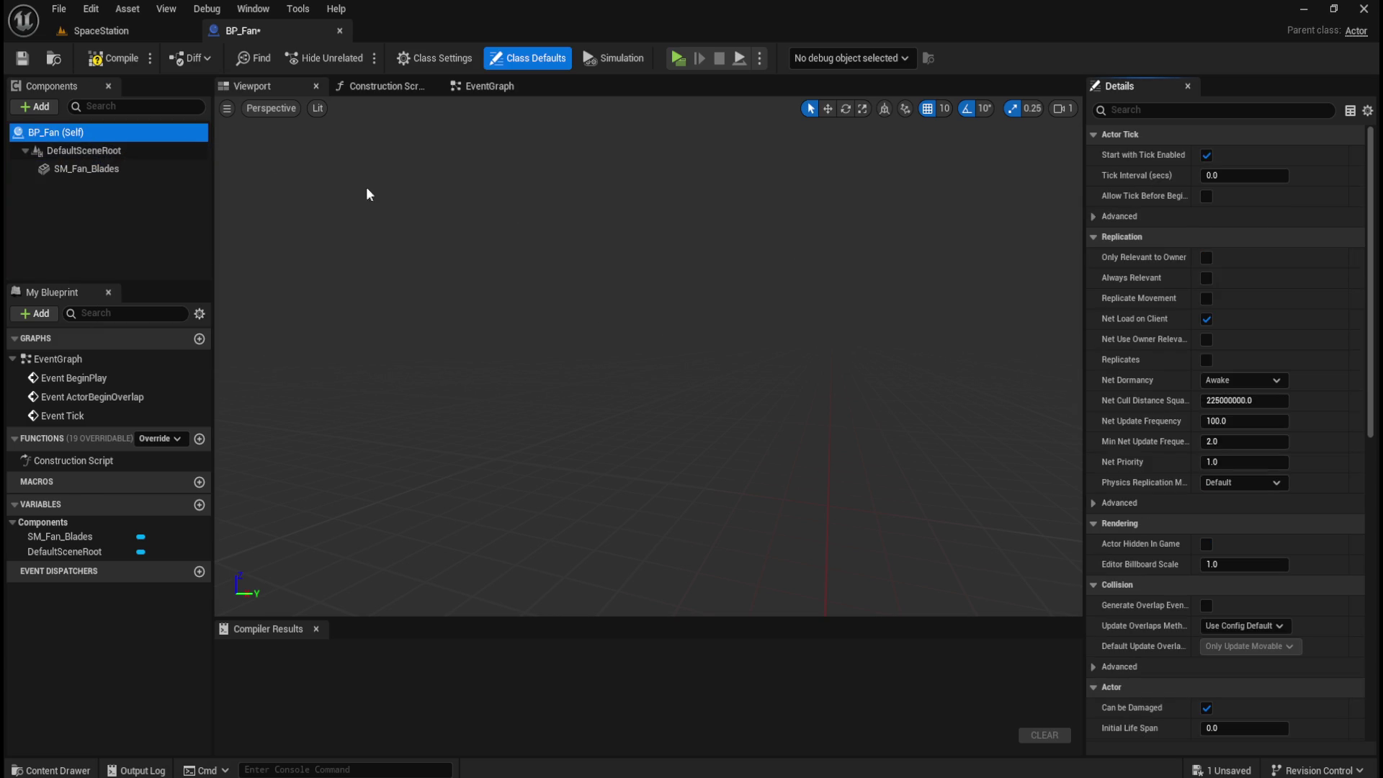
pyautogui.click(705, 271)
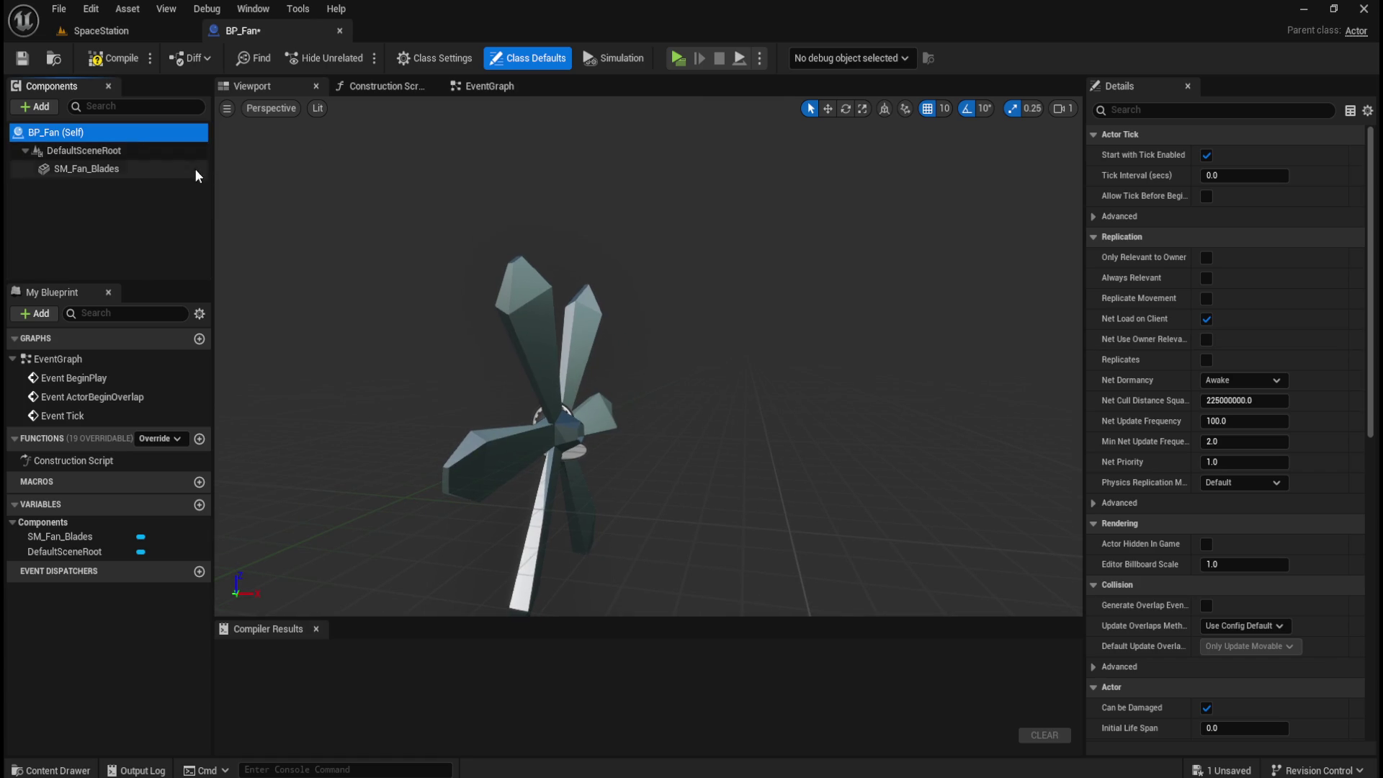
pyautogui.click(162, 151)
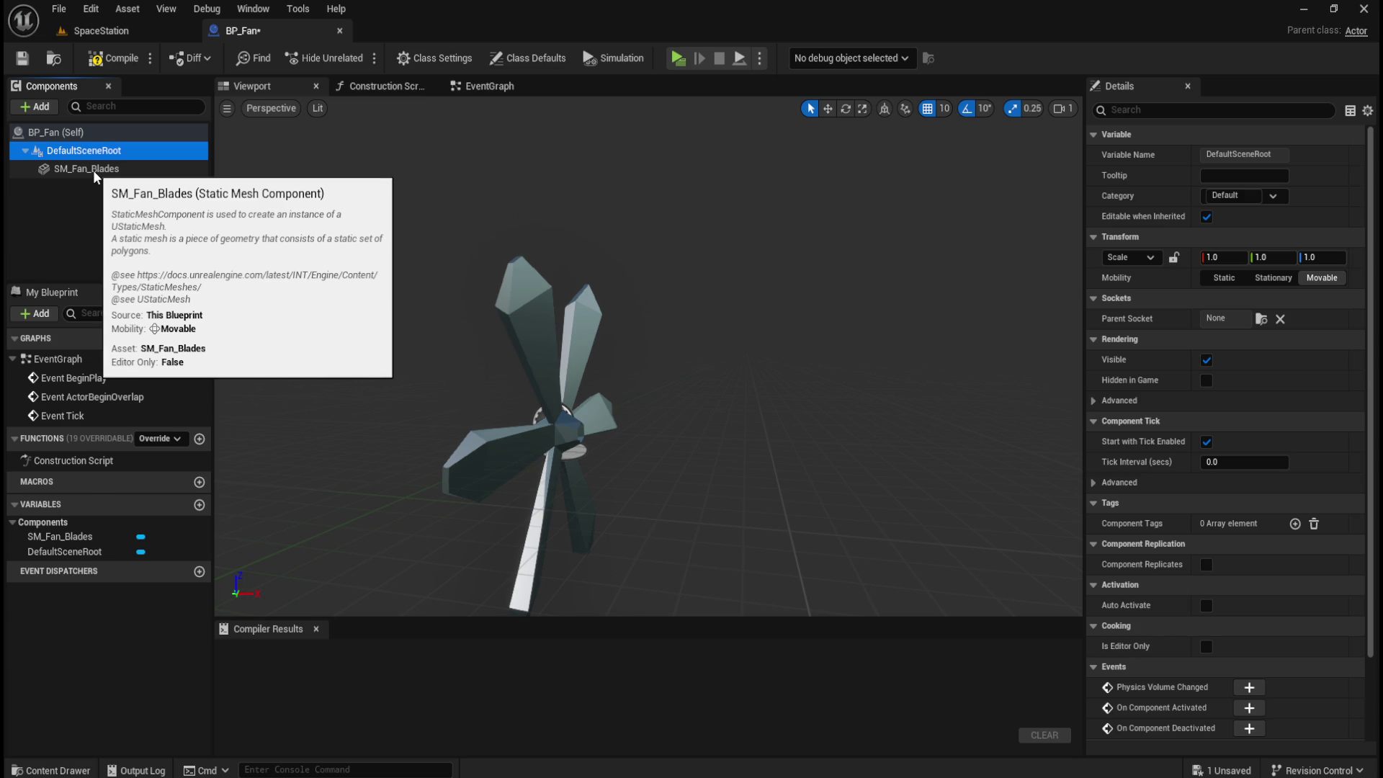
pyautogui.click(91, 135)
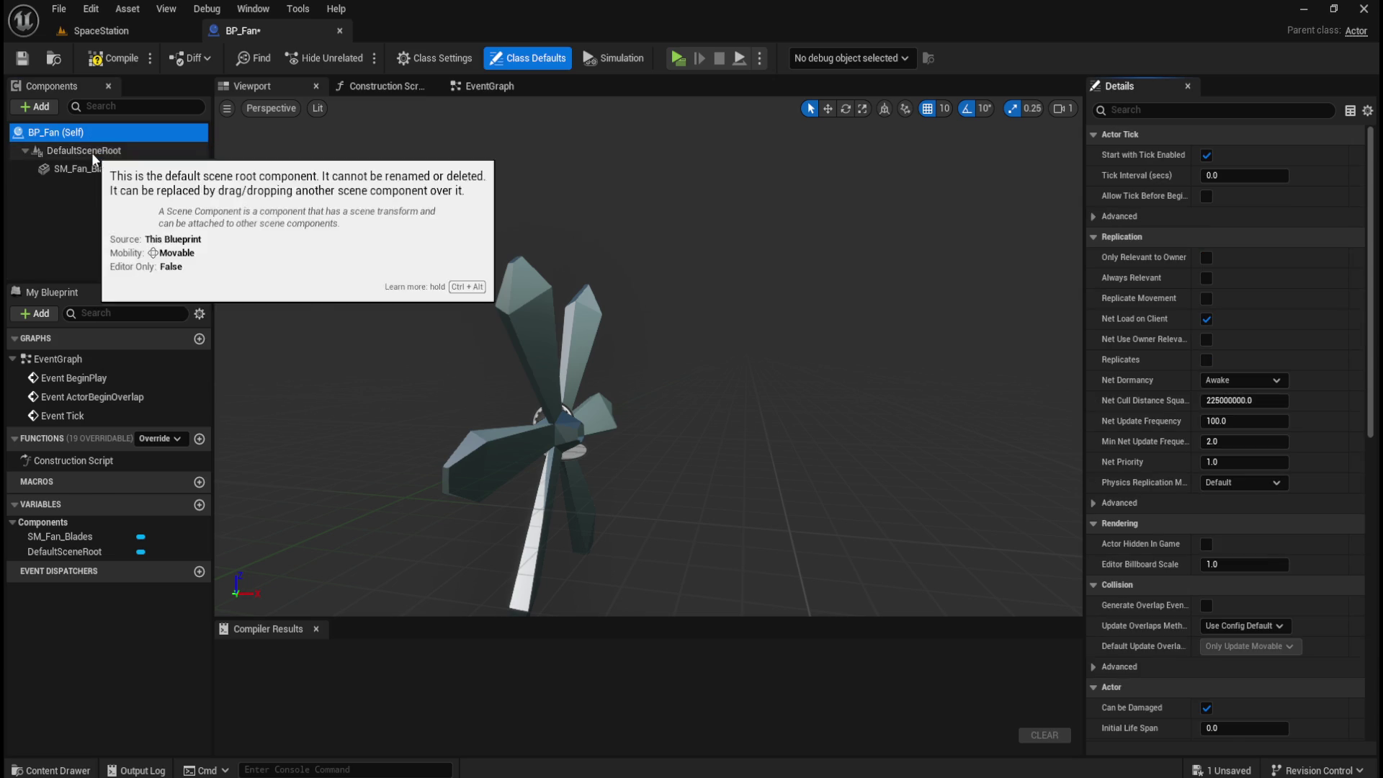
pyautogui.click(91, 152)
pyautogui.click(94, 171)
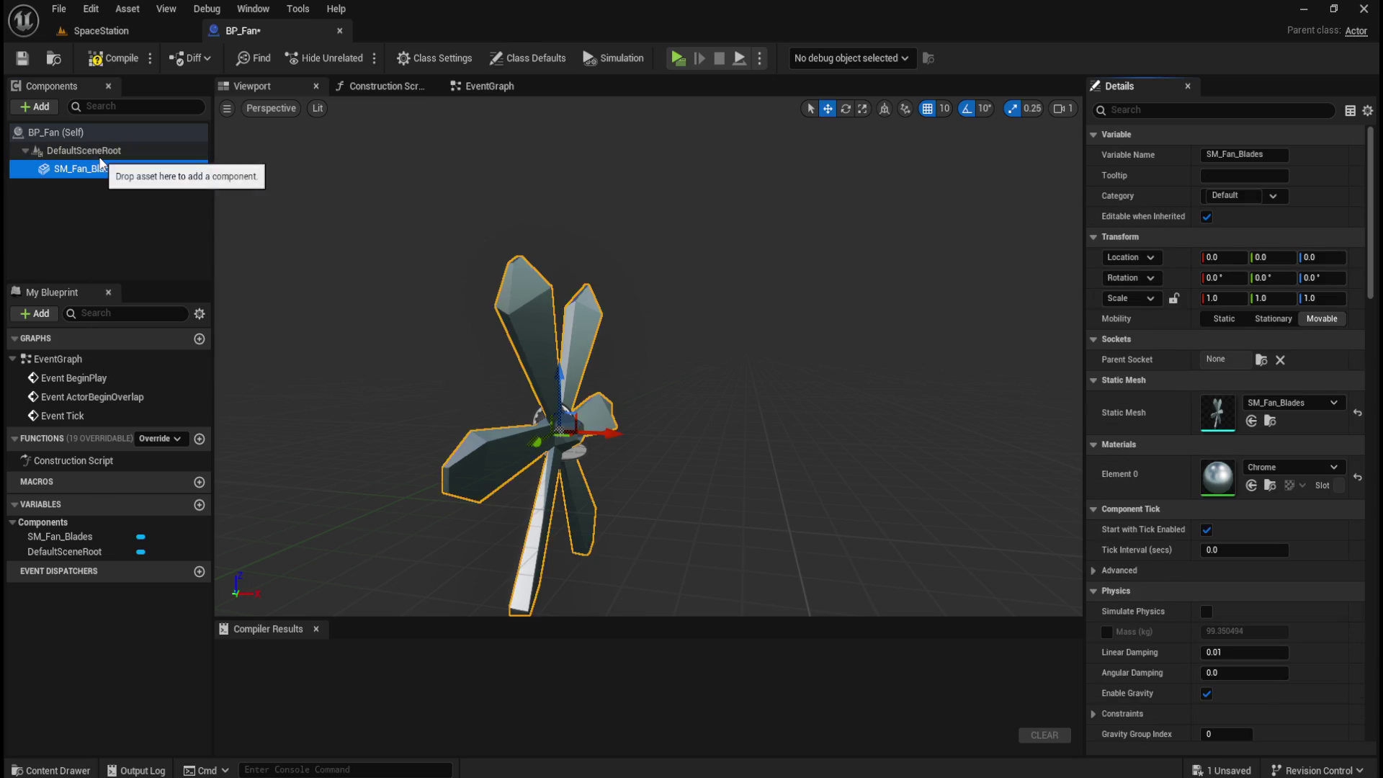
pyautogui.click(100, 154)
pyautogui.click(105, 136)
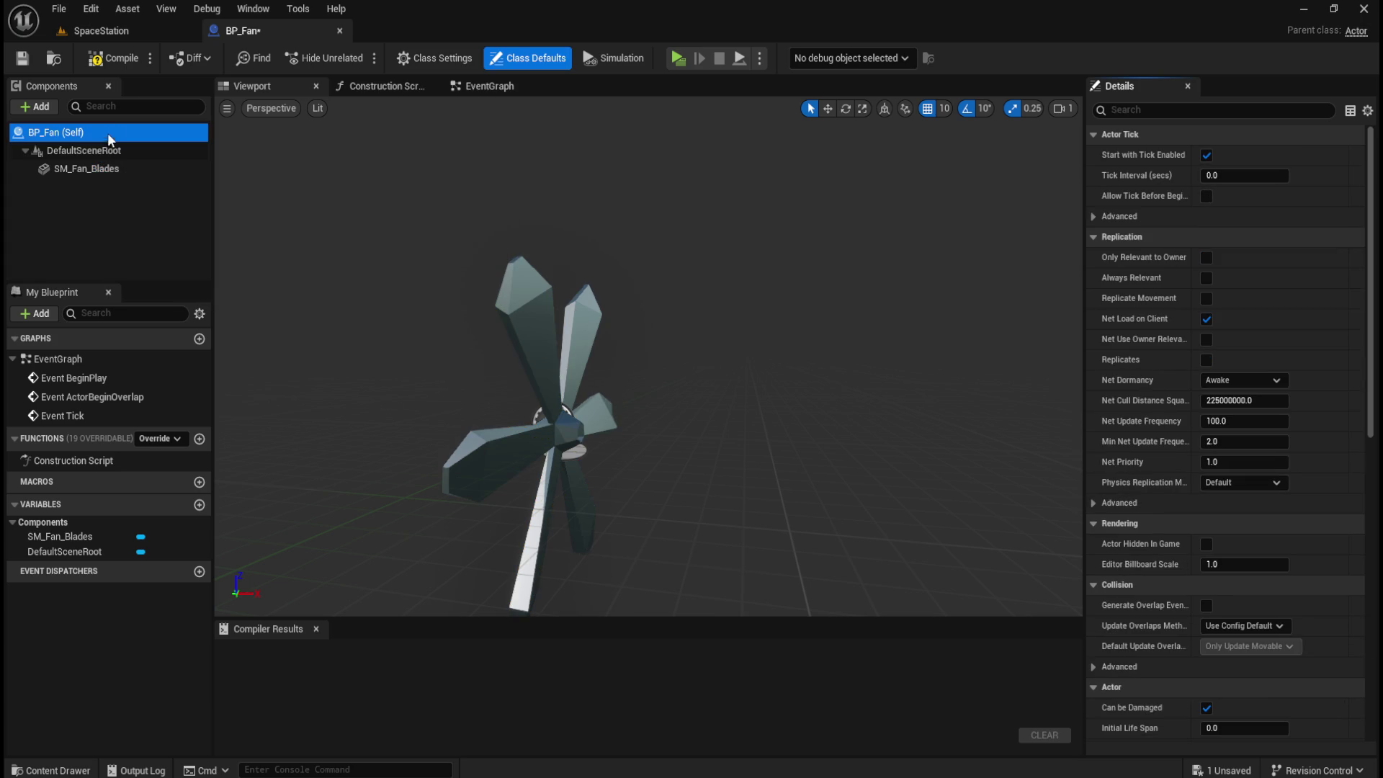
pyautogui.click(127, 32)
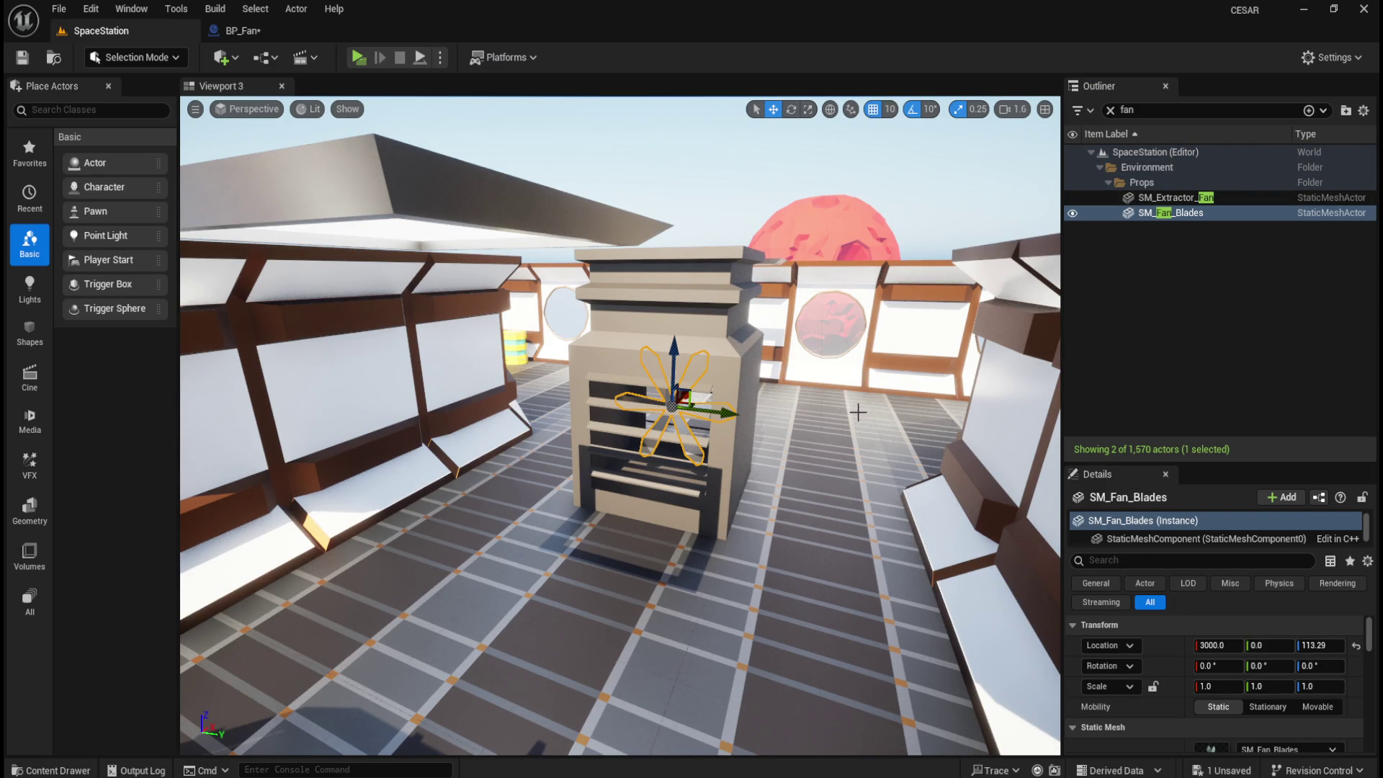
pyautogui.hotkey('ctrl', 'b')
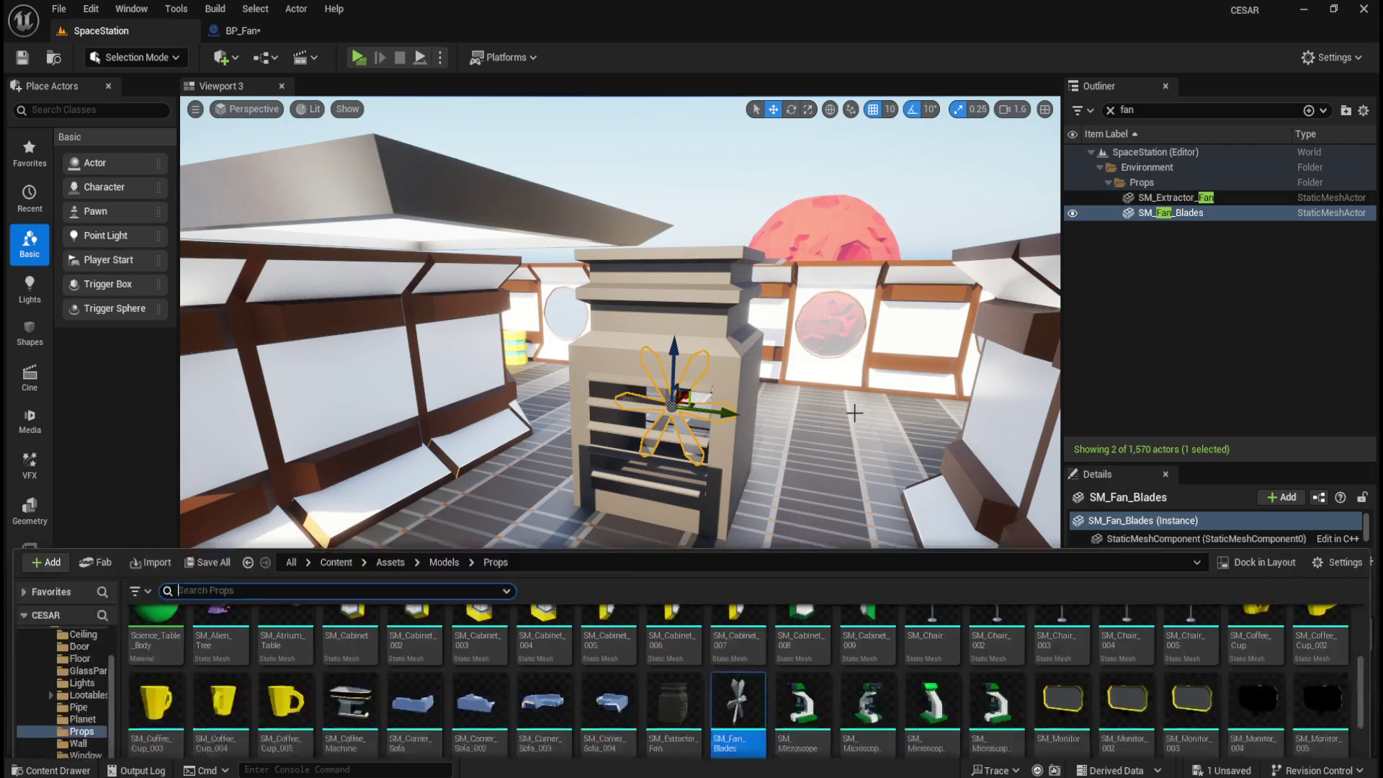
pyautogui.click(76, 688)
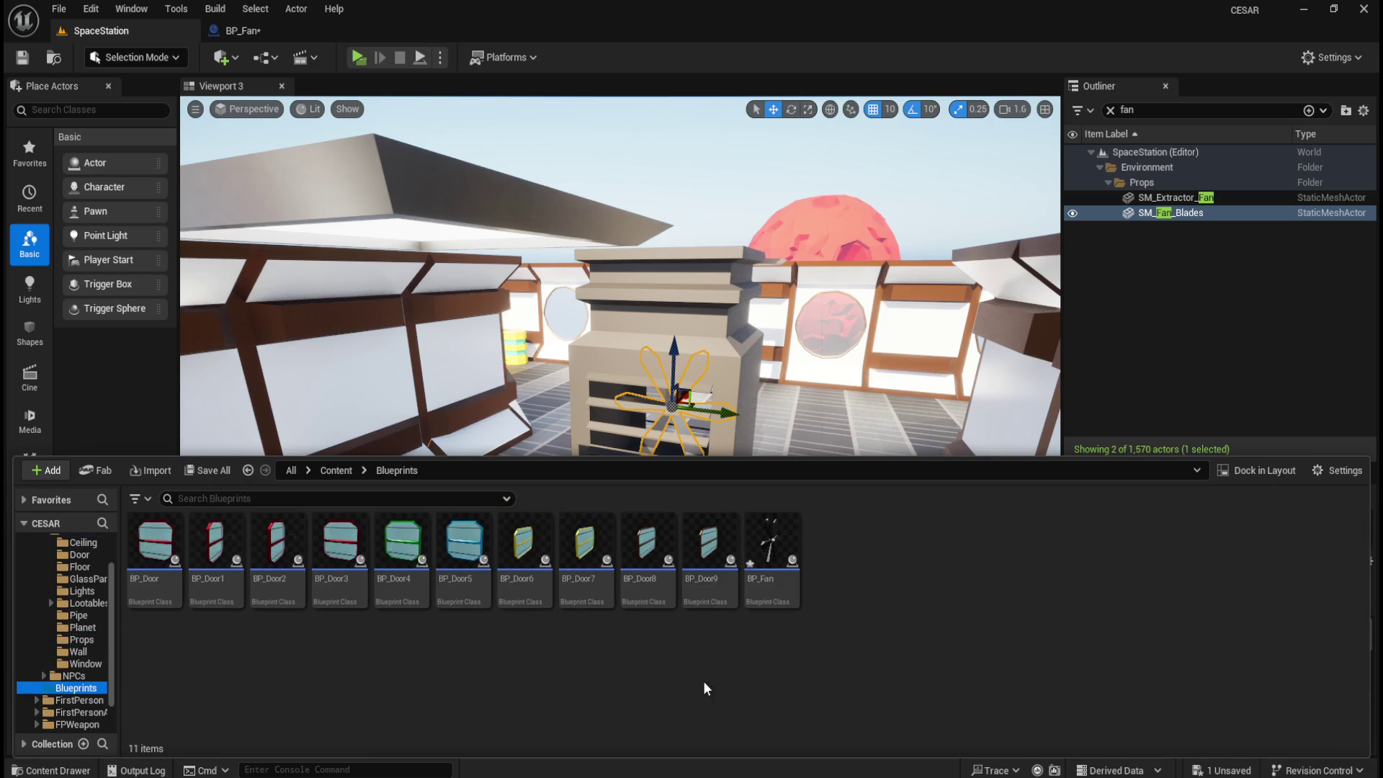
pyautogui.click(780, 552)
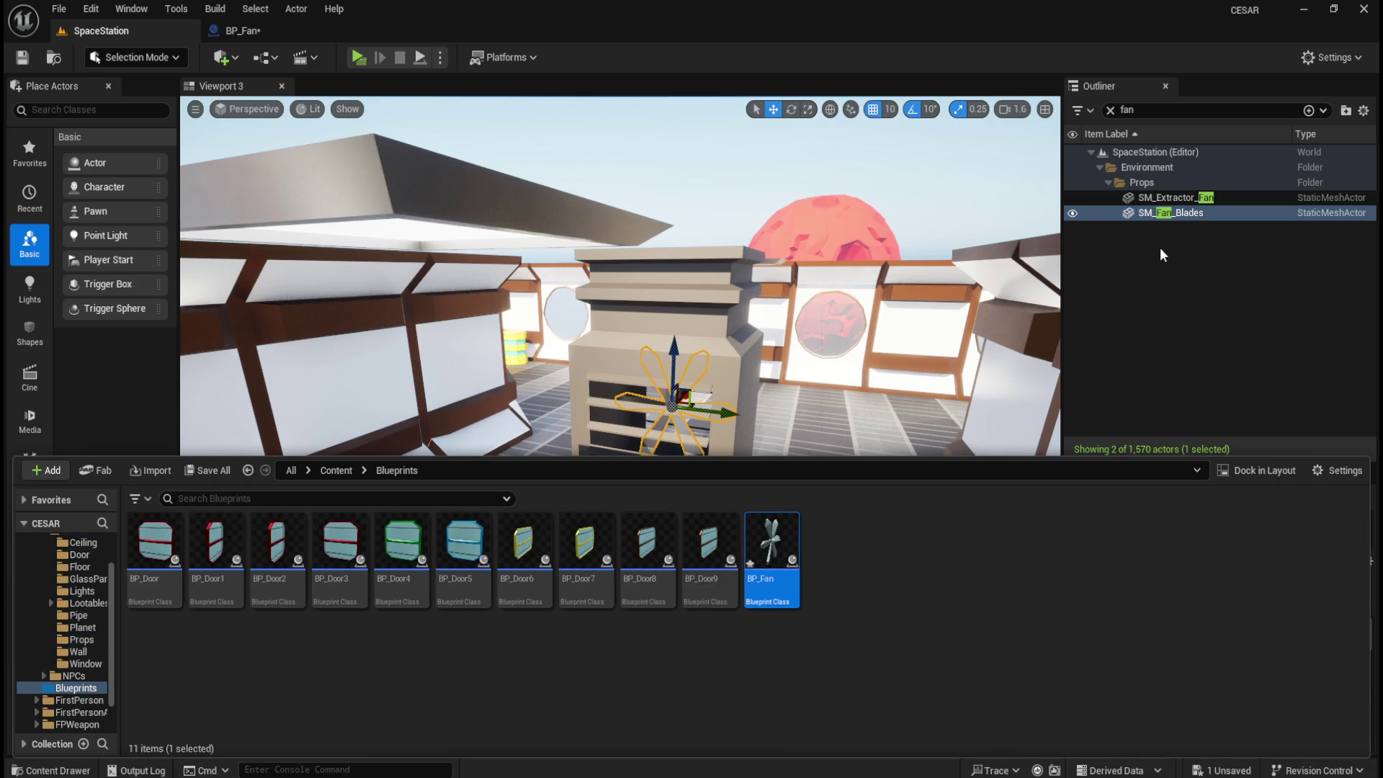
pyautogui.click(1173, 213)
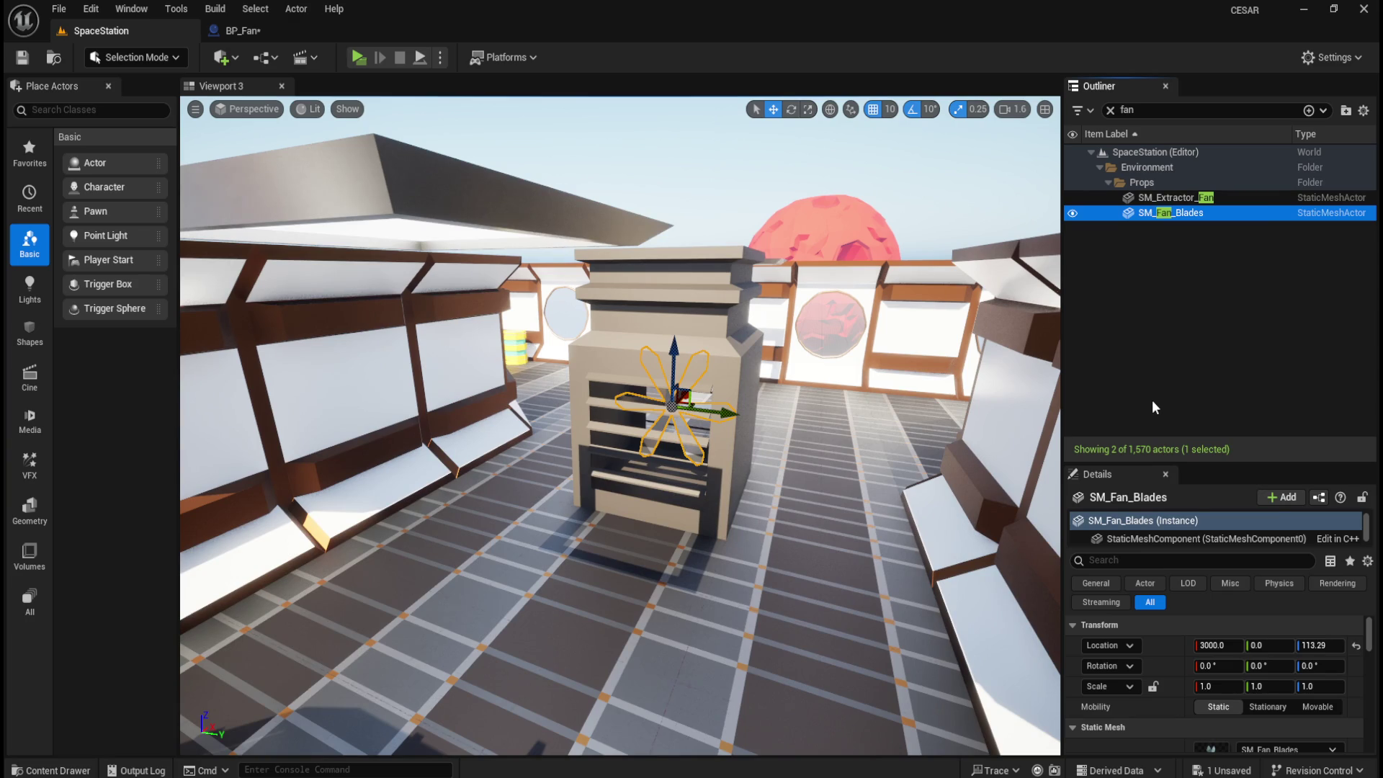
pyautogui.press('super+shift+s')
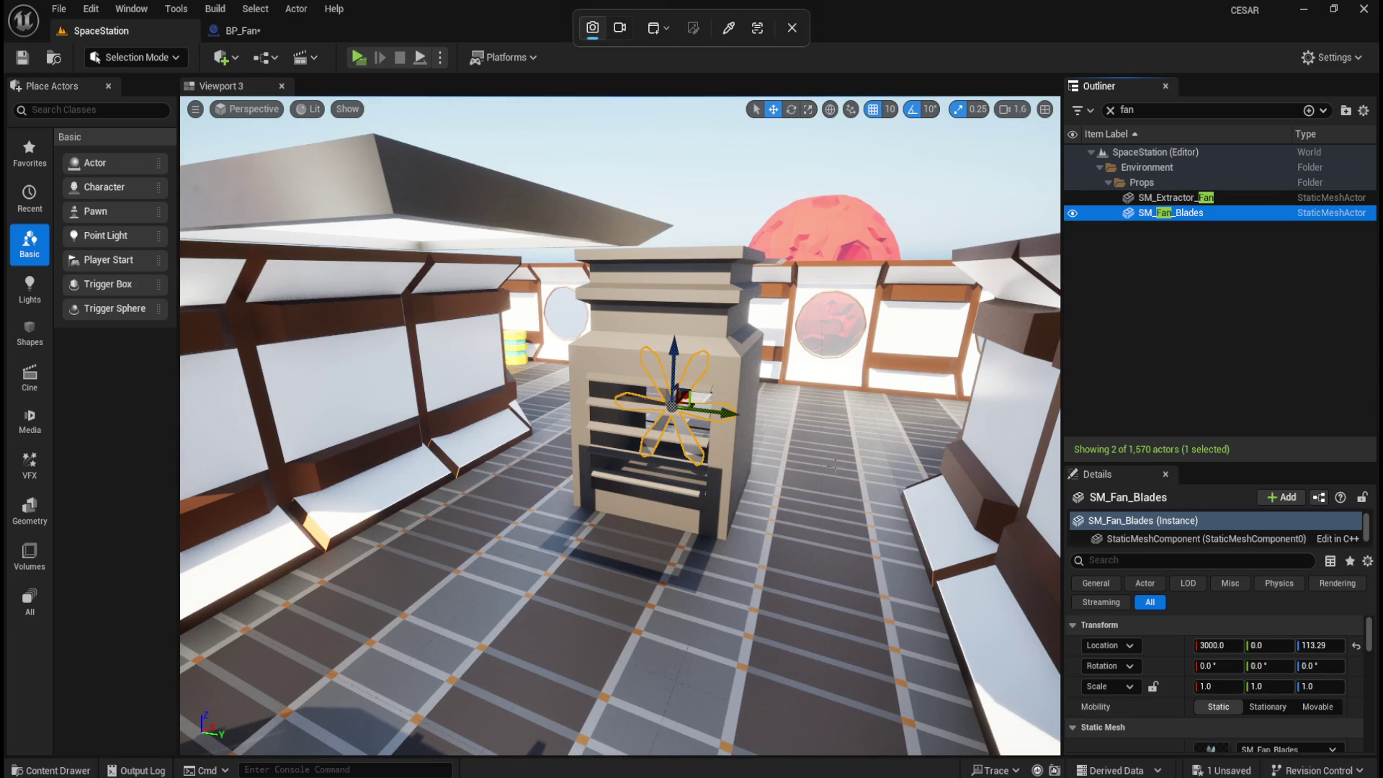
pyautogui.press('Escape')
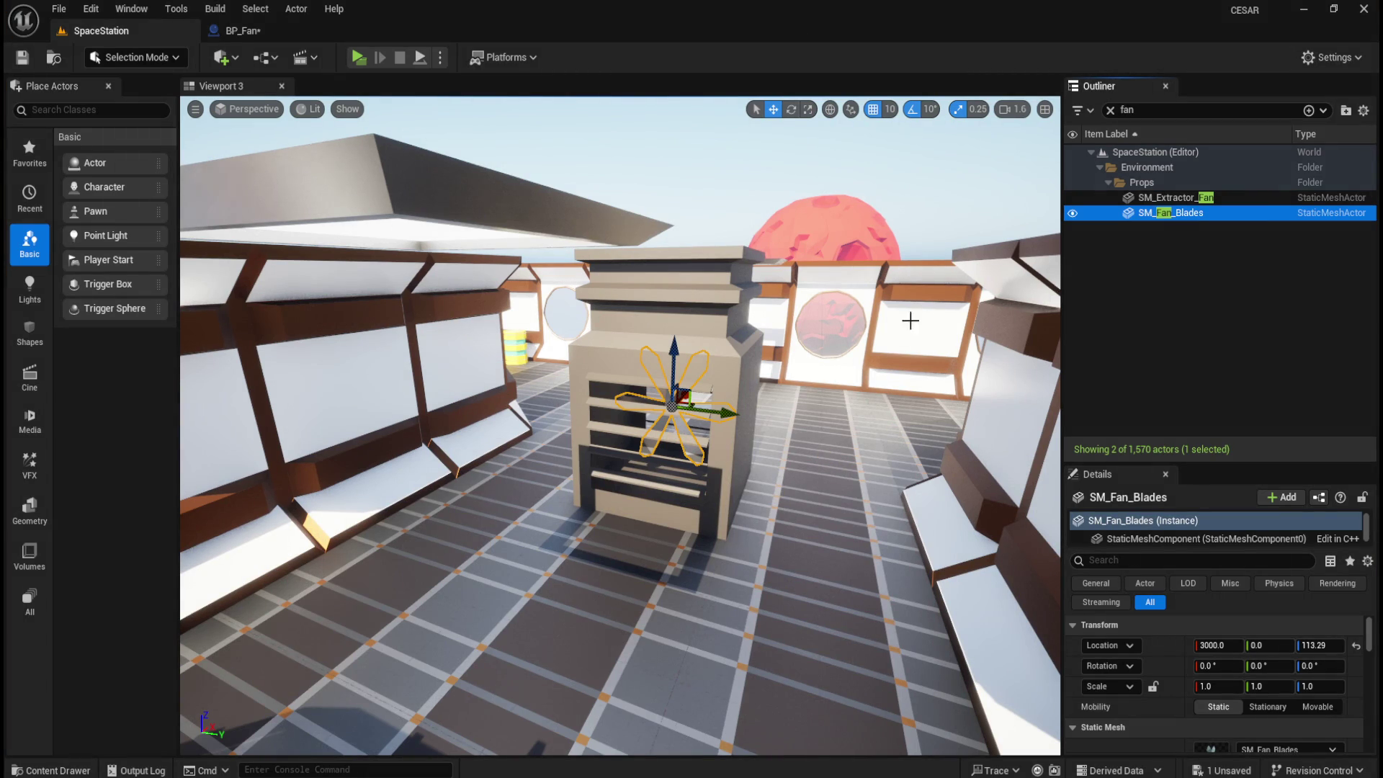
pyautogui.click(1160, 255)
pyautogui.click(1191, 219)
pyautogui.click(1165, 234)
pyautogui.click(1179, 215)
pyautogui.rightClick(1170, 645)
pyautogui.click(1216, 680)
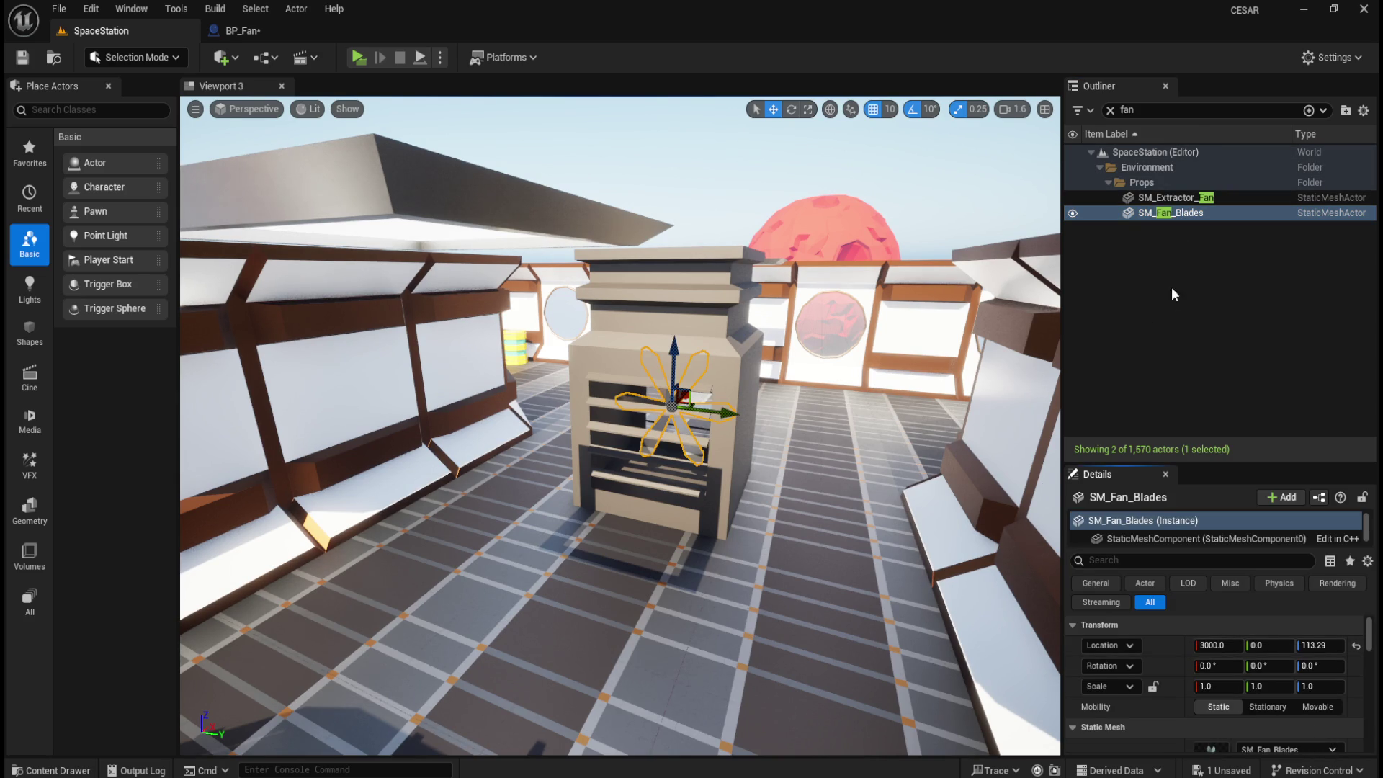
pyautogui.click(1173, 270)
pyautogui.click(1180, 216)
# - Delete SM_Fan_Blades, then place BP_Fan at the pasted location 3000, 0, 113.29 and check its fit
pyautogui.press('Delete')
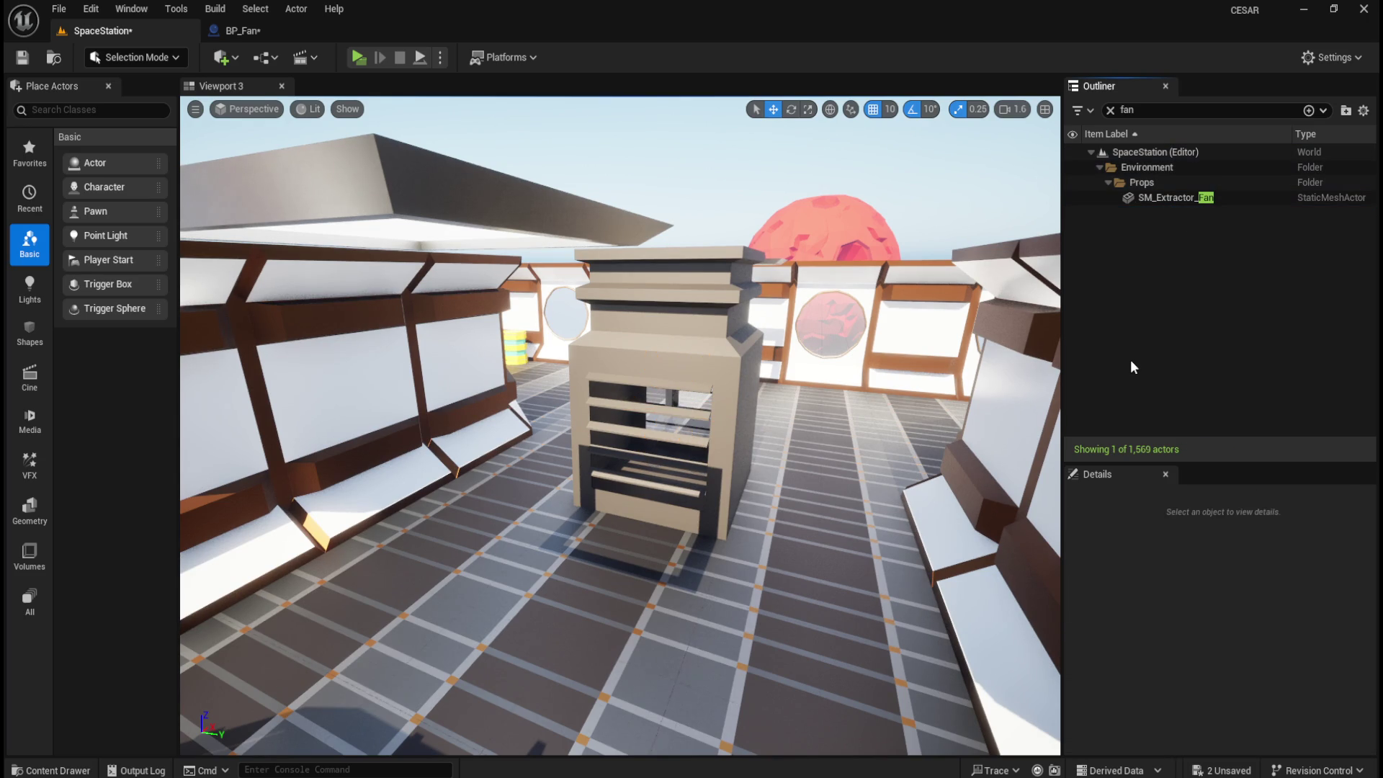
pyautogui.hotkey('ctrl', 'space')
pyautogui.moveTo(789, 573)
pyautogui.mouseDown()
pyautogui.moveTo(827, 505)
pyautogui.moveTo(830, 450)
pyautogui.mouseUp()
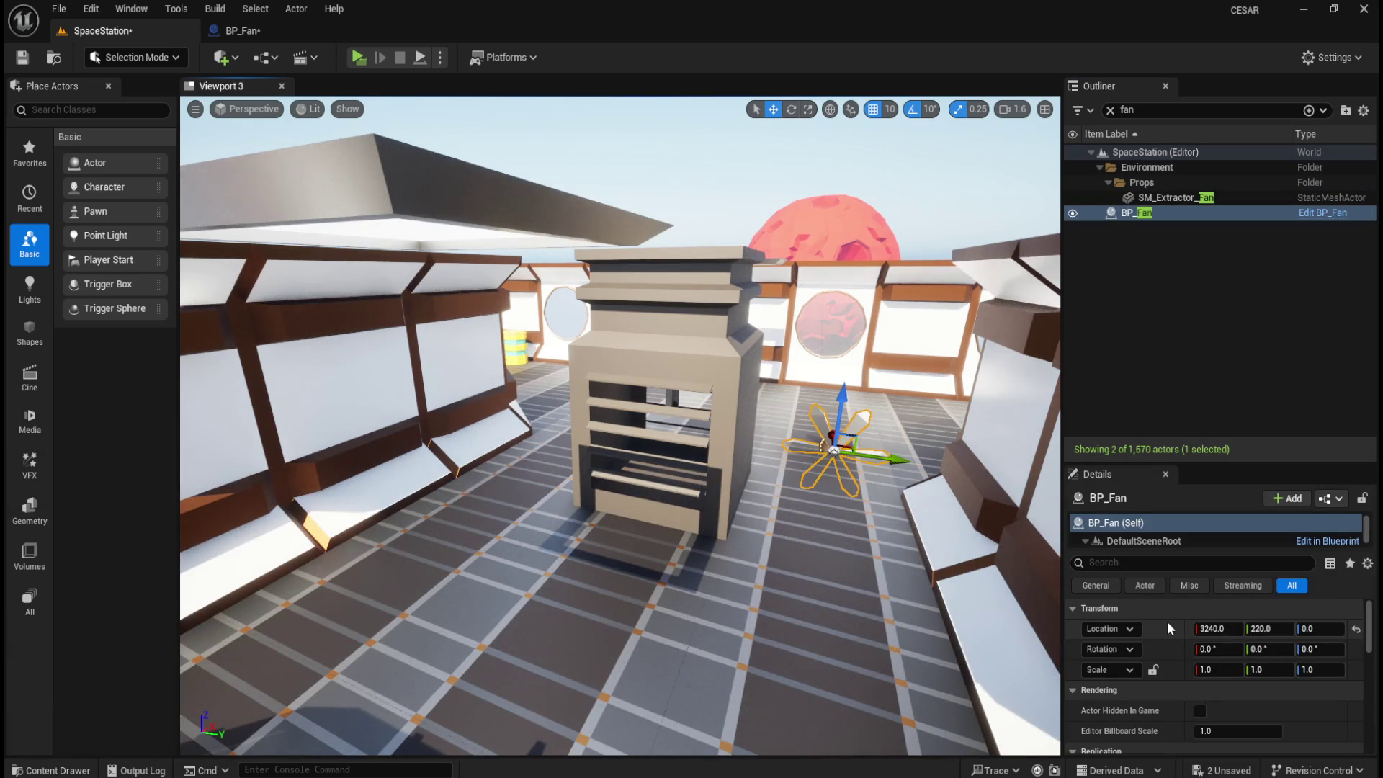
pyautogui.rightClick(1176, 628)
pyautogui.click(1221, 673)
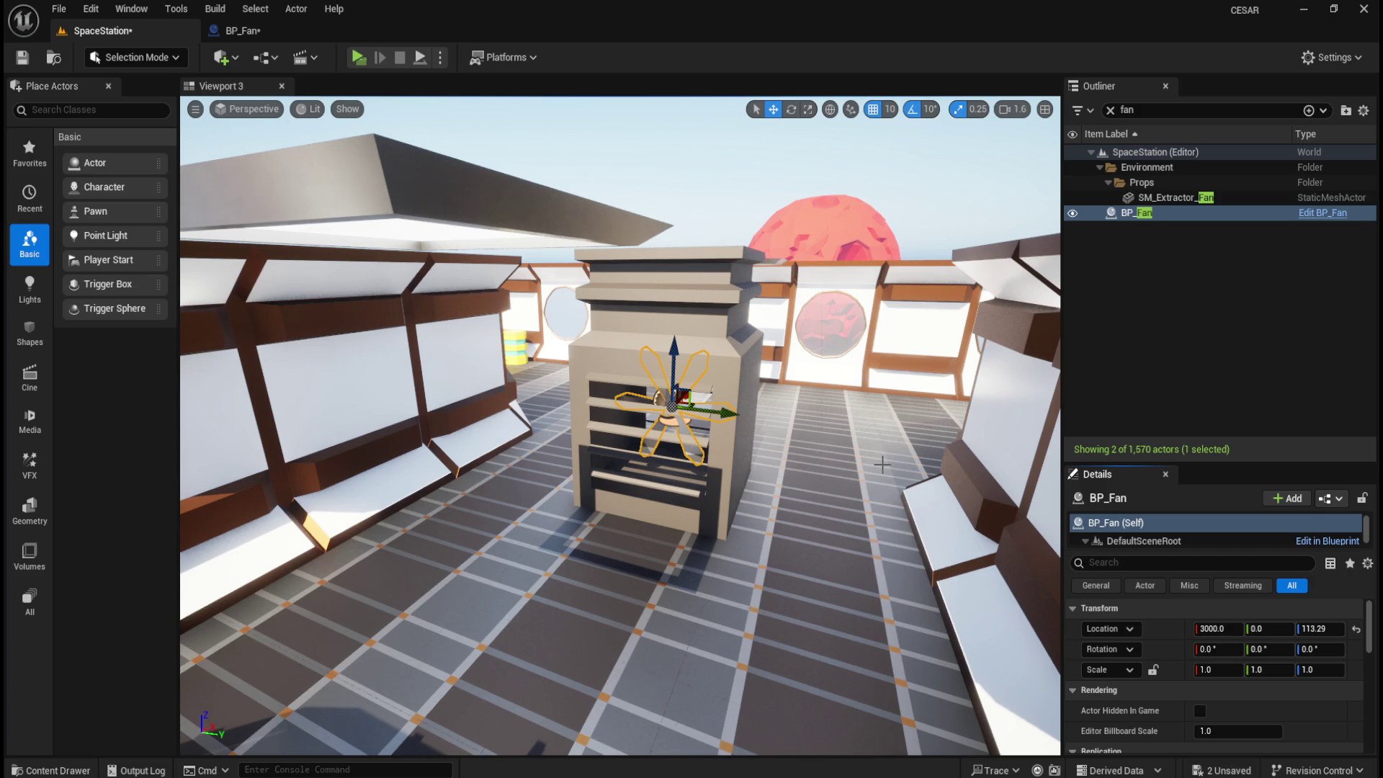
pyautogui.press('f')
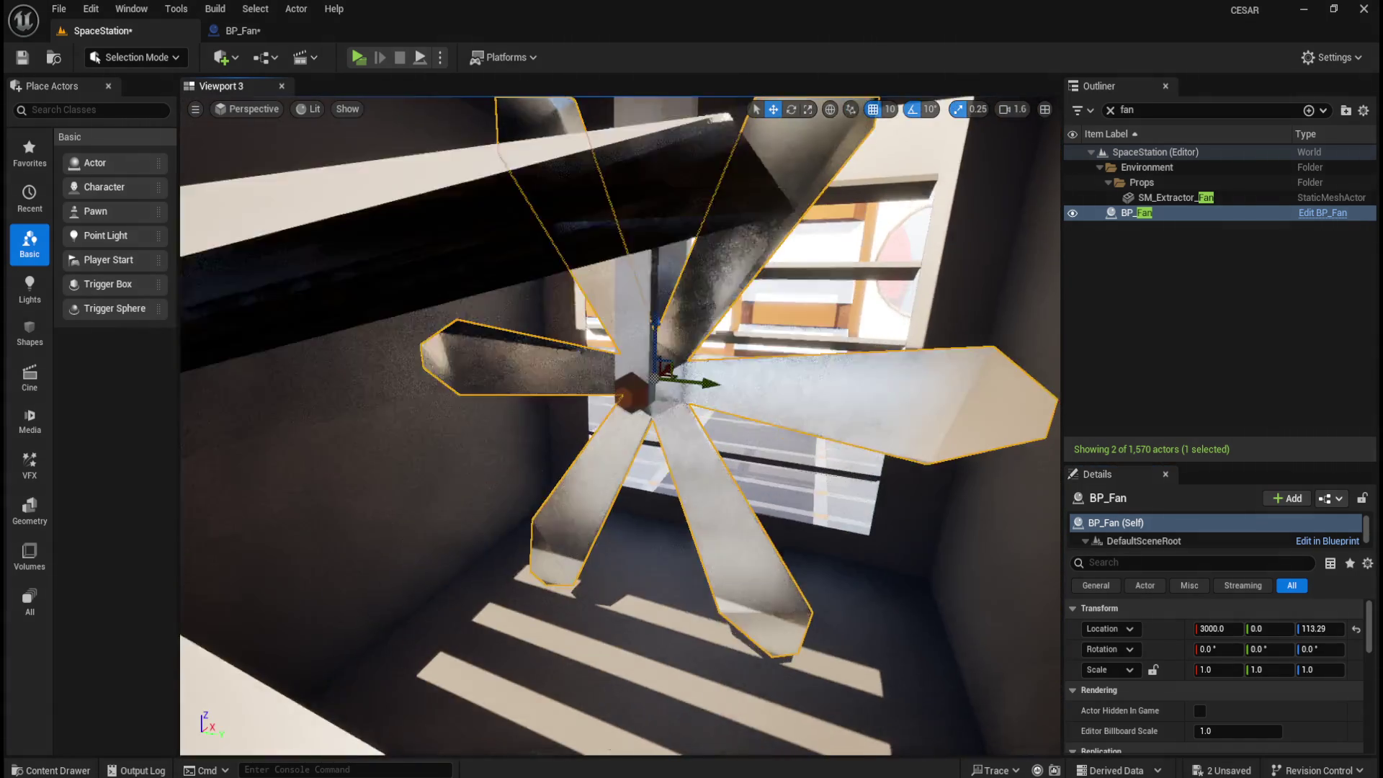
pyautogui.moveTo(655, 375)
pyautogui.mouseDown()
pyautogui.moveTo(692, 346)
pyautogui.moveTo(720, 360)
pyautogui.moveTo(706, 381)
pyautogui.moveTo(721, 404)
pyautogui.moveTo(770, 374)
pyautogui.mouseUp()
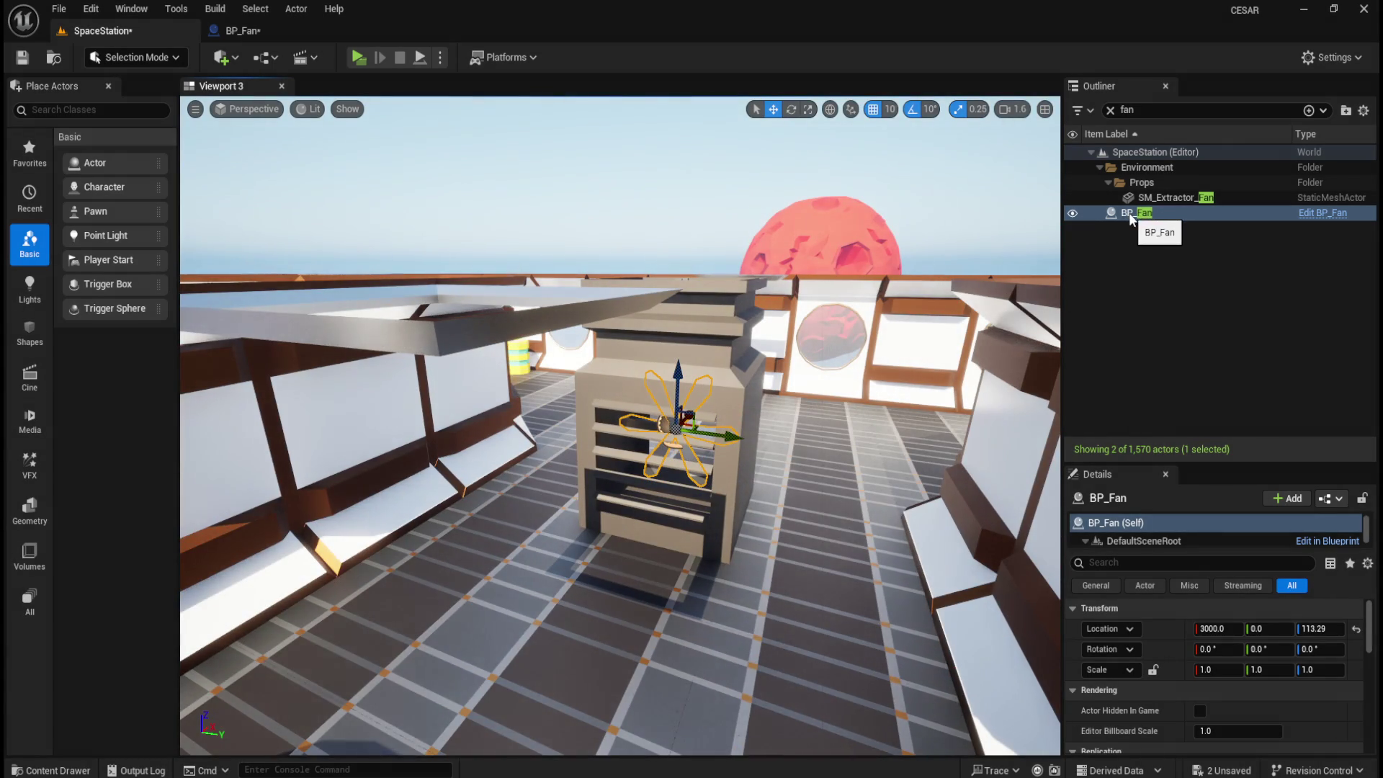
# - Move BP_Fan into the Props folder, clear the 'fan' Outliner filter, and return to the BP_Fan editor
pyautogui.rightClick(1130, 213)
pyautogui.moveTo(1184, 674)
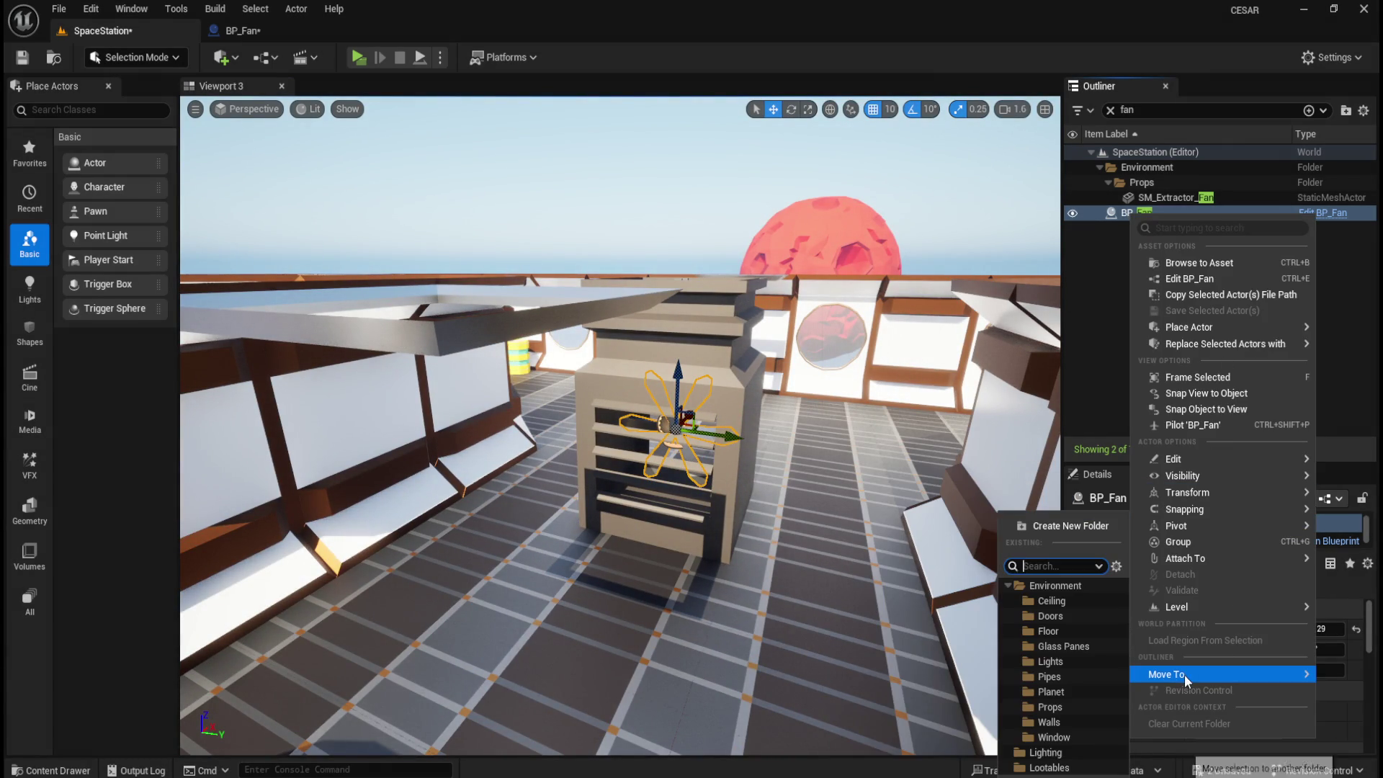
pyautogui.click(1052, 705)
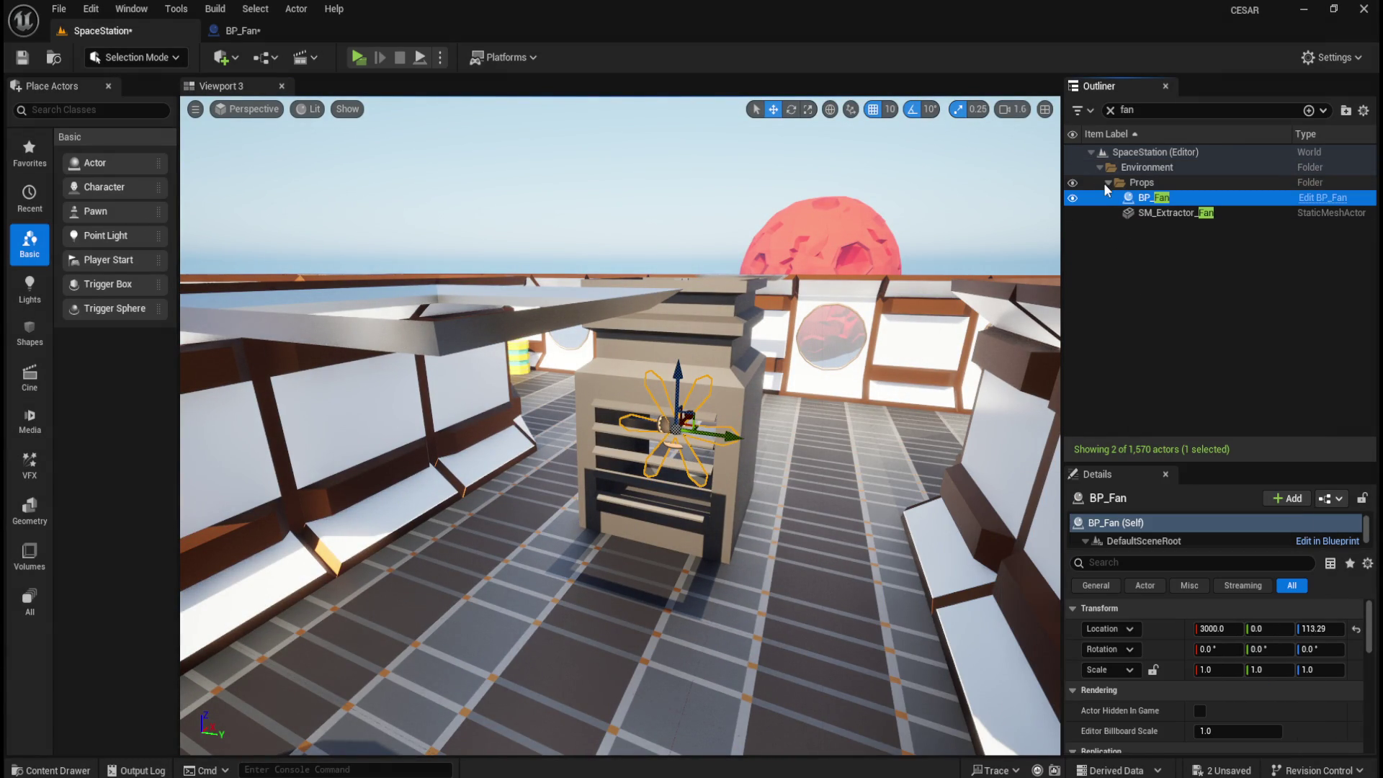
pyautogui.click(1110, 109)
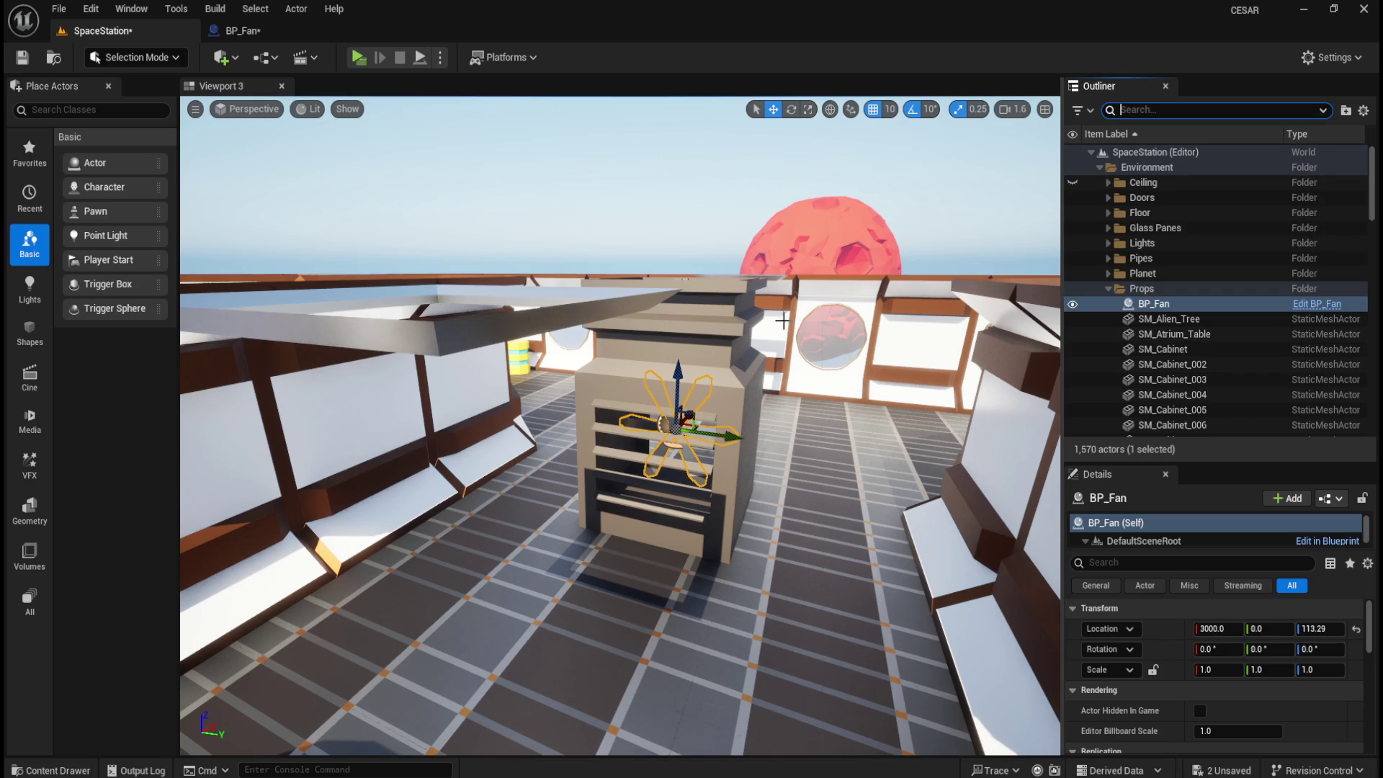
pyautogui.click(280, 37)
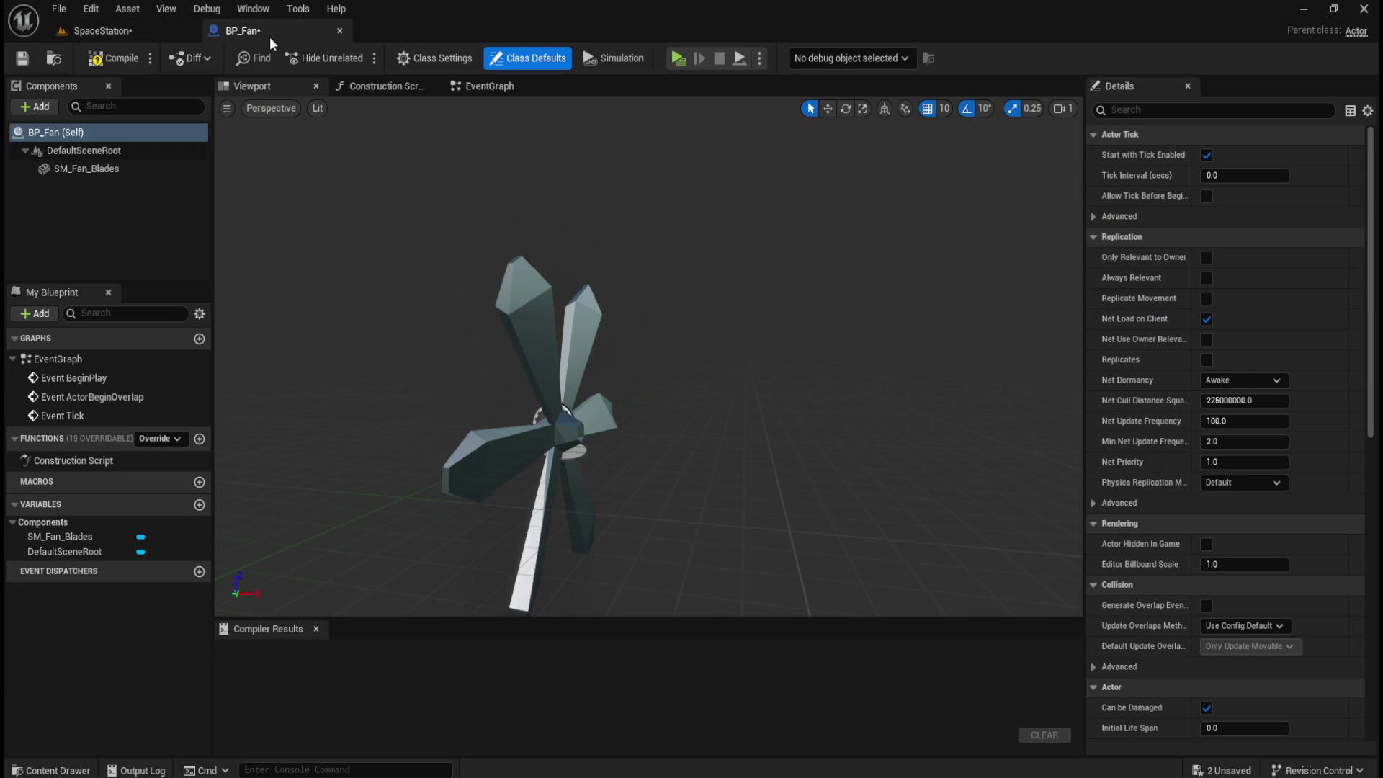
# - Compile BP_Fan successfully, then inspect the SM_Fan_Blades component, class defaults and the component search field
pyautogui.click(113, 57)
pyautogui.click(21, 58)
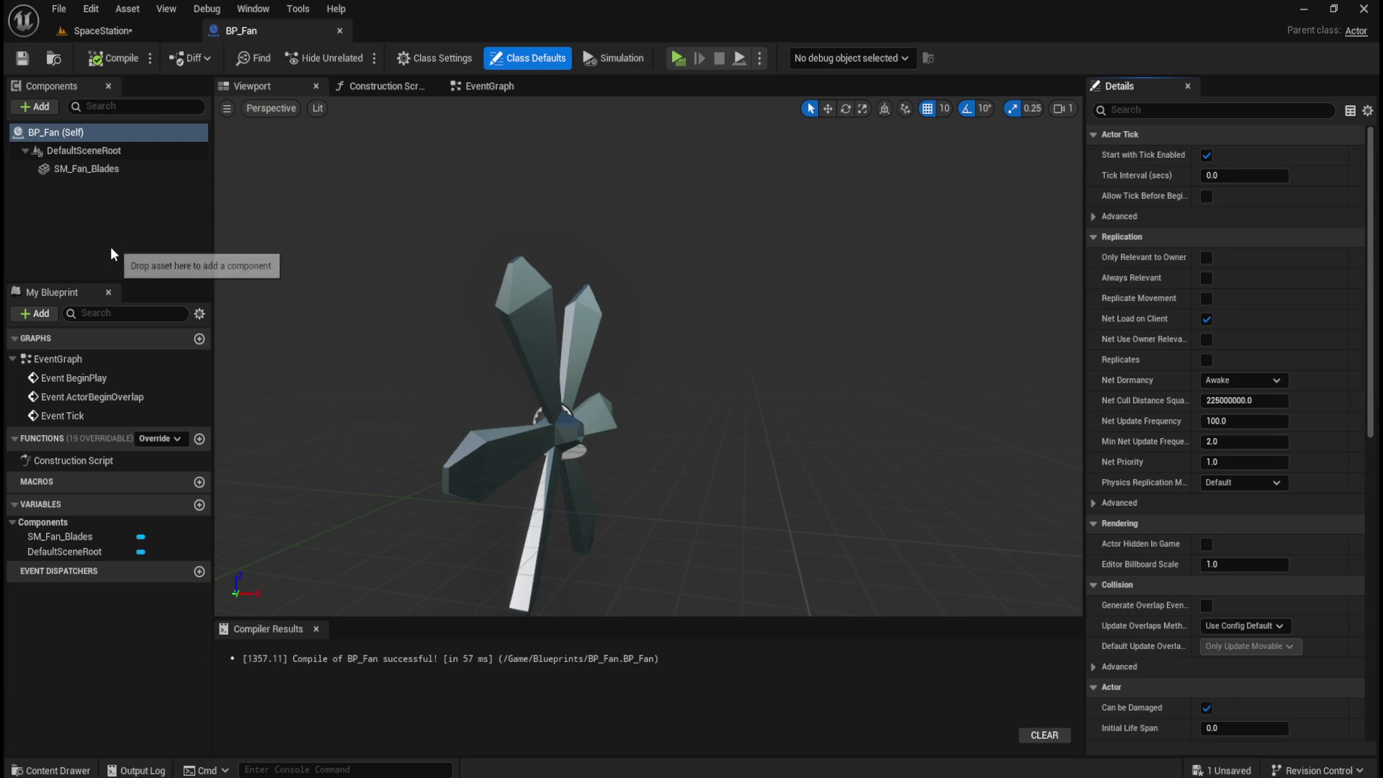
pyautogui.click(88, 169)
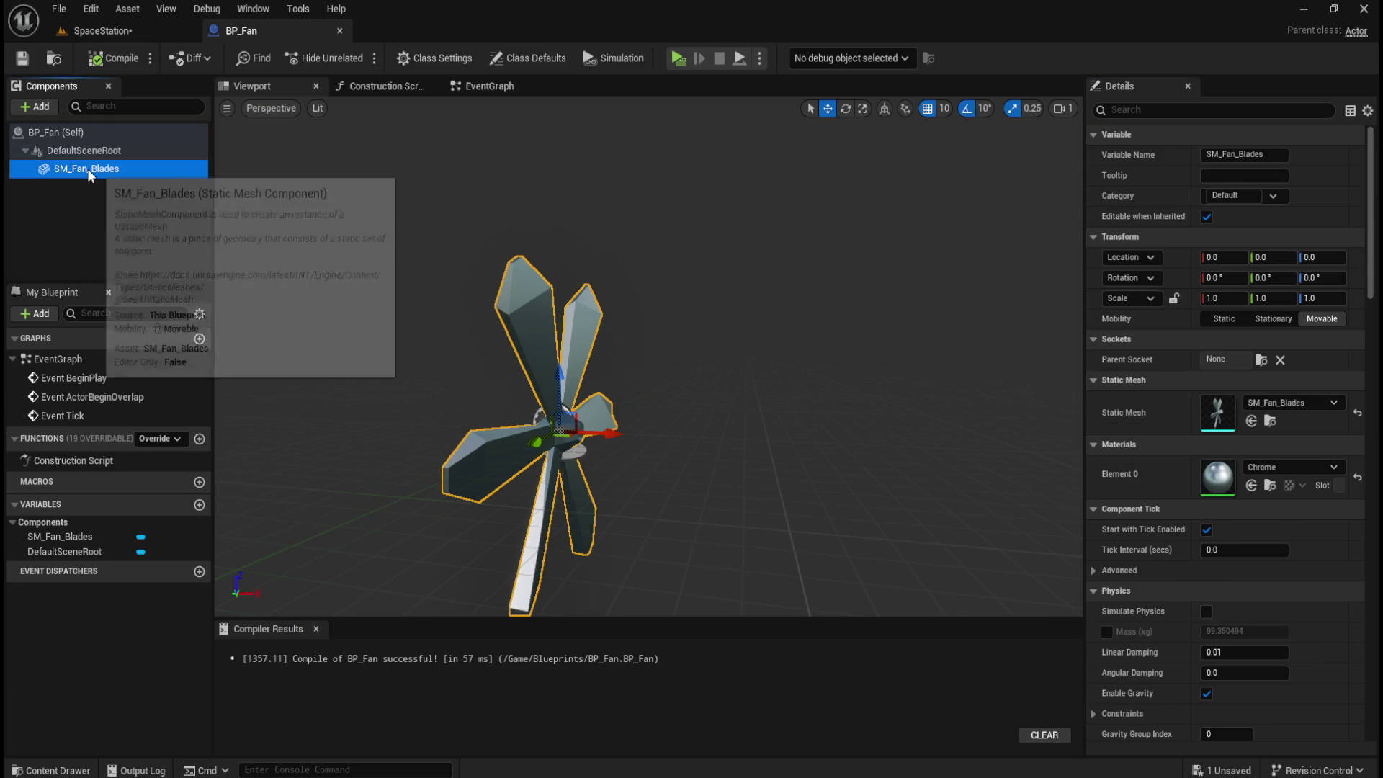
pyautogui.click(64, 132)
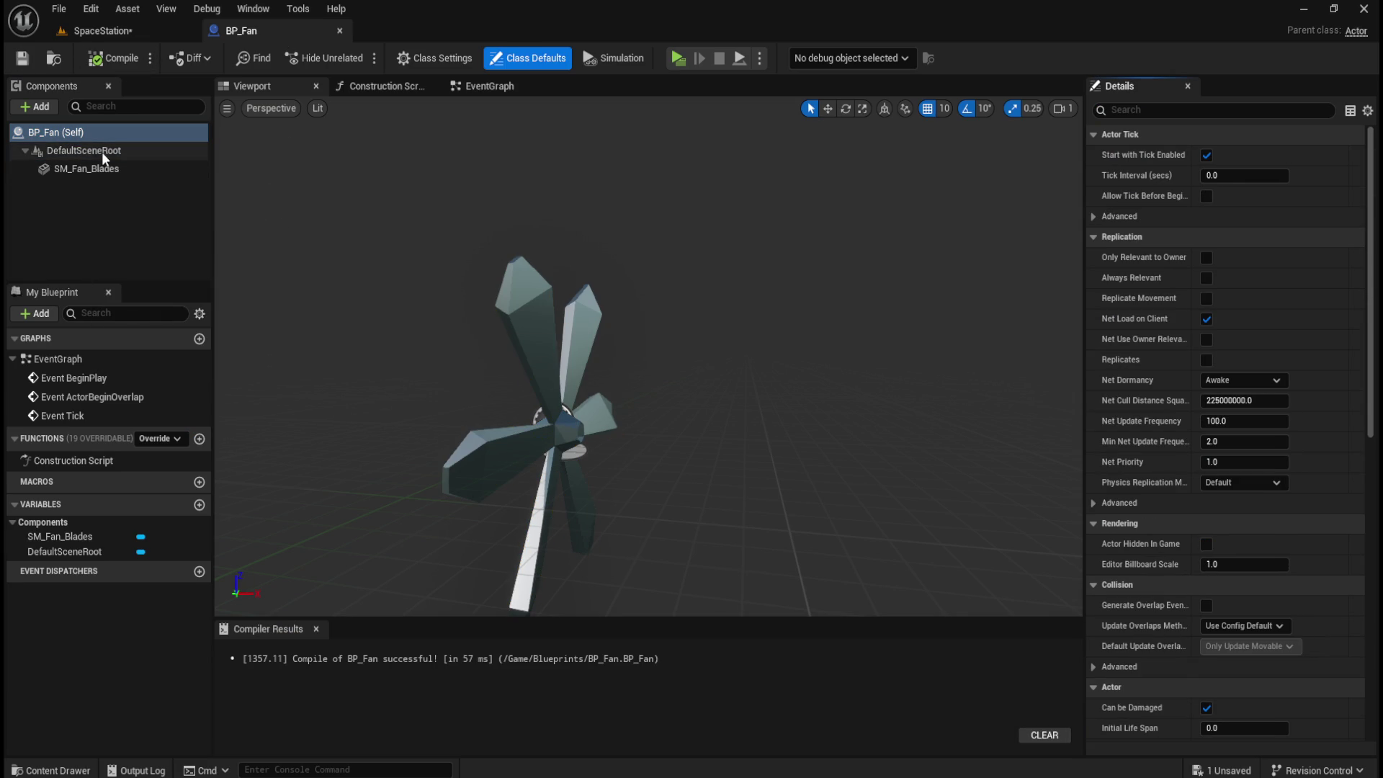
pyautogui.click(99, 106)
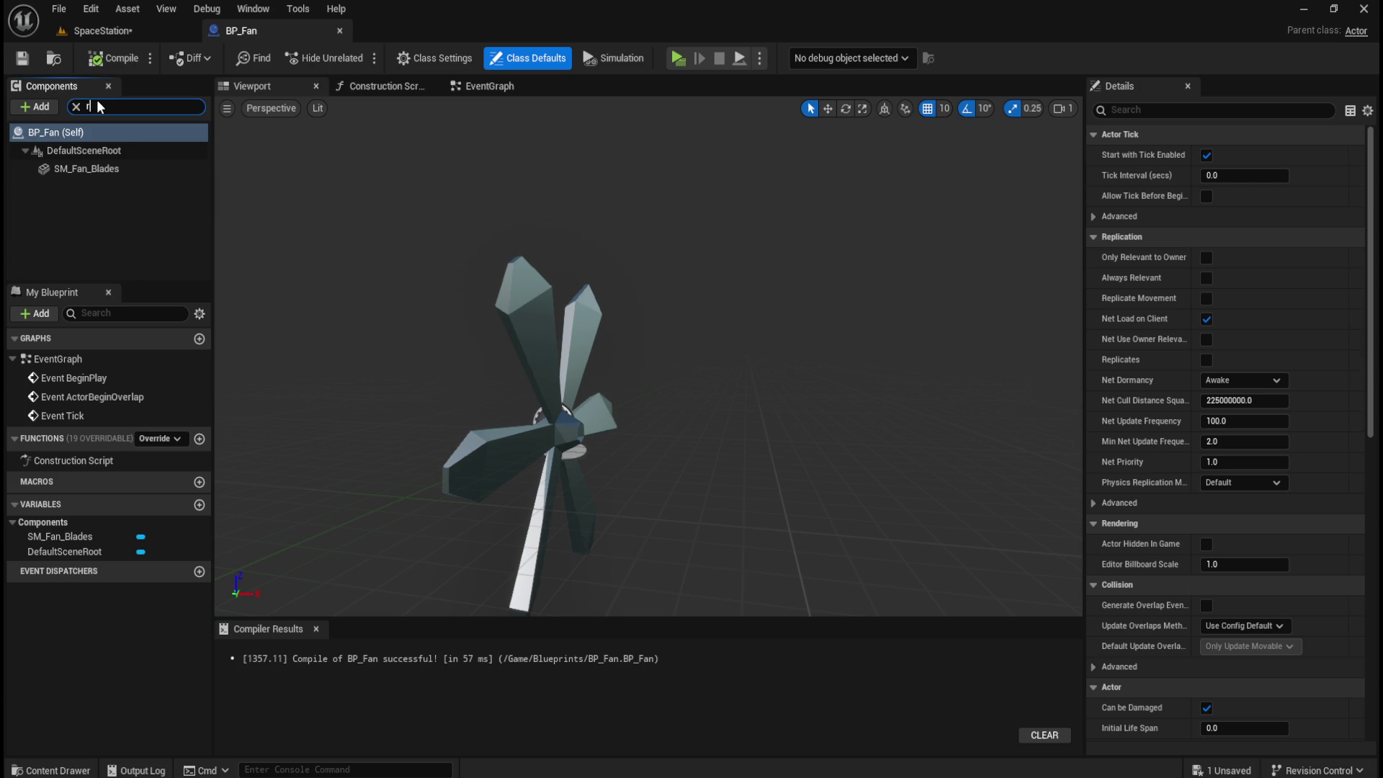